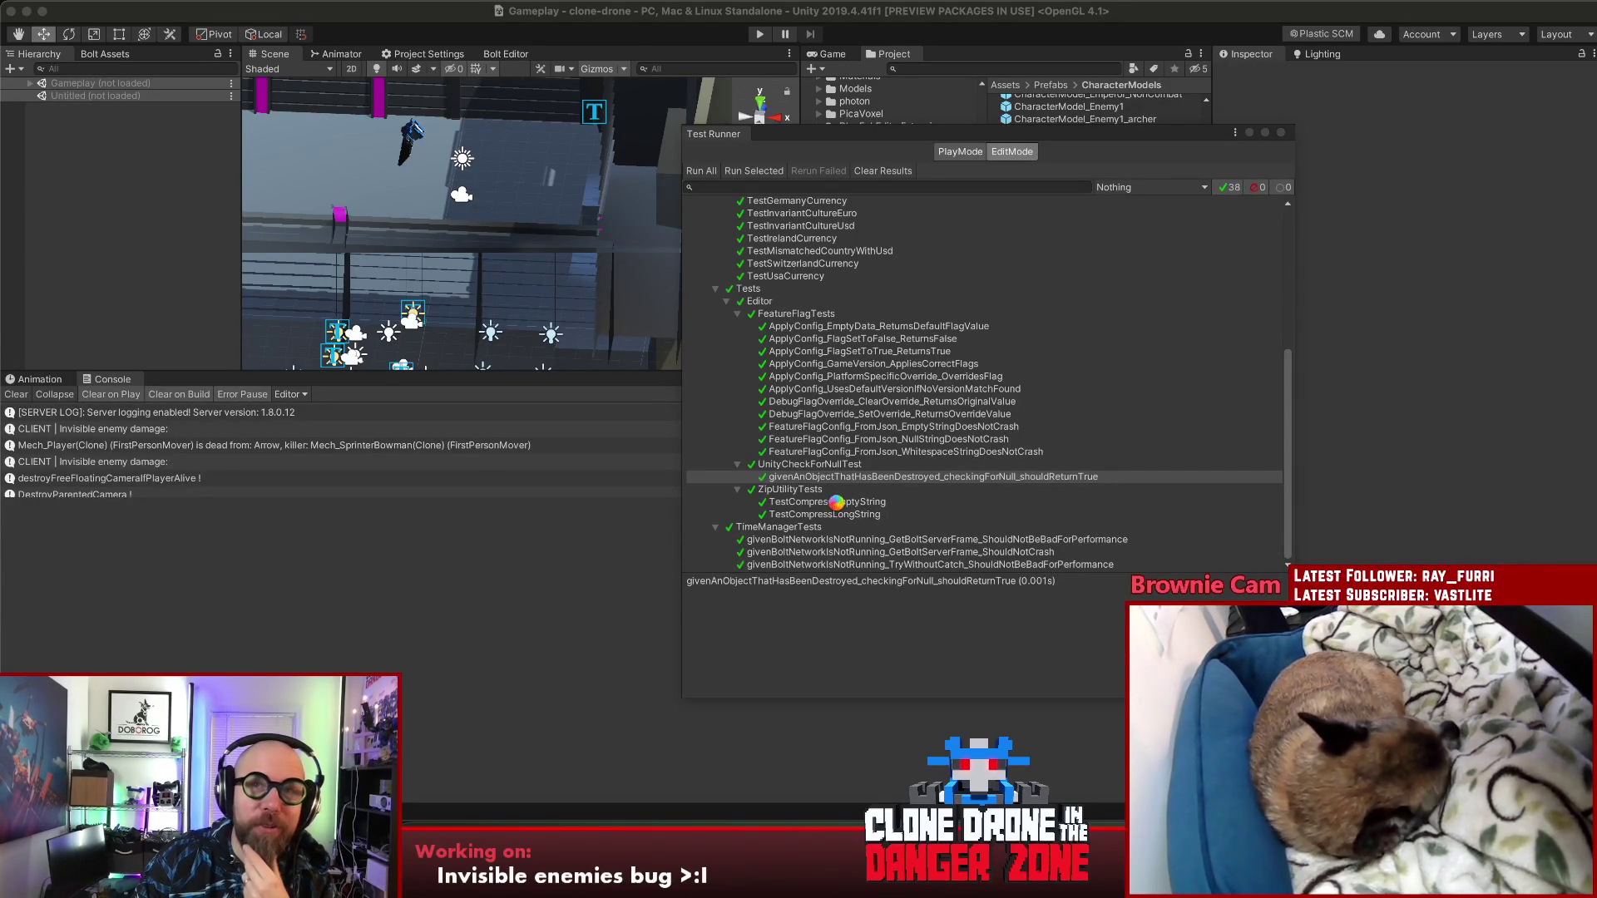
Step: Open the TestCompressEmptyString test's source in Rider from the Unity Test Runner
click(835, 502)
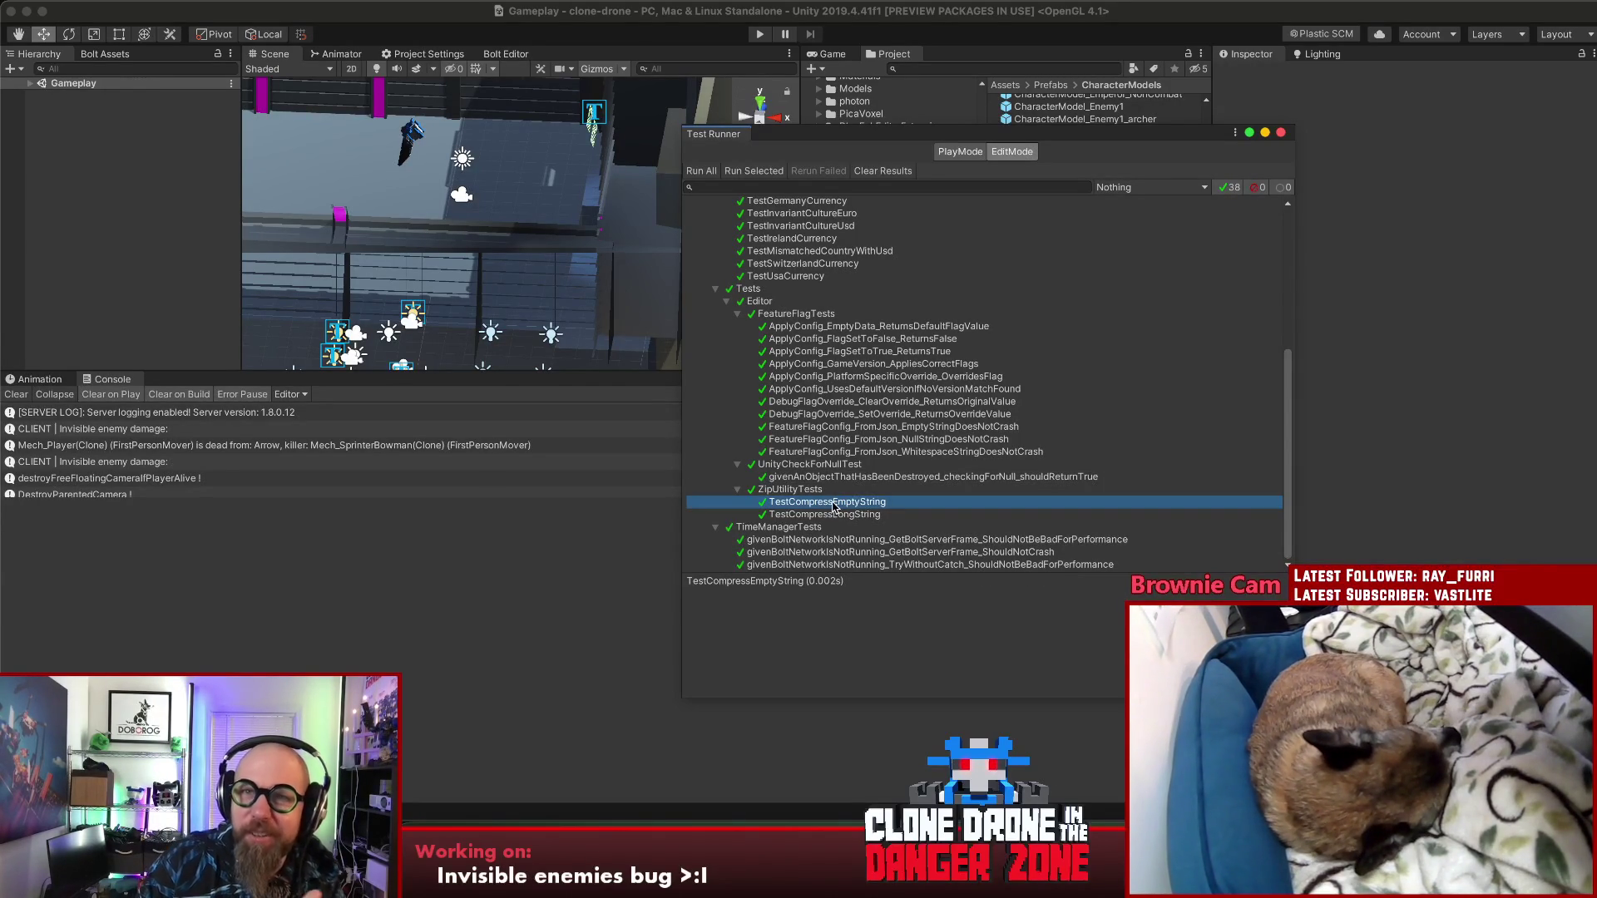
key(Down)
key(Up)
double_click(832, 504)
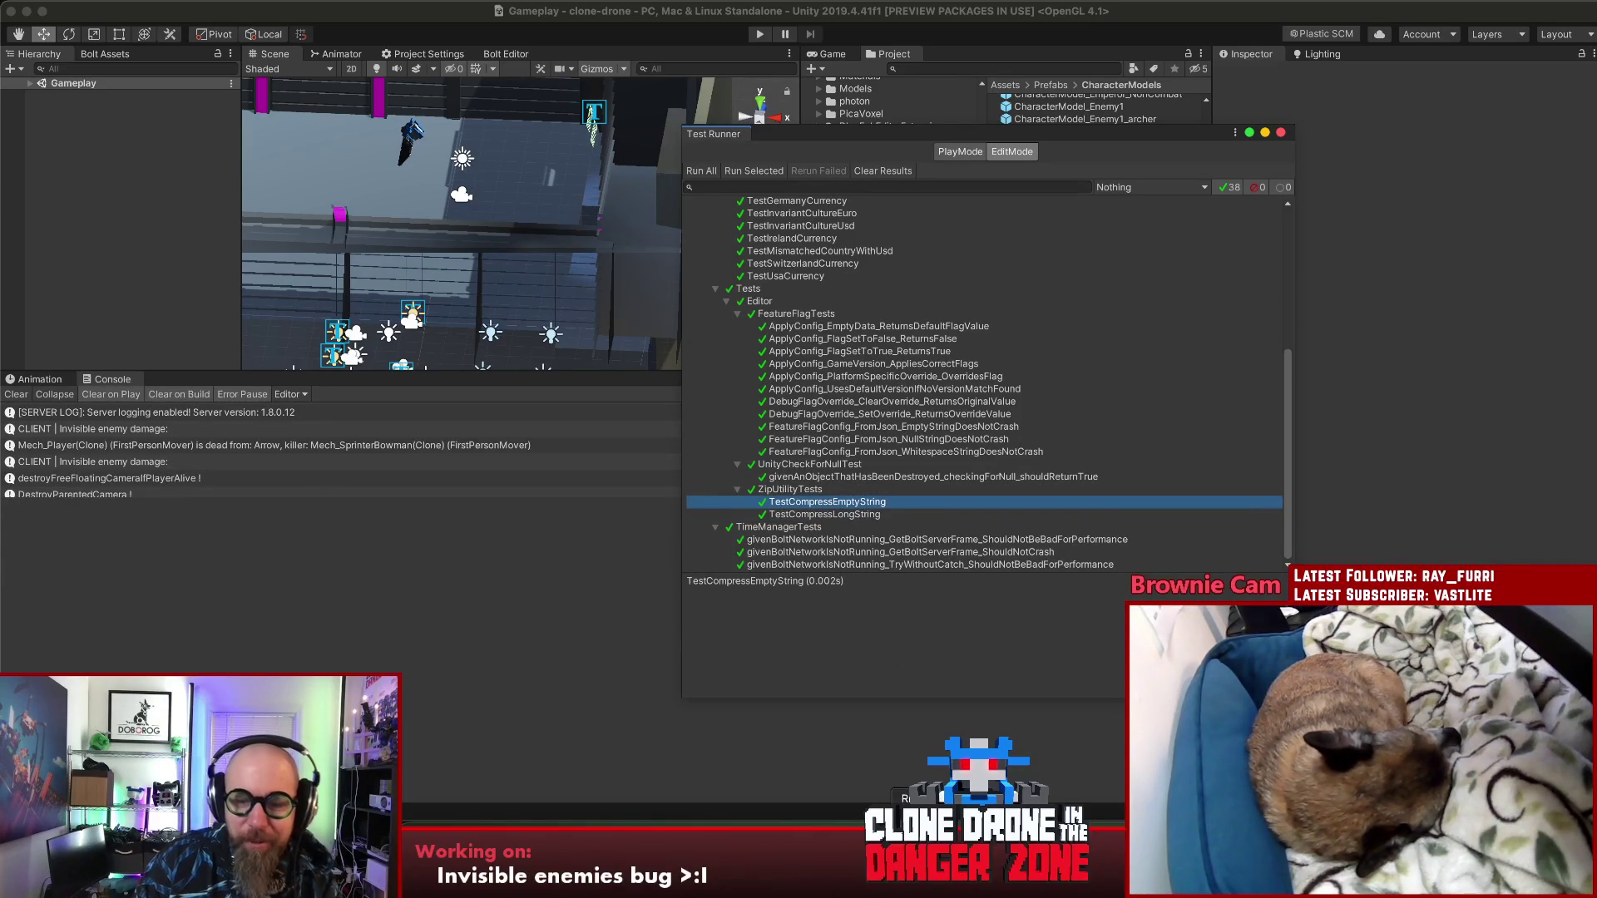
Step: Paste a duplicate of the TestCompressLongString method below the original
drag(572, 341, 620, 426)
text([Test]         public void TestCompressLongString()         {             string original = "The fox jumps over the lorem ipsum dolor. I forget what this is supposed to be. The fox. the fox.";             string compressed = ZipUtility.Compress(original);             Assert.AreEqual(original, ZipUtility.Decompress(compressed));         })
click(717, 466)
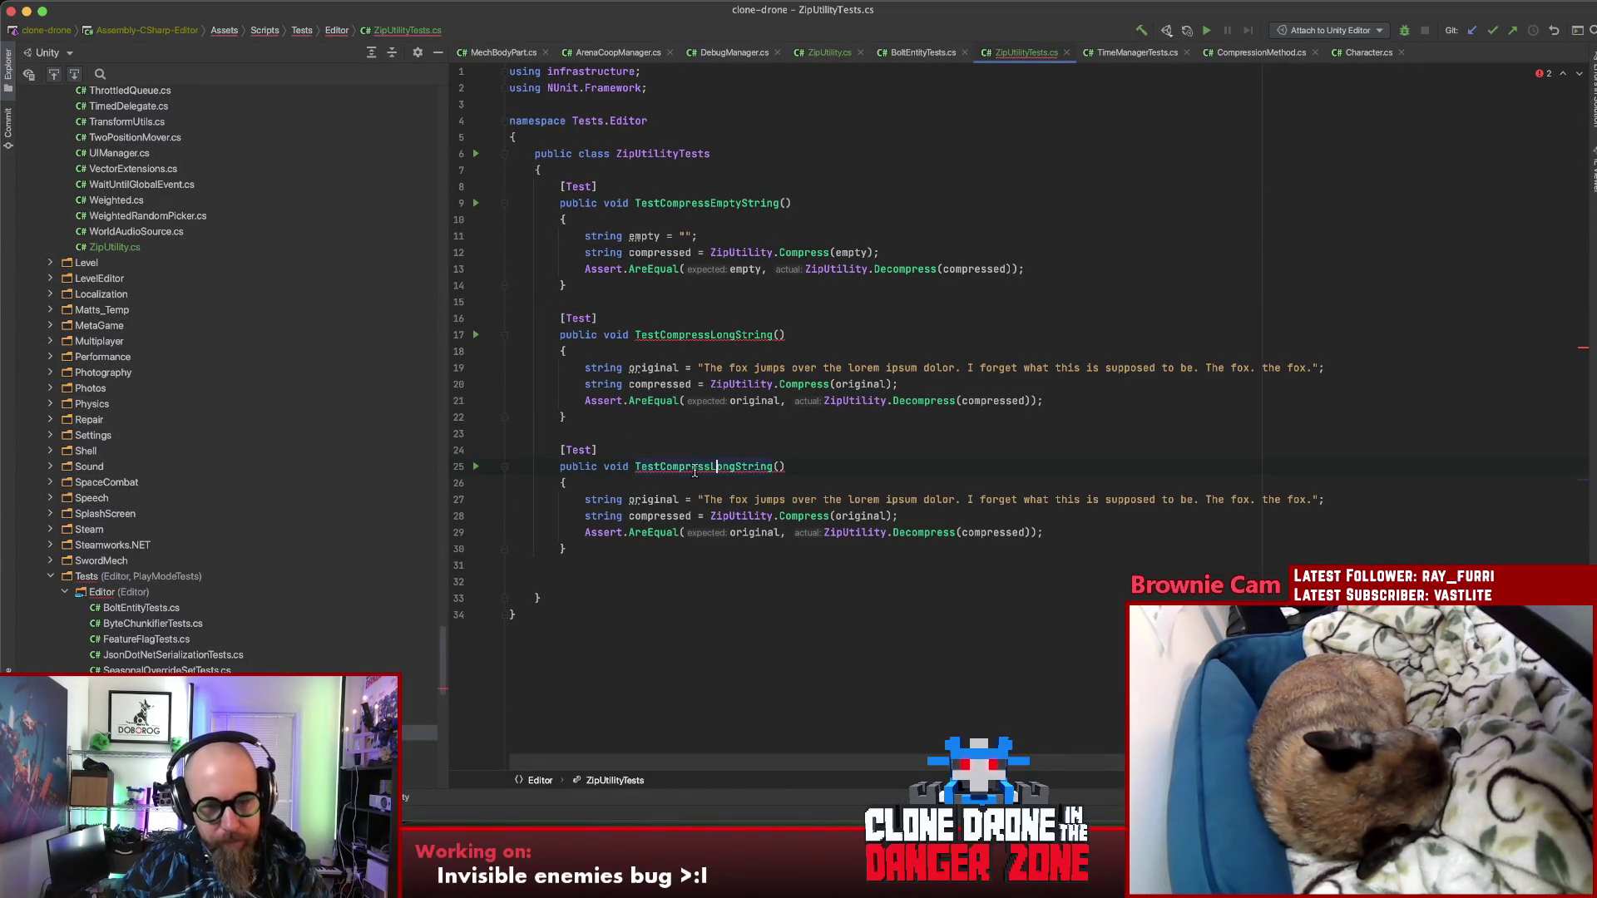
Step: Change the pasted method's name from TestCompressLongString to TestCompressionMakesThingsShorter
text(ionMakes)
text(ThingsShort)
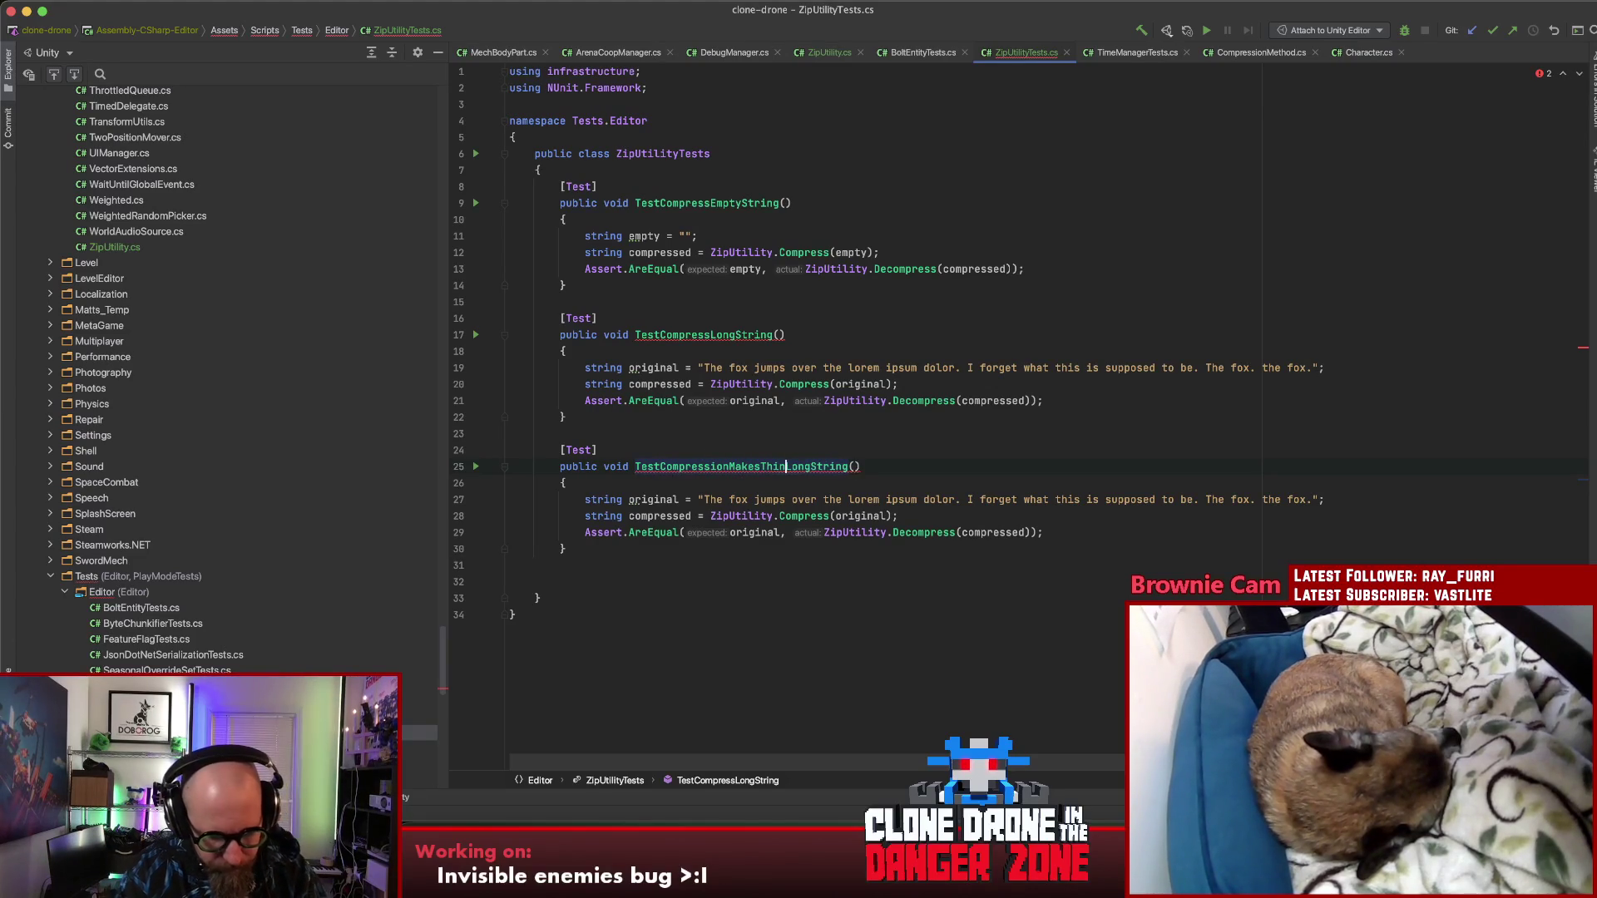
text(er)
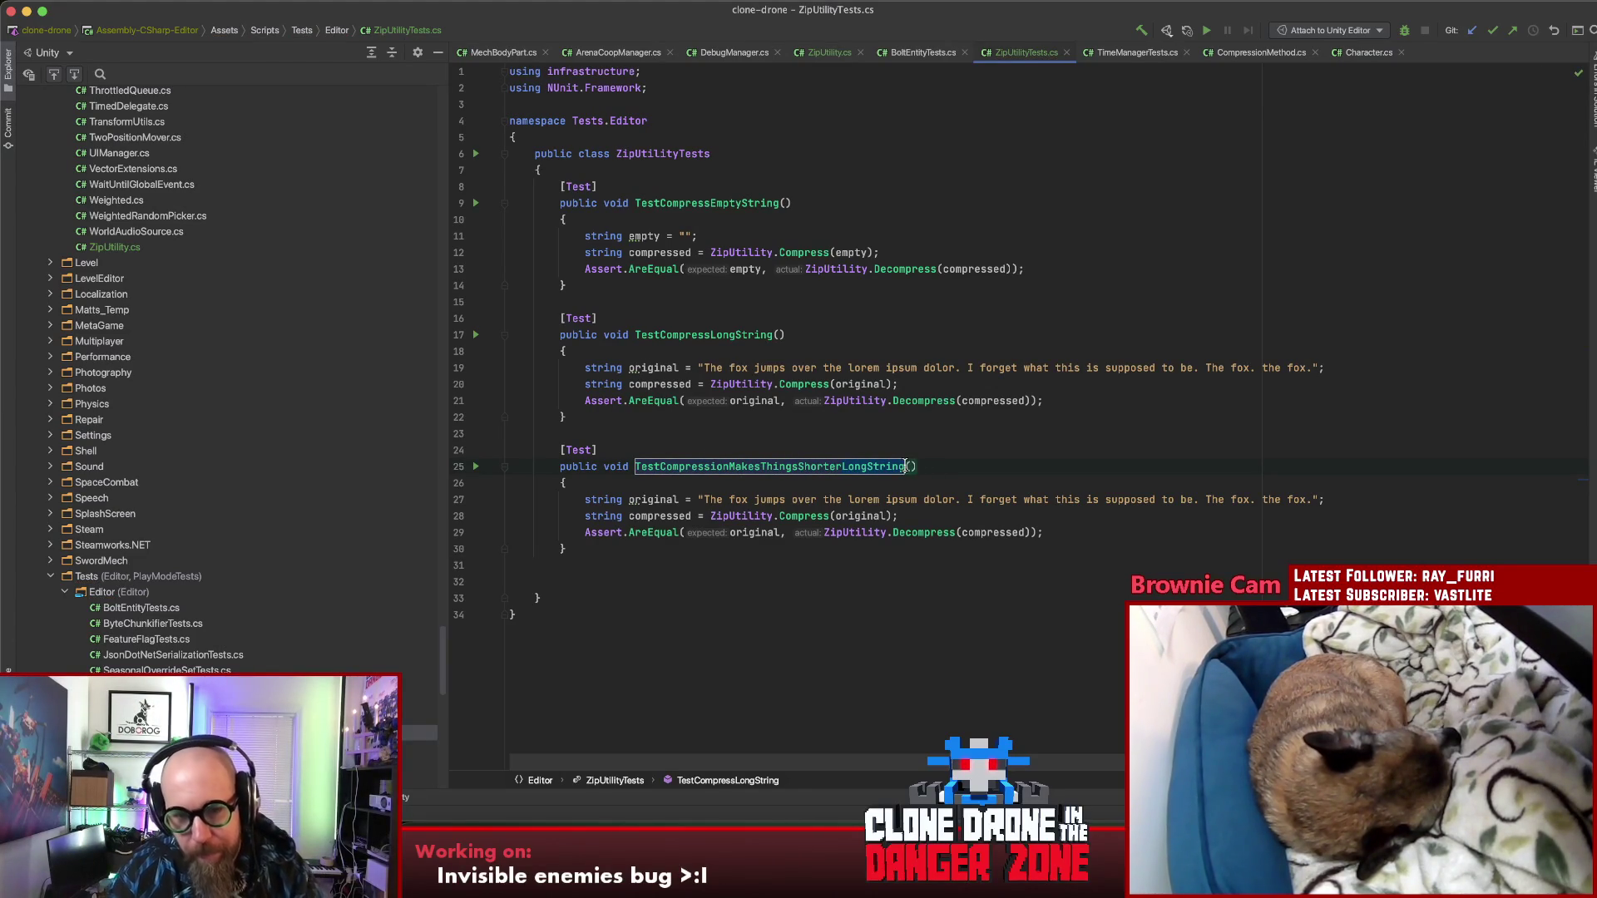
key(BackSpace)
key(BackSpace)
key(BackSpace)
click(945, 470)
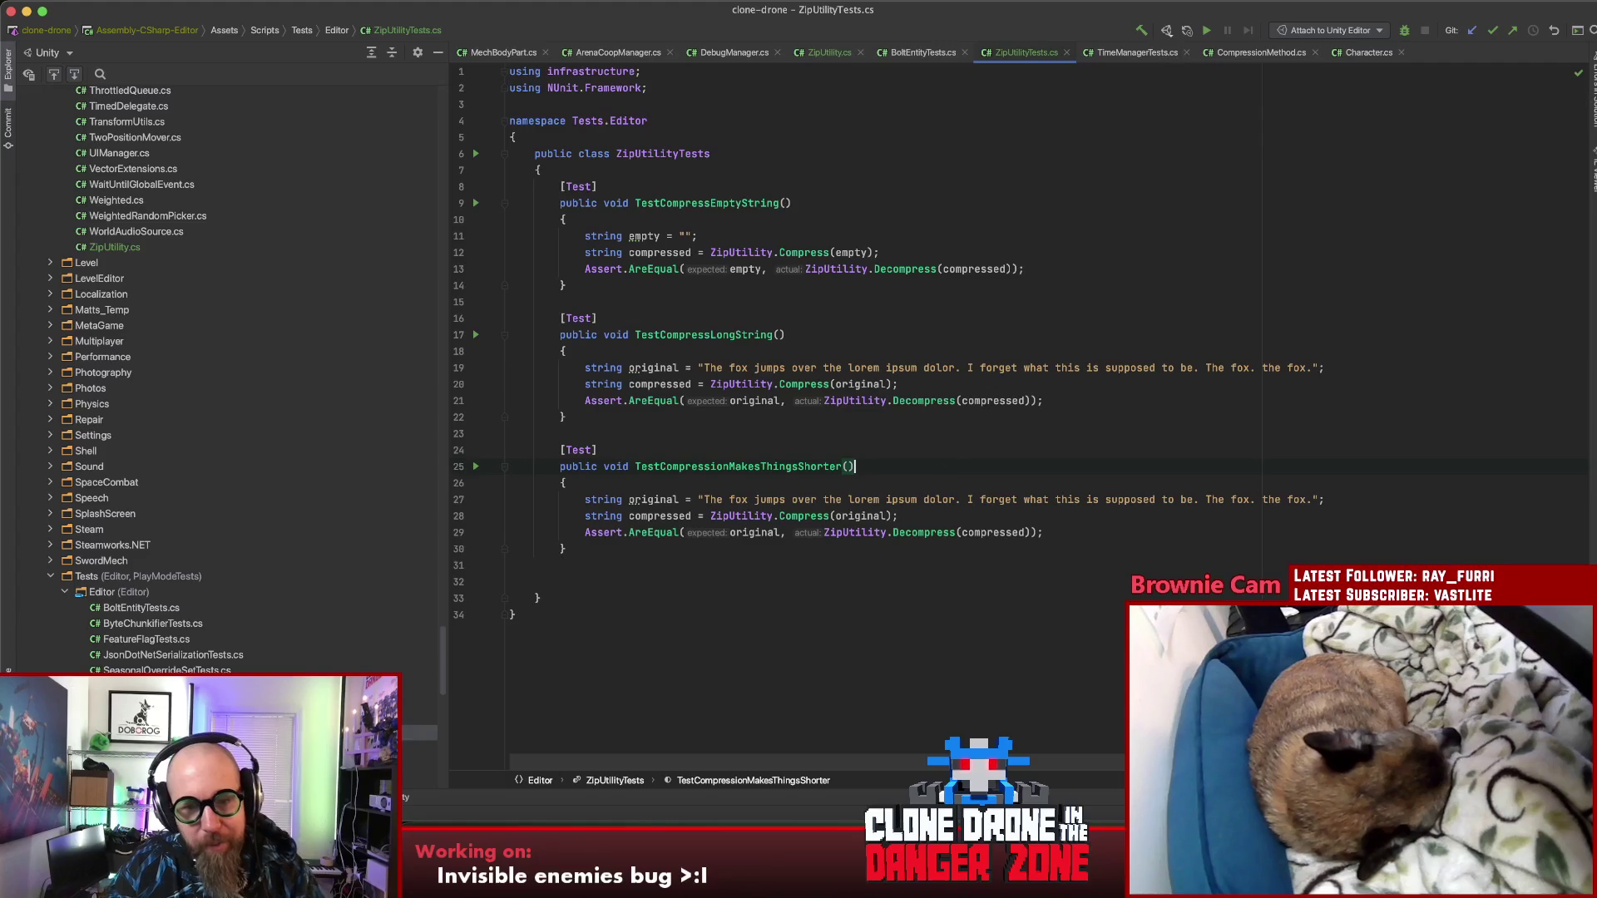
click(747, 479)
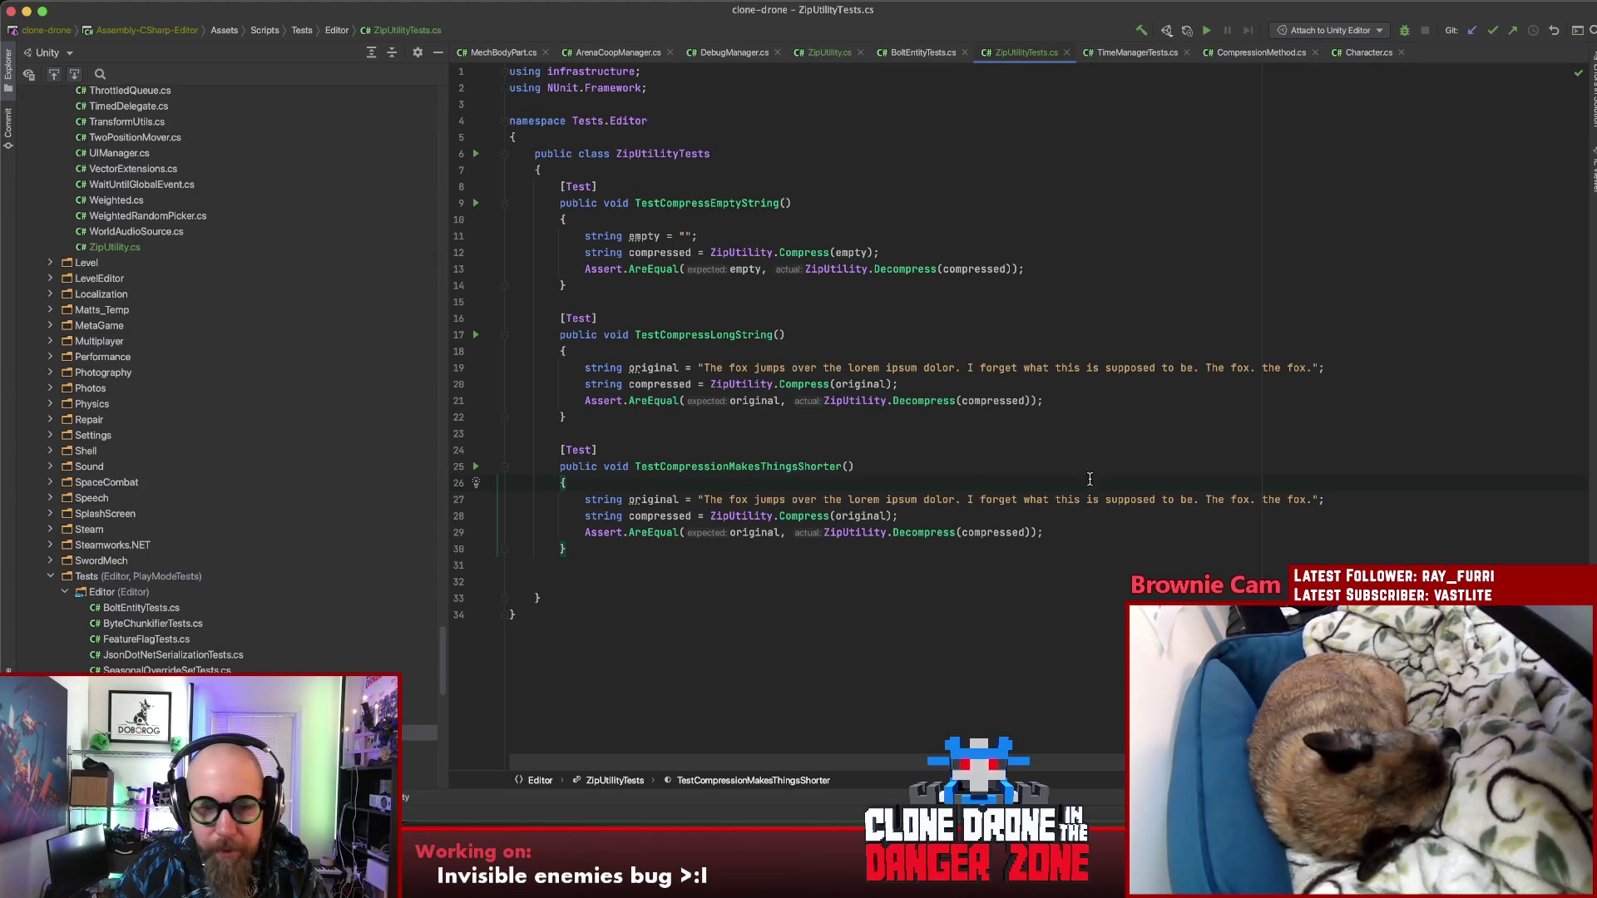
Step: Change the assertion to Assert.Less with compressed.Length as its first argument
click(679, 516)
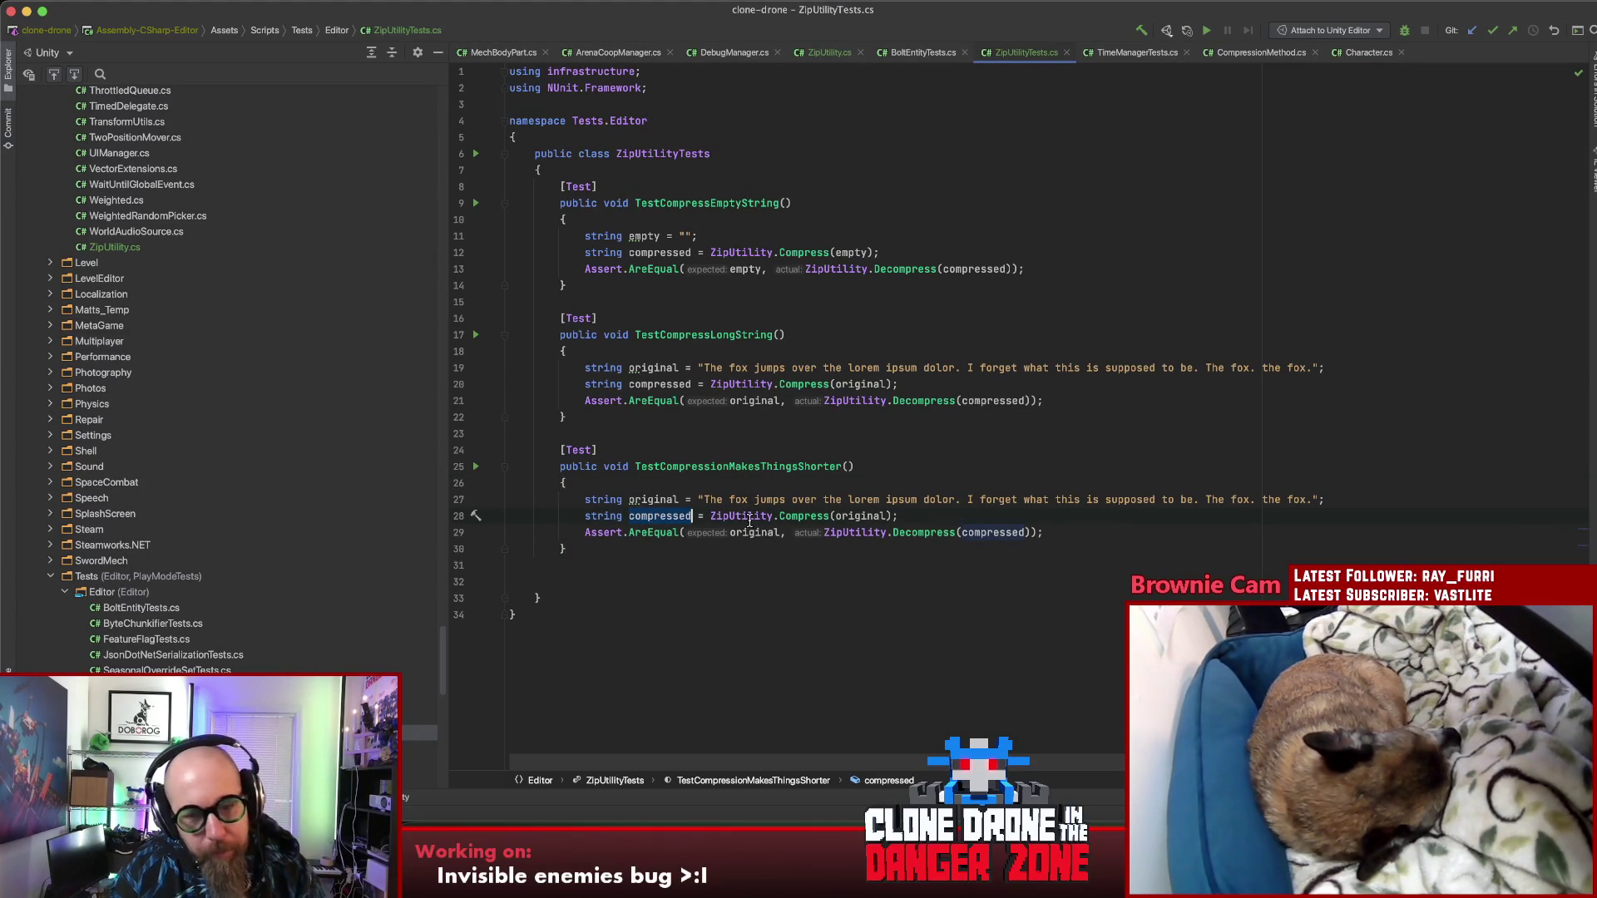
key(Down)
key(alt+BackSpace)
text(Less)
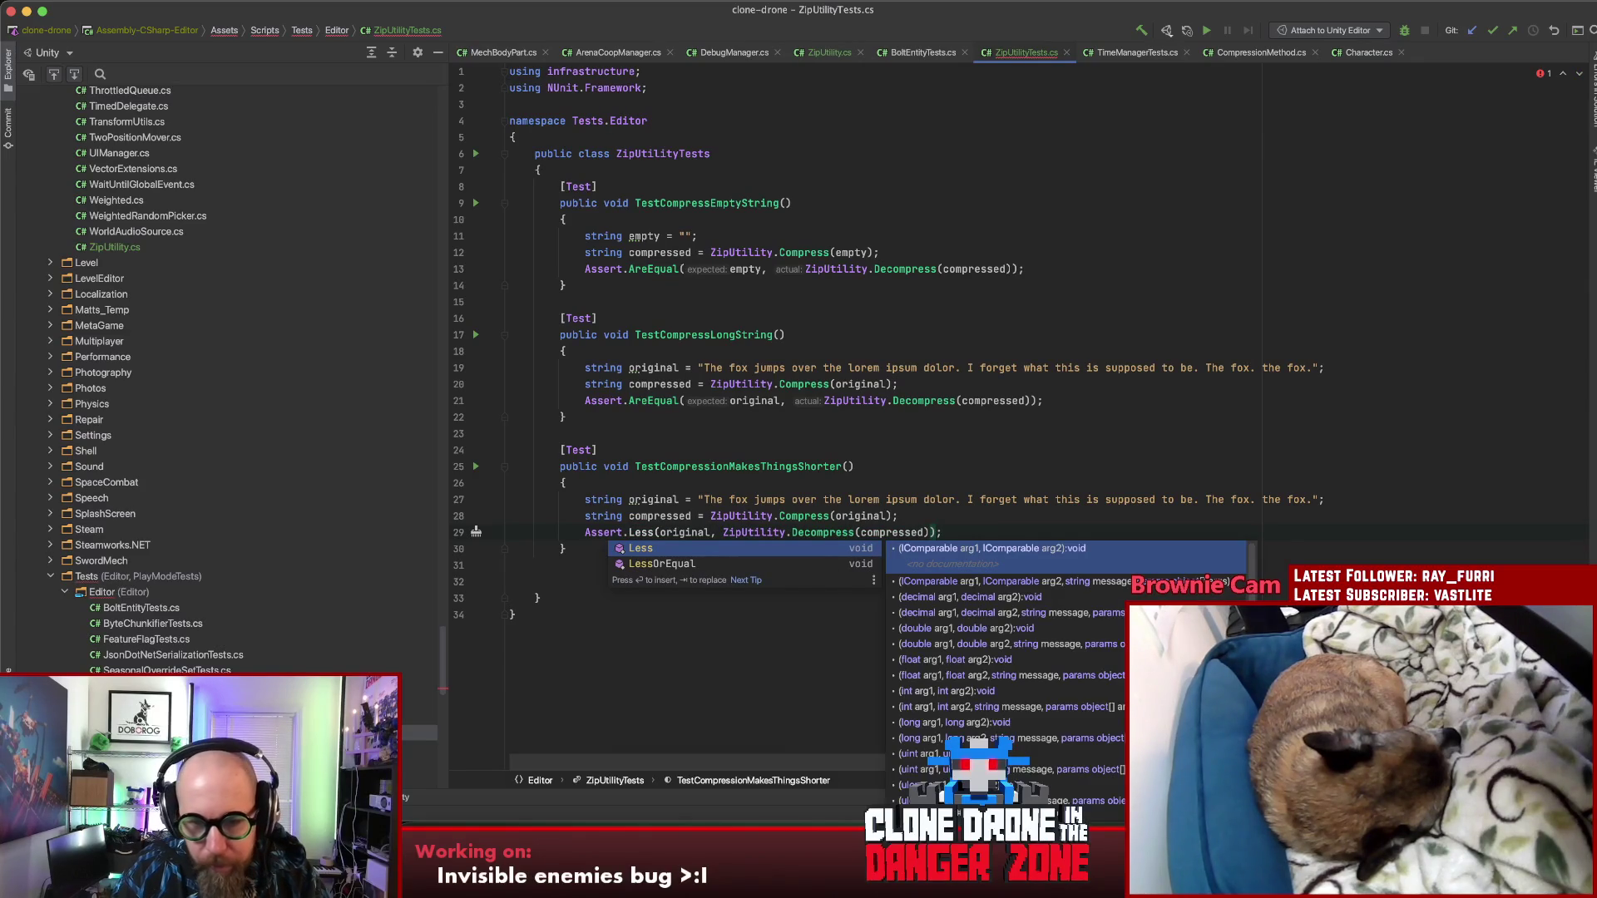
key(Return)
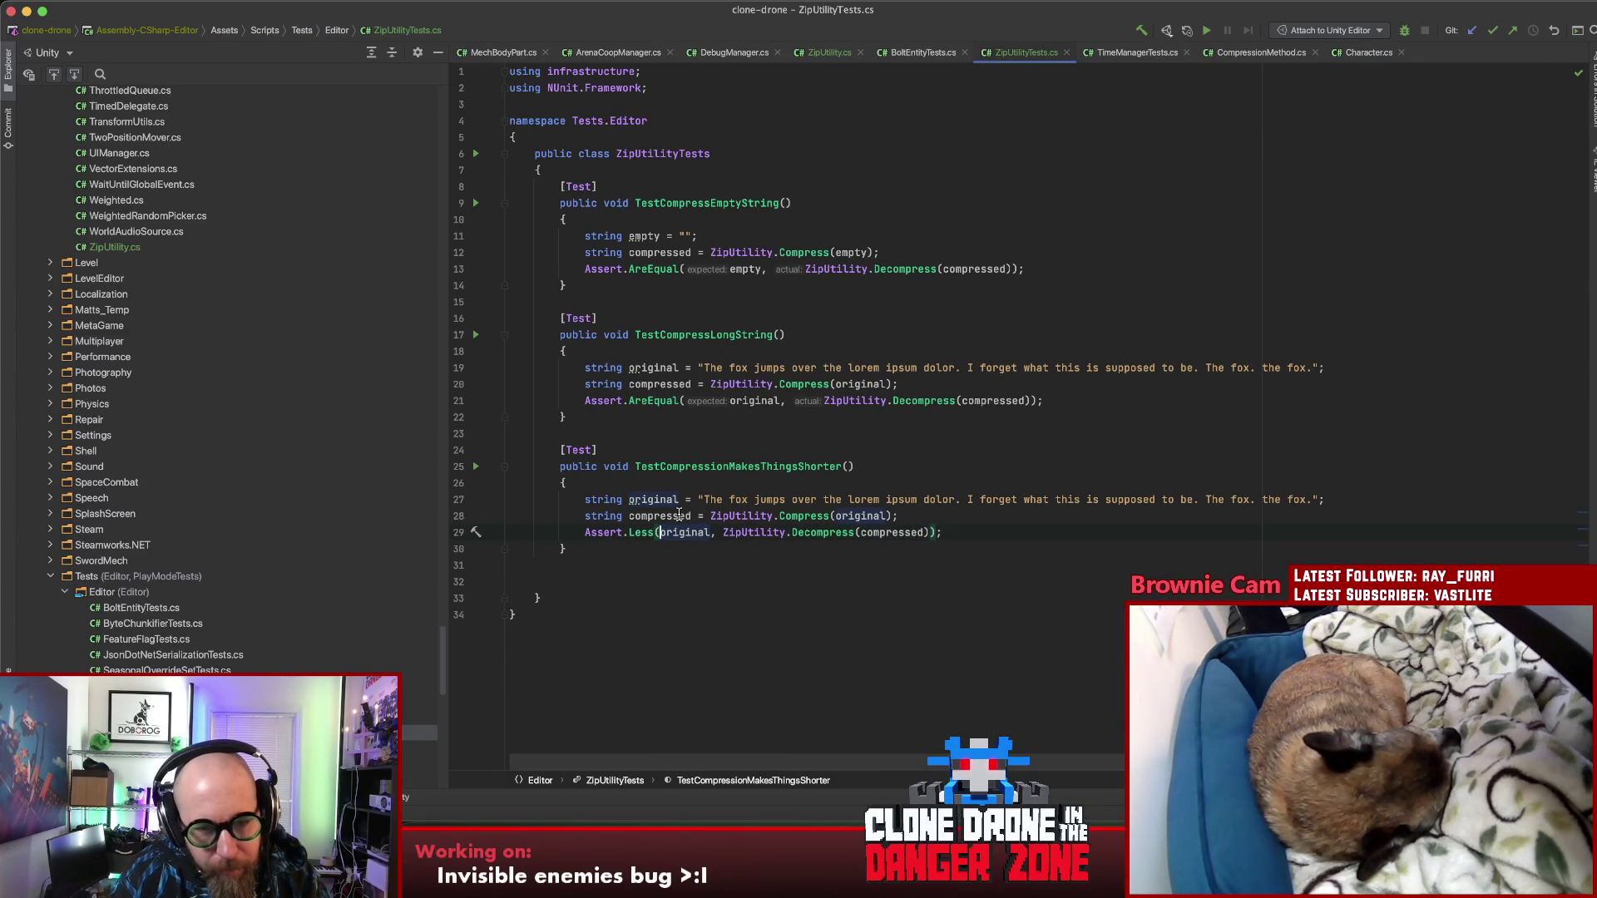
double_click(684, 533)
text(compressed.L)
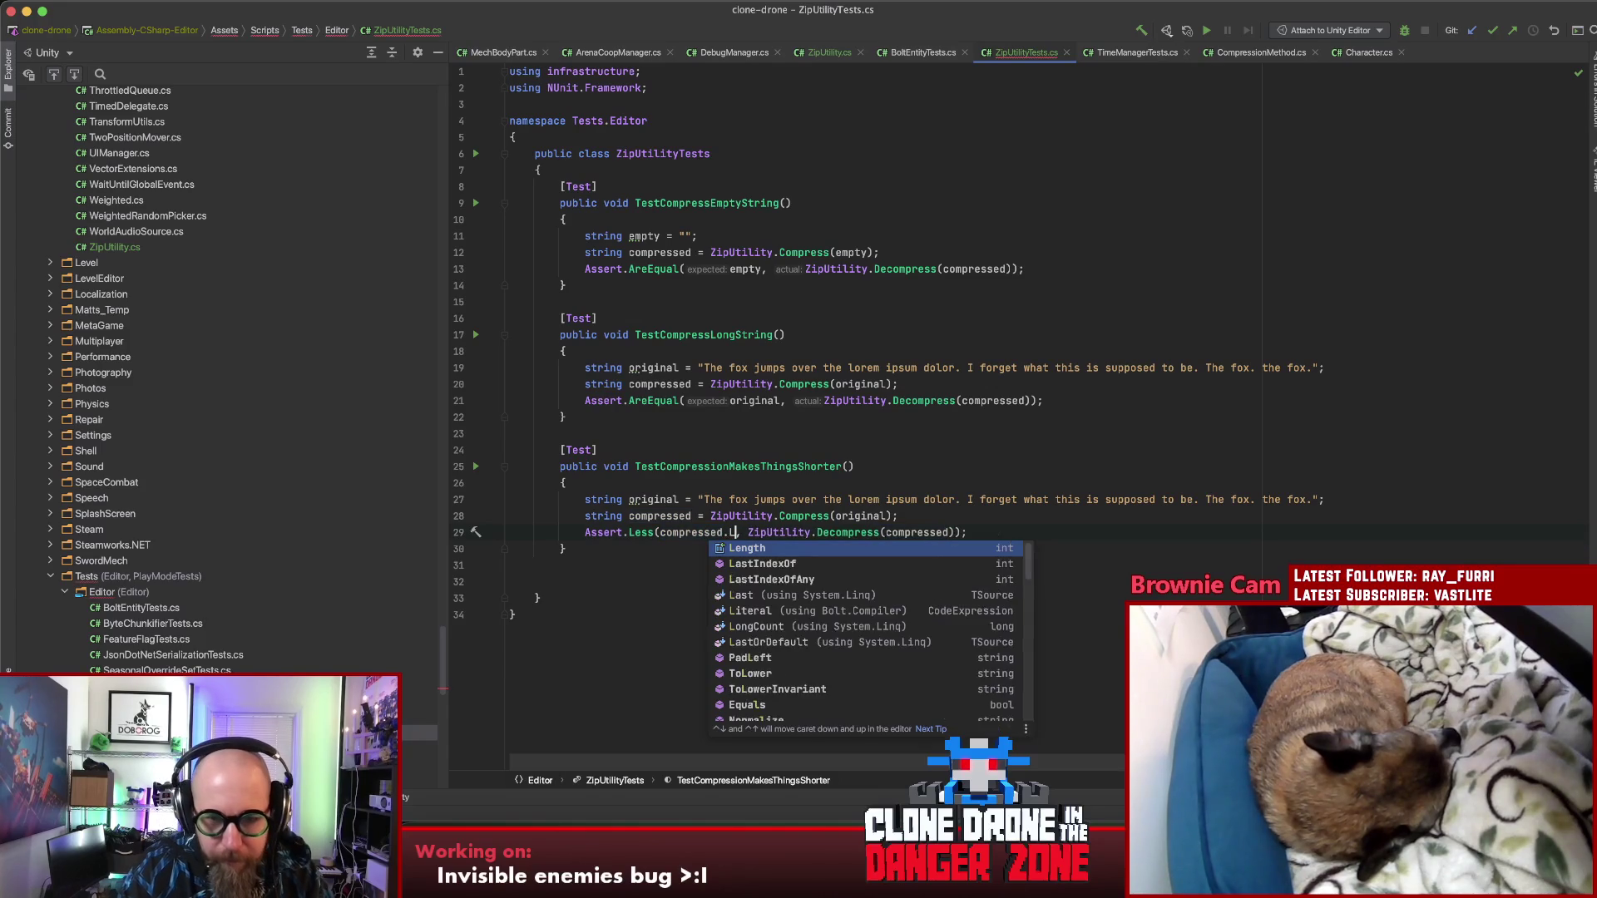
key(Return)
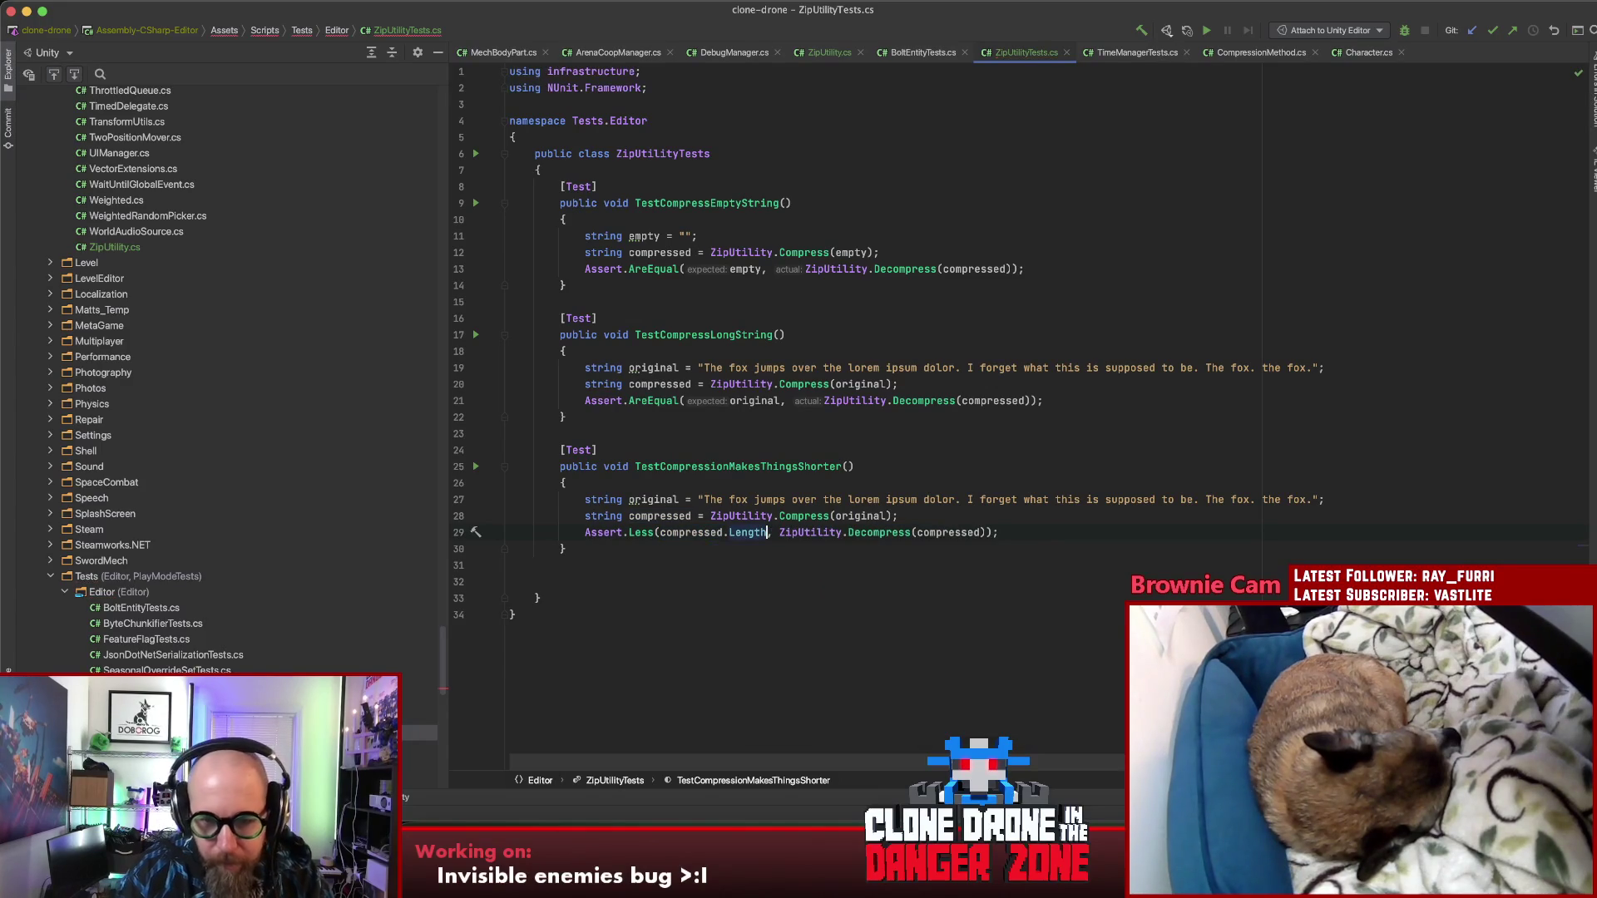
Step: Make the second argument original.Length, then switch back to Unity
click(988, 532)
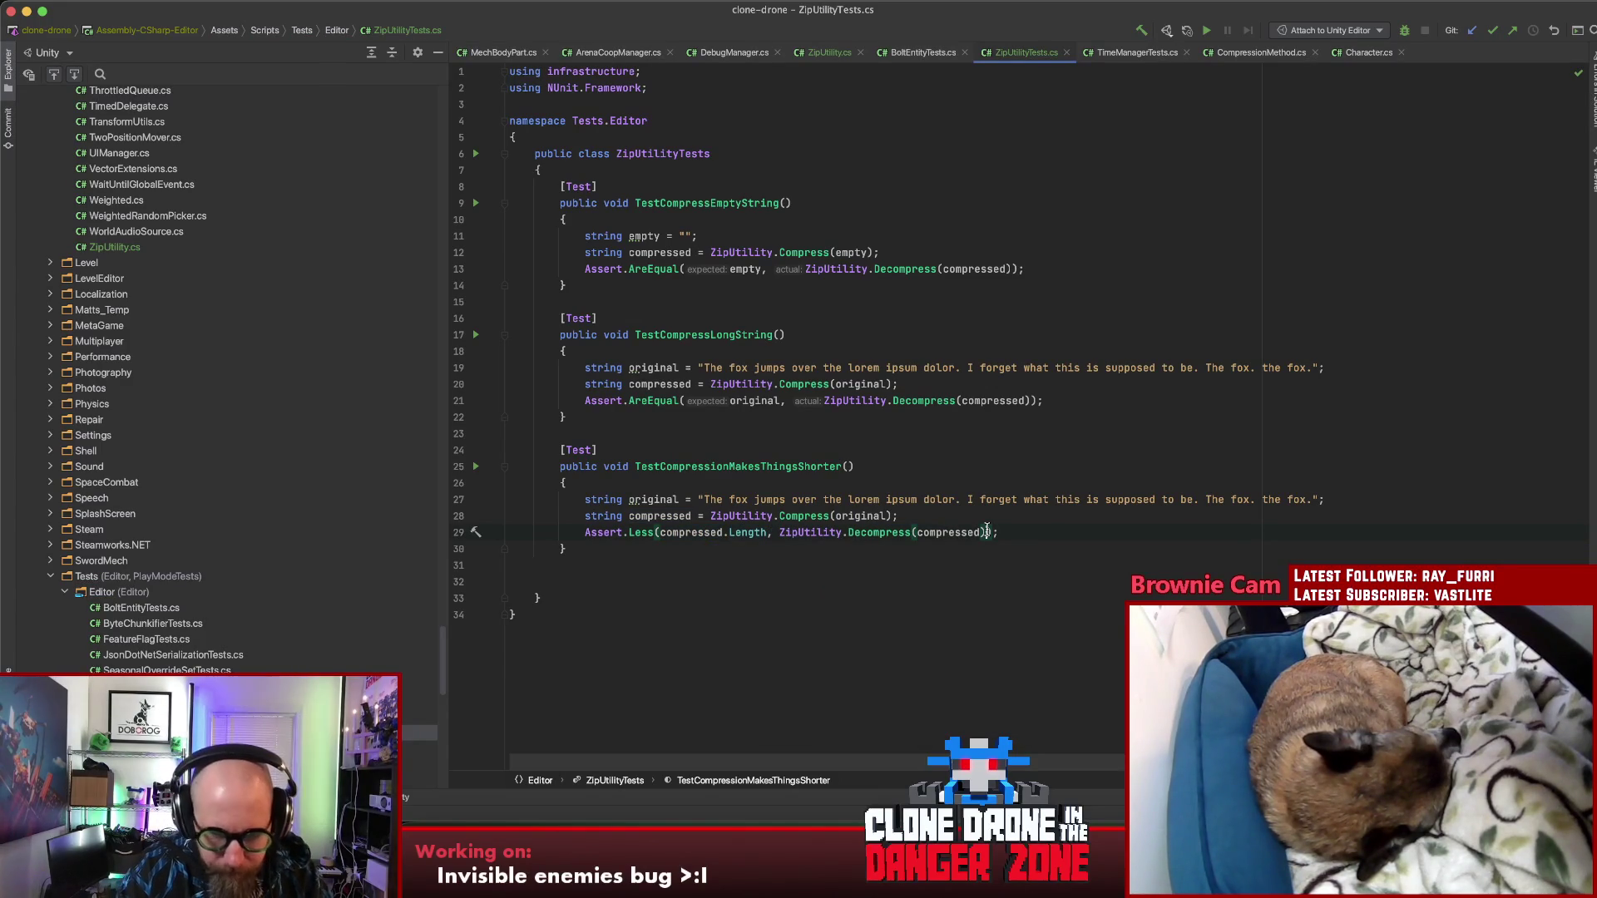
text(.)
key(Return)
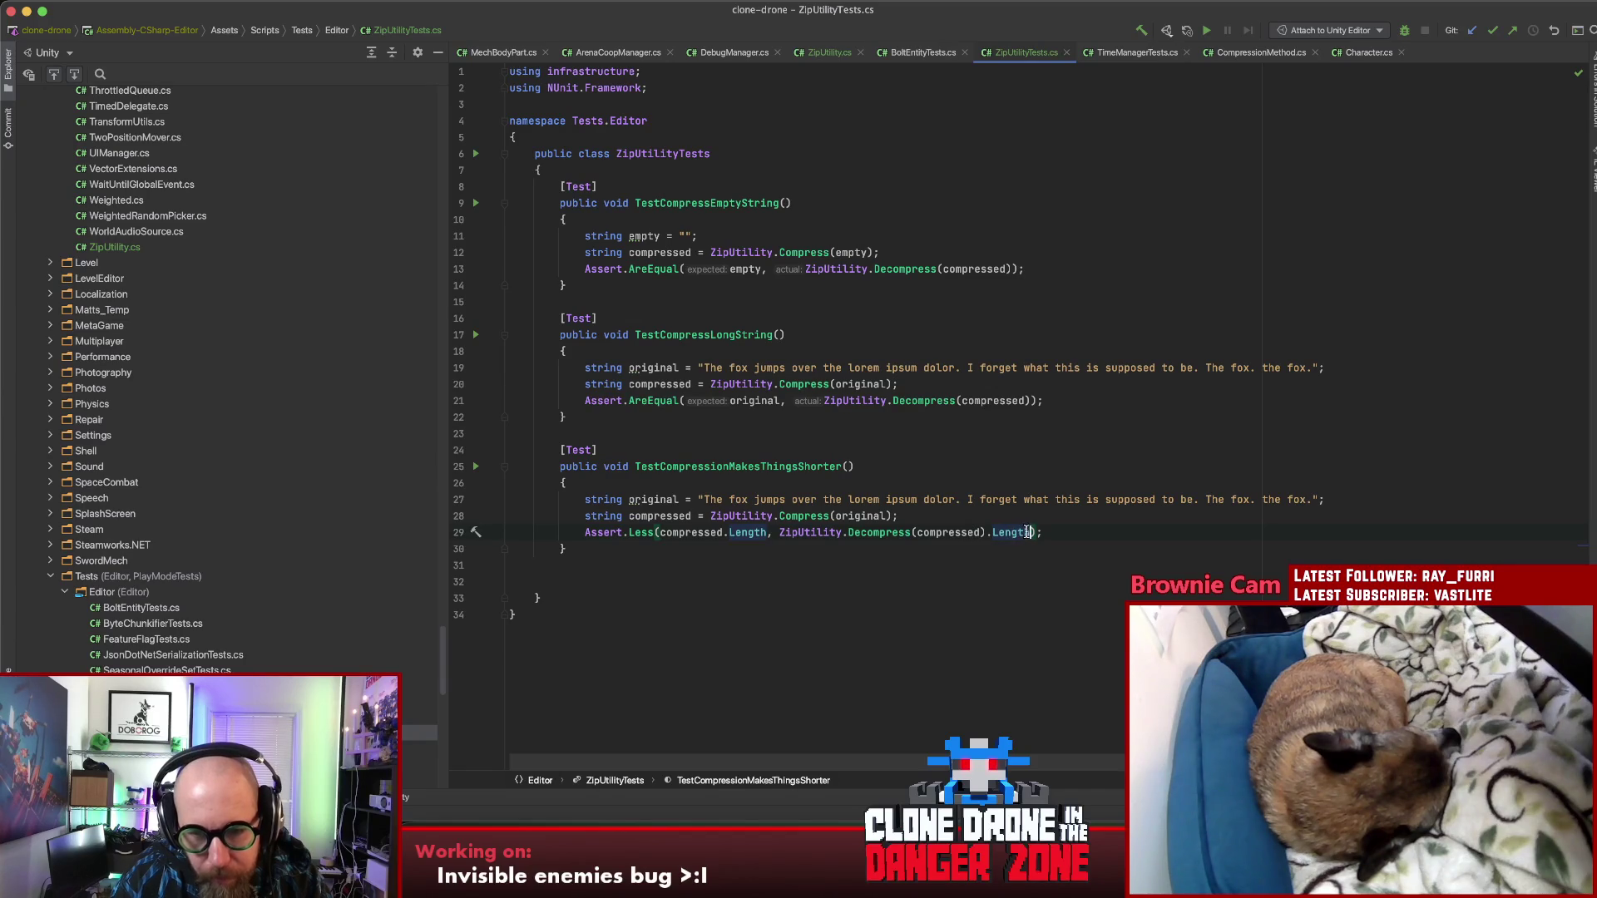
click(990, 533)
click(779, 533)
drag(781, 533, 986, 533)
text(original)
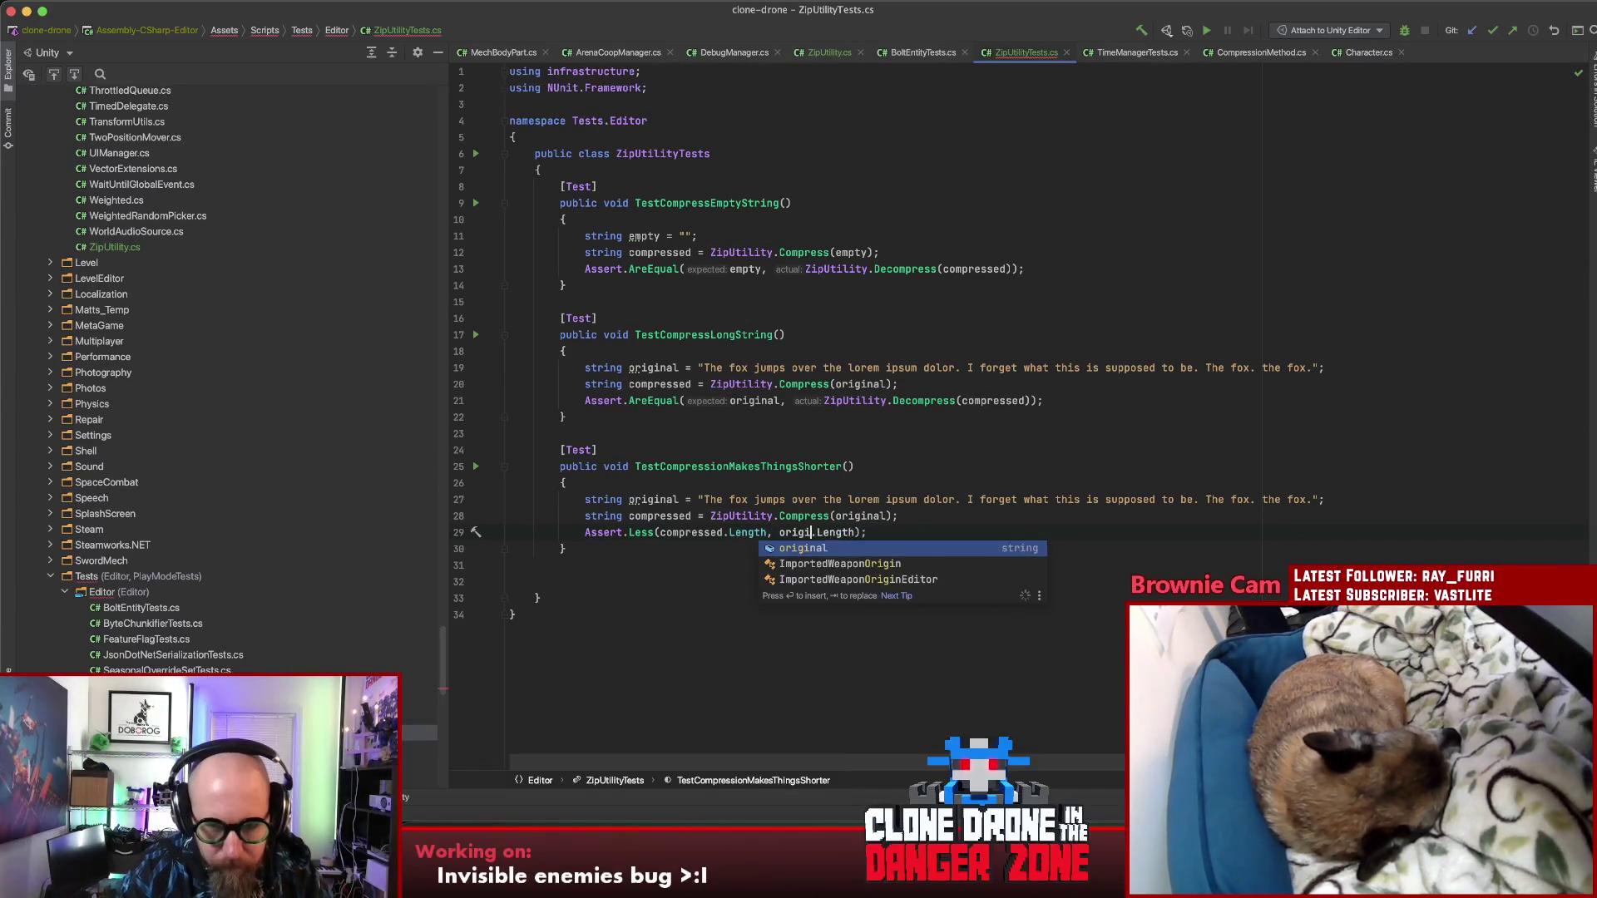
click(839, 533)
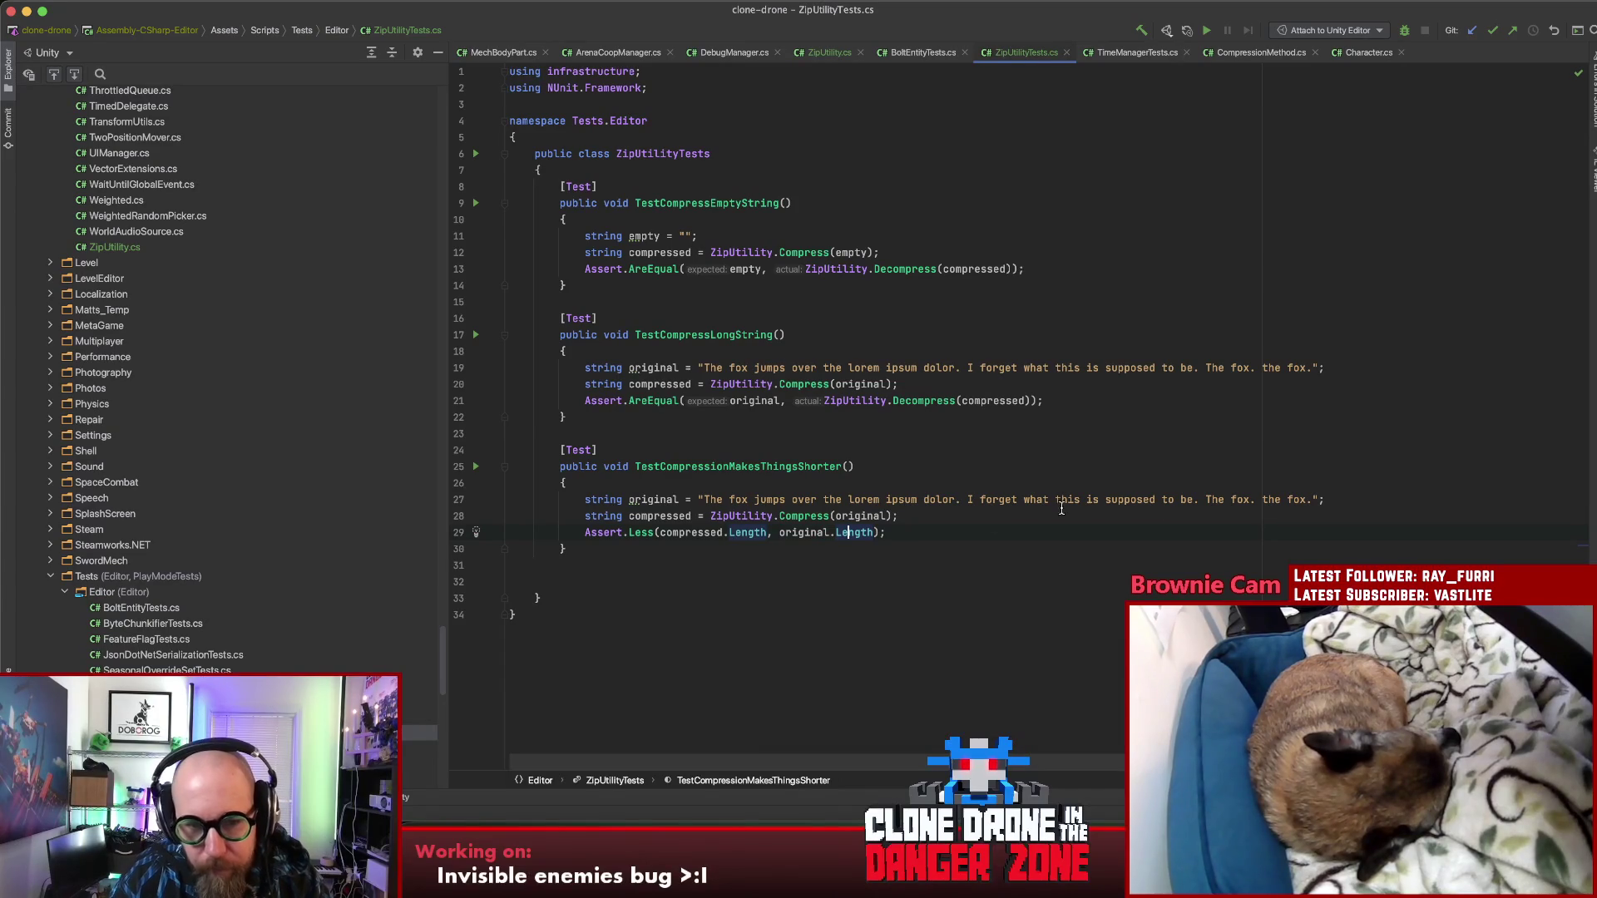
key(End)
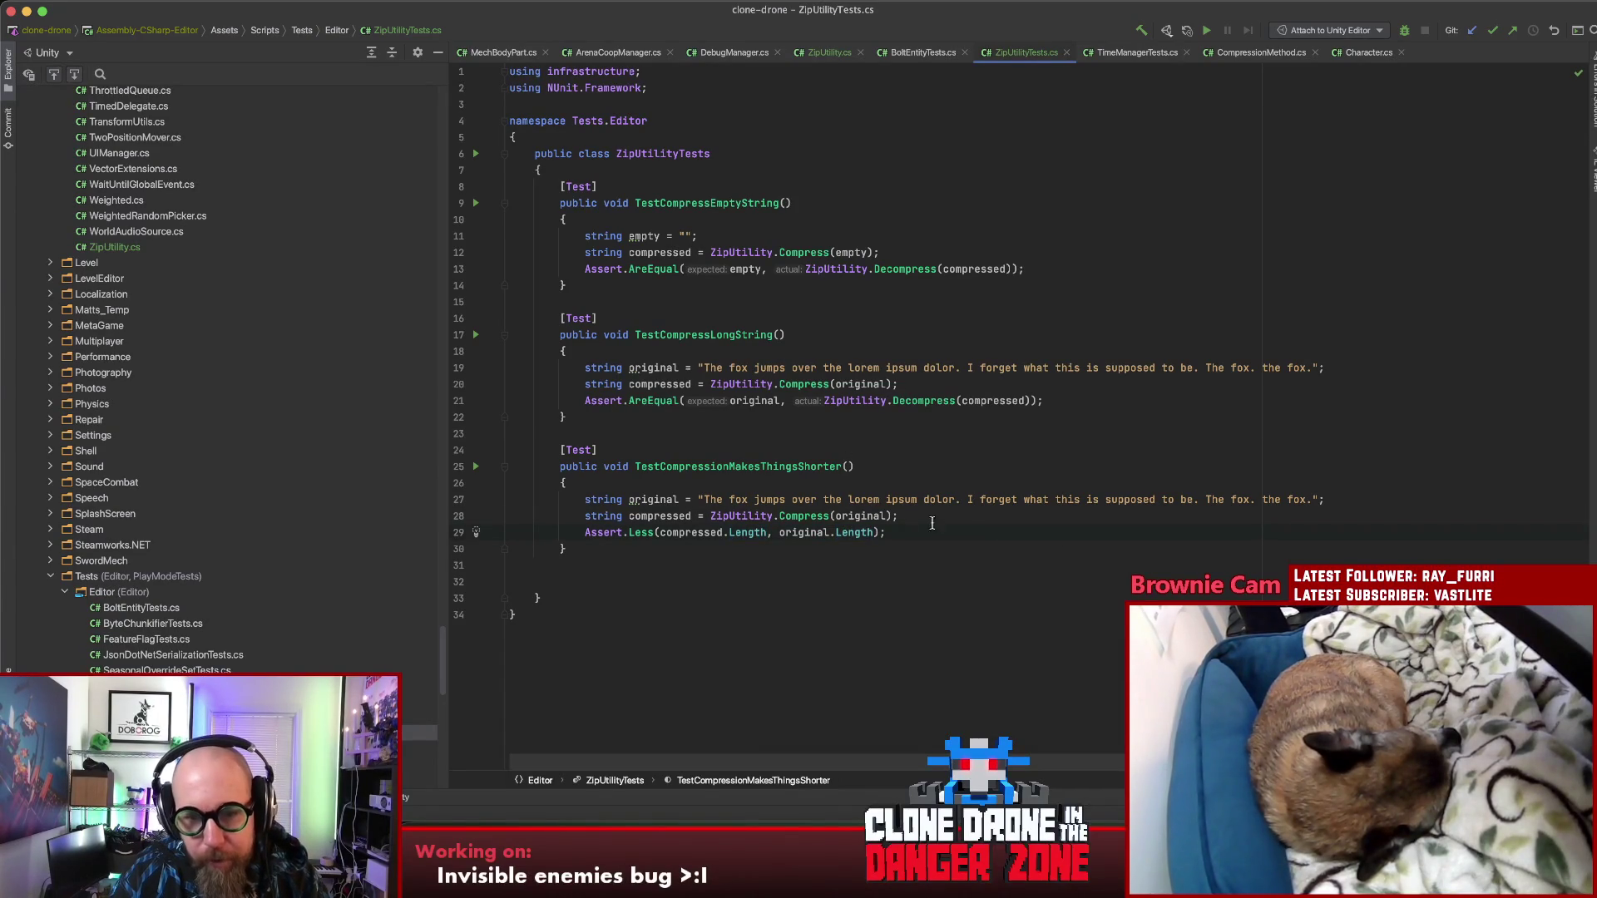
key(super+Tab)
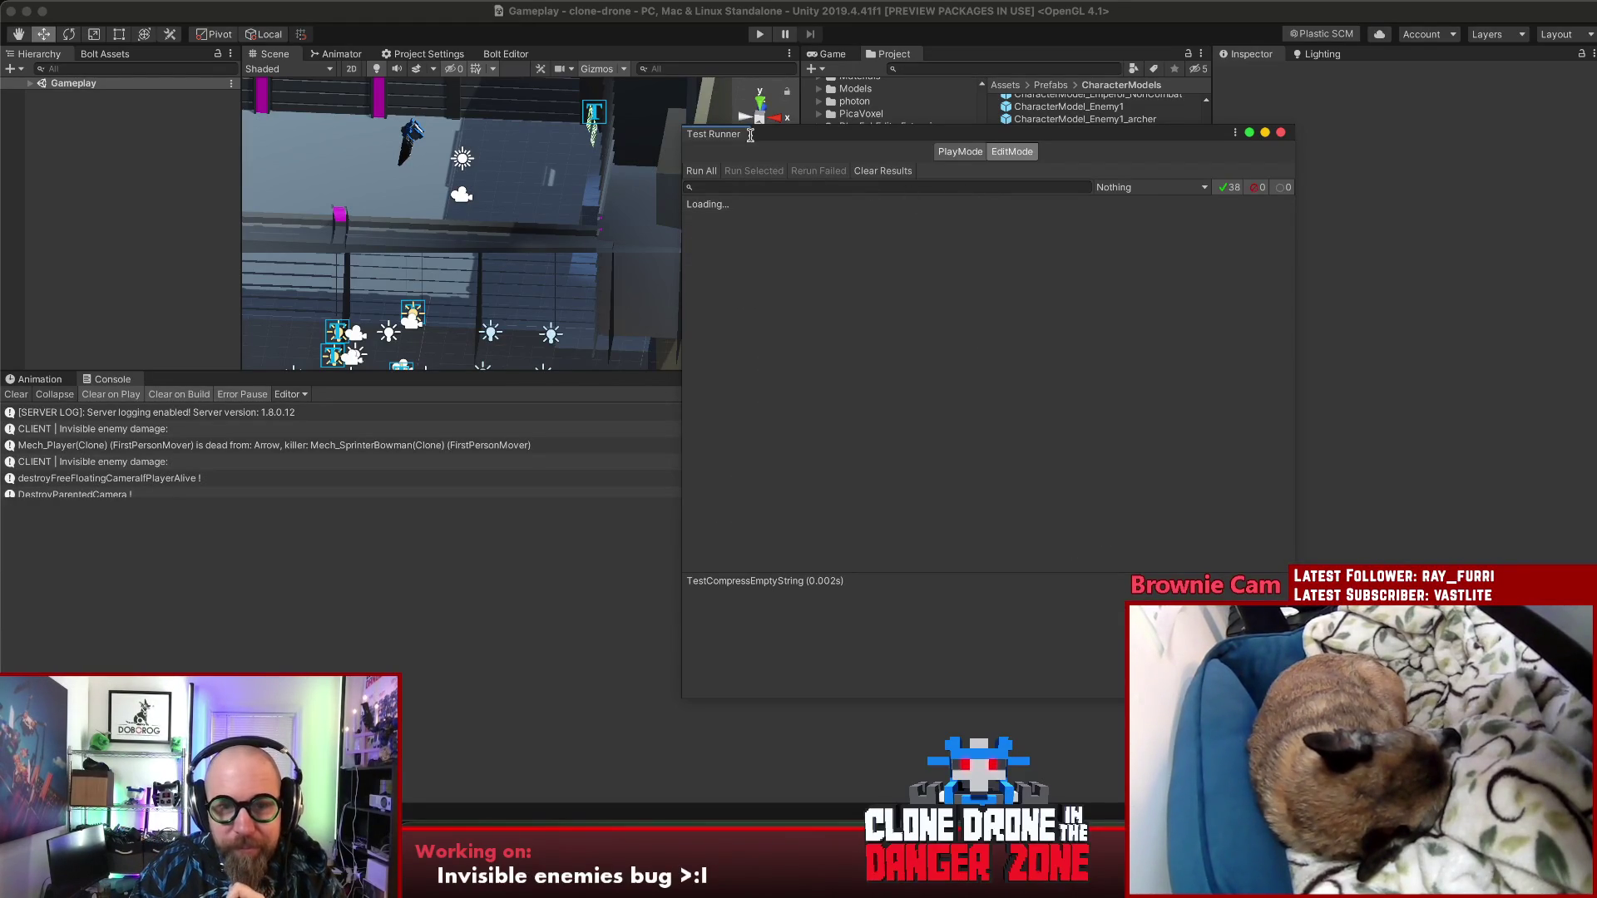
Step: Run all tests, read the TestCompressionMakesThingsShorter failure (137 not less than 97), return to Rider
click(701, 171)
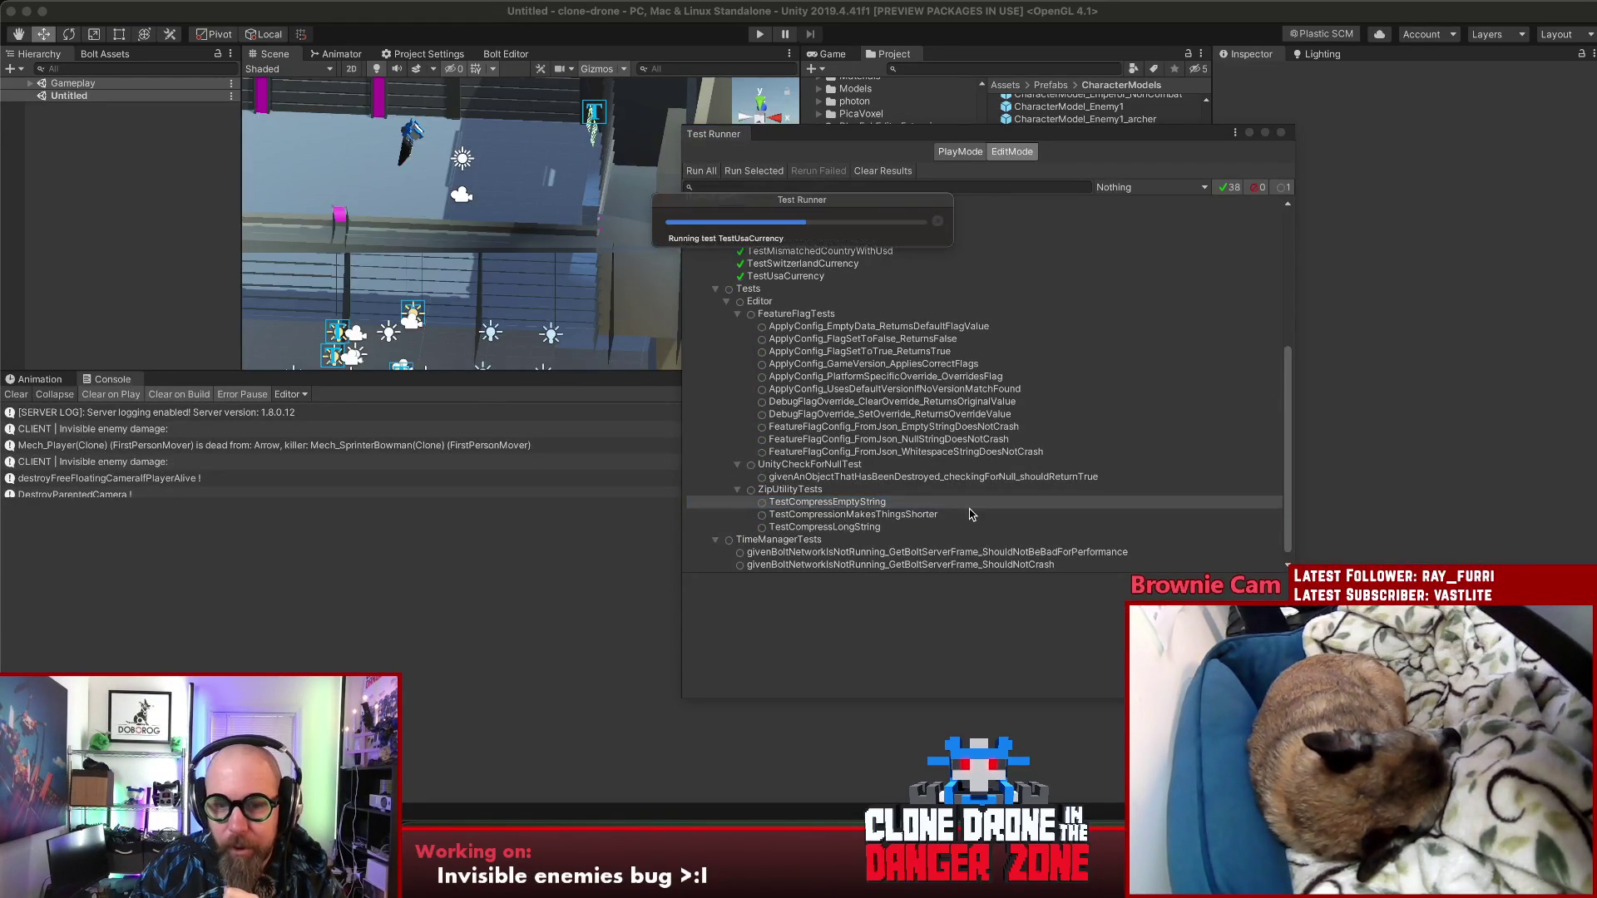
click(906, 515)
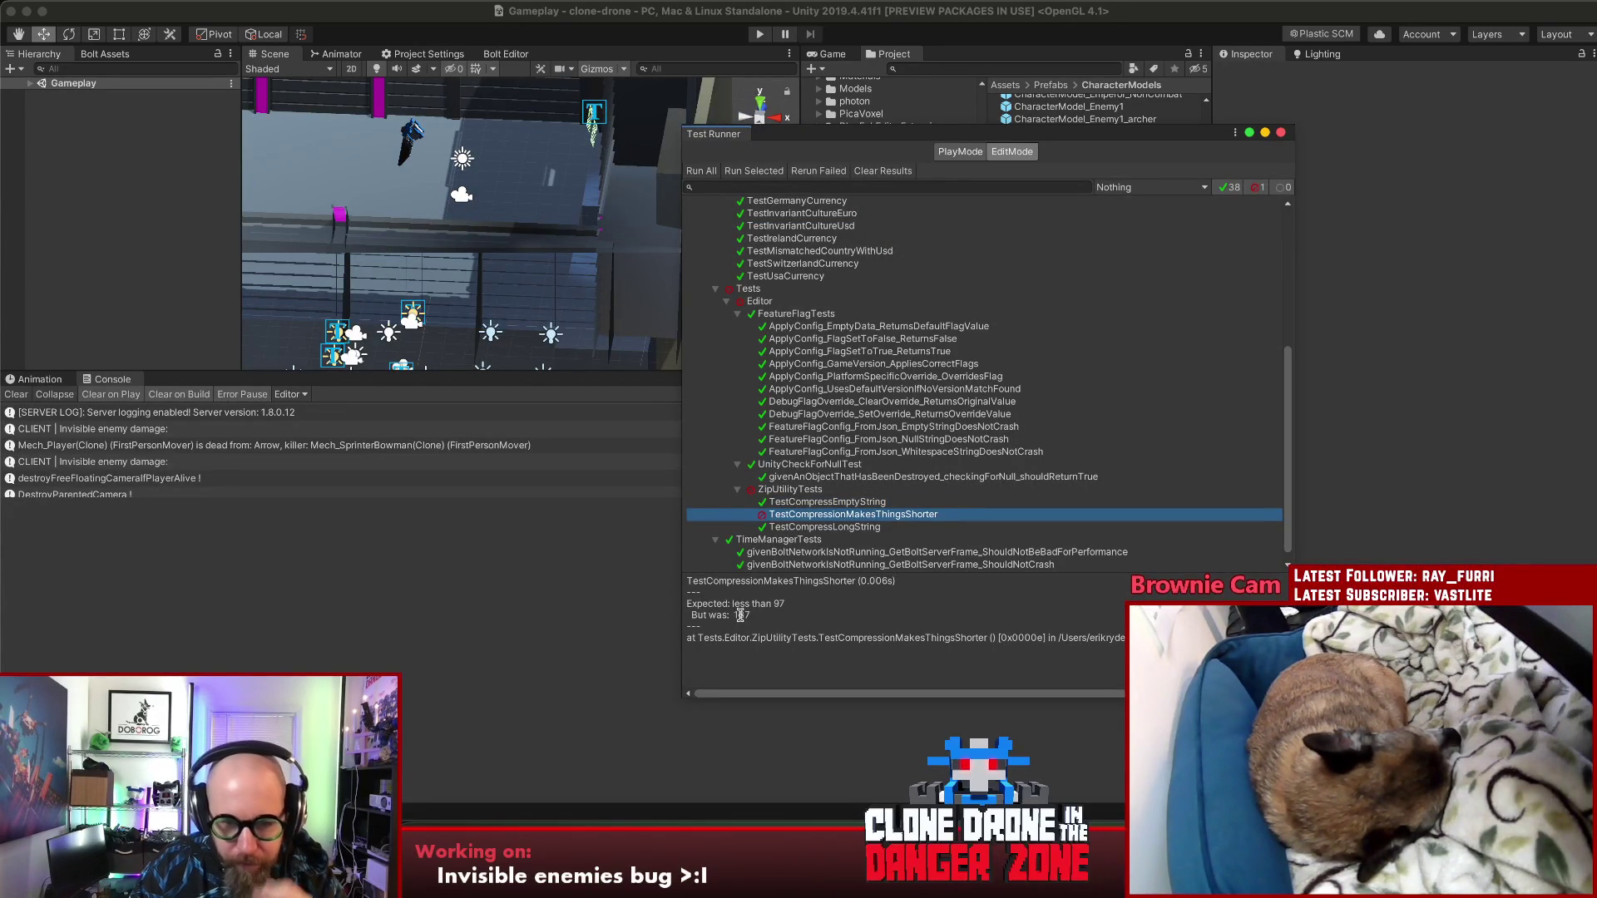
click(740, 614)
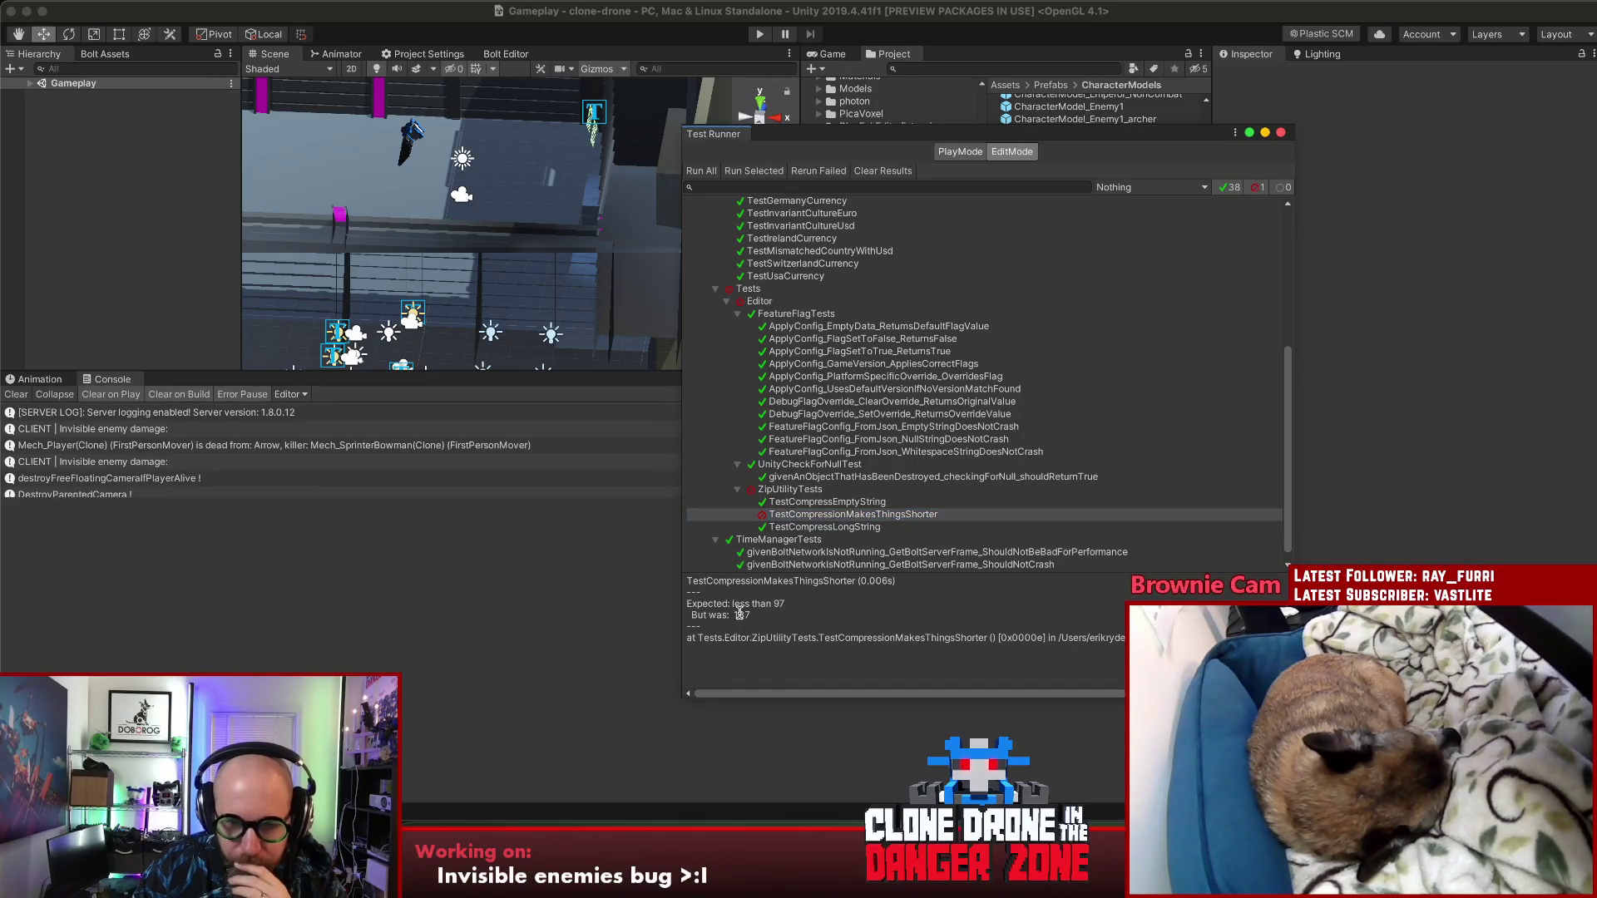
click(861, 865)
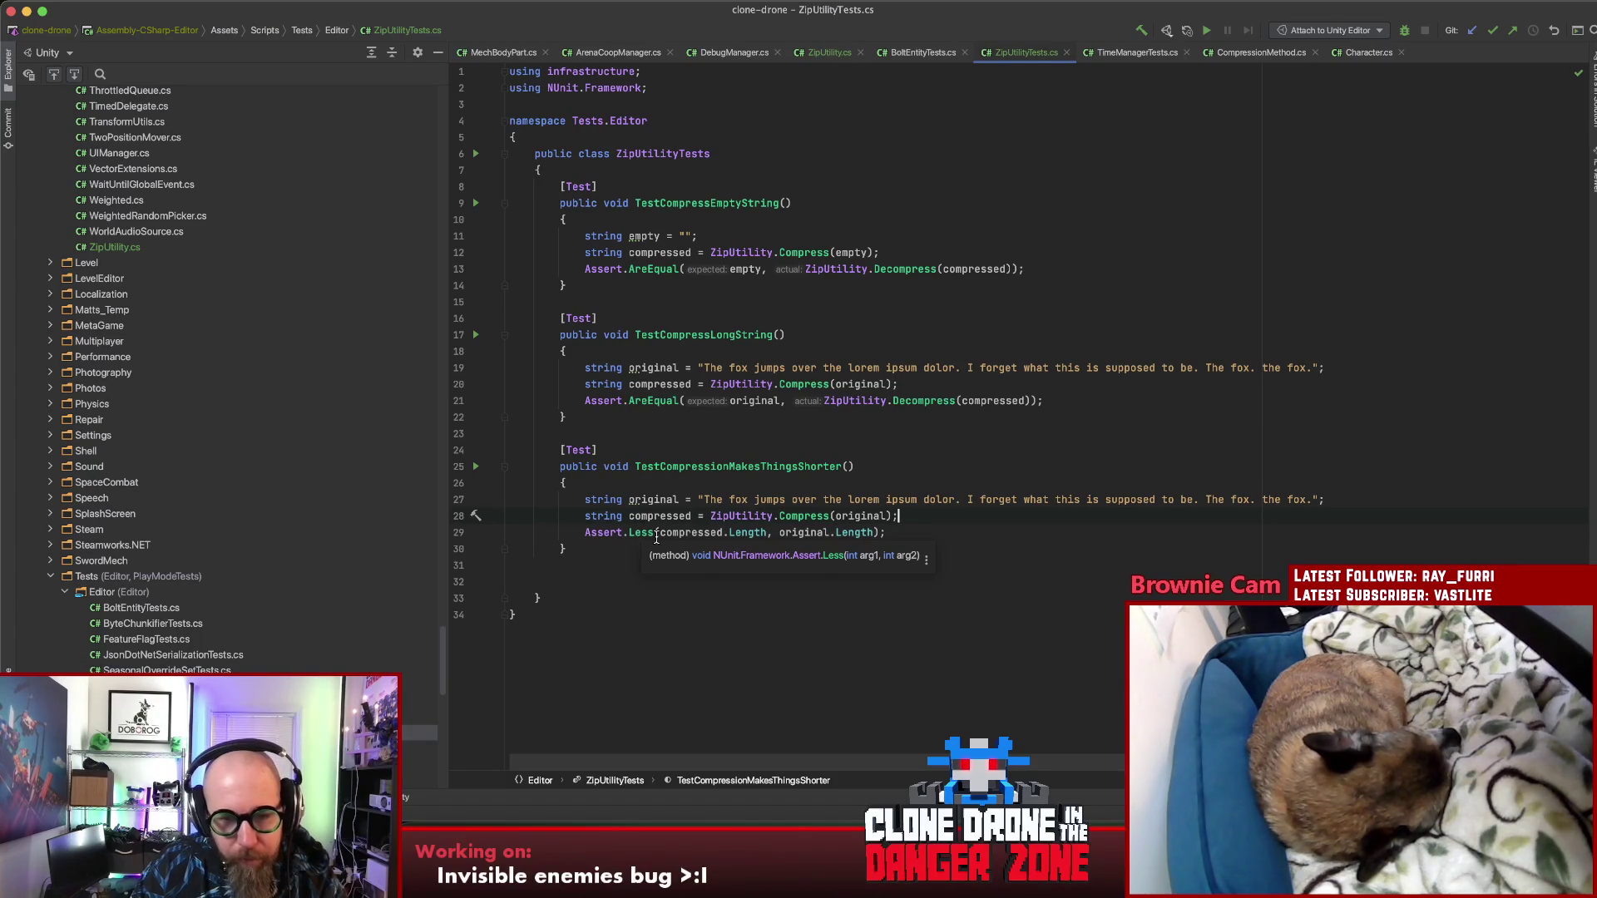
Step: Rewrite the assertion as Assert.IsTrue(compressed.Length < original.Length)
click(656, 535)
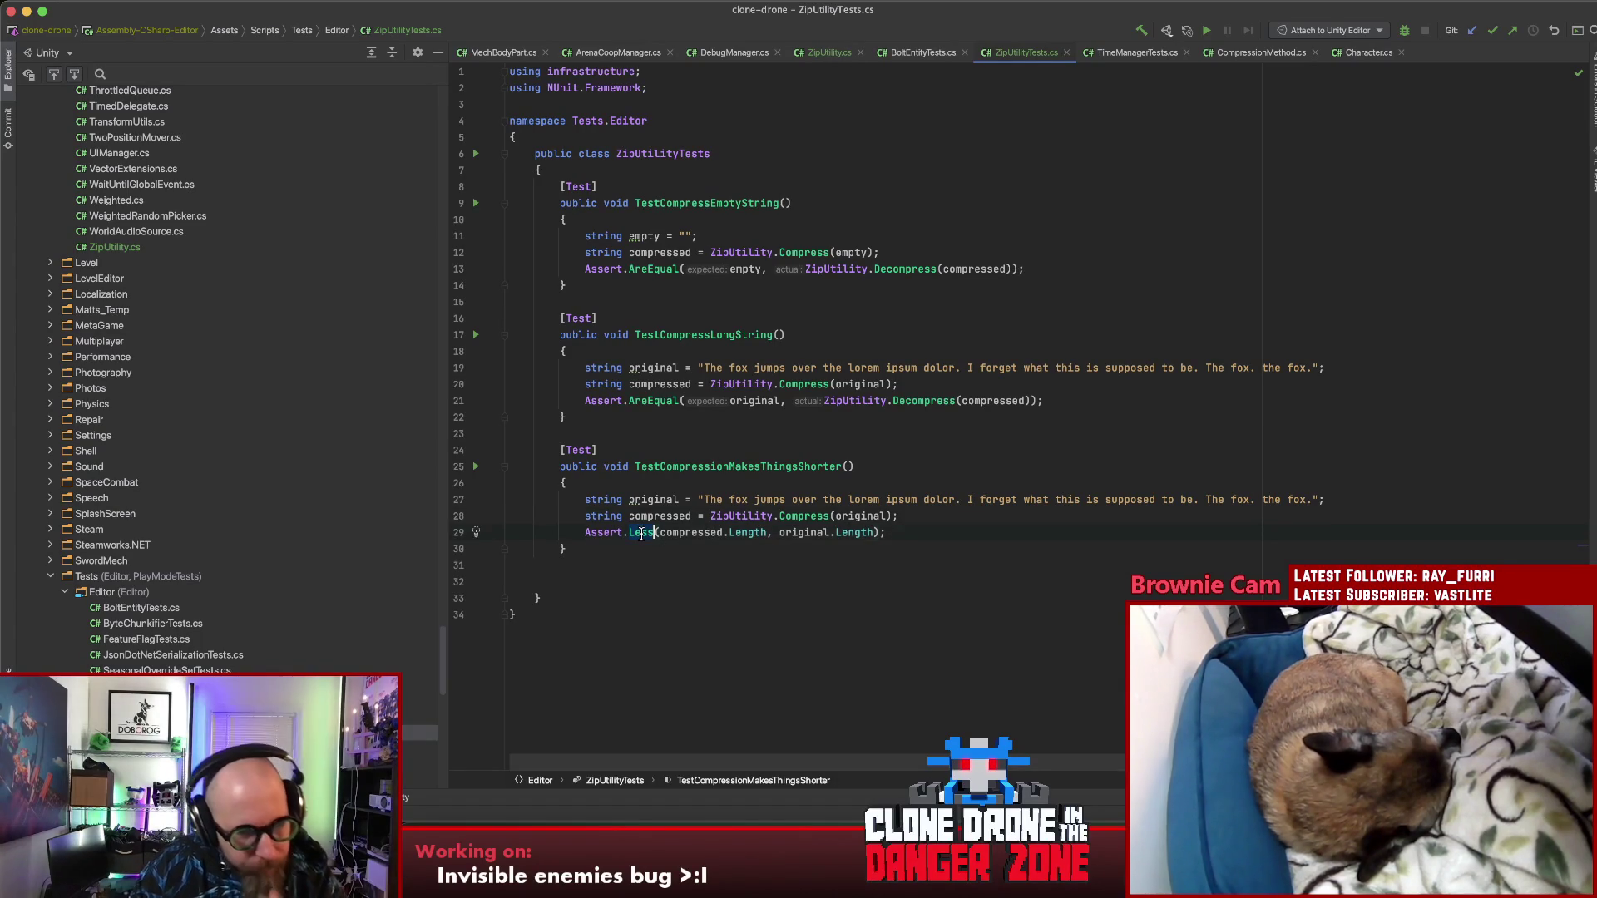
key(BackSpace)
key(BackSpace)
key(BackSpace)
text(IsT)
key(Return)
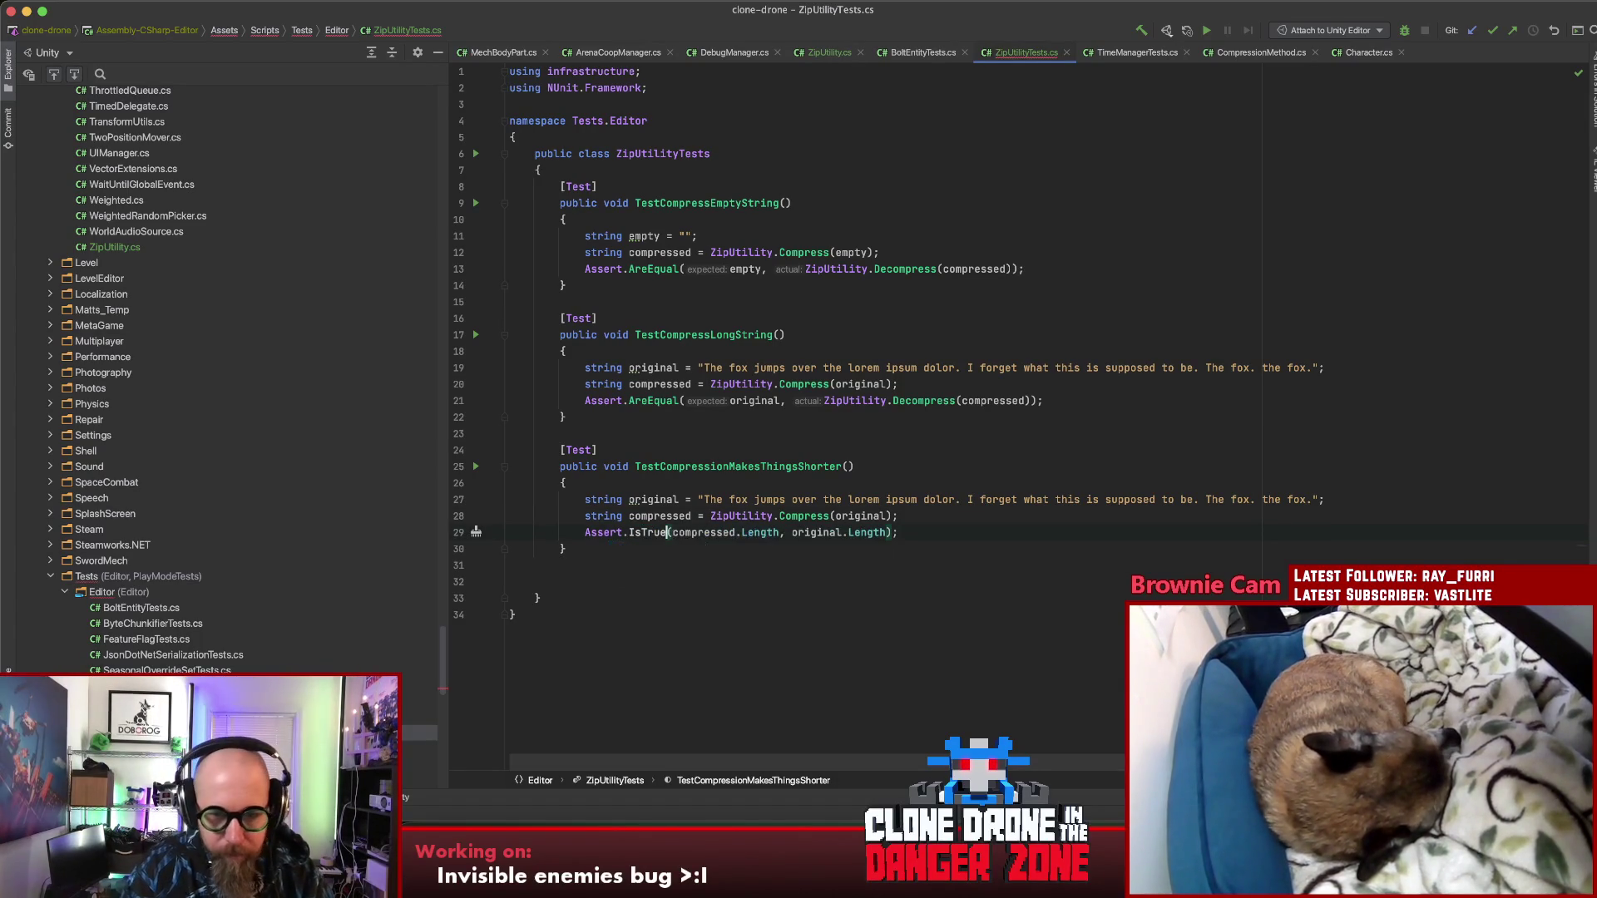
click(785, 533)
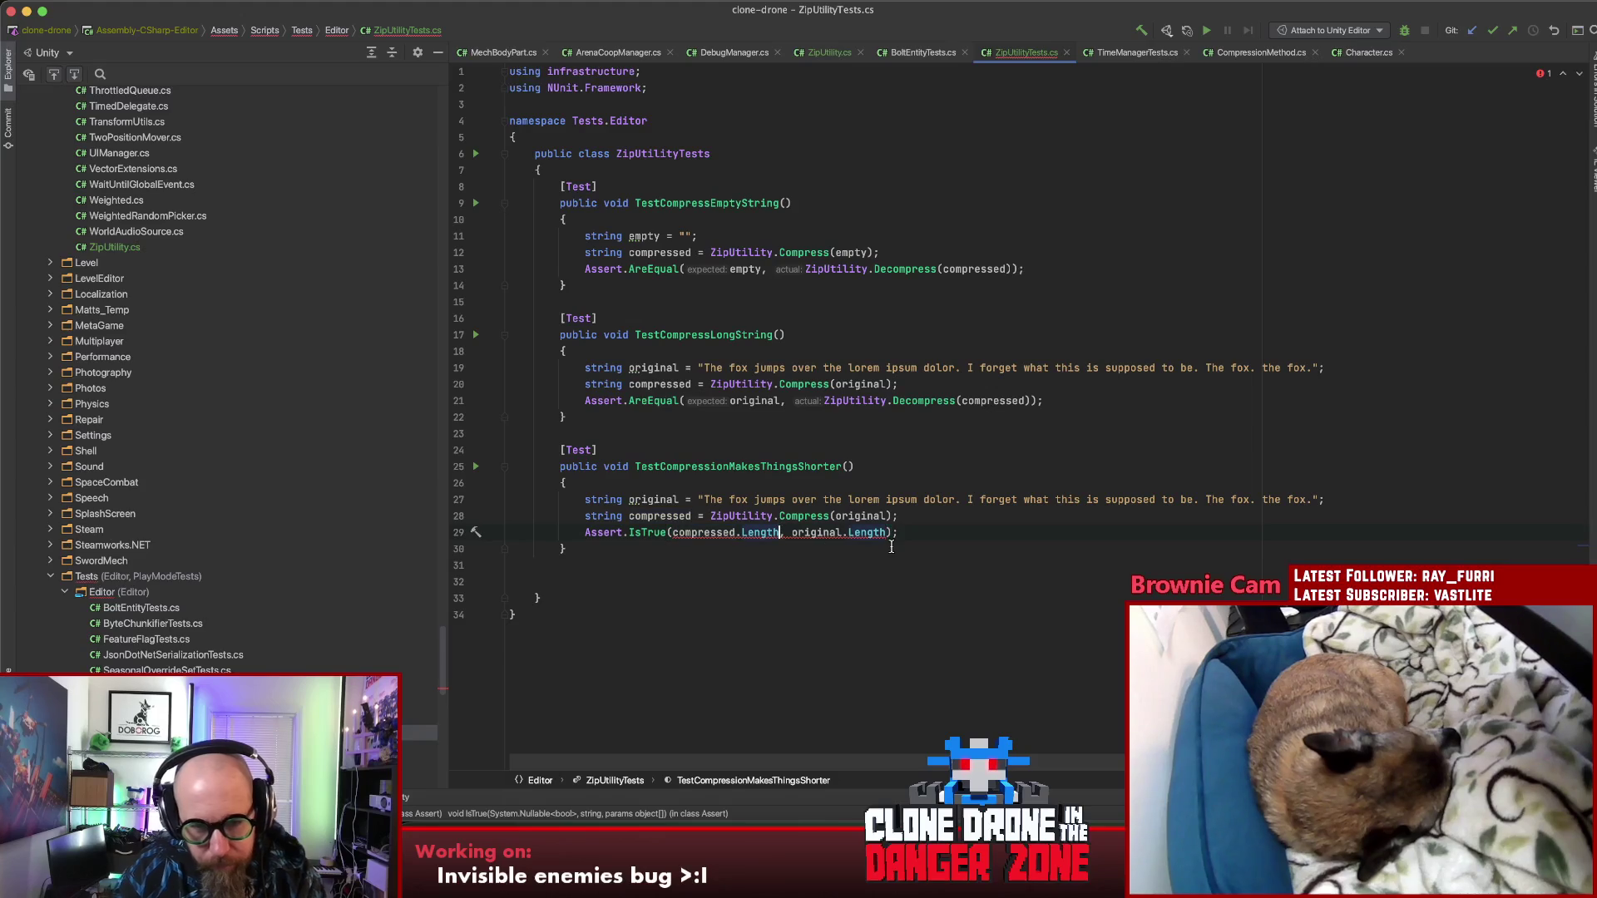
key(BackSpace)
text(<<)
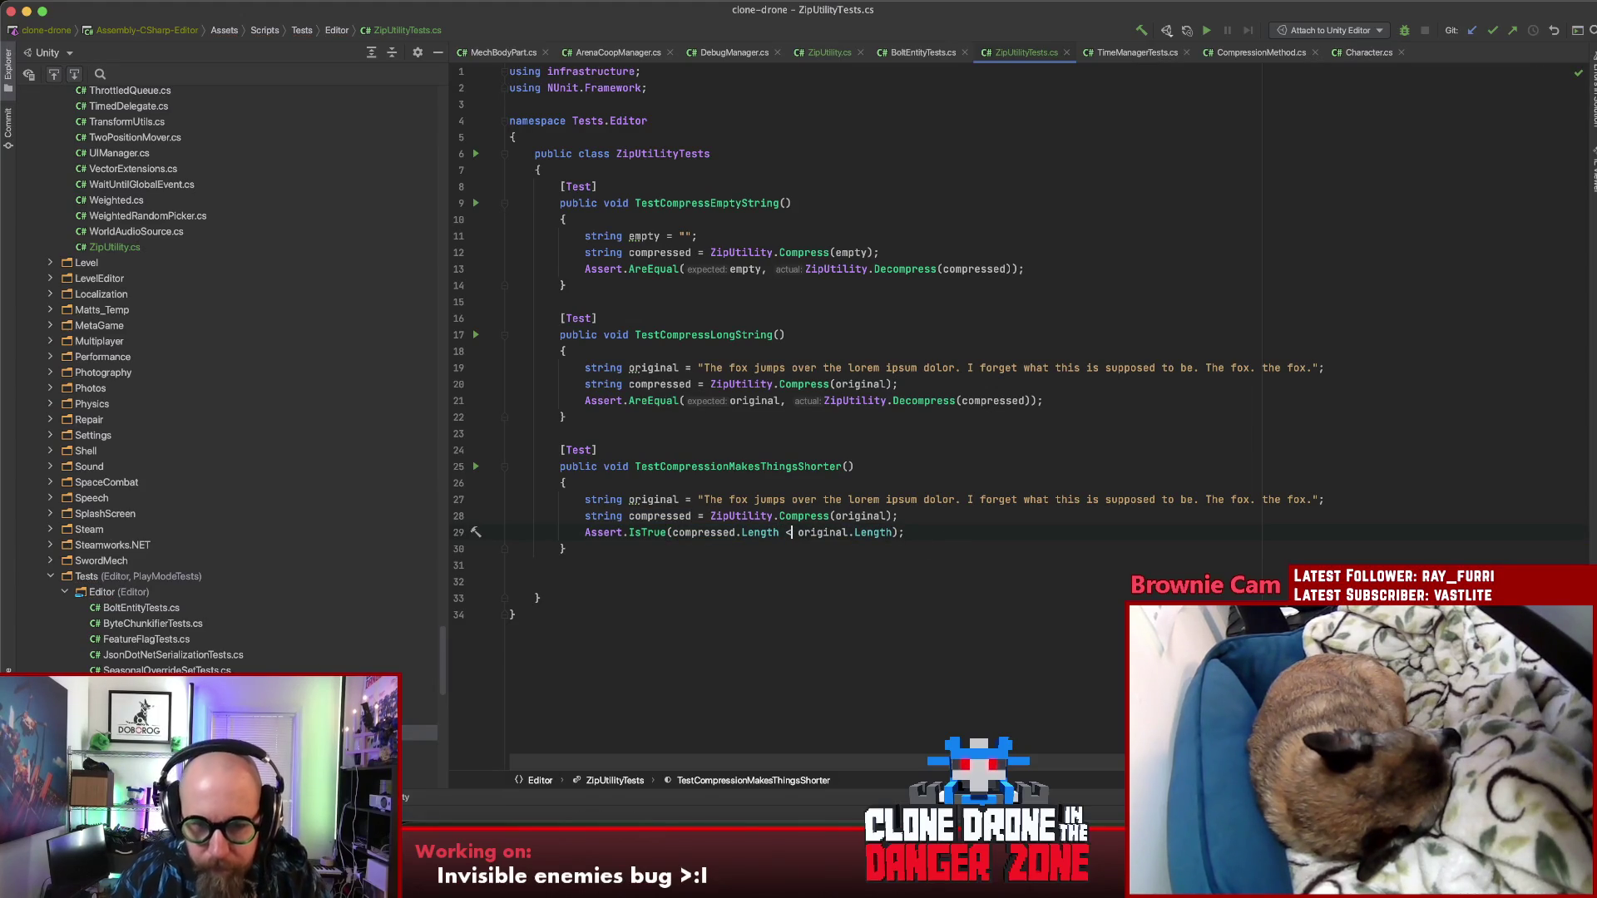
click(945, 533)
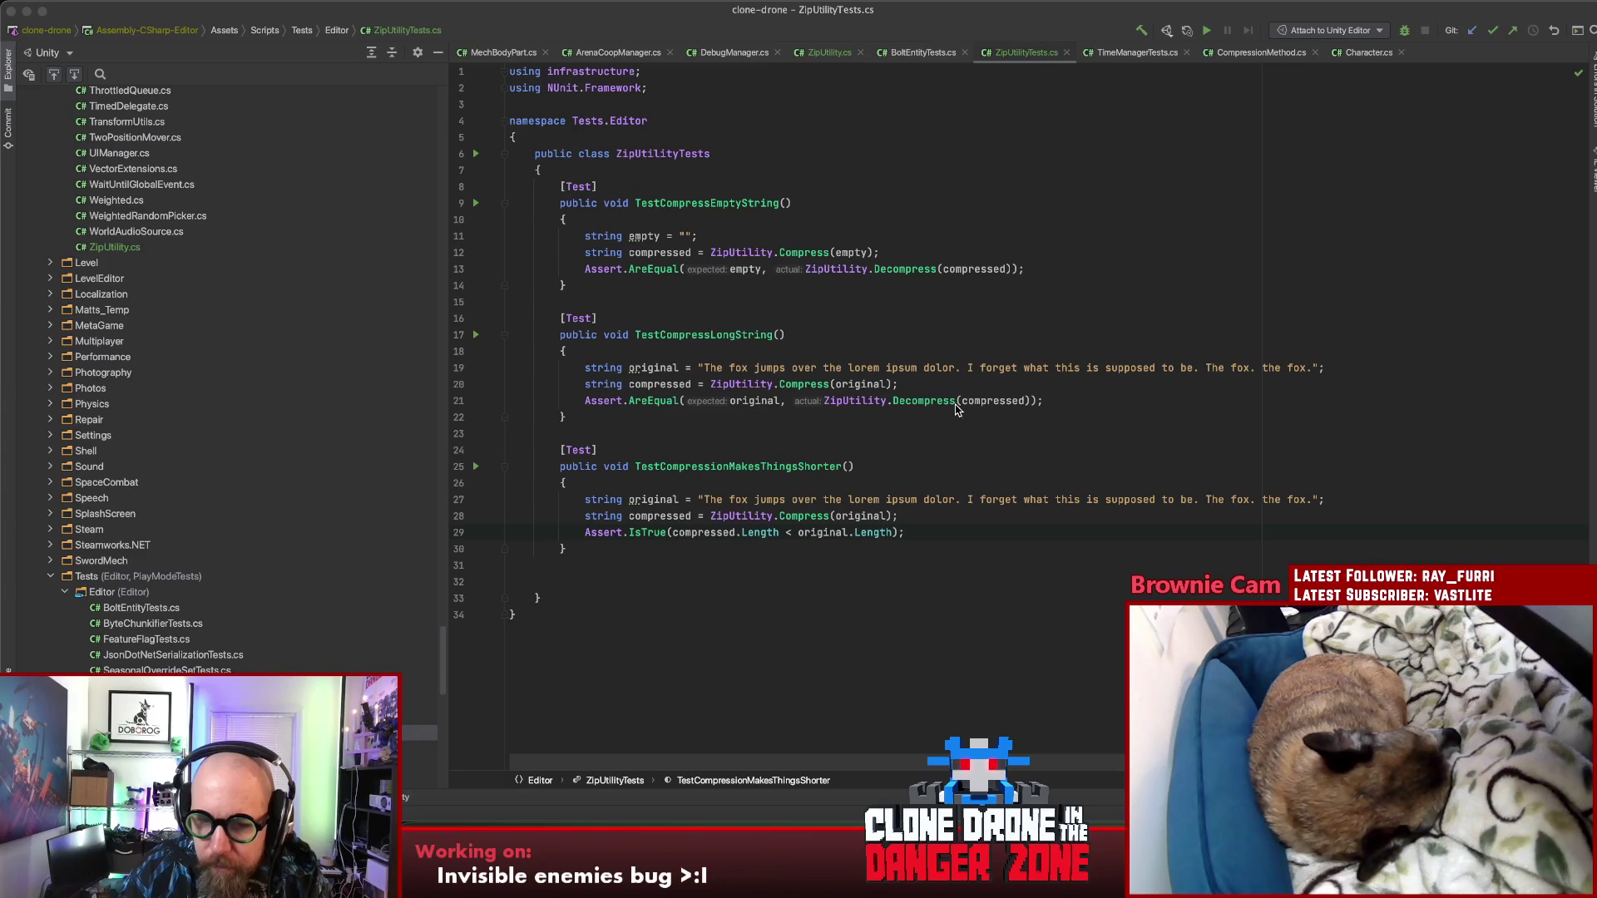
Step: Rerun the selected test in Unity, which still fails, and return to Rider
key(super+Tab)
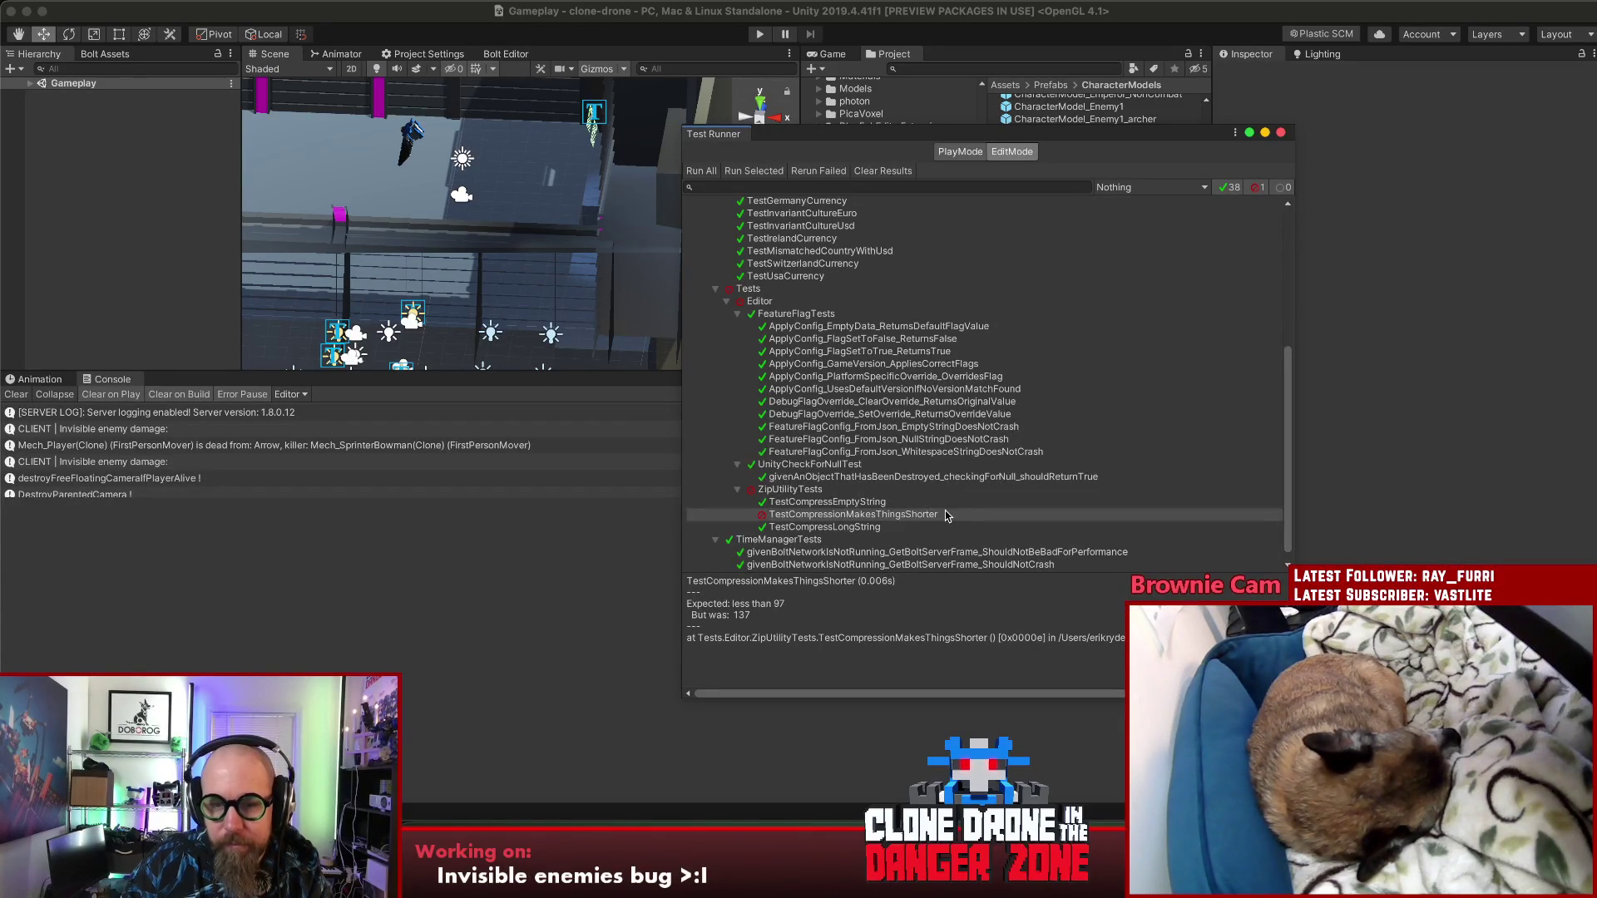
click(770, 171)
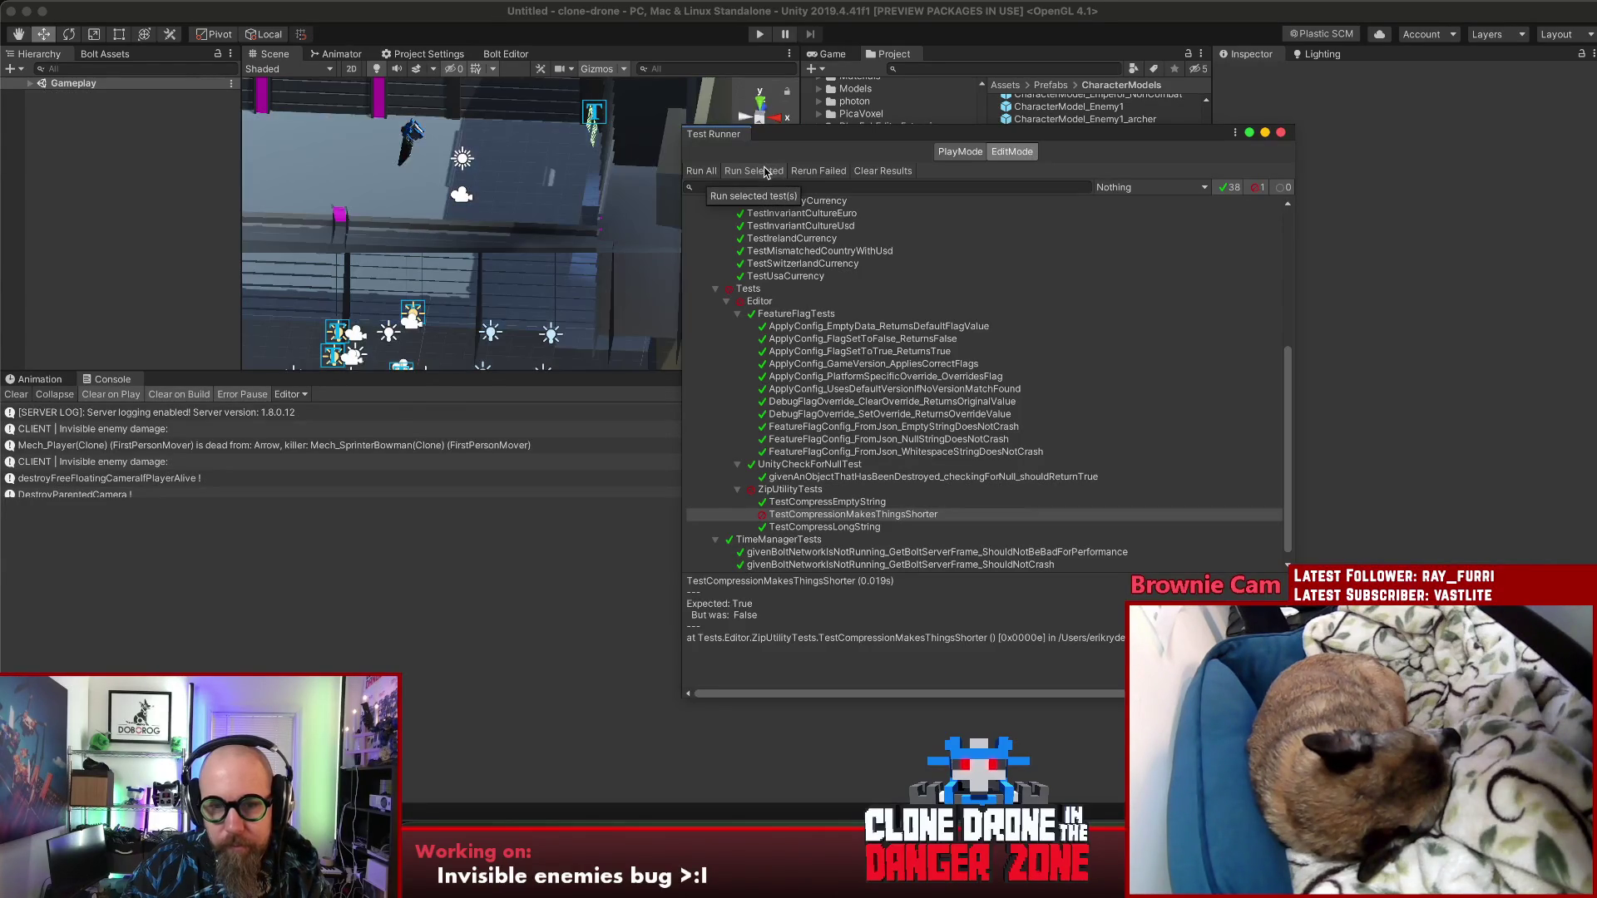
click(865, 824)
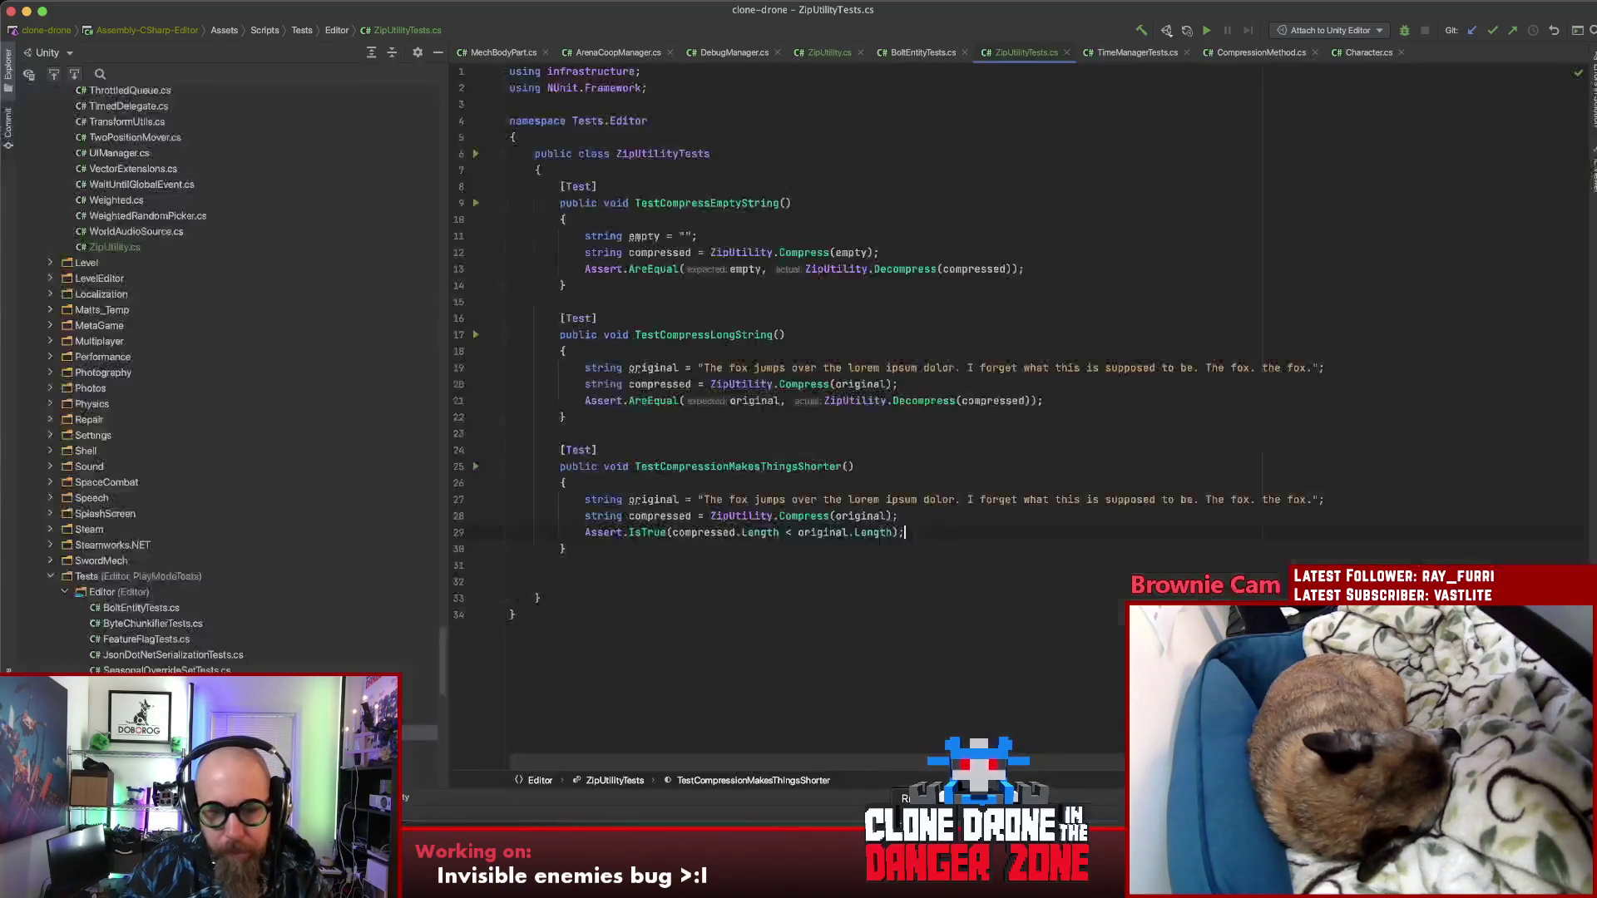
Step: Revert the assertion to Assert.Less(compressed.Length, original.Length)
click(791, 532)
key(BackSpace)
key(BackSpace)
text(,)
key(alt+Left)
key(alt+Left)
key(alt+Left)
key(BackSpace)
key(BackSpace)
key(BackSpace)
key(BackSpace)
key(BackSpace)
key(BackSpace)
text(Less)
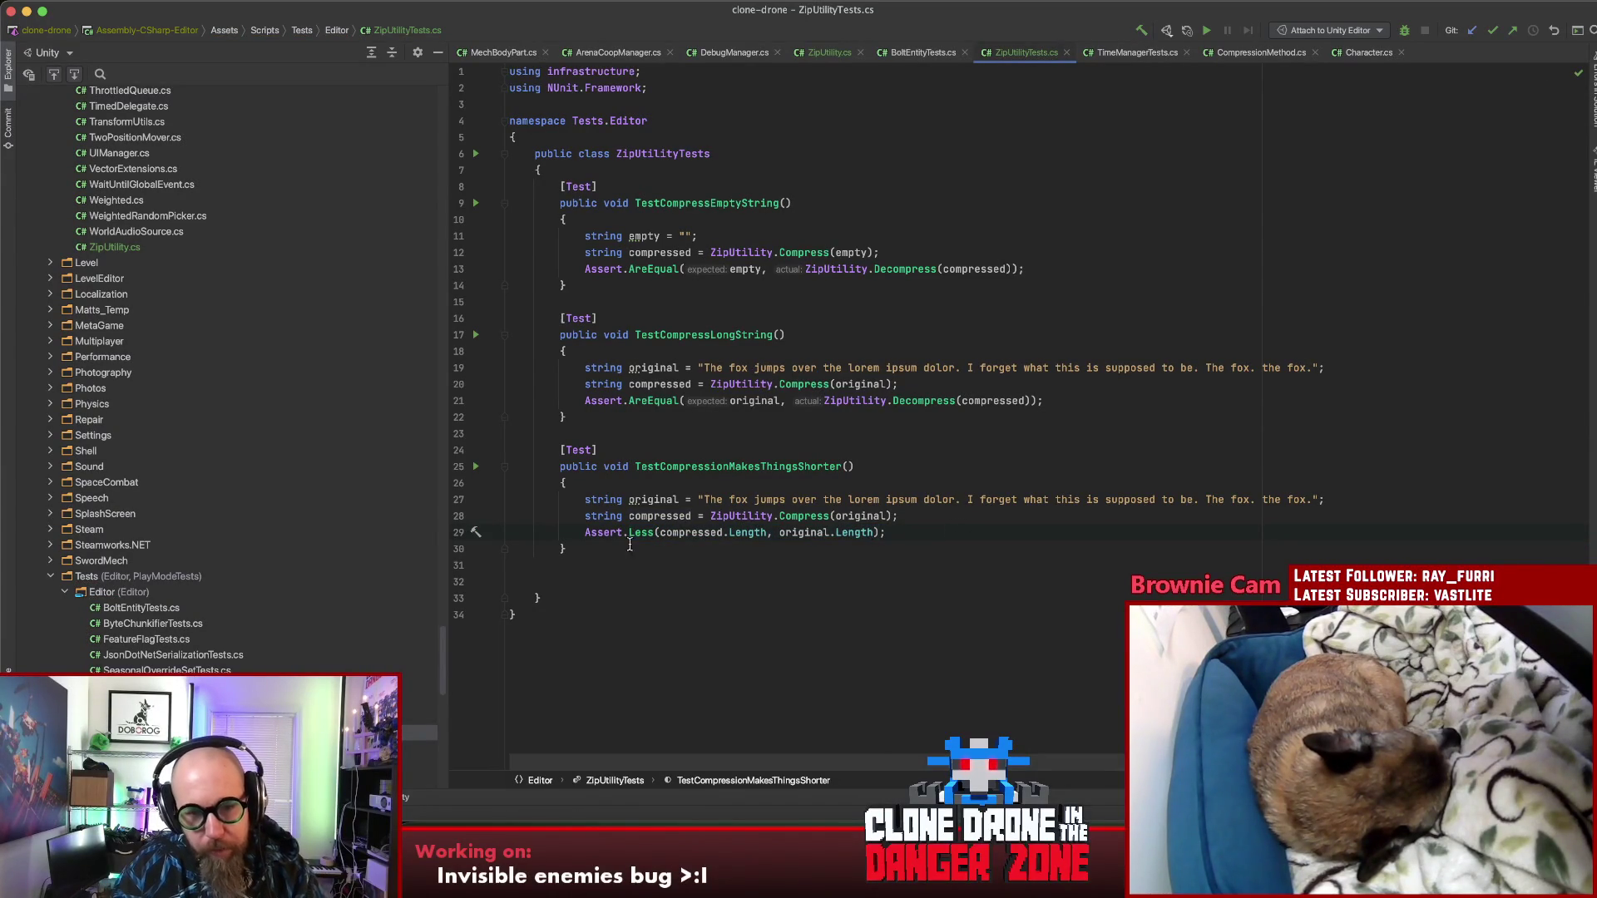
Step: Rename the test to TestCompressionMakesThingsShorterIfOriginalHasRepeatedWords and switch to Unity
click(919, 516)
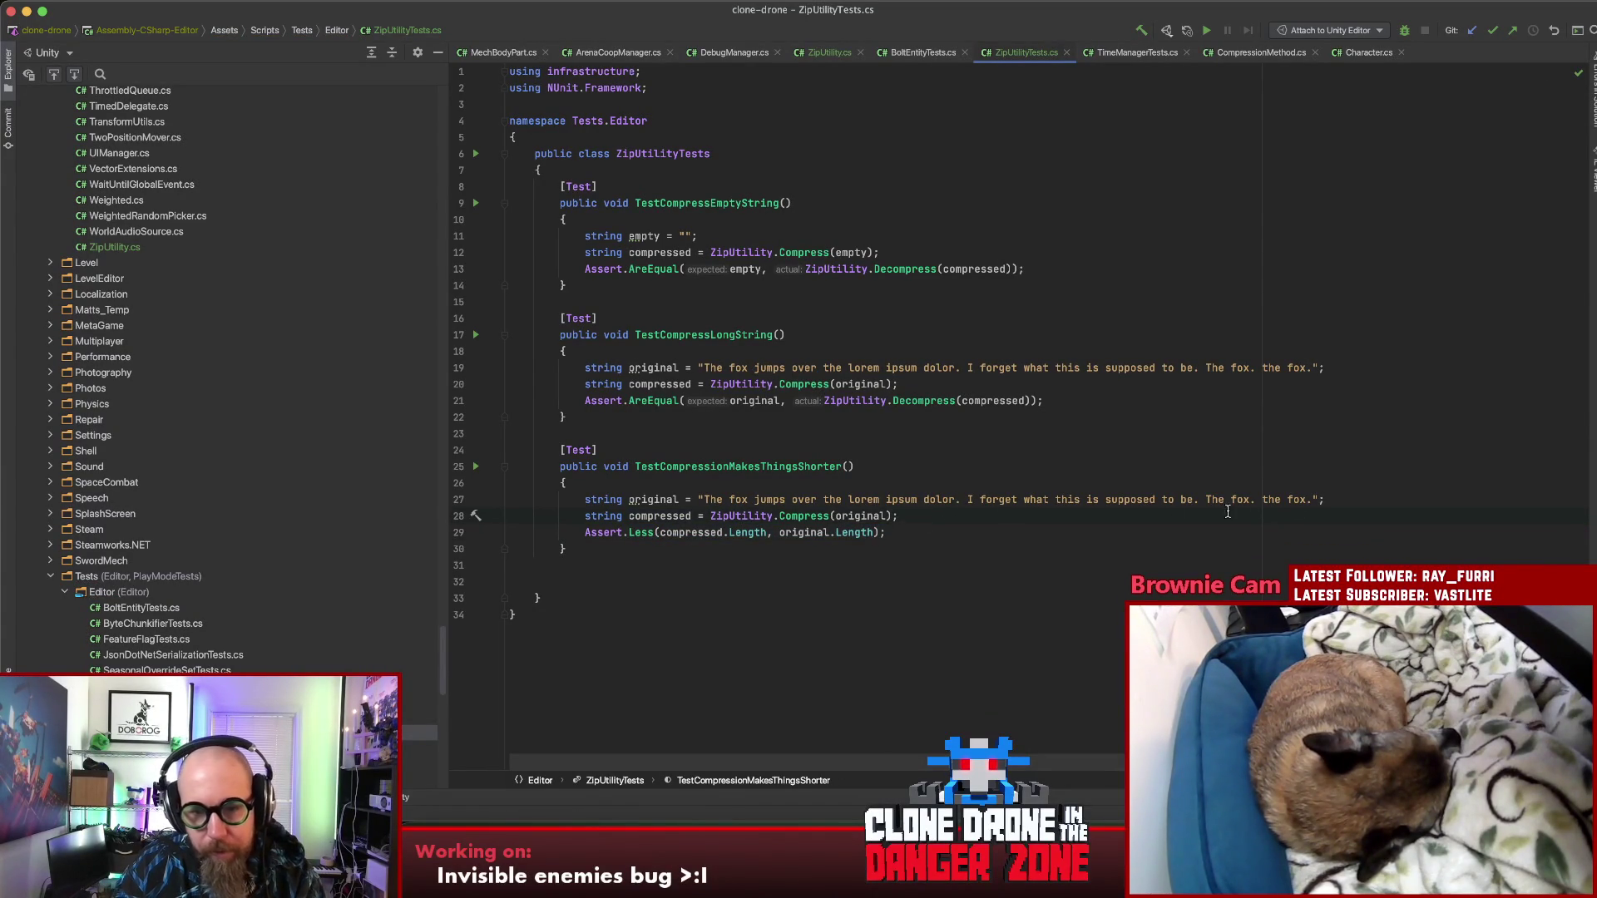
drag(823, 499, 703, 499)
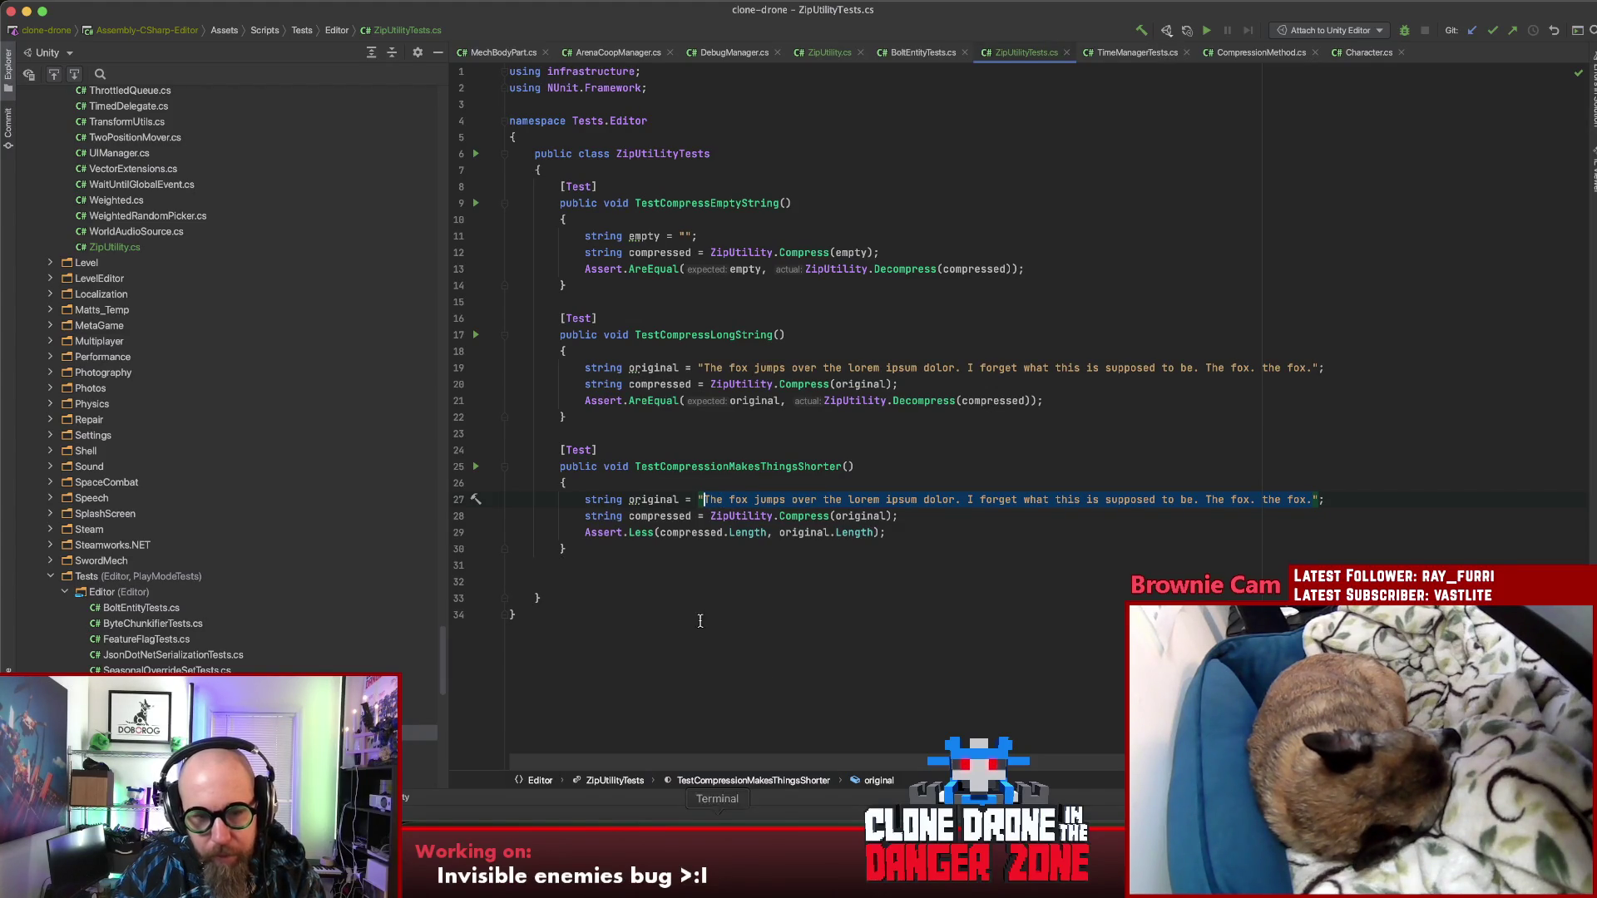
click(722, 484)
click(843, 467)
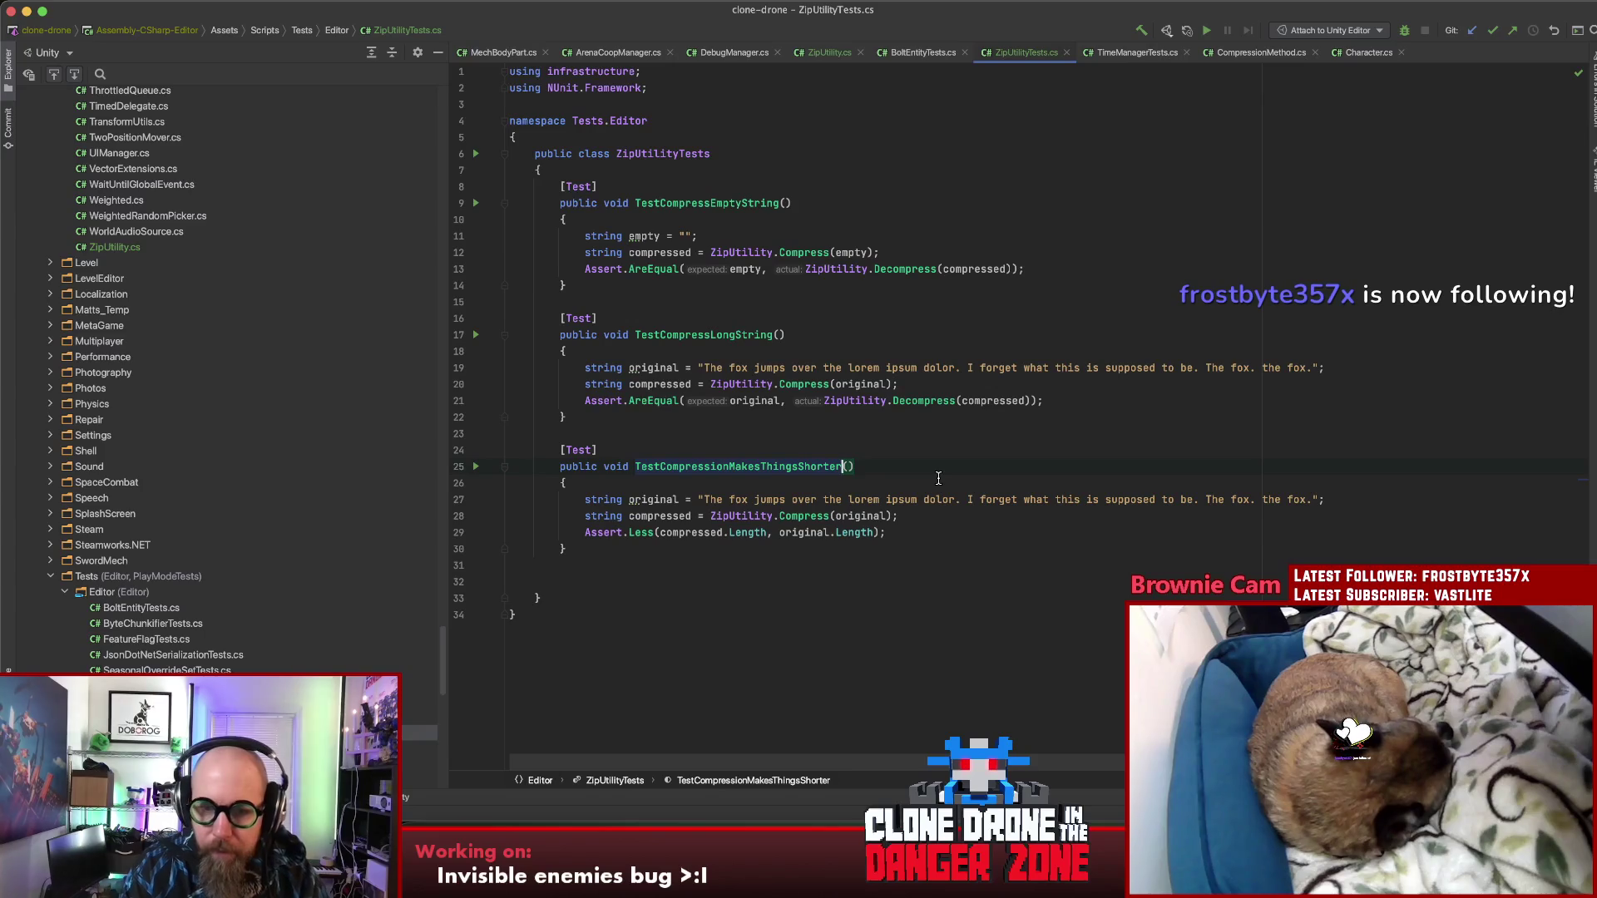
text(IfOriginalI)
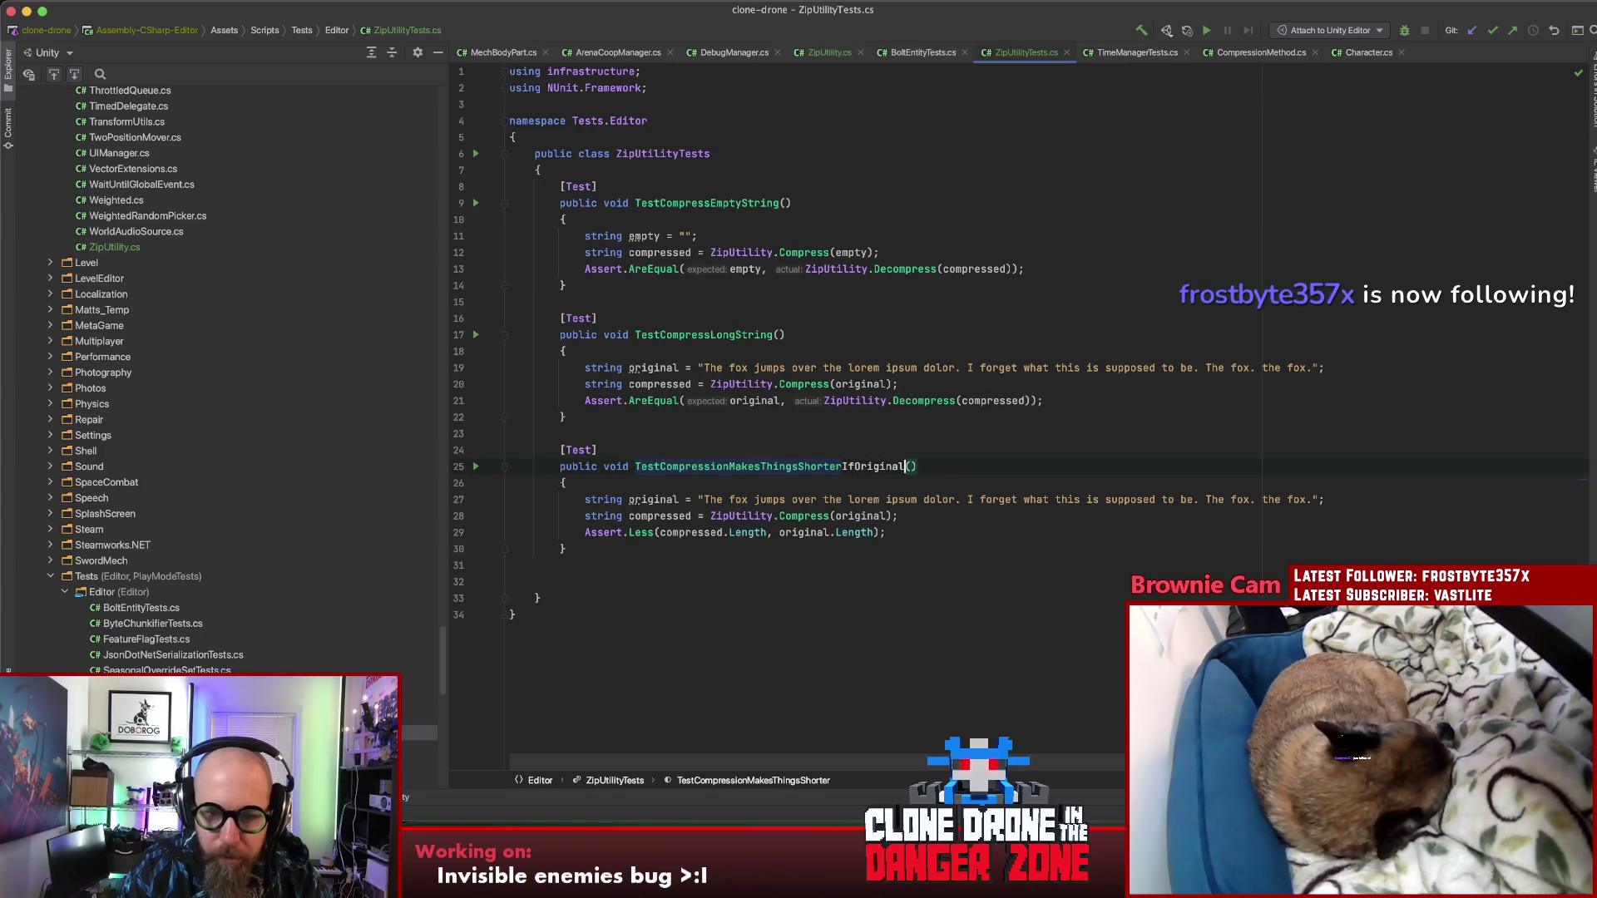
text(asRepea)
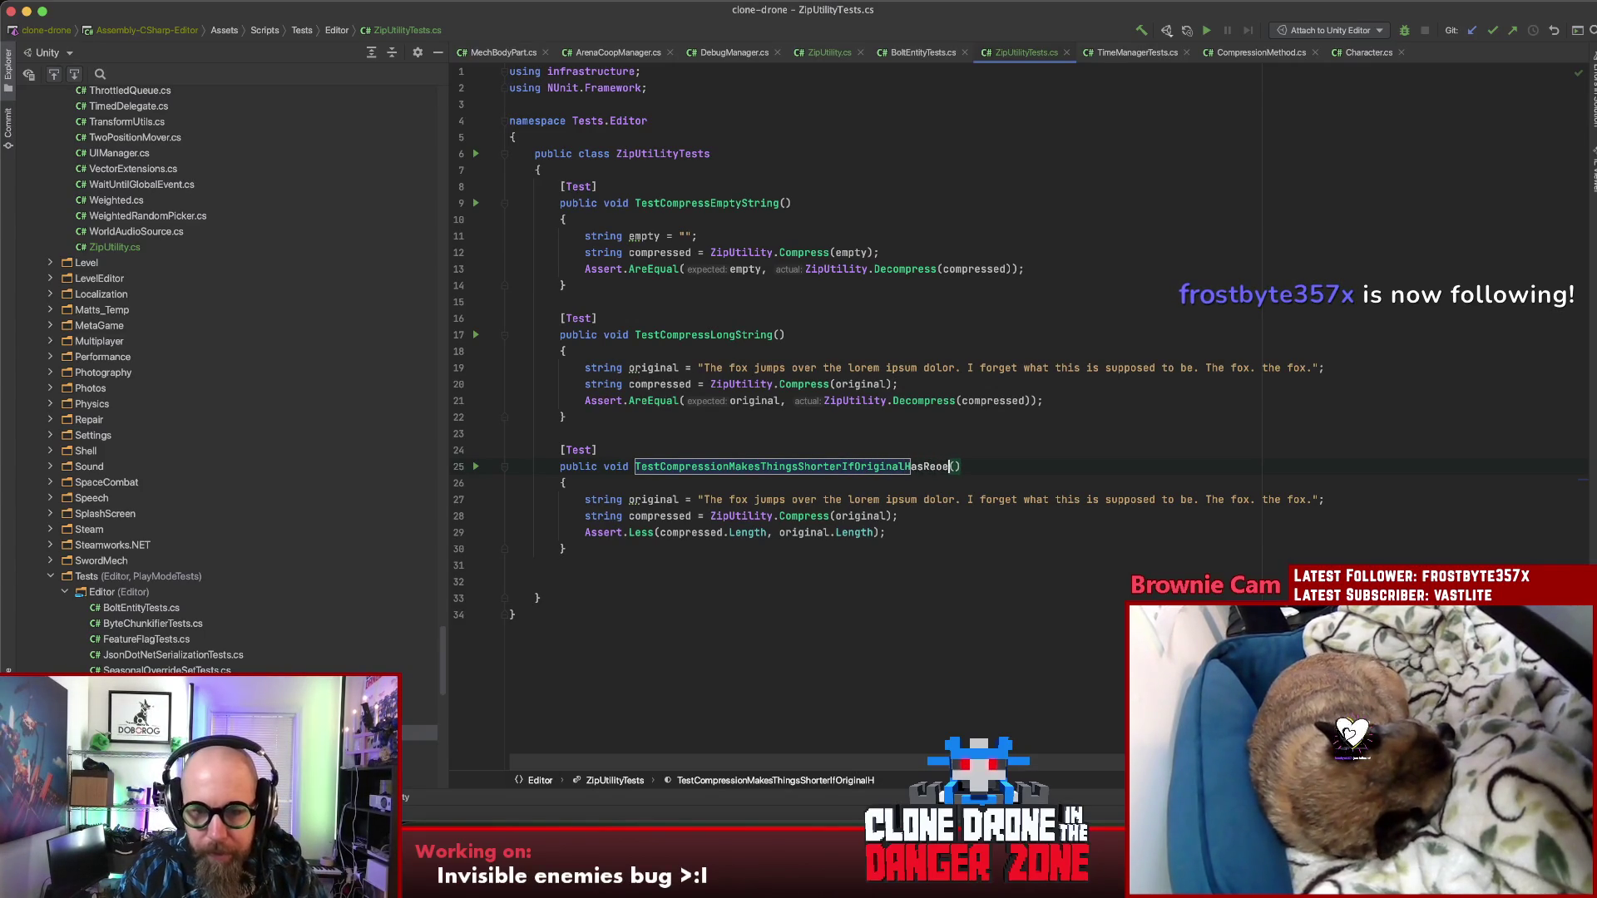
text(tedWords)
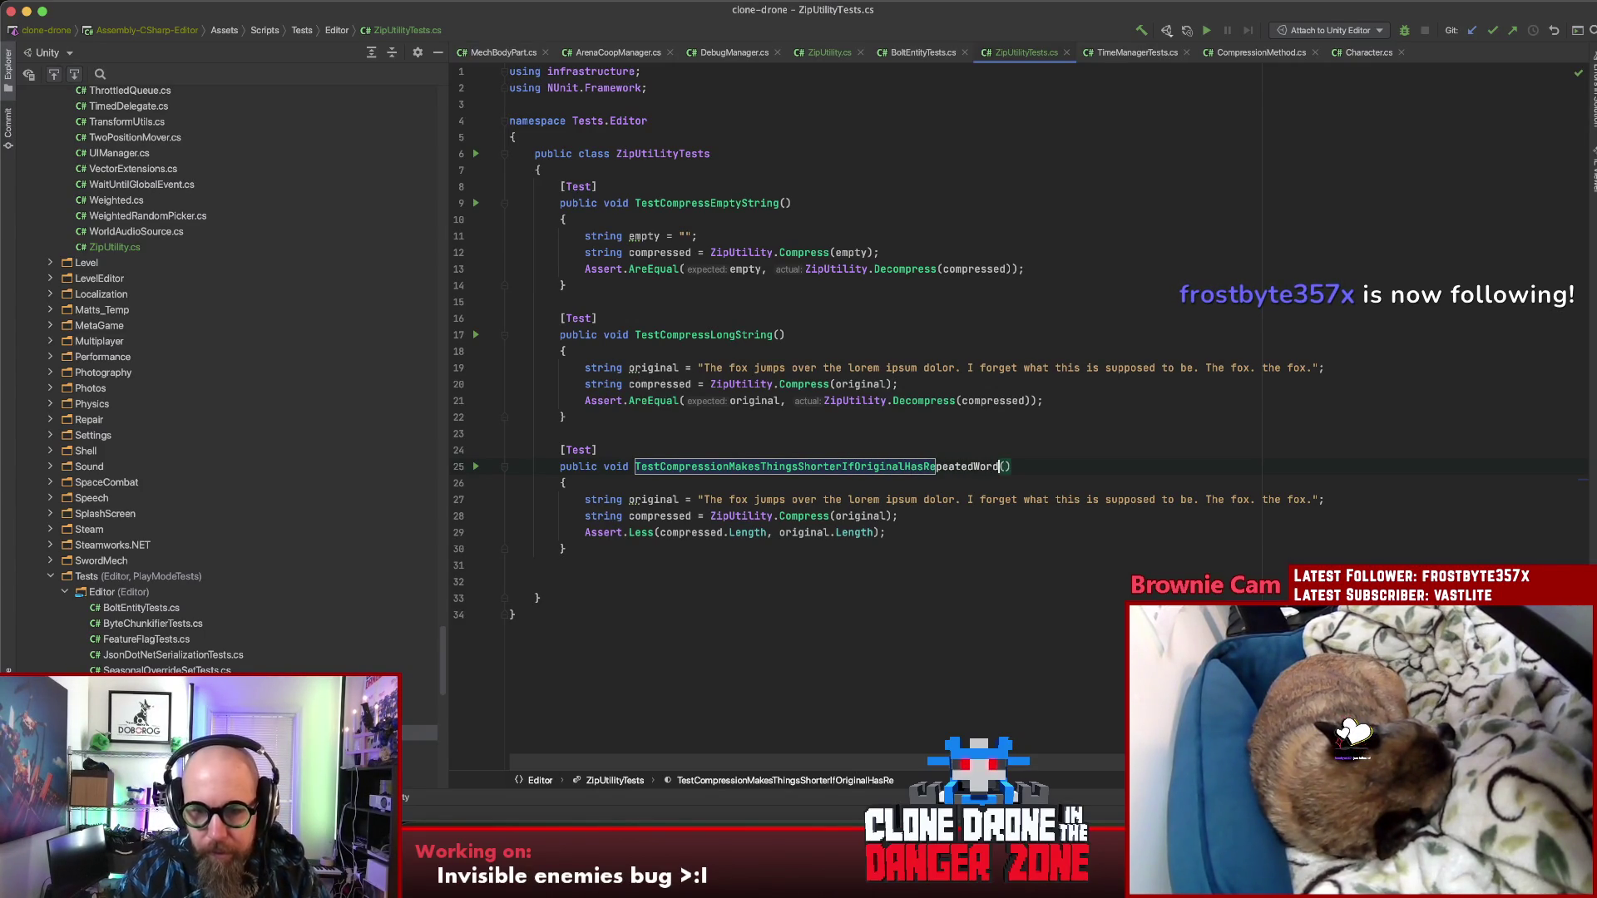
key(Return)
key(Down)
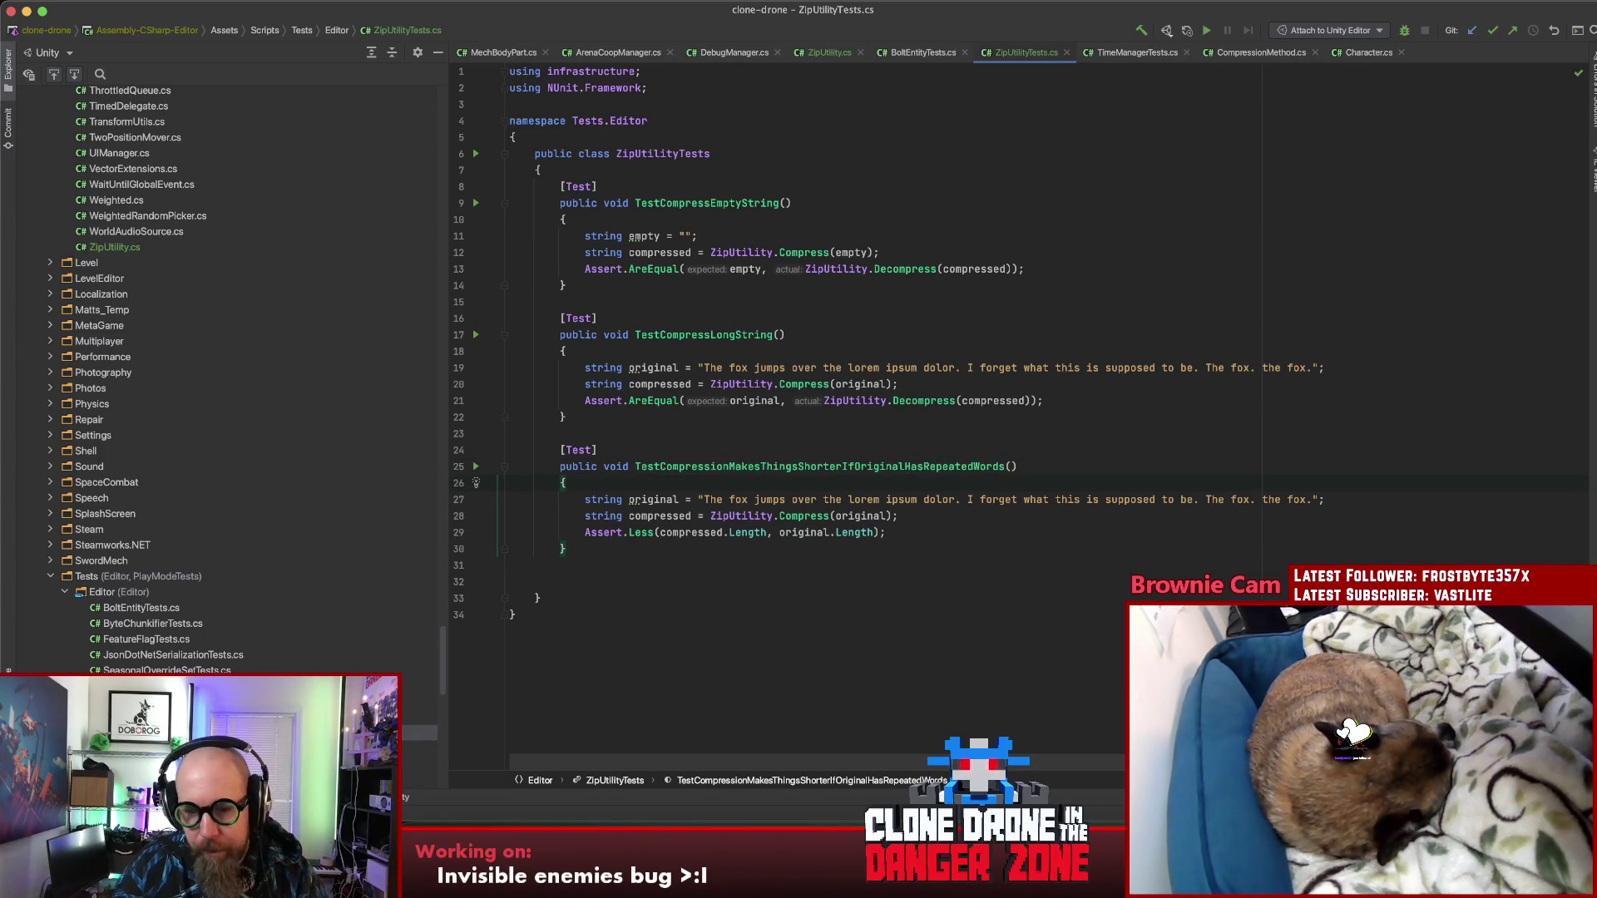
key(super+Tab)
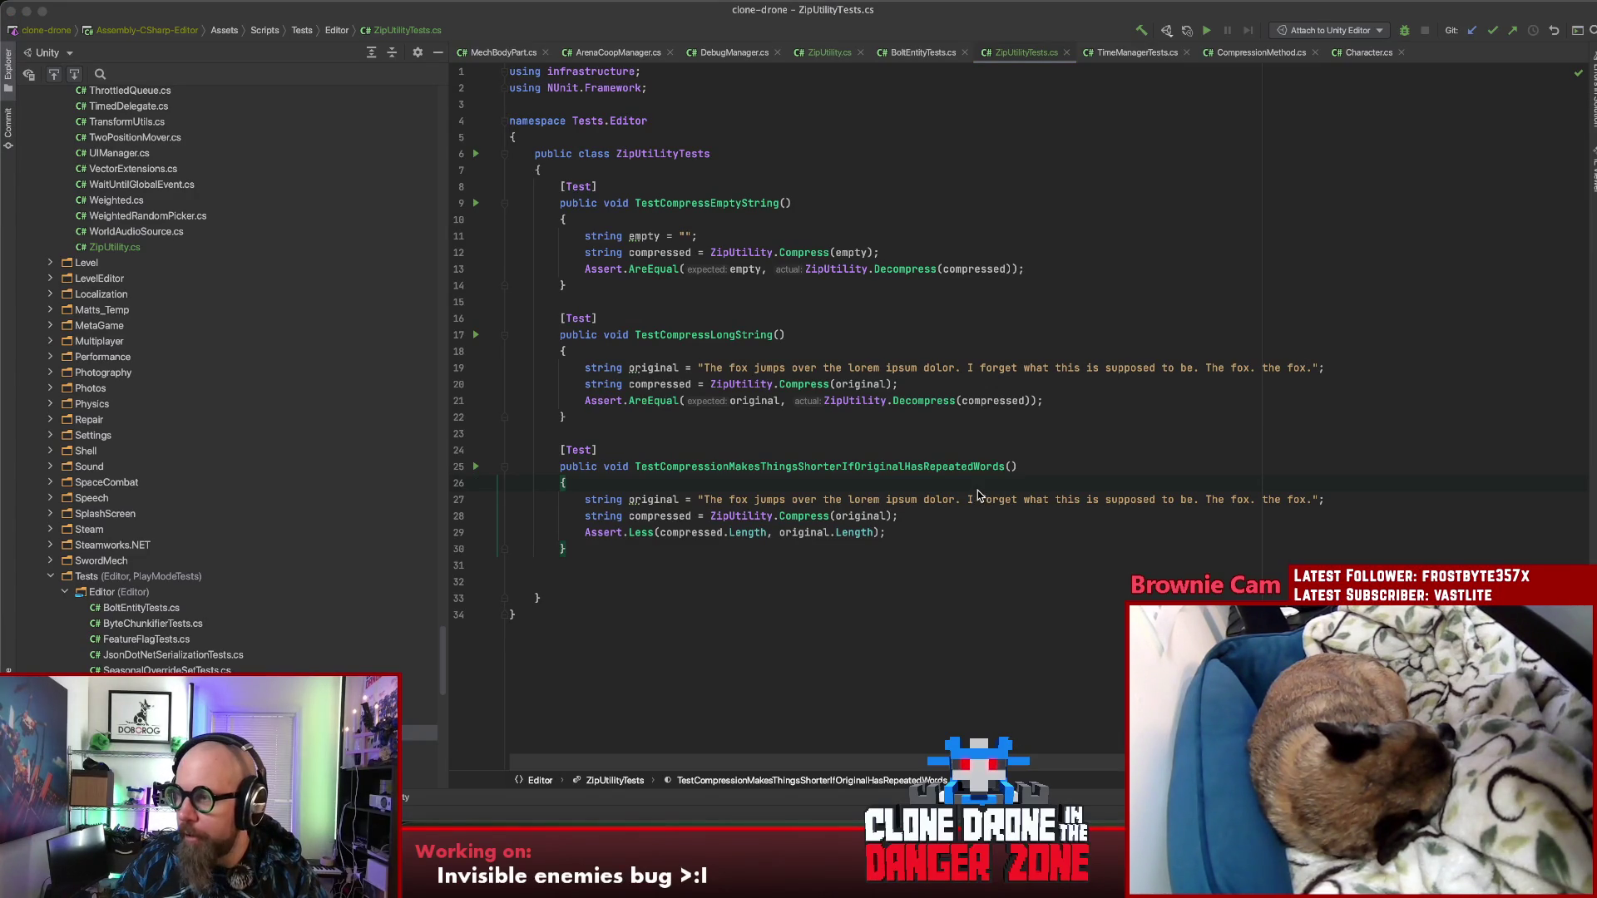
key(super+Tab)
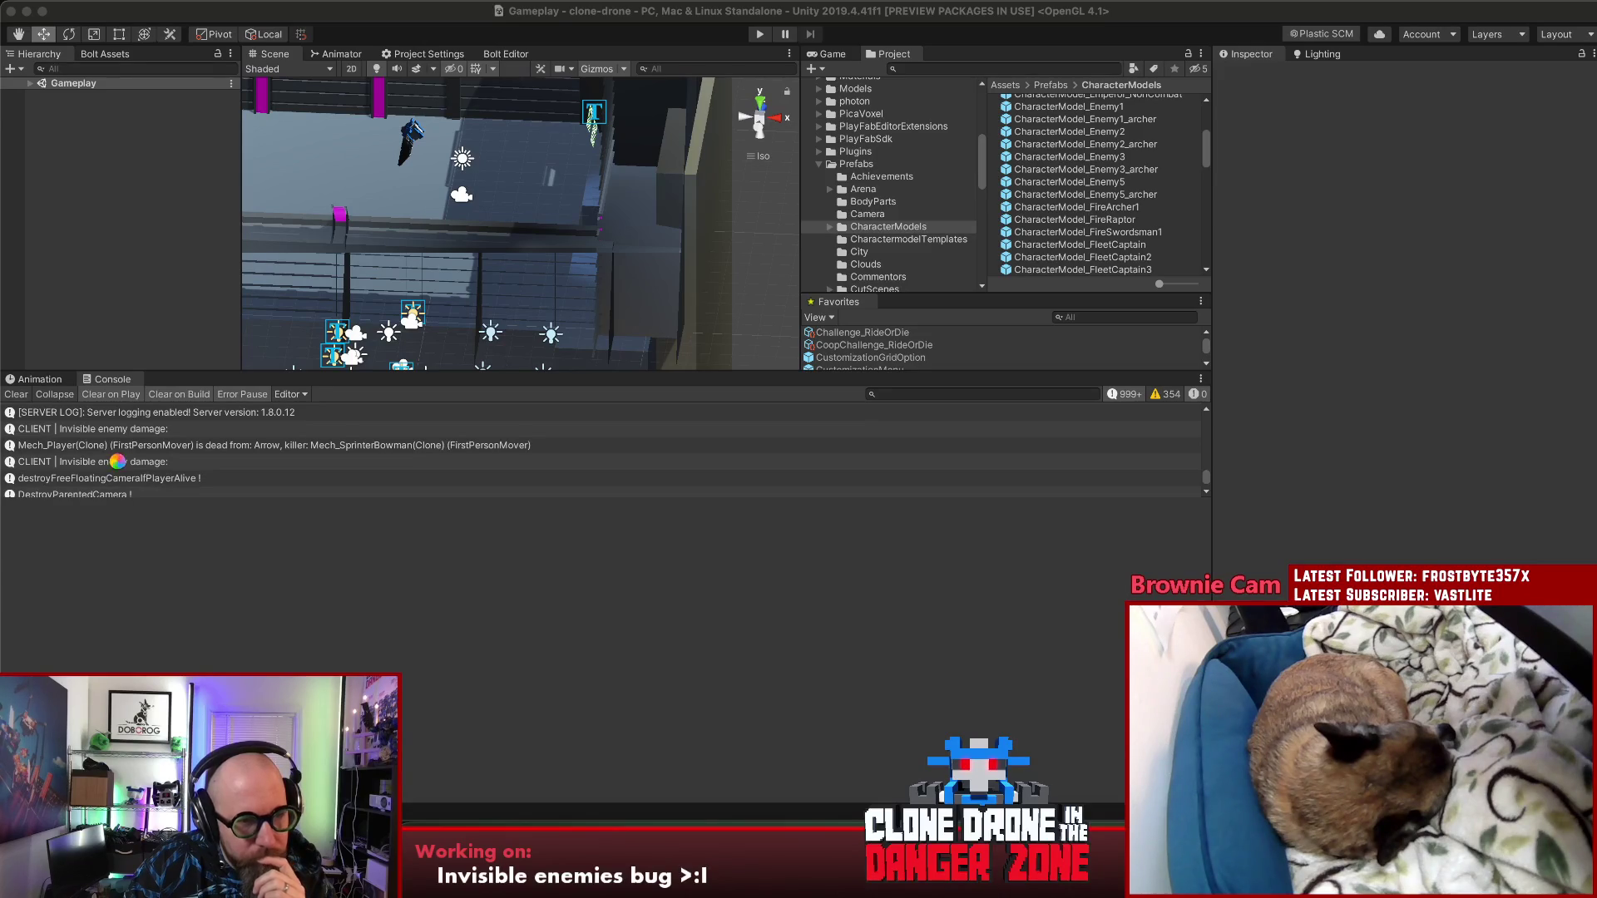
Step: Copy the full sawblade damage log from the 'CLIENT | Invisible enemy damage' entry into Rider
click(118, 463)
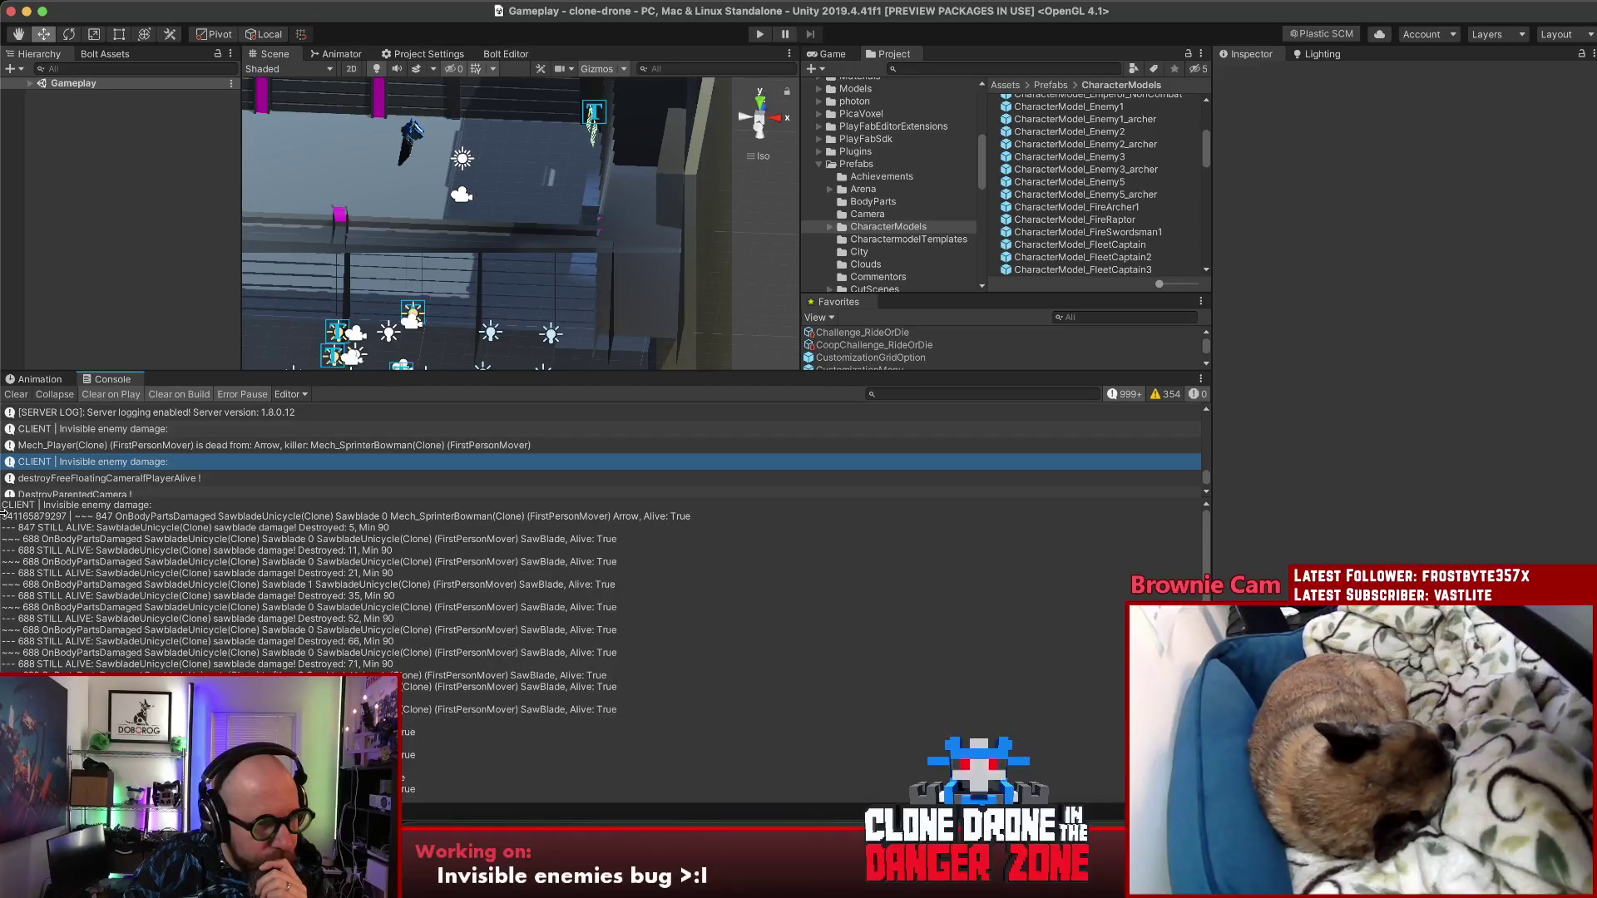
mouse_move(4, 504)
mouse_down()
mouse_move(84, 524)
mouse_move(166, 673)
mouse_move(233, 698)
mouse_move(860, 758)
mouse_up()
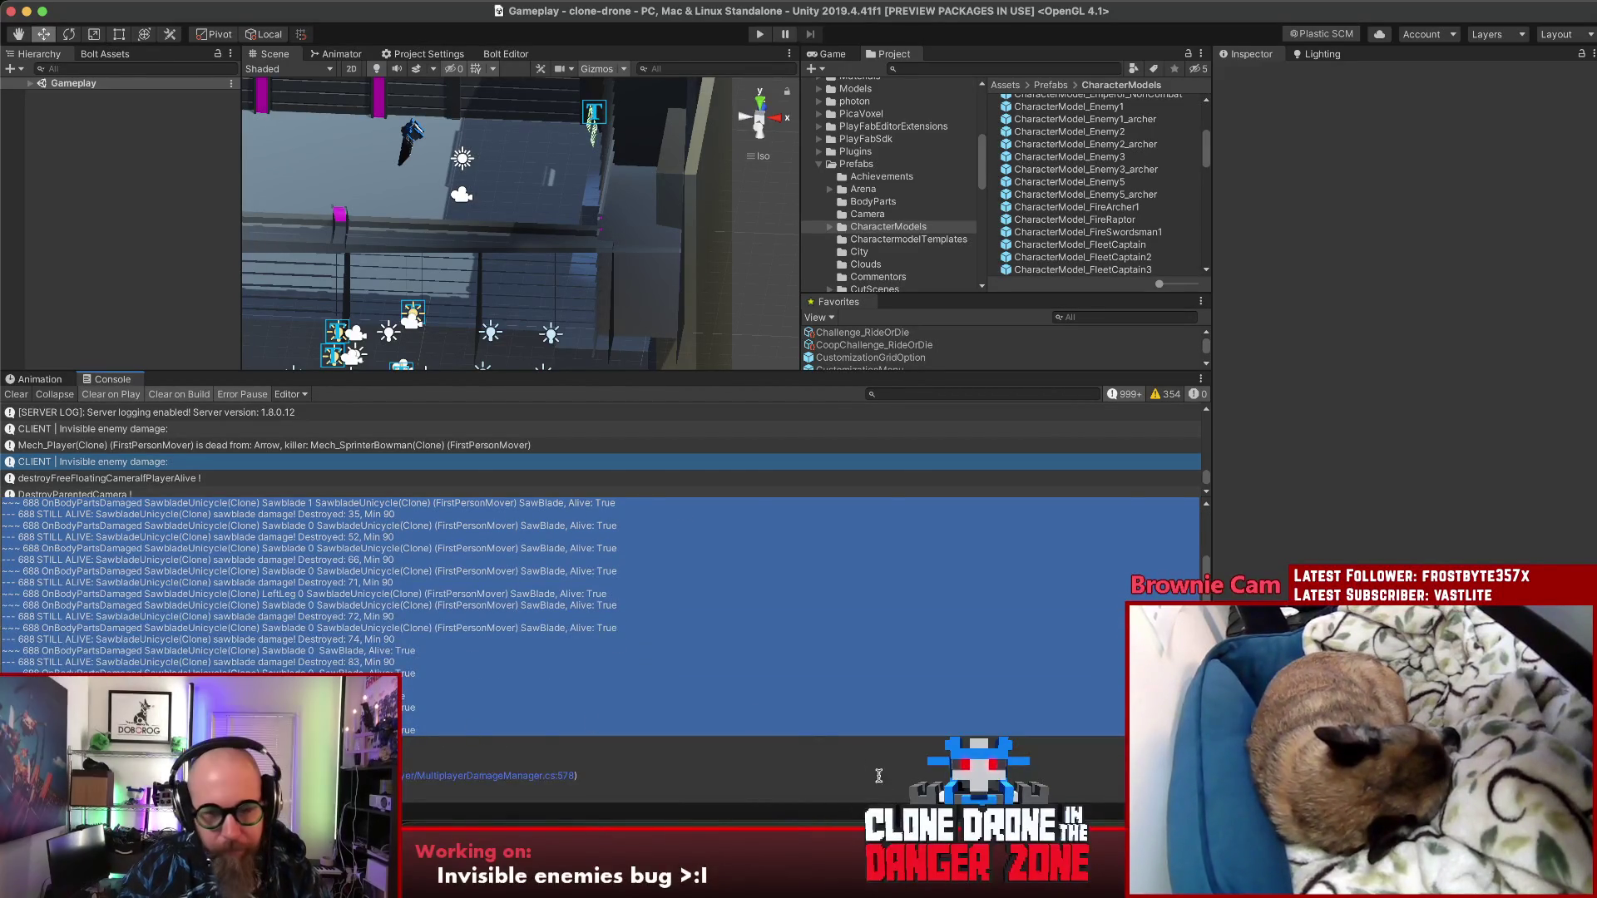
key(super+Tab)
drag(717, 497, 1308, 497)
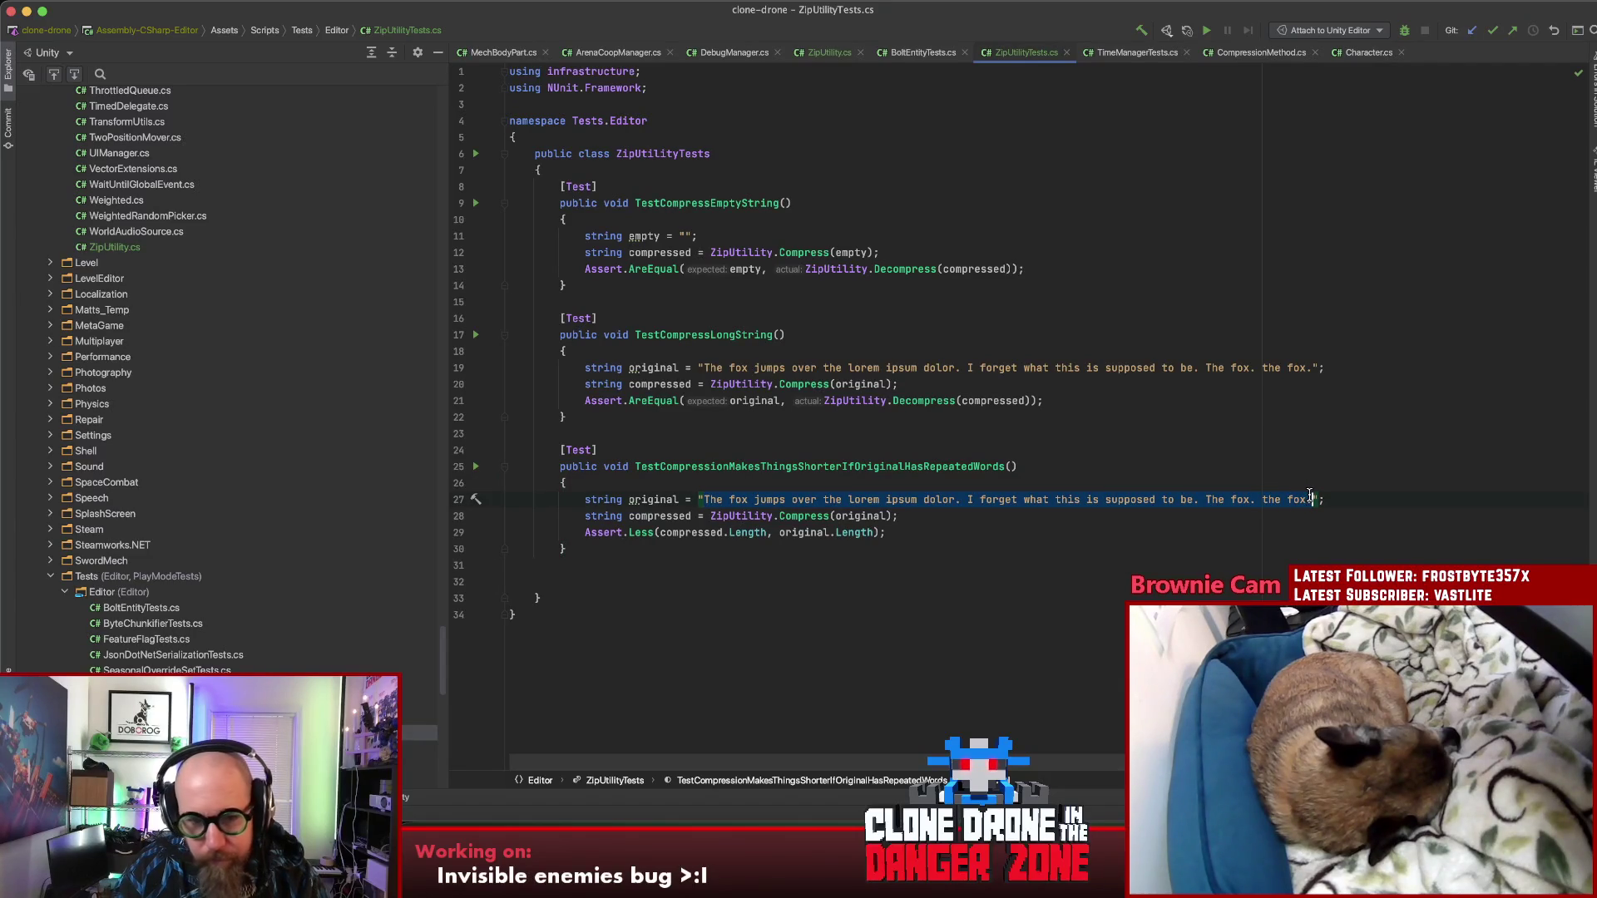
Step: Paste the copied damage log over the original string and break it into separate lines
key(super+v)
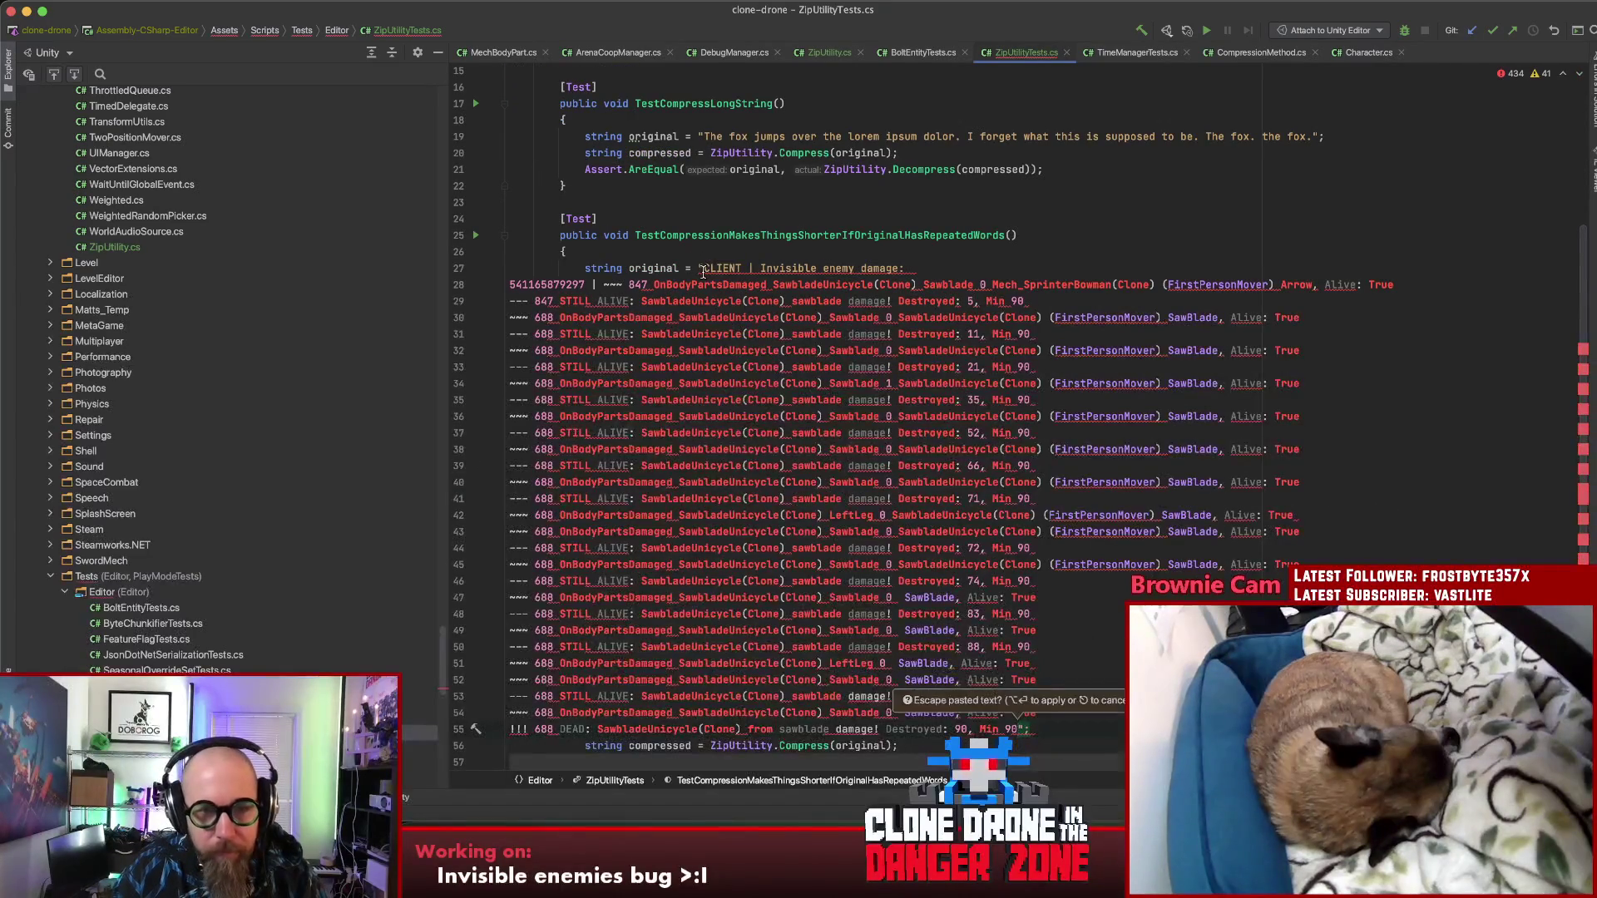
click(966, 267)
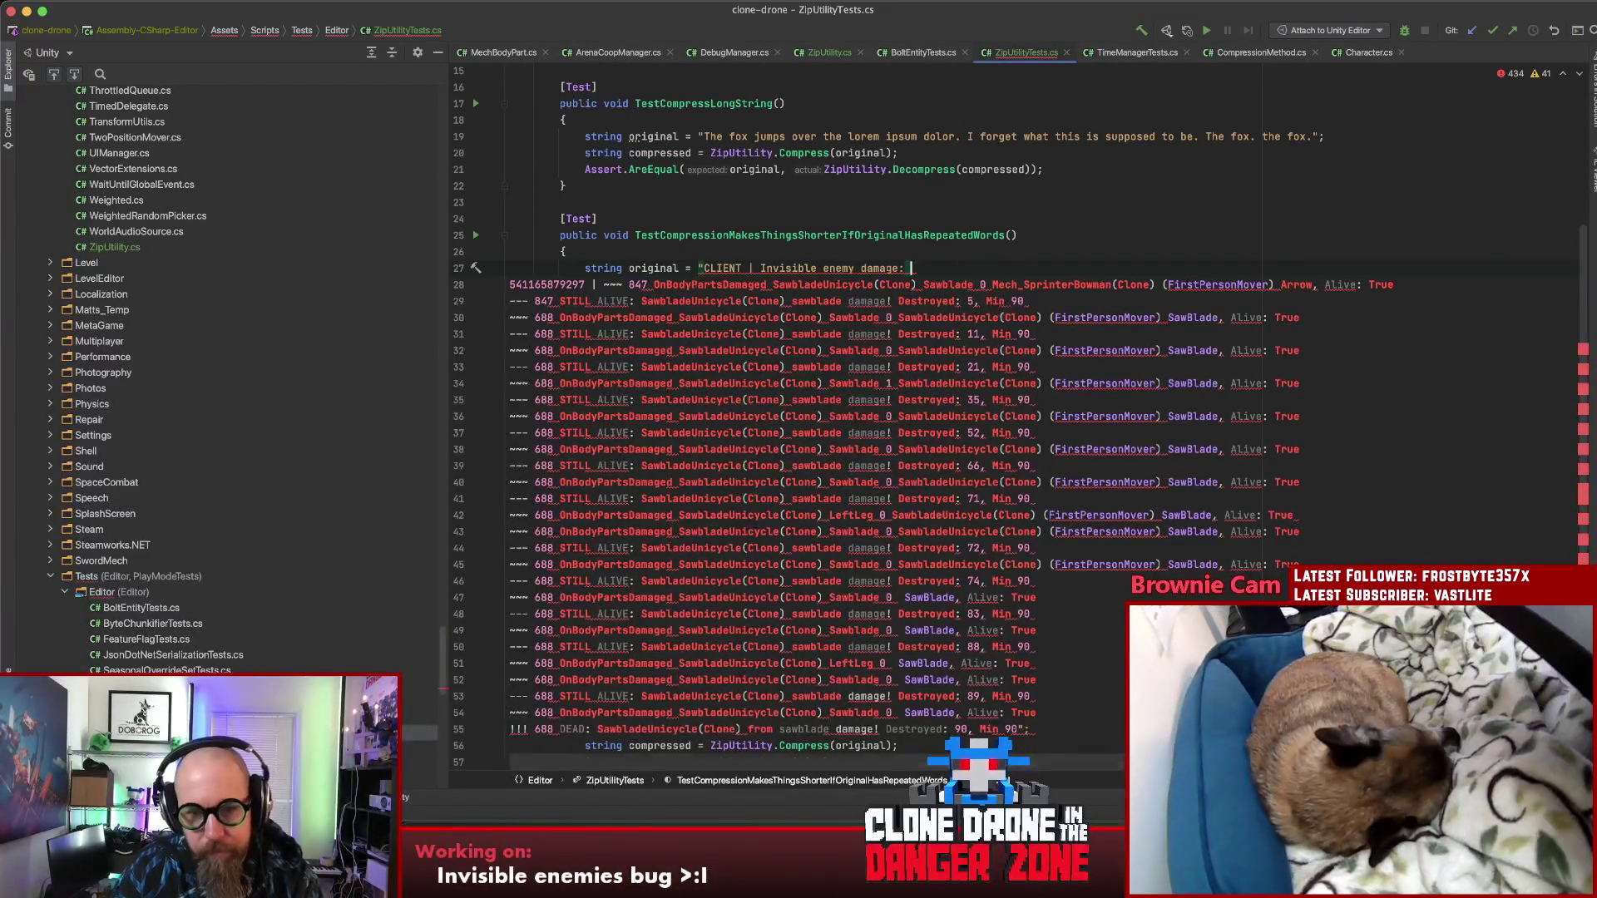
key(BackSpace)
key(Return)
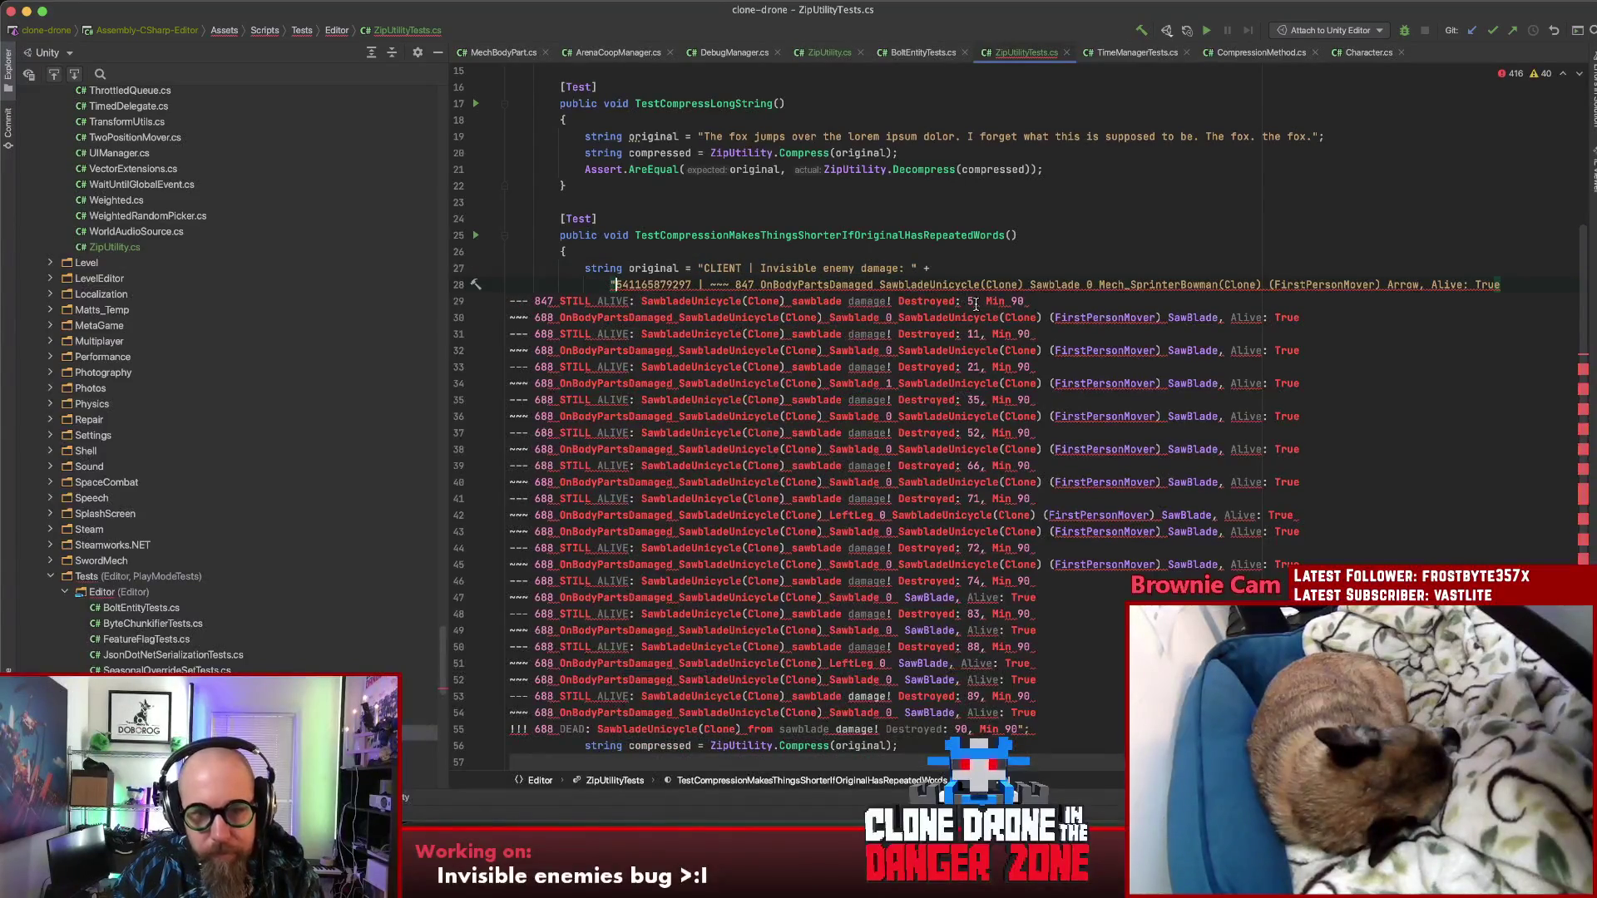
click(1521, 287)
key(Delete)
key(Return)
key(Delete)
key(Return)
click(1117, 339)
key(Delete)
key(Return)
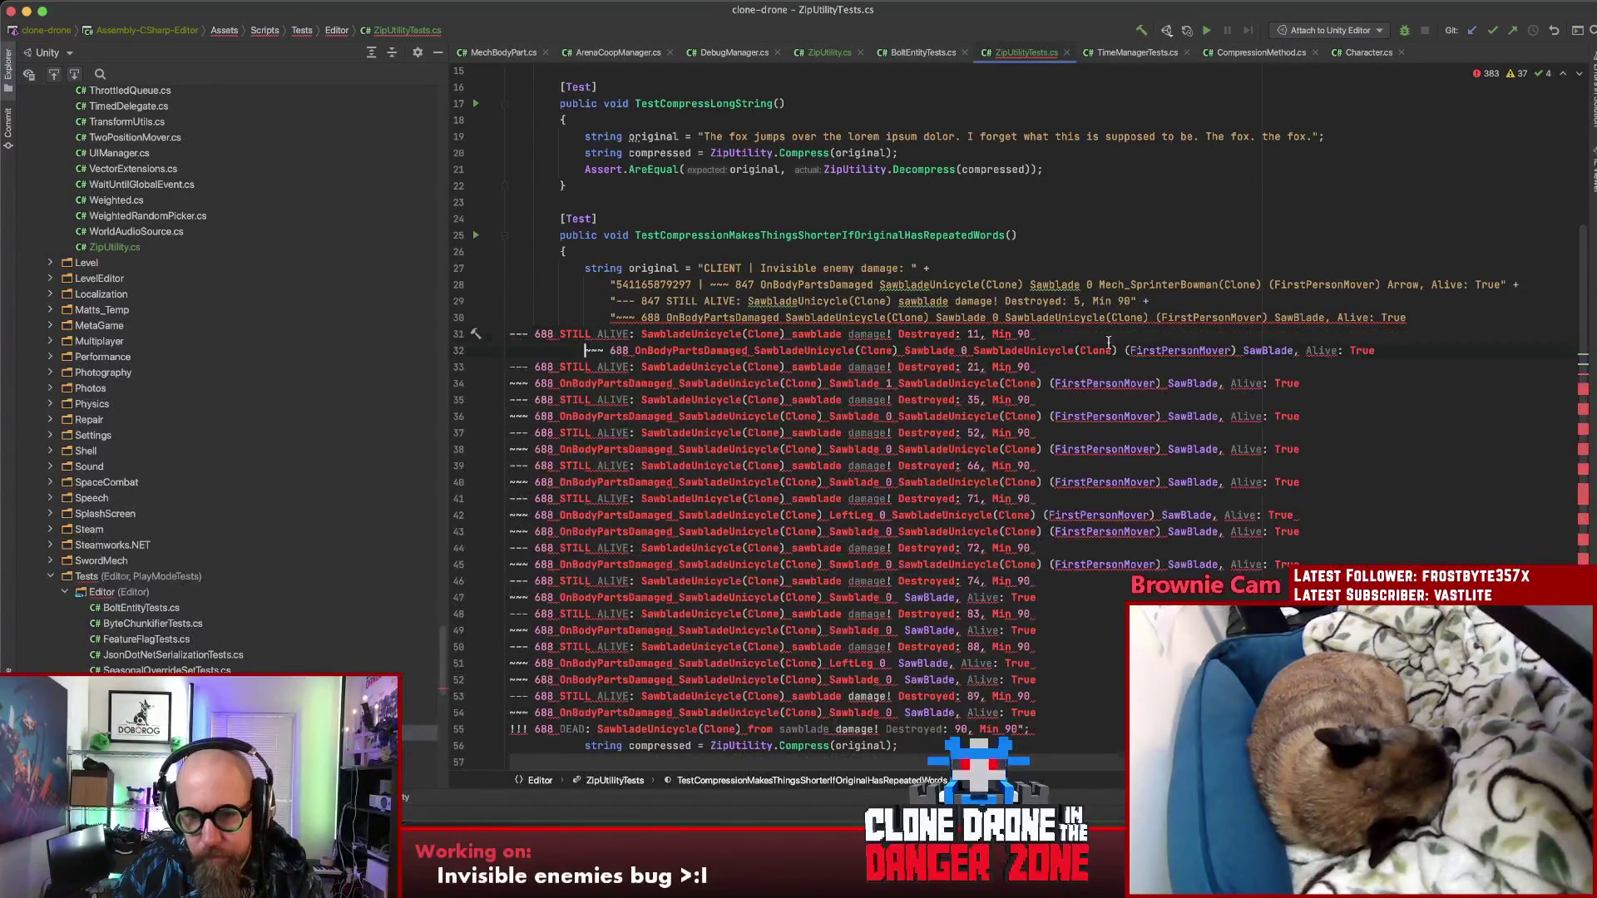
key(Delete)
key(Return)
click(1118, 333)
key(Delete)
key(Return)
click(1176, 366)
key(Delete)
key(Return)
Step: Wrap log lines 32–46 in quotes, ending each with " +" to concatenate them
click(1435, 350)
text(" +)
key(Delete)
key(Return)
text(")
click(1395, 367)
text(" +)
key(Delete)
key(Return)
text("" +)
key(Return)
text(")
click(1422, 400)
text(" +)
key(Return)
text(")
click(1424, 414)
text(" +)
key(Delete)
key(Return)
text(")
click(1432, 427)
text(" +)
key(Delete)
key(Return)
text(")
click(1226, 466)
key(Delete)
key(Return)
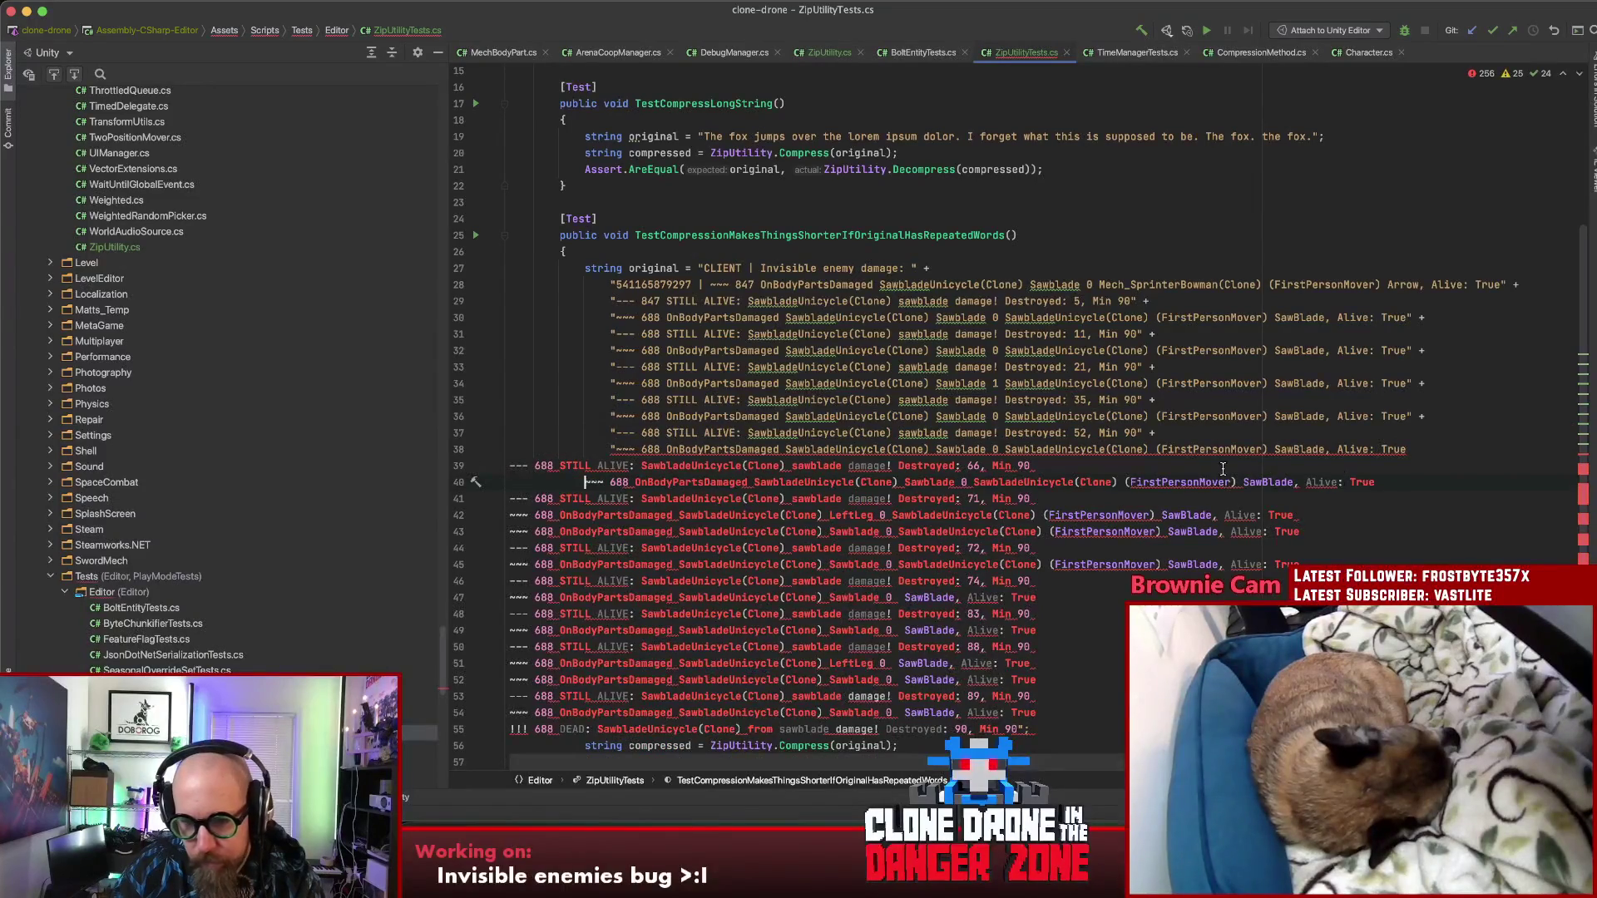
click(1401, 447)
text(" +)
key(Delete)
key(Return)
text(")
click(1411, 466)
key(Delete)
text(" +)
key(Return)
text(")
click(1424, 483)
text(" +)
key(Delete)
key(Return)
text(")
click(1433, 499)
text(" +)
key(Delete)
key(Return)
text(")
click(1430, 515)
text(" +)
key(Delete)
key(Return)
text(")
click(1431, 529)
text(" +)
key(Delete)
key(Return)
text(")
click(1424, 548)
text(" +)
key(Delete)
key(Return)
text(")
click(1422, 564)
text(" +)
key(Delete)
key(Return)
text(")
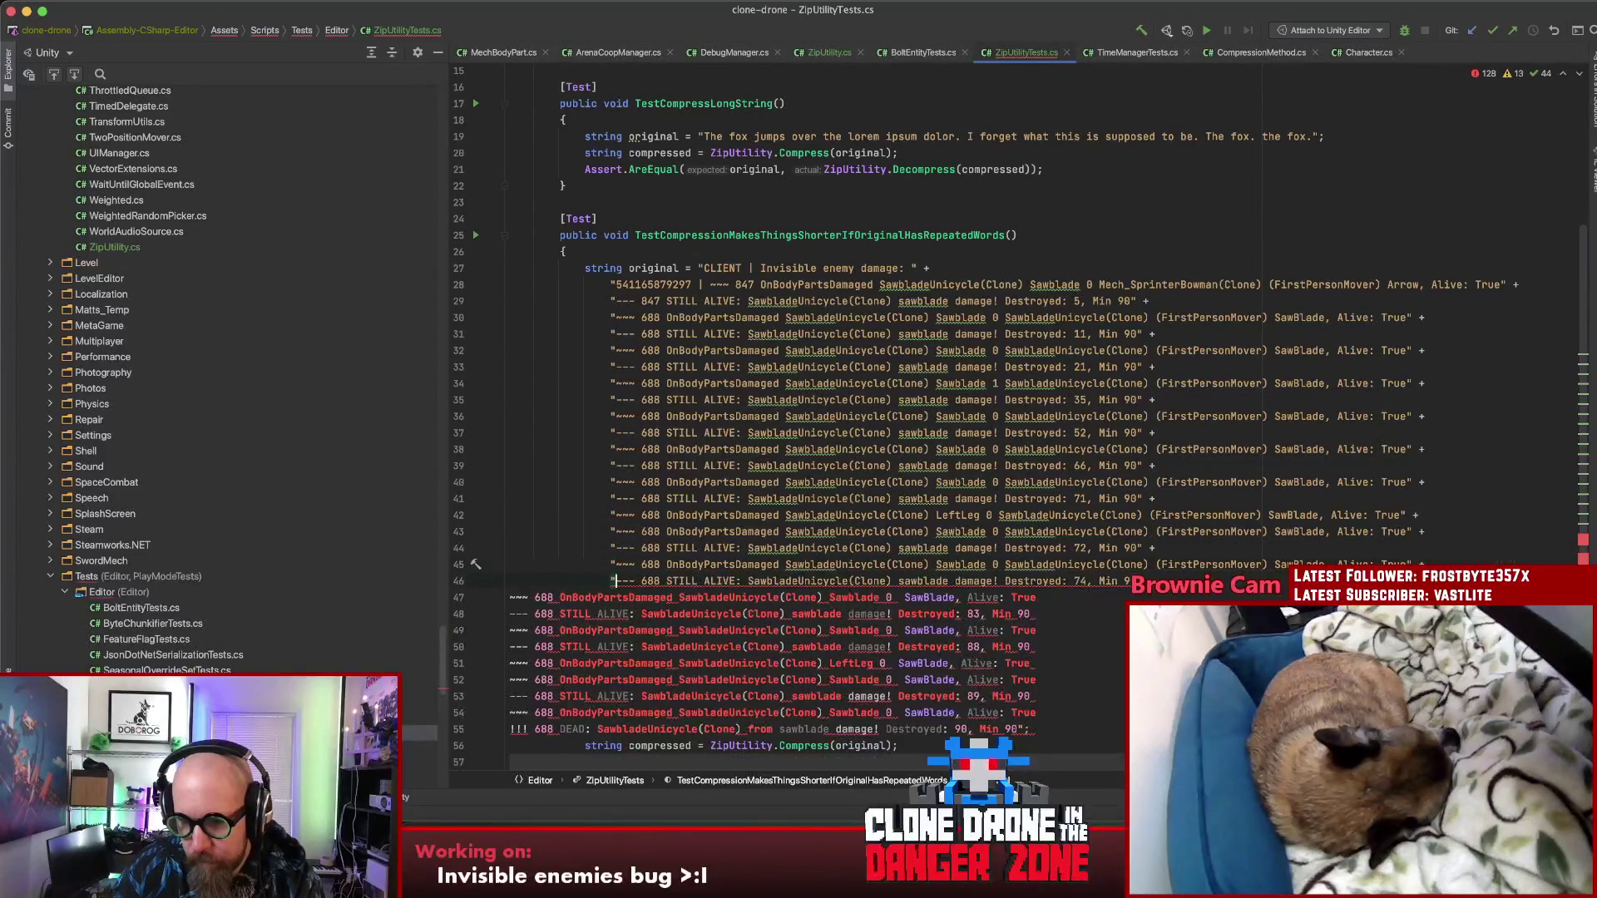
click(1141, 580)
text(" +)
key(Delete)
key(Return)
text(")
Step: Quote and concatenate the remaining log lines with " +" through the last line
key(End)
text(" +)
key(Delete)
key(Return)
text(")
key(End)
text(" +)
key(Delete)
key(Return)
text(")
key(End)
text(" +)
key(Delete)
key(Return)
text(")
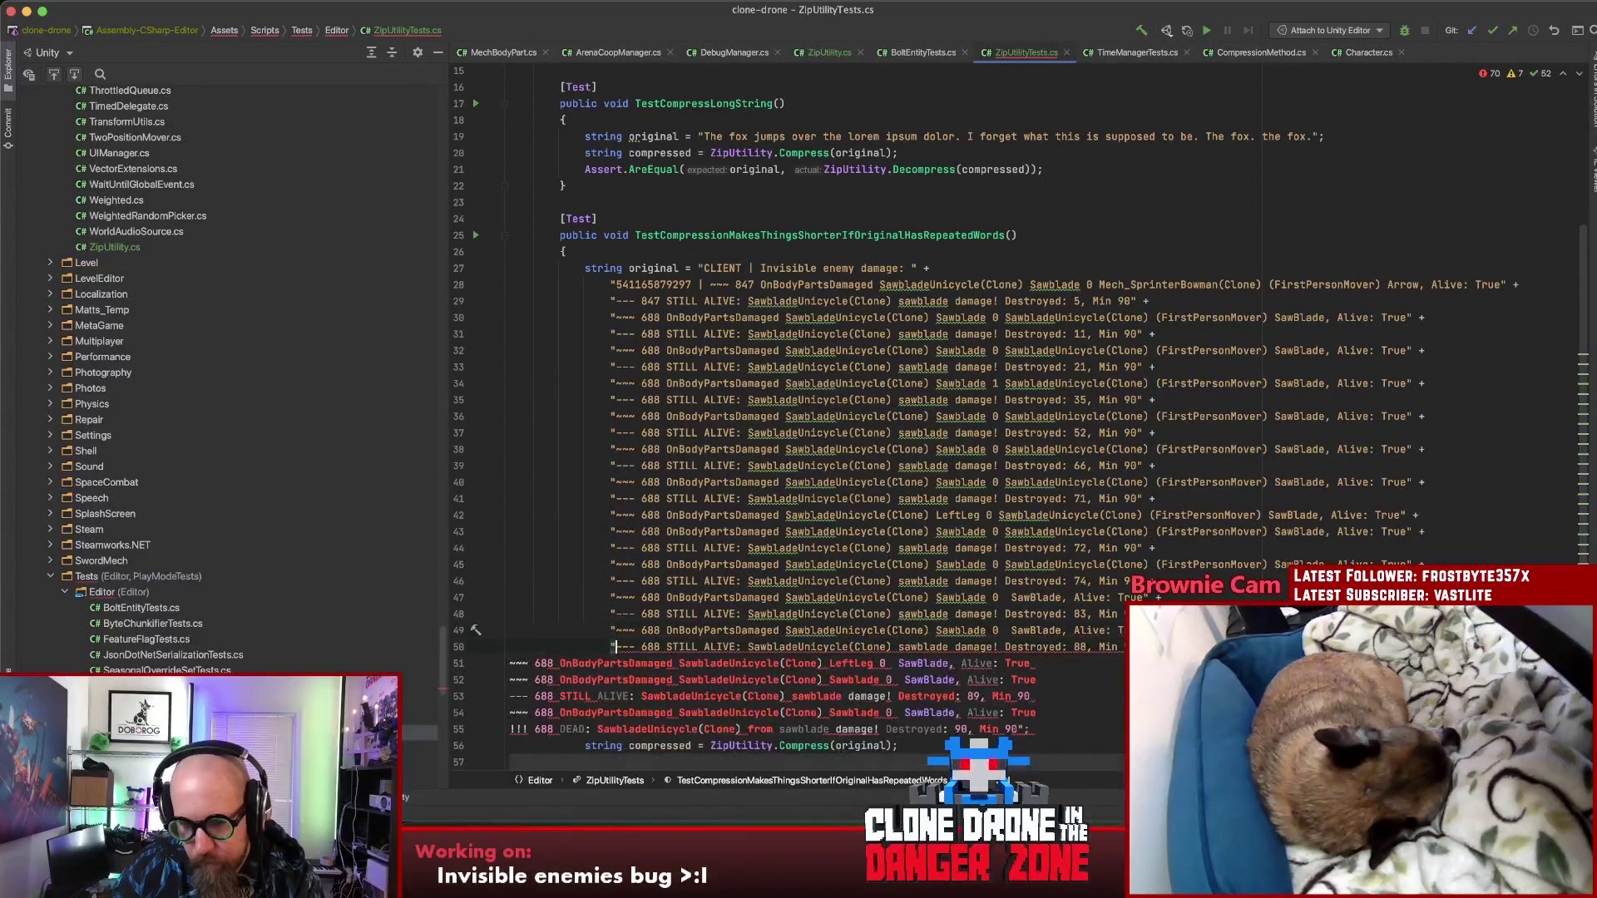
key(End)
text(" +)
key(Delete)
key(Return)
text(")
key(End)
text(" +)
key(Delete)
key(Return)
text(")
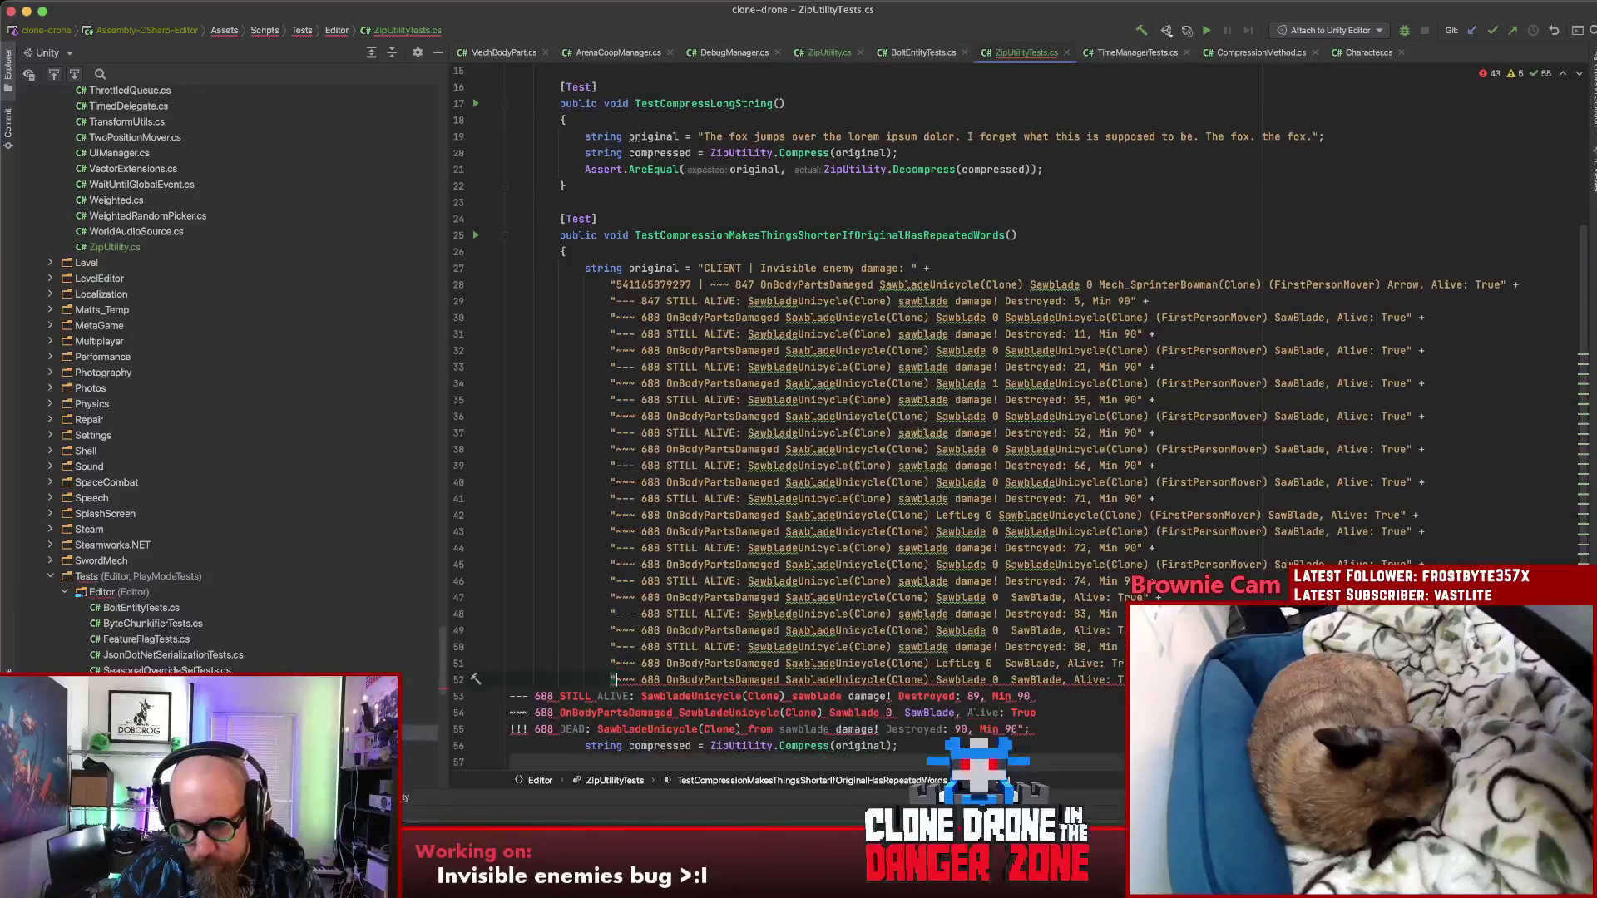
key(Delete)
key(Return)
key(Up)
key(Home)
text(")
key(End)
text(" +)
key(Delete)
key(Return)
text(")
key(End)
text(" +)
key(Delete)
key(Return)
text(")
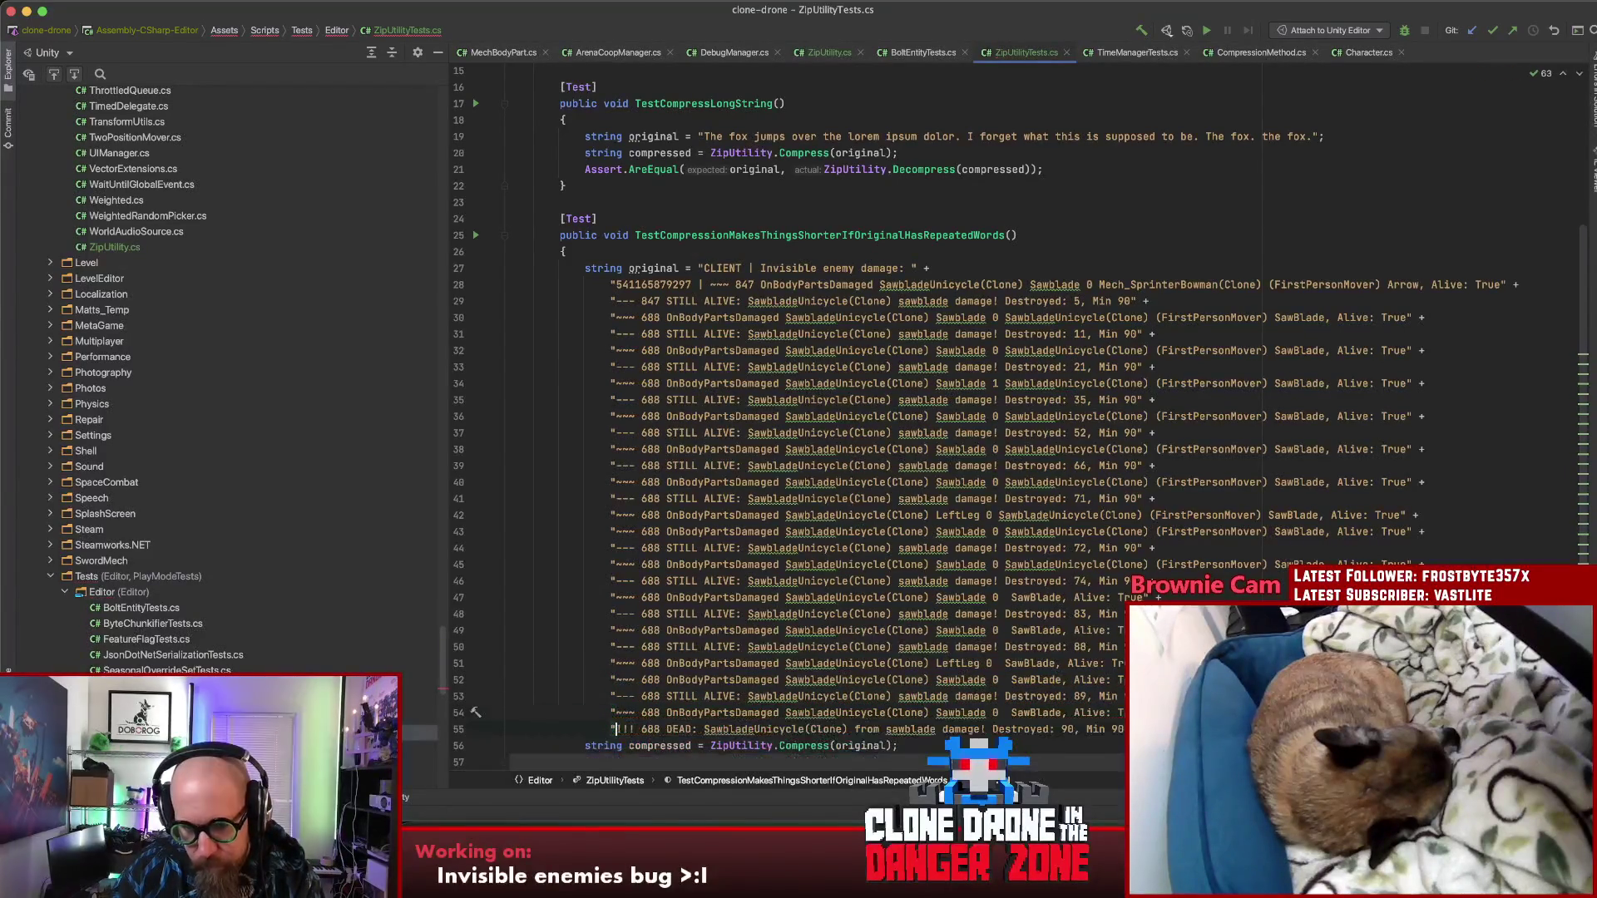
Step: Add Assert.AreEqual(original, ZipUtility.Decompress(compressed)) below the length check
scroll(1019, 405, down, 1)
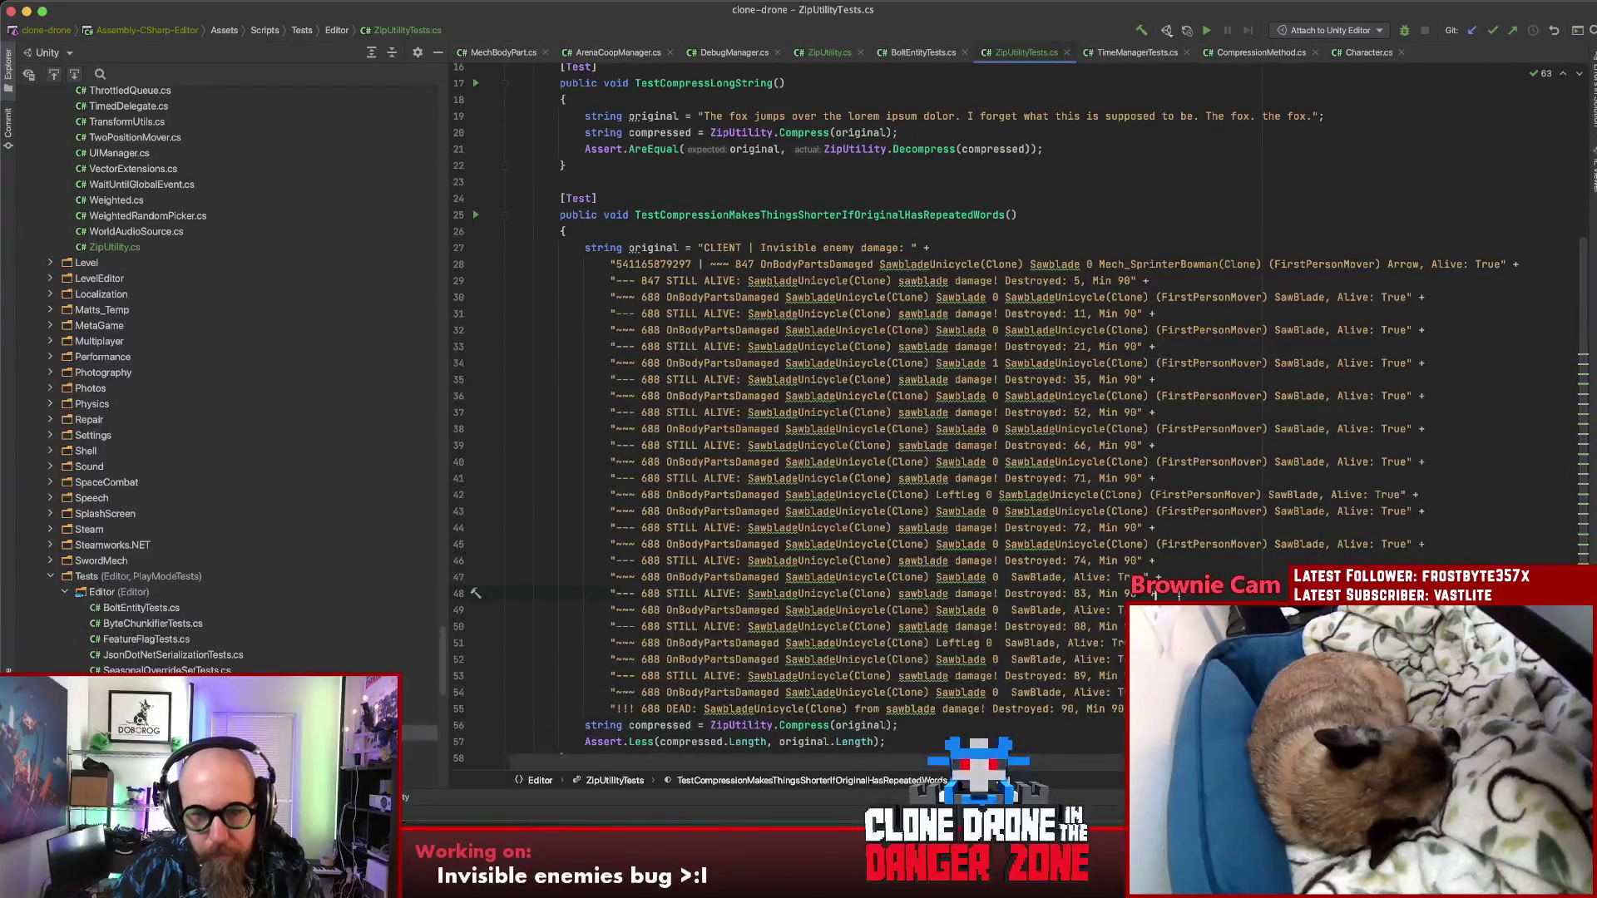
click(900, 214)
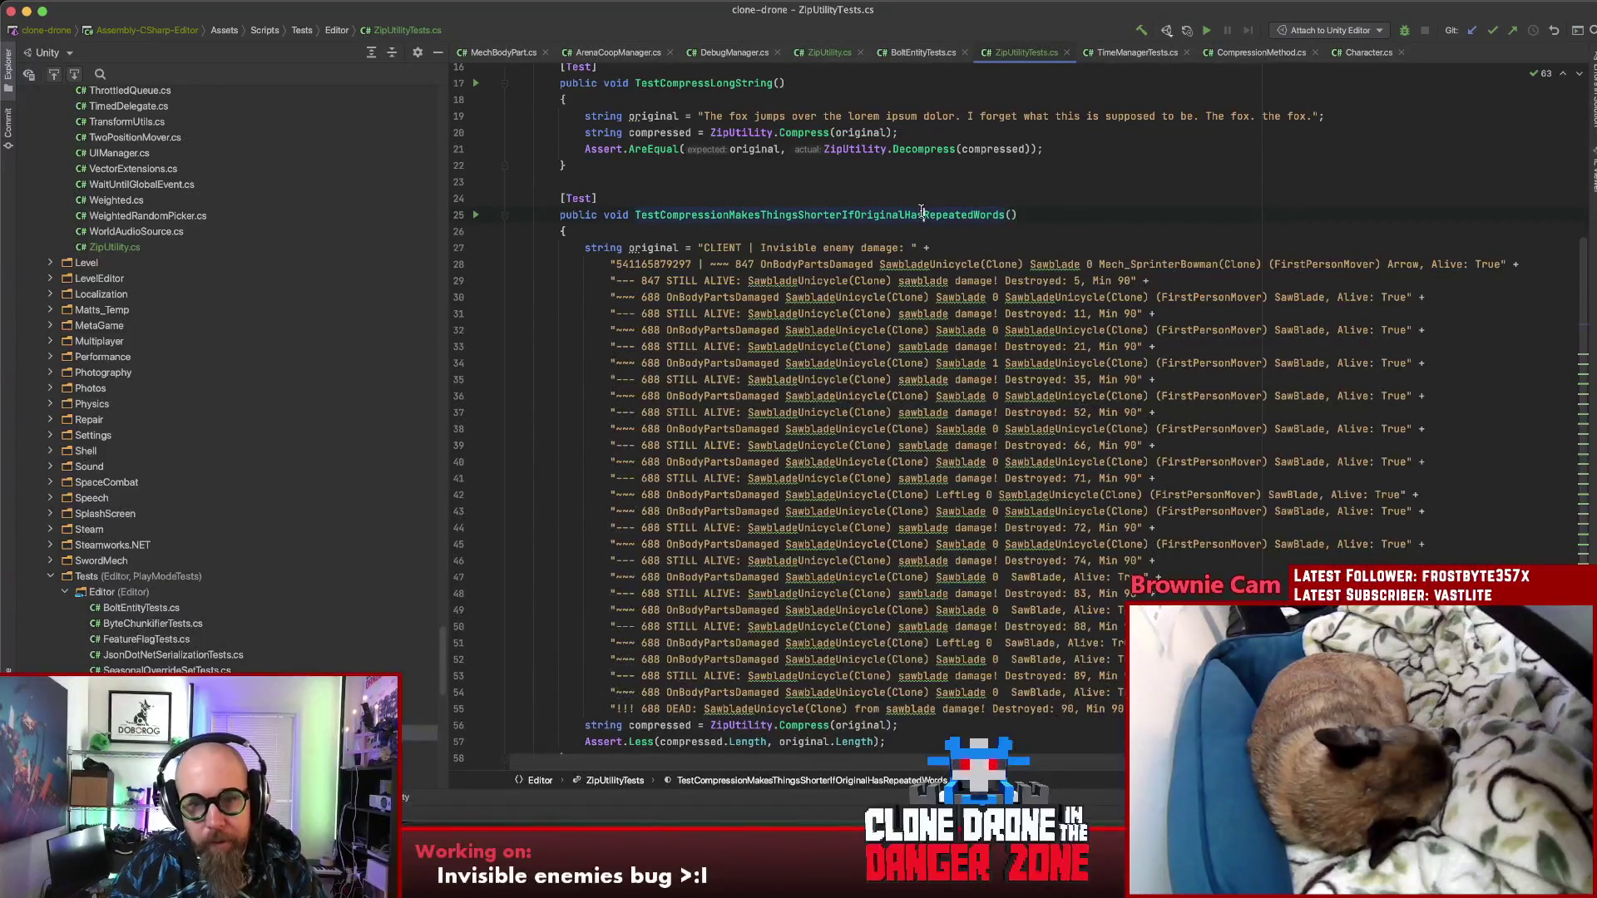
scroll(921, 210, down, 7)
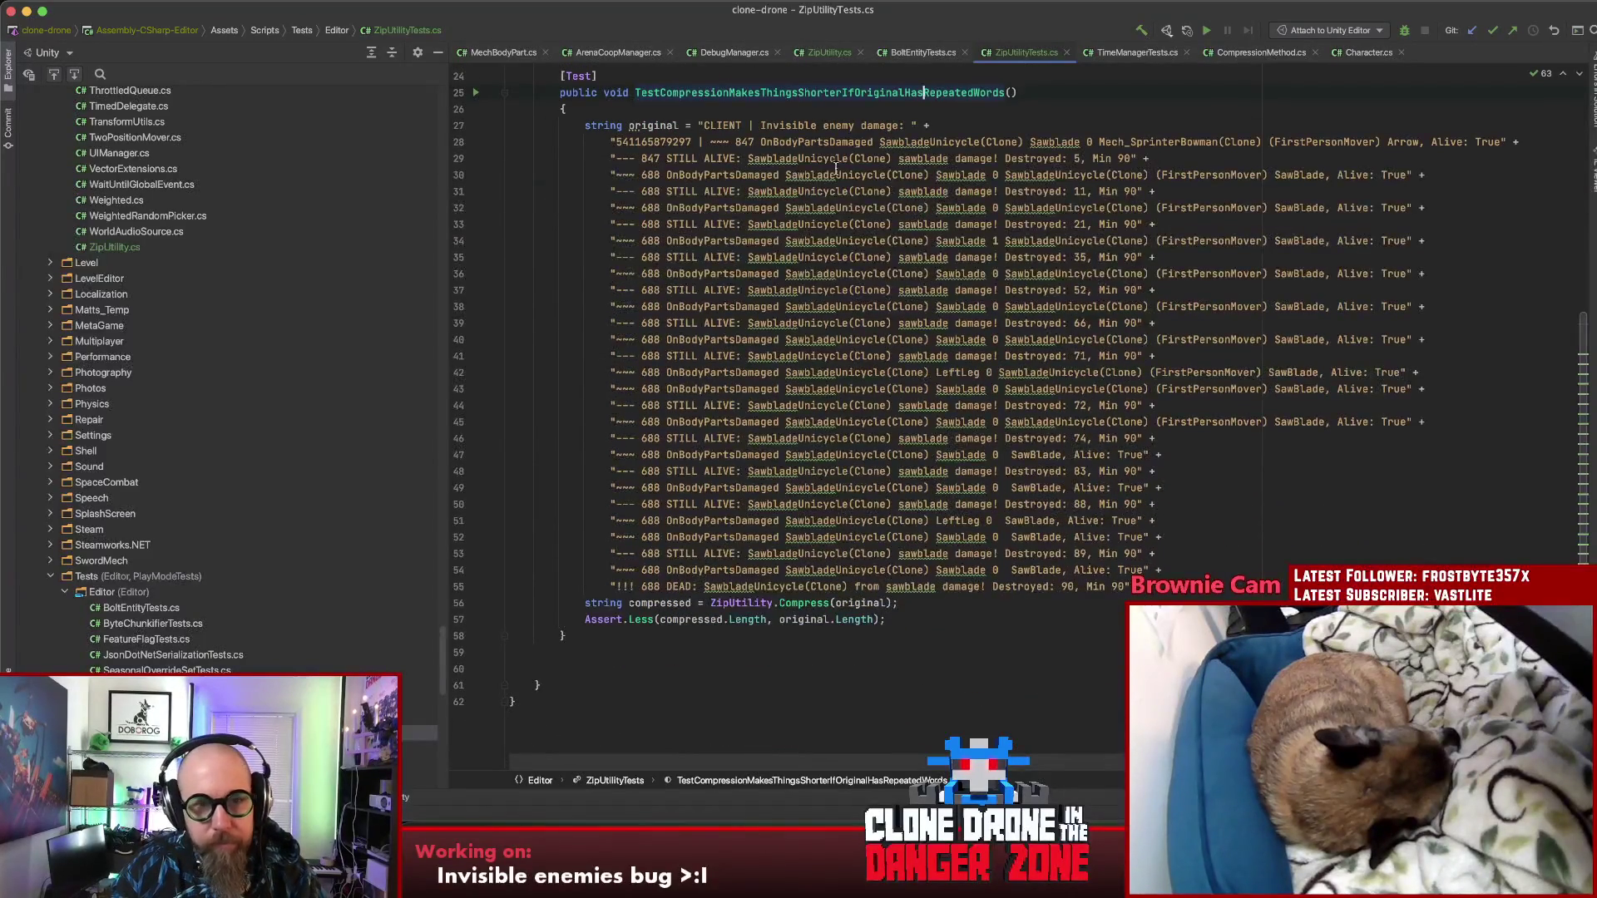
click(1154, 339)
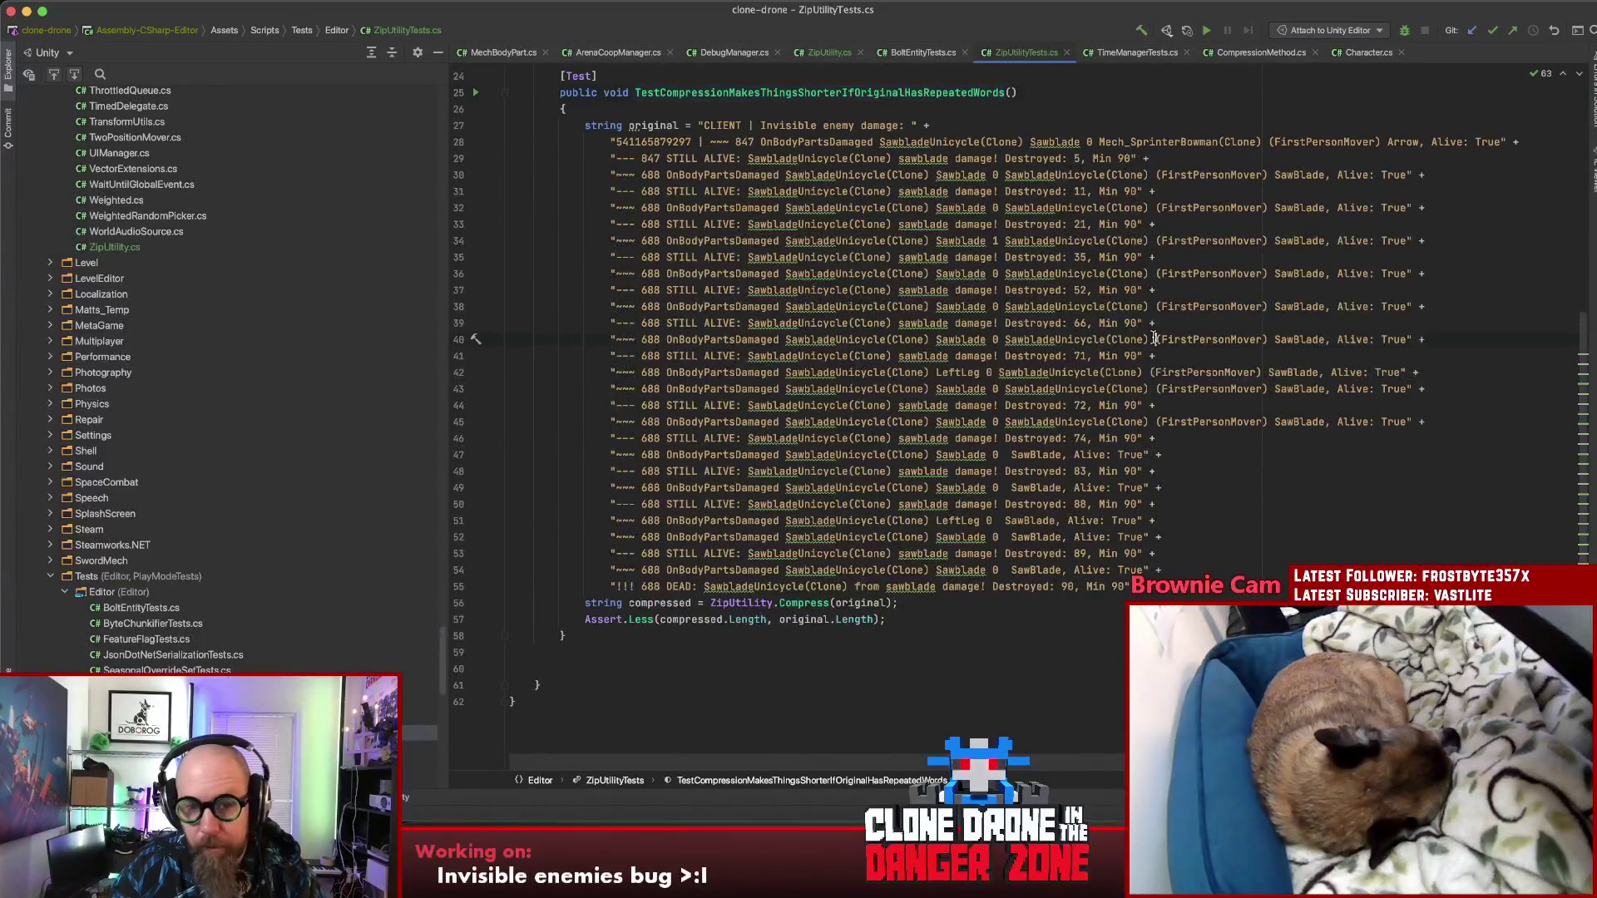
scroll(984, 339, up, 8)
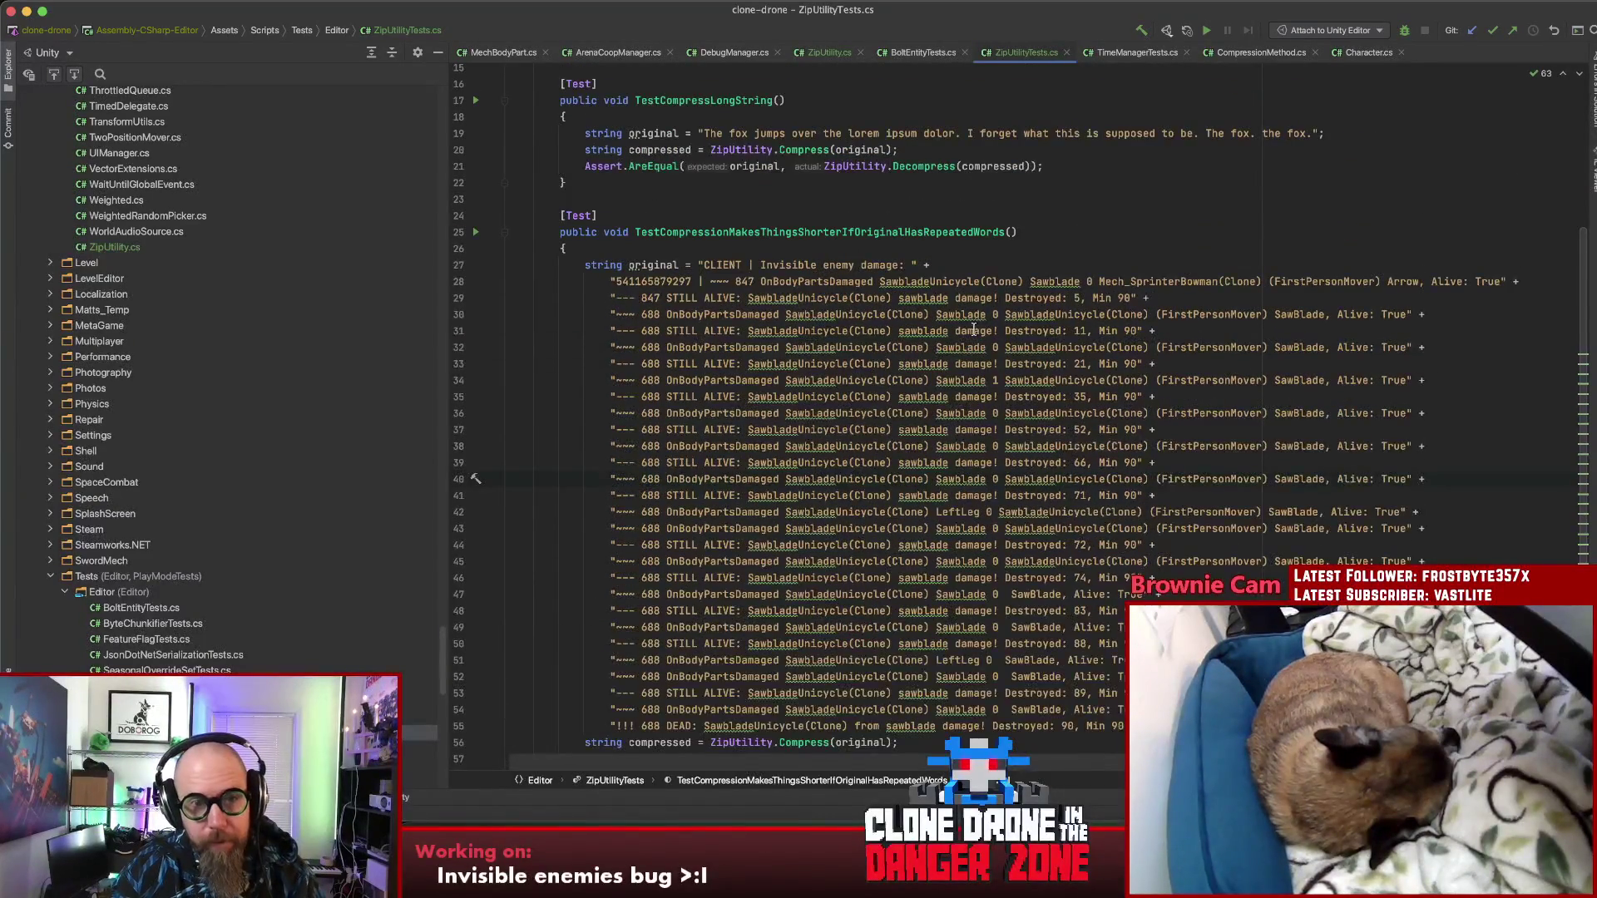
click(1043, 164)
scroll(1059, 213, down, 8)
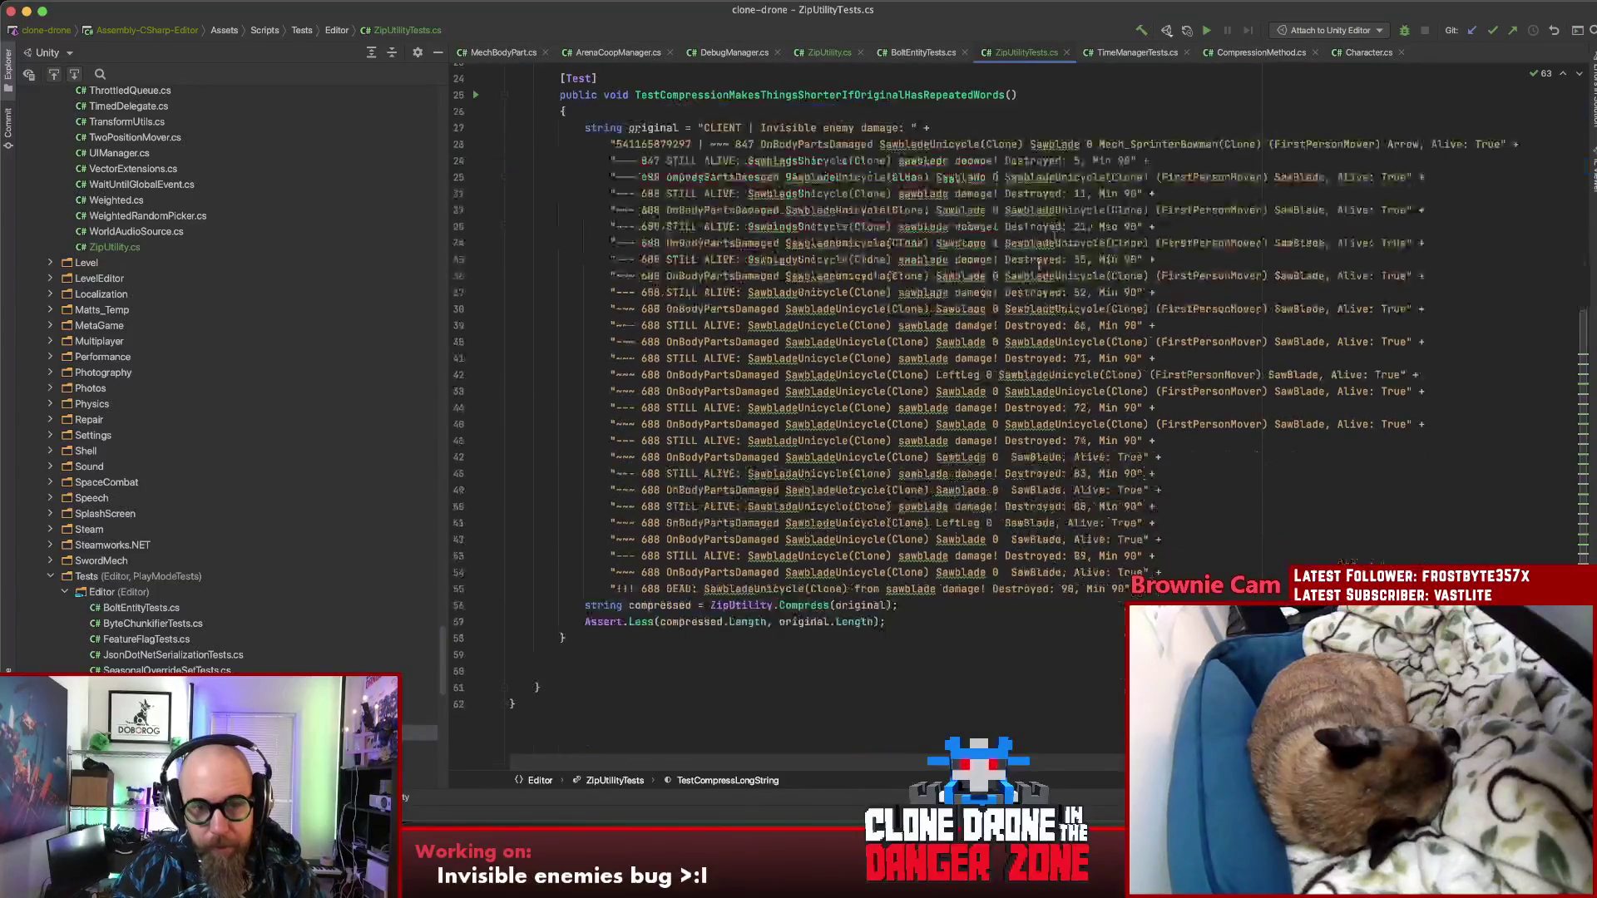
click(923, 628)
key(Return)
key(Tab)
key(Return)
click(970, 629)
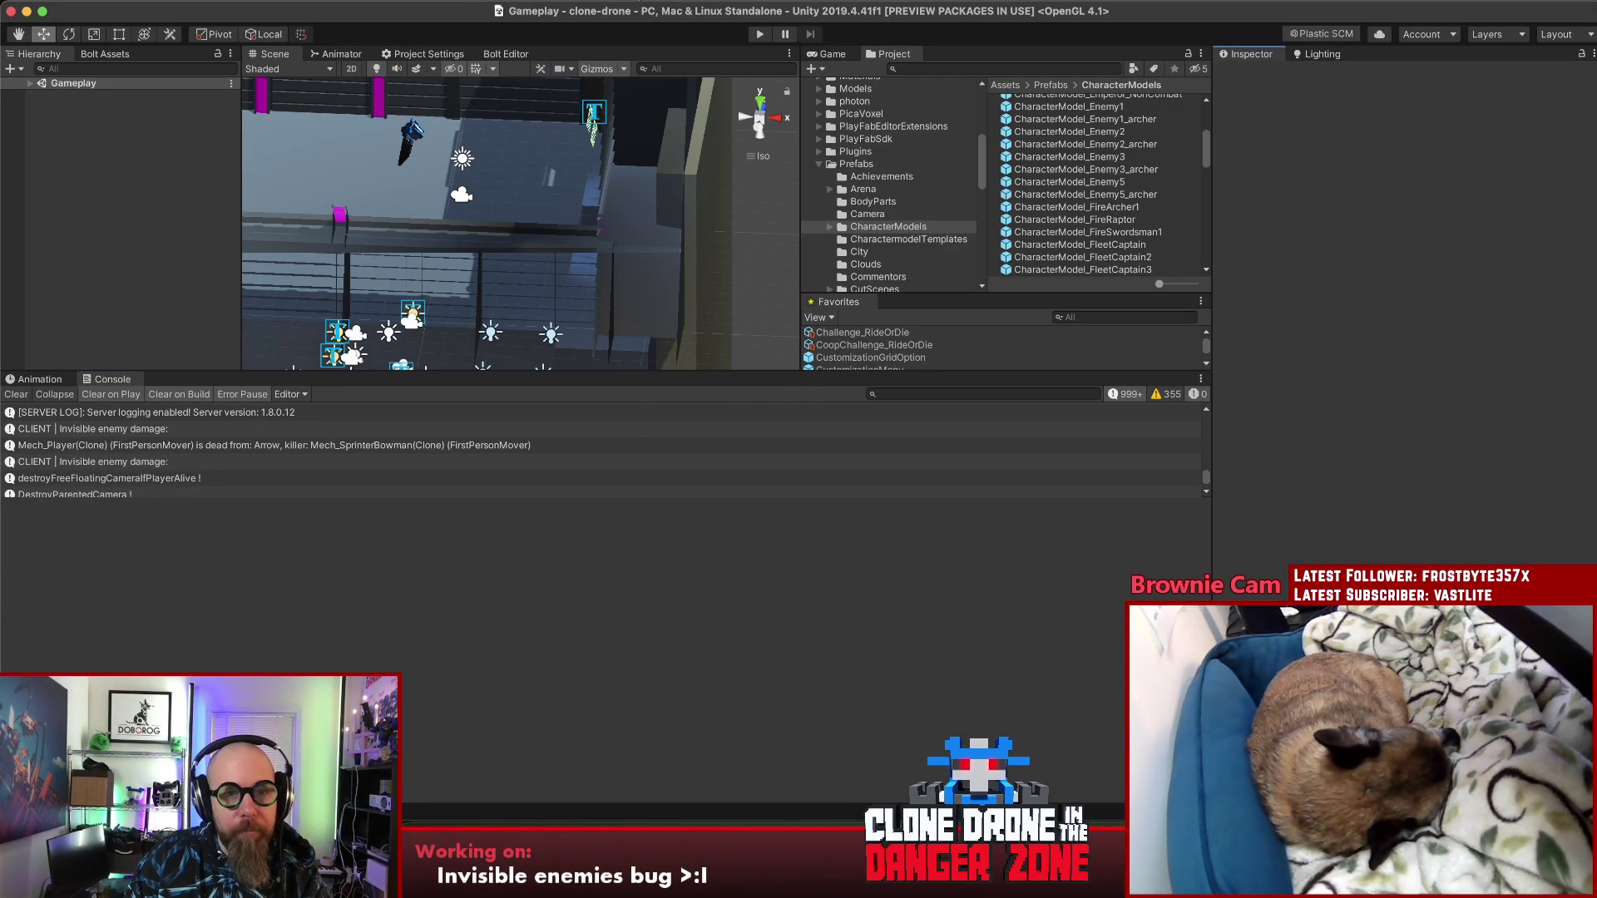
Step: Run all edit-mode tests in the Test Runner (39 pass) and open the repeated-words test's code in Rider
click(642, 3)
mouse_move(770, 332)
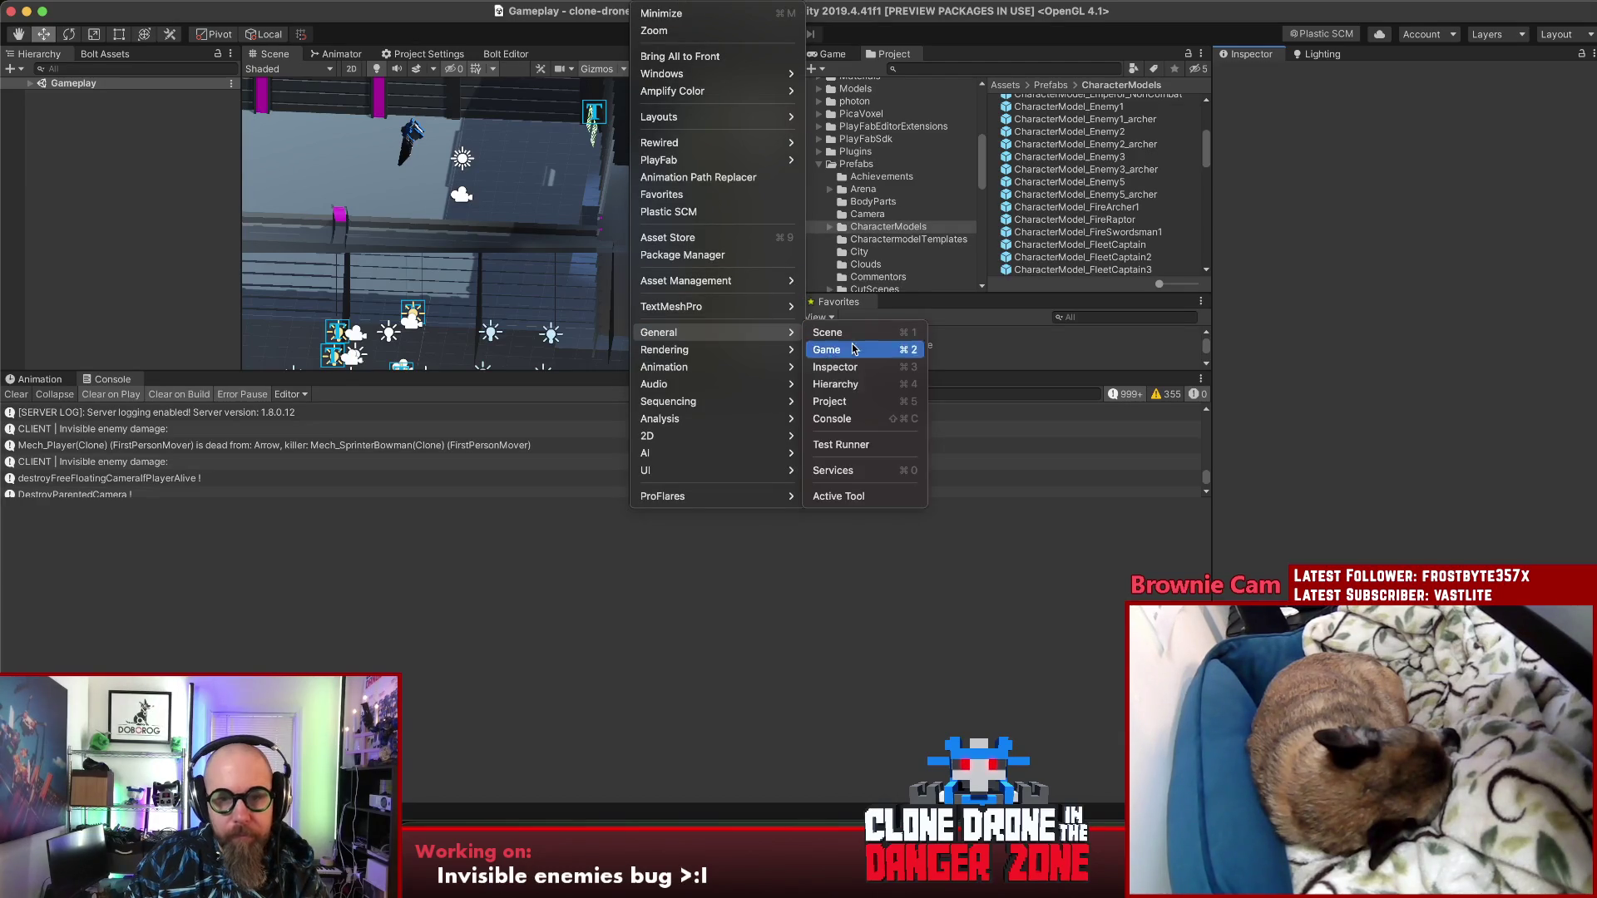
click(867, 447)
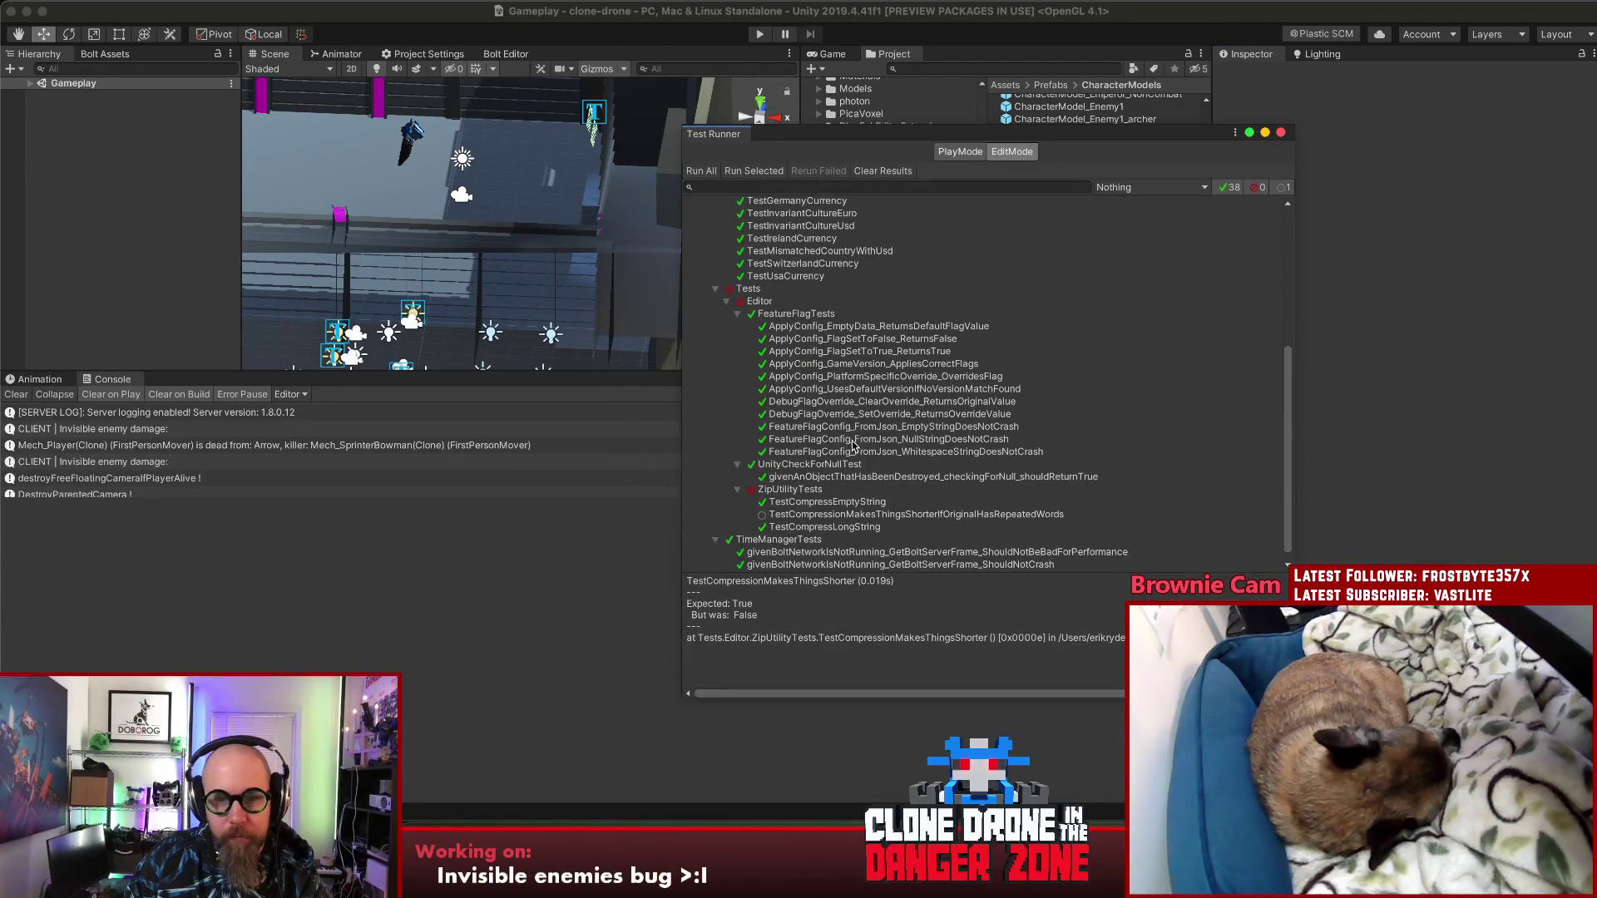
click(699, 172)
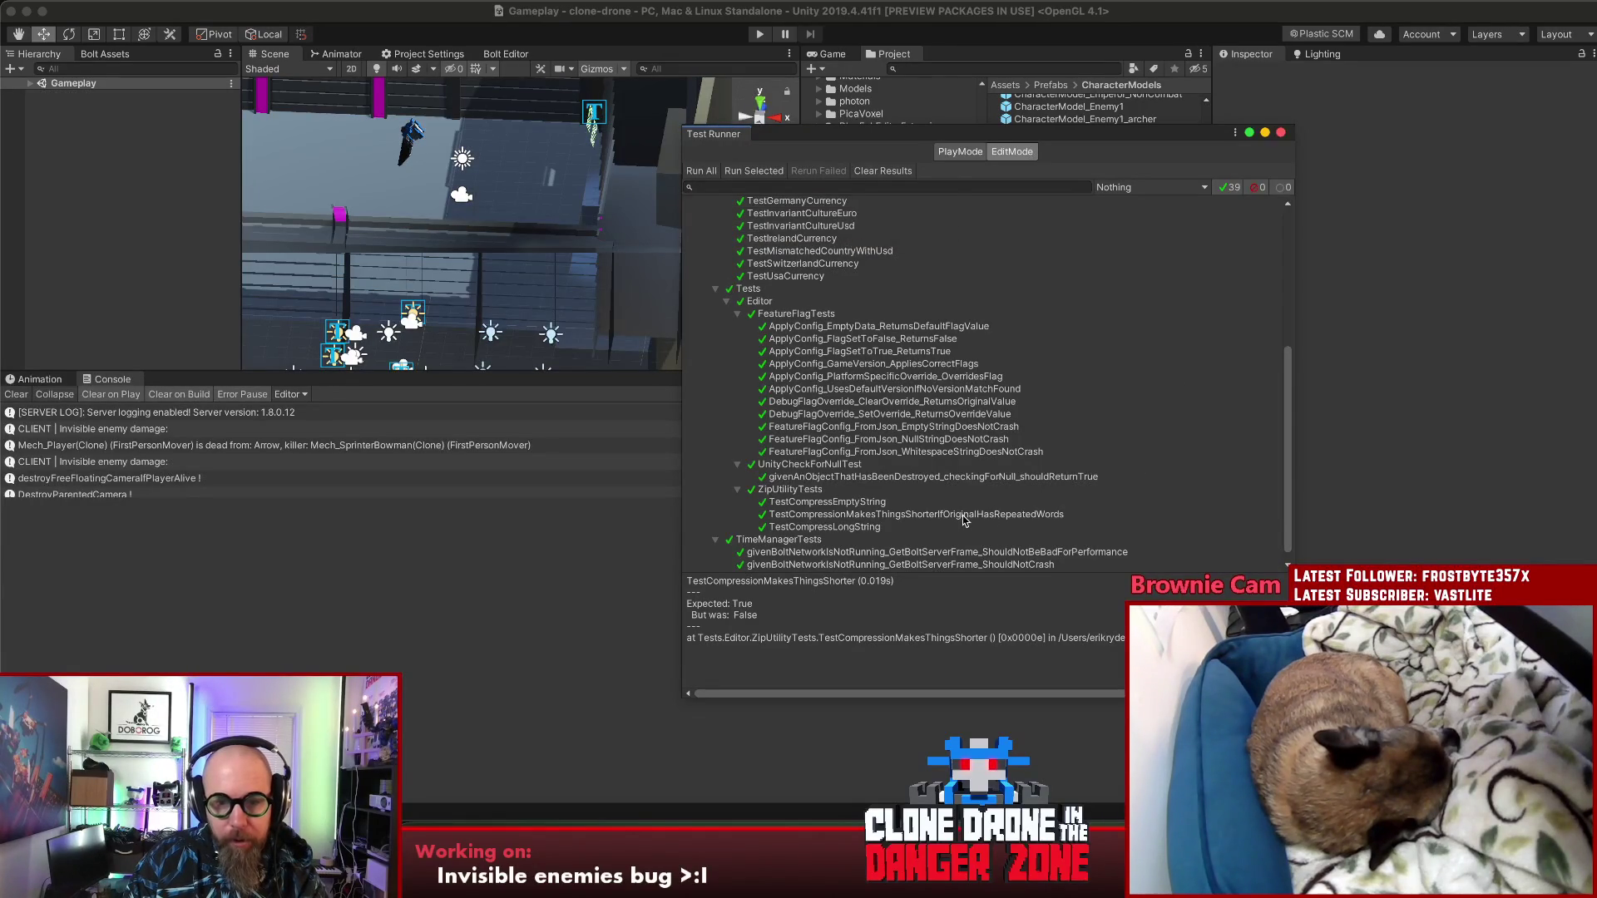
click(961, 516)
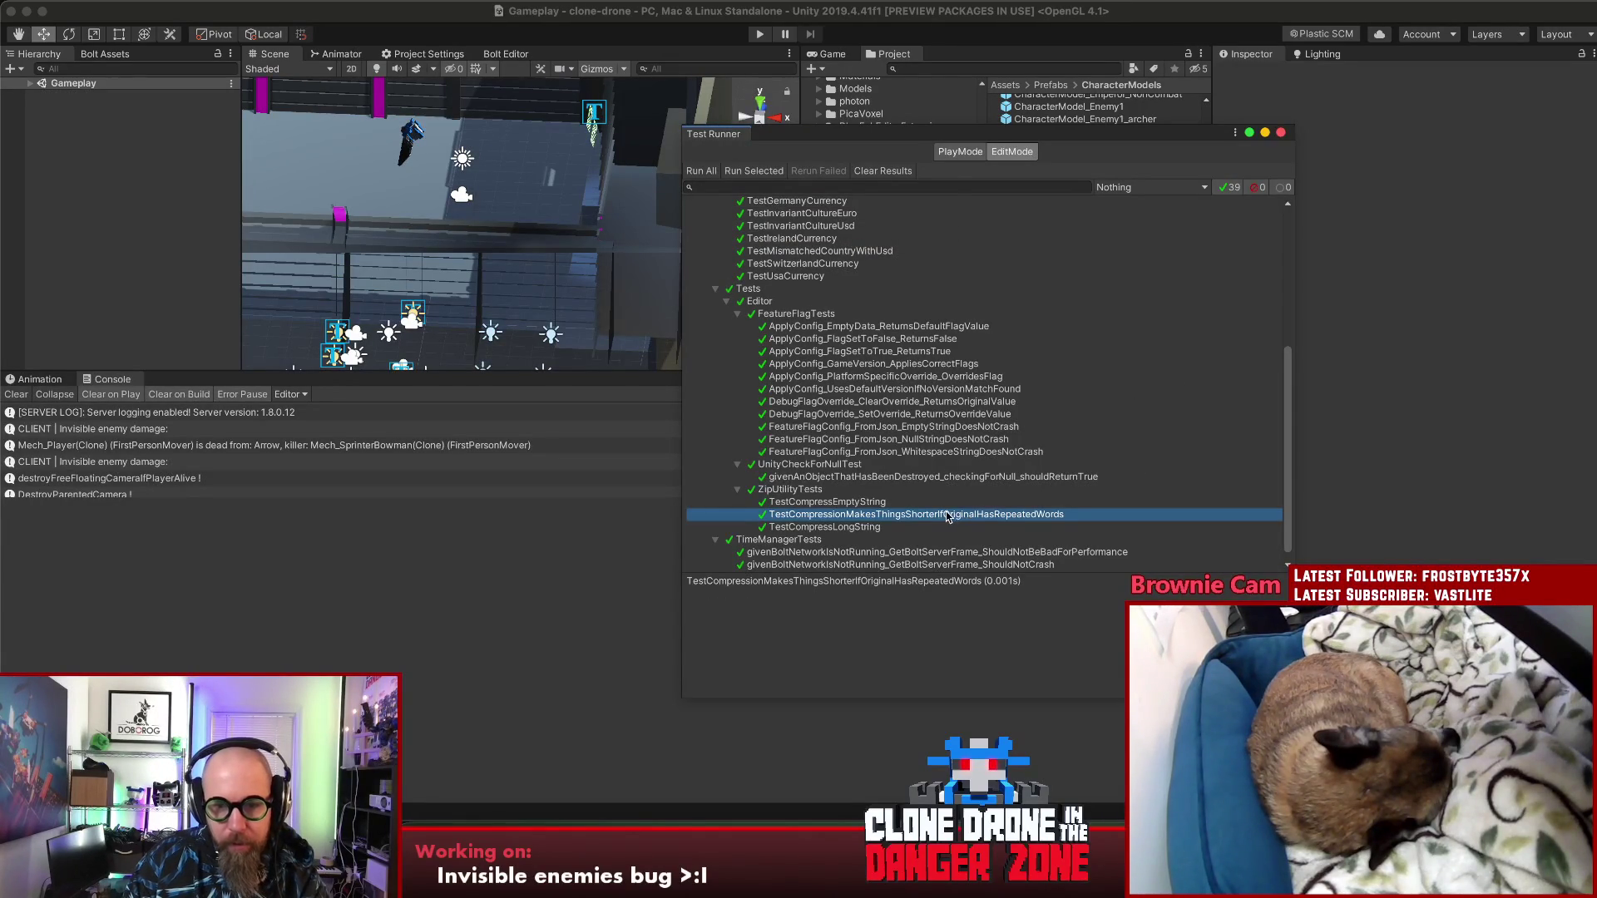
double_click(930, 519)
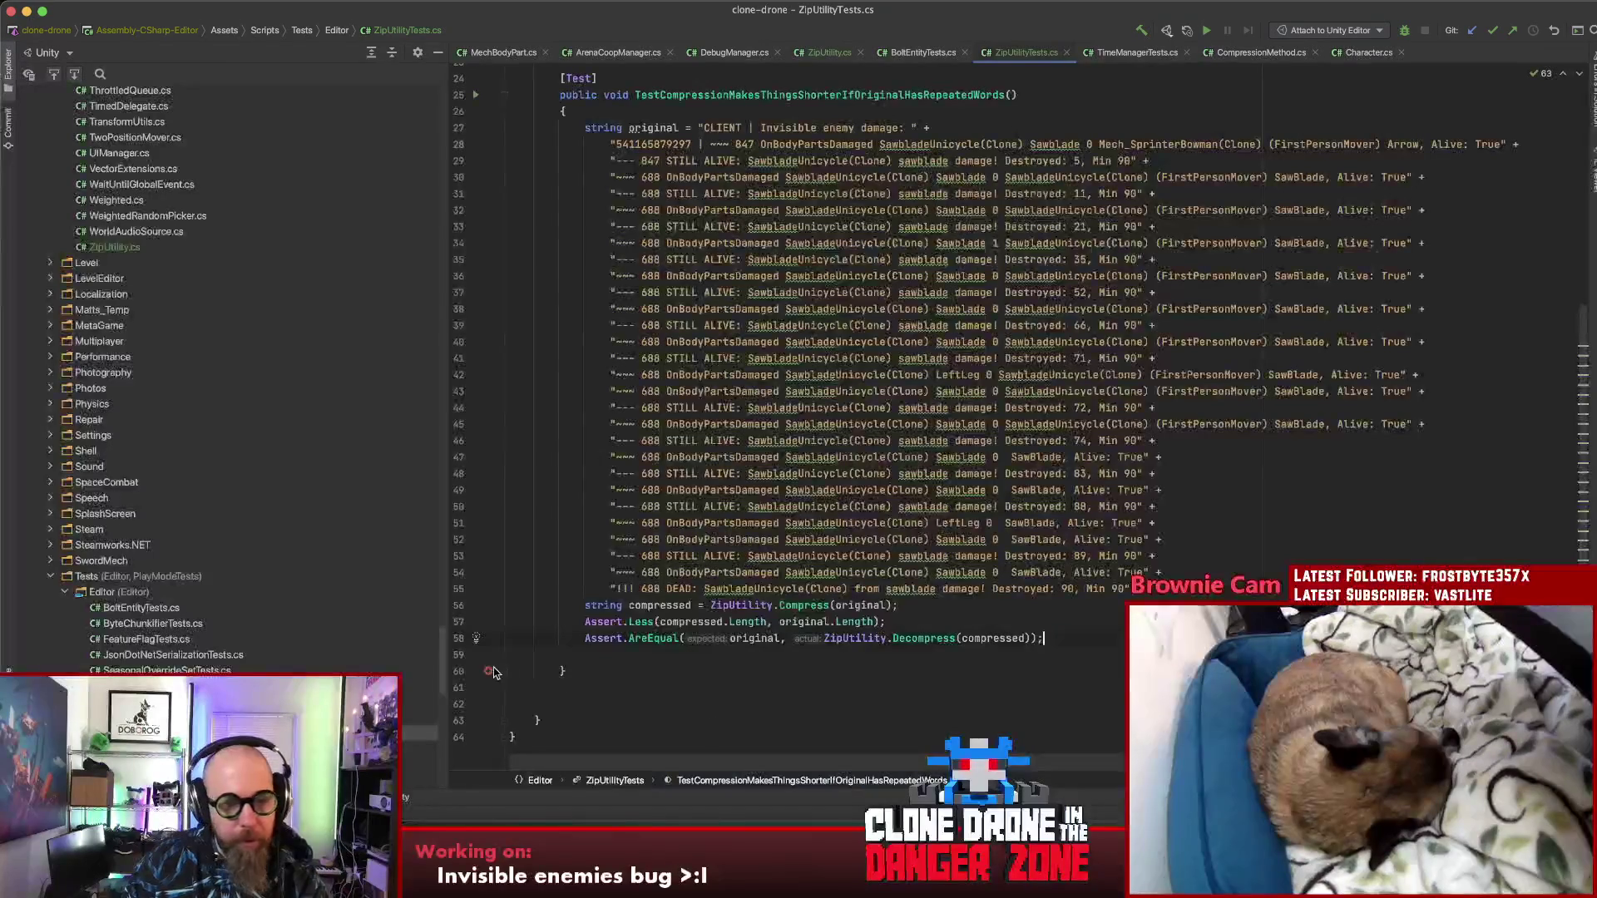
Step: Set a breakpoint on the Compress call at line 56 and start debugging the test from Unity
click(488, 605)
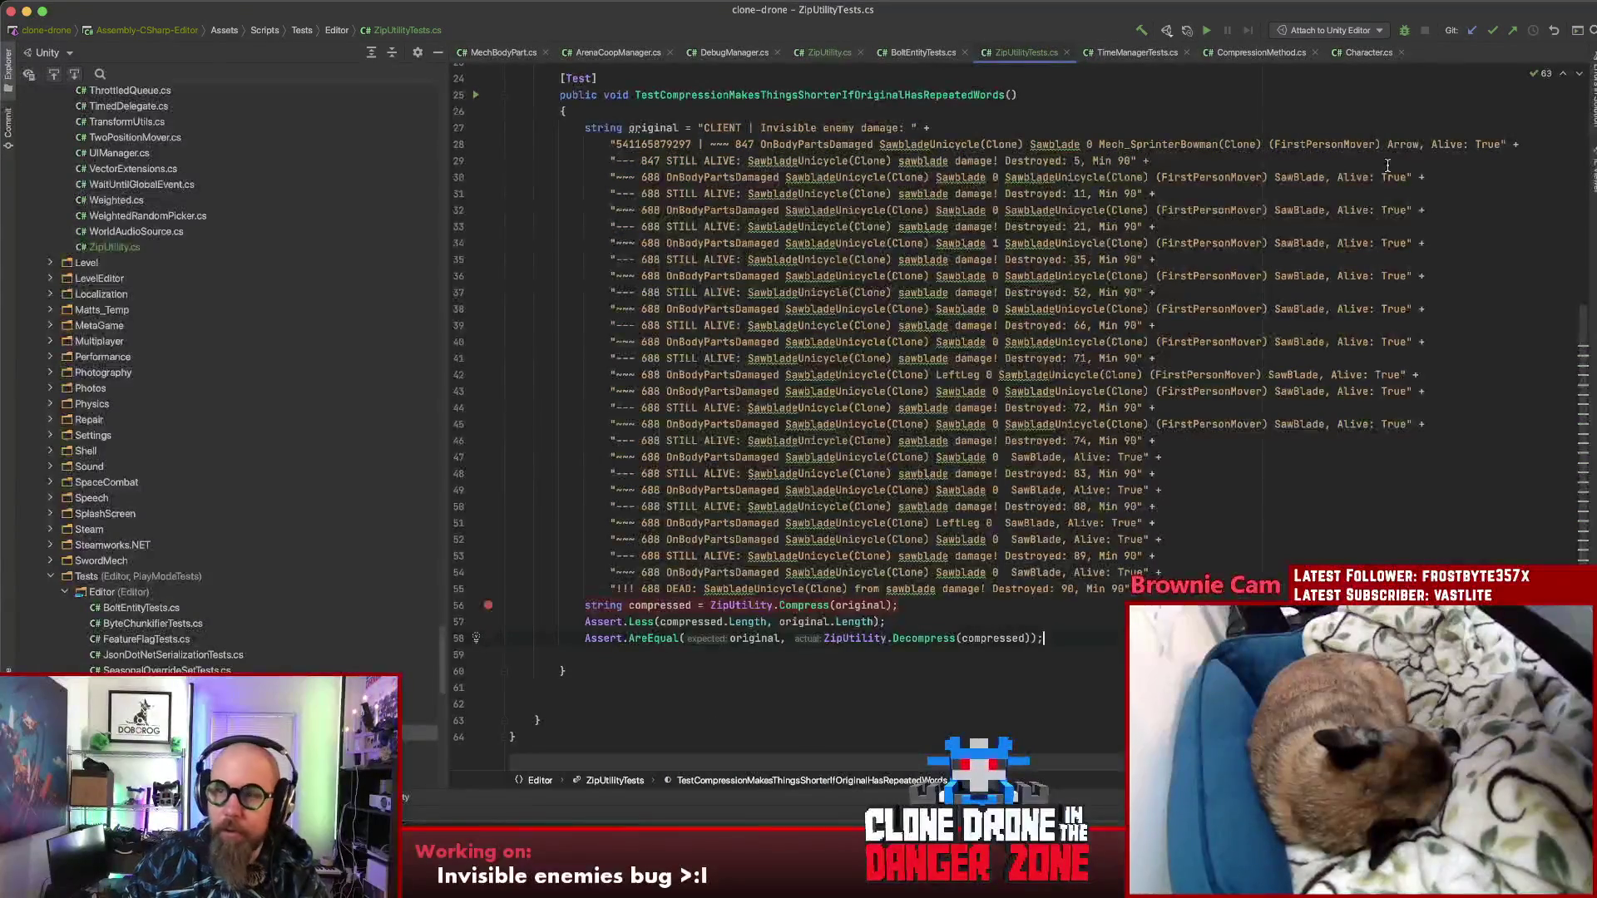
click(1406, 31)
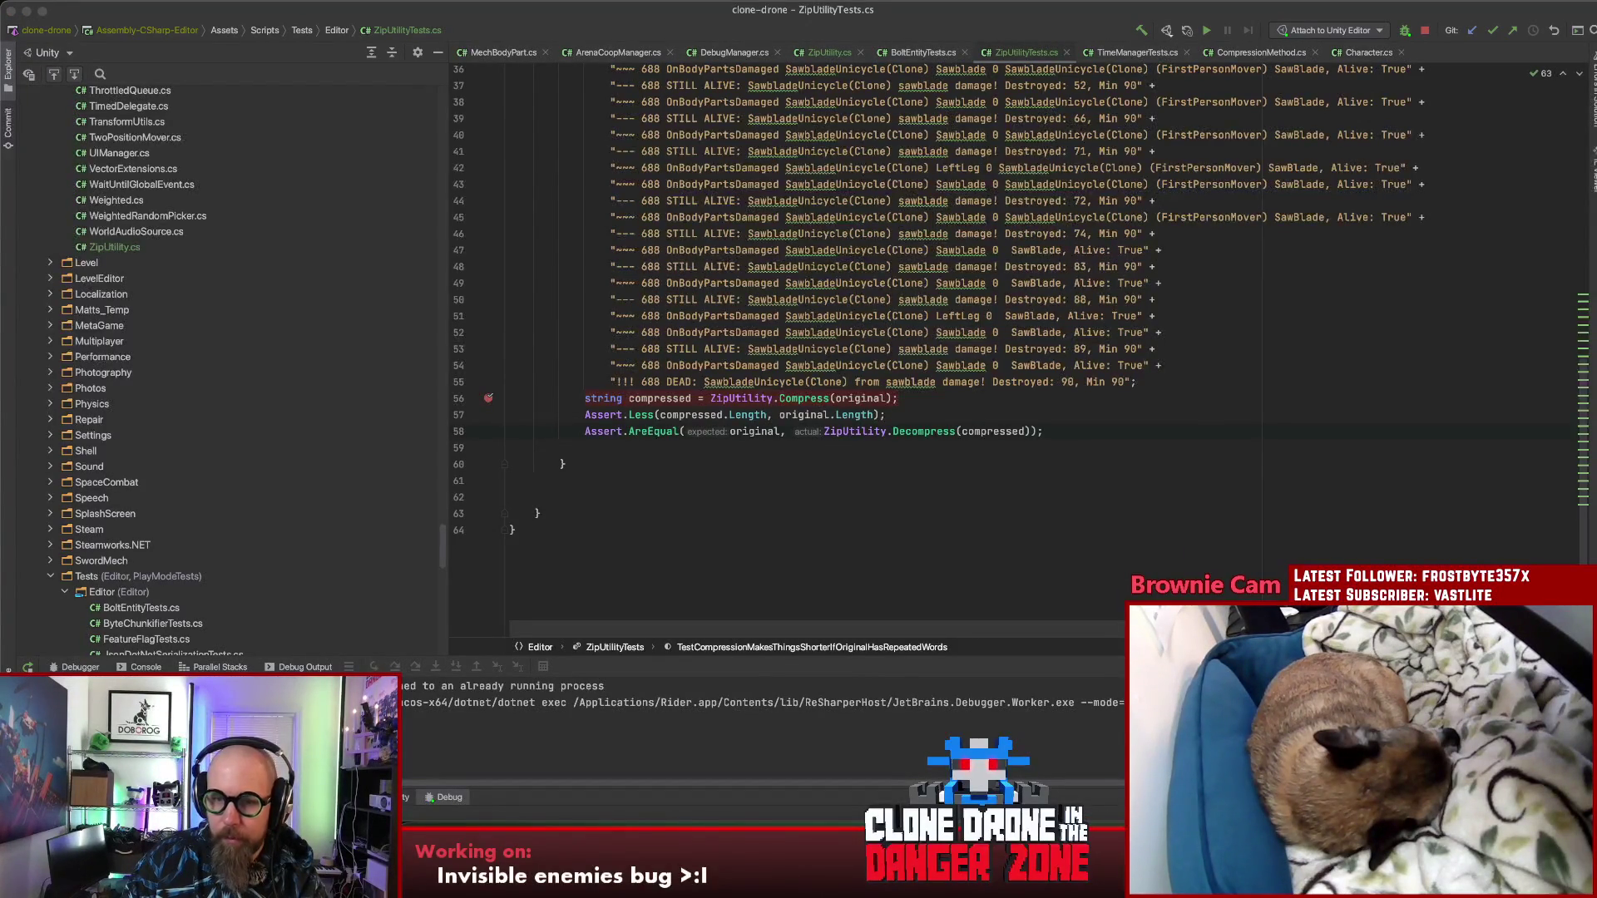
key(super+Tab)
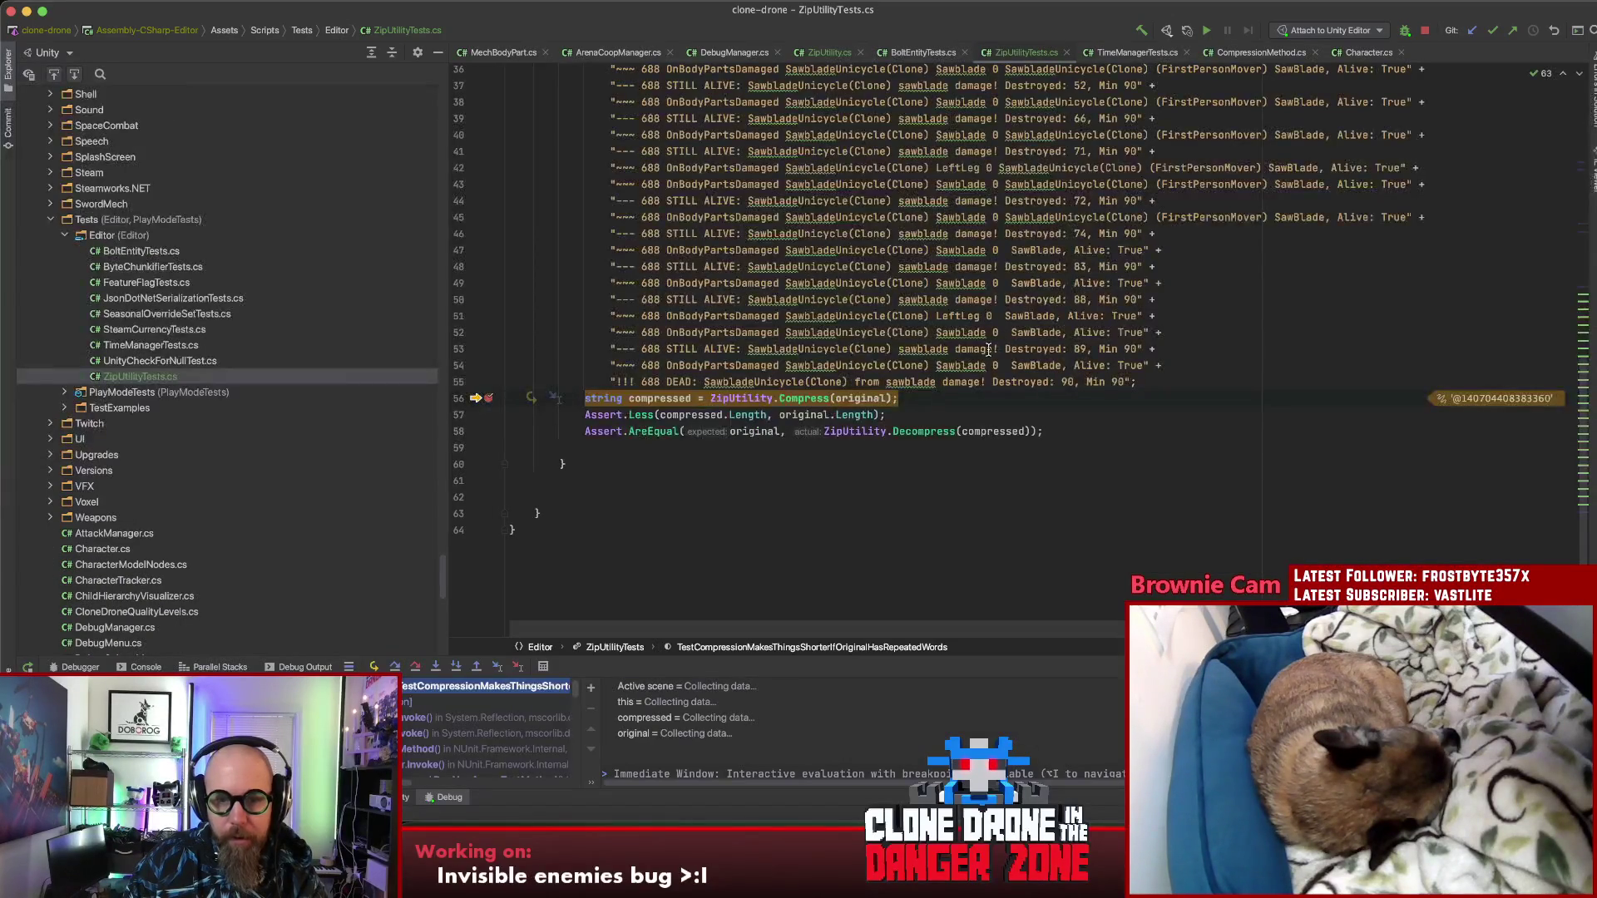
Step: Step to line 57, compare the compressed length 433 with the original 2802, then resume
click(412, 669)
mouse_move(654, 396)
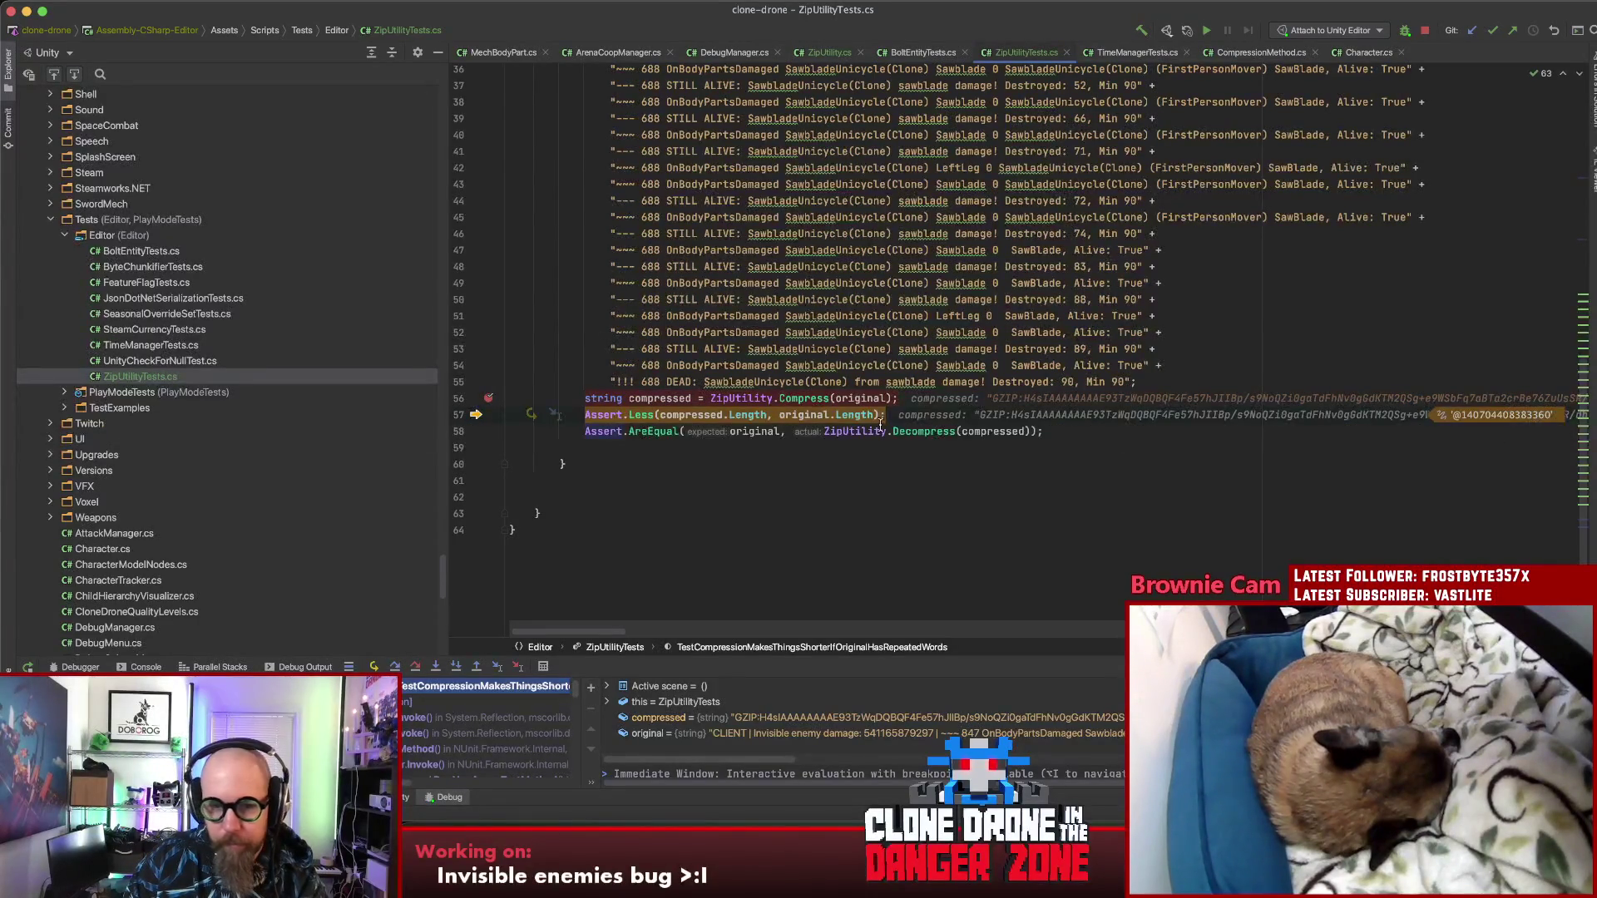
mouse_move(756, 417)
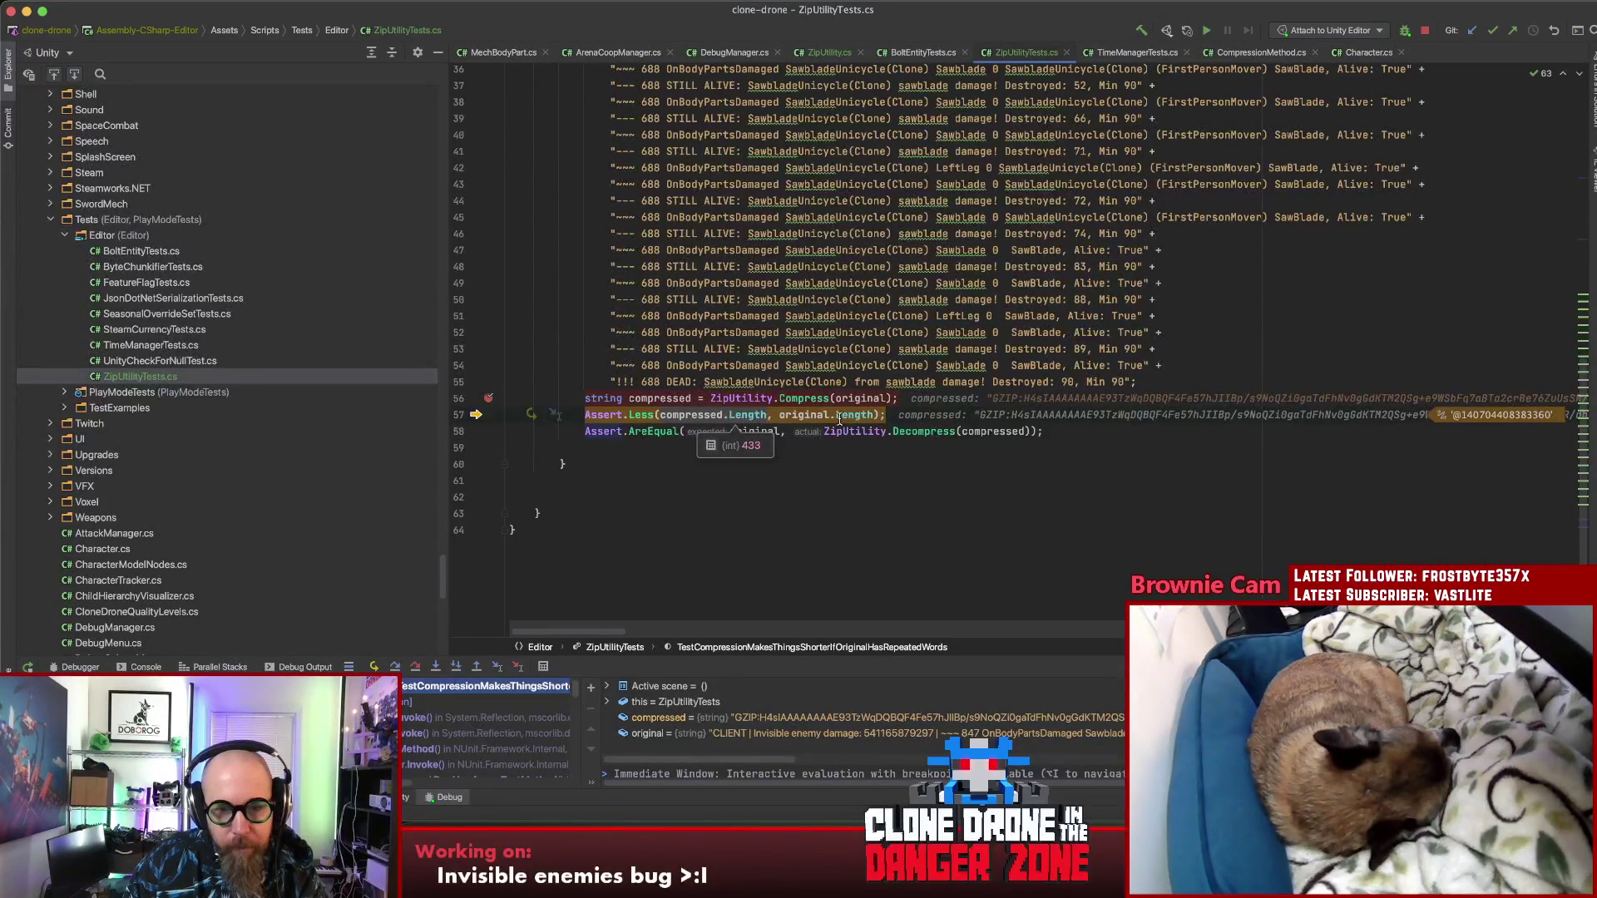
mouse_move(855, 414)
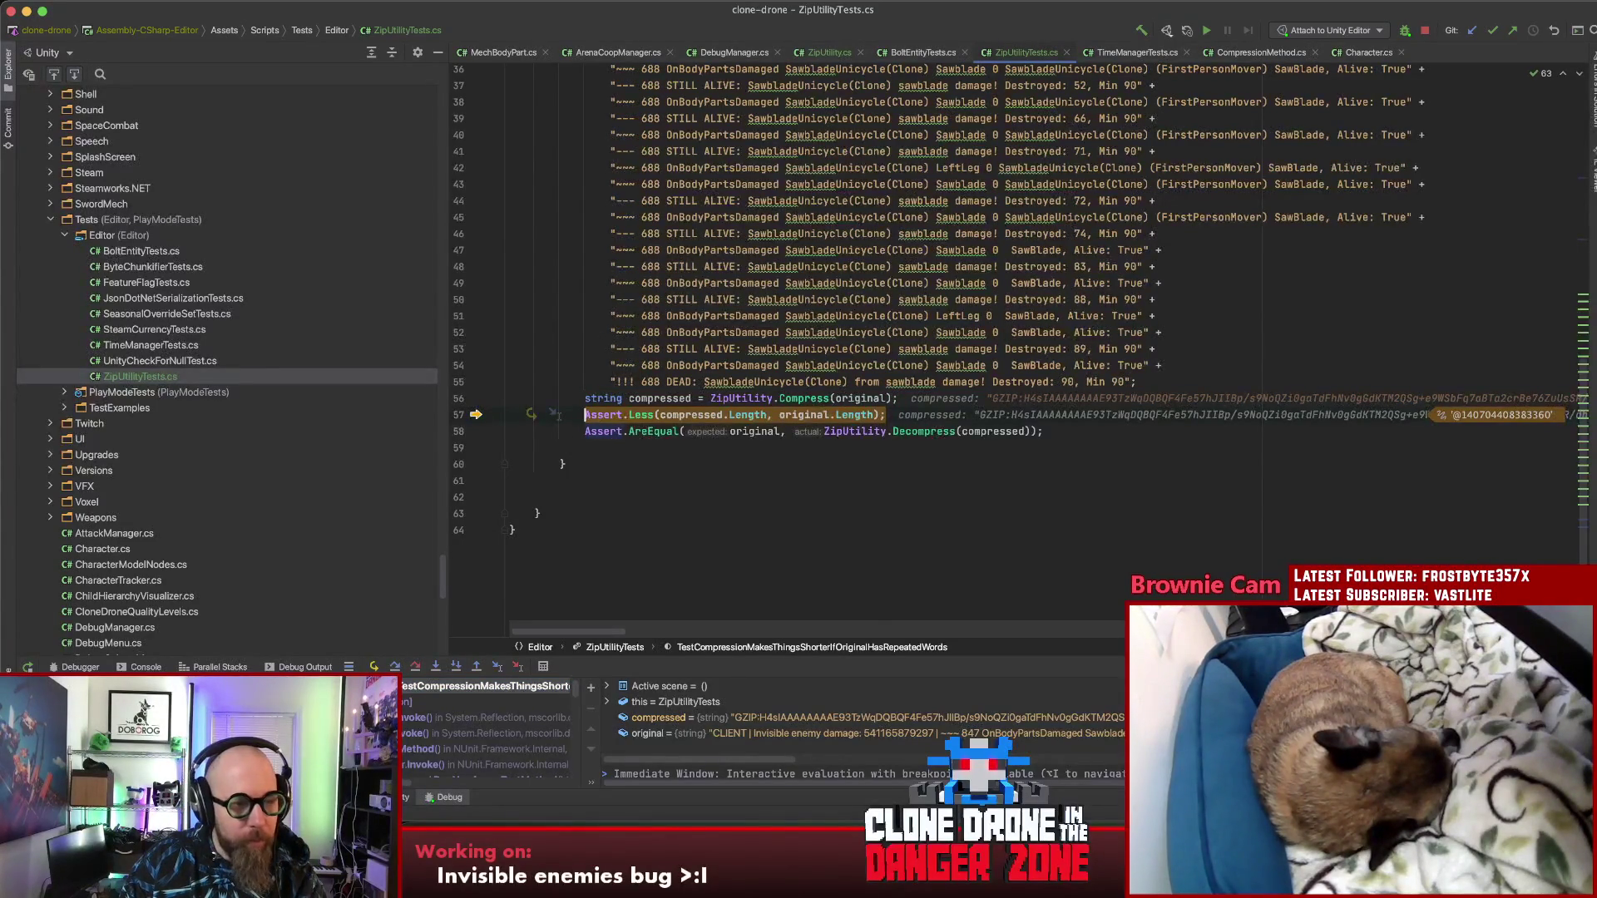
key(F5)
Step: Delete the Assert.AreEqual round-trip check on line 58 of the repeated-words test
scroll(994, 452, up, 6)
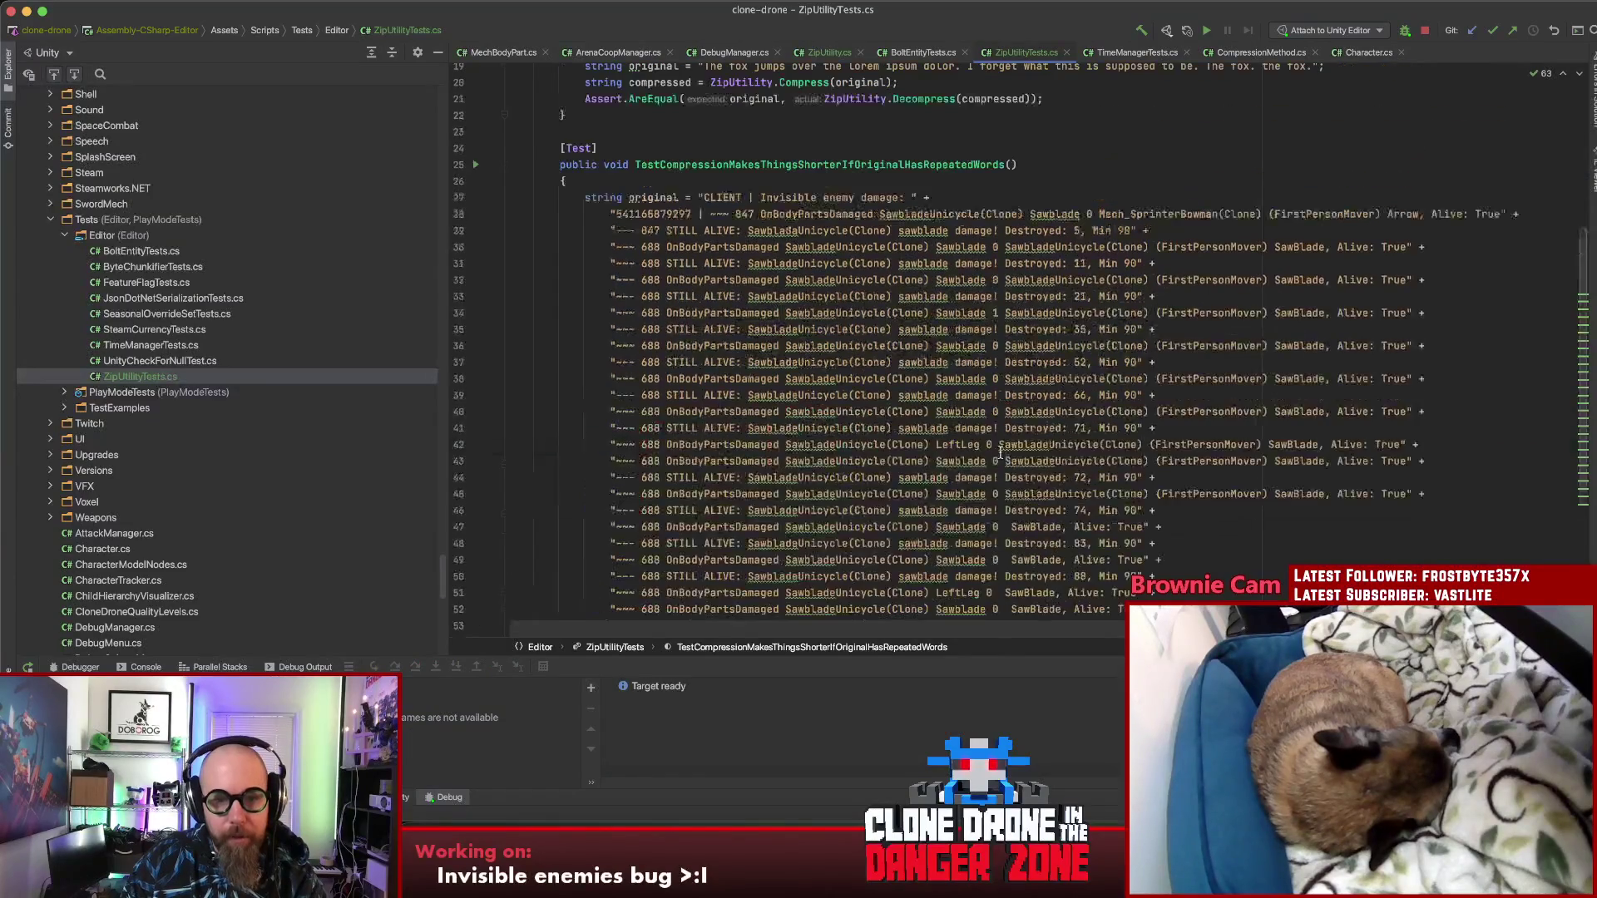
scroll(840, 405, down, 2)
scroll(841, 406, up, 6)
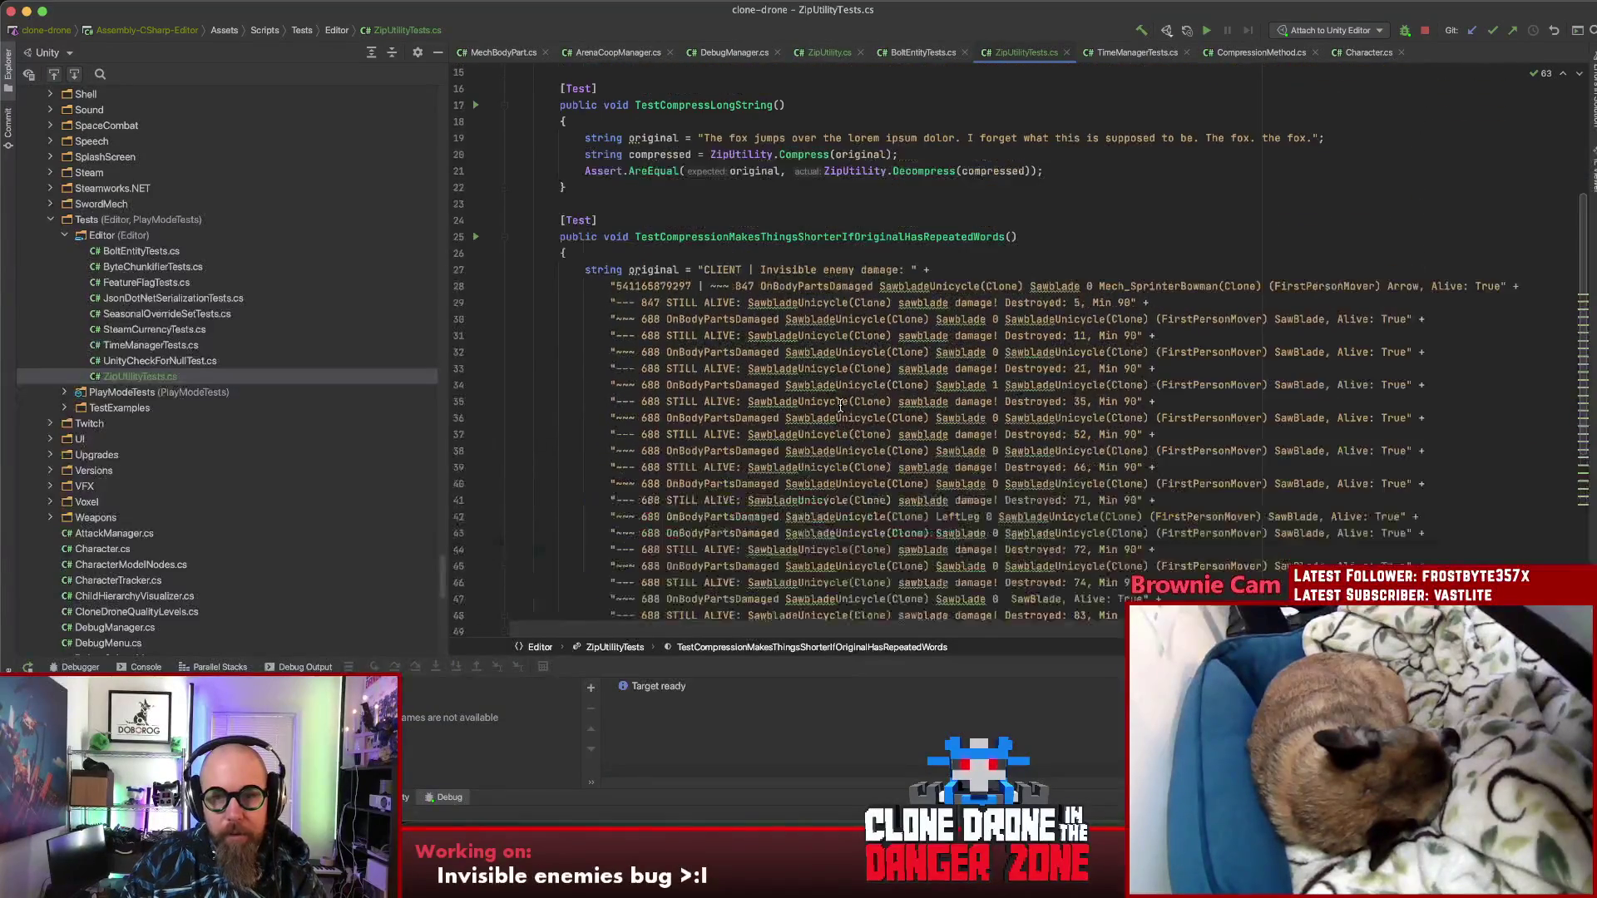
scroll(840, 405, down, 5)
scroll(840, 405, down, 5)
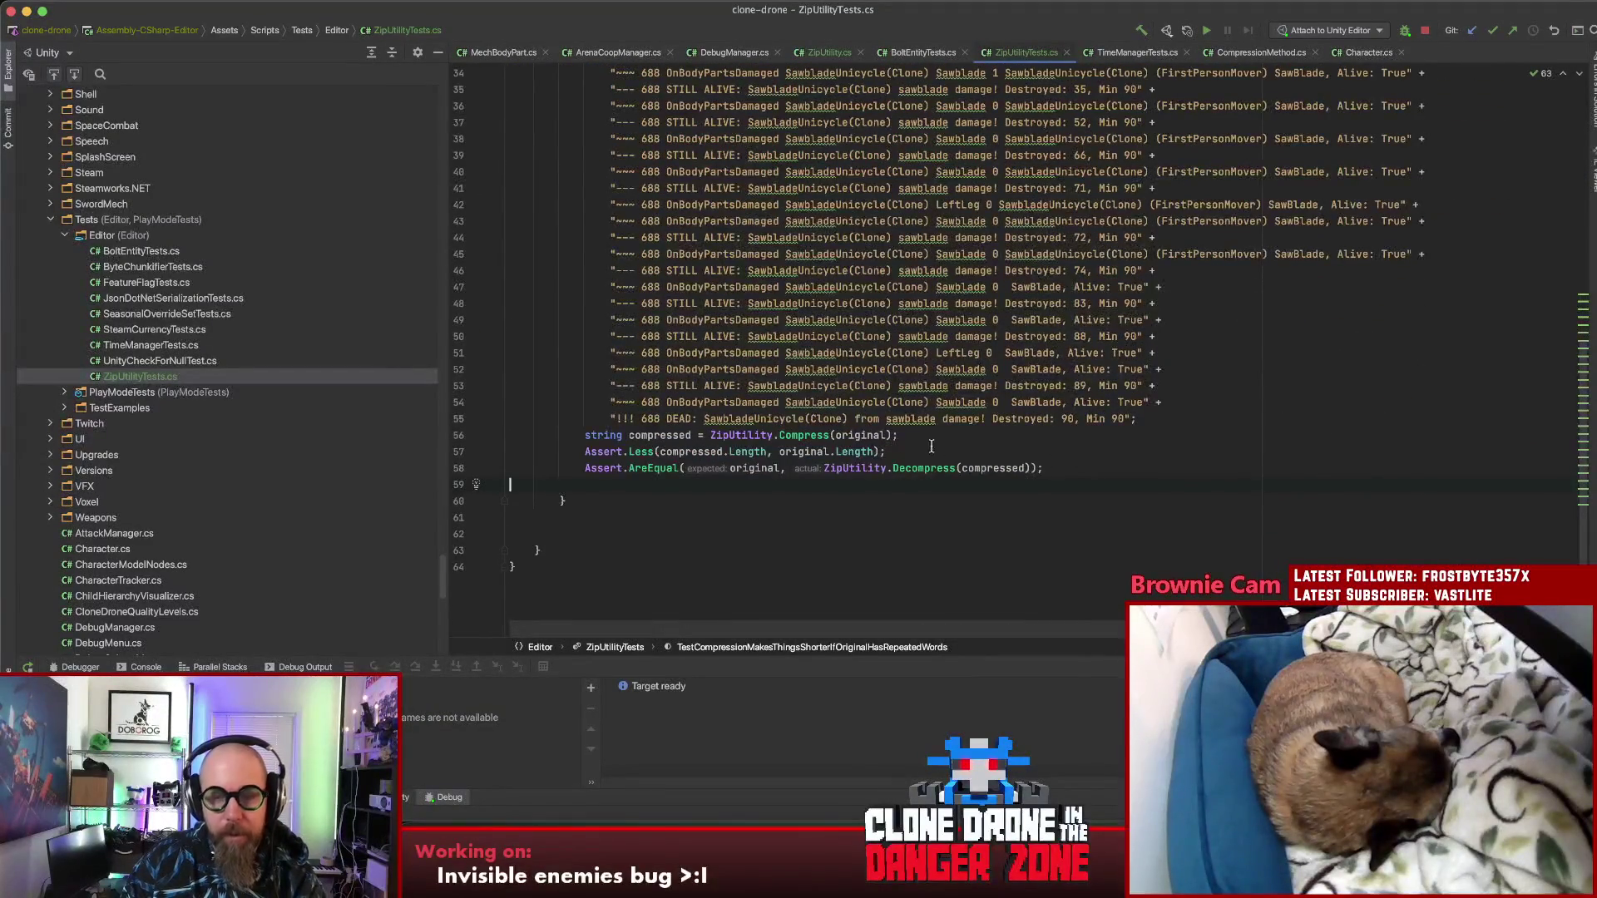
scroll(900, 443, up, 10)
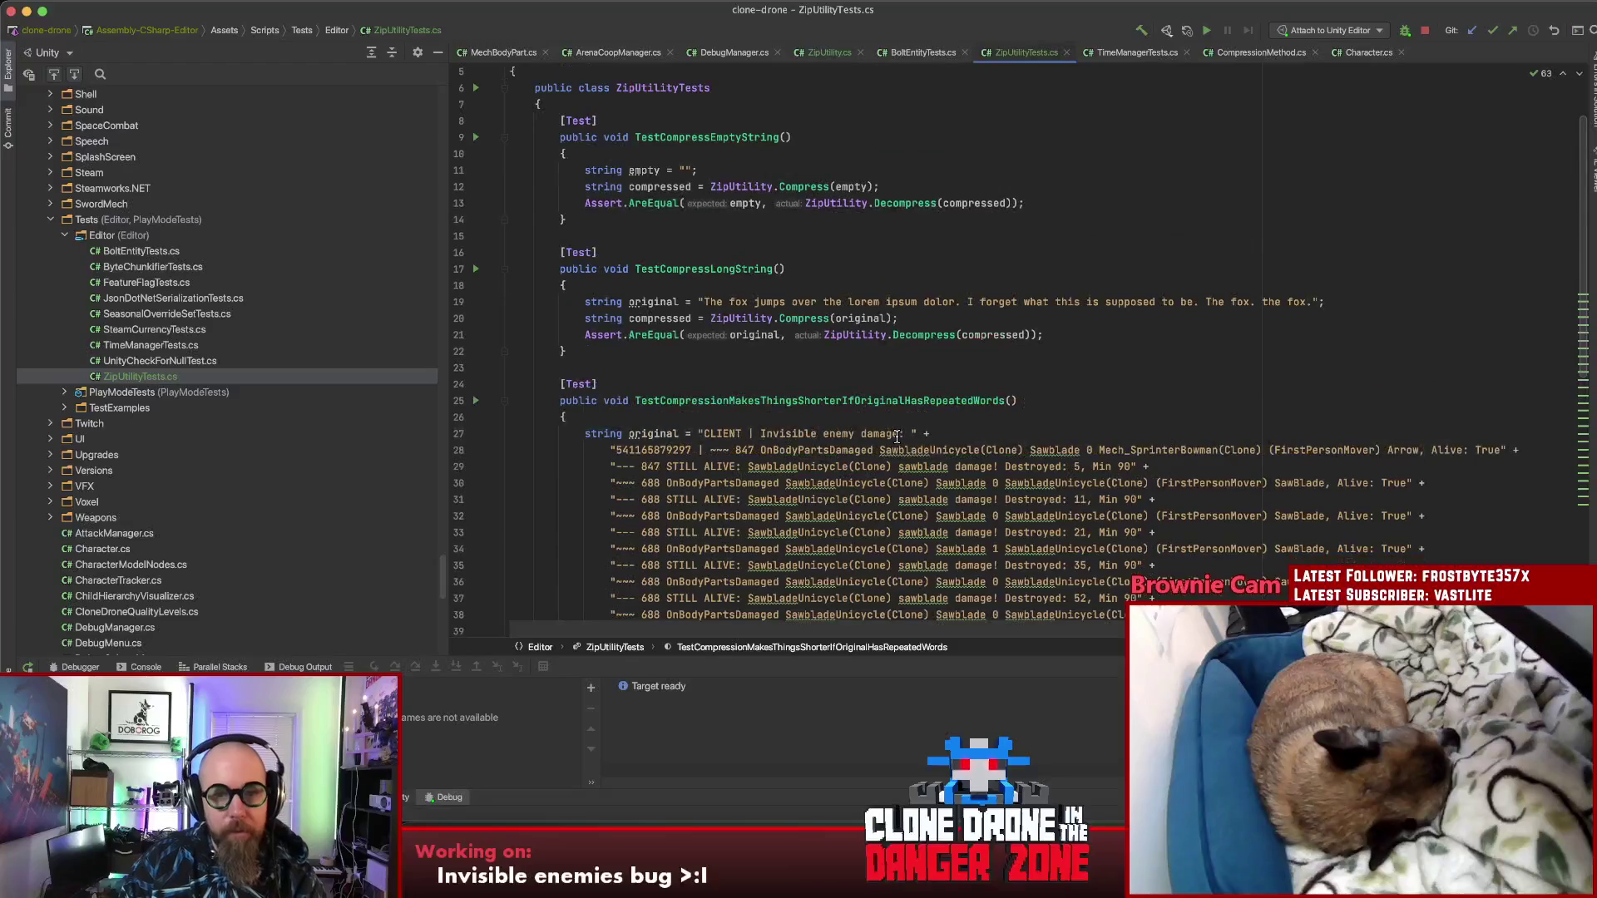
scroll(897, 436, down, 8)
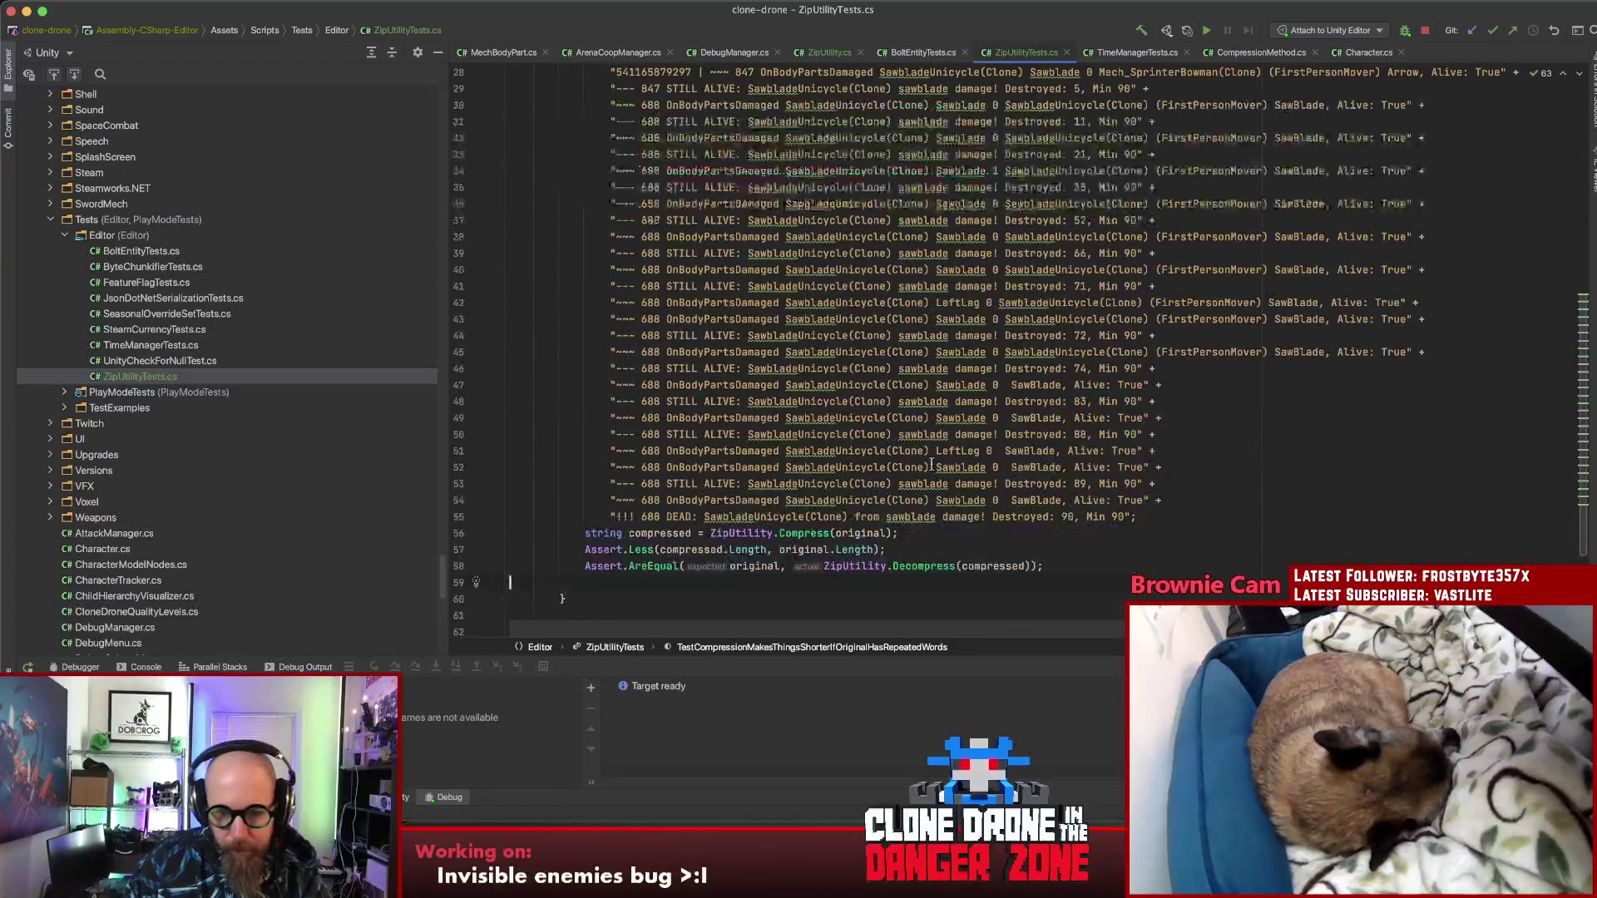
click(1059, 571)
key(shift+Up)
key(BackSpace)
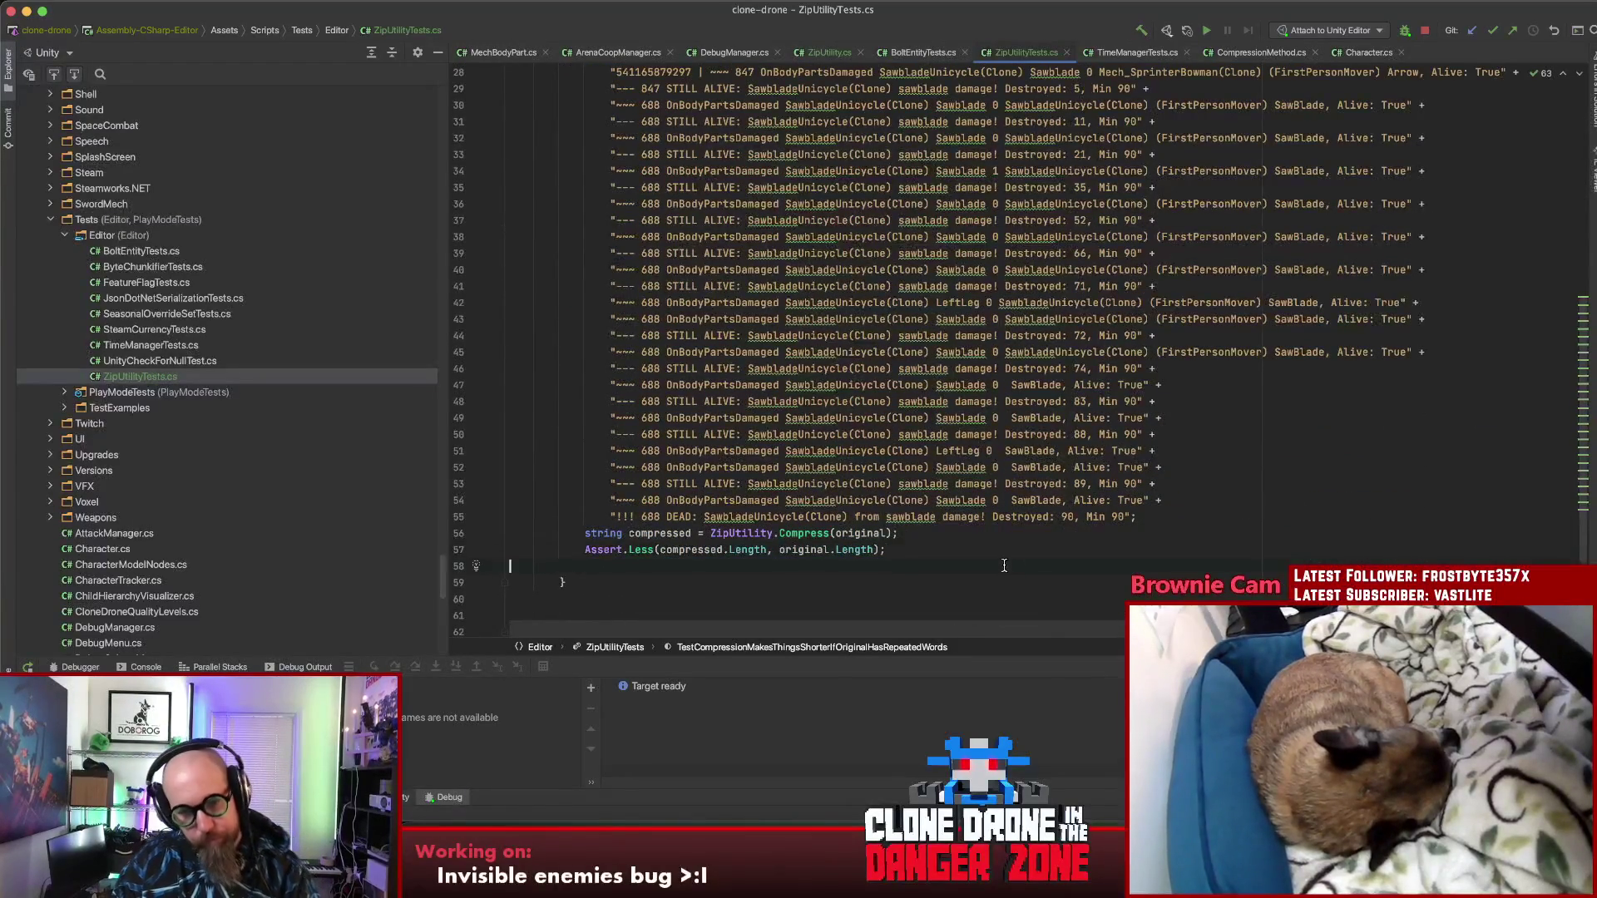
click(563, 566)
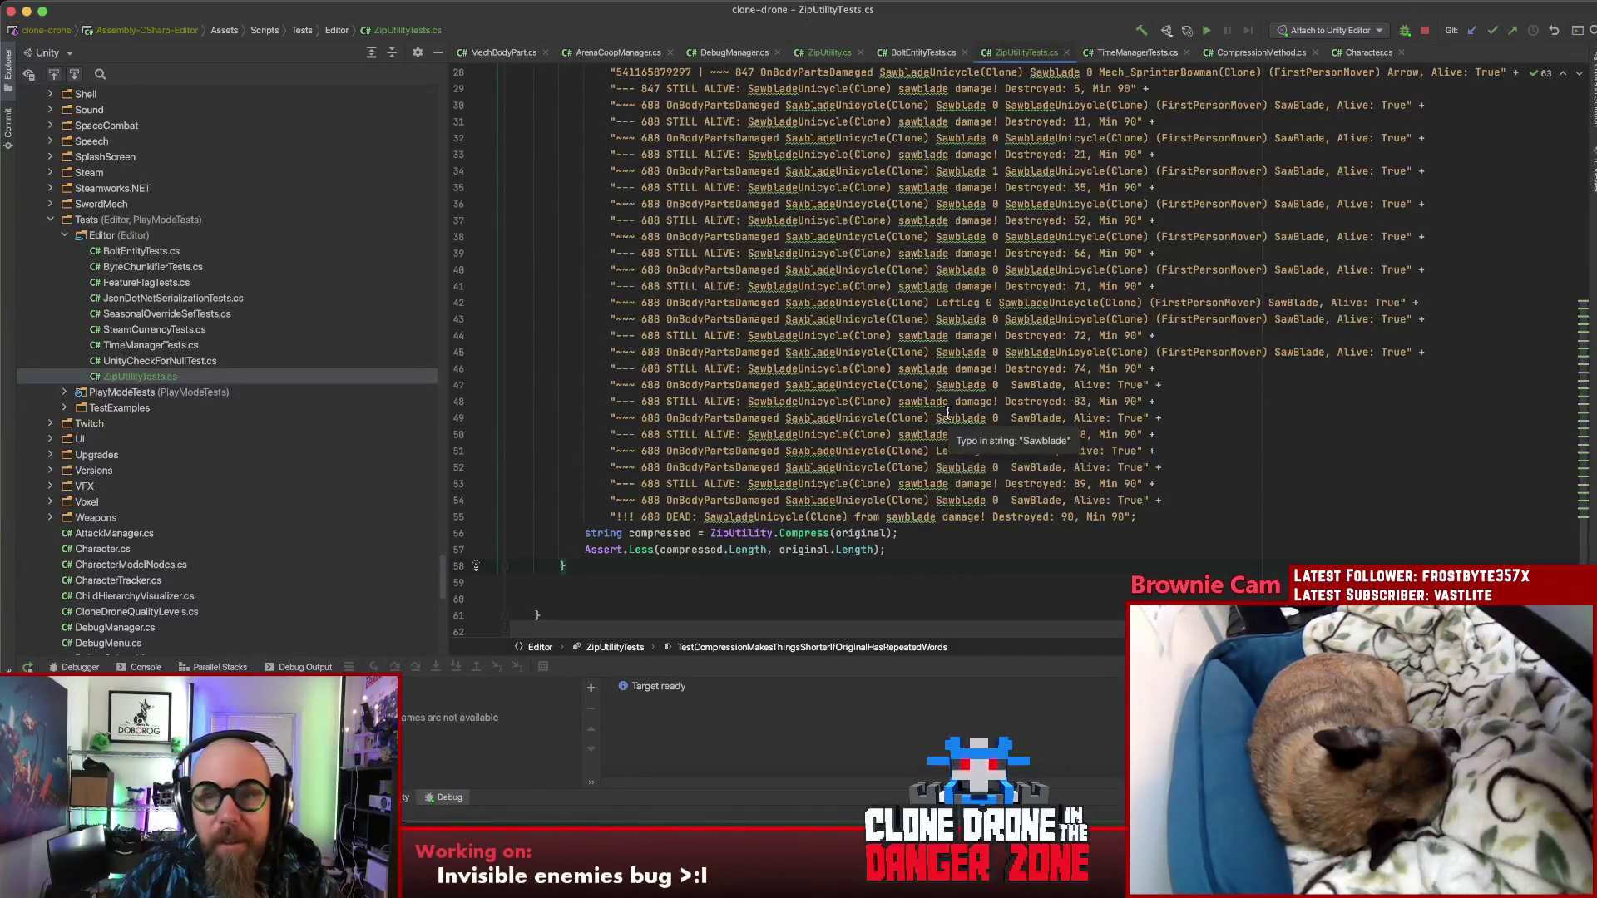
Step: Bring up ZipUtility.cs at its Compress and Decompress methods
scroll(961, 330, up, 10)
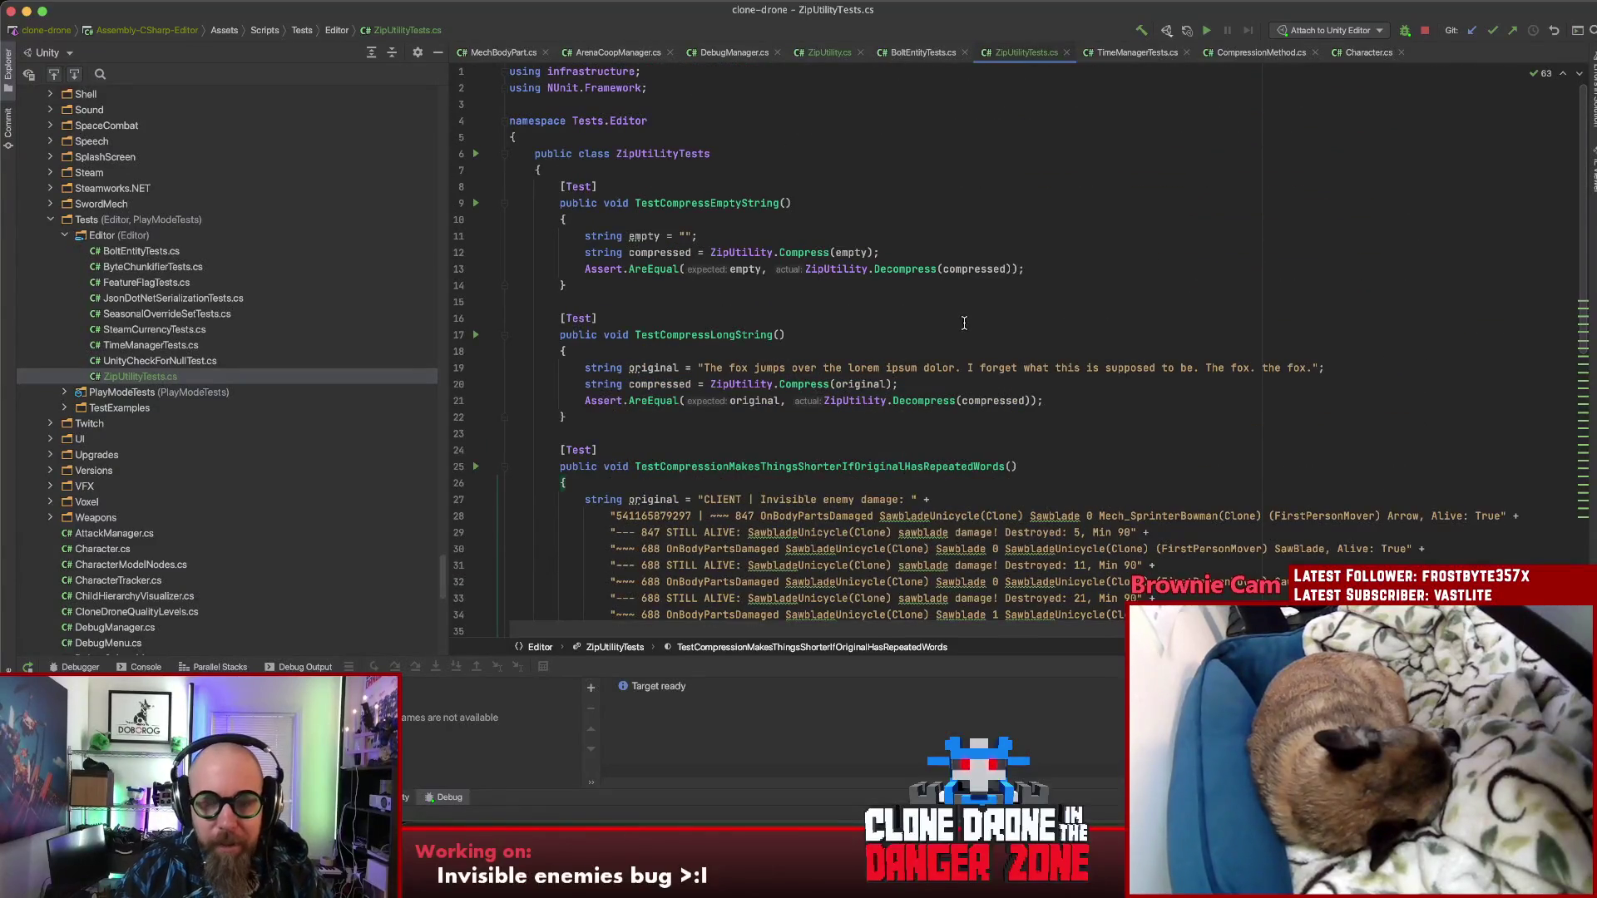
scroll(964, 325, down, 10)
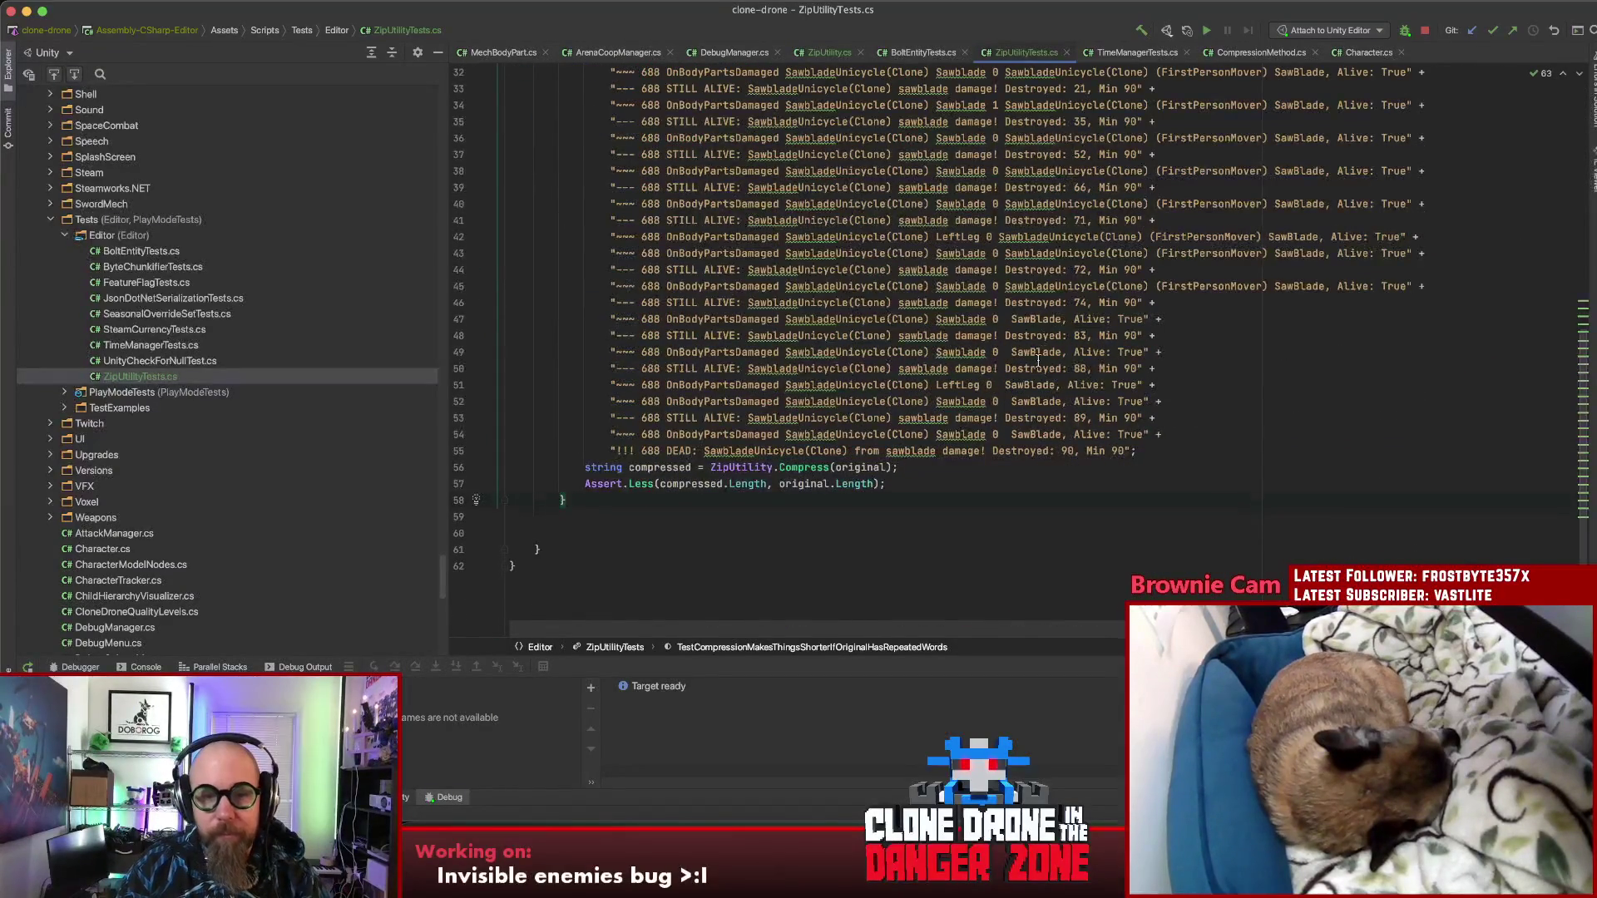
scroll(1040, 342, up, 5)
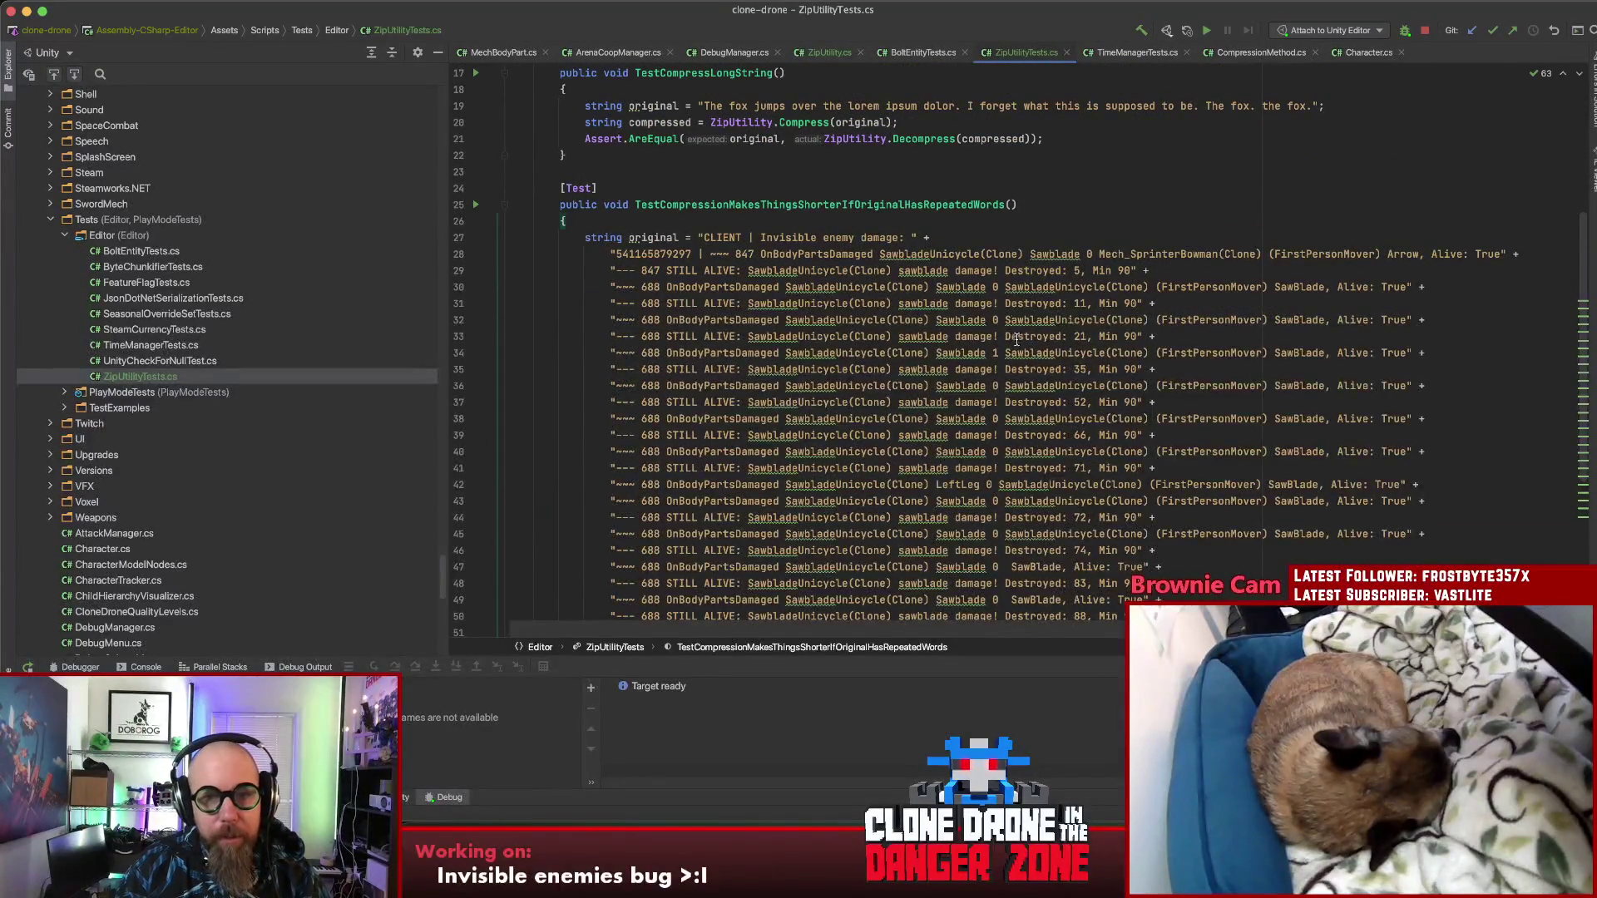
click(830, 53)
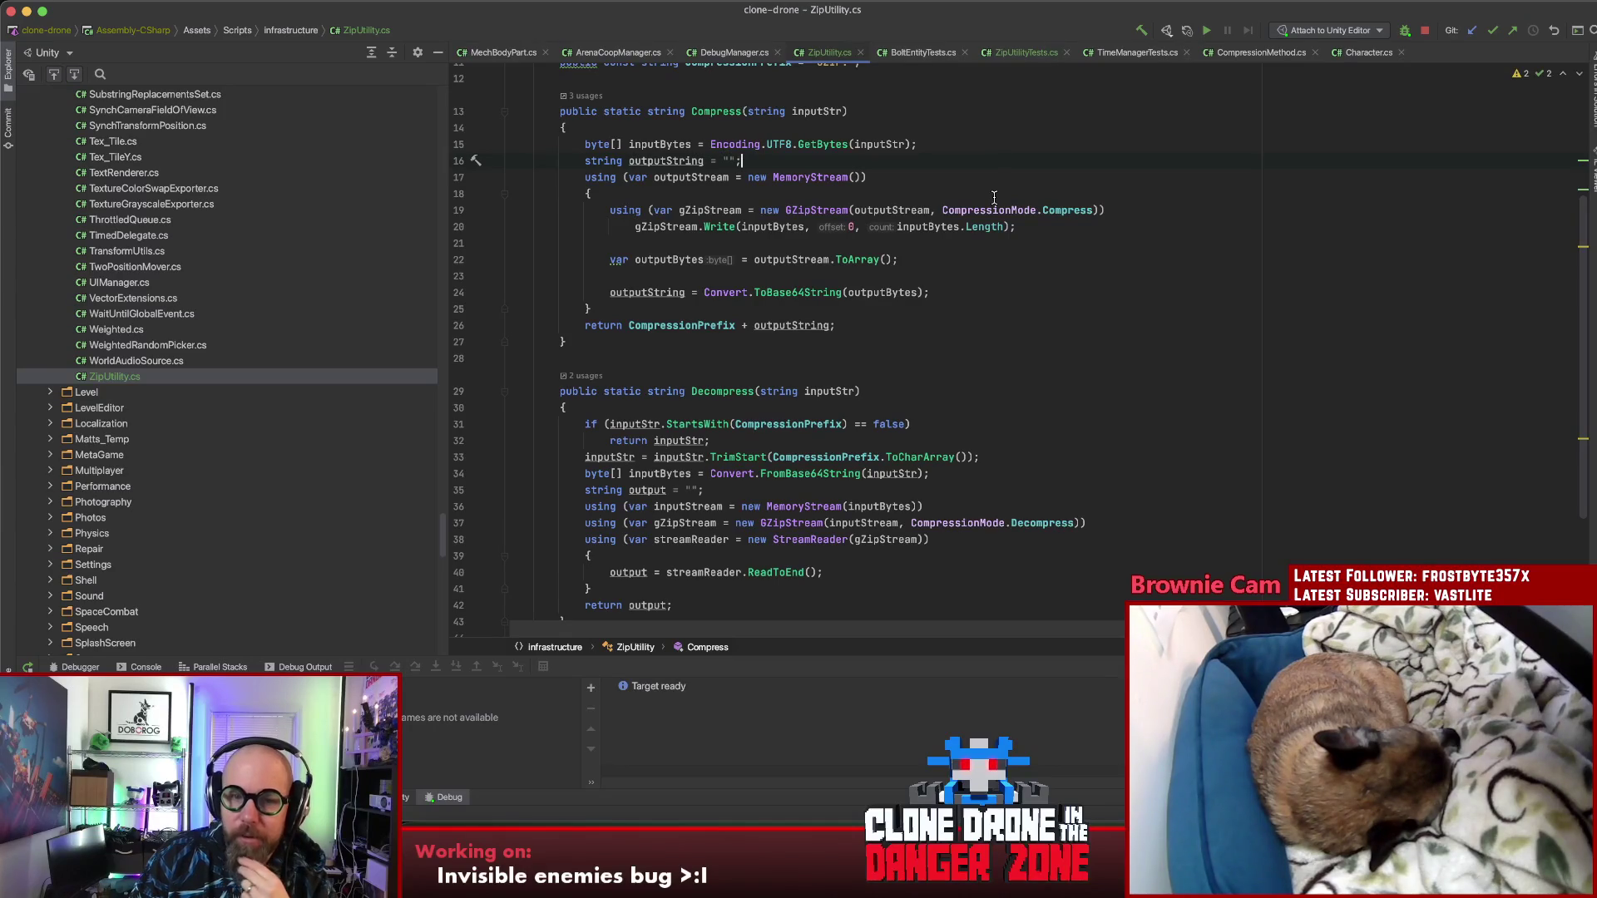
Step: Switch to DebugManager.cs to view the TryLogServerDebugMessage method
scroll(994, 198, down, 5)
scroll(992, 202, up, 7)
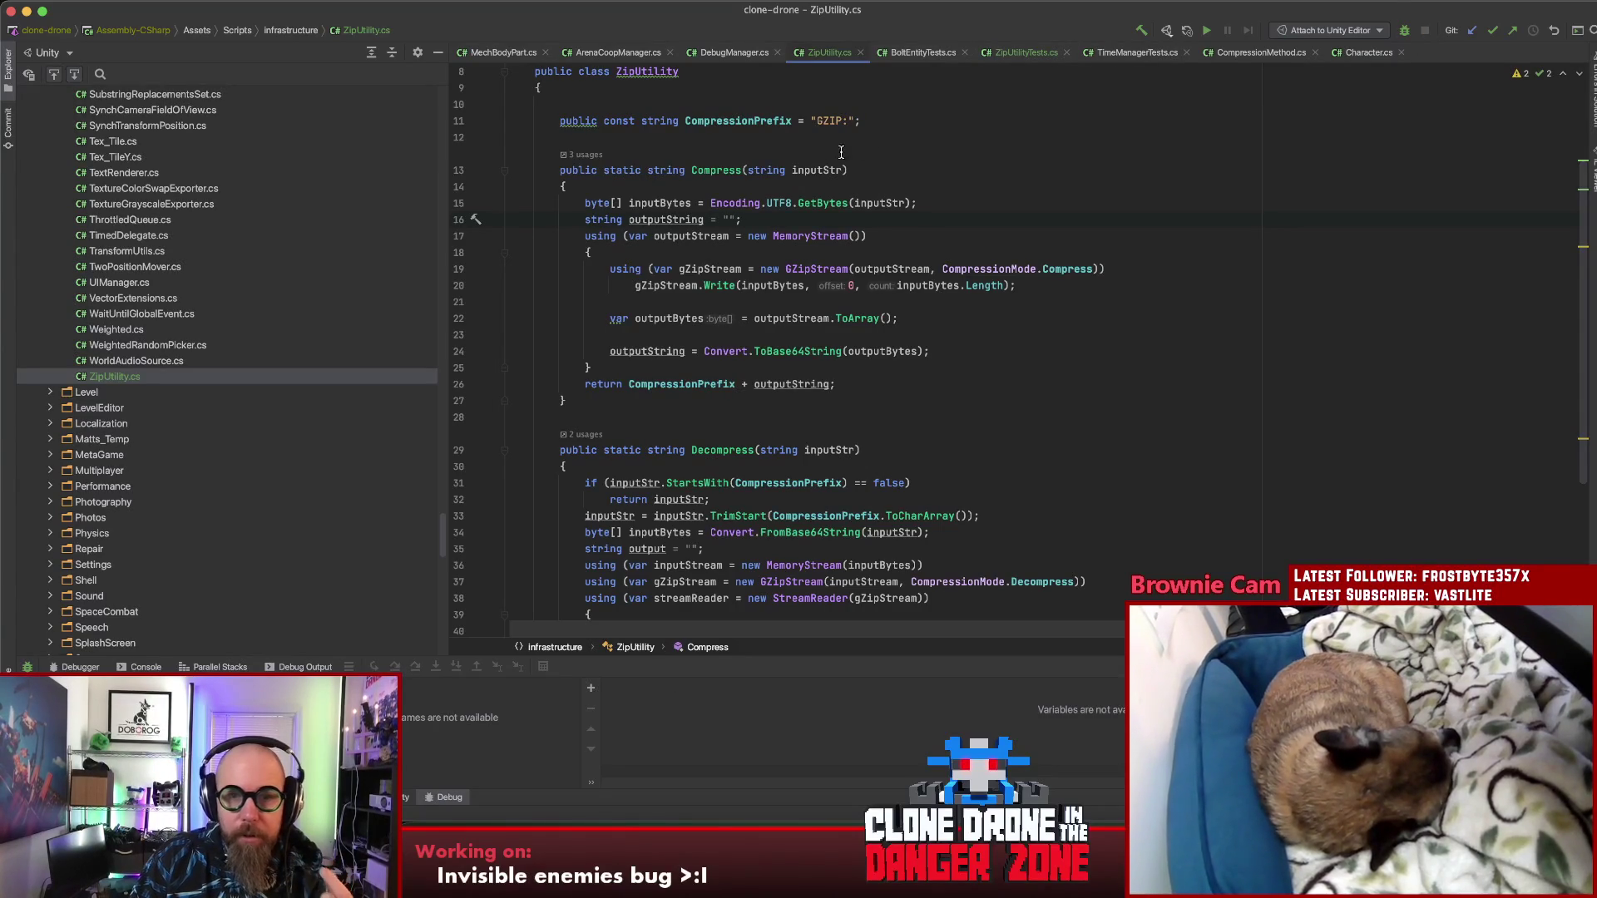
click(734, 52)
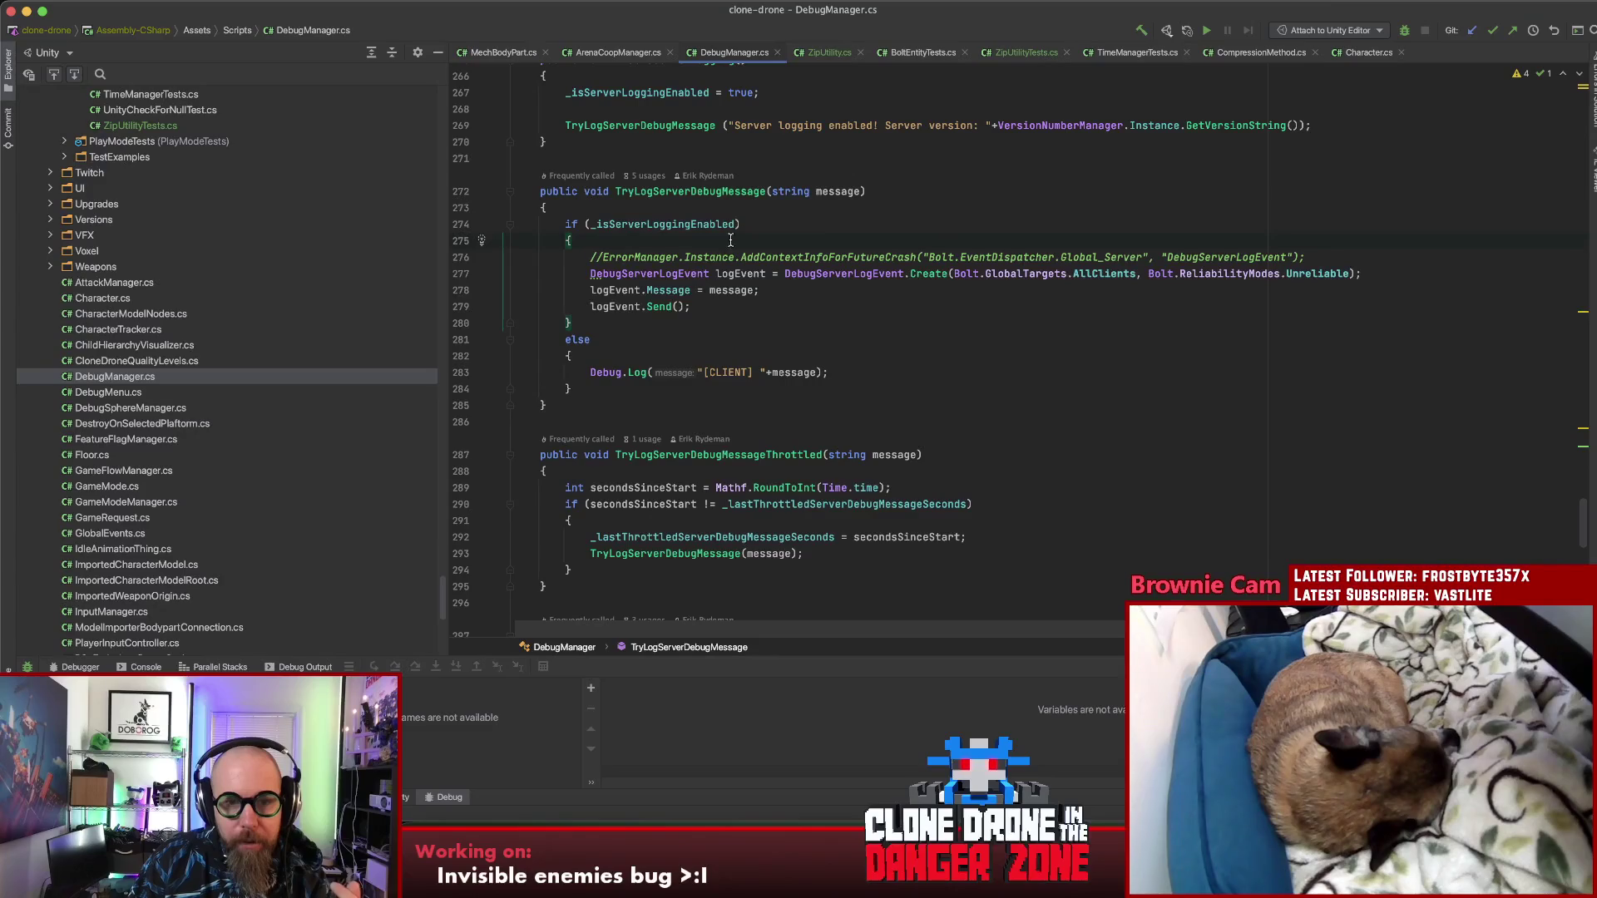
Step: Change line 278 to logEvent.Message = ZipUtility.Compress(message), adding the ZipUtility import
click(650, 289)
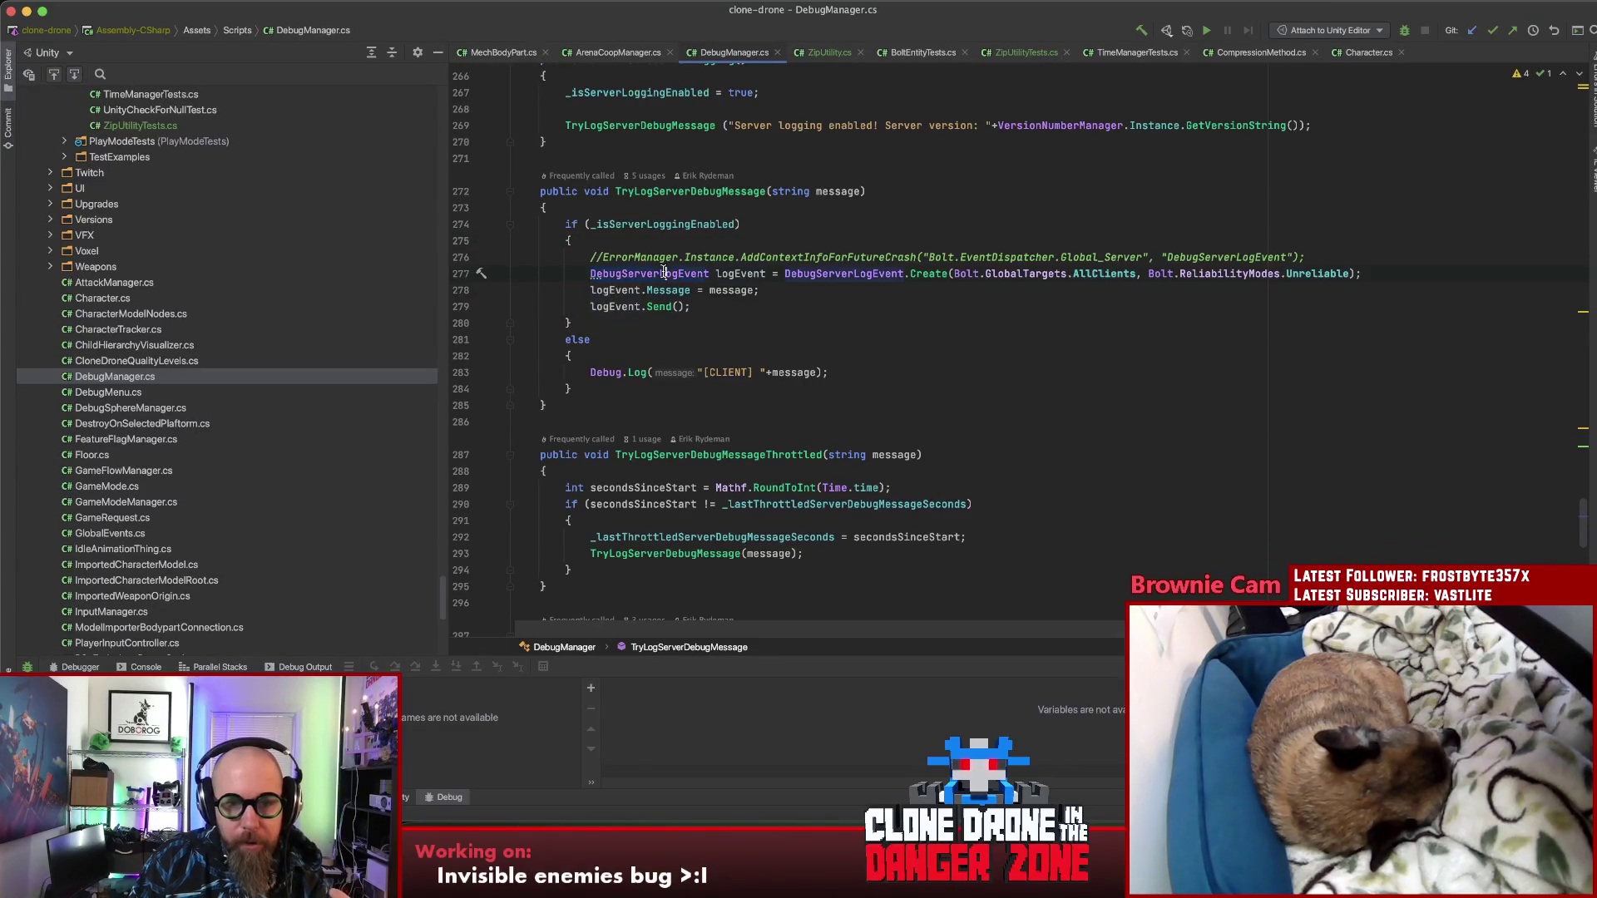
click(709, 291)
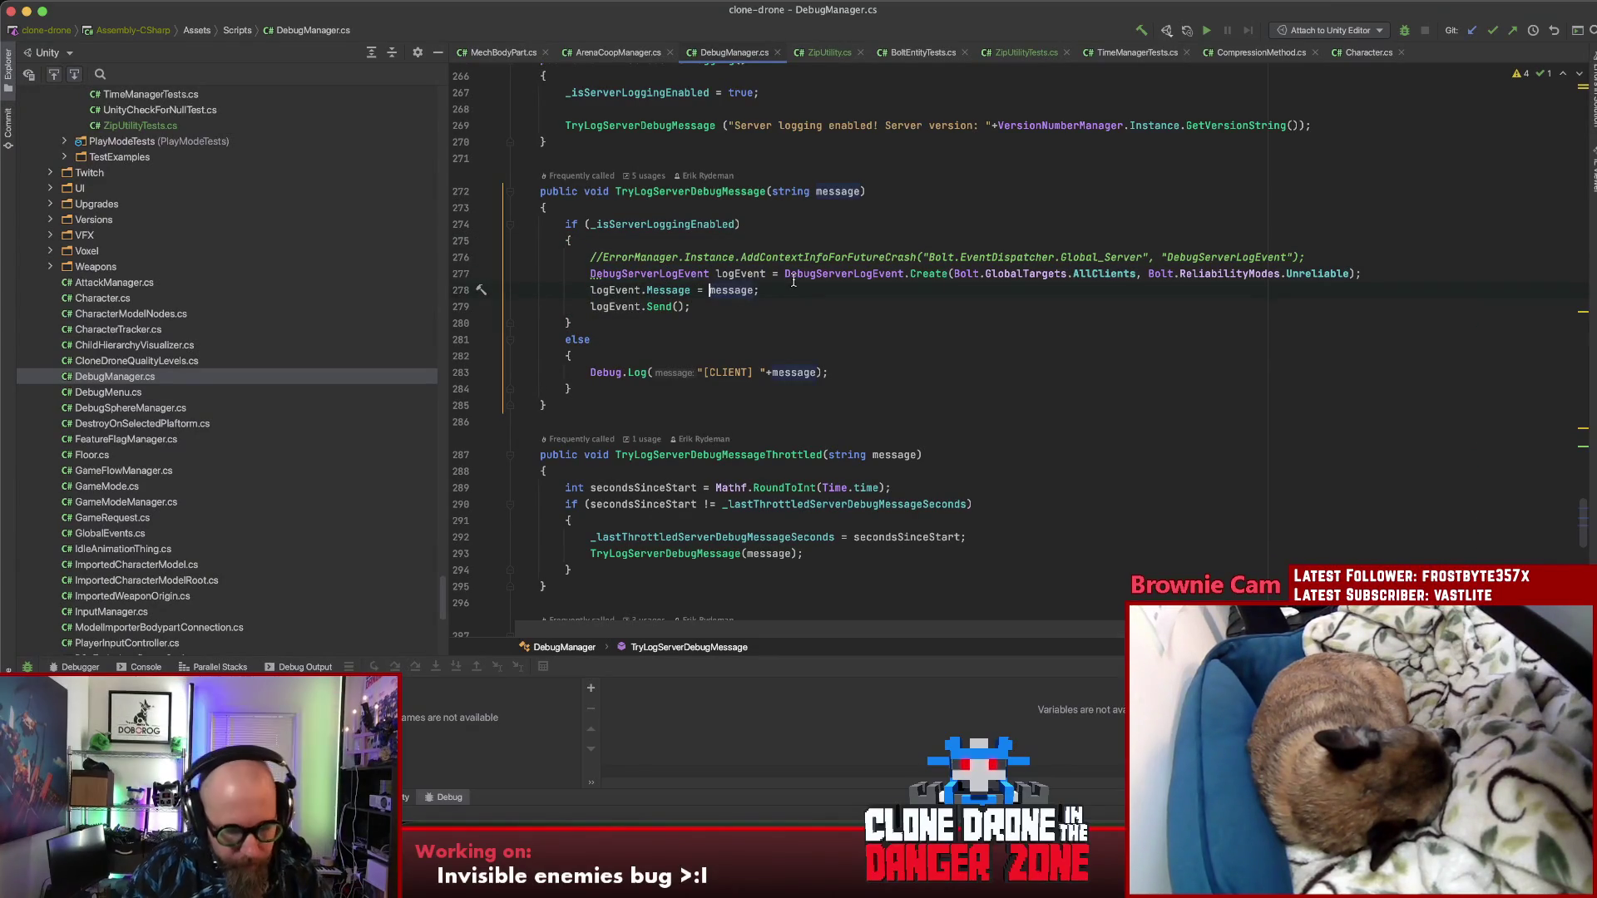
text(Zip)
key(Return)
text(.co)
key(BackSpace)
key(BackSpace)
key(BackSpace)
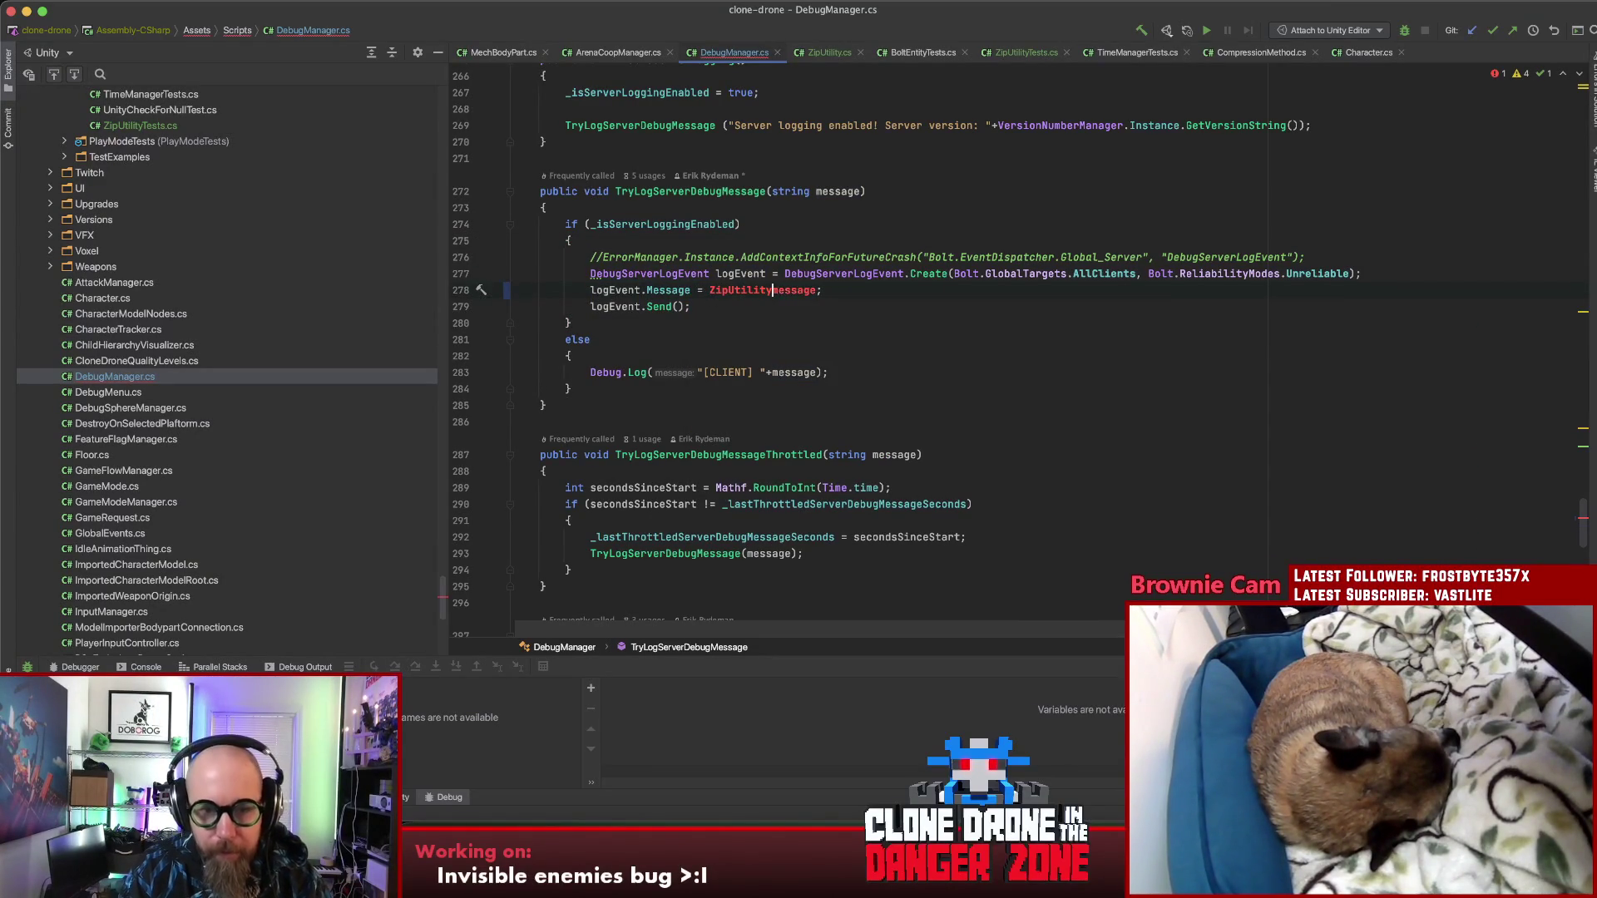
text(.)
key(Escape)
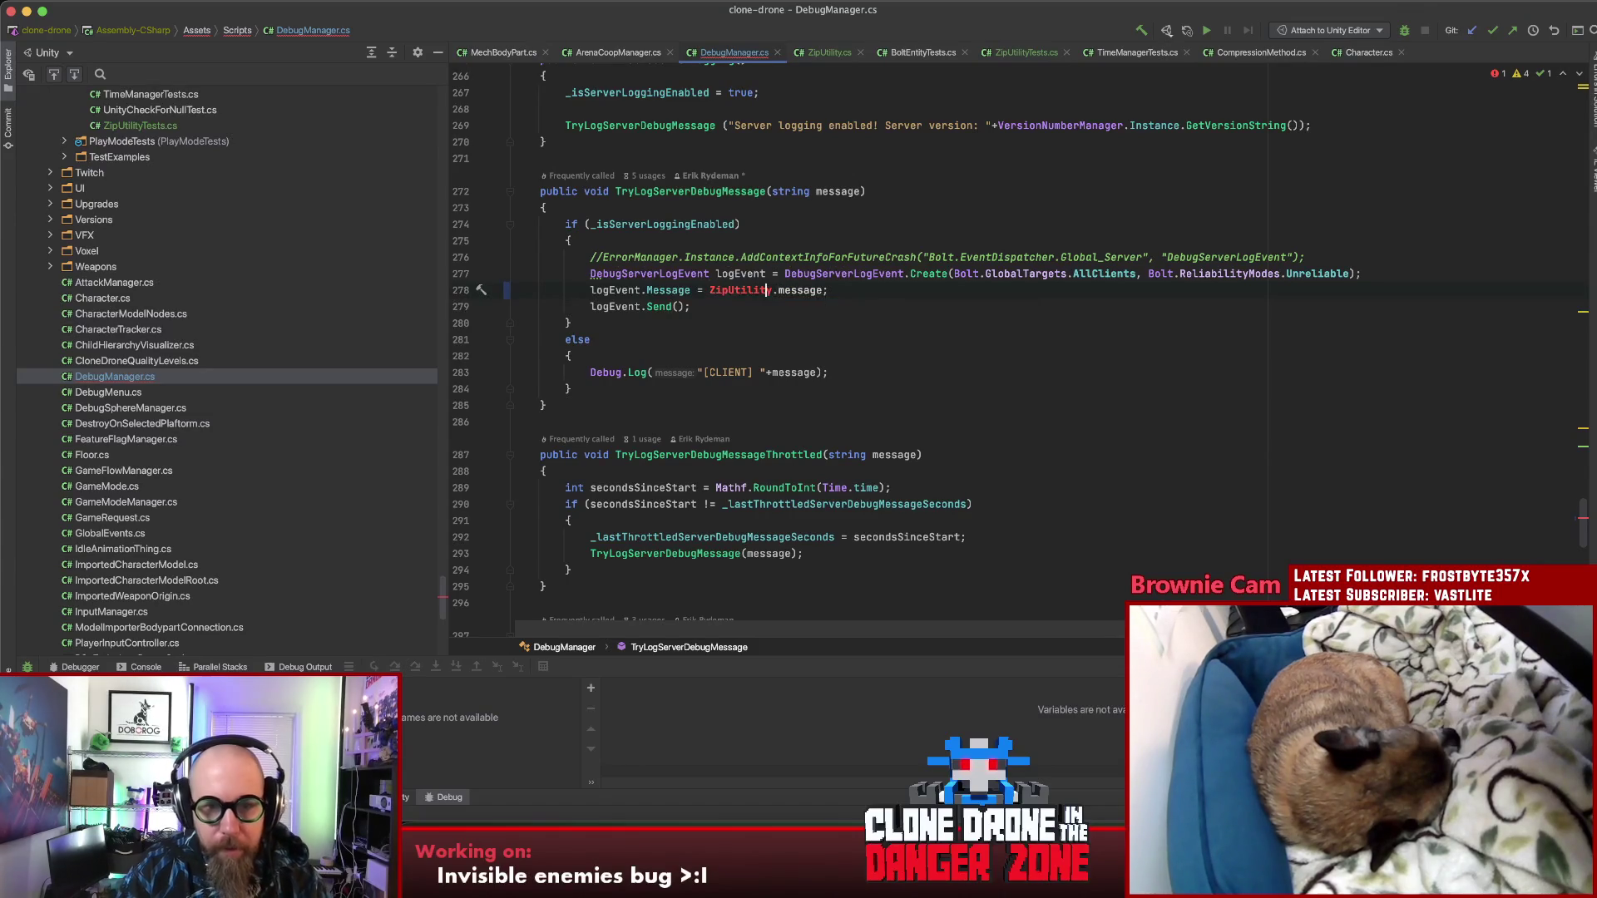
key(alt+Return)
key(Return)
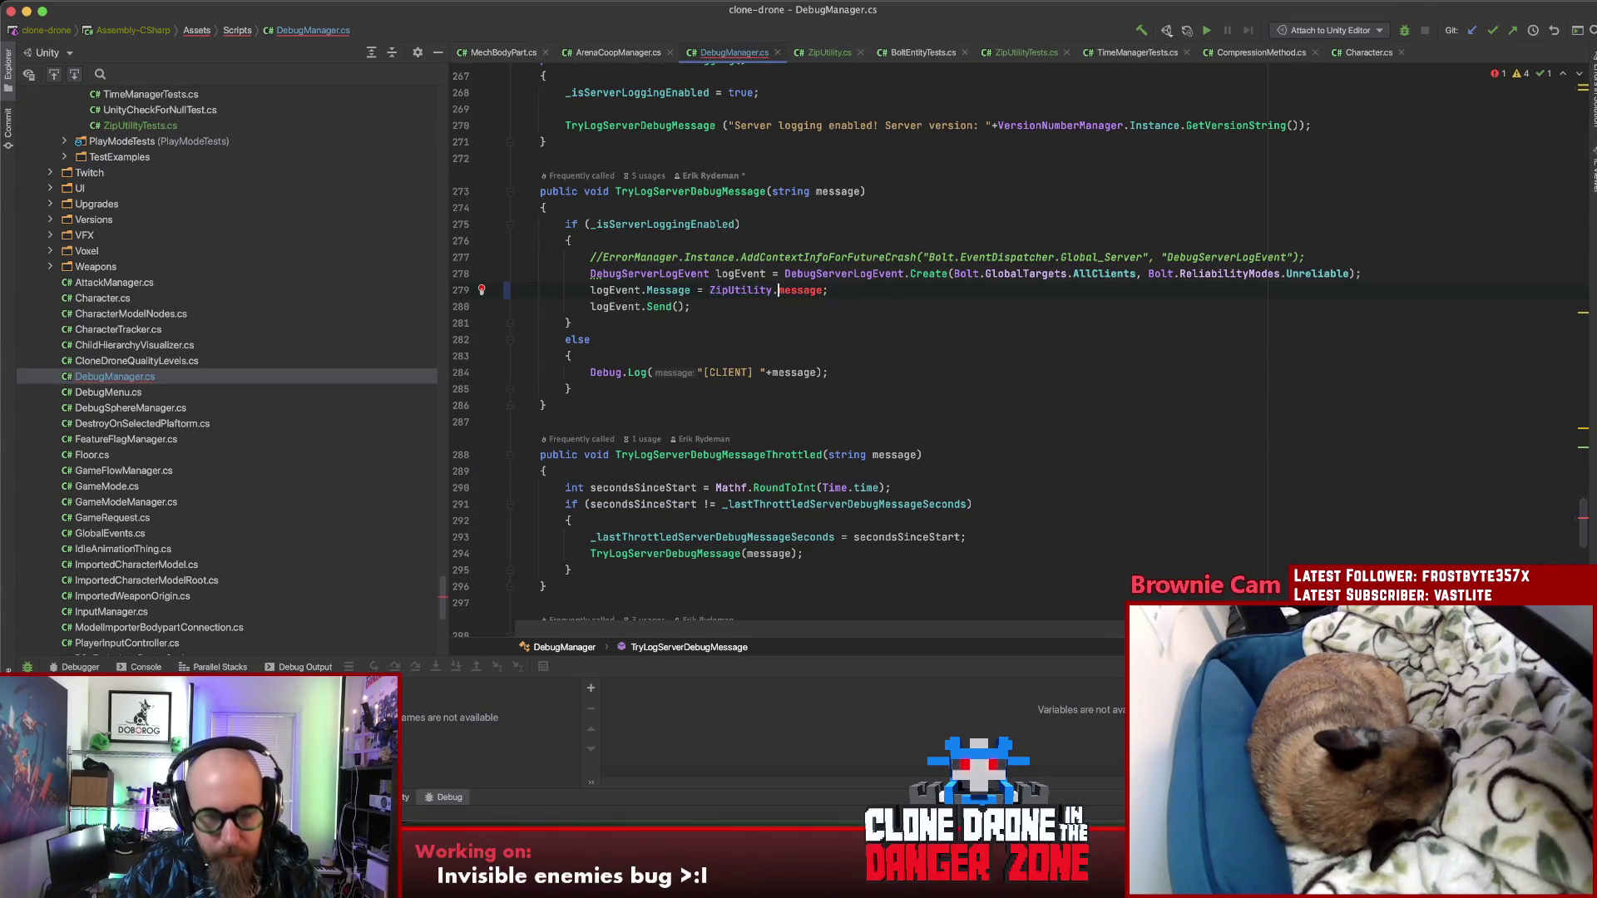
text(.co)
key(Down)
key(Return)
key(Right)
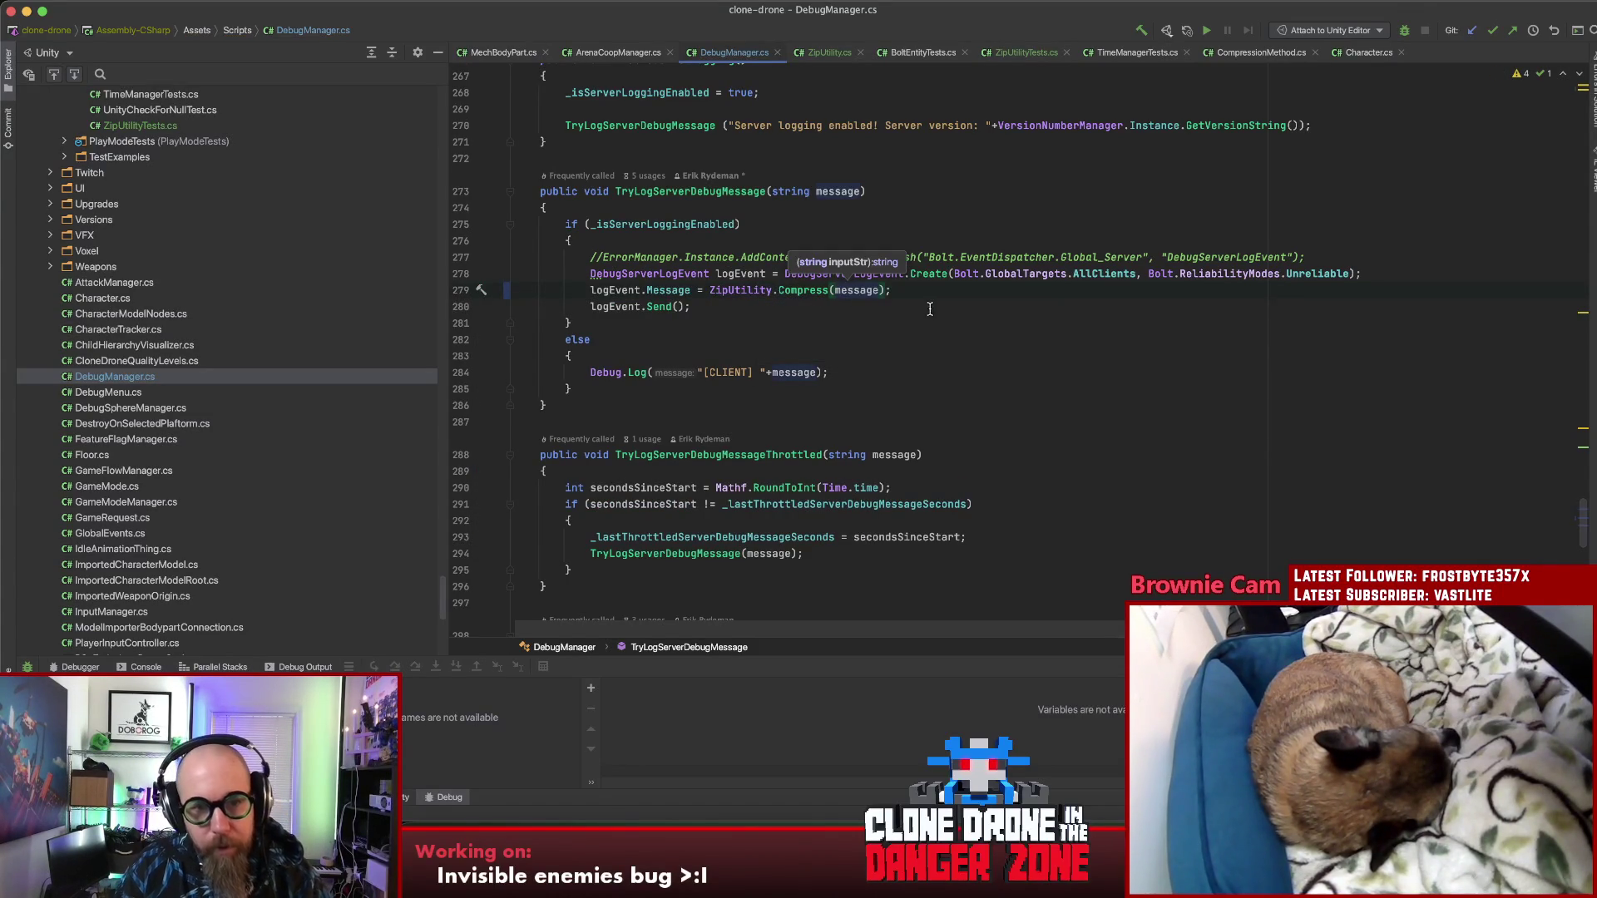
click(938, 304)
click(902, 284)
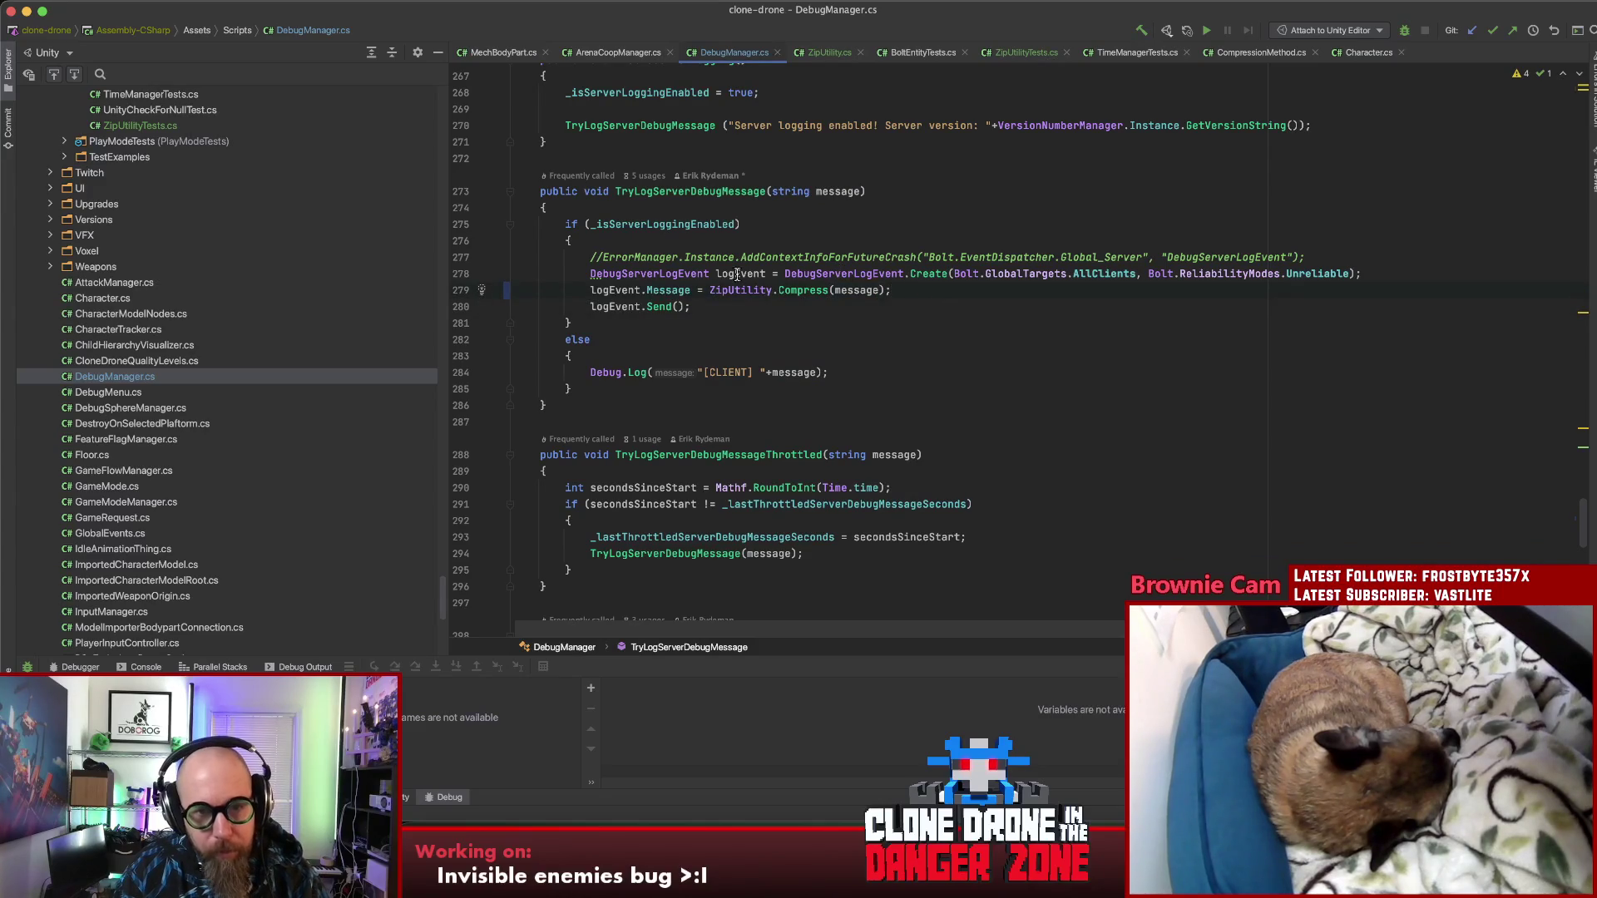
Step: Search for DebugServerLogEvent in the file, then across all files (4 matches in 2 files)
double_click(637, 275)
key(super+f)
text(.)
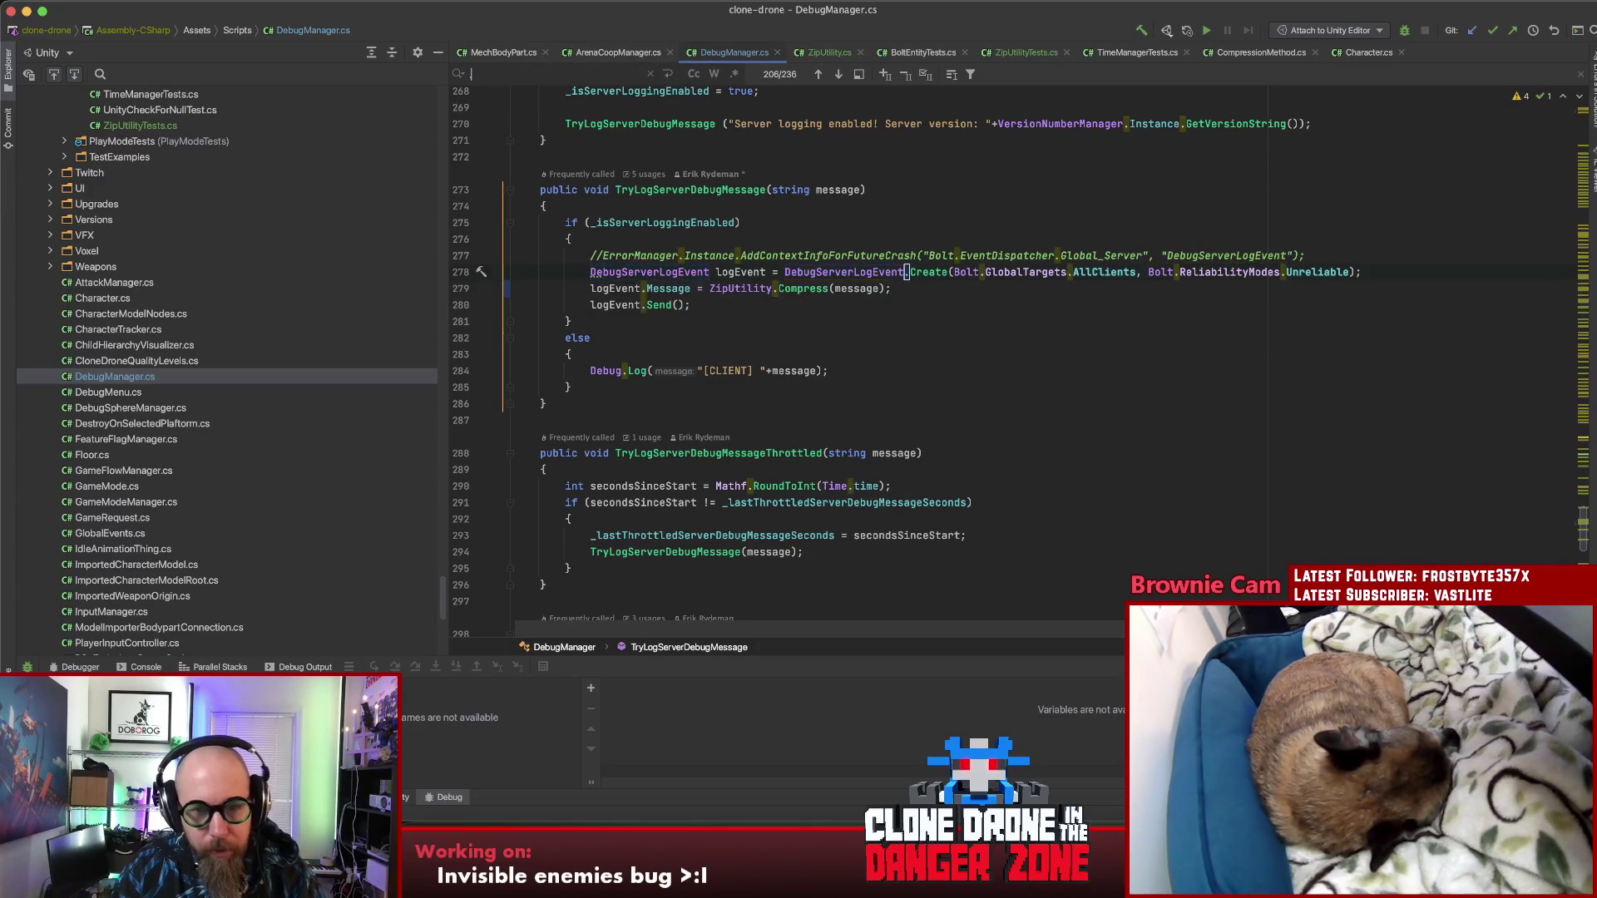
key(BackSpace)
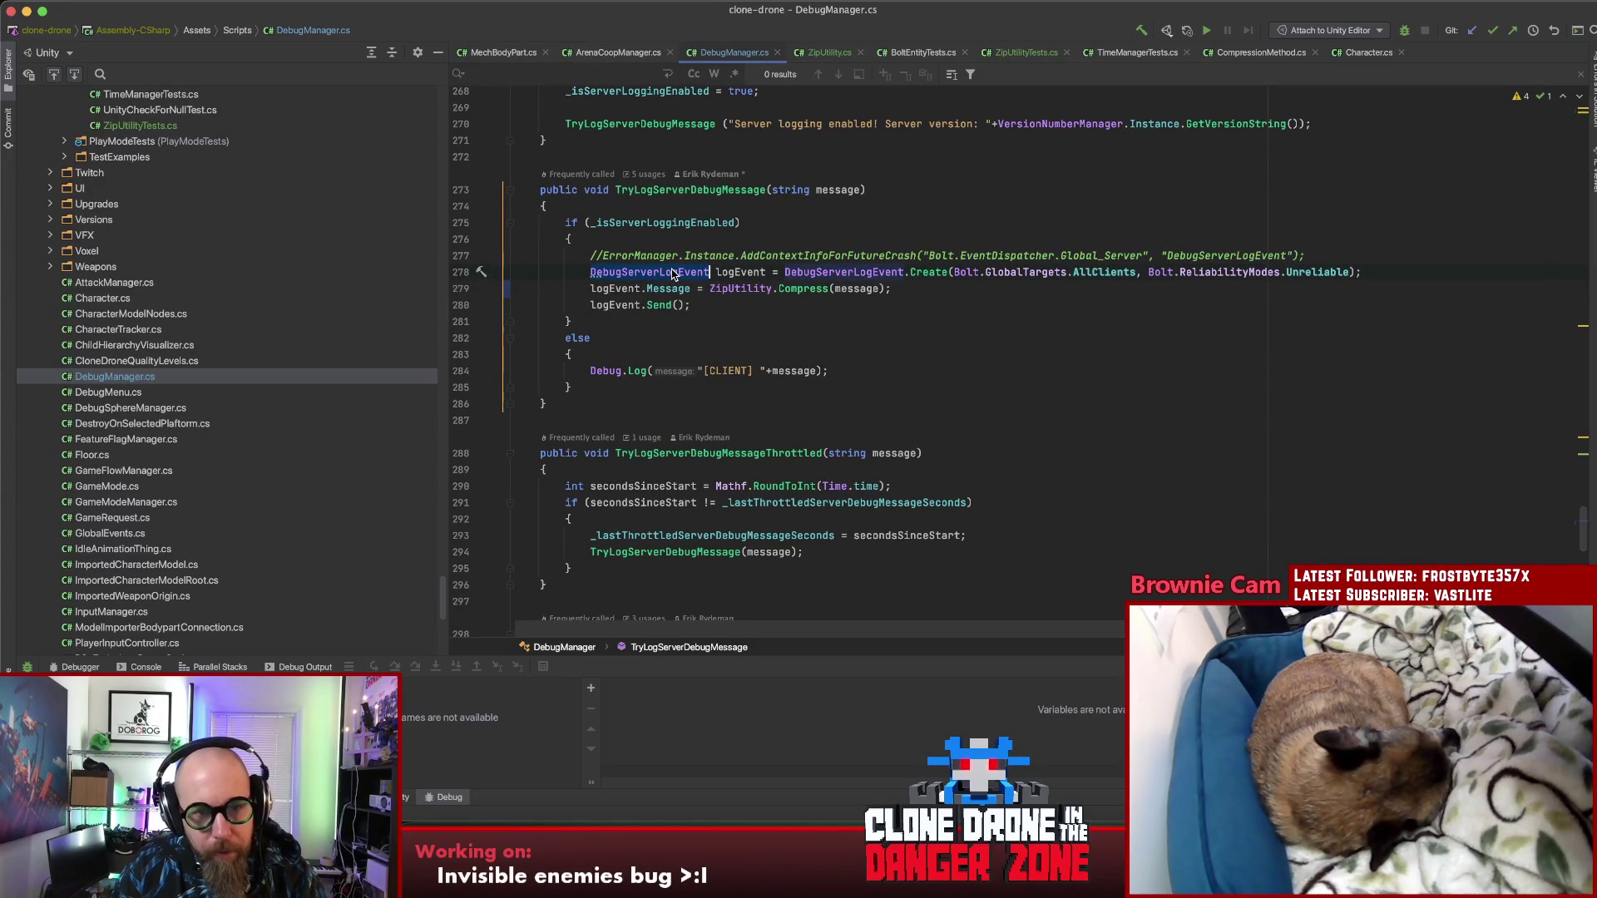
key(super+f)
key(Return)
key(Return)
click(790, 309)
key(Escape)
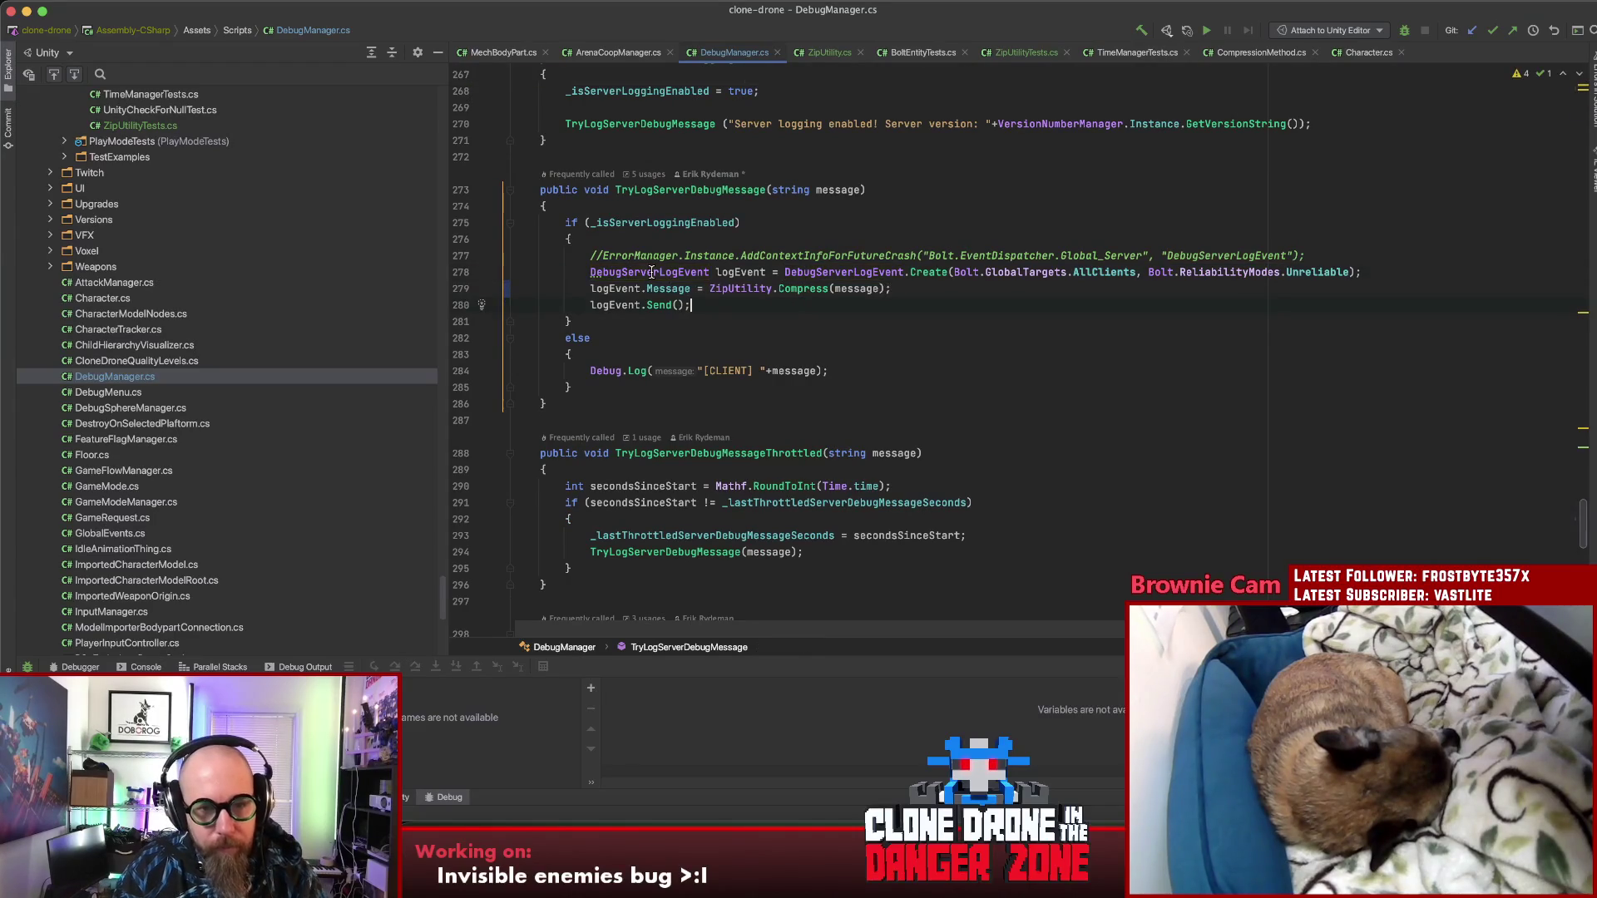
key(super+shift+f)
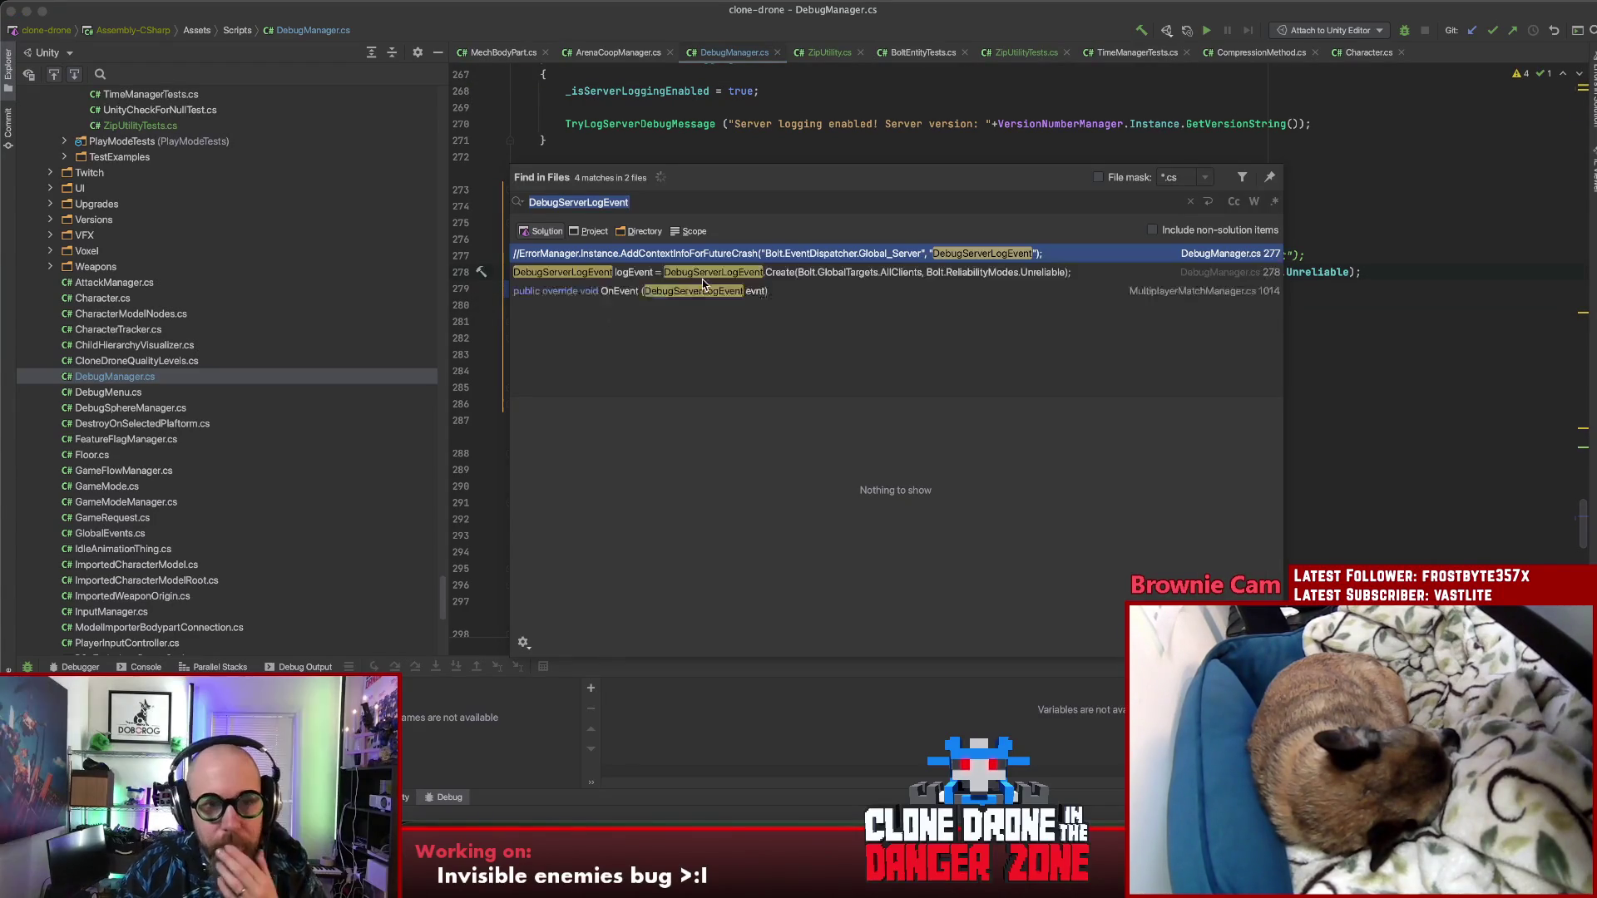
Step: In the OnEvent handler, log ZipUtility.Decompress(evnt.Message), importing ZipUtility's namespace
double_click(661, 293)
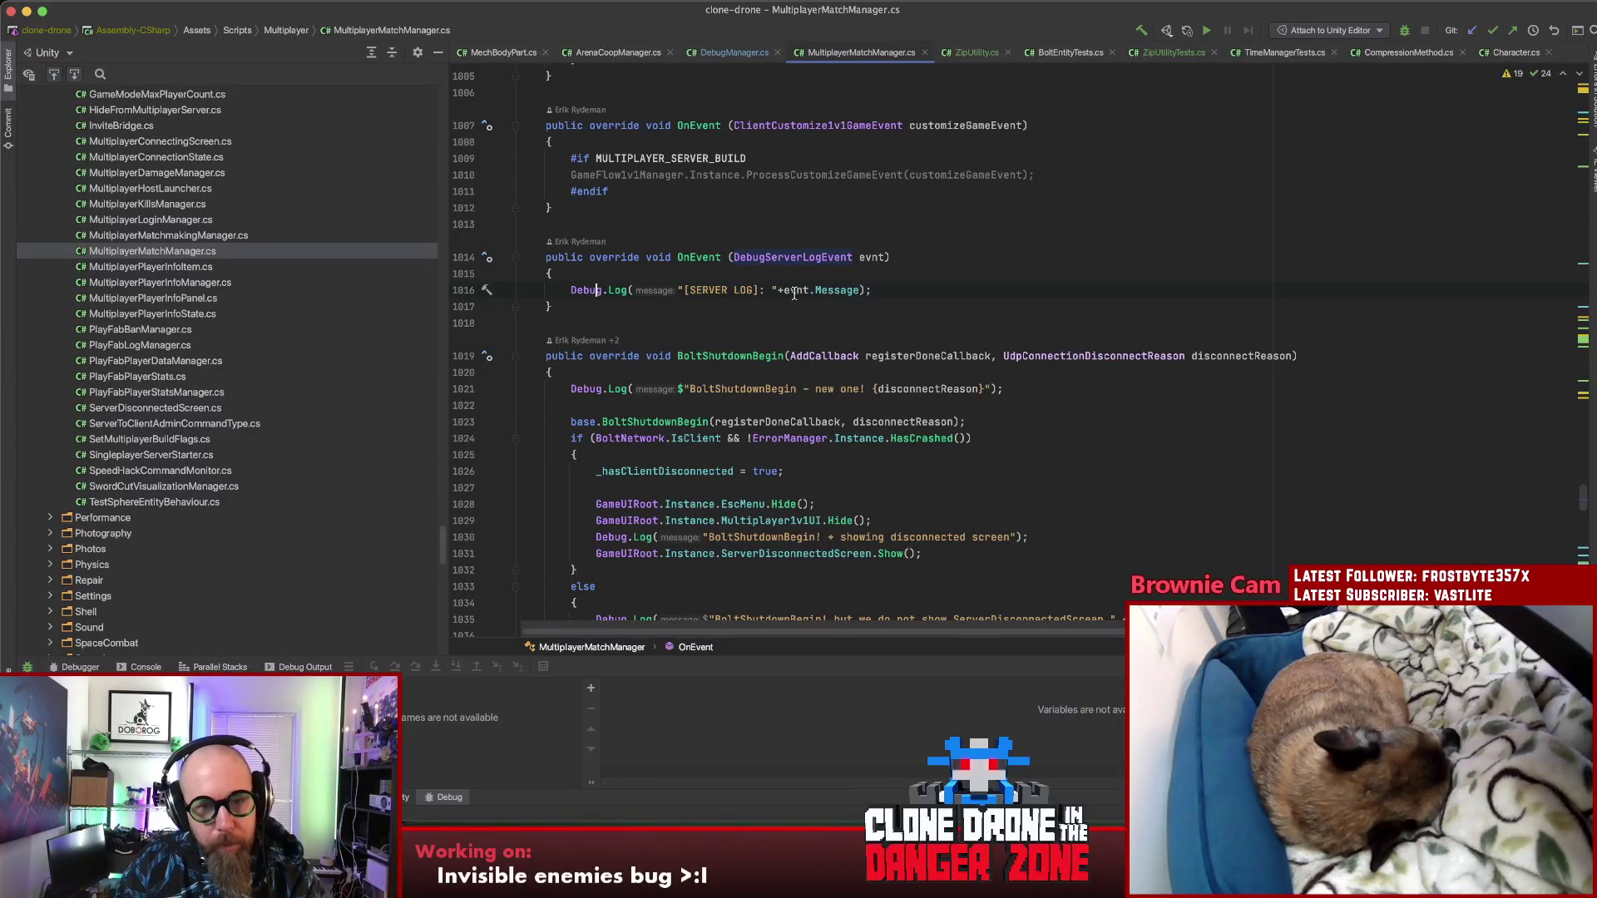
text(ZipUtility.)
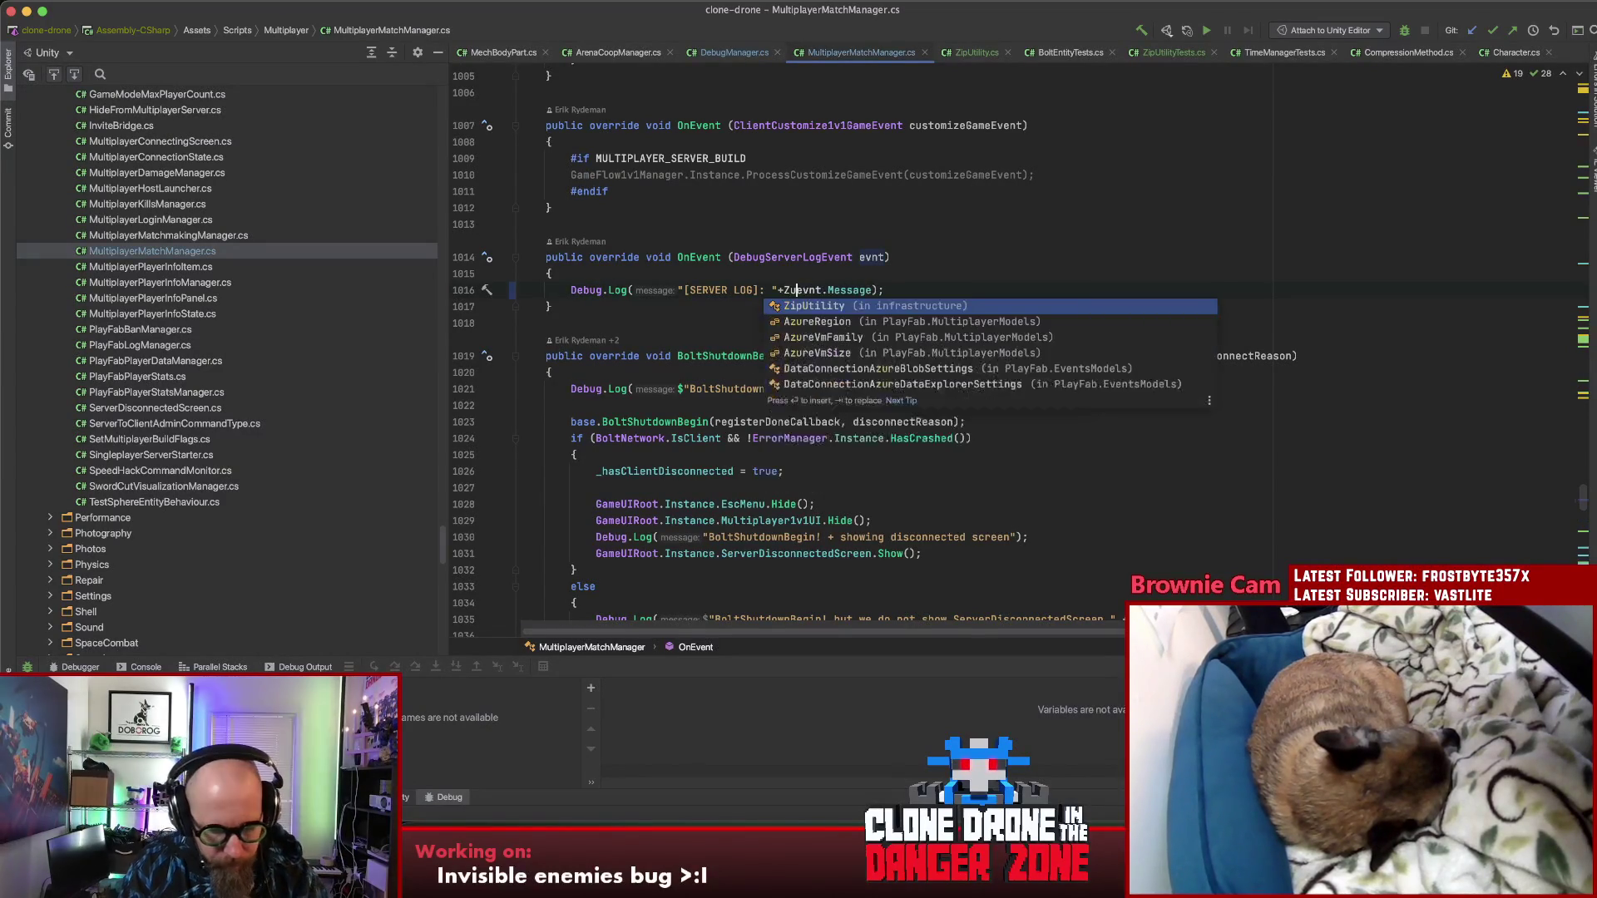
click(842, 290)
key(alt+Return)
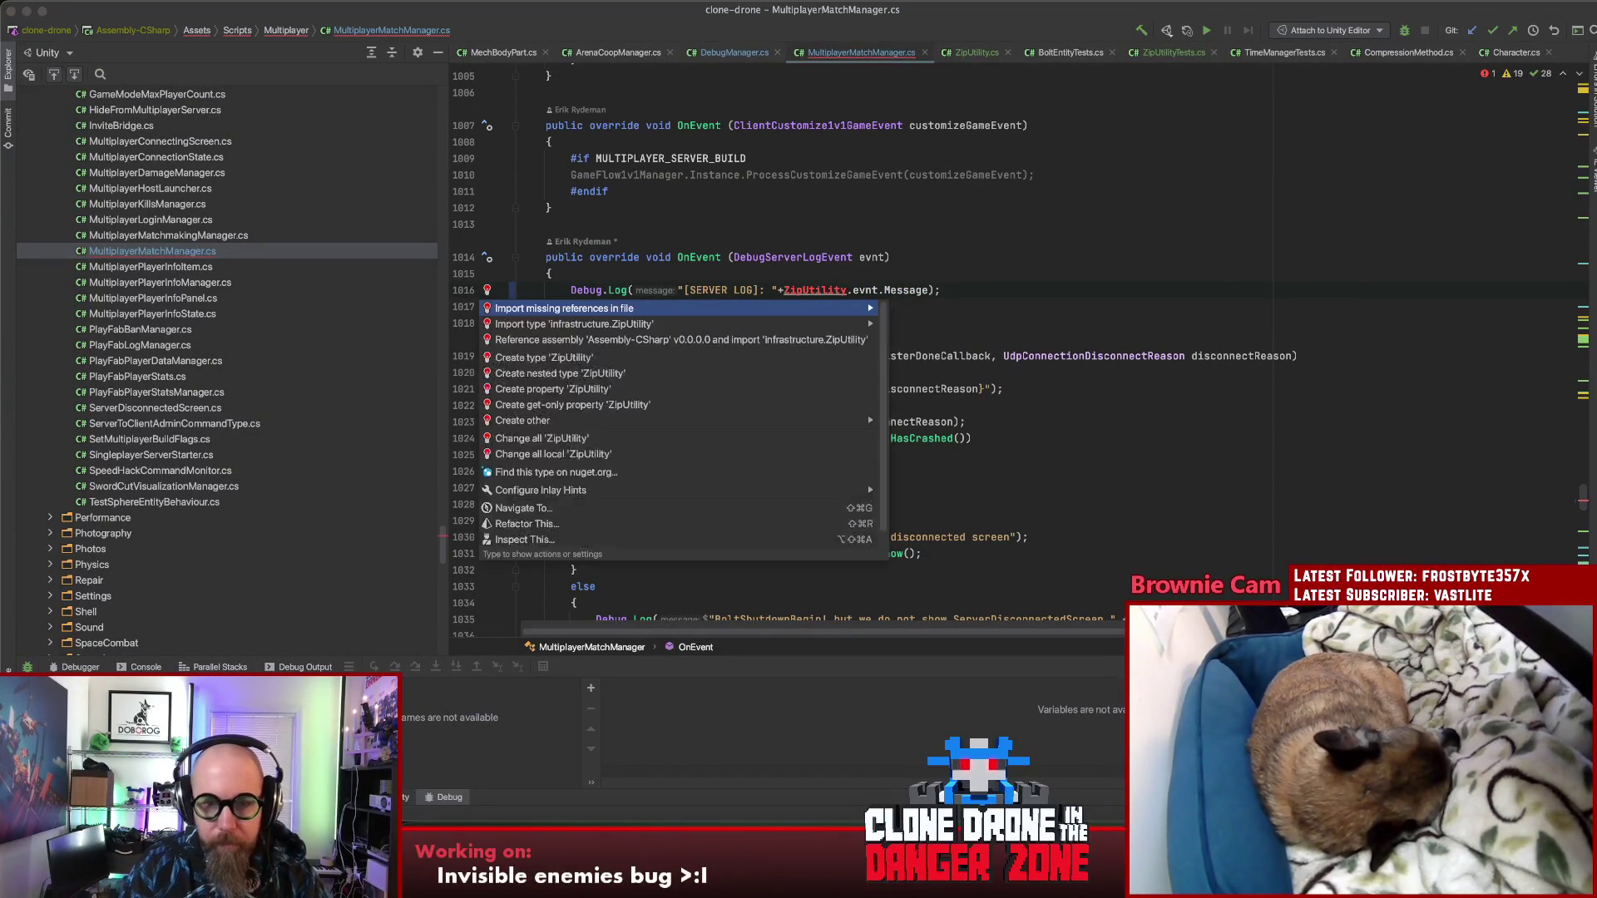
key(Return)
text(Dec)
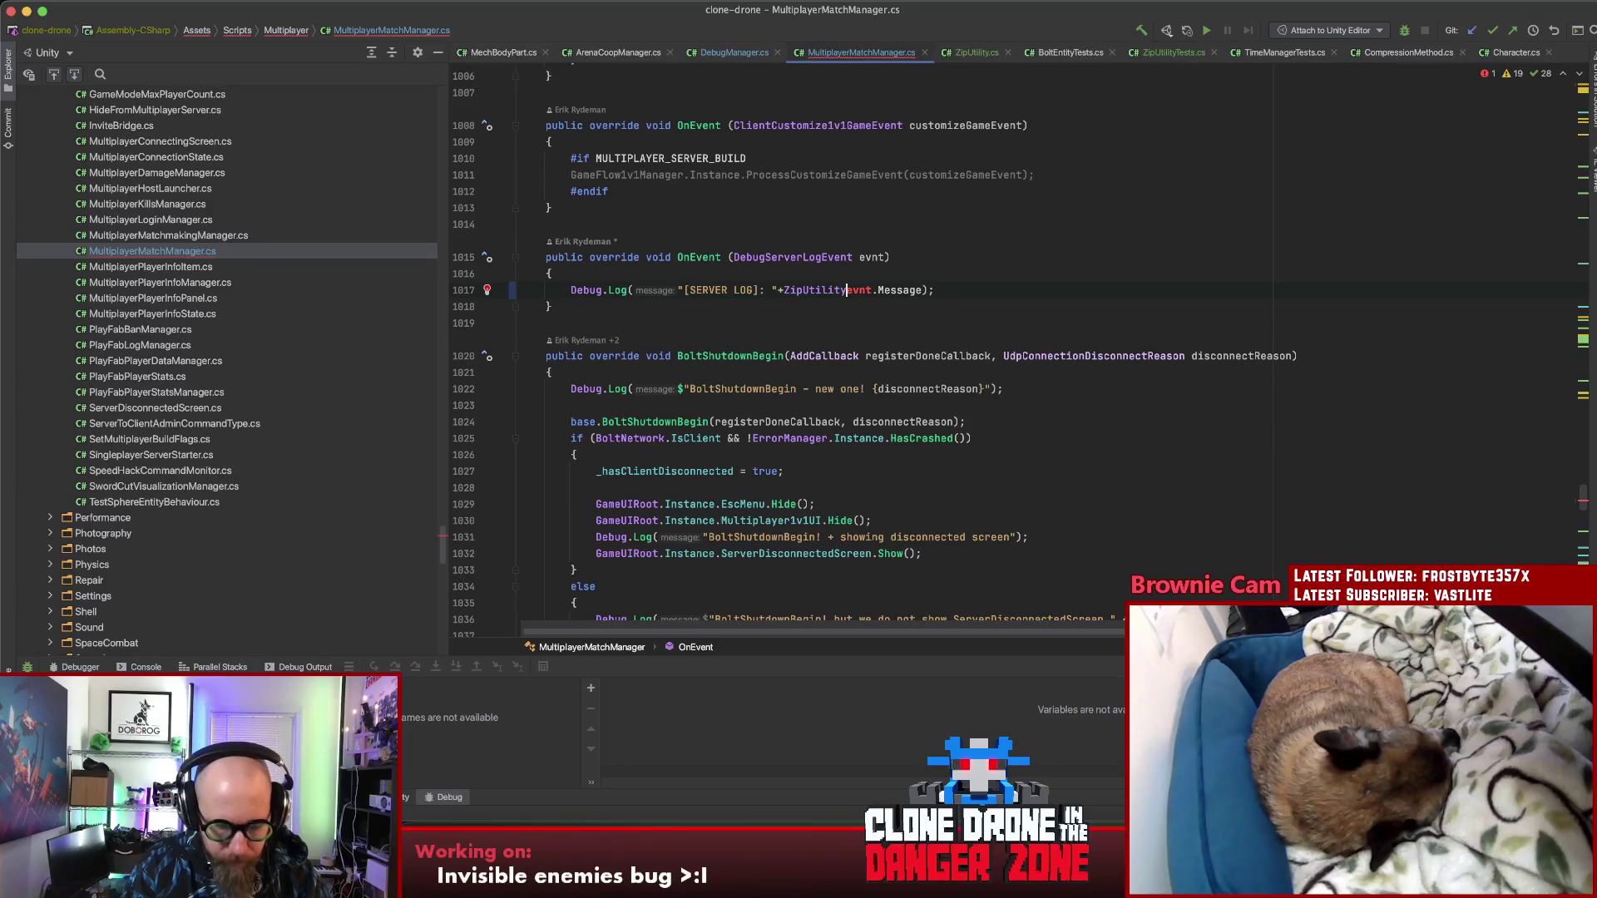
key(Return)
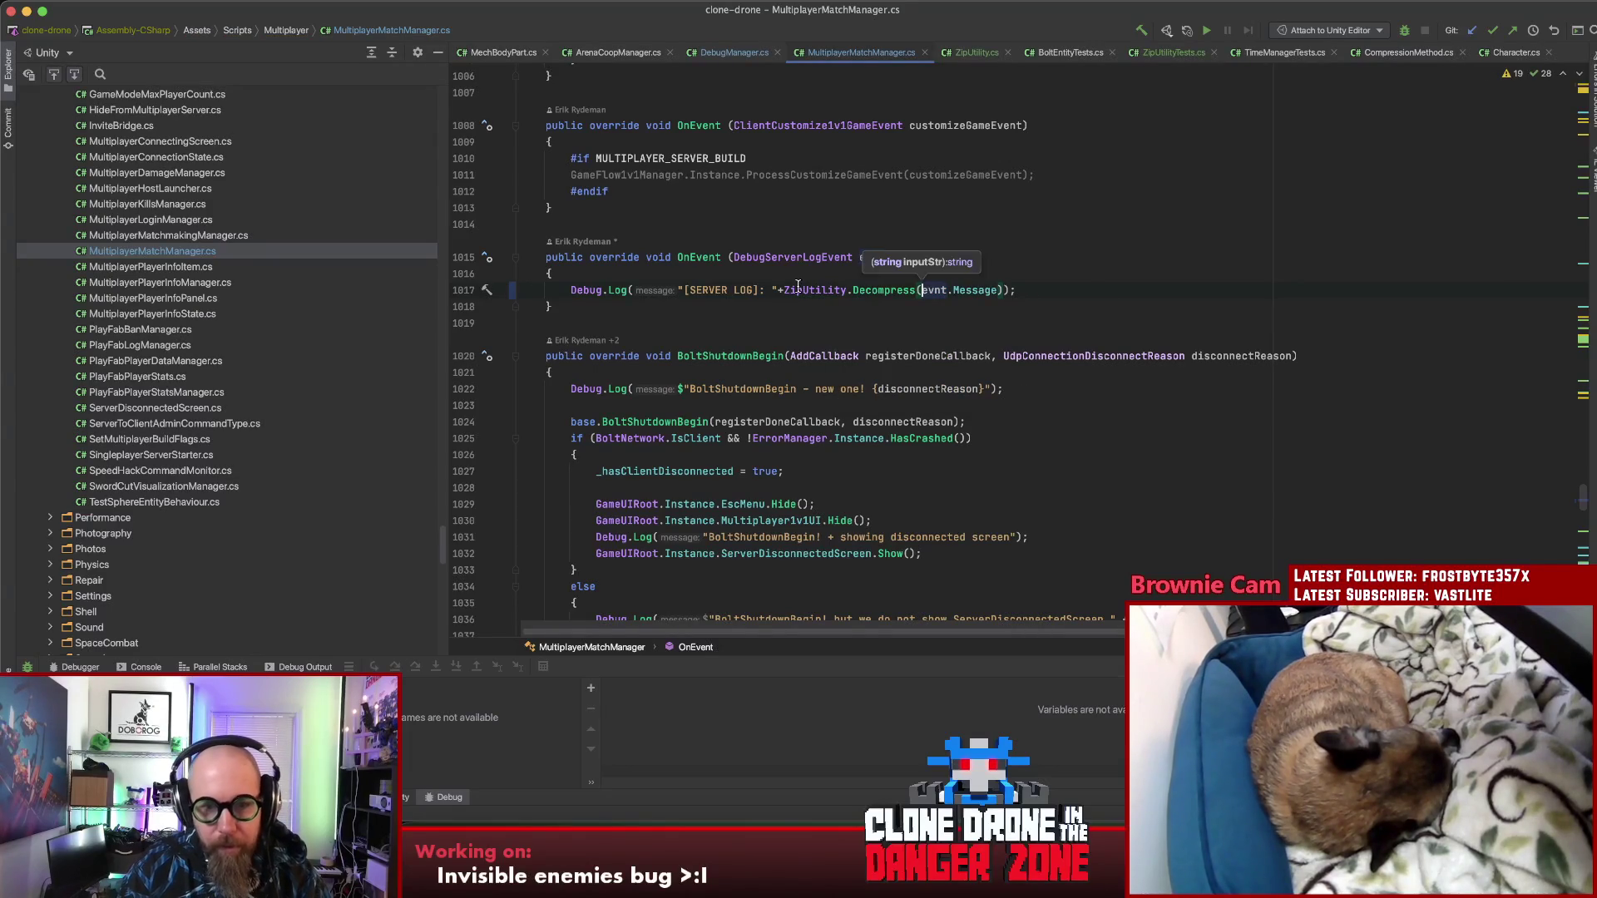
Step: Go to the ZipUtility class declaration in ZipUtility.cs
click(797, 290)
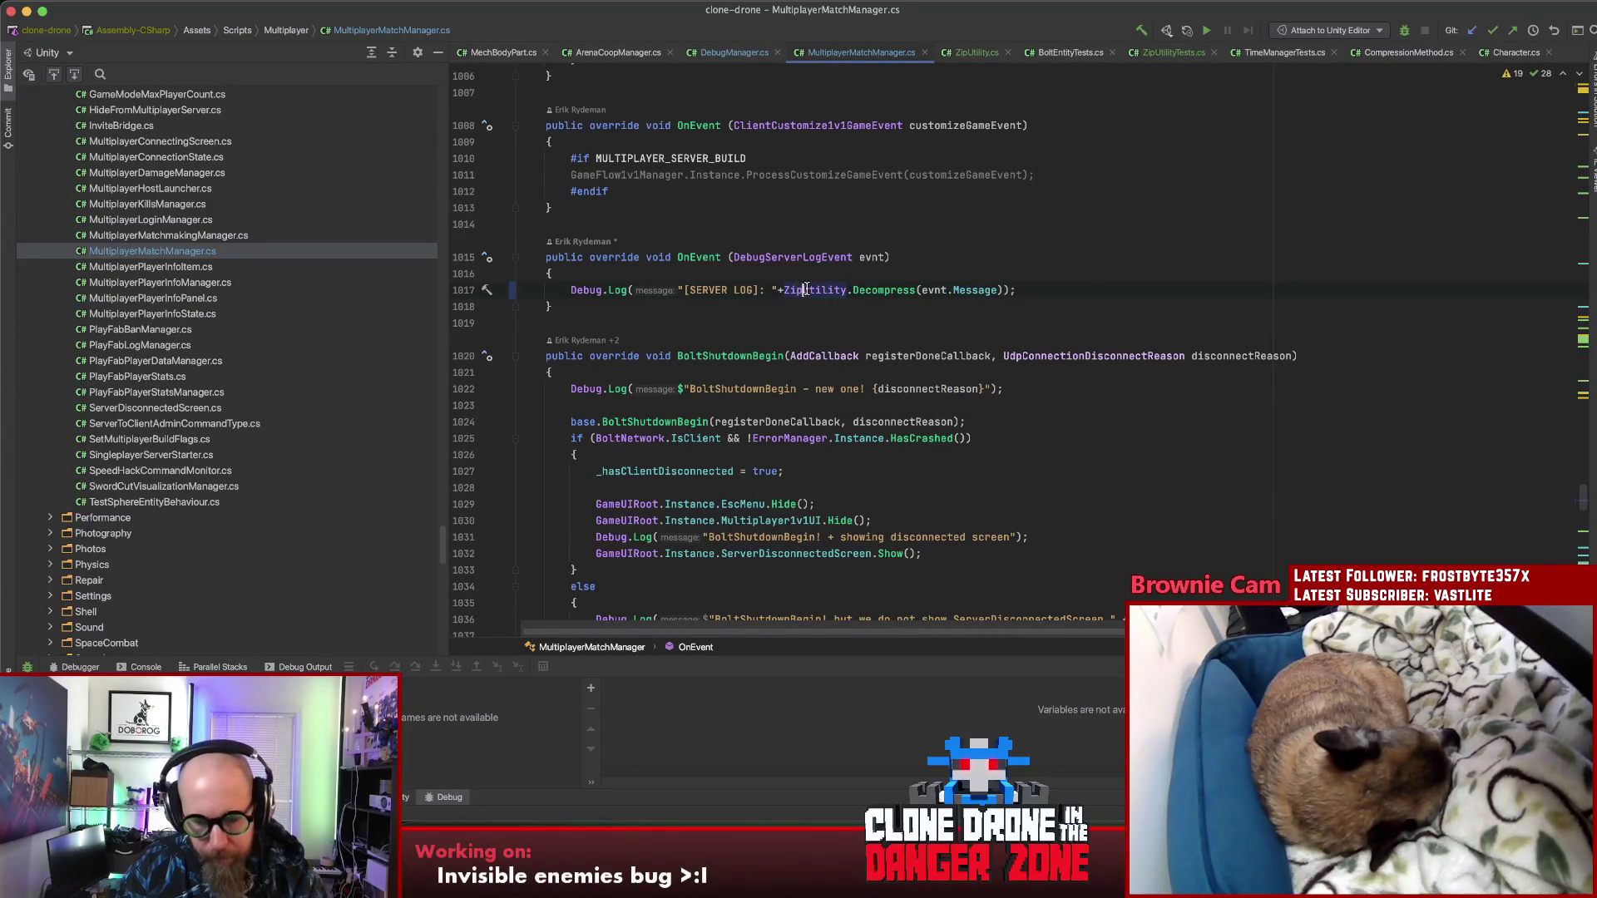
super+click(805, 290)
click(968, 339)
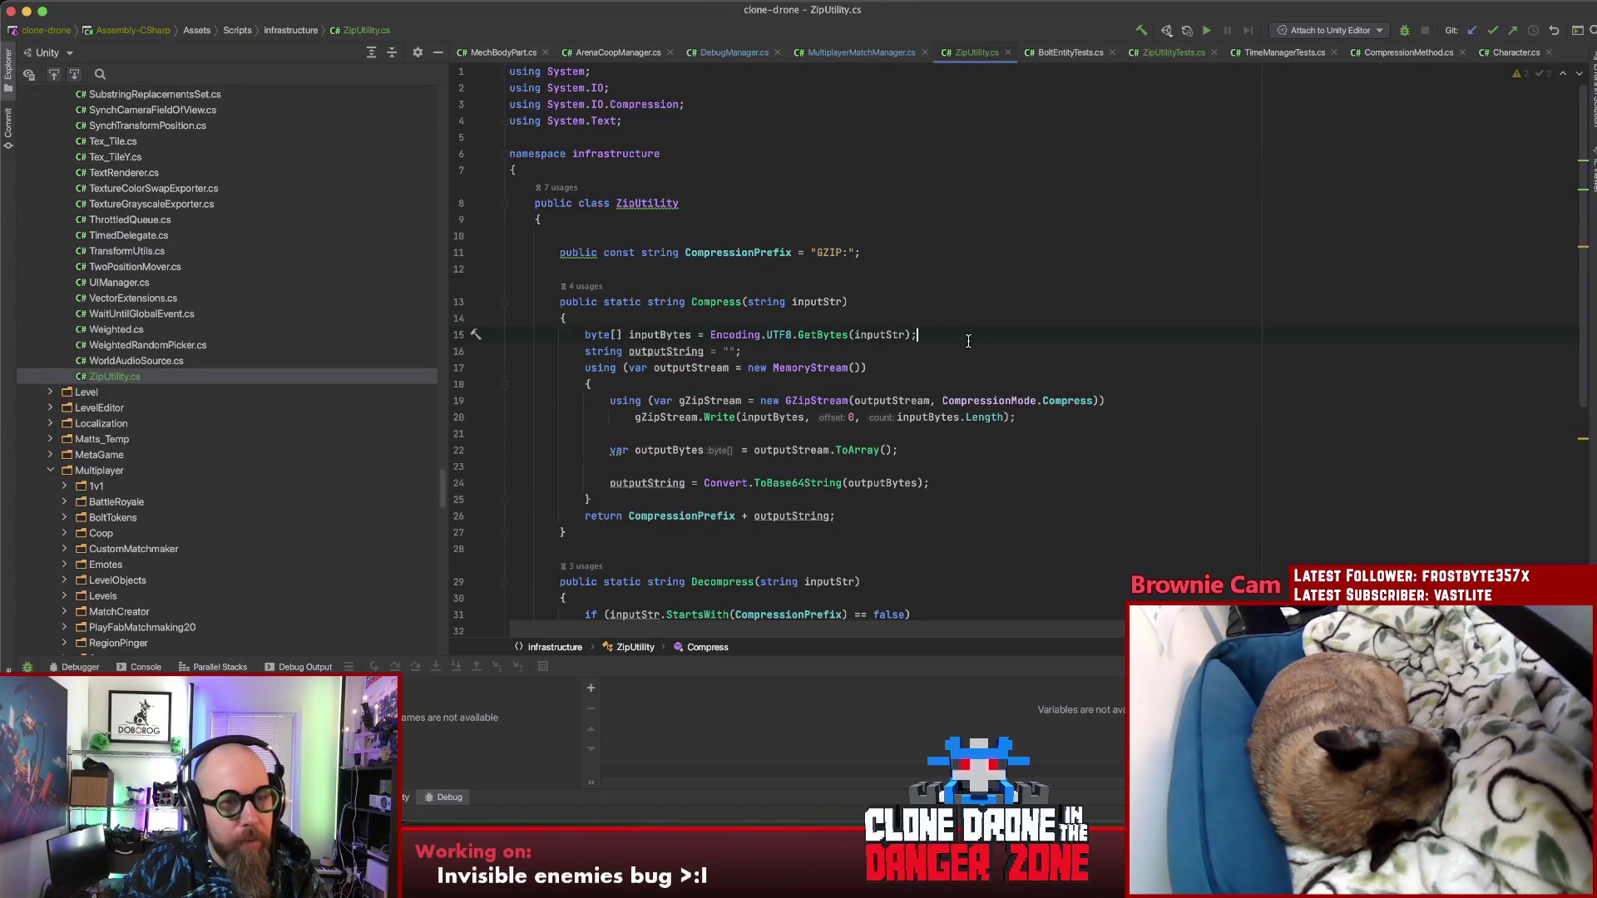
Step: Delete the infrastructure namespace declaration and its braces from ZipUtility.cs
scroll(966, 343, down, 5)
scroll(965, 346, up, 5)
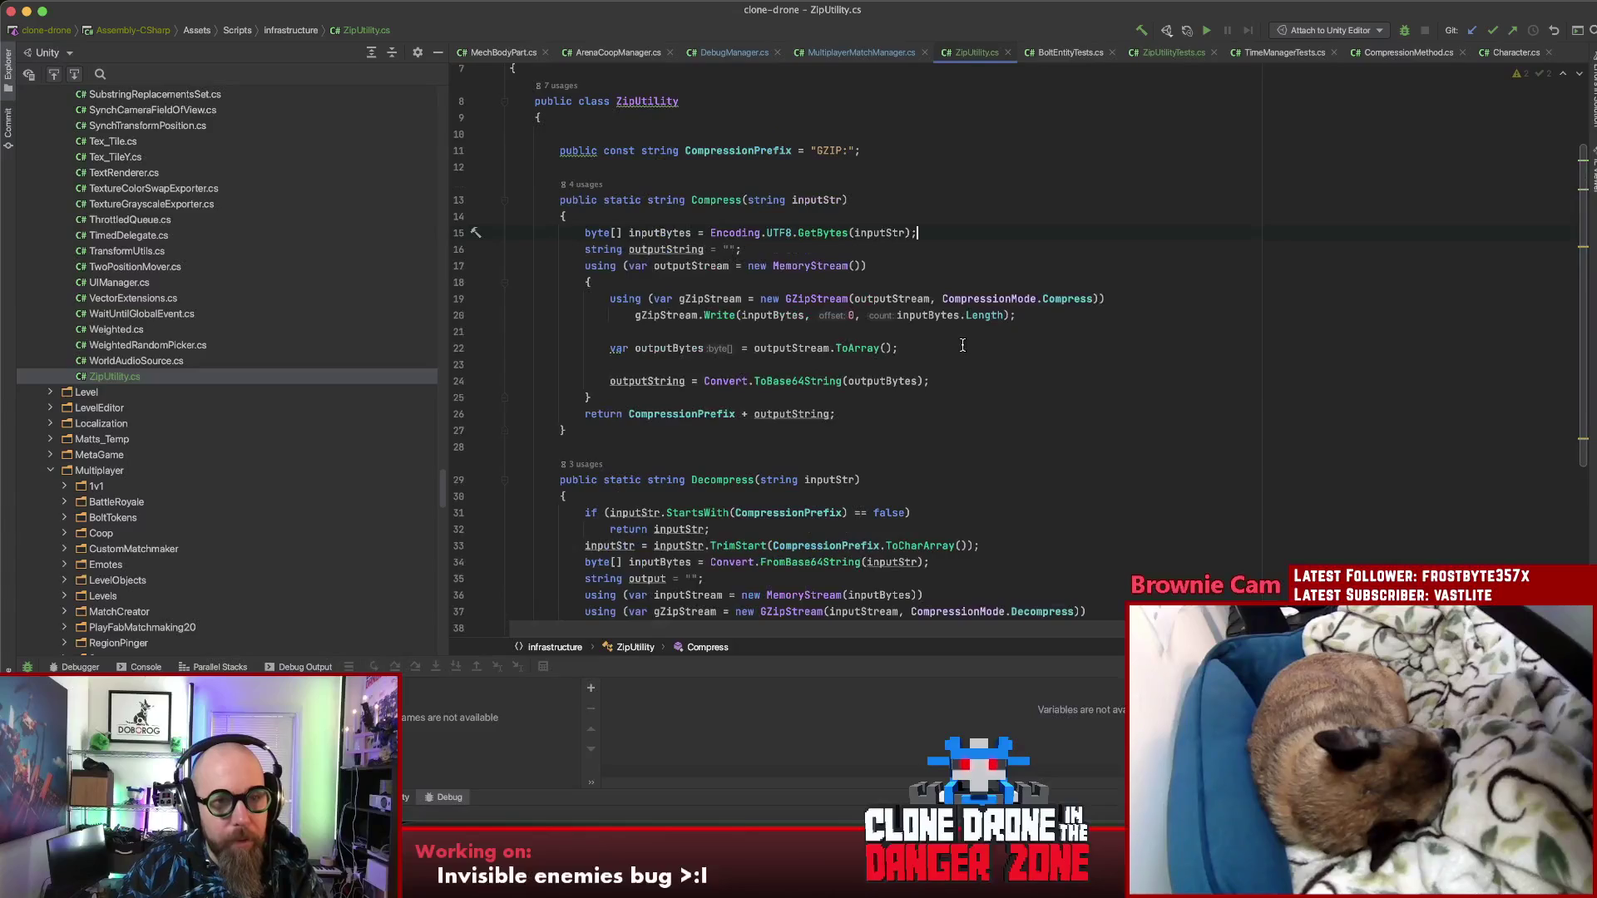
click(591, 158)
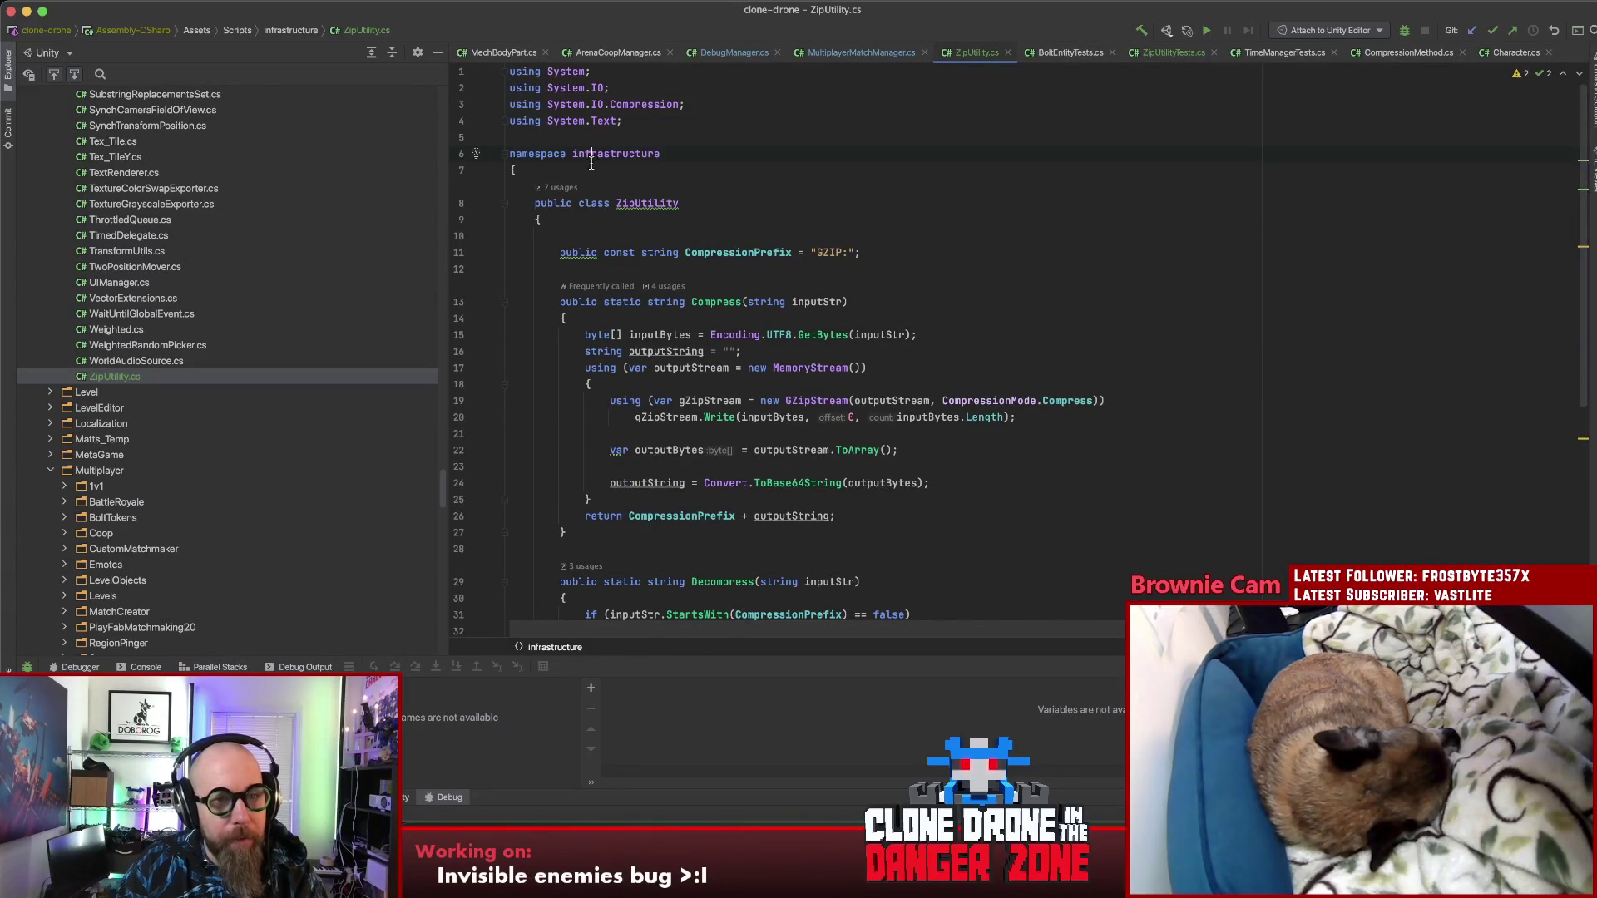
click(515, 171)
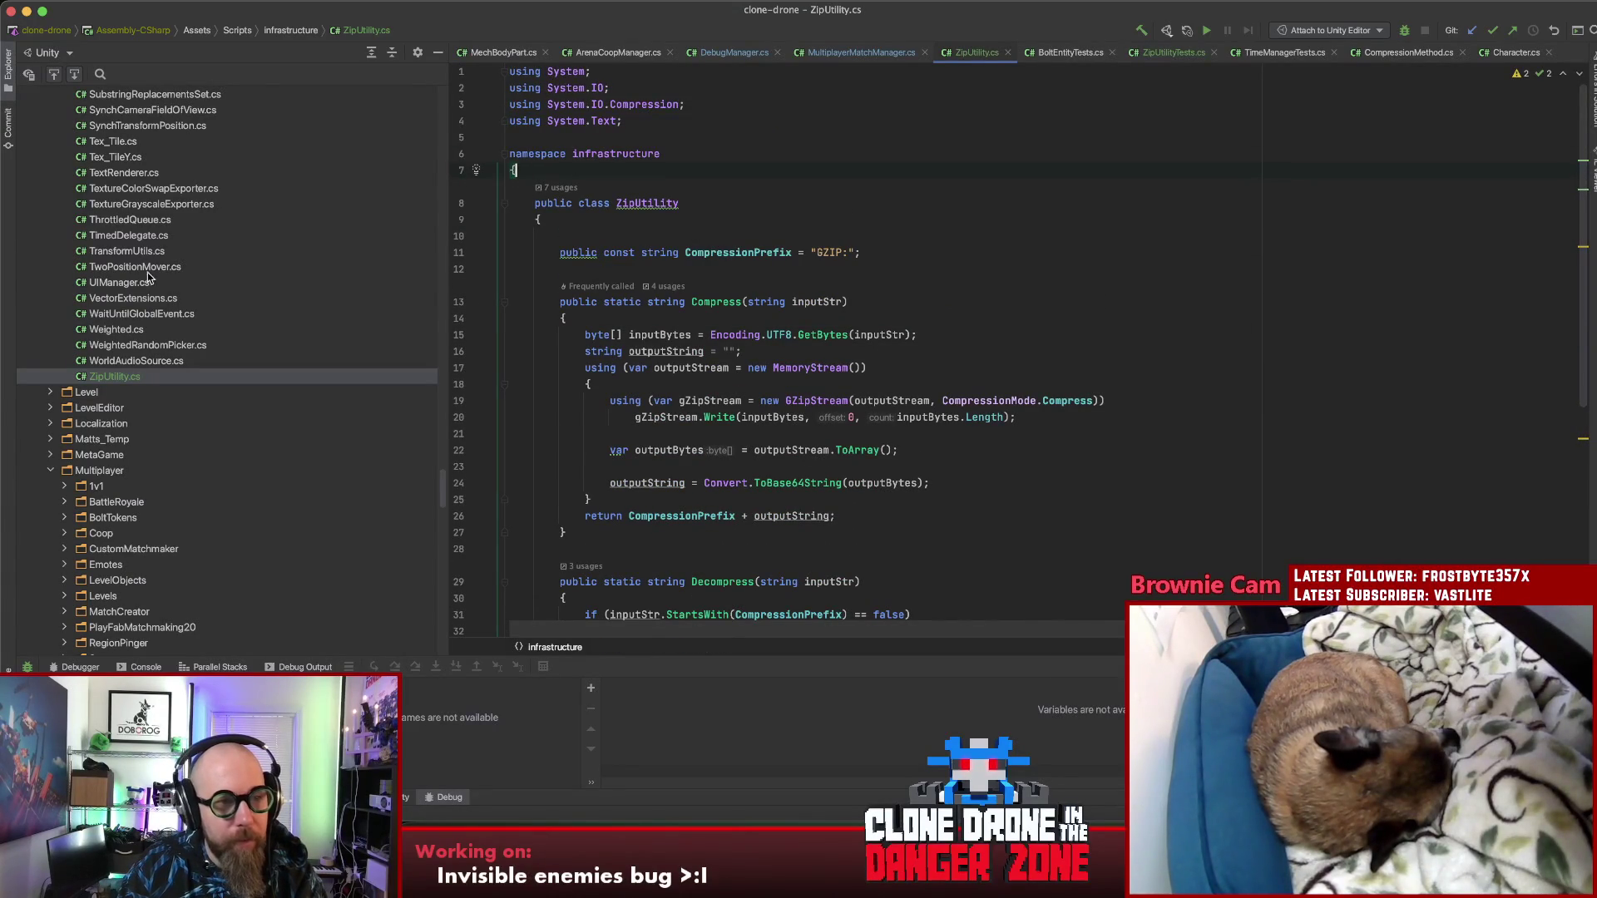
double_click(119, 282)
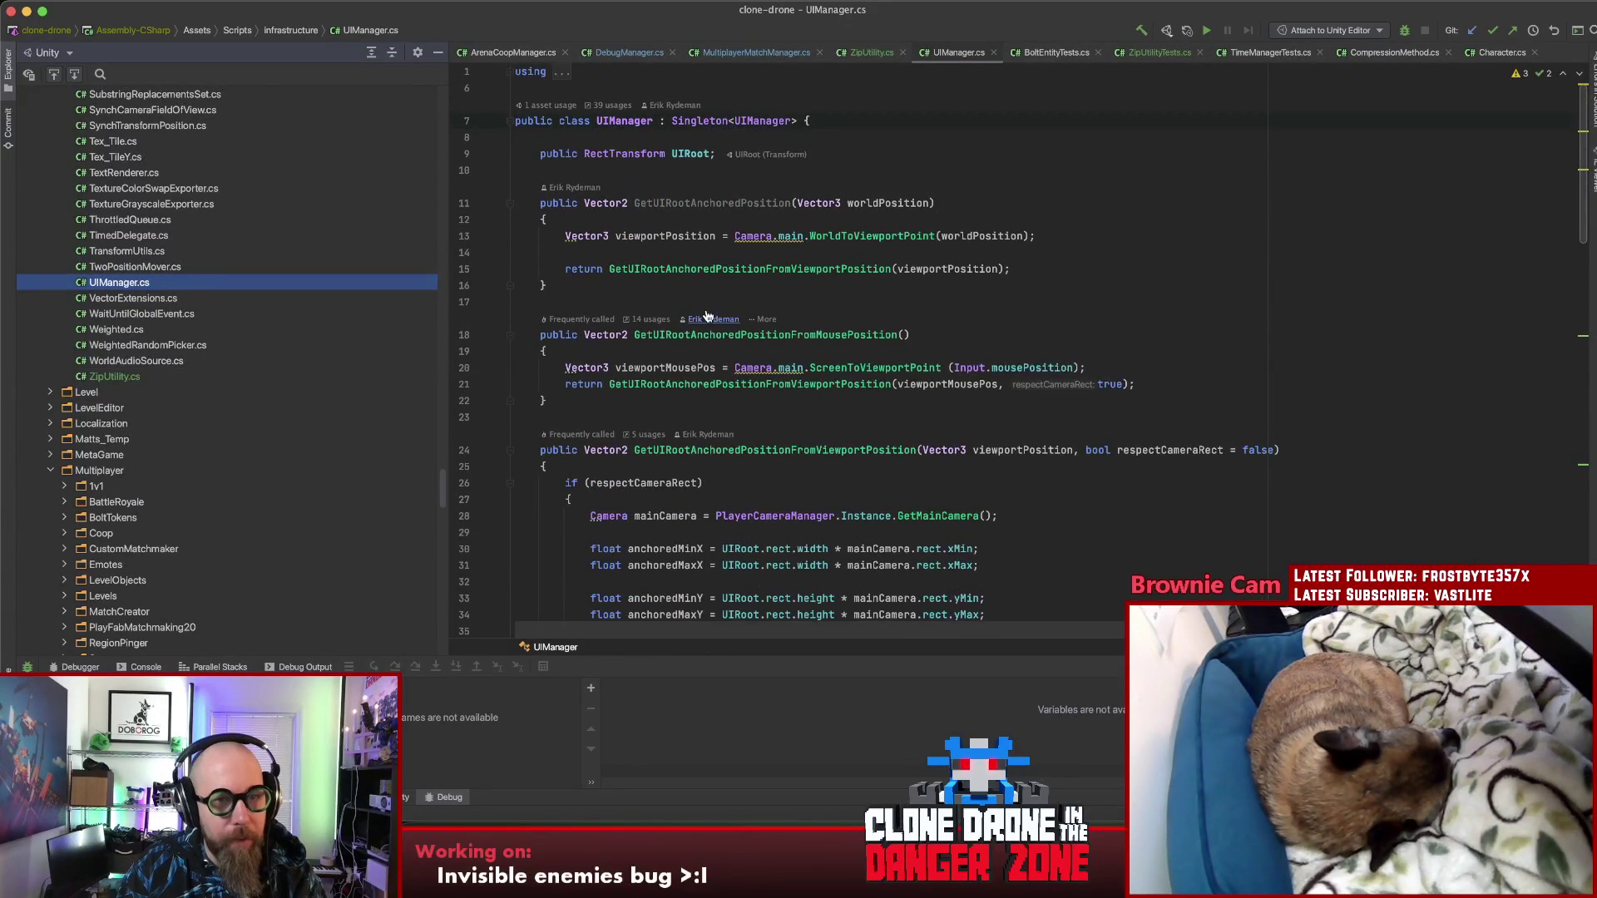
scroll(177, 320, up, 2)
double_click(133, 453)
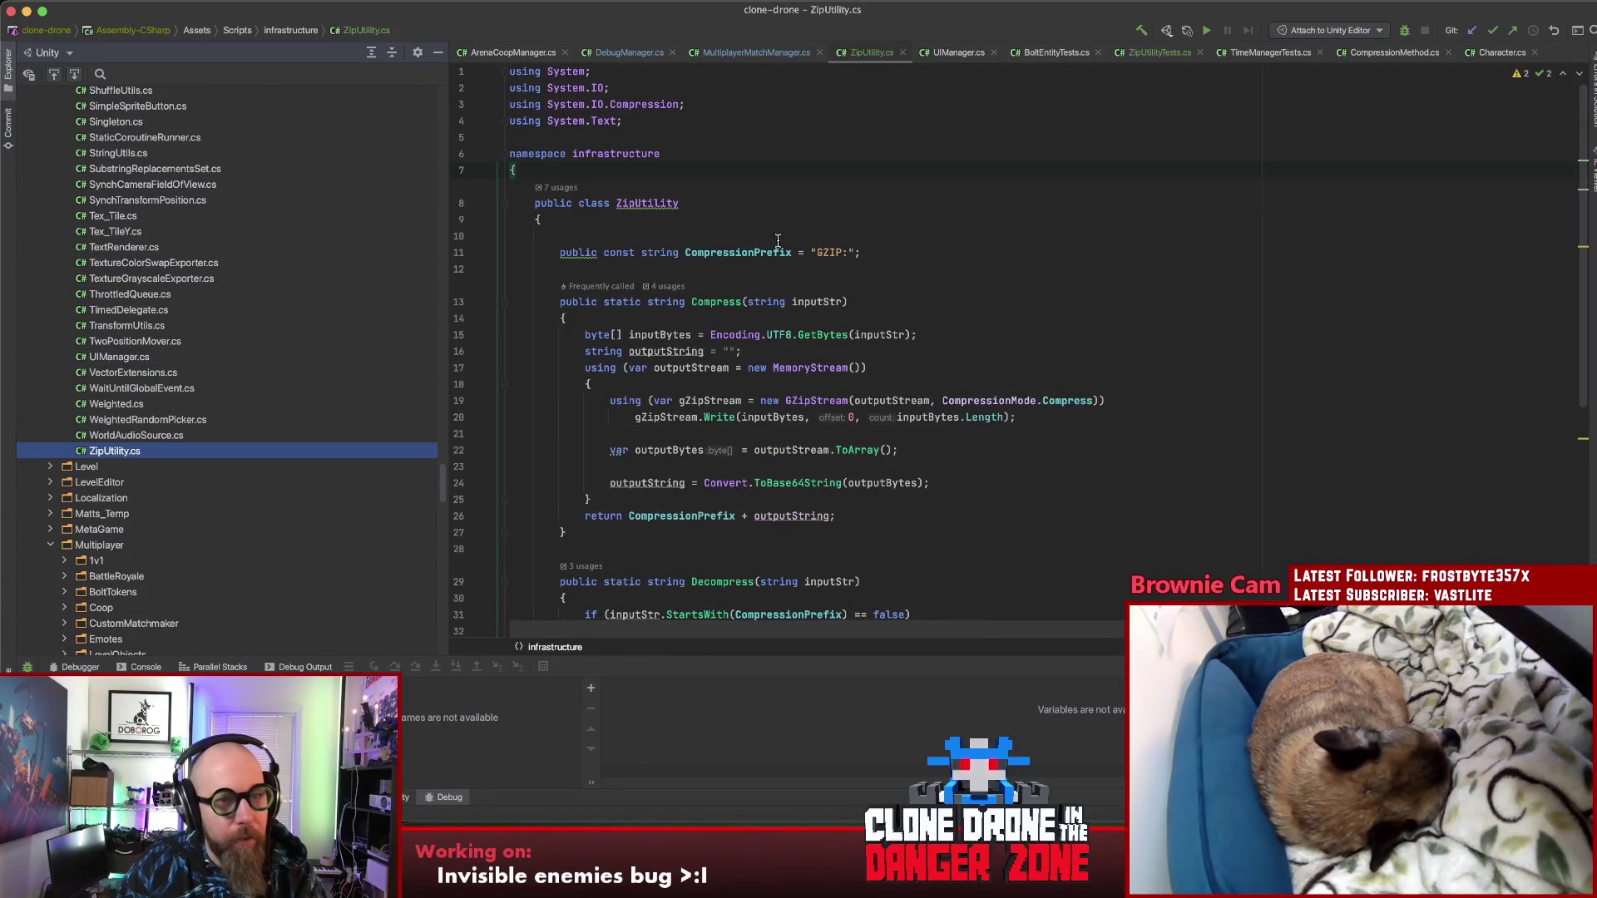
click(581, 172)
key(BackSpace)
key(BackSpace)
scroll(540, 555, down, 10)
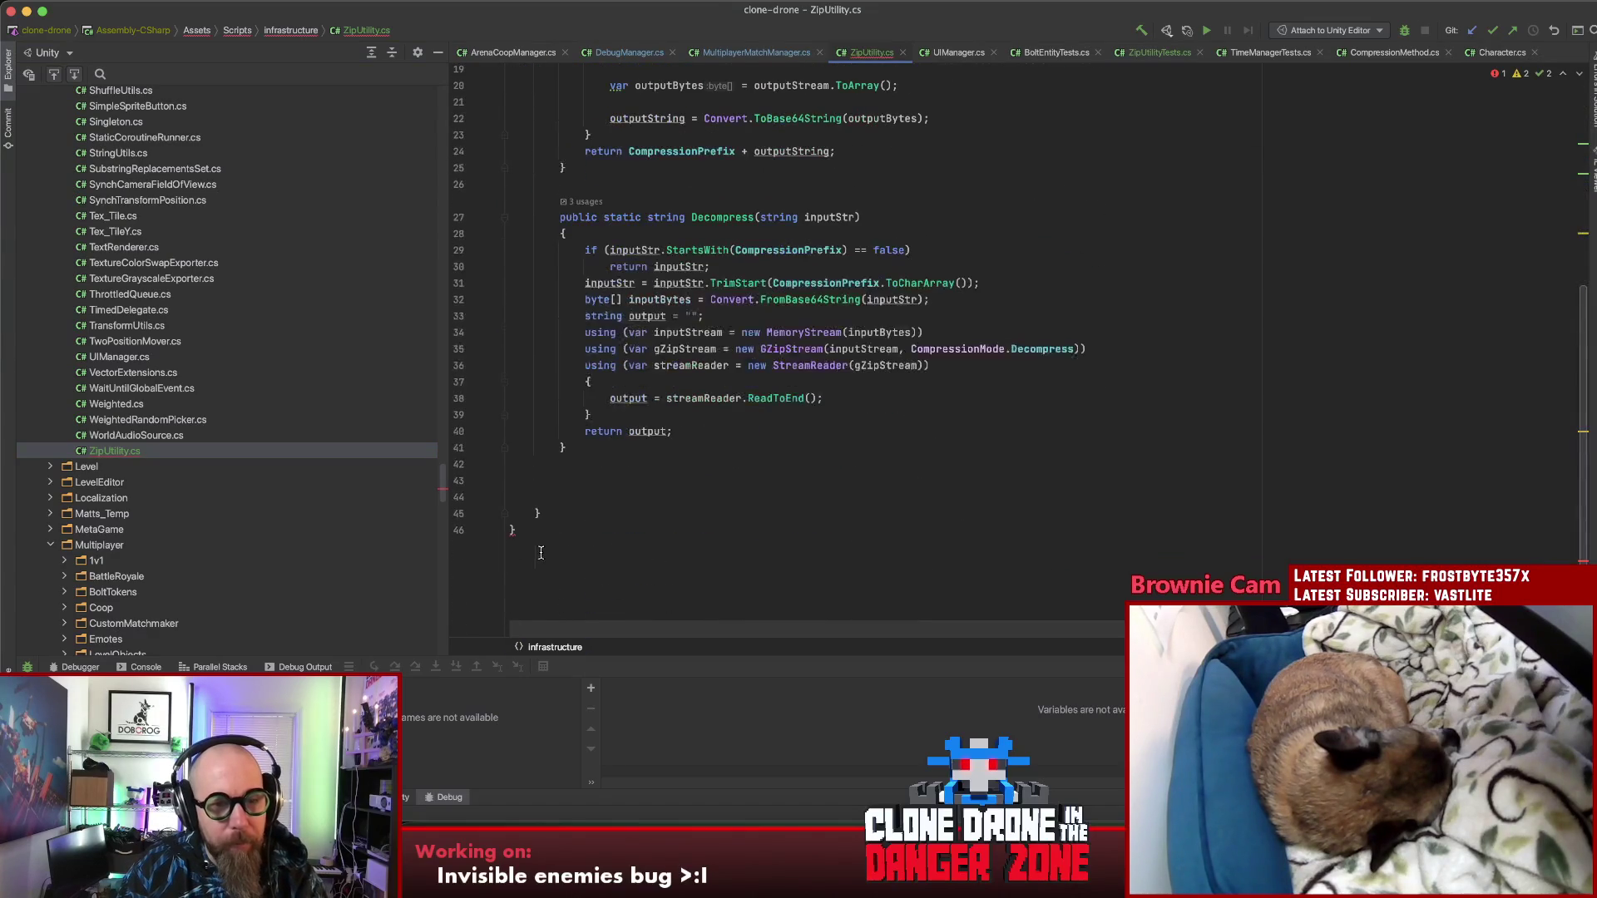
key(BackSpace)
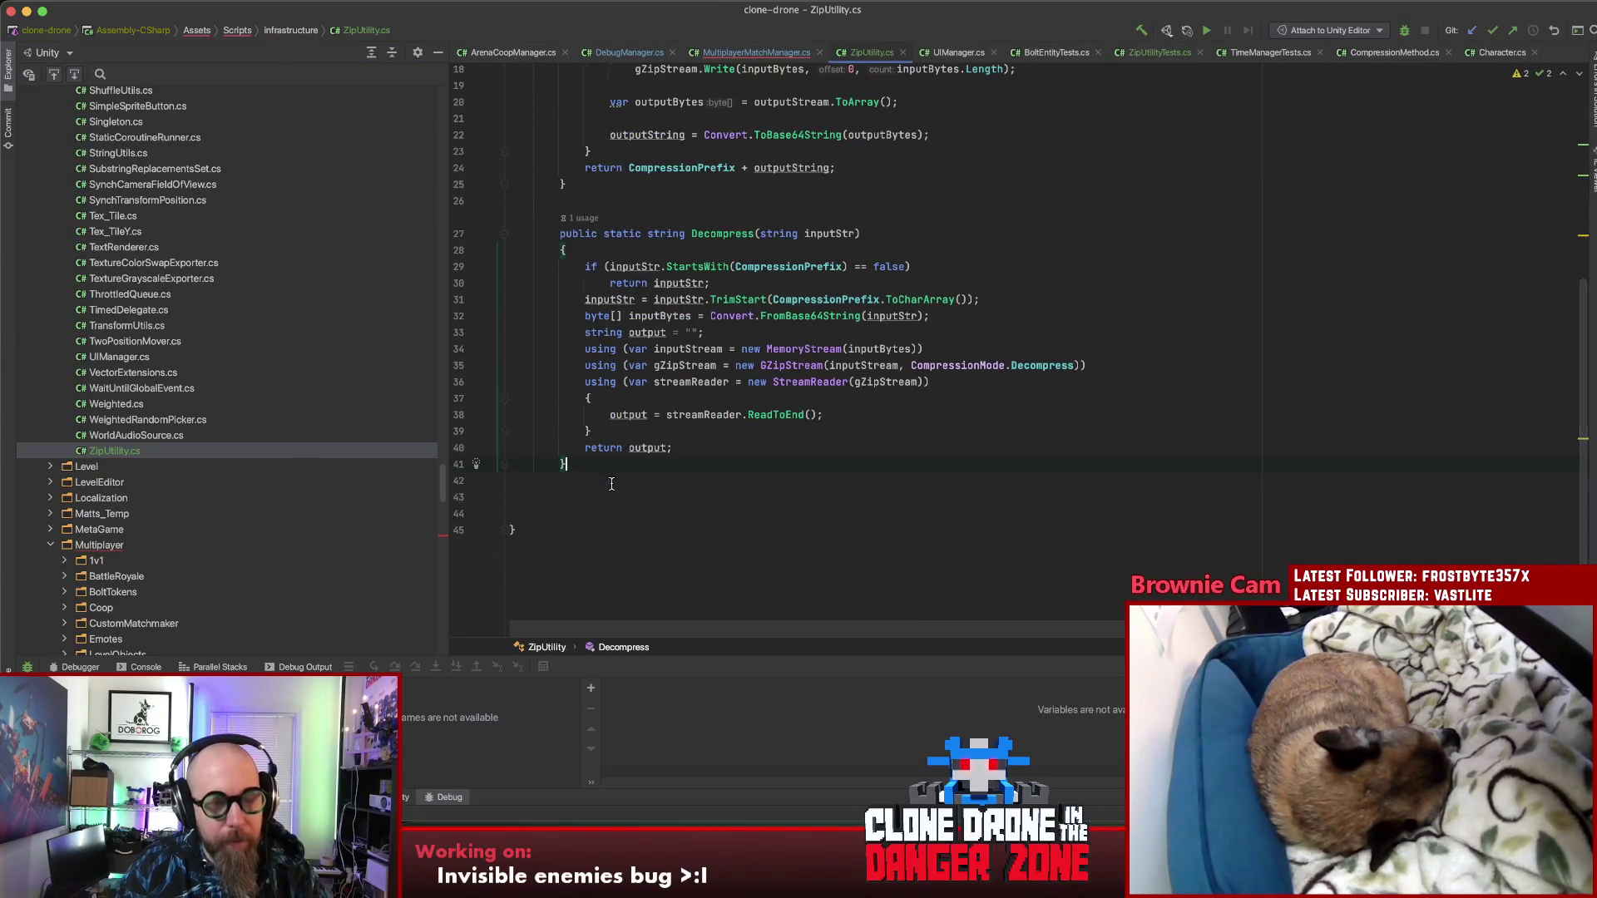
scroll(610, 481, up, 10)
Step: Unindent the ZipUtility class code by one level and return to DebugManager.cs
shift+click(607, 171)
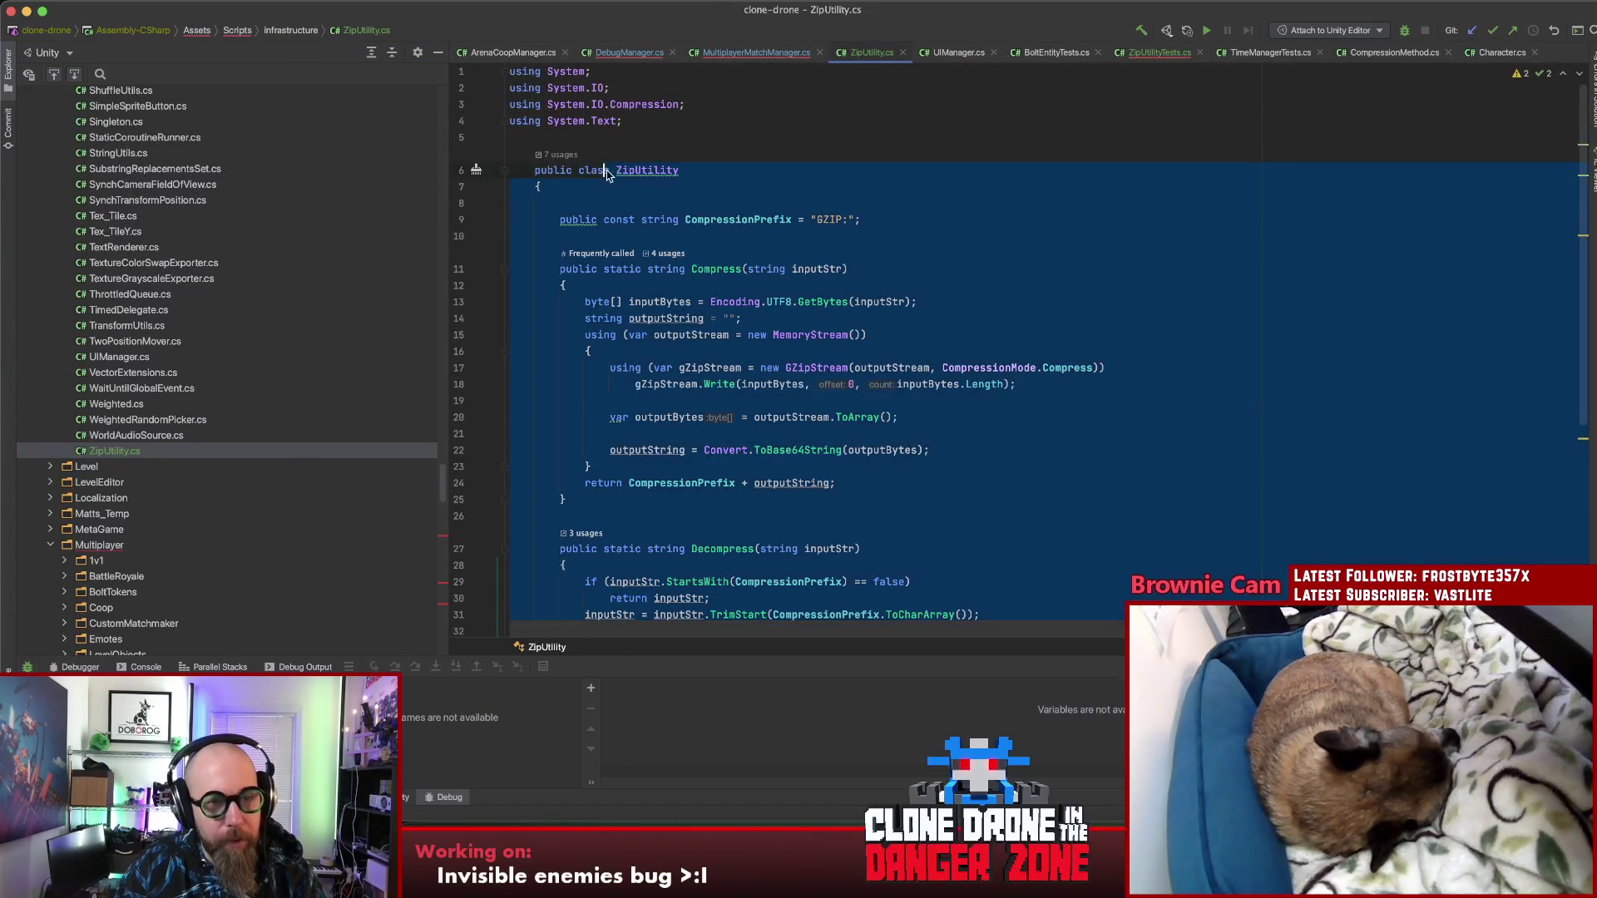
key(shift+Tab)
click(617, 245)
scroll(617, 333, down, 5)
click(541, 476)
click(630, 53)
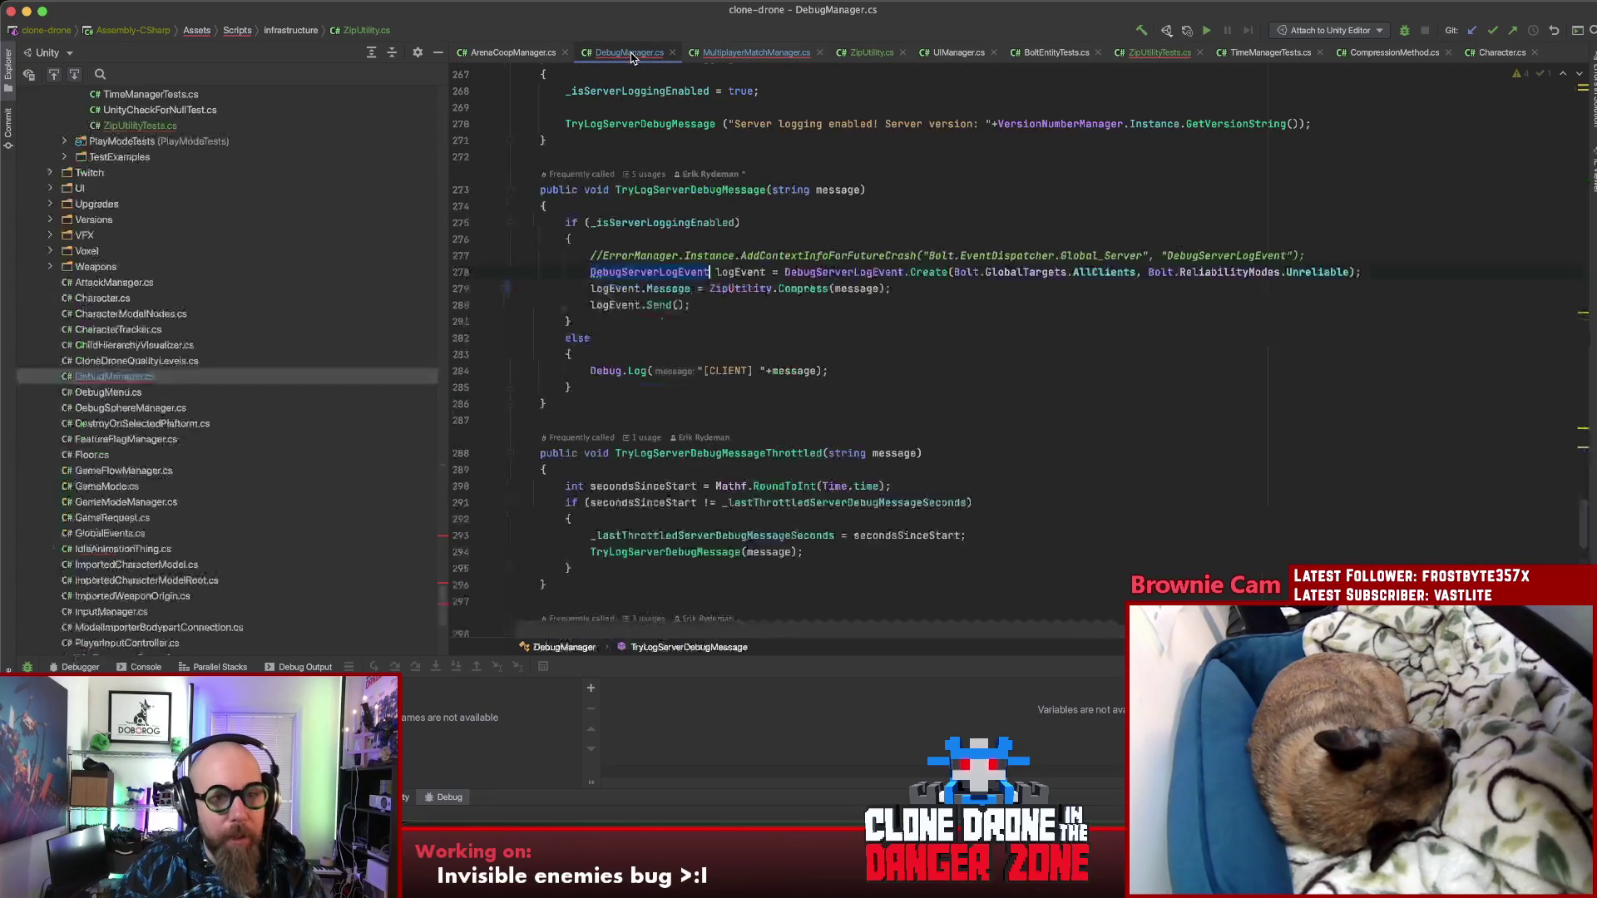
Step: Remove the broken infrastructure import and unused SceneManagement using from DebugManager.cs
scroll(753, 266, up, 20)
click(641, 121)
key(super+BackSpace)
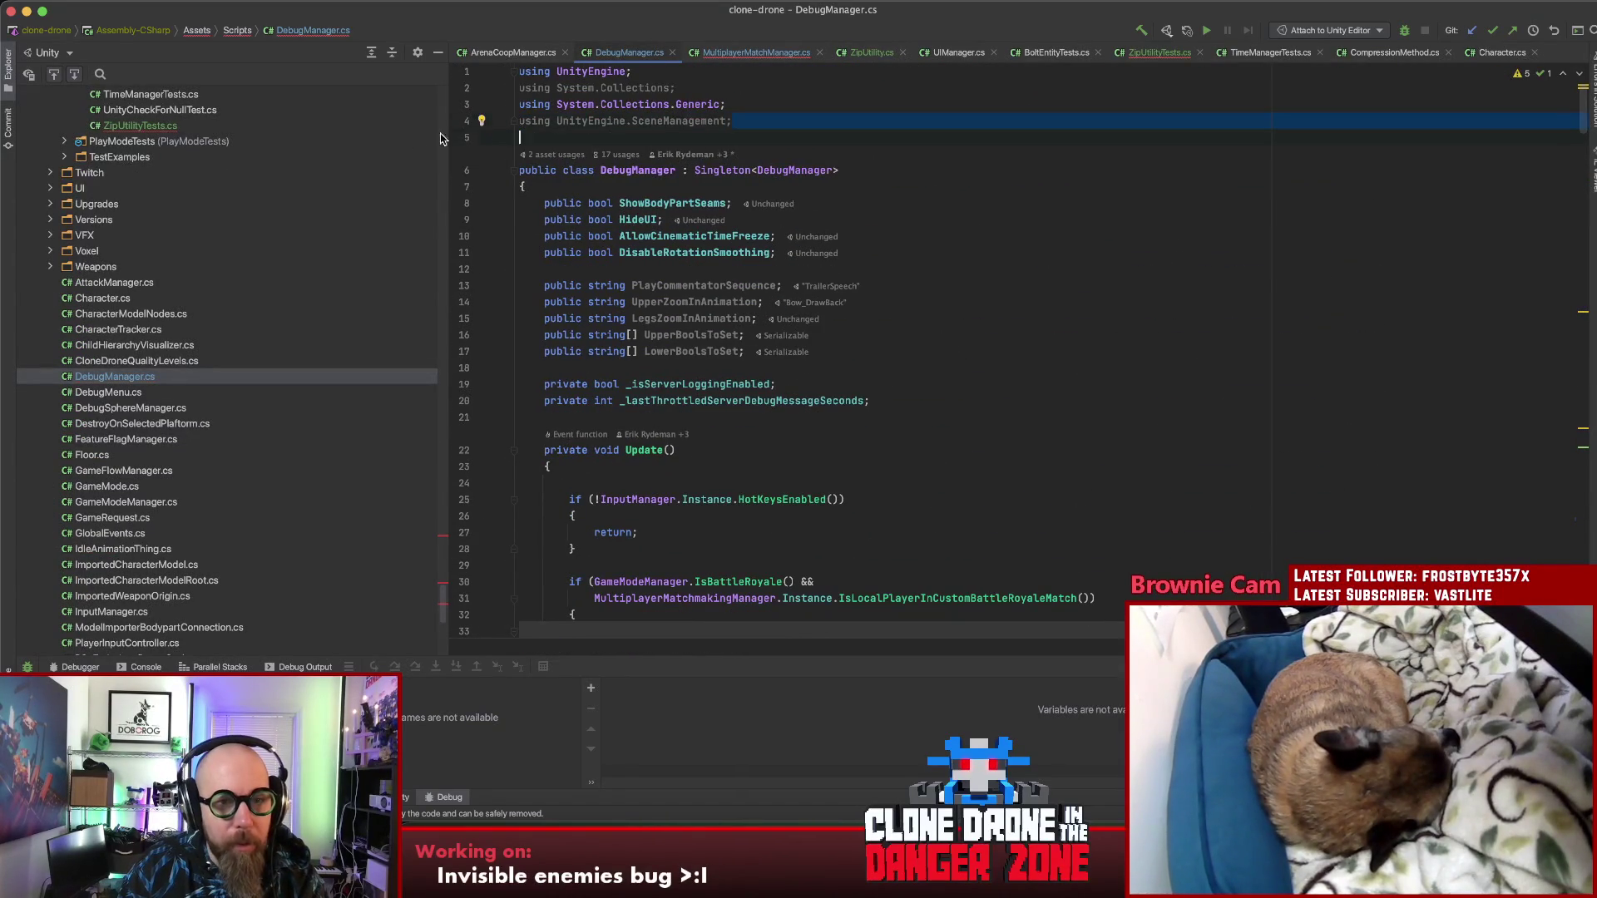
key(alt+Return)
Step: Delete the Infrastructure import in MultiplayerMatchManager.cs and optimize away the unused usings
click(753, 53)
scroll(682, 208, up, 5)
scroll(682, 208, up, 20)
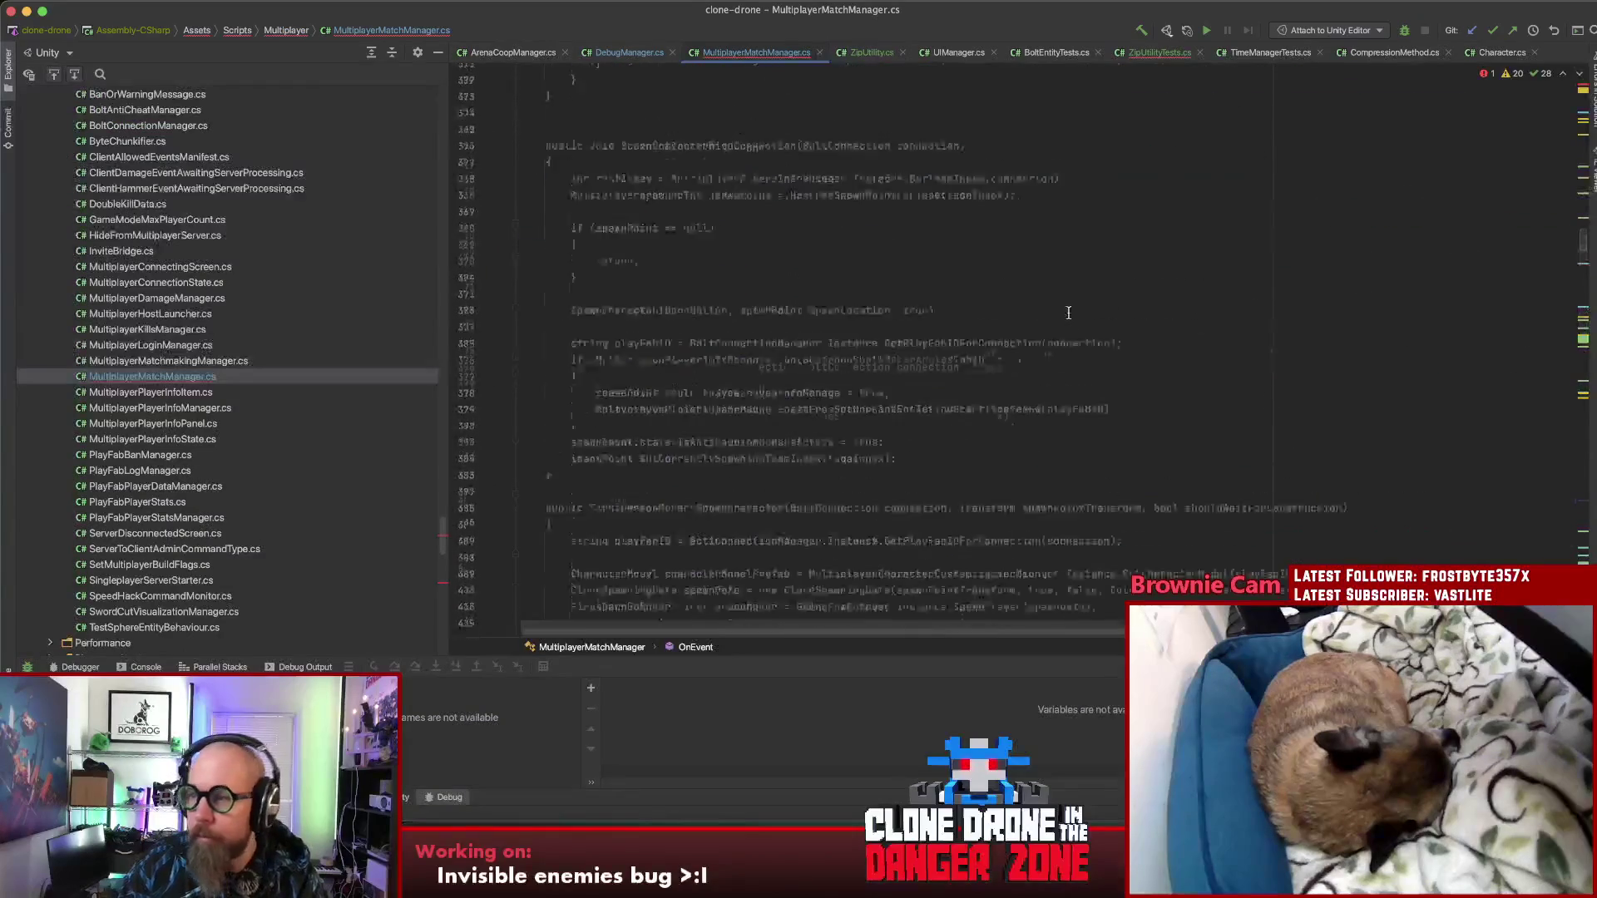
scroll(1038, 316, up, 10)
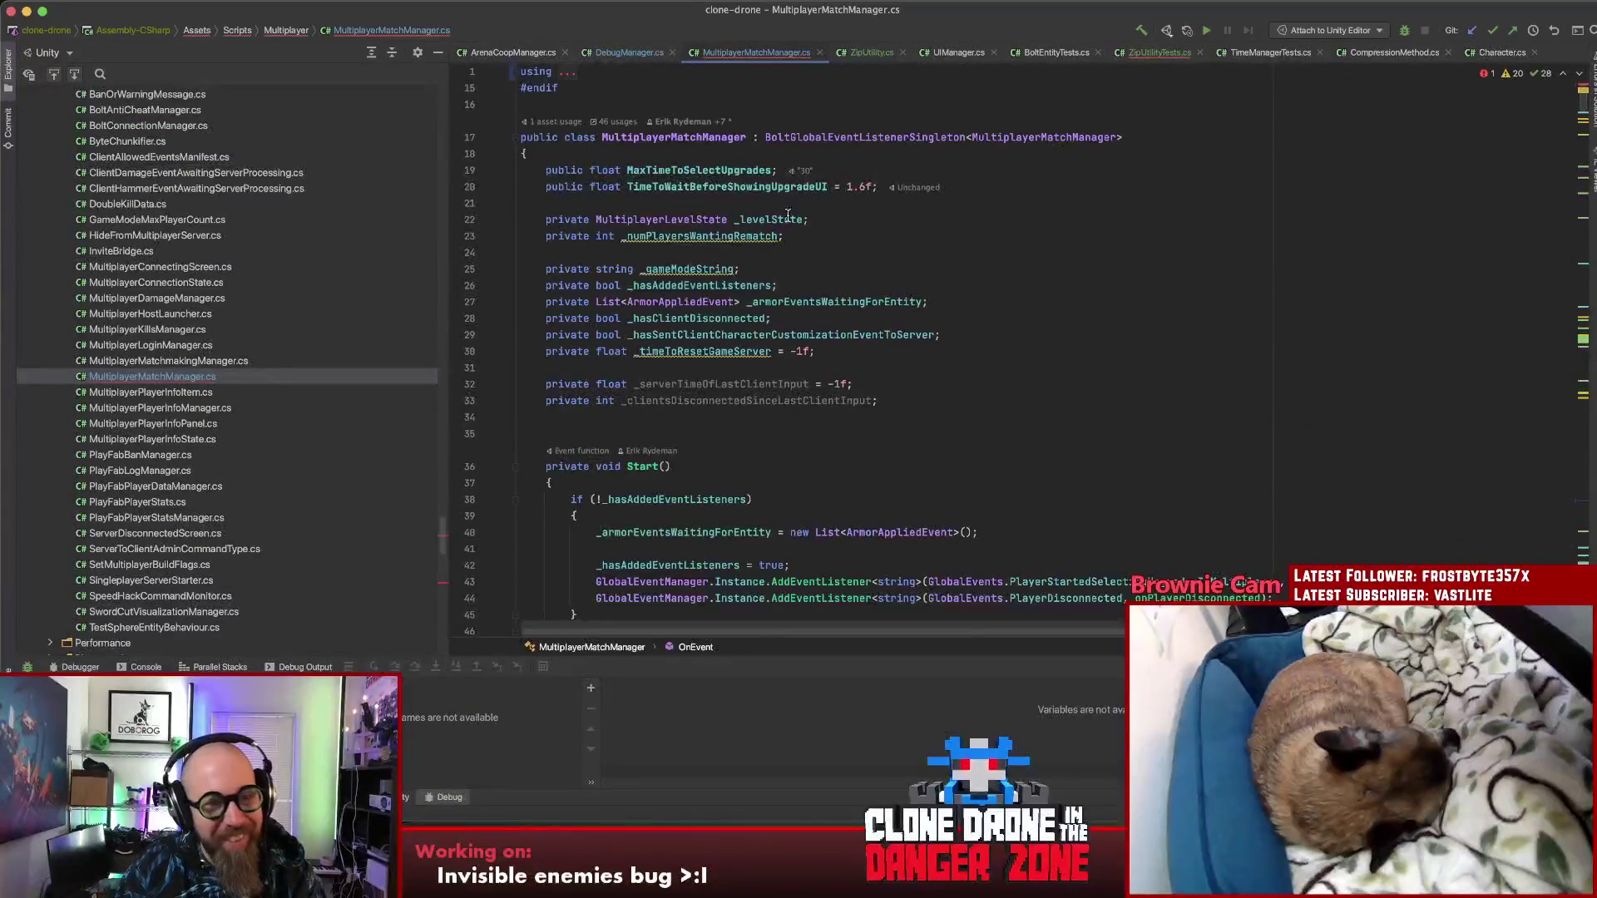
click(519, 73)
click(558, 186)
key(super+BackSpace)
click(684, 181)
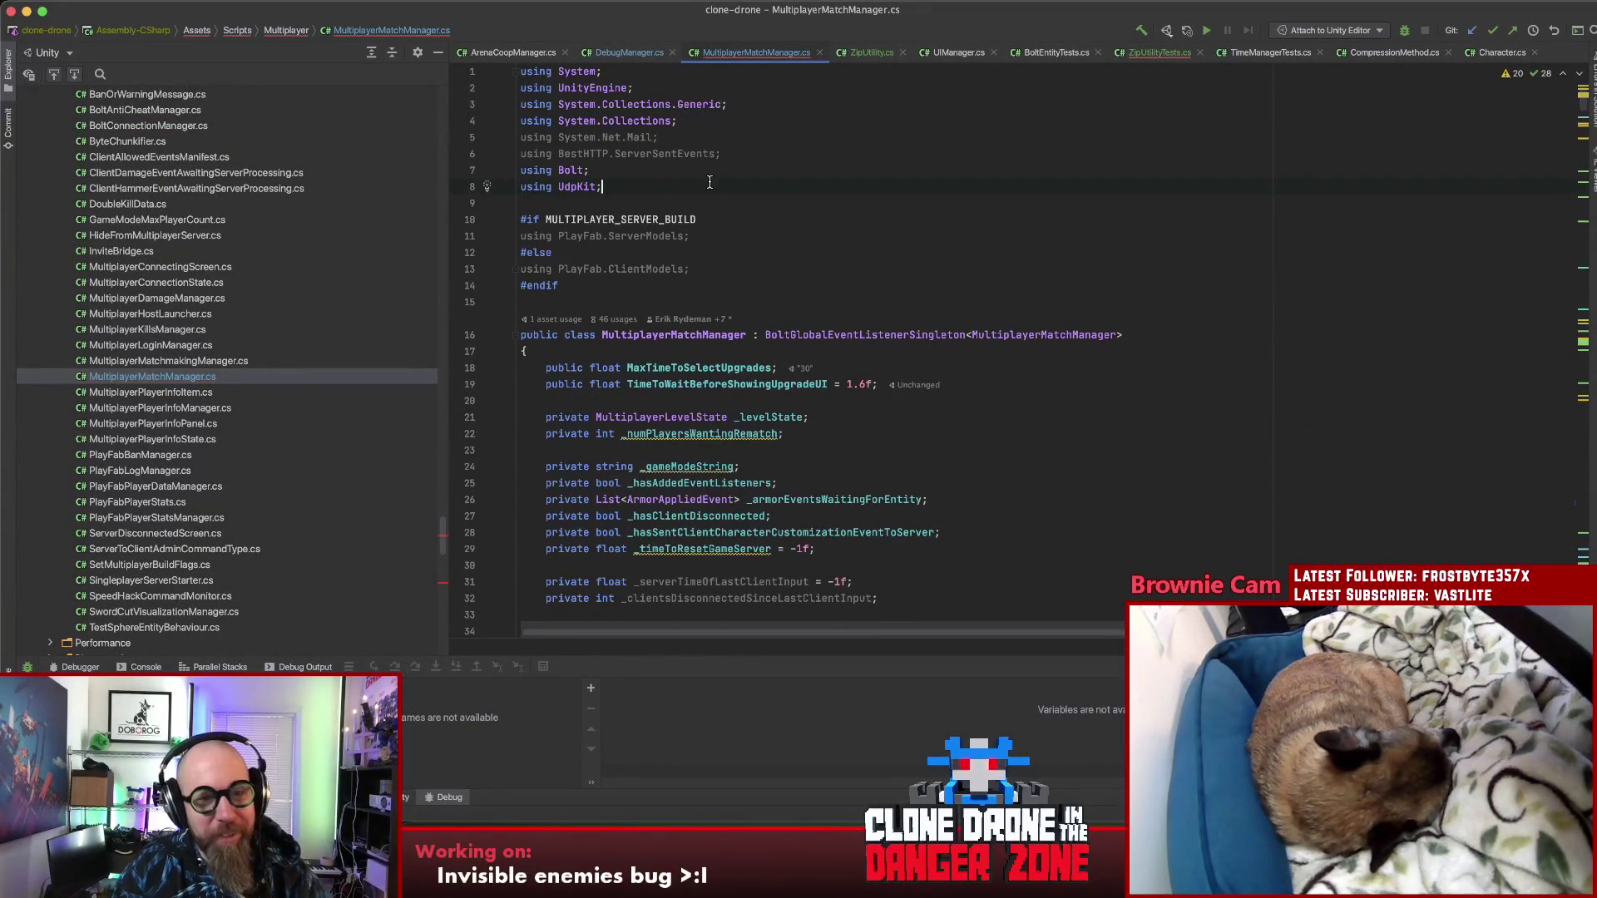
key(Return)
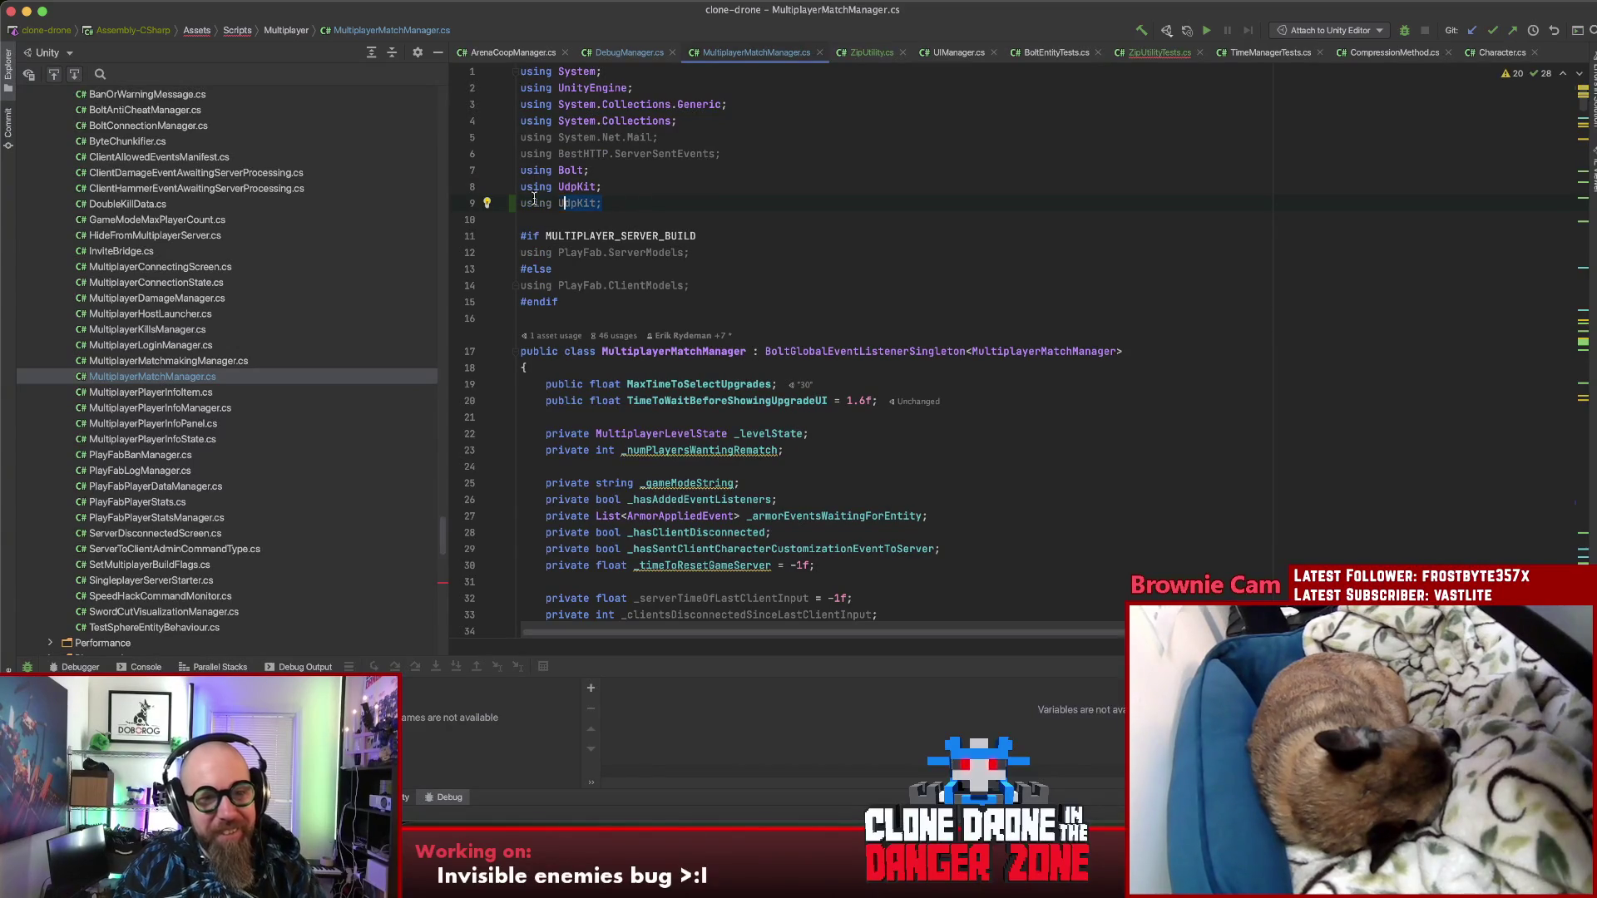
key(BackSpace)
key(ctrl+alt+o)
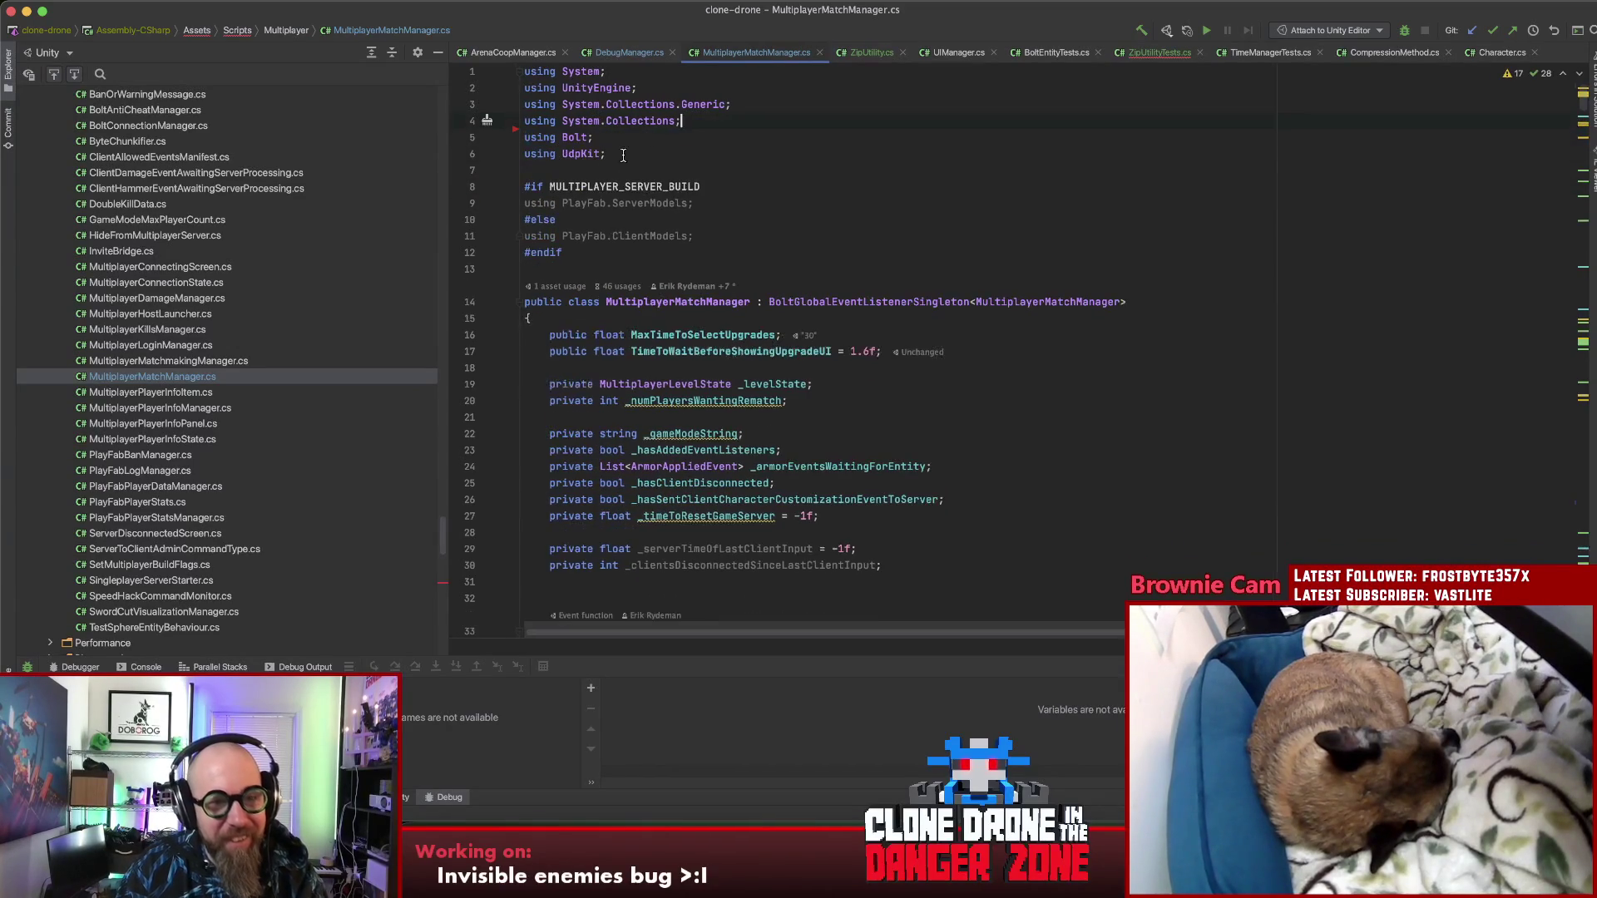
scroll(687, 163, down, 20)
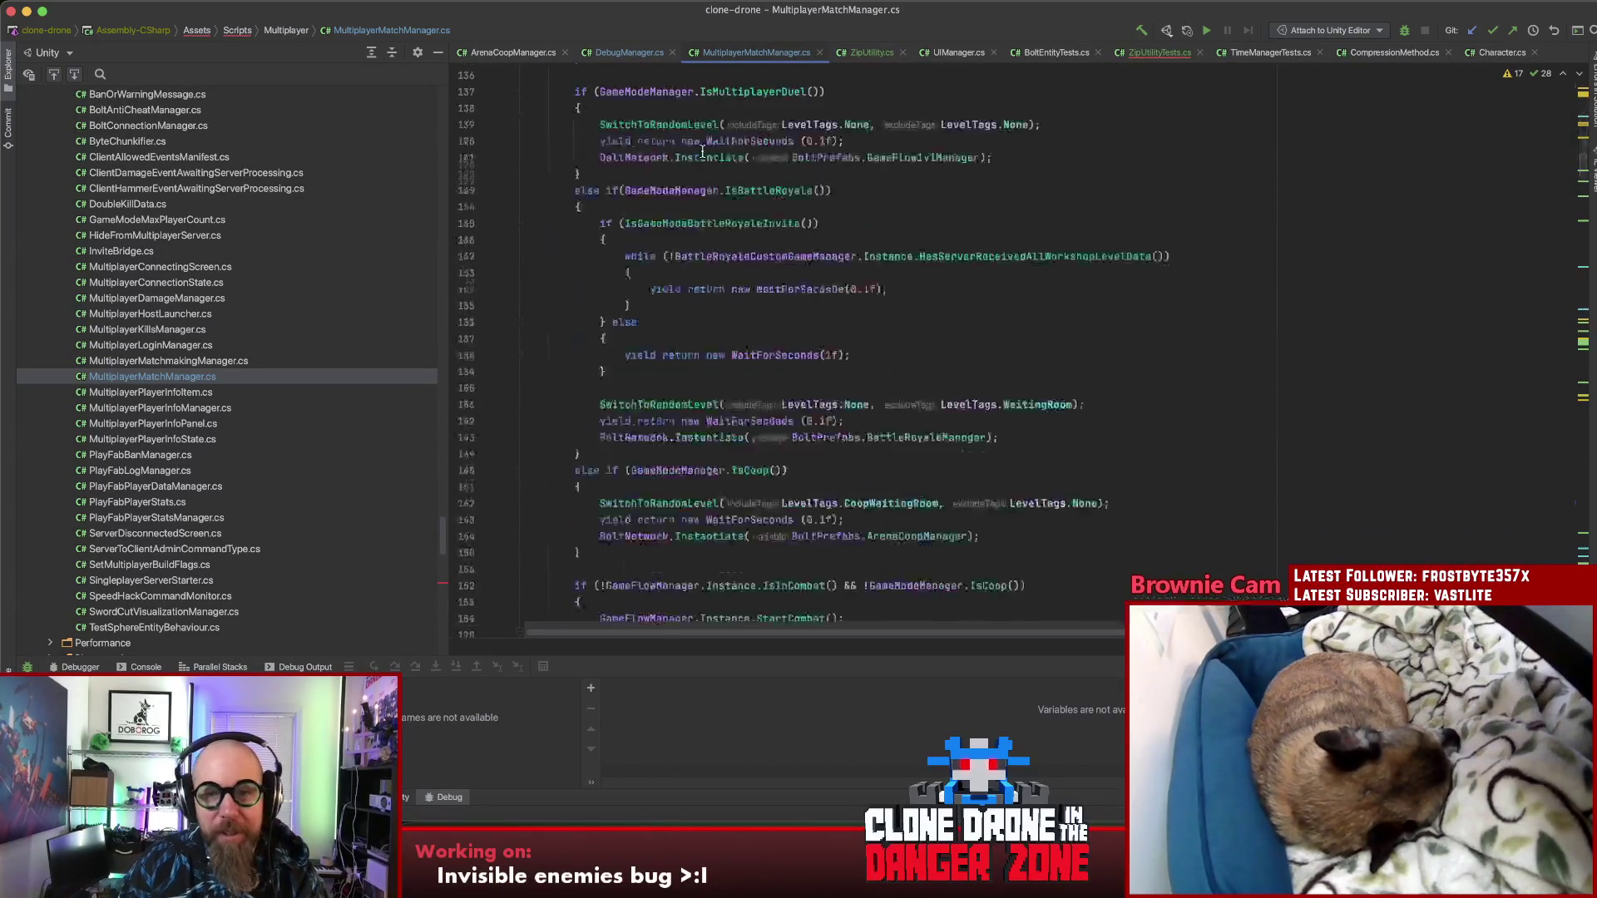
key(ctrl+Tab)
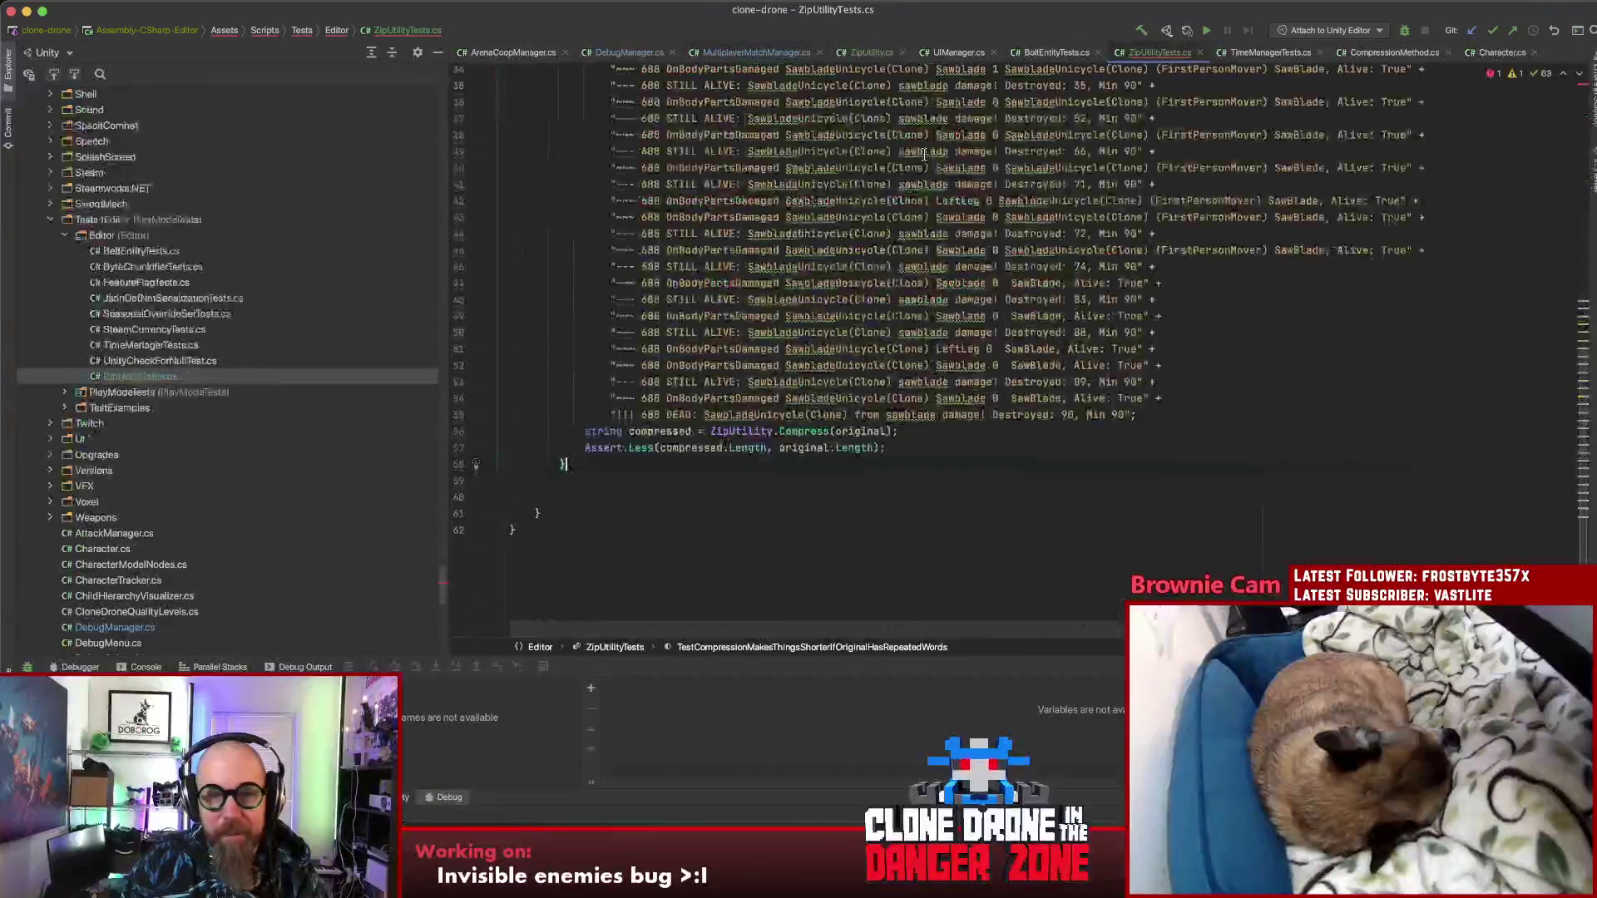
Step: Delete the unresolved 'using infrastructure;' line from ZipUtilityTests.cs
click(657, 75)
key(super+BackSpace)
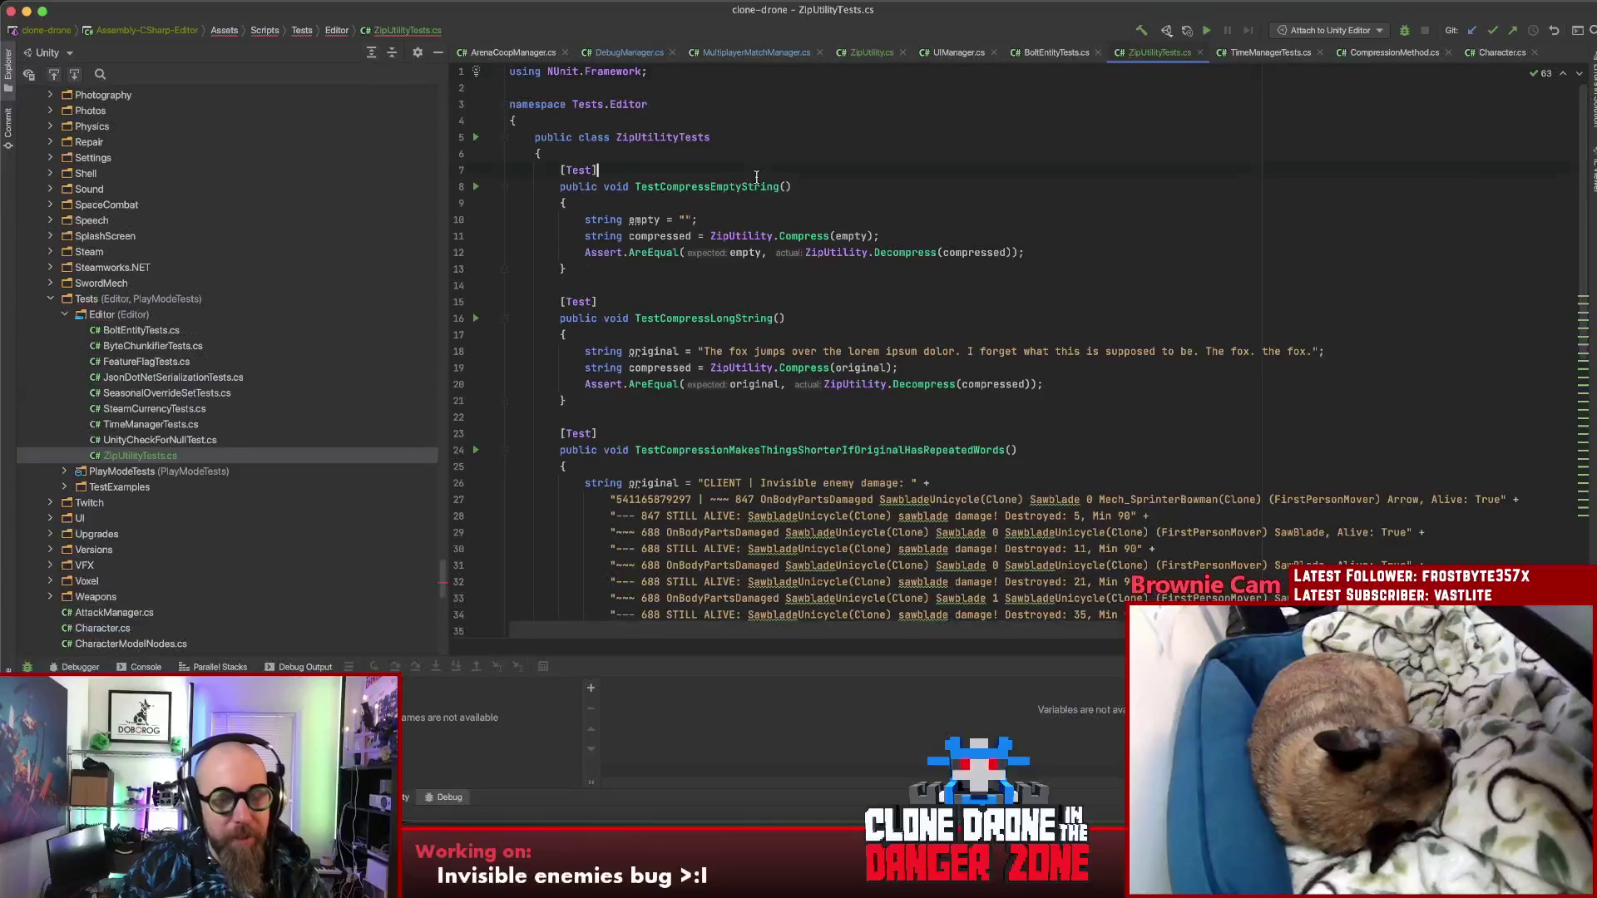
click(750, 177)
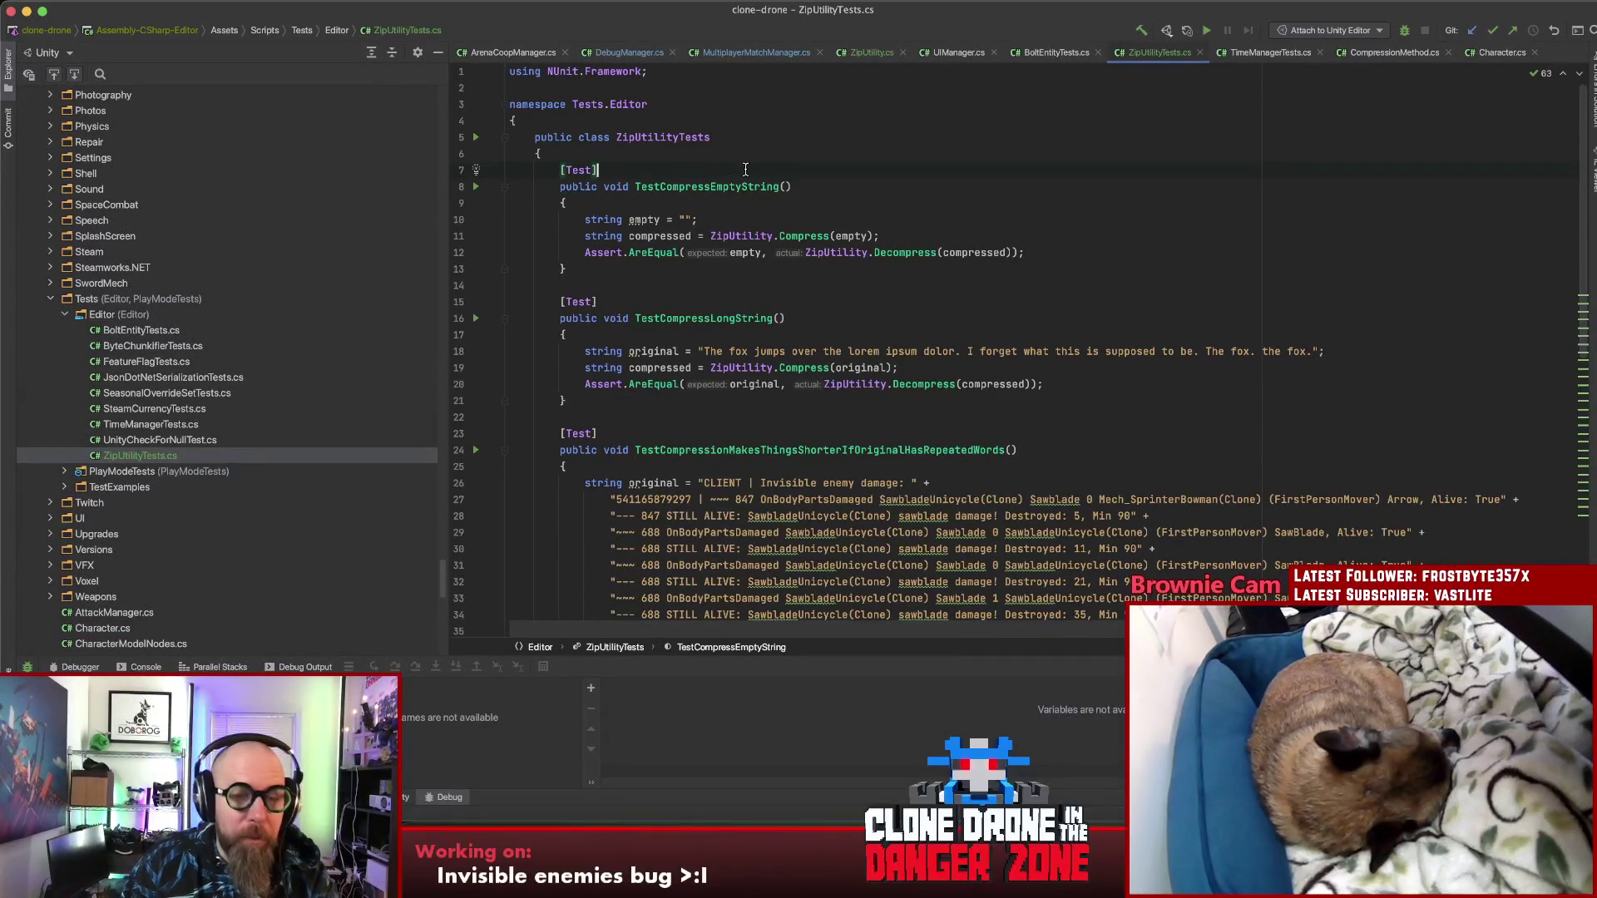
click(1078, 277)
Step: Look through the test methods and the long repeated-words test string, then bring up the Git client
scroll(1078, 278, down, 10)
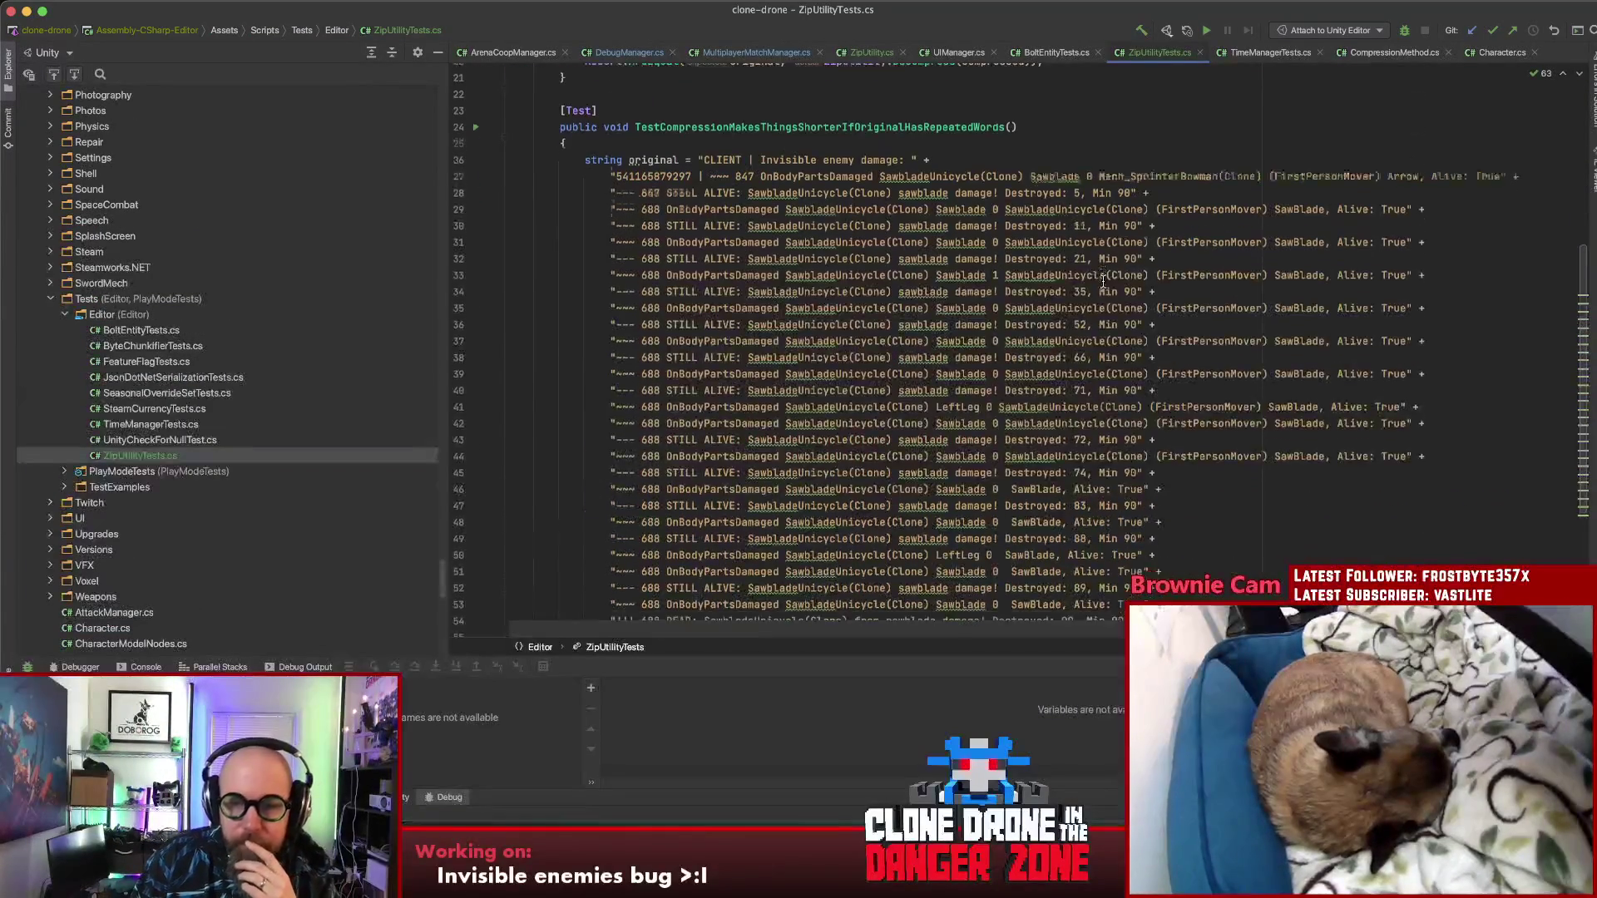
scroll(1103, 279, up, 5)
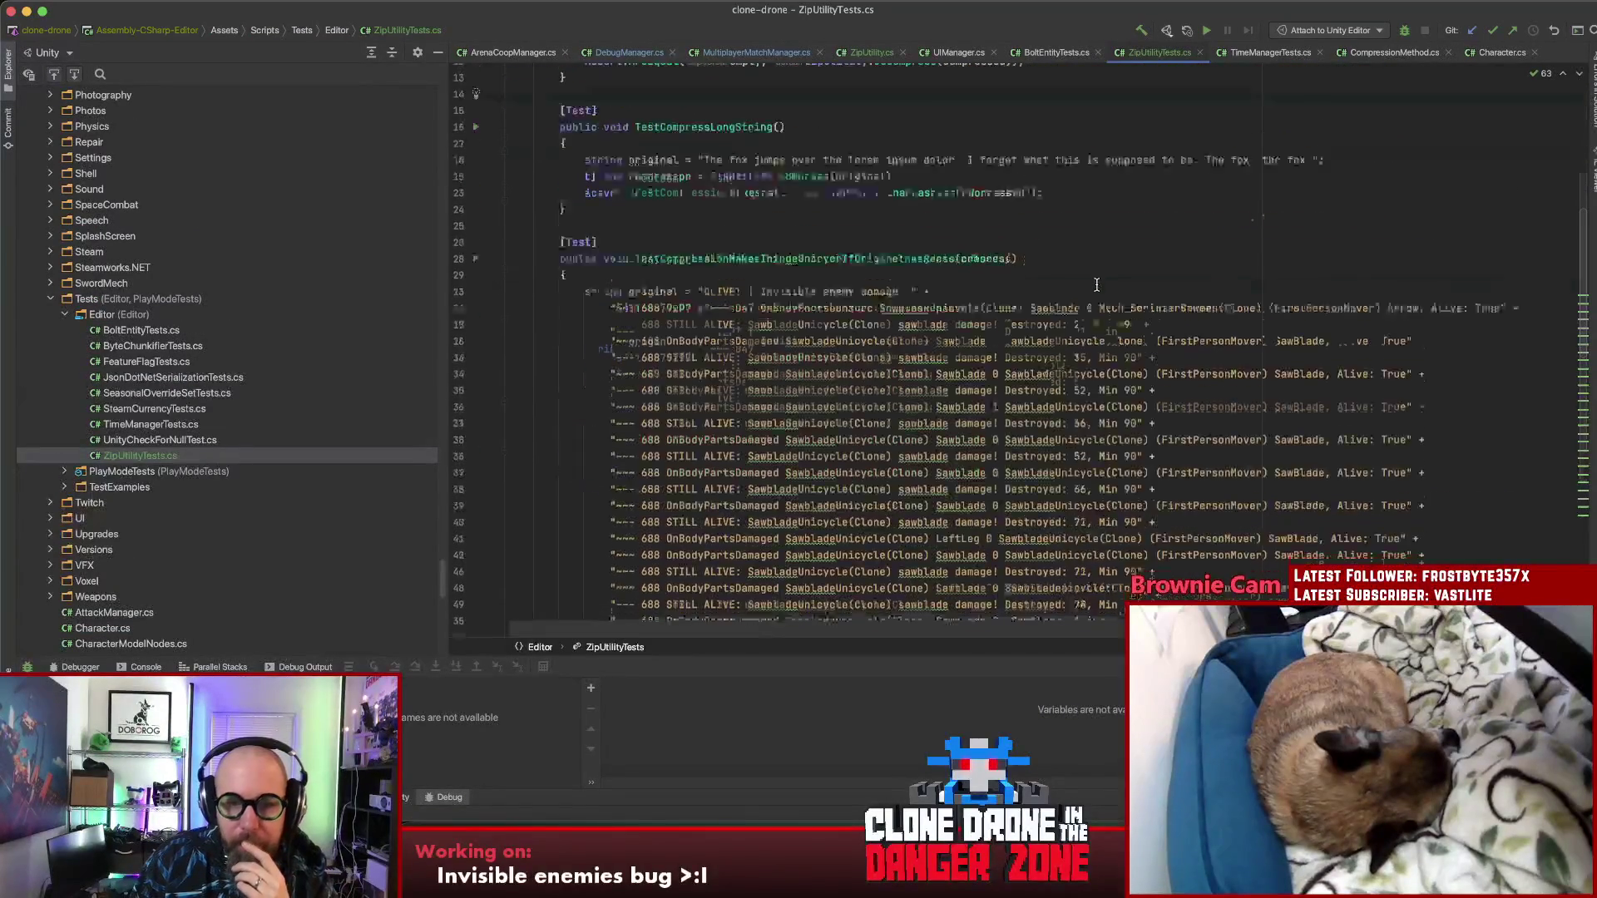
click(1024, 413)
scroll(1018, 413, down, 3)
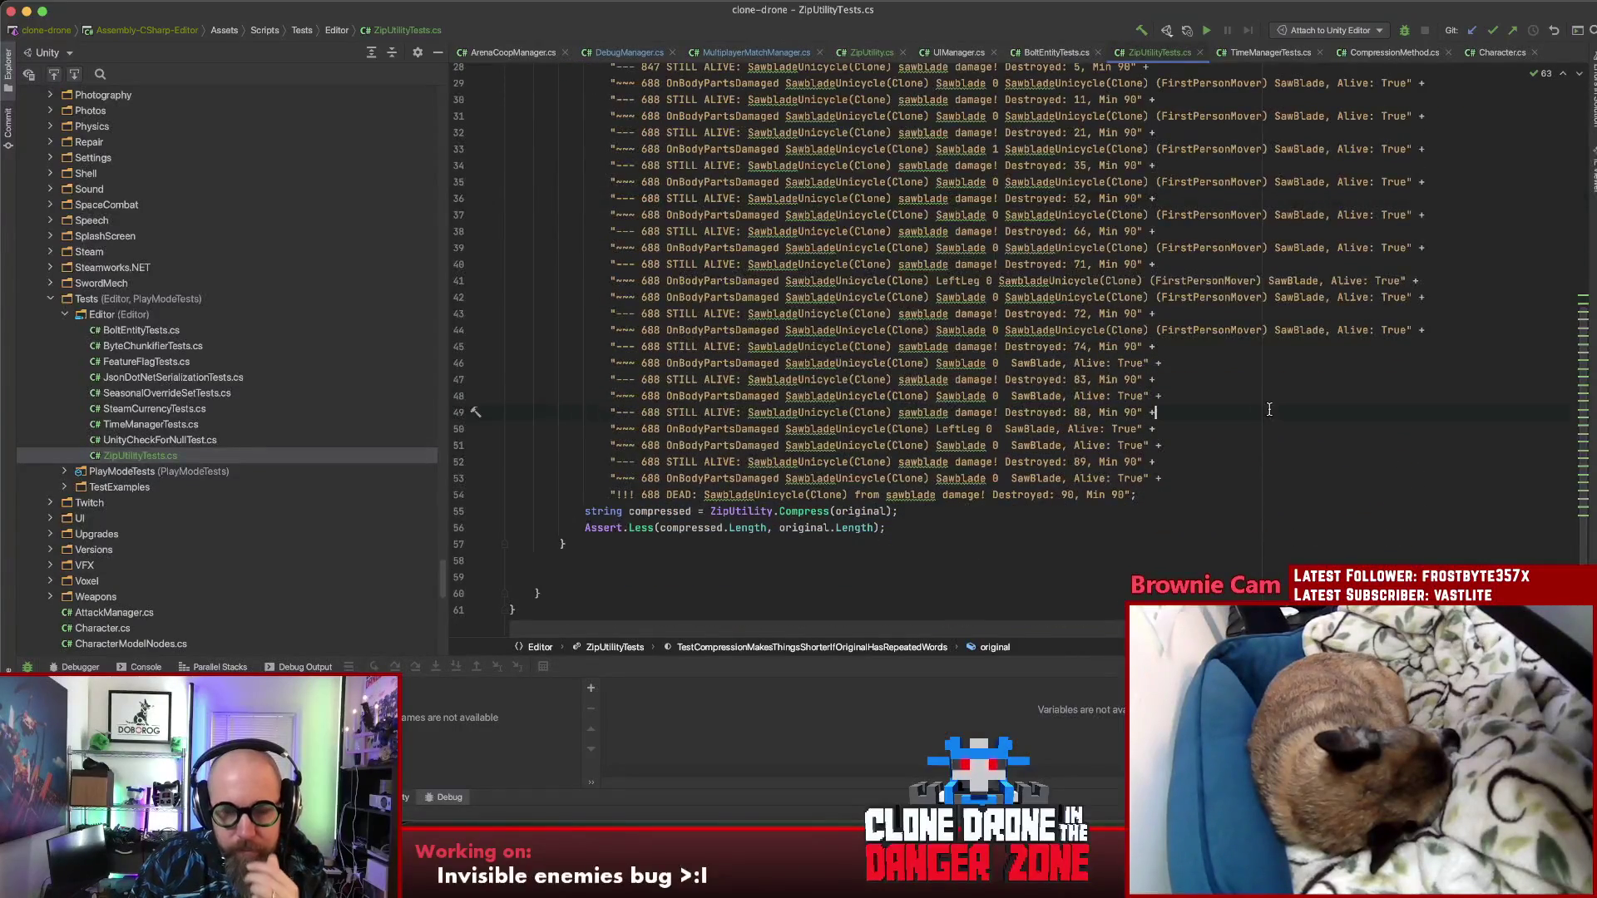
scroll(1256, 407, up, 5)
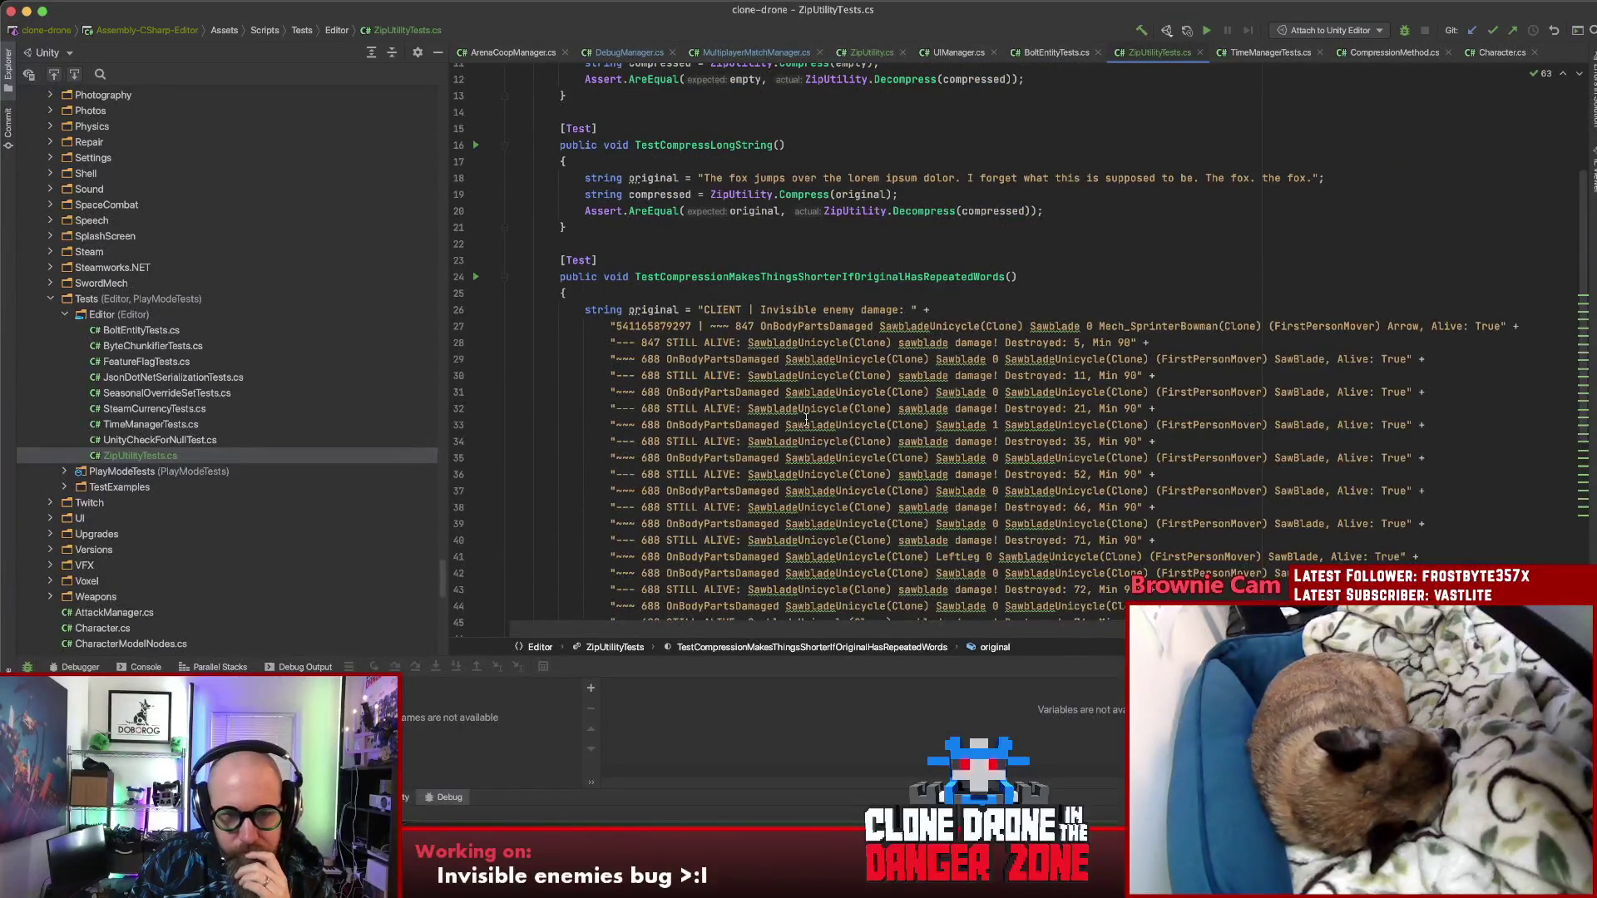
scroll(806, 419, down, 5)
click(1256, 420)
click(1213, 505)
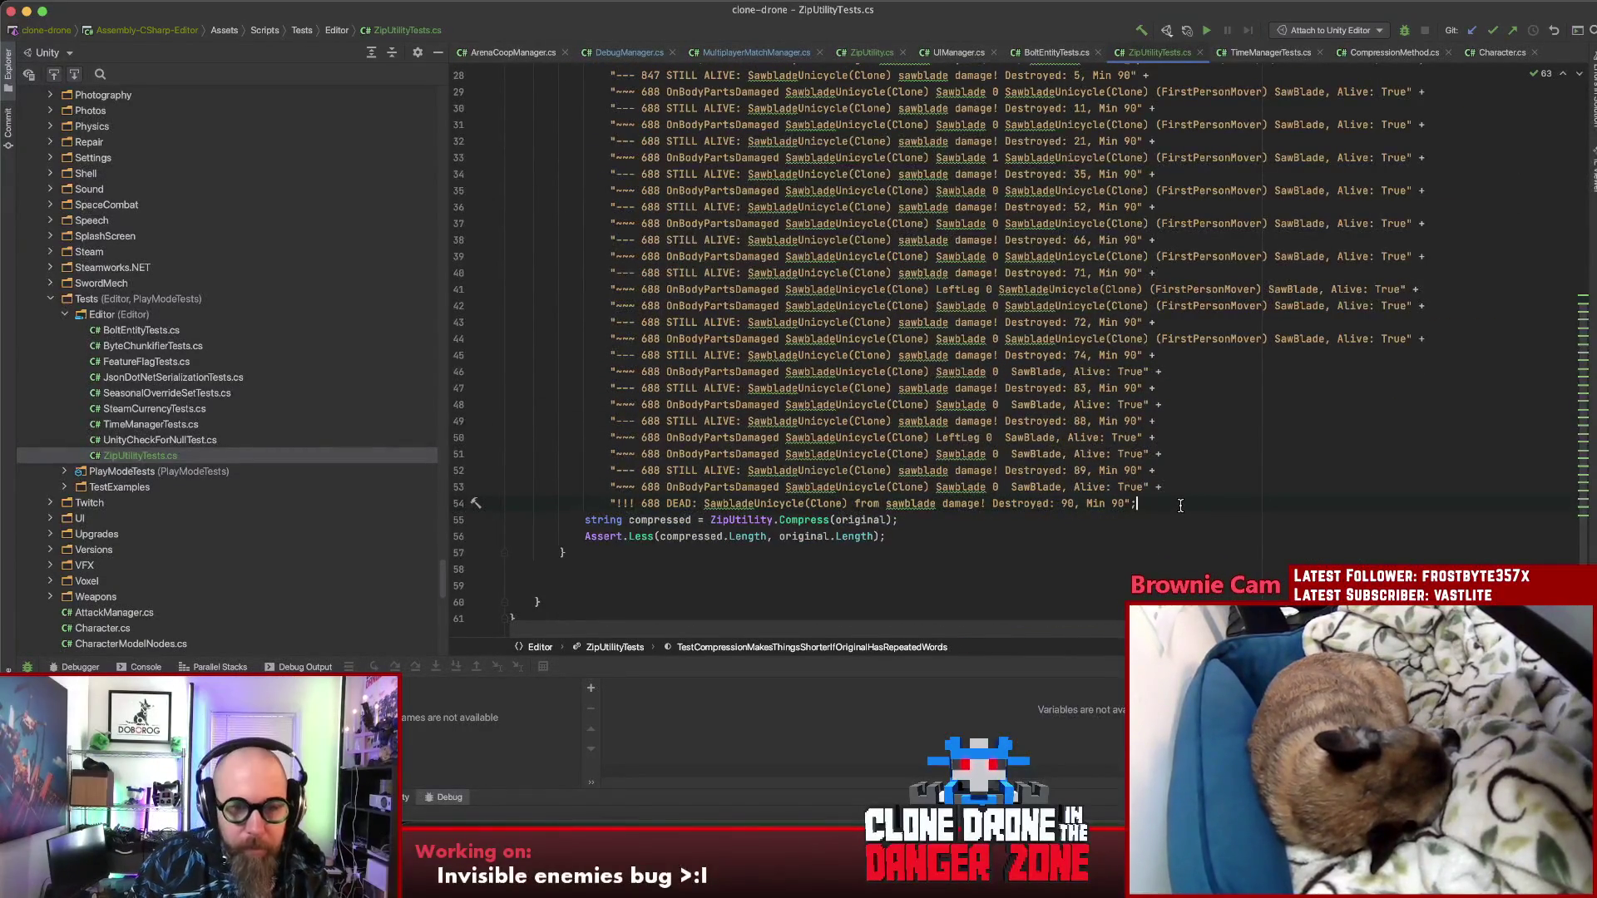
click(1176, 393)
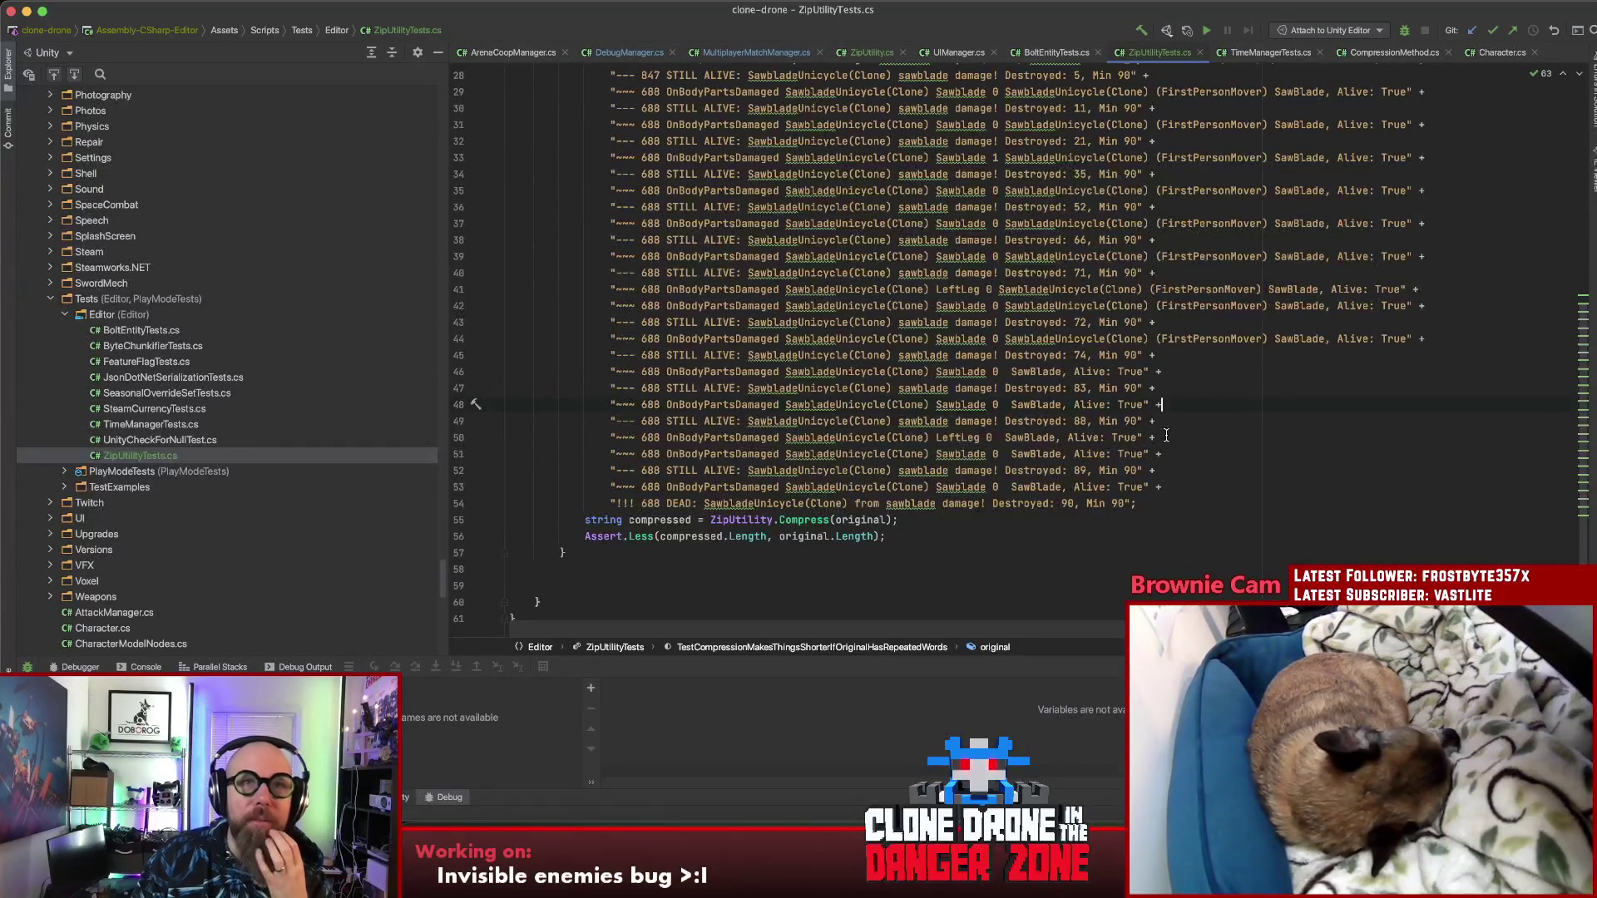
click(1230, 497)
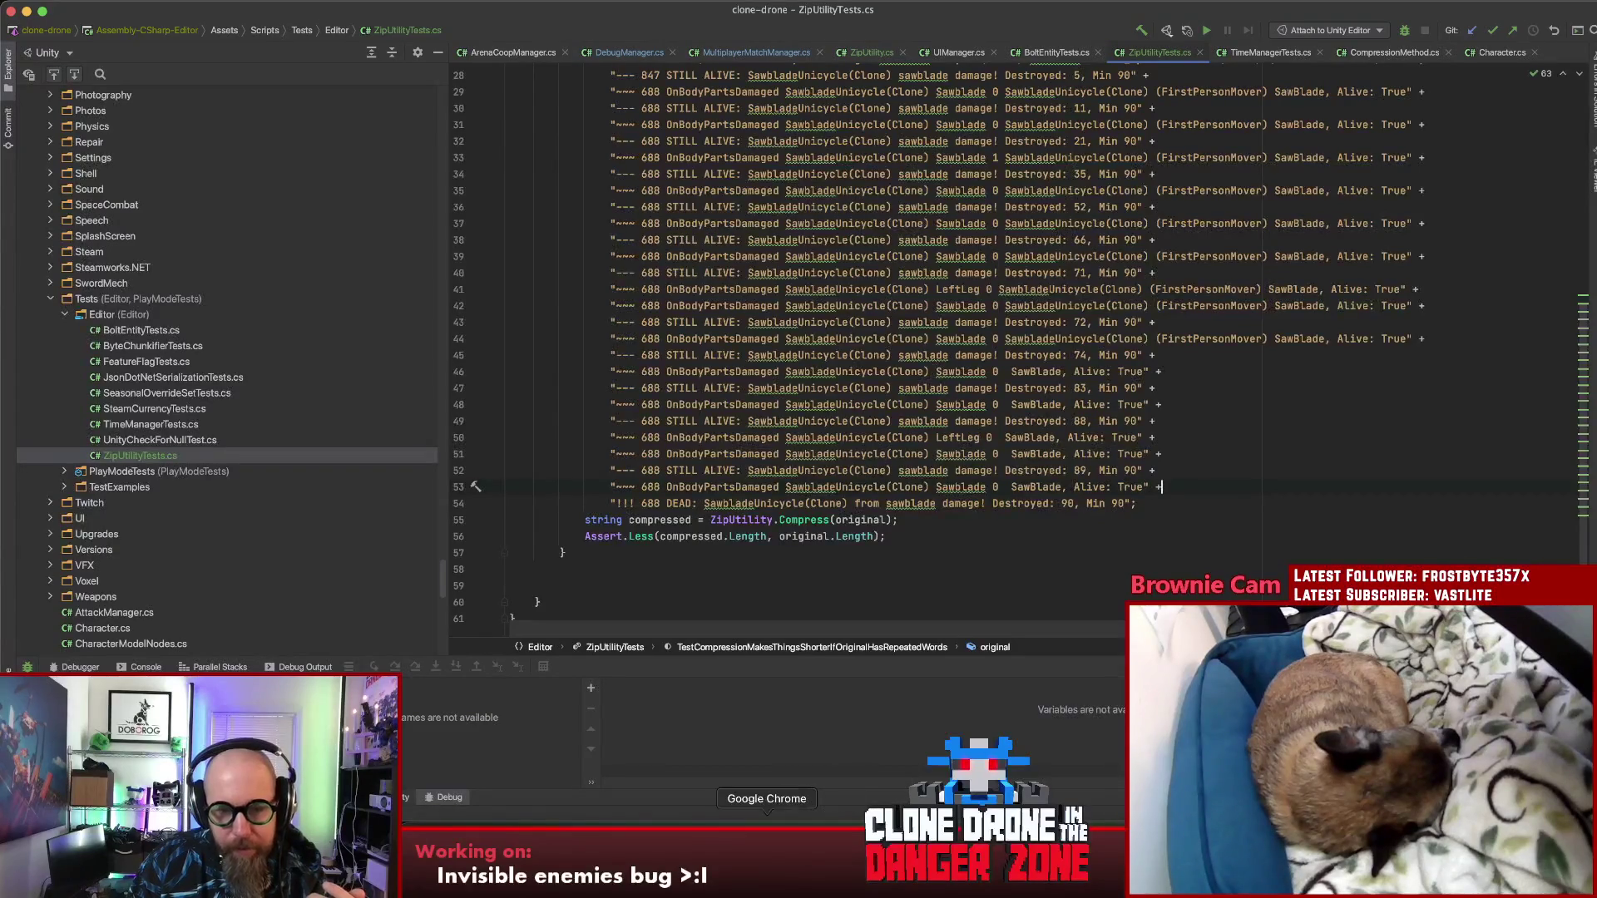
key(super+Tab)
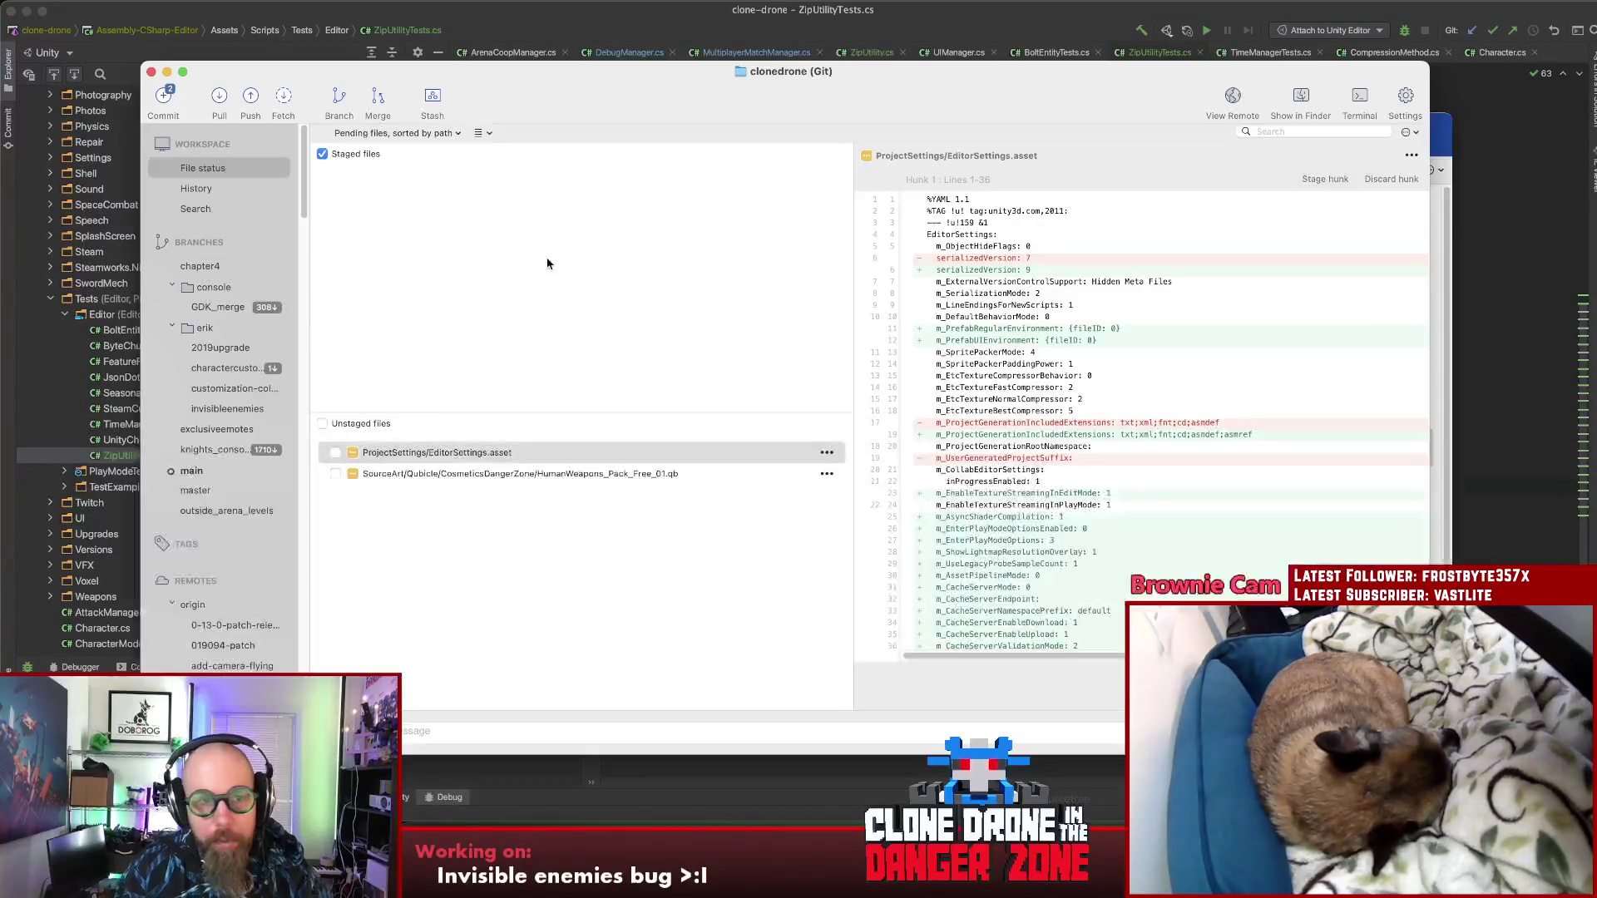
Step: Pull main from origin and review the diffs of the four changed scripts
click(217, 100)
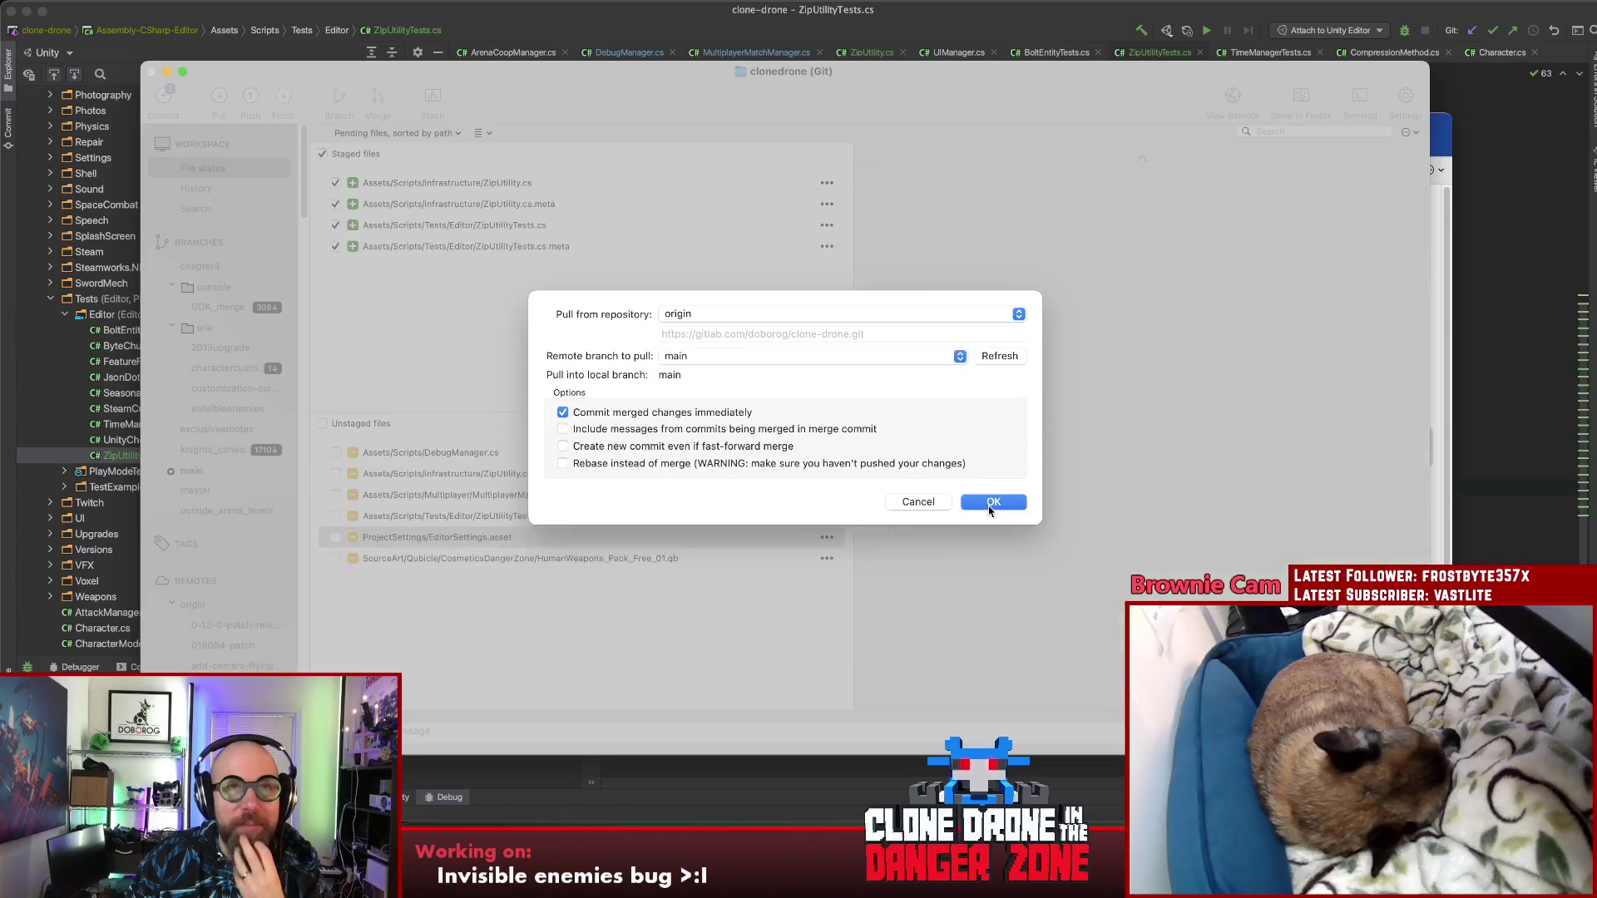
click(992, 502)
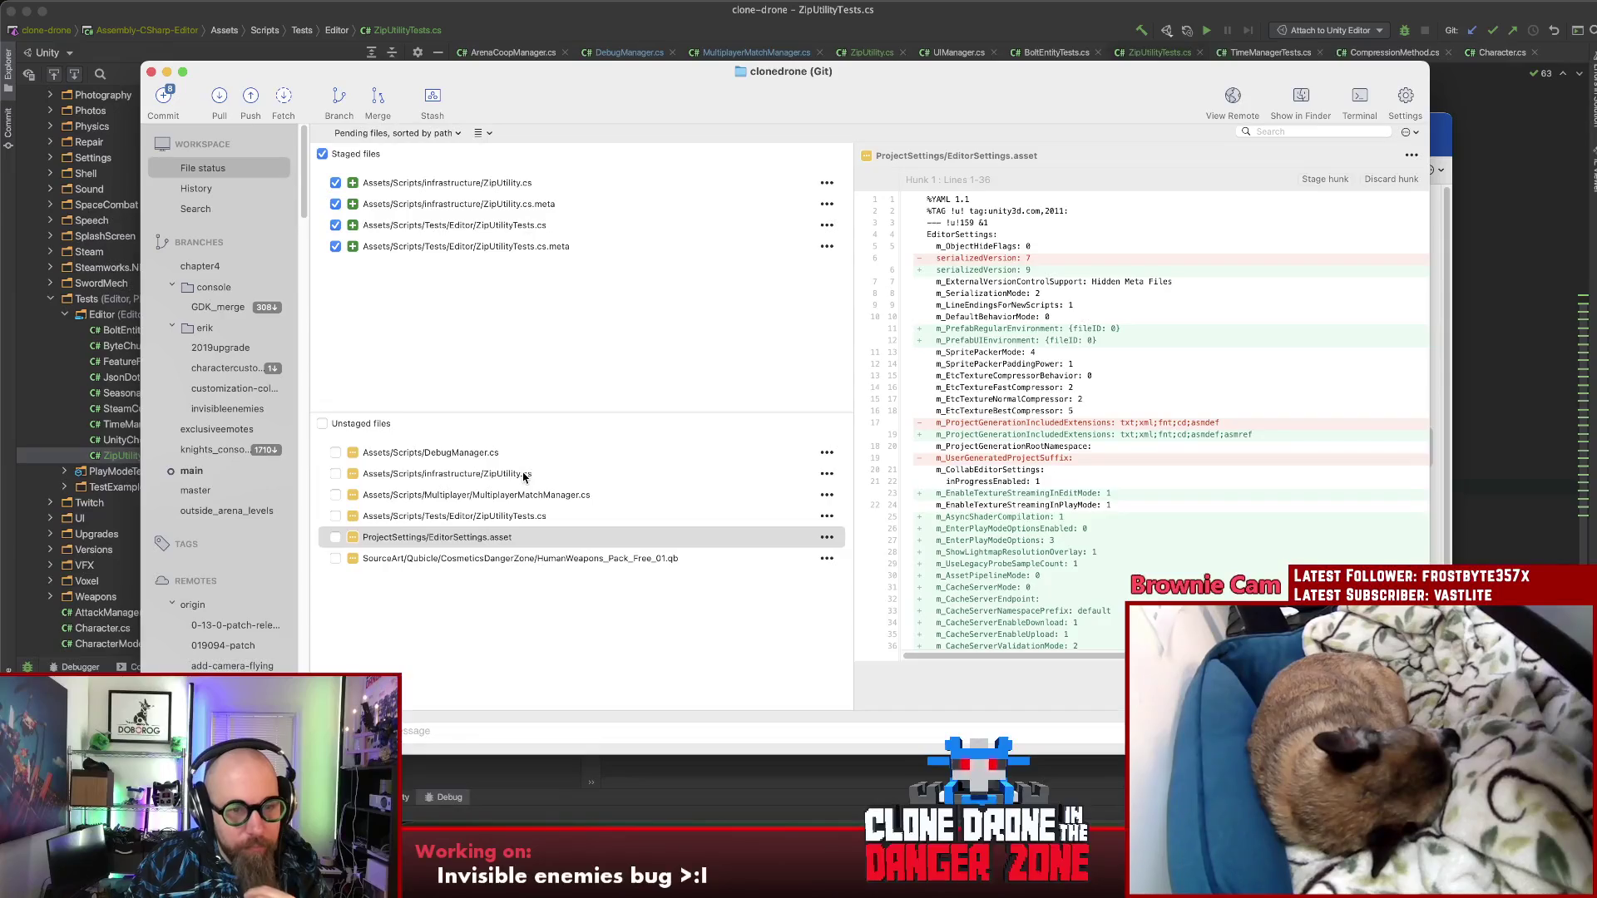
click(526, 474)
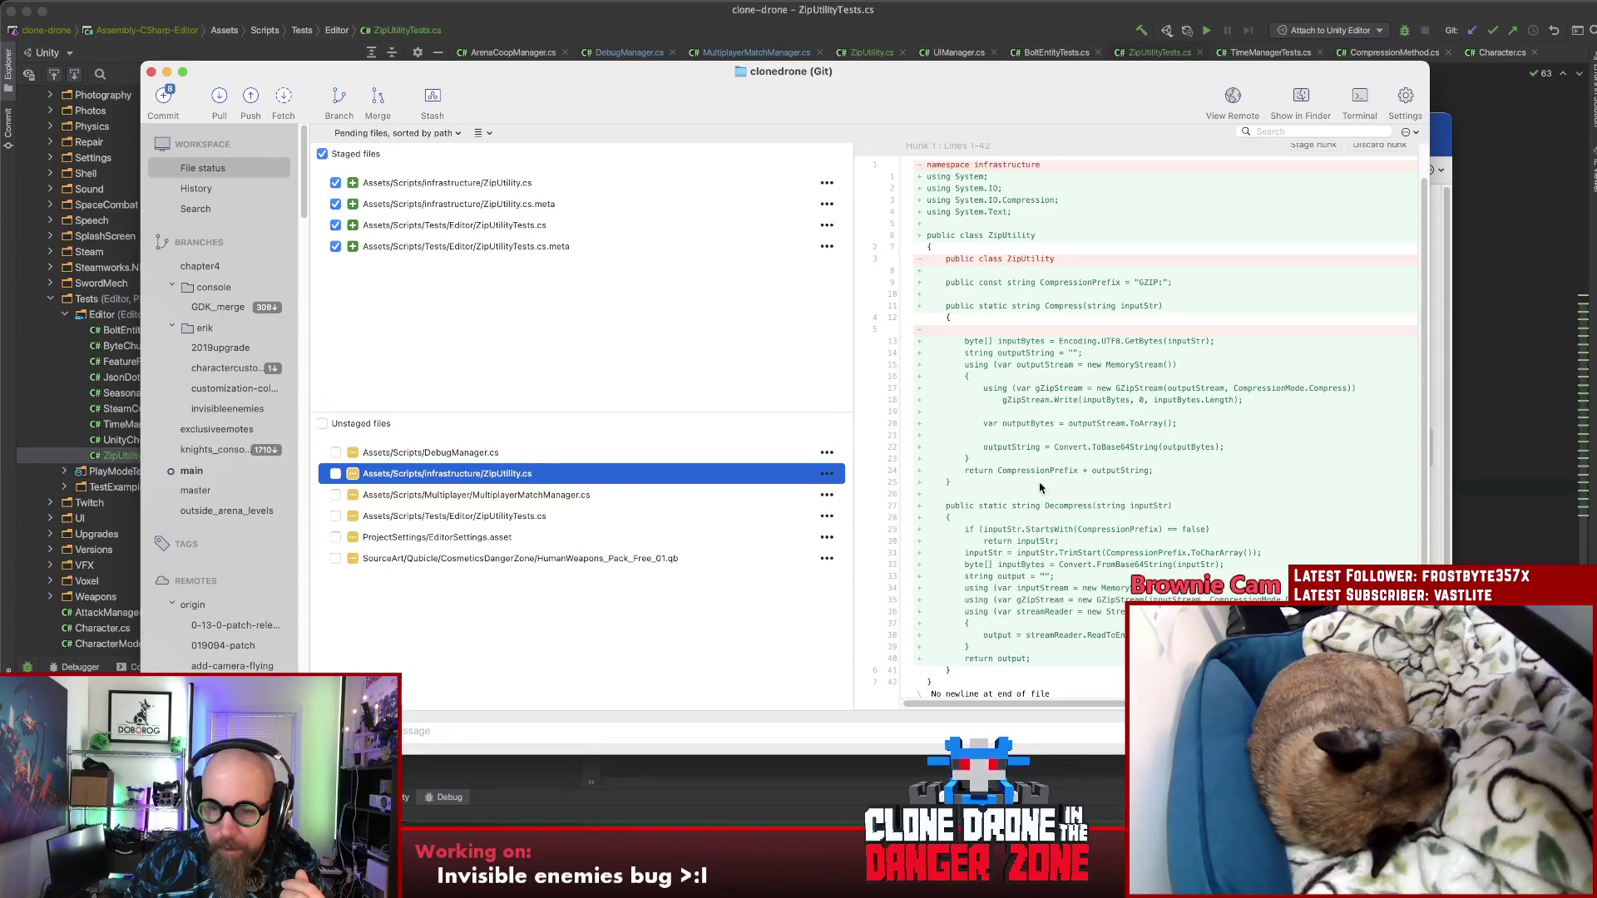
key(super+a)
click(467, 454)
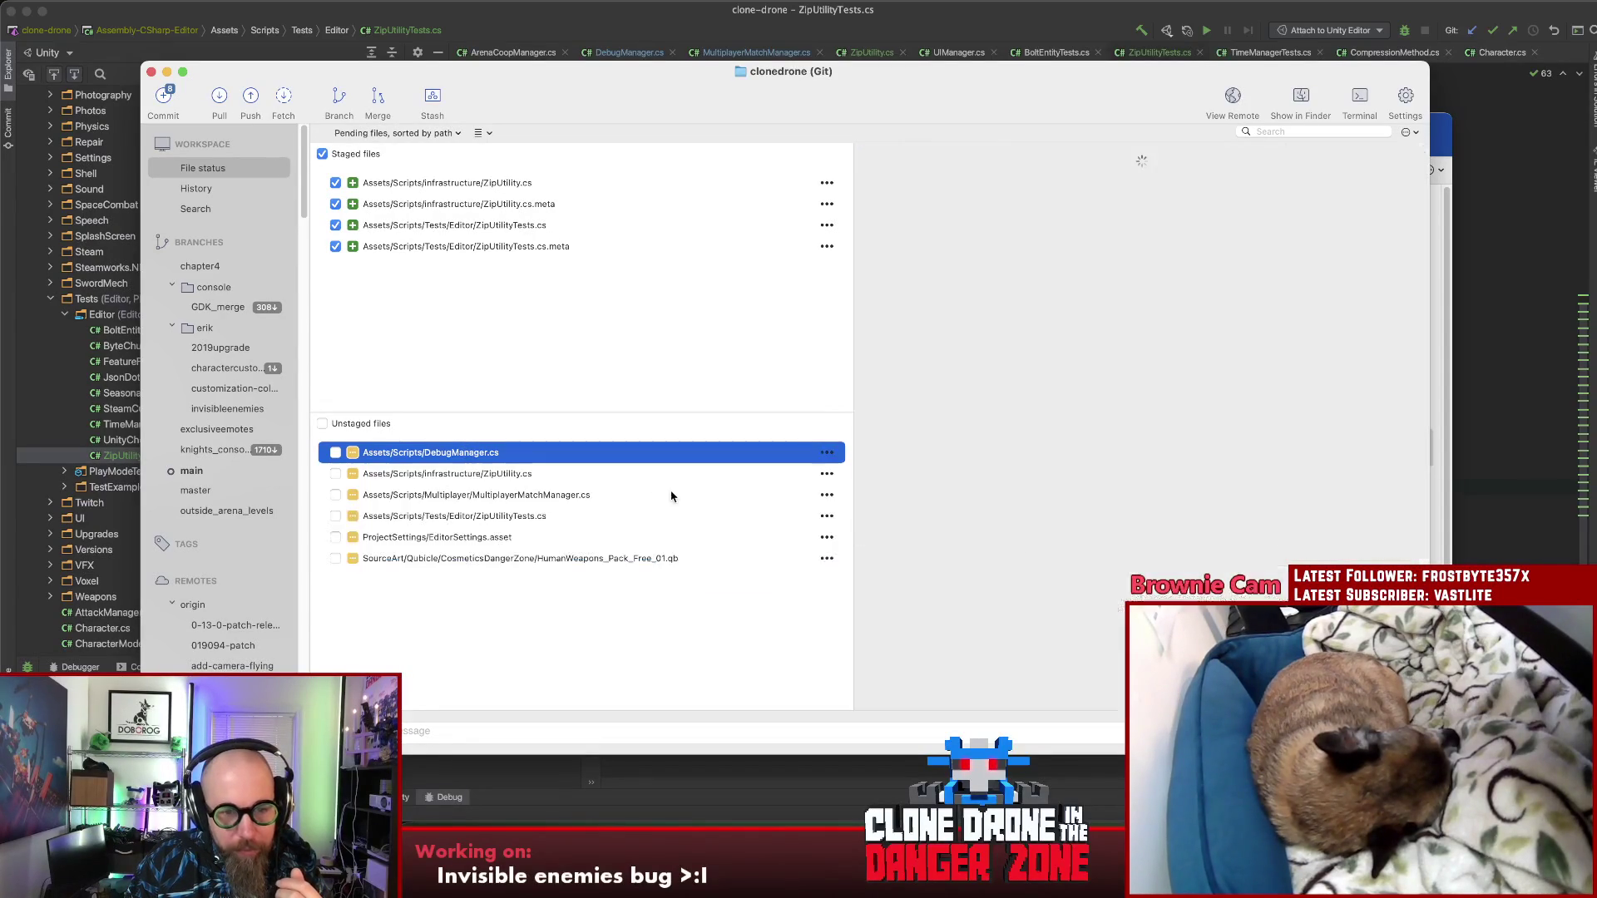
scroll(1073, 507, down, 10)
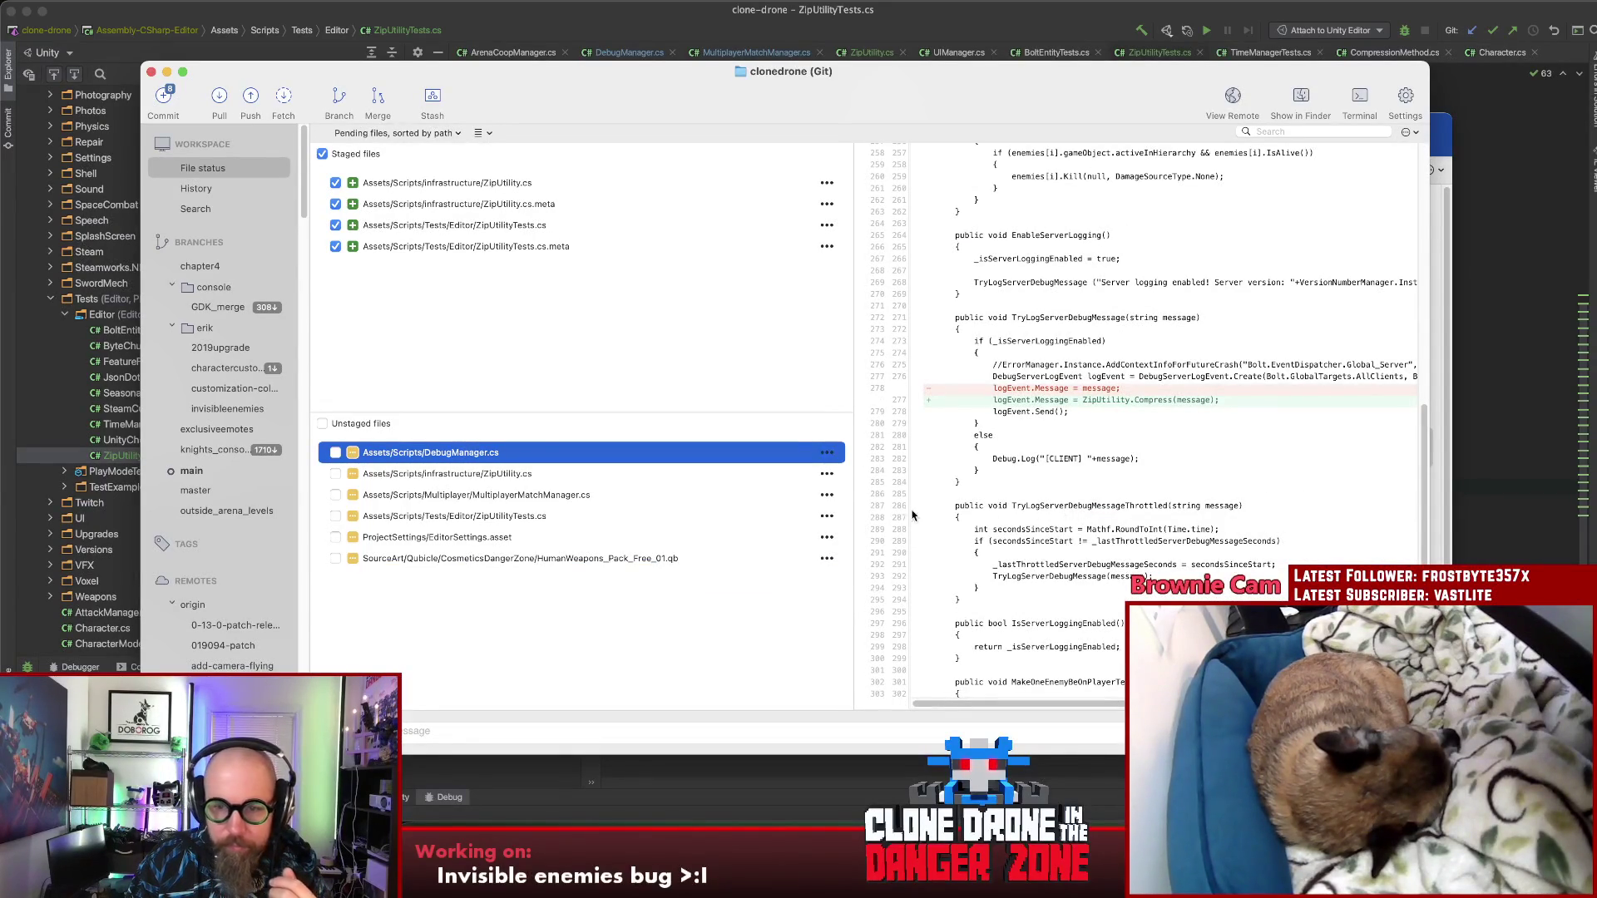
click(529, 496)
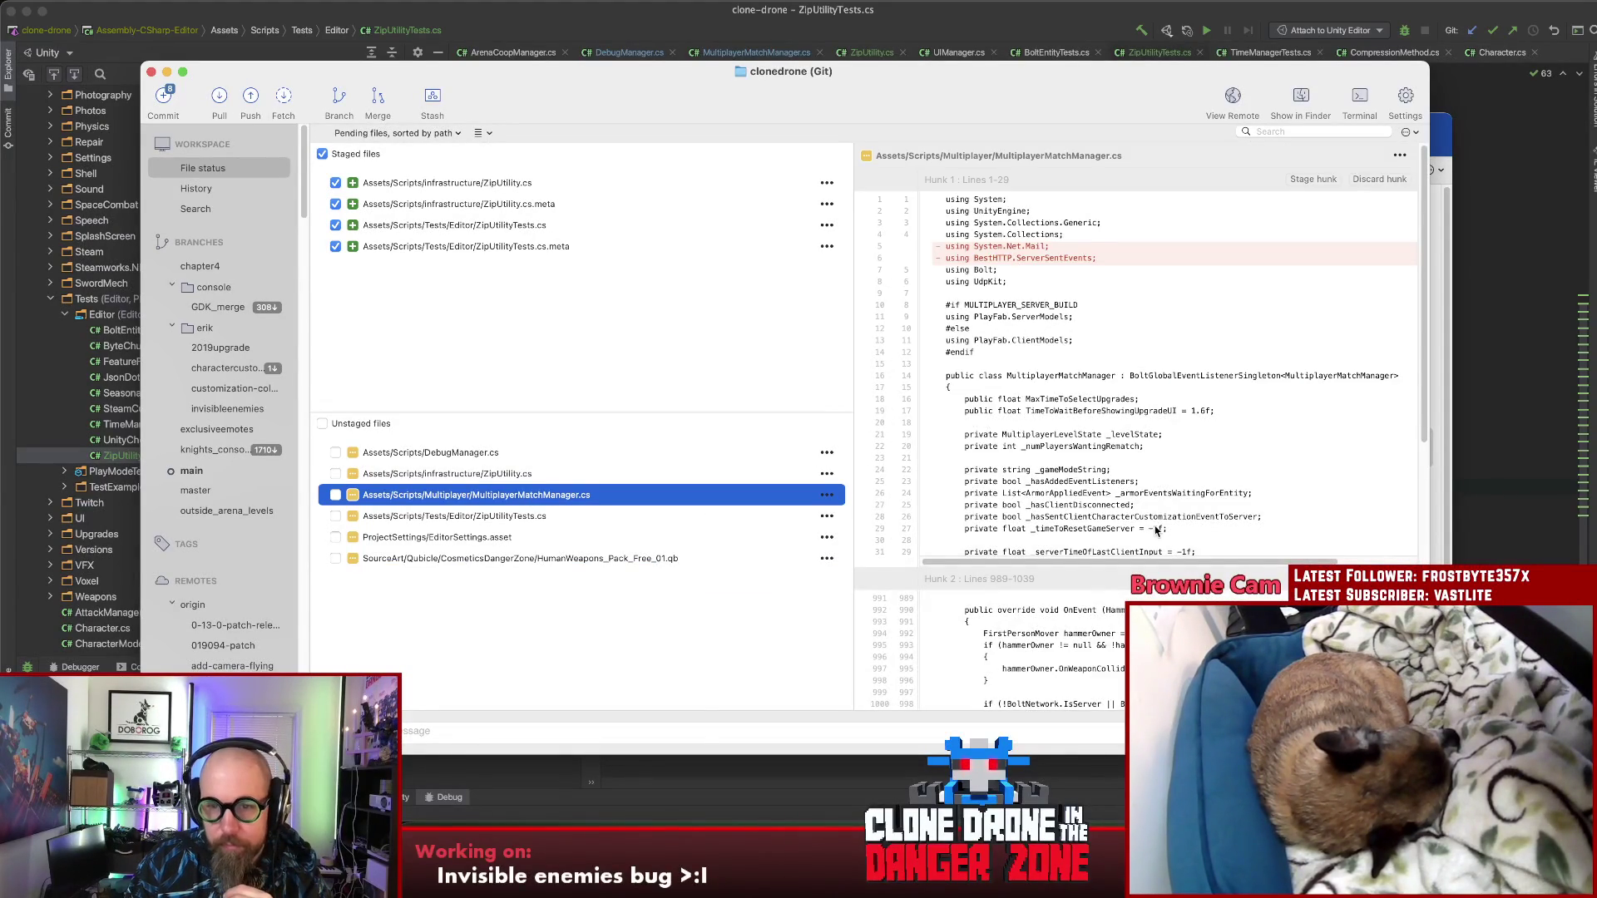
scroll(1158, 534, down, 10)
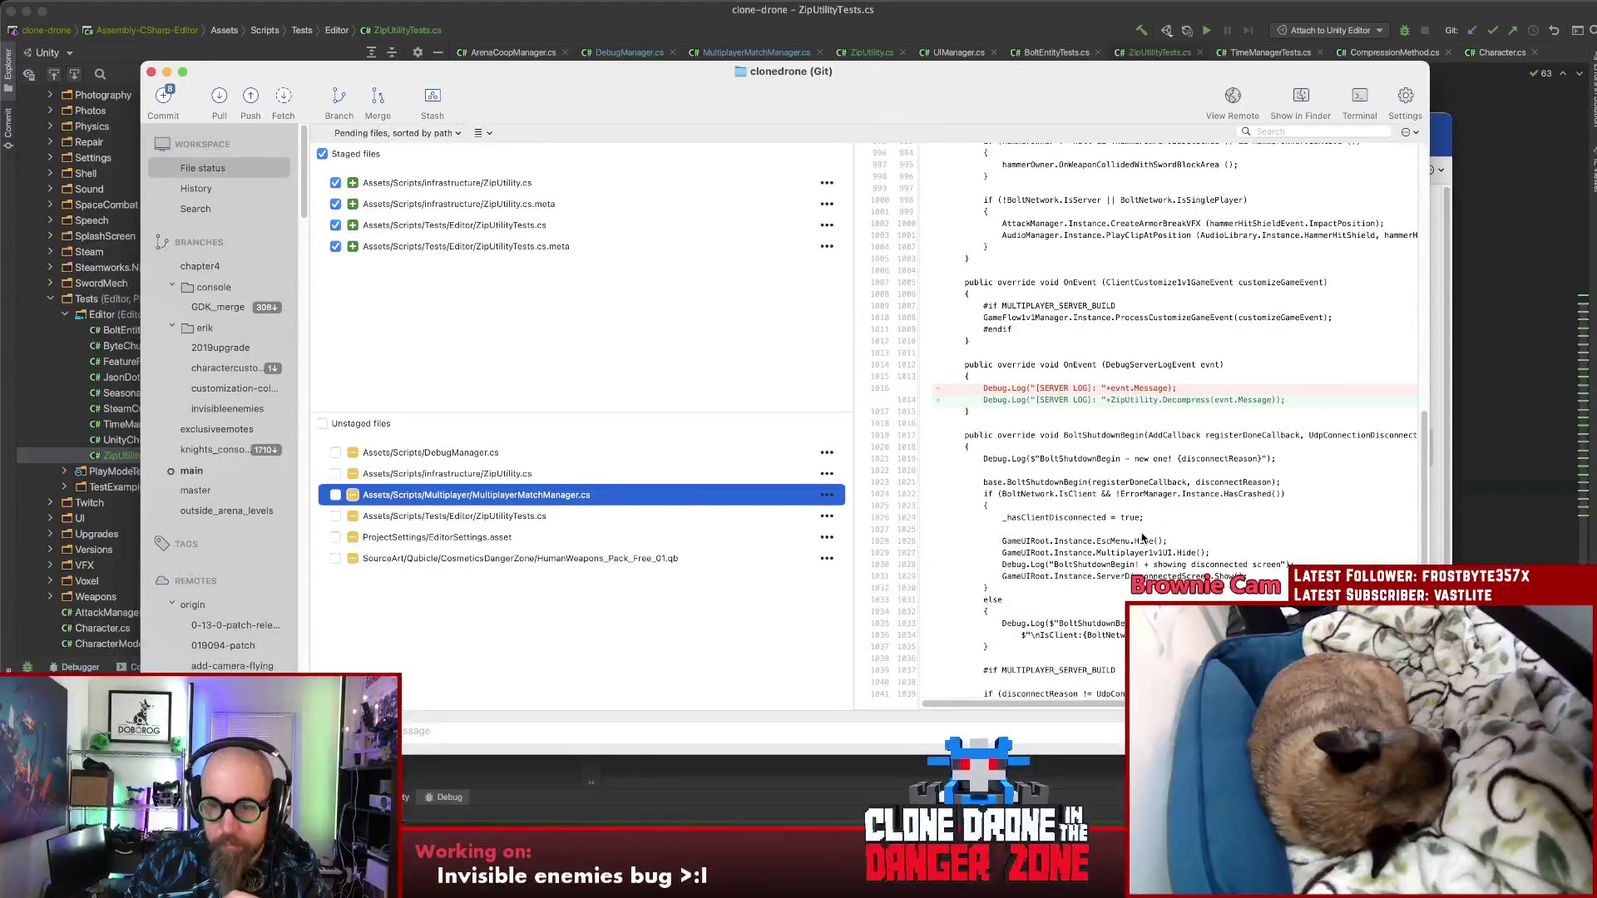
click(501, 516)
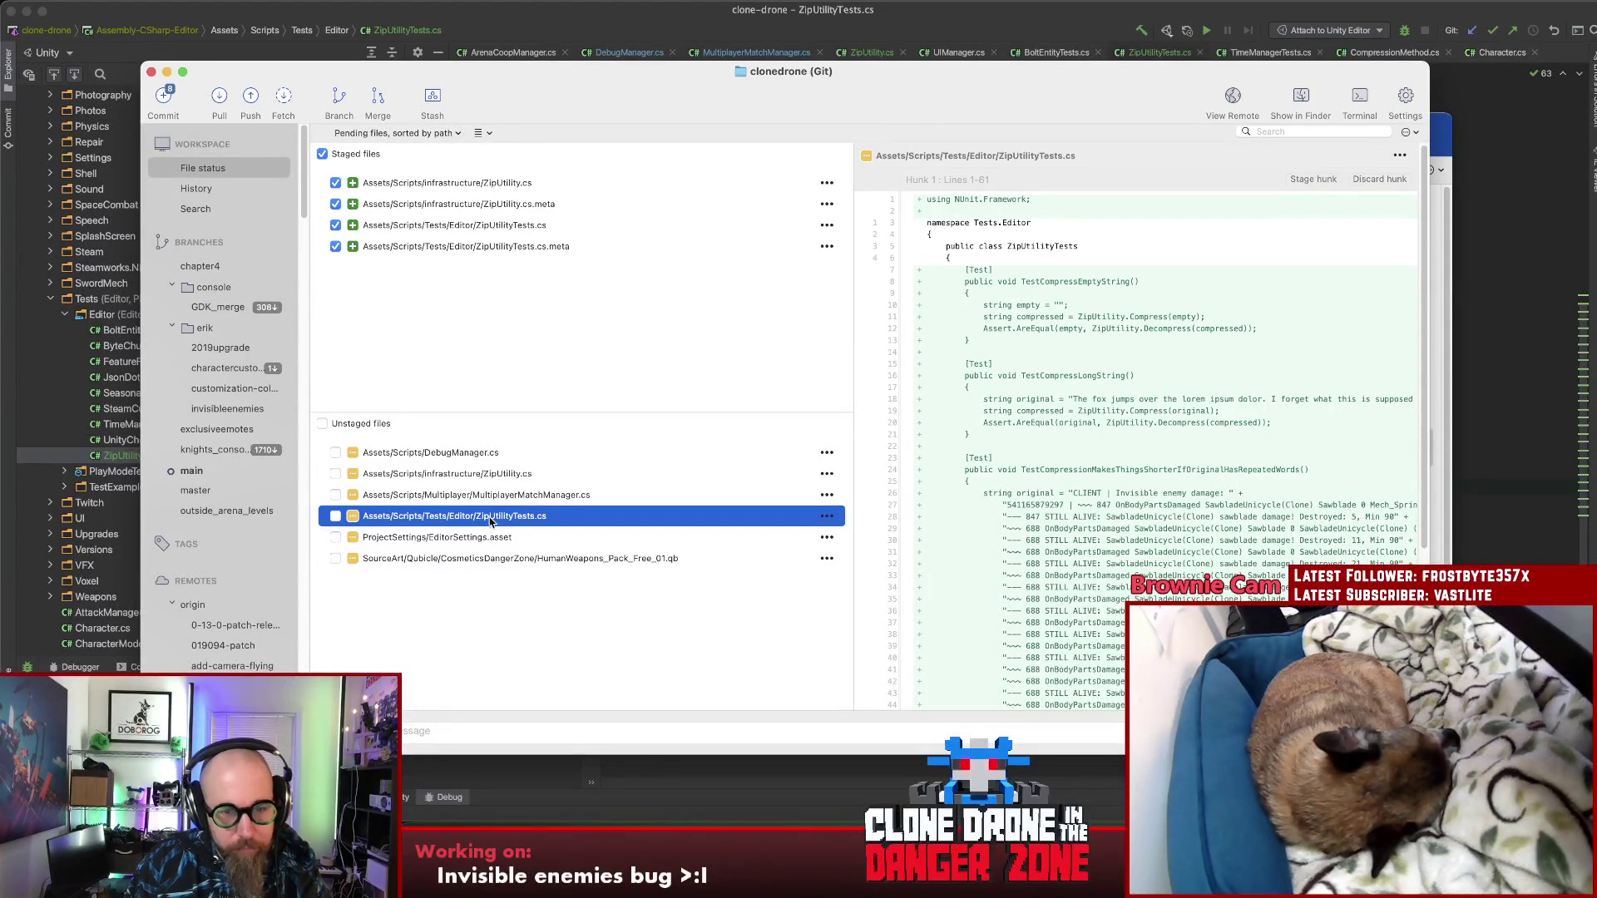
Step: Stage ZipUtility.cs, DebugManager.cs, MultiplayerMatchManager.cs and ZipUtilityTests.cs, then return to Rider
shift+click(464, 452)
drag(464, 452, 470, 369)
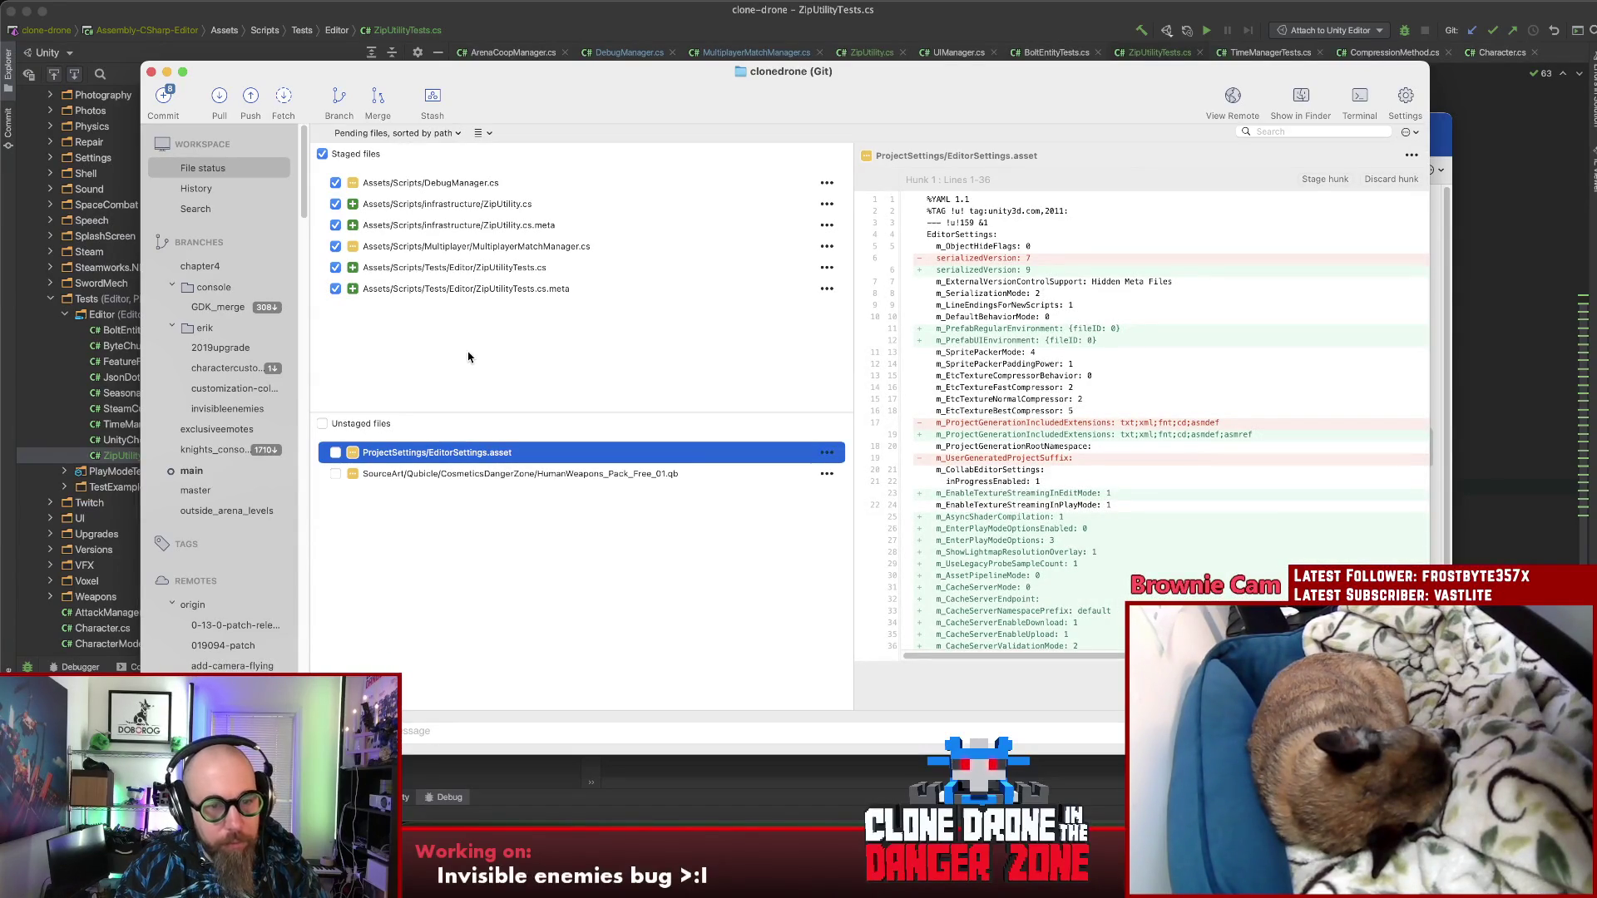
key(super+Tab)
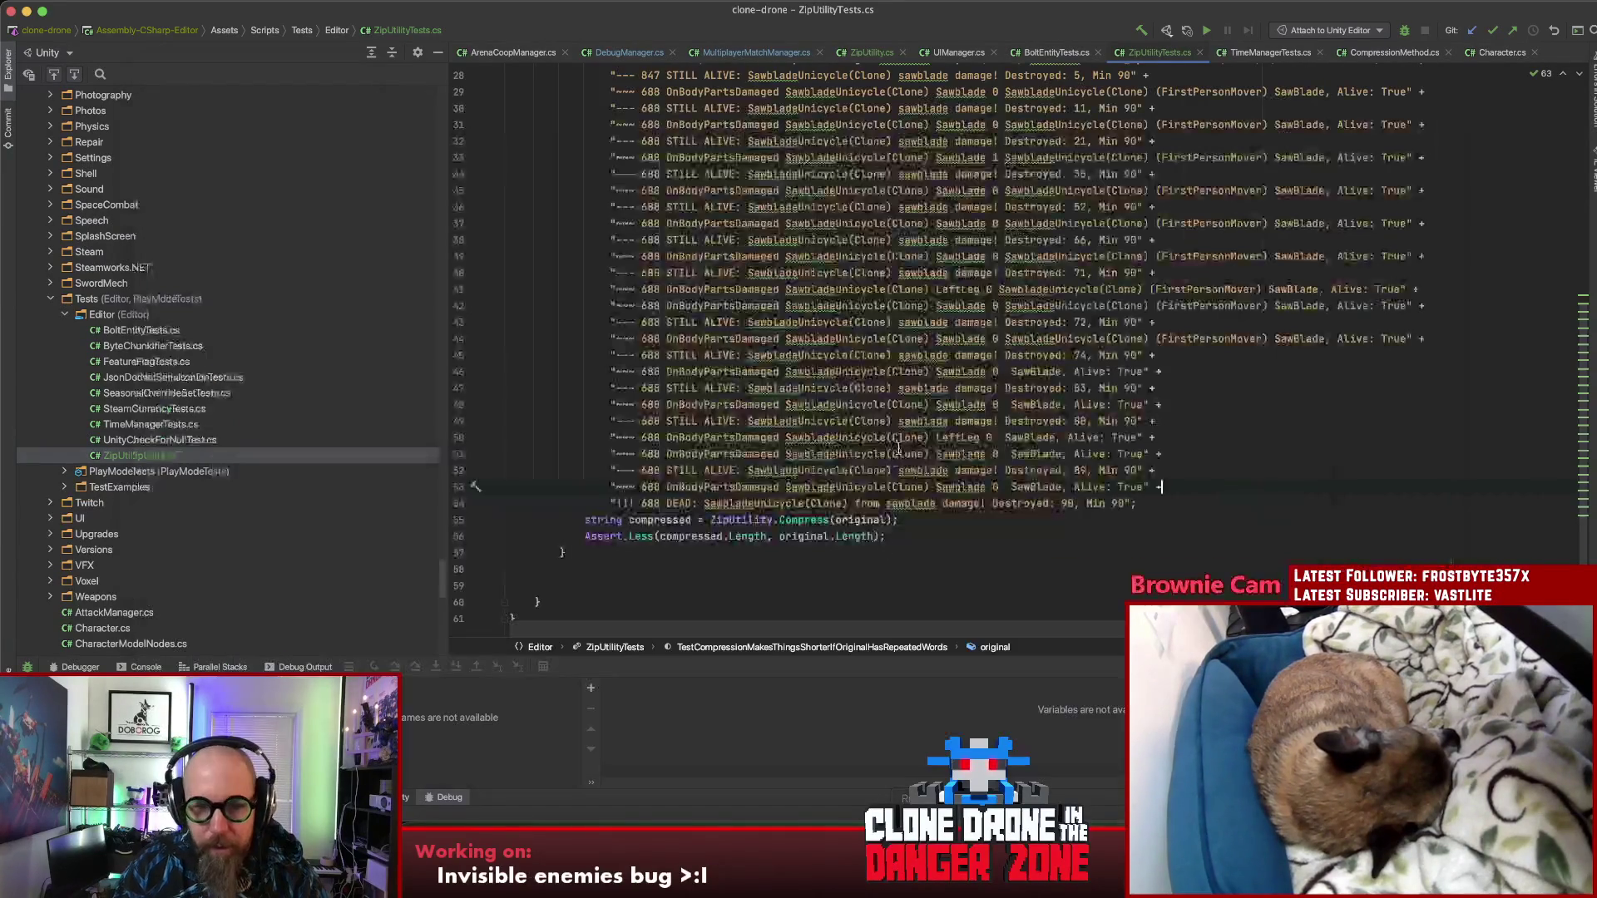
Step: Change the version in version.txt from 1.8.0.12 to 1.8.0.13
key(shift)
key(shift)
text(ve)
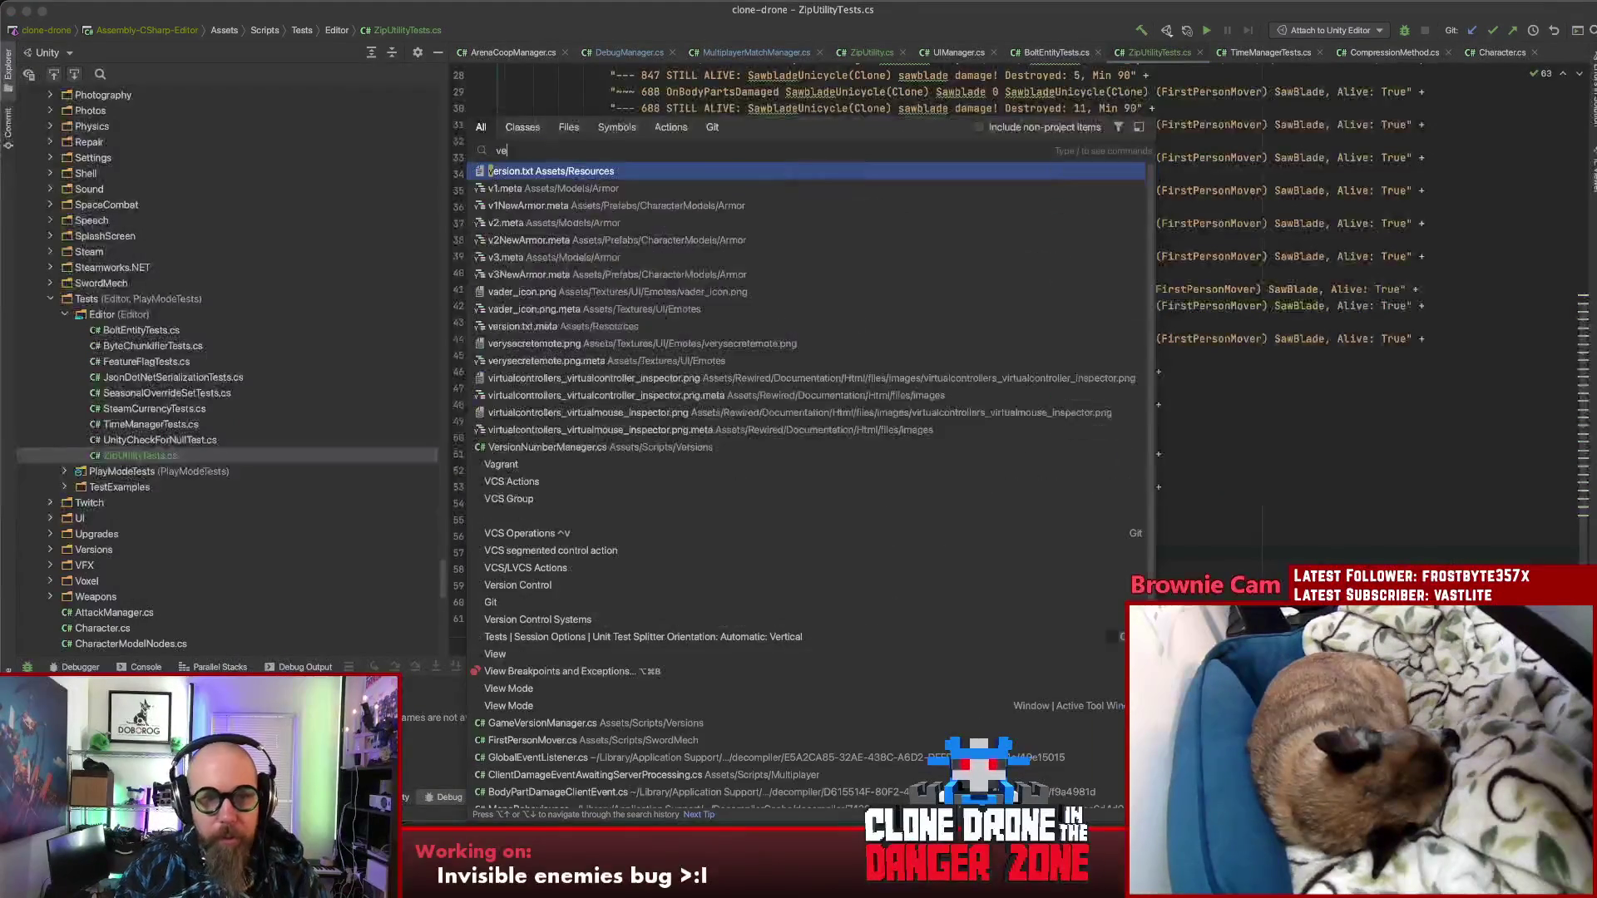
text(rs)
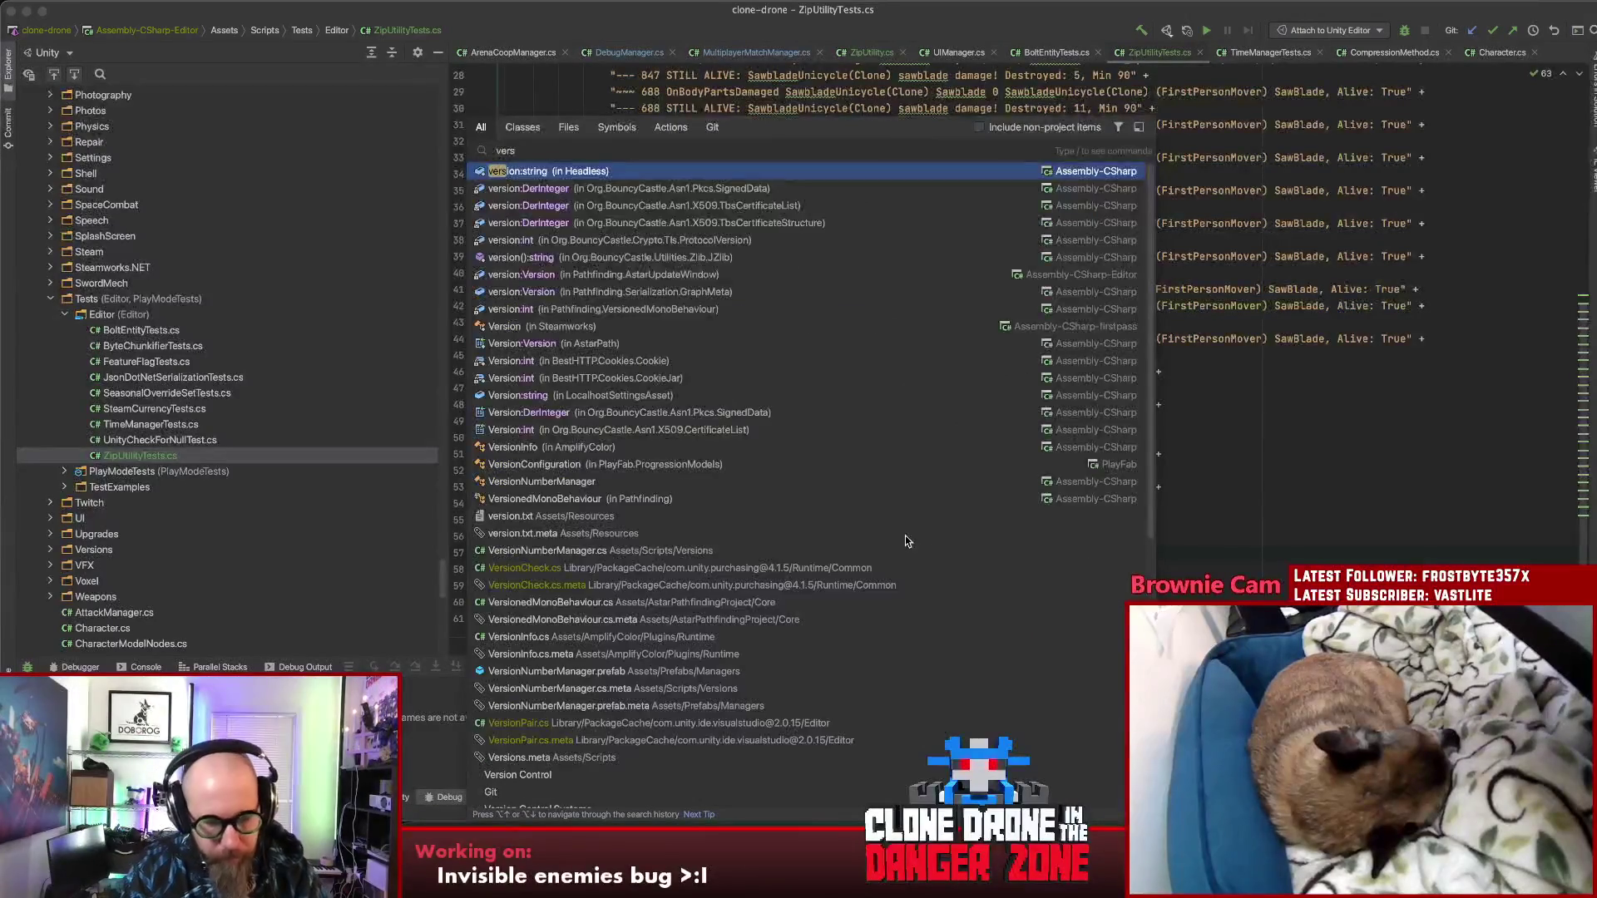
text(iontxt)
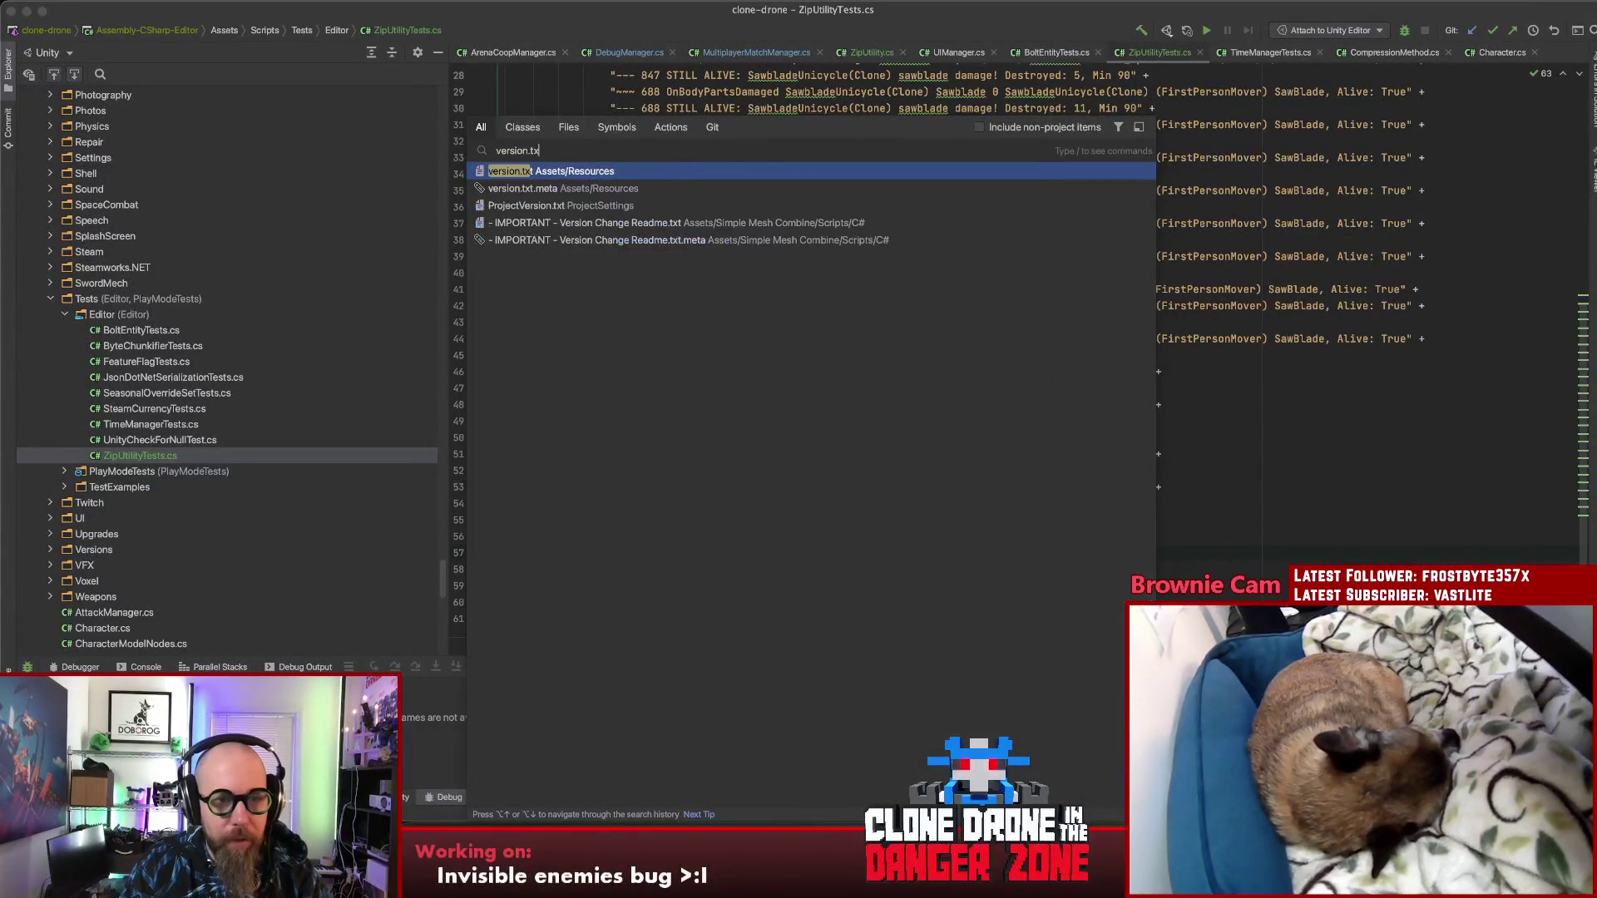
key(Return)
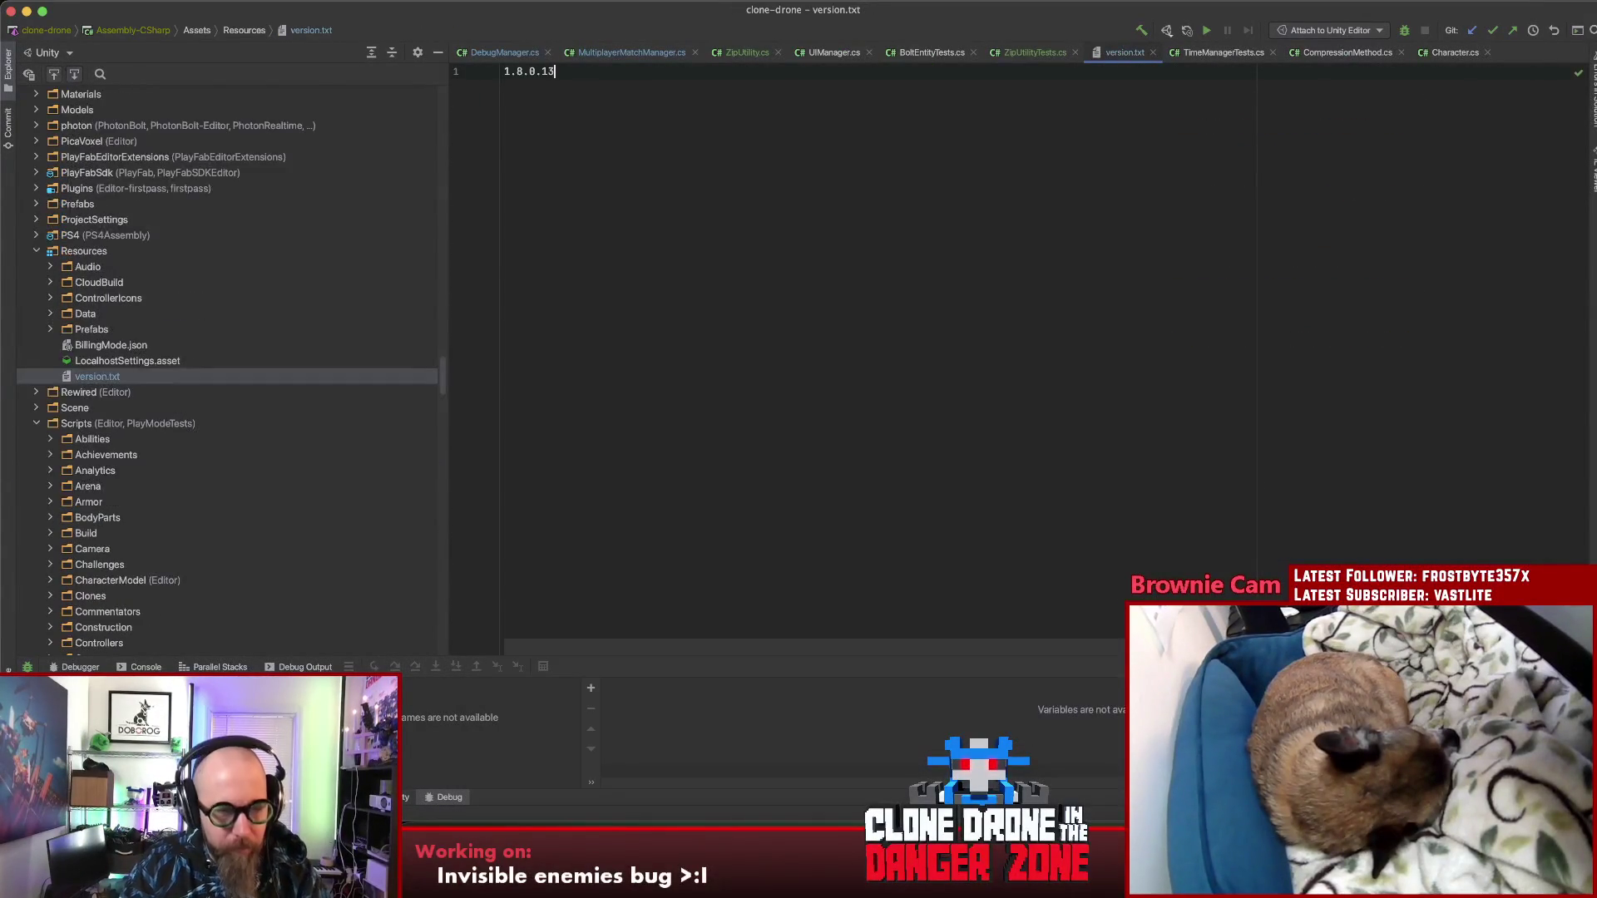
key(BackSpace)
text(3)
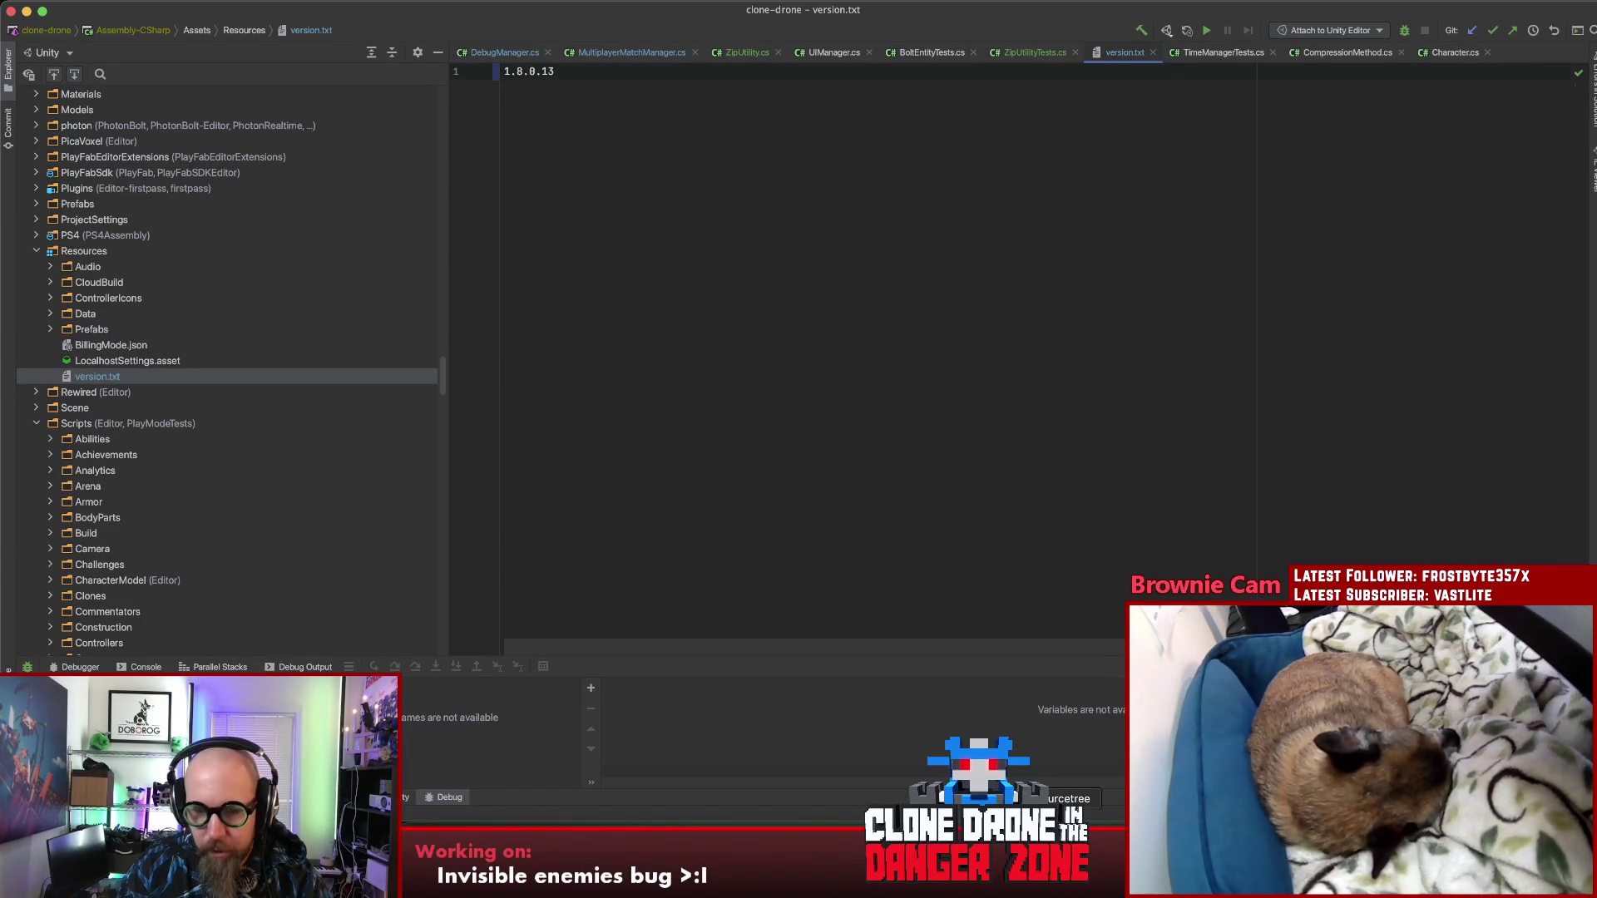
key(super+Tab)
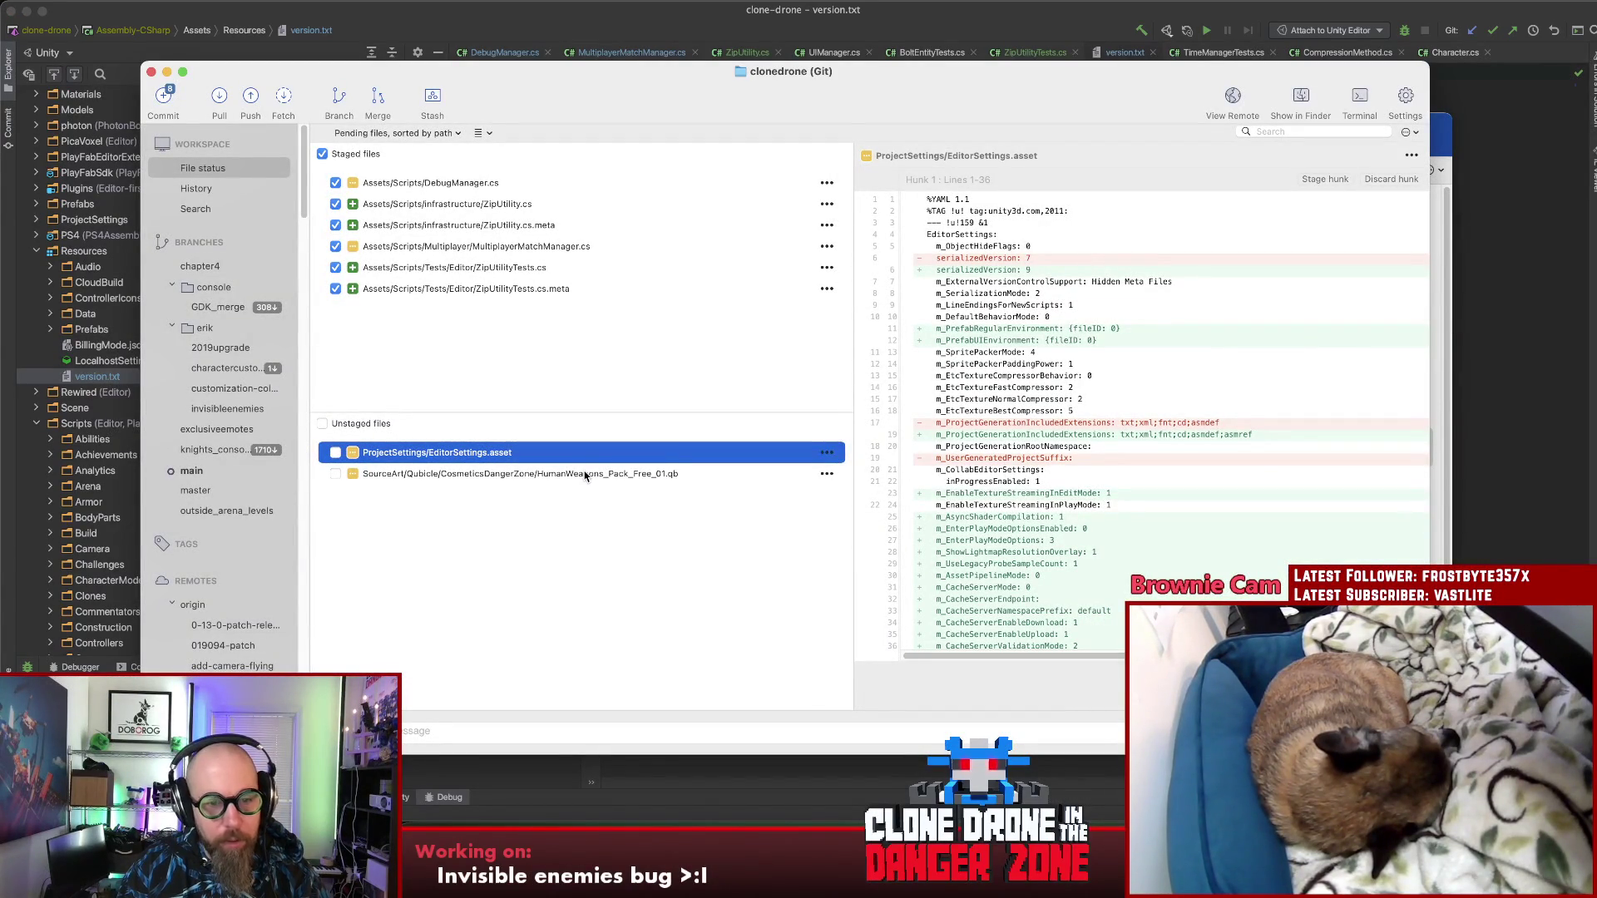
Step: Preview the HumanWeapons .qb change, open the commit panel, and view version.txt's 1.8.0.13 diff
click(584, 475)
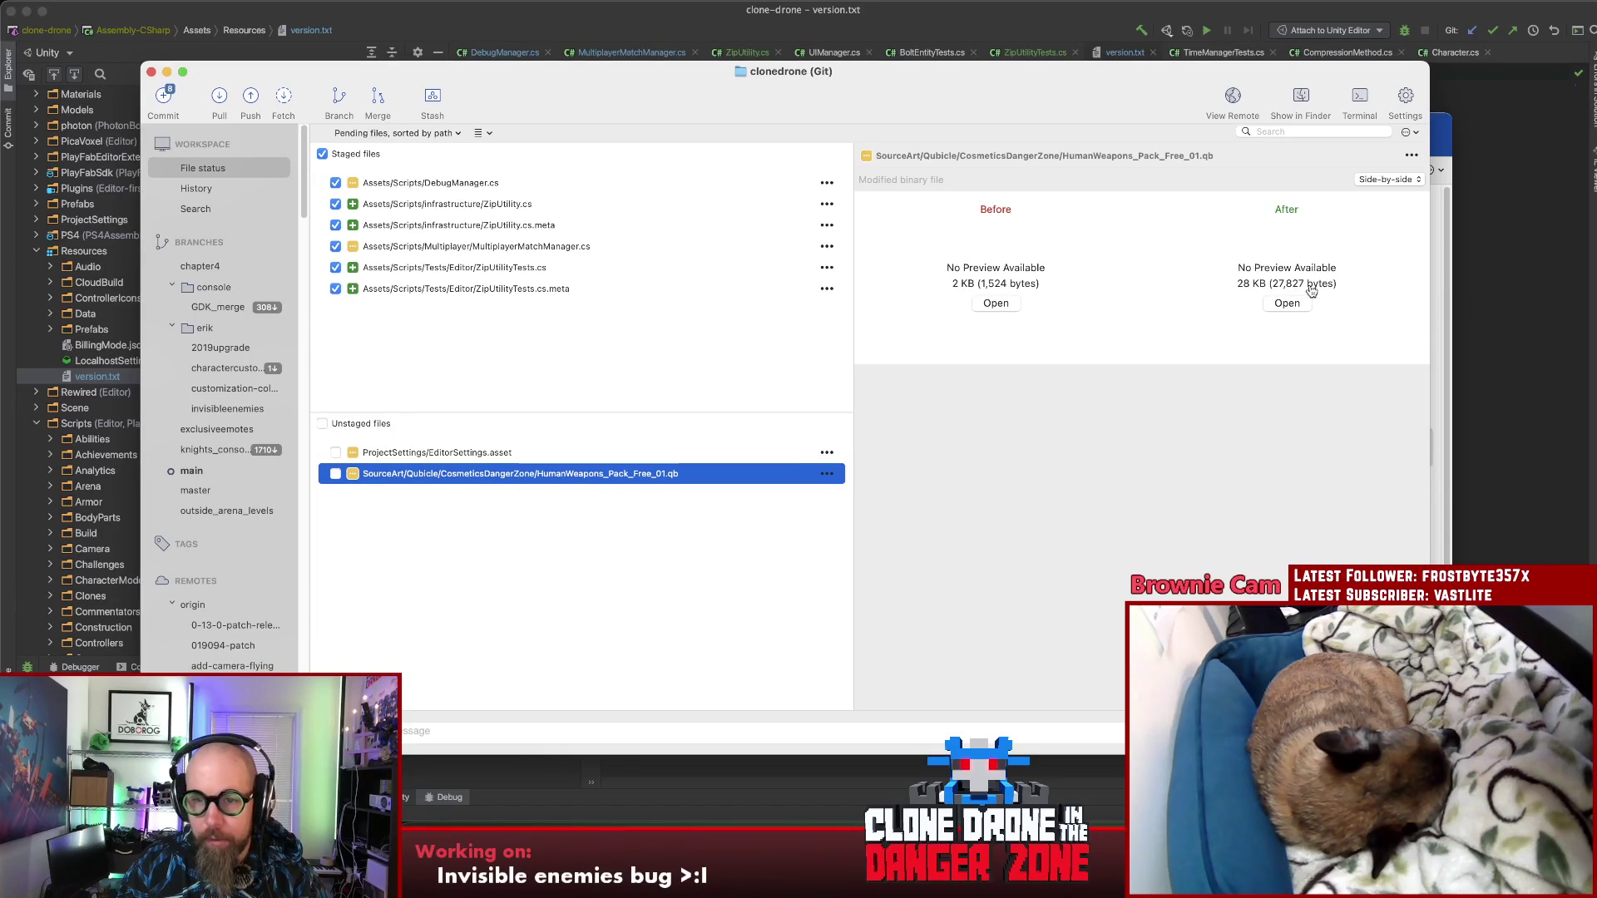
click(574, 522)
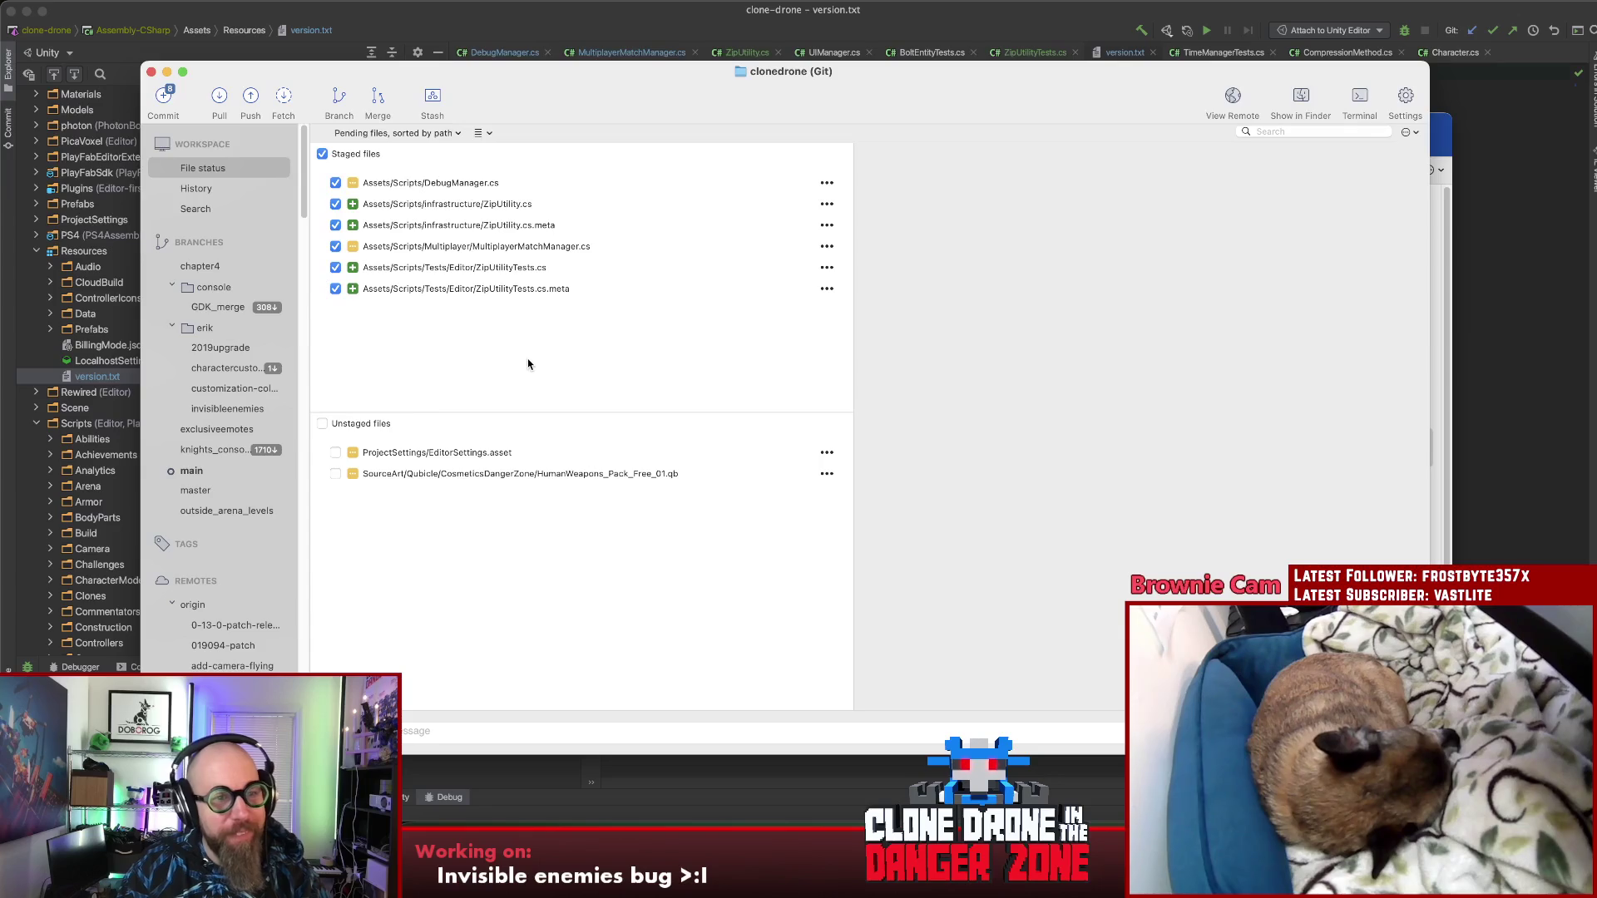
click(165, 95)
click(501, 361)
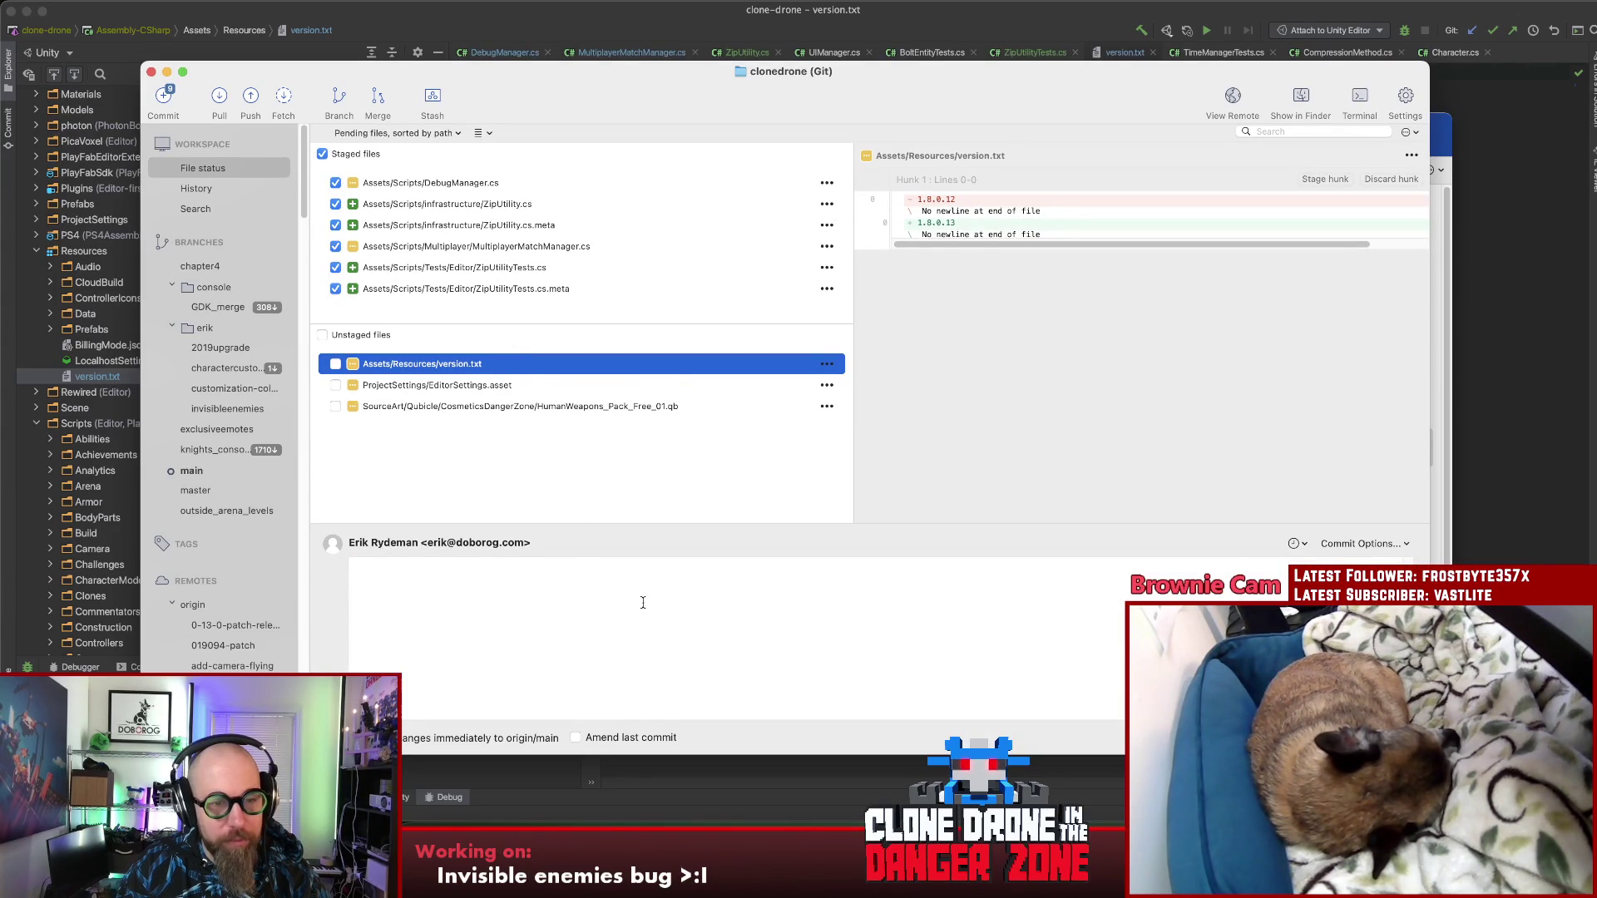
Step: Stage version.txt and commit with 'Zipping server debug messages to make them able to send over the network.'
double_click(491, 363)
click(750, 646)
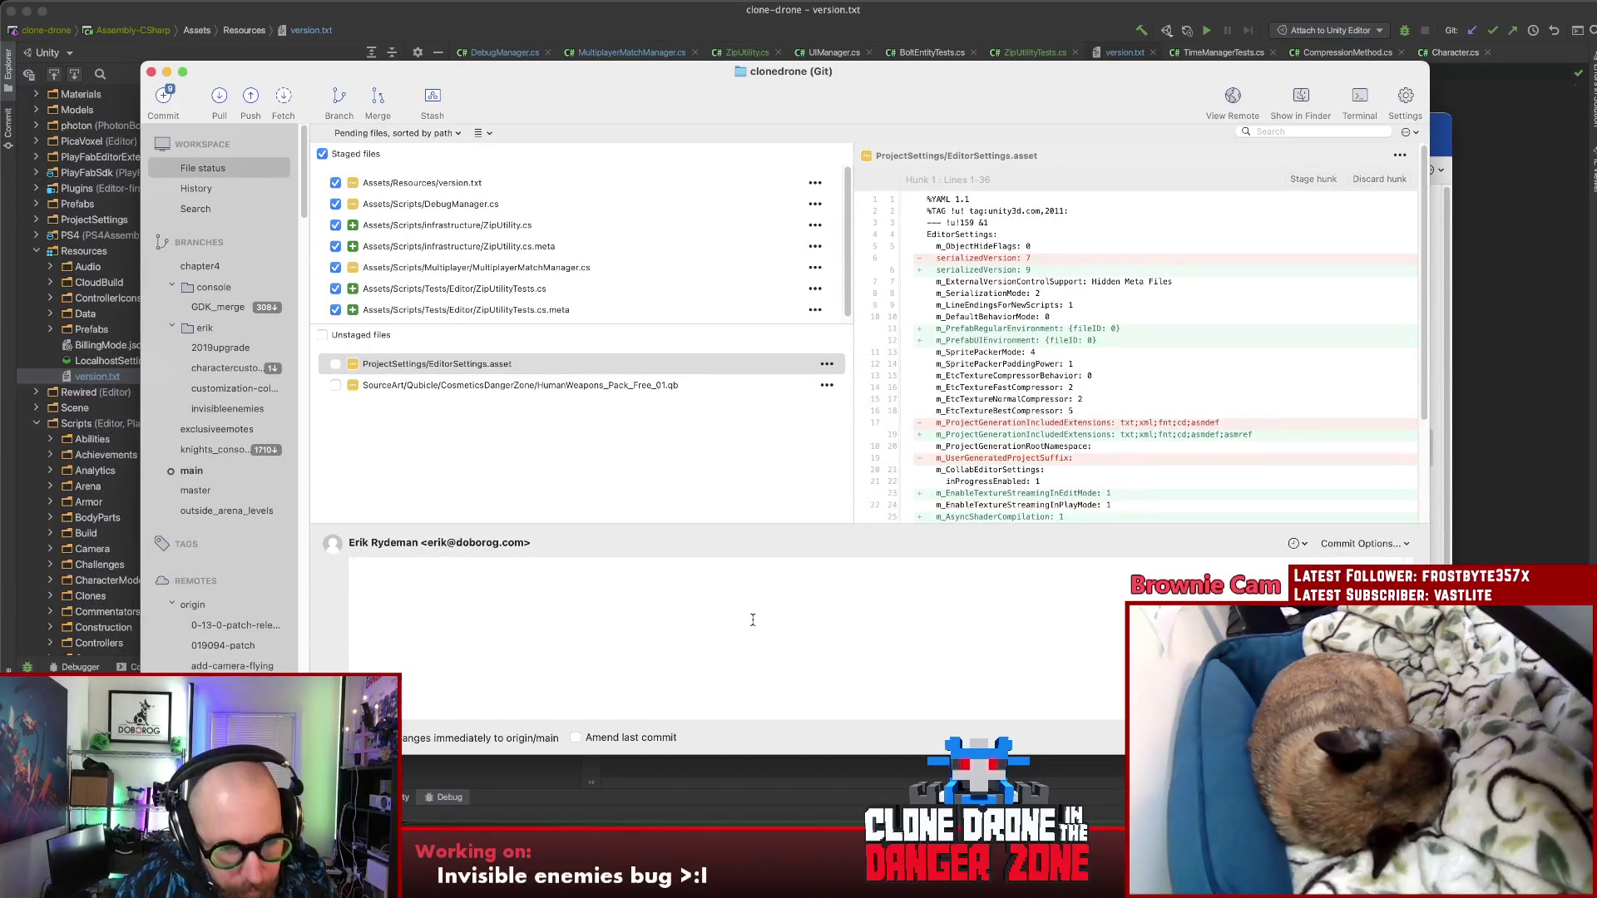
text(2)
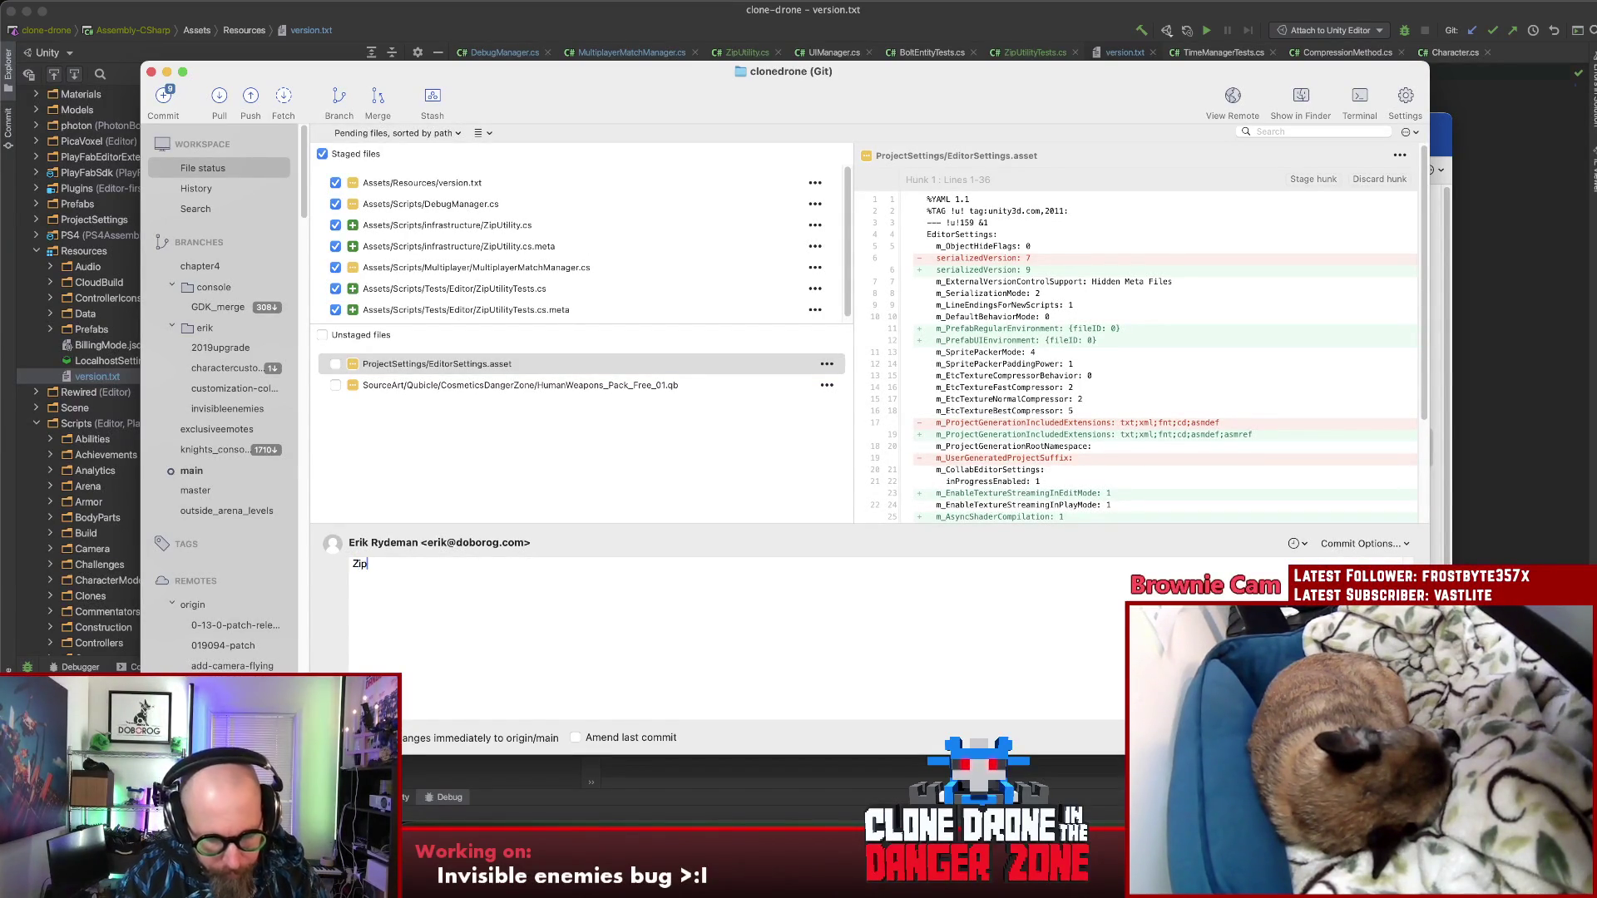
text(pin)
text(g server)
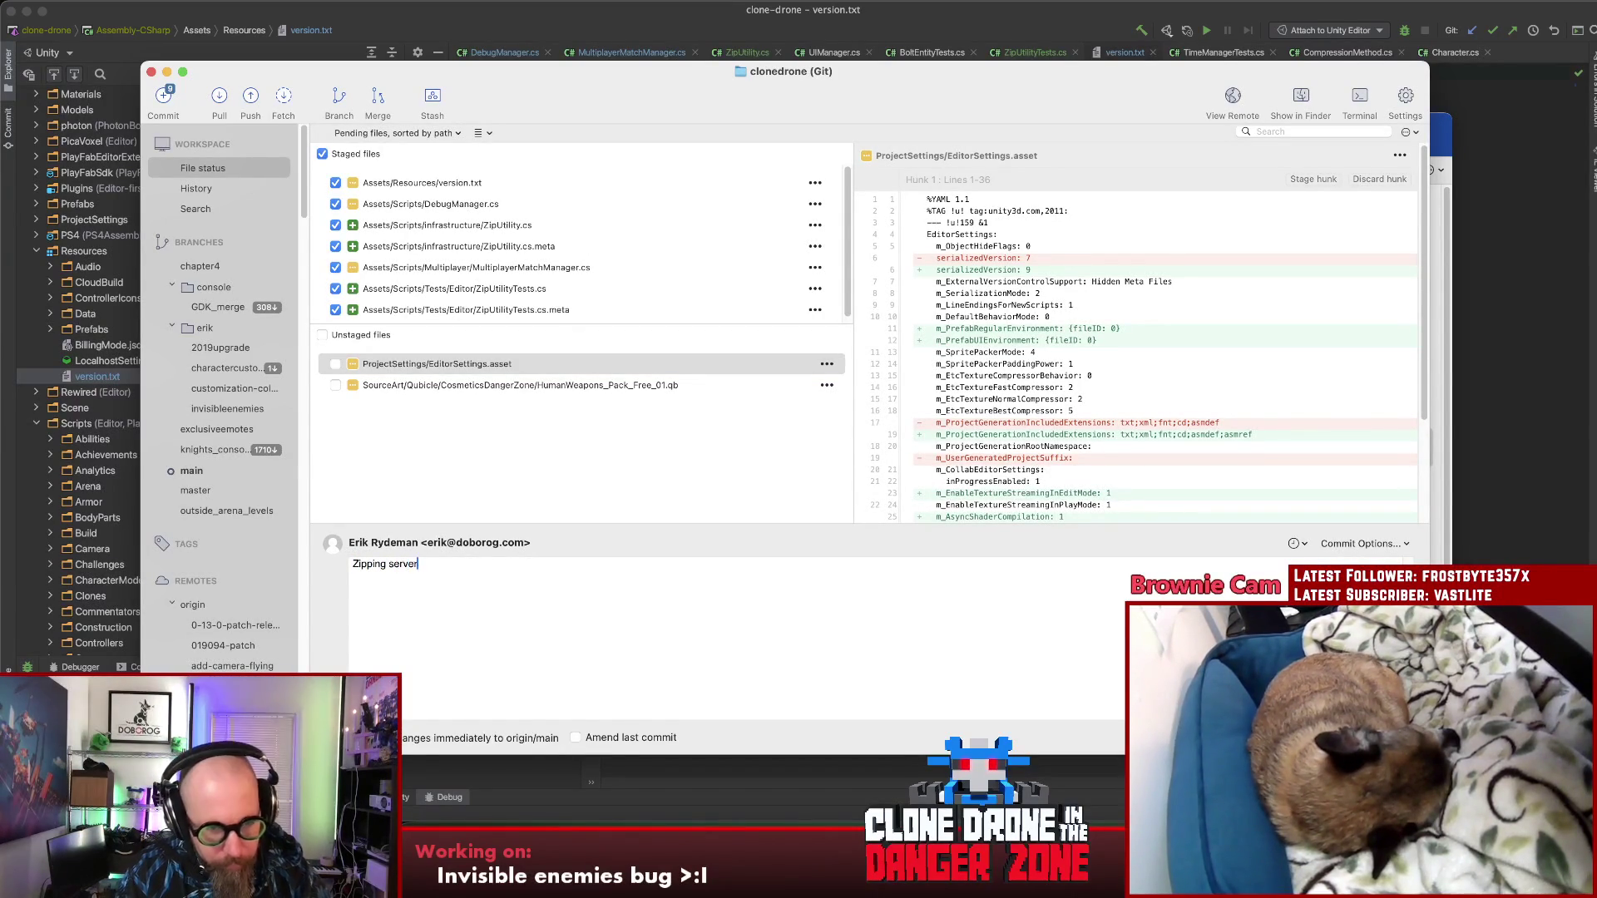
text( deg messa)
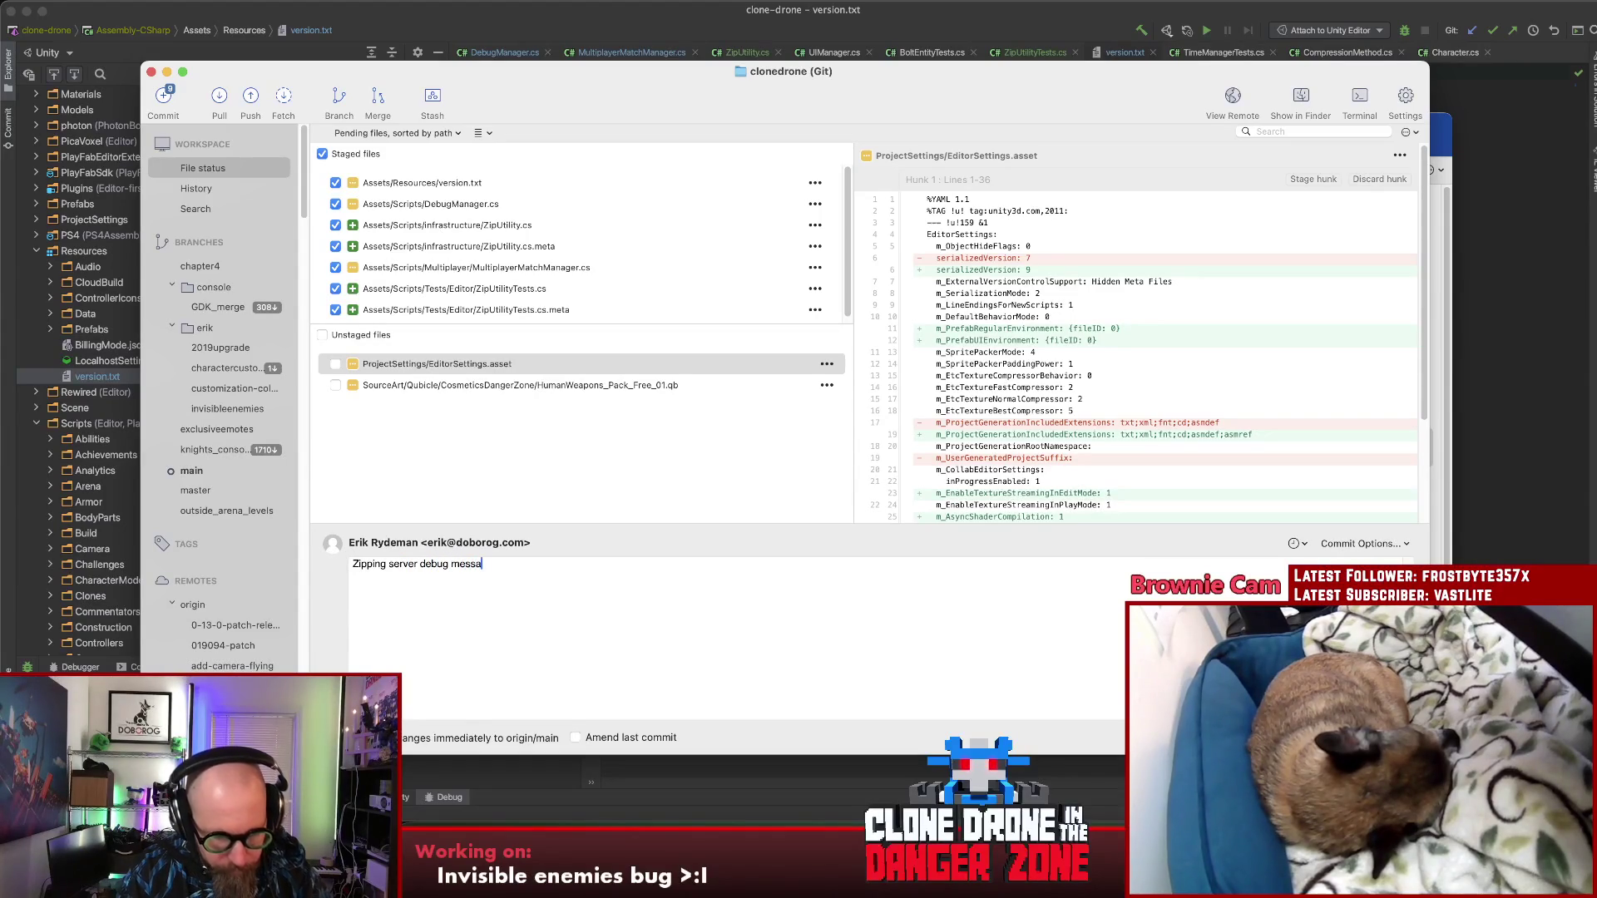
text(ges to make them )
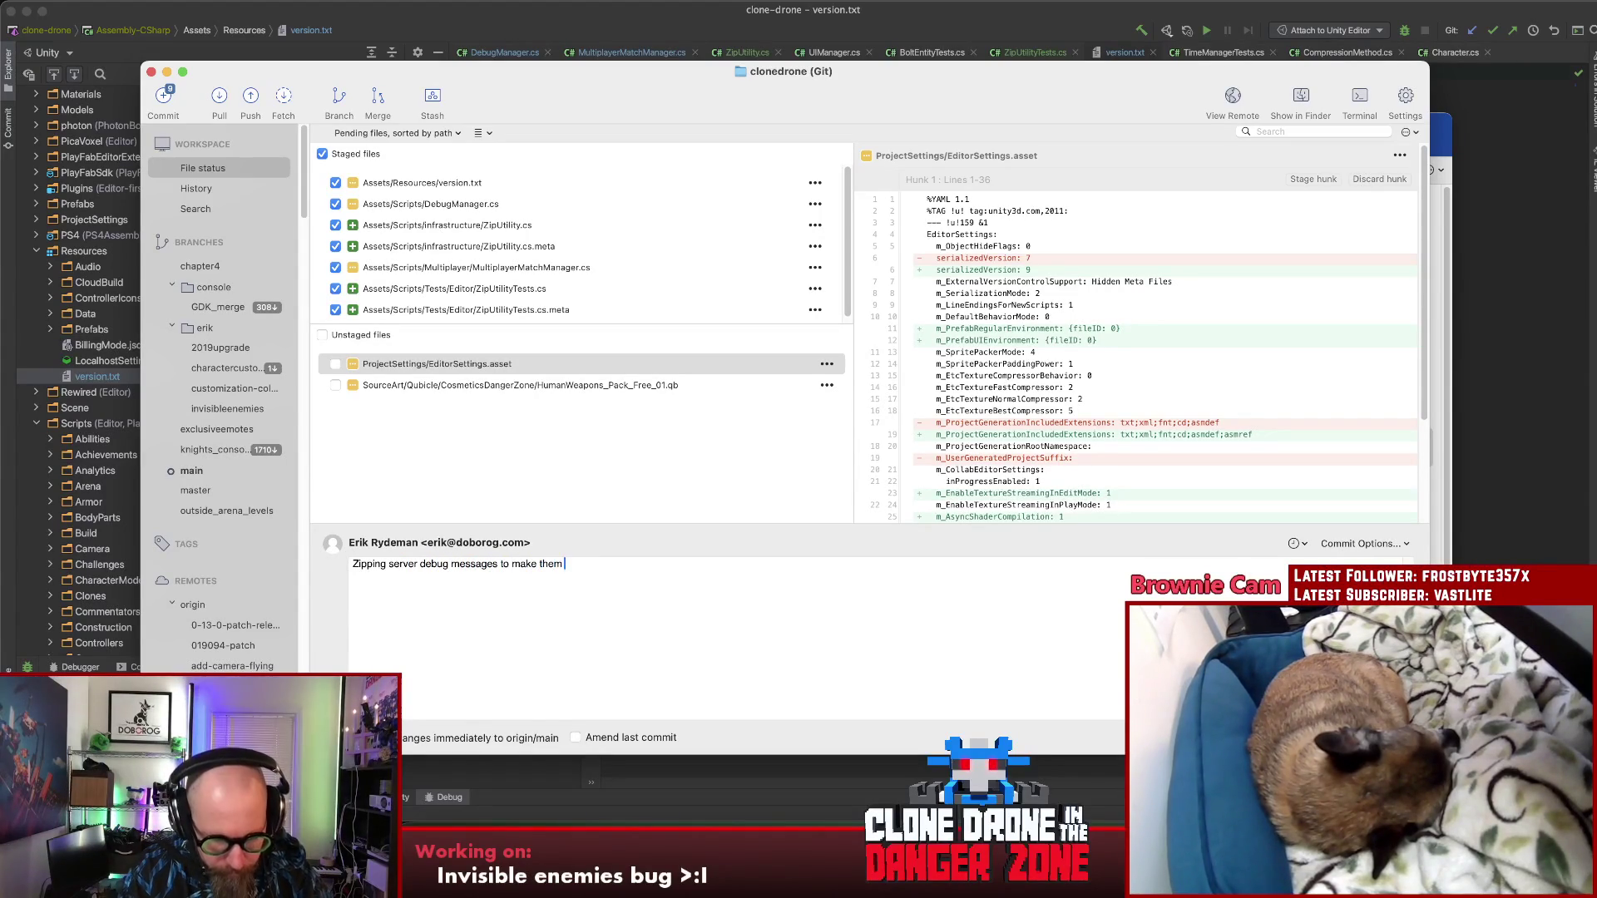
text(ableend over)
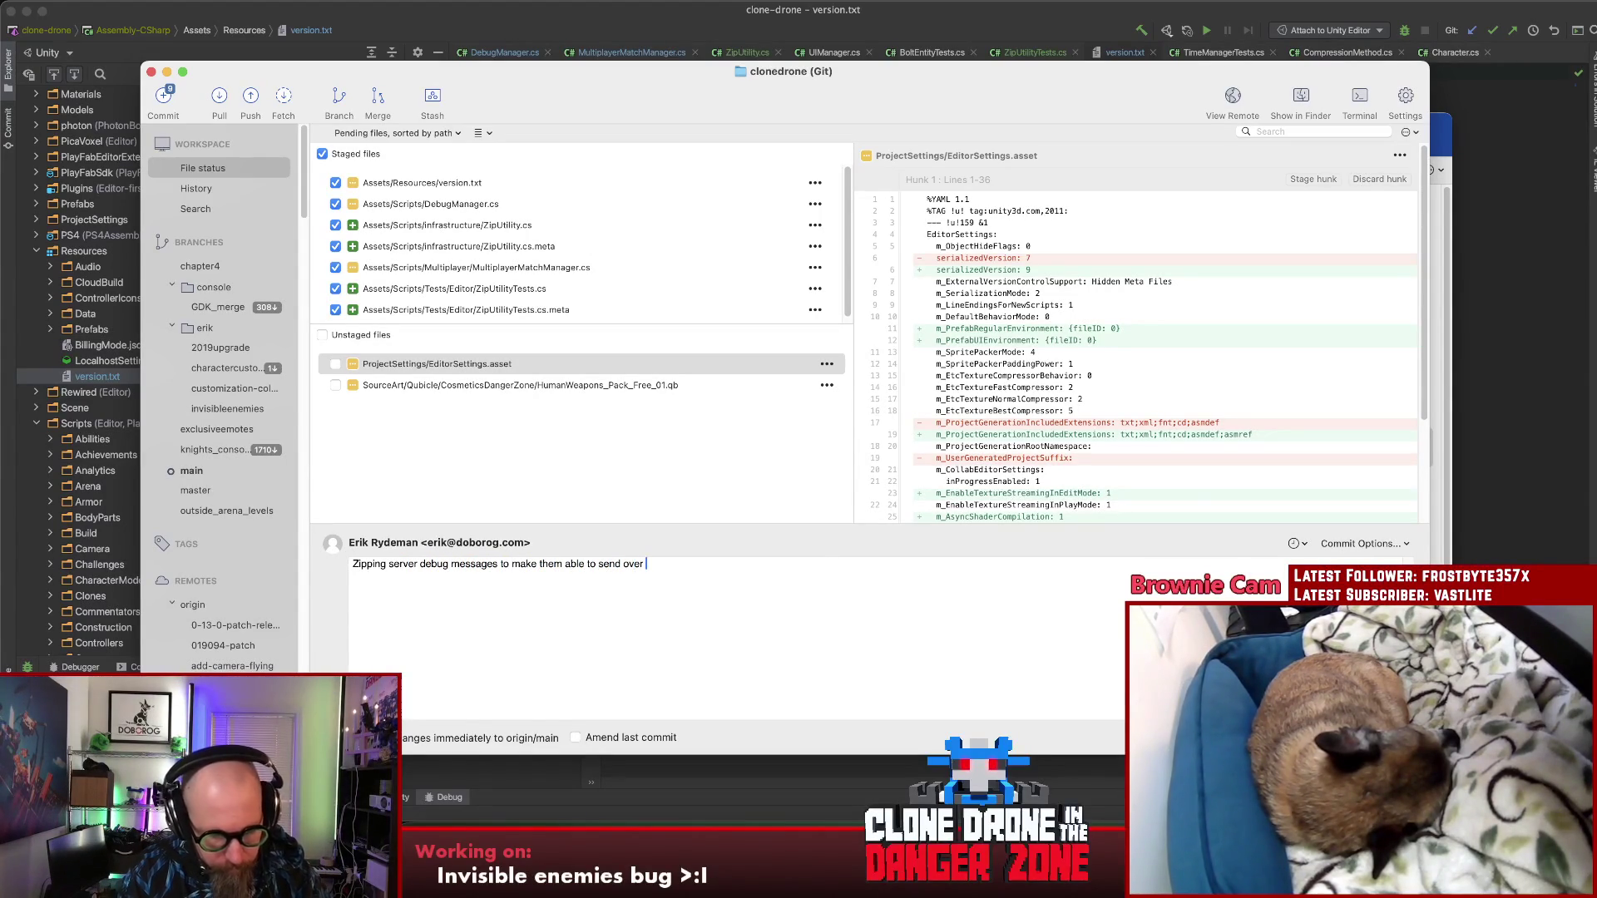
text( th)
text( network.)
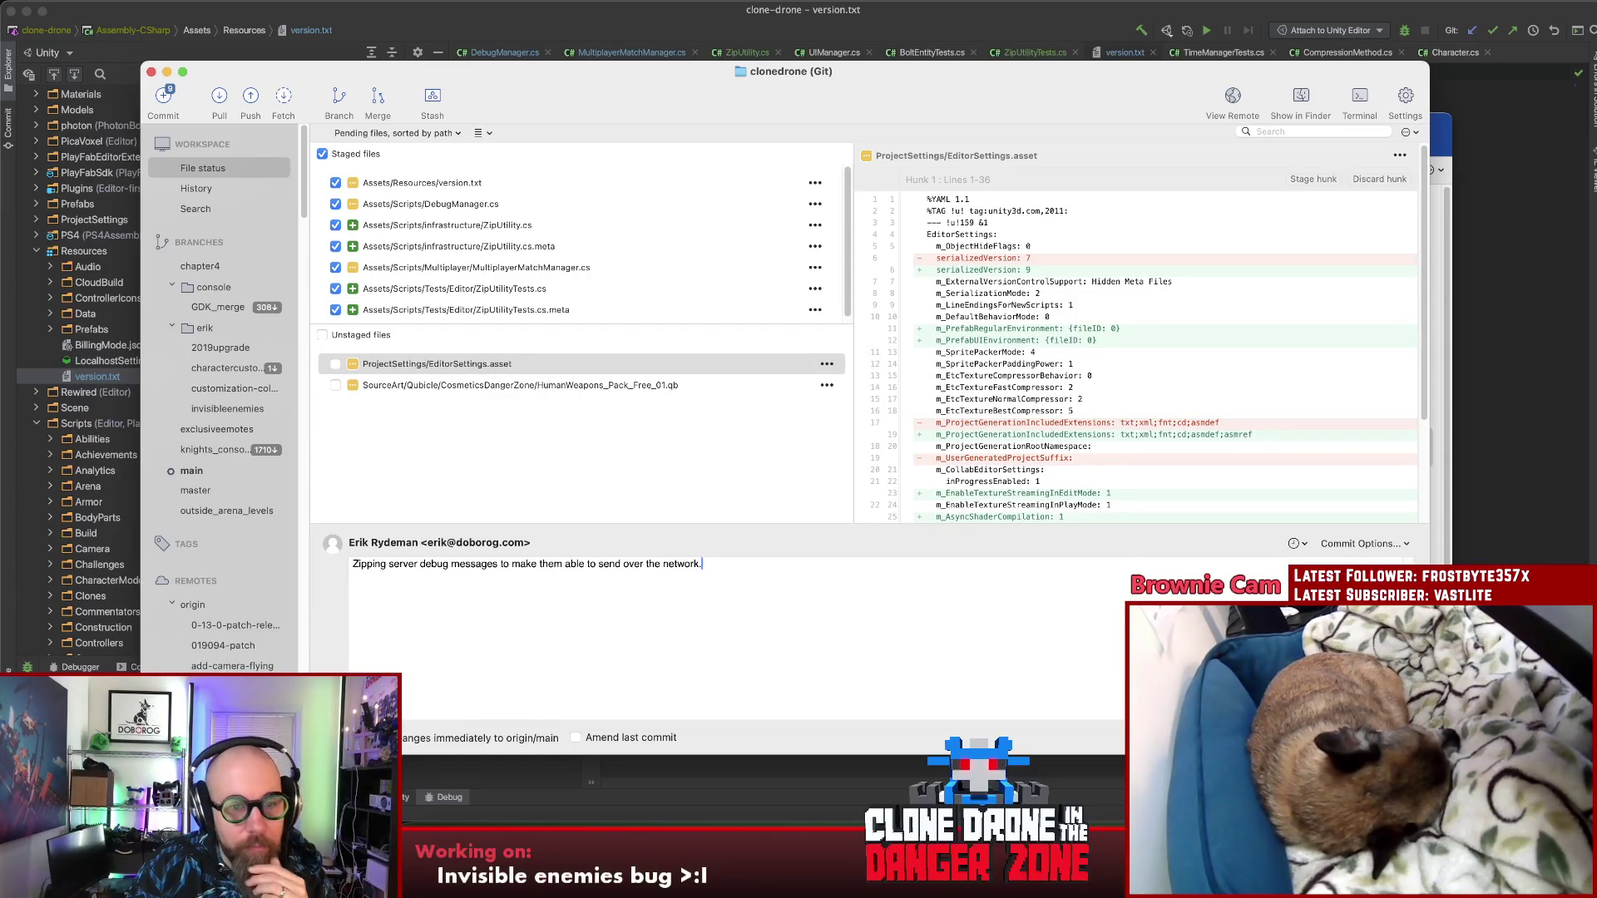
key(super+Return)
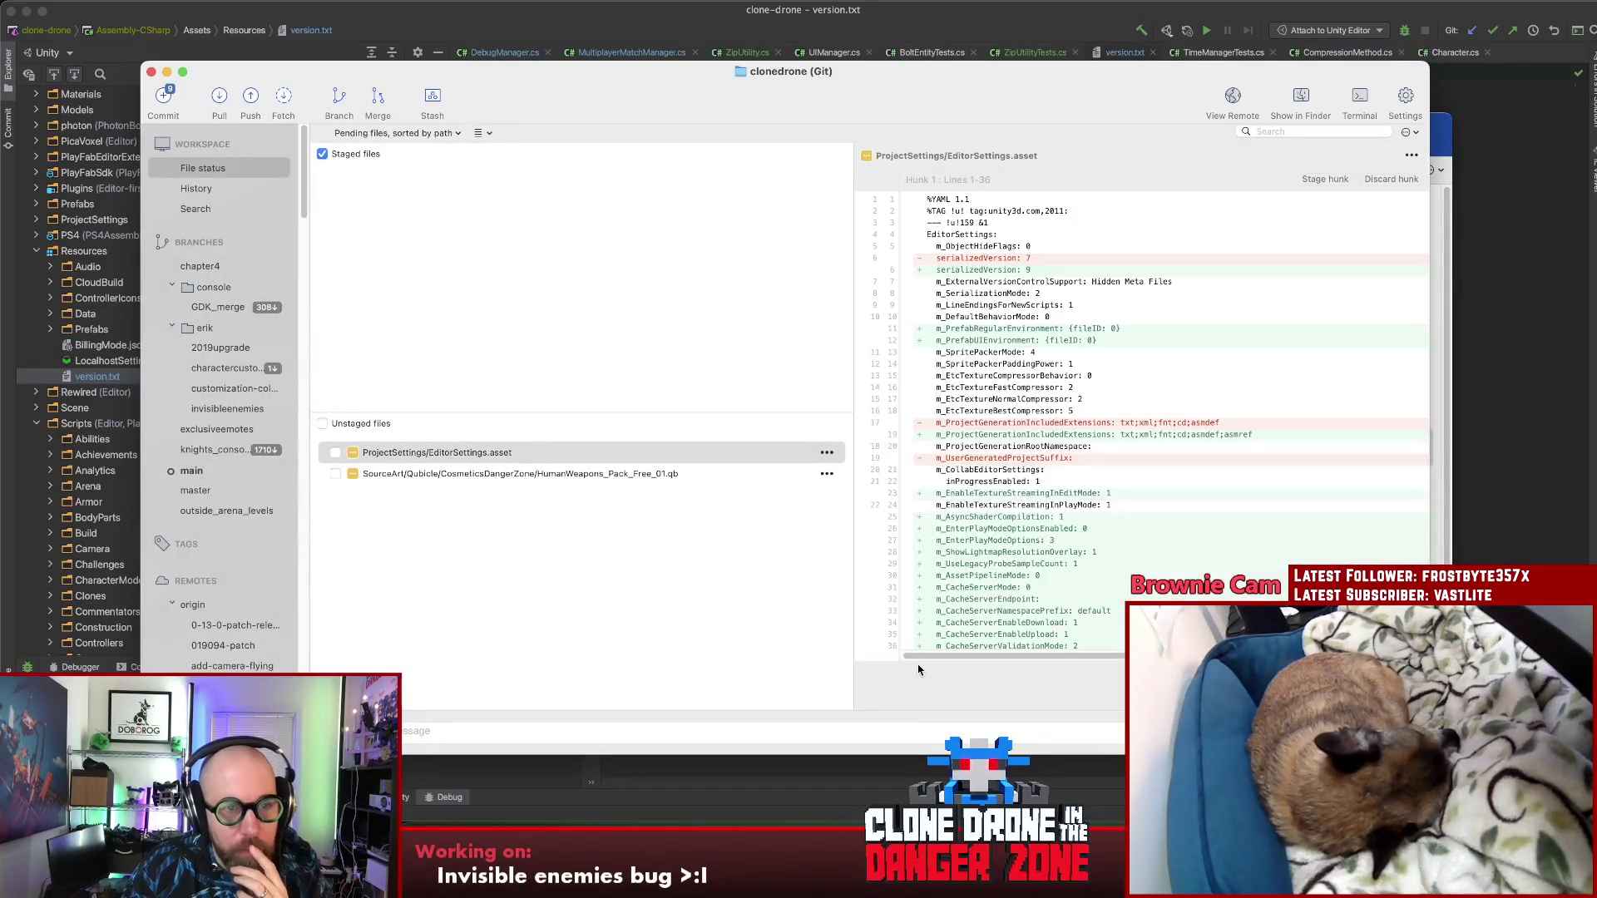
click(613, 774)
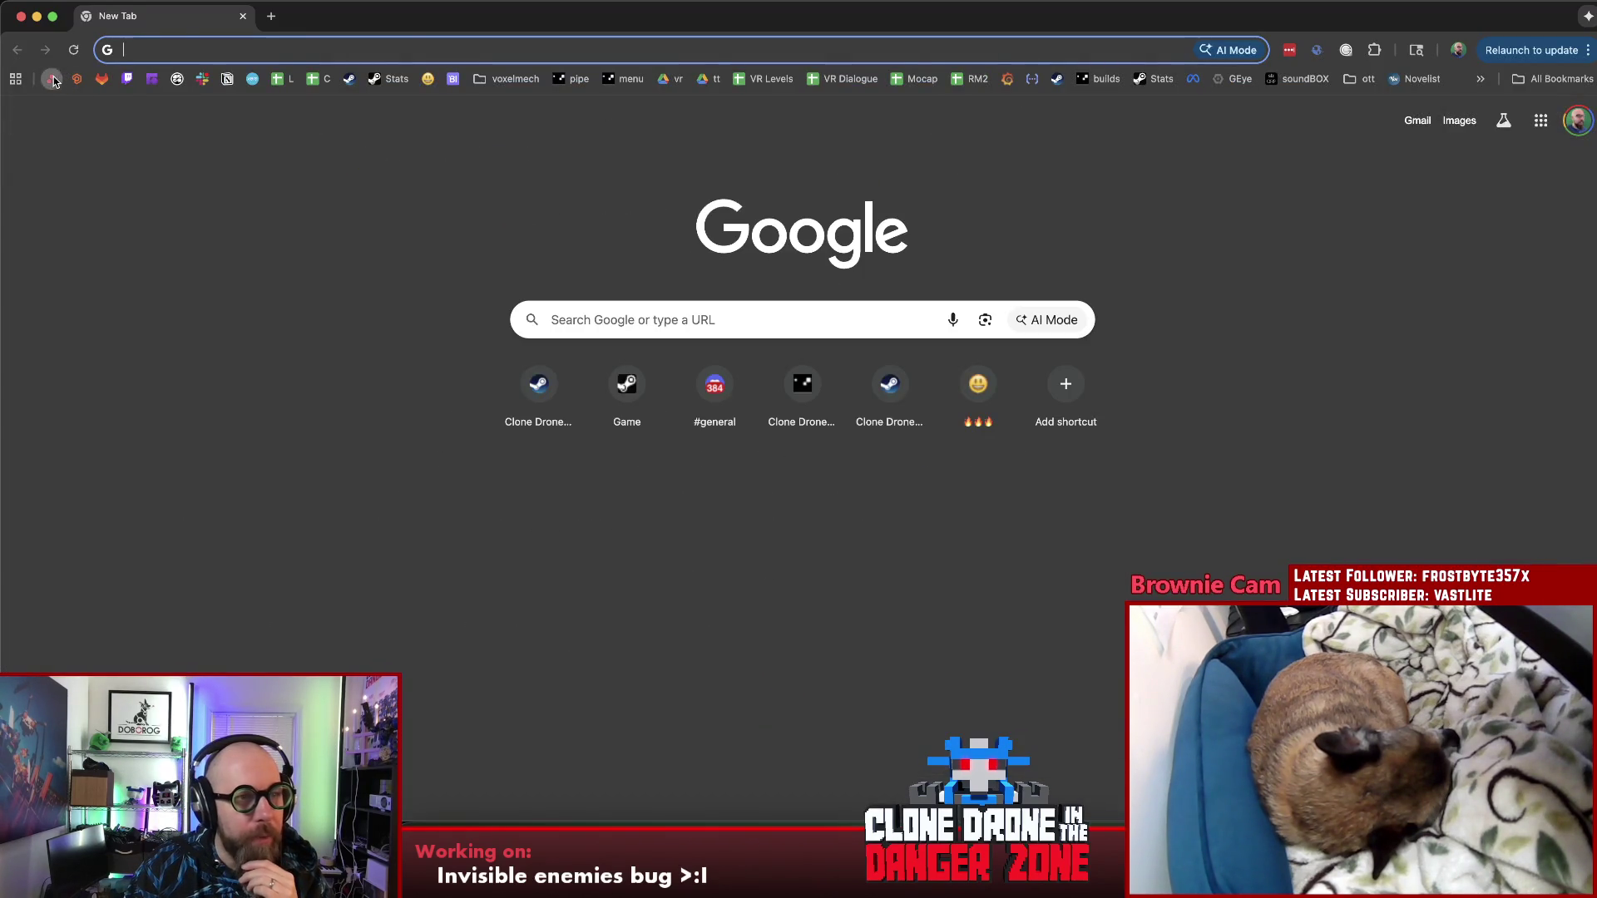
Step: Maximize Chrome, close the stray Asana tab, and open the clone-drone GitLab Pipelines page
click(50, 79)
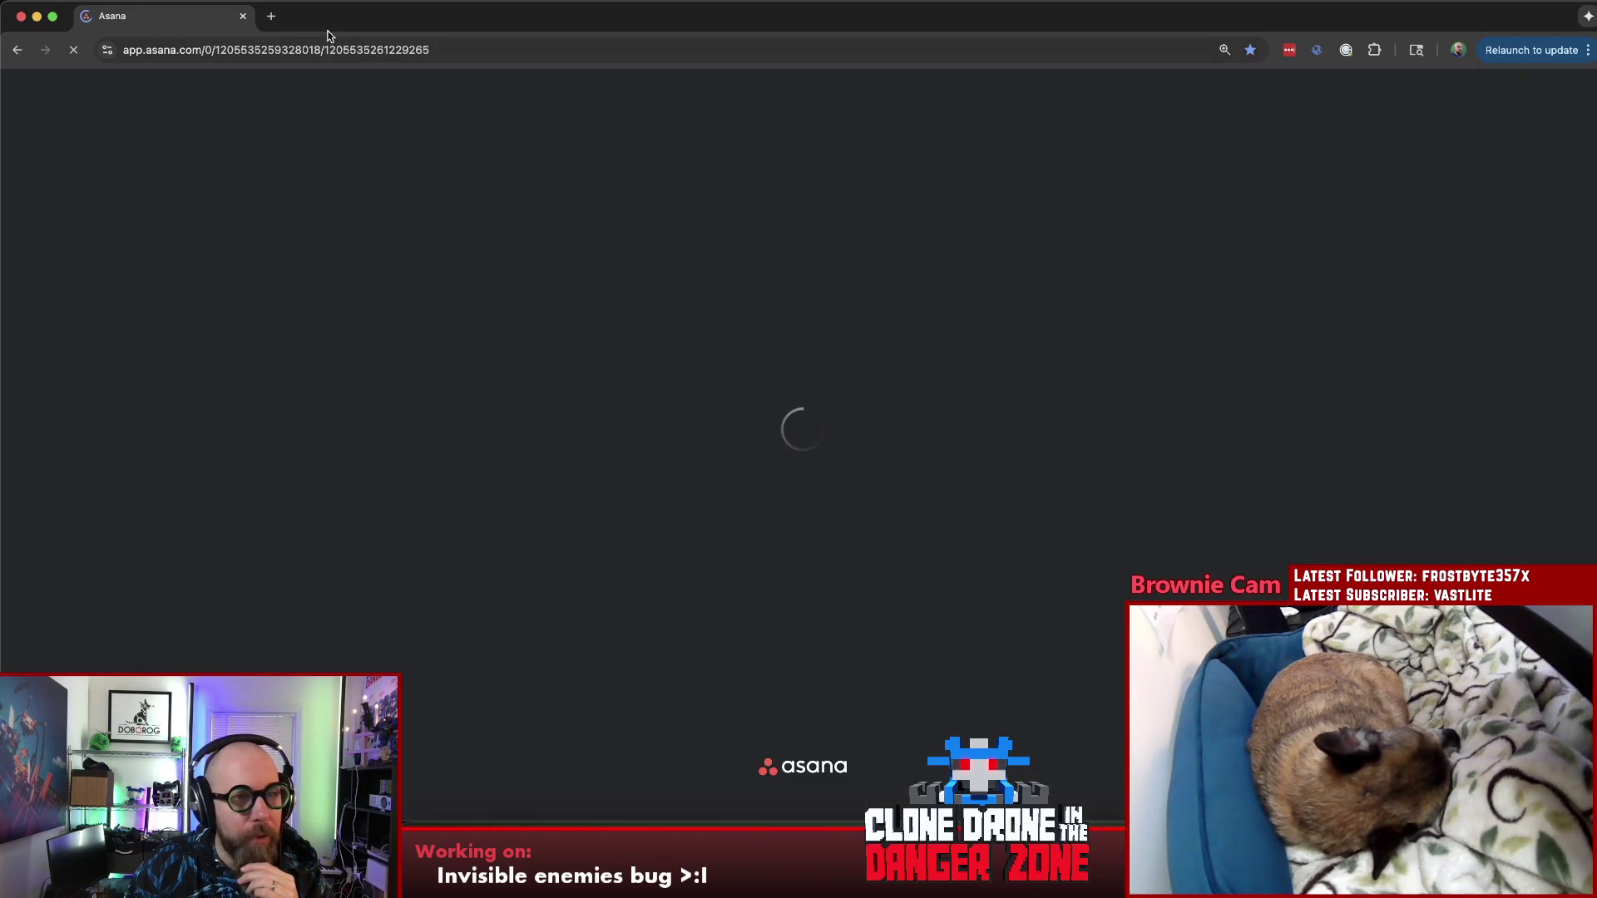
click(271, 16)
click(243, 15)
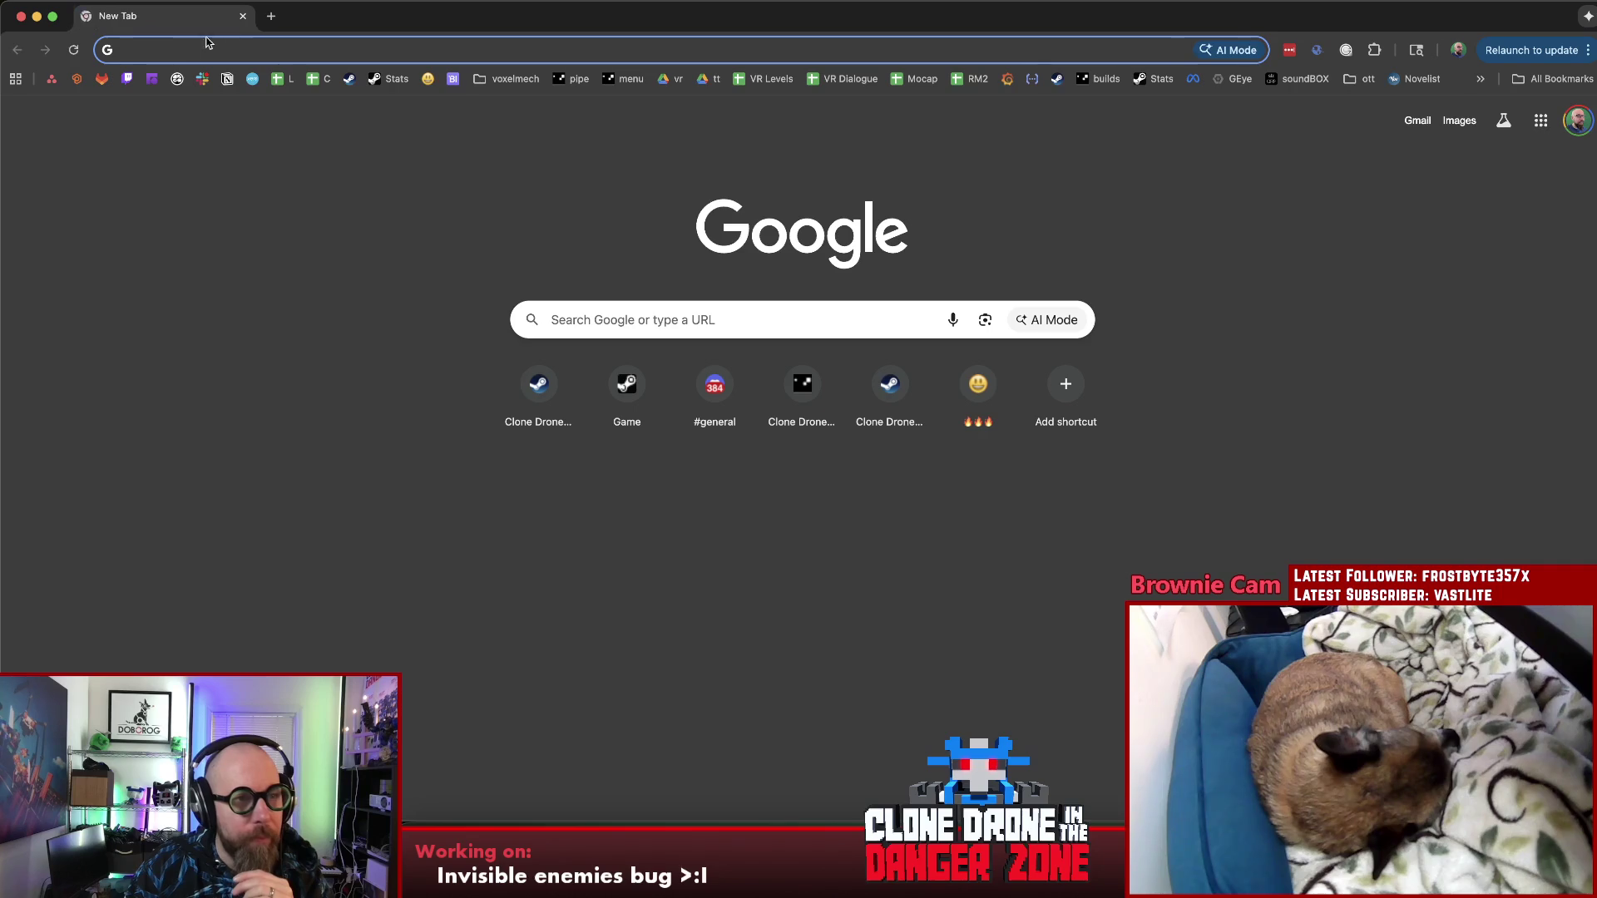
click(101, 79)
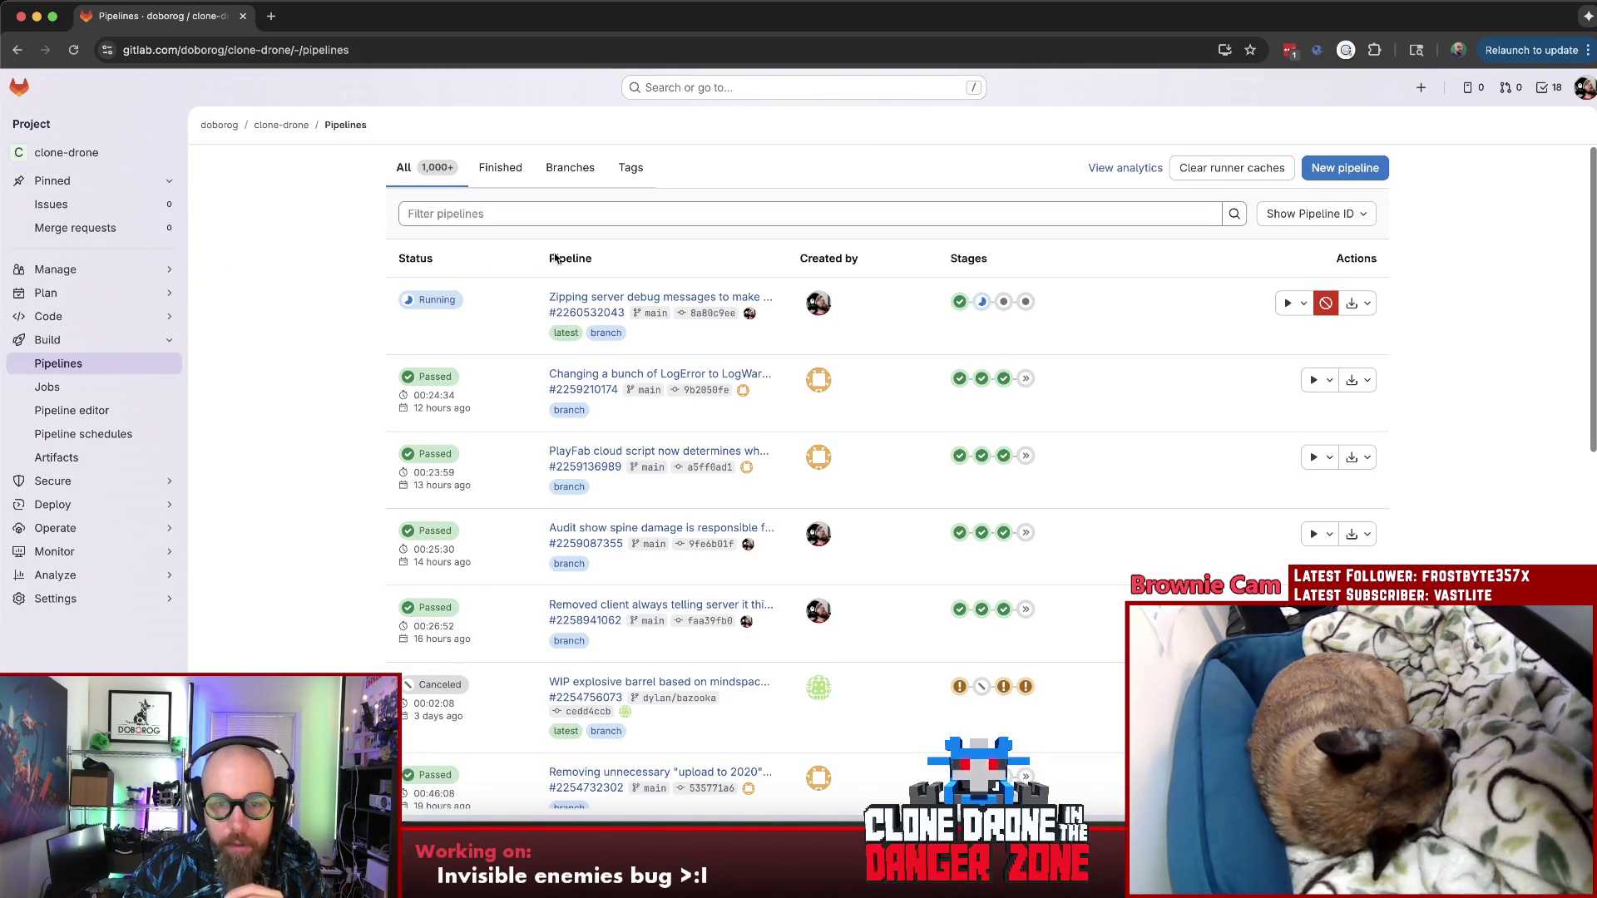
Step: Check the three jobs in the newest pipeline's running build stage
click(982, 302)
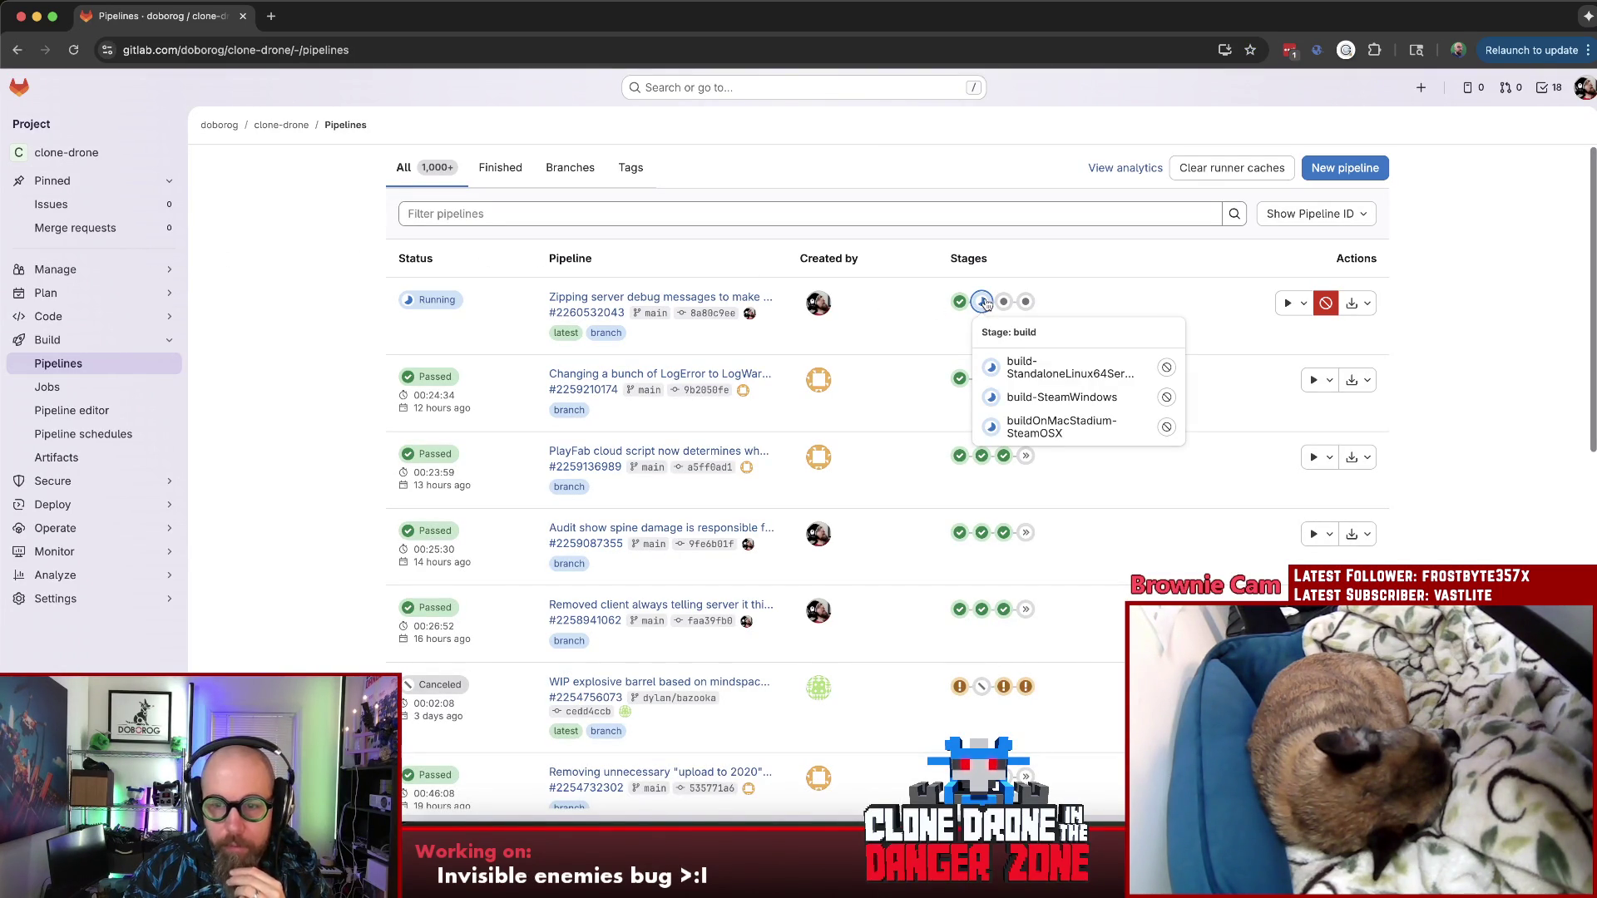
click(1064, 258)
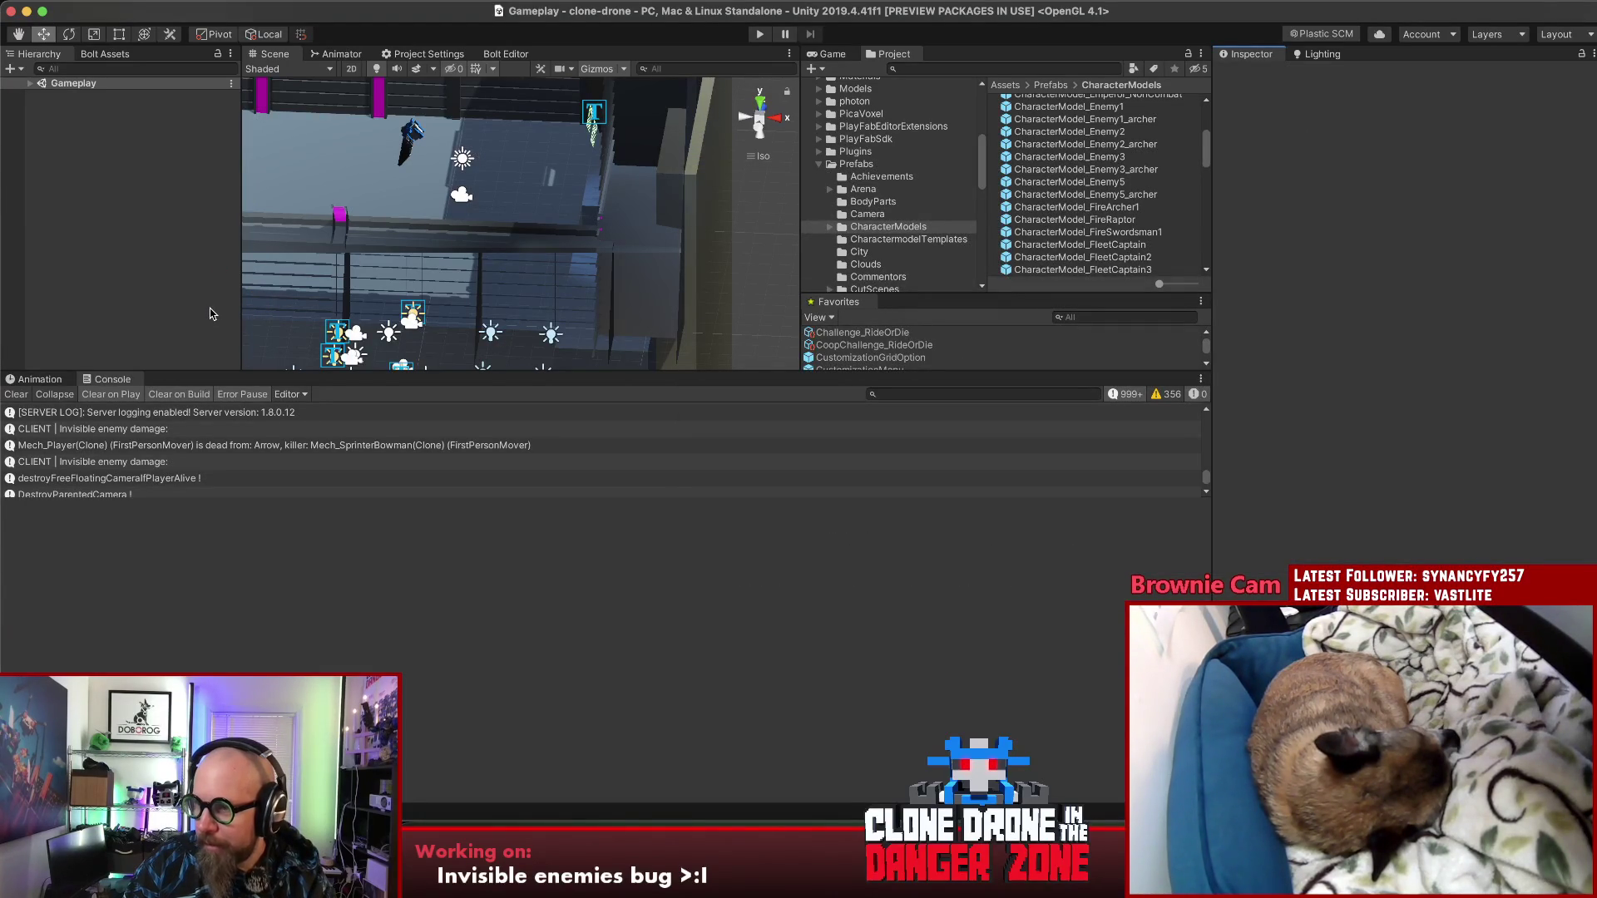
Step: Enter Unity play mode so the game boots to its main menu
click(762, 35)
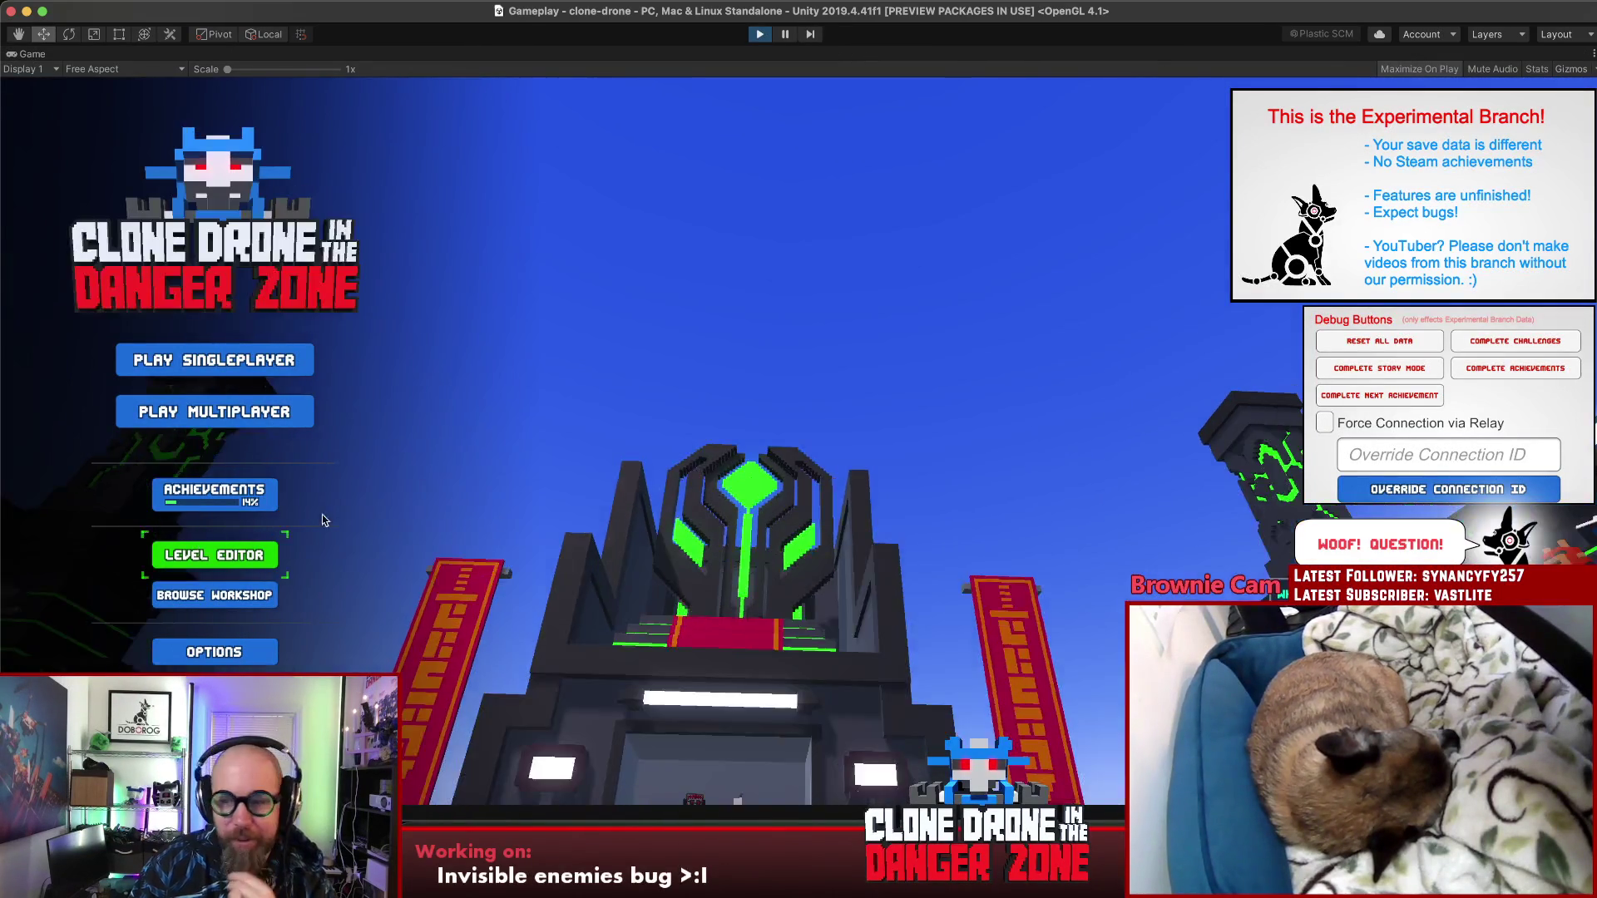
Step: Open the level editor from the main menu and expand the EnemySpawns library folder
click(248, 537)
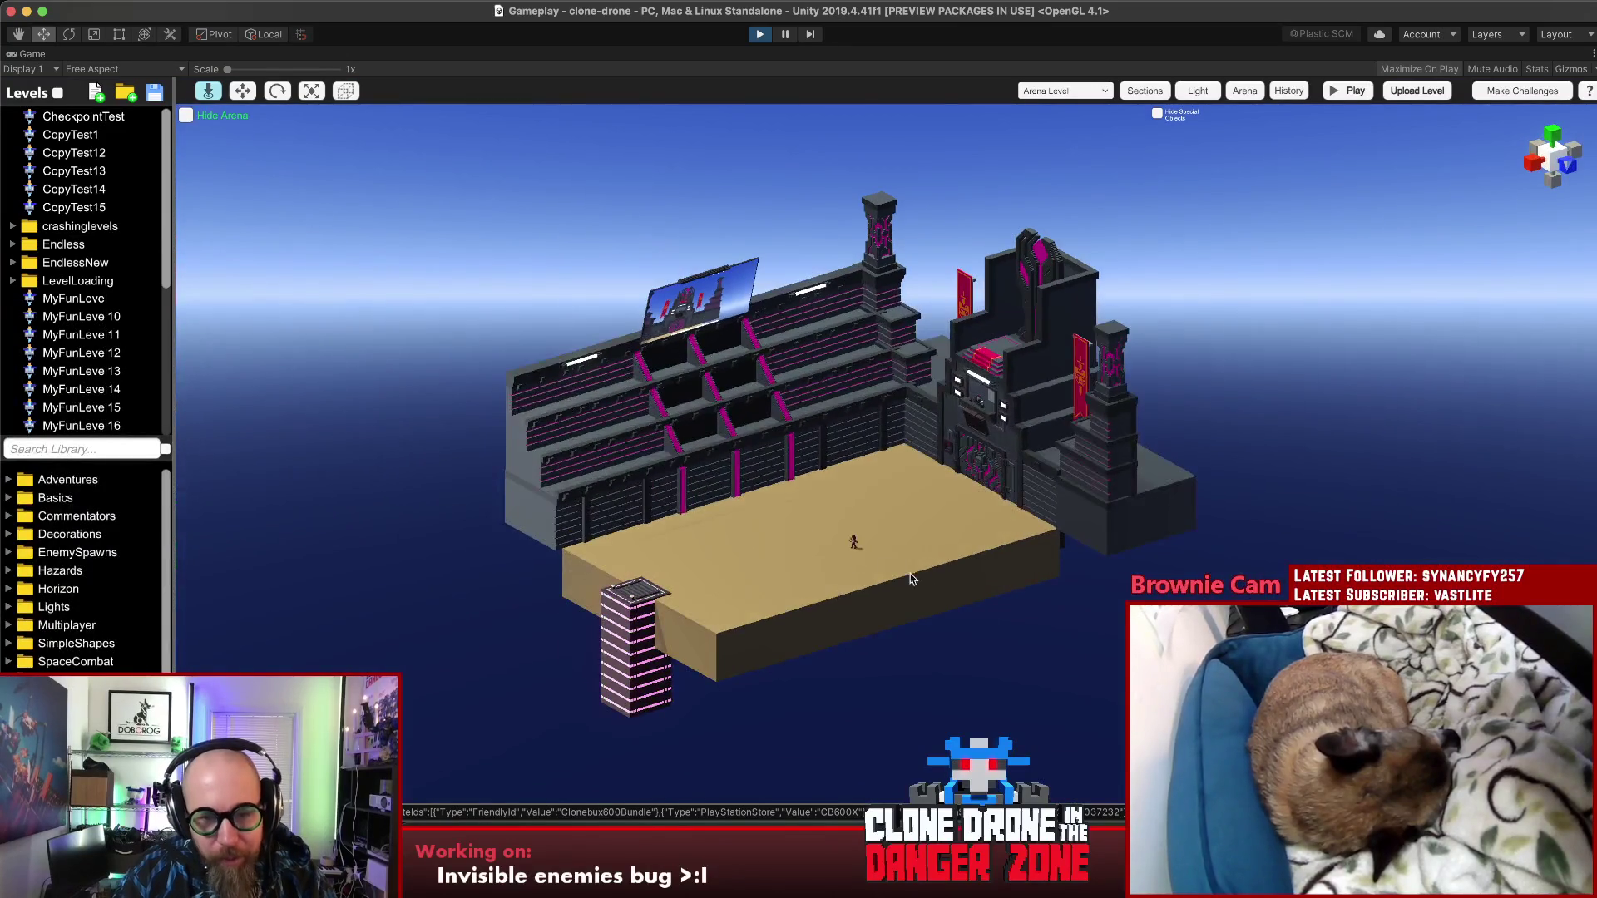
click(40, 559)
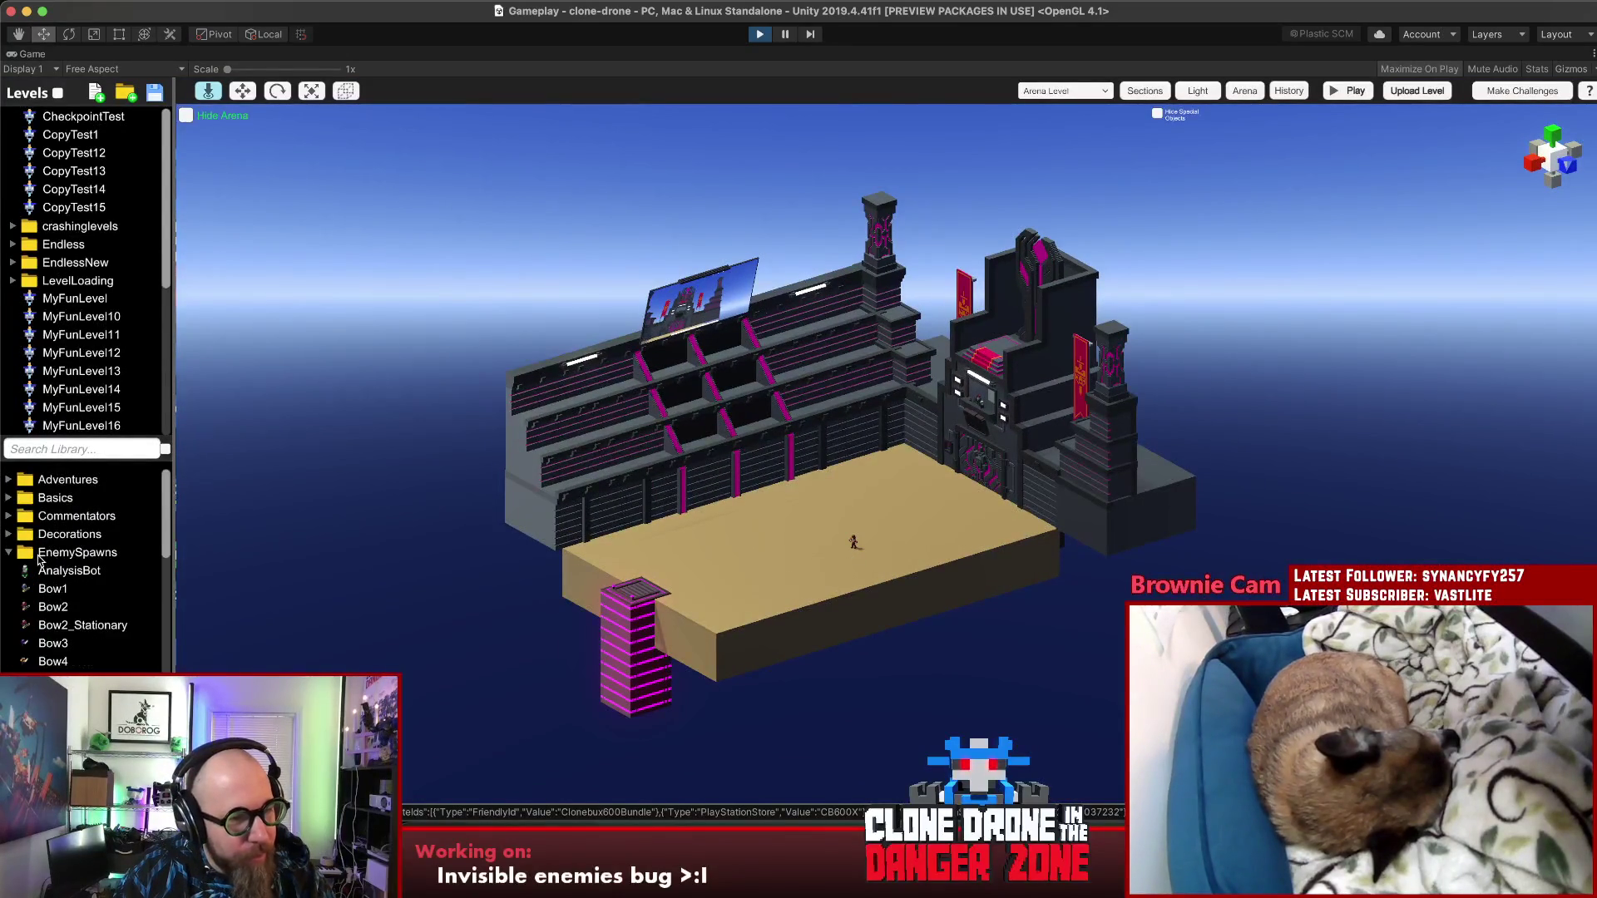
scroll(67, 563, down, 4)
scroll(79, 613, down, 5)
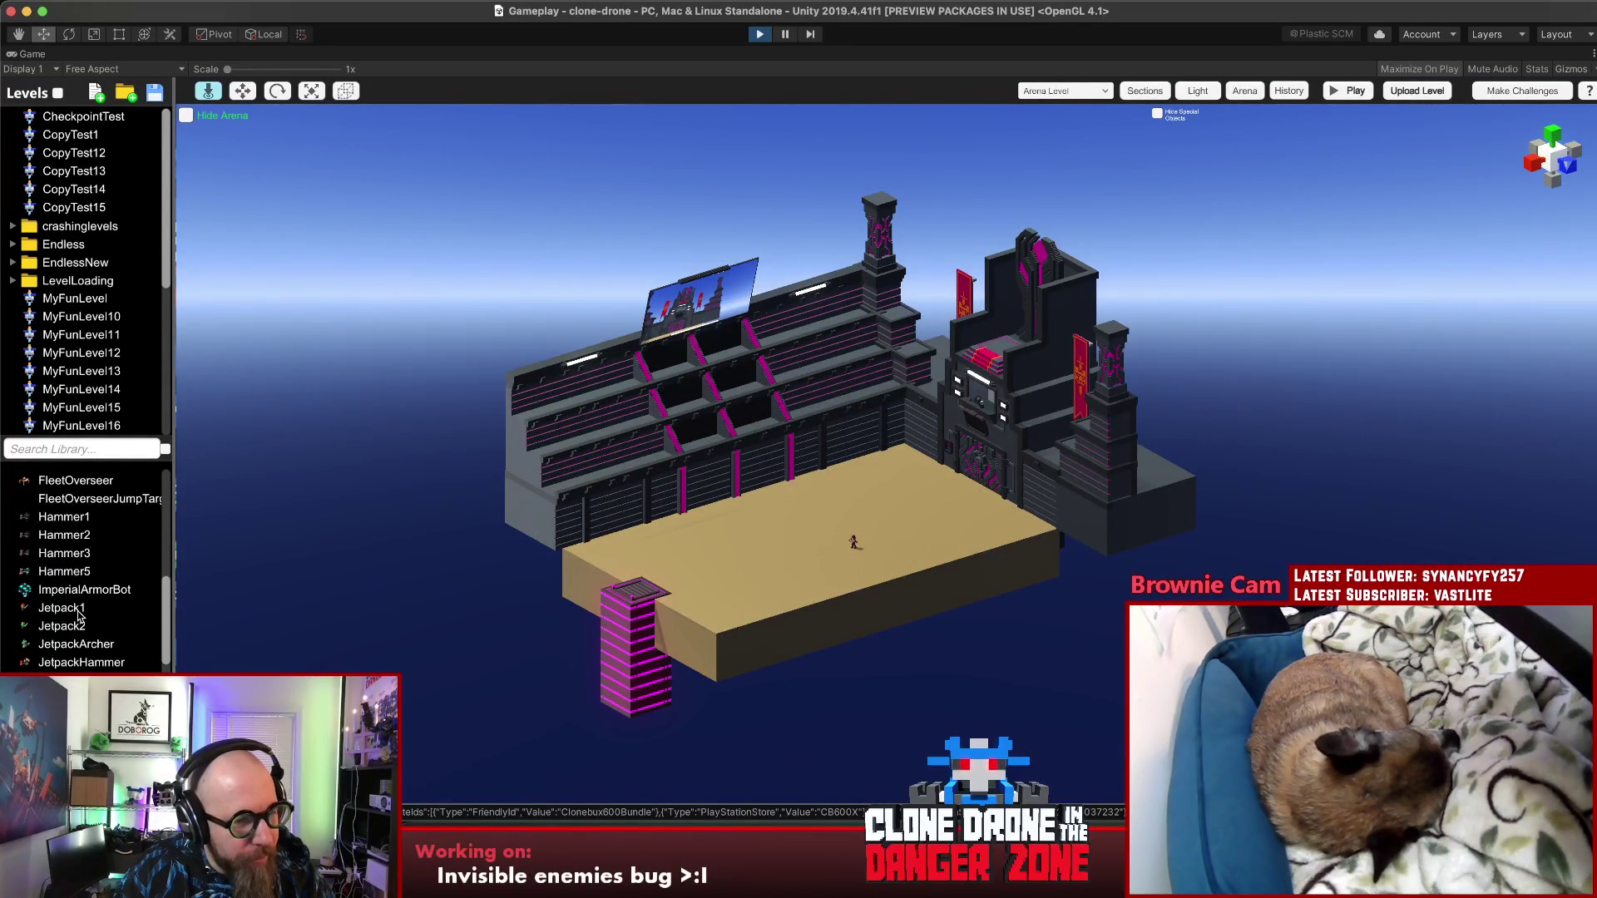
scroll(83, 640, down, 1)
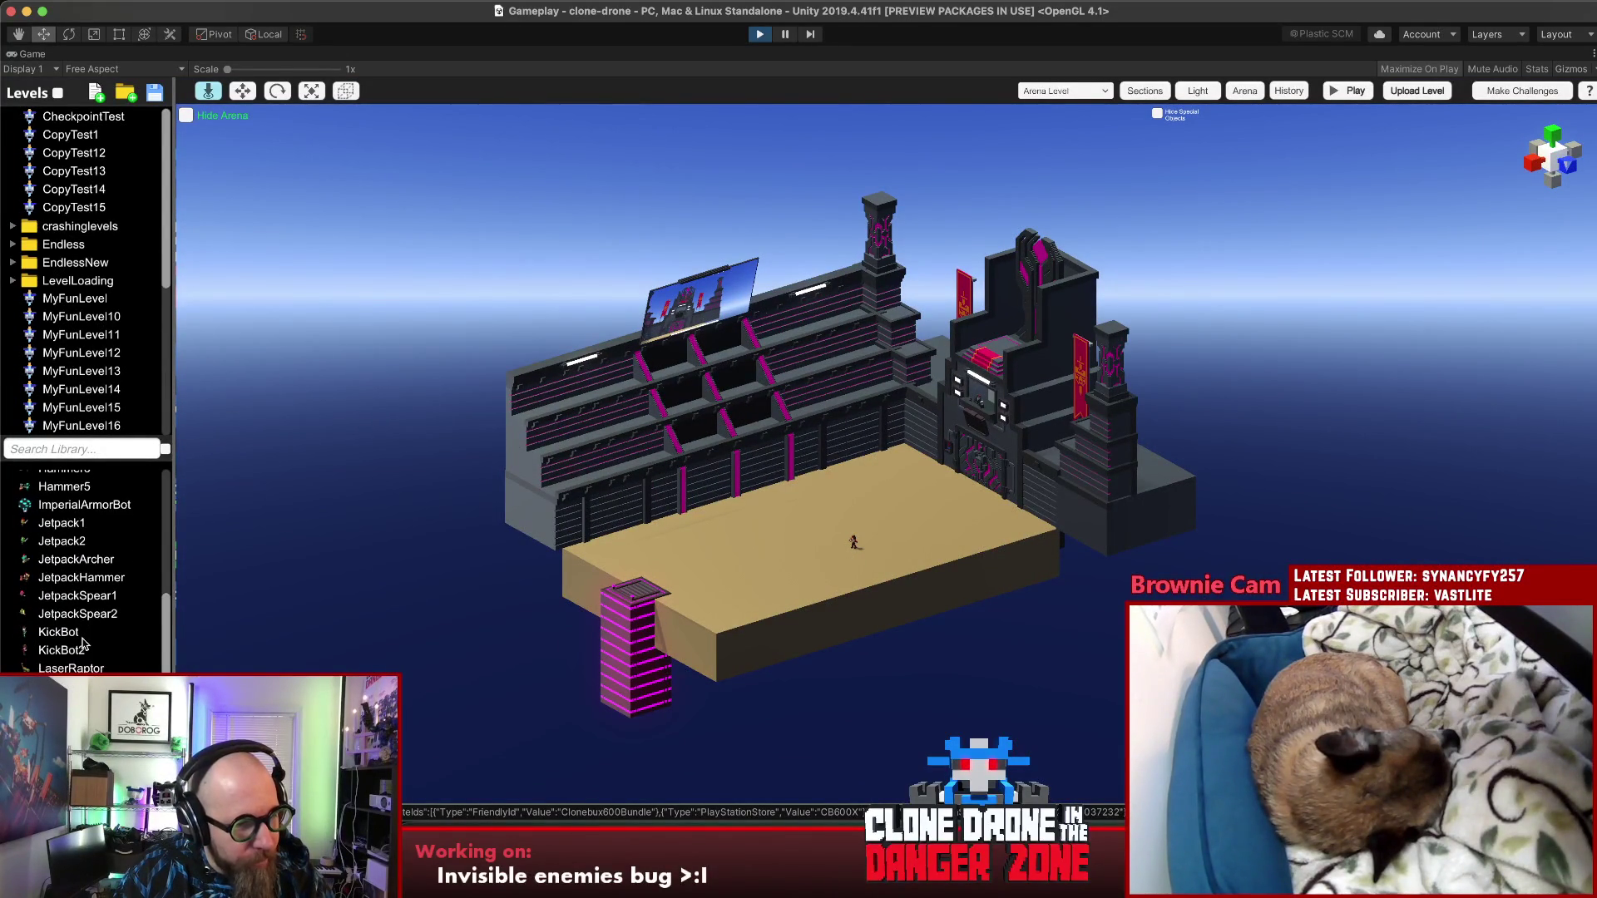
scroll(96, 657, down, 5)
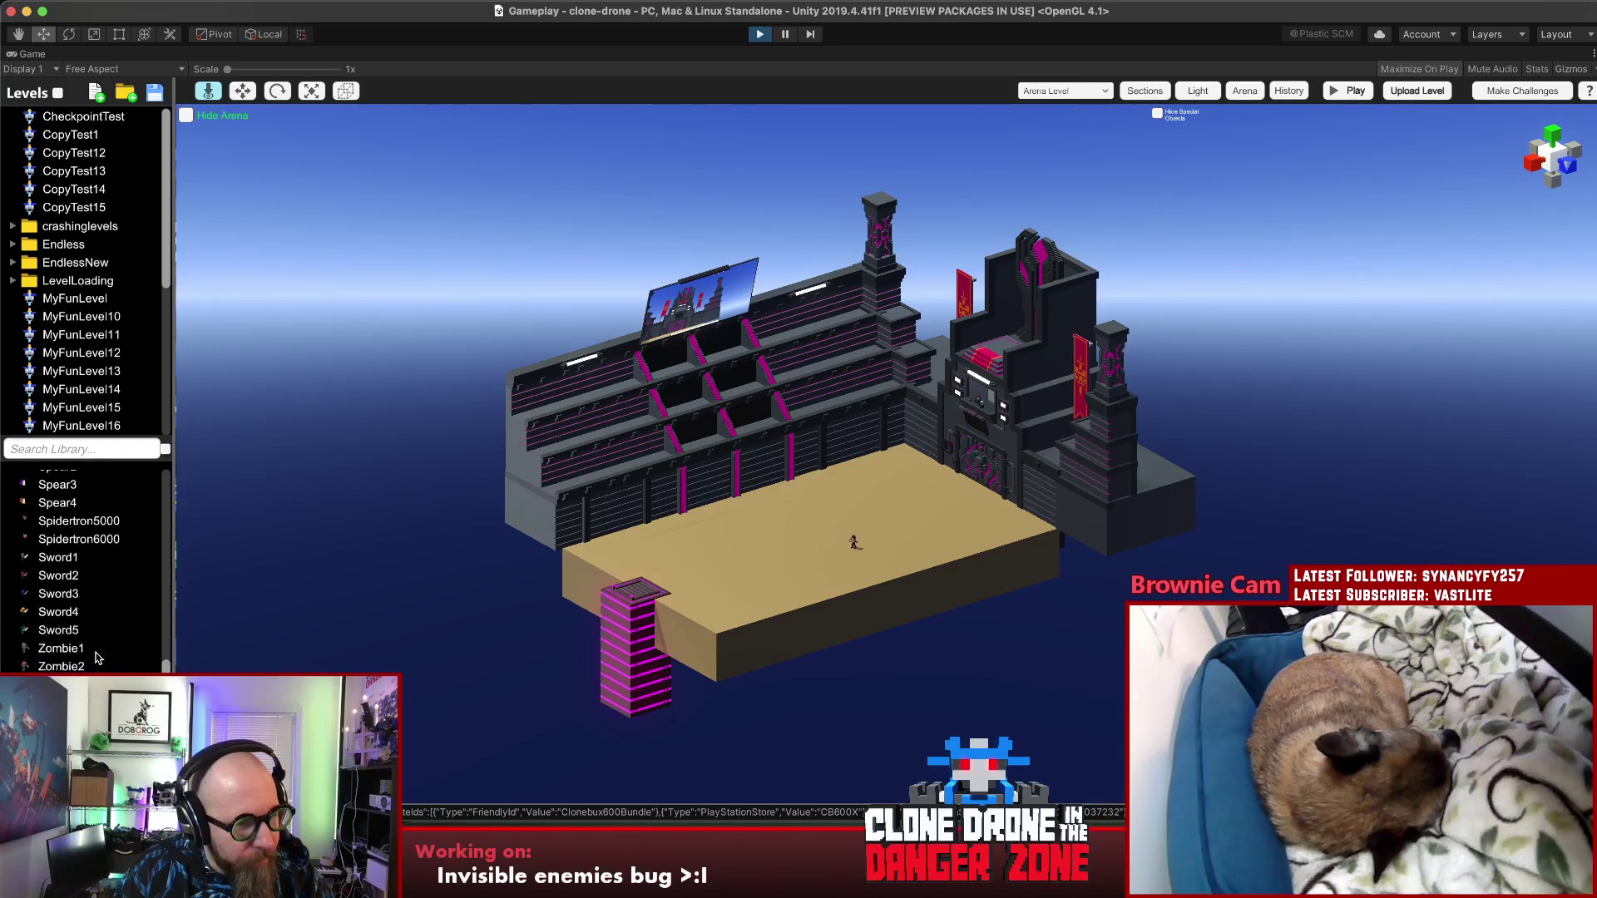
scroll(95, 658, up, 10)
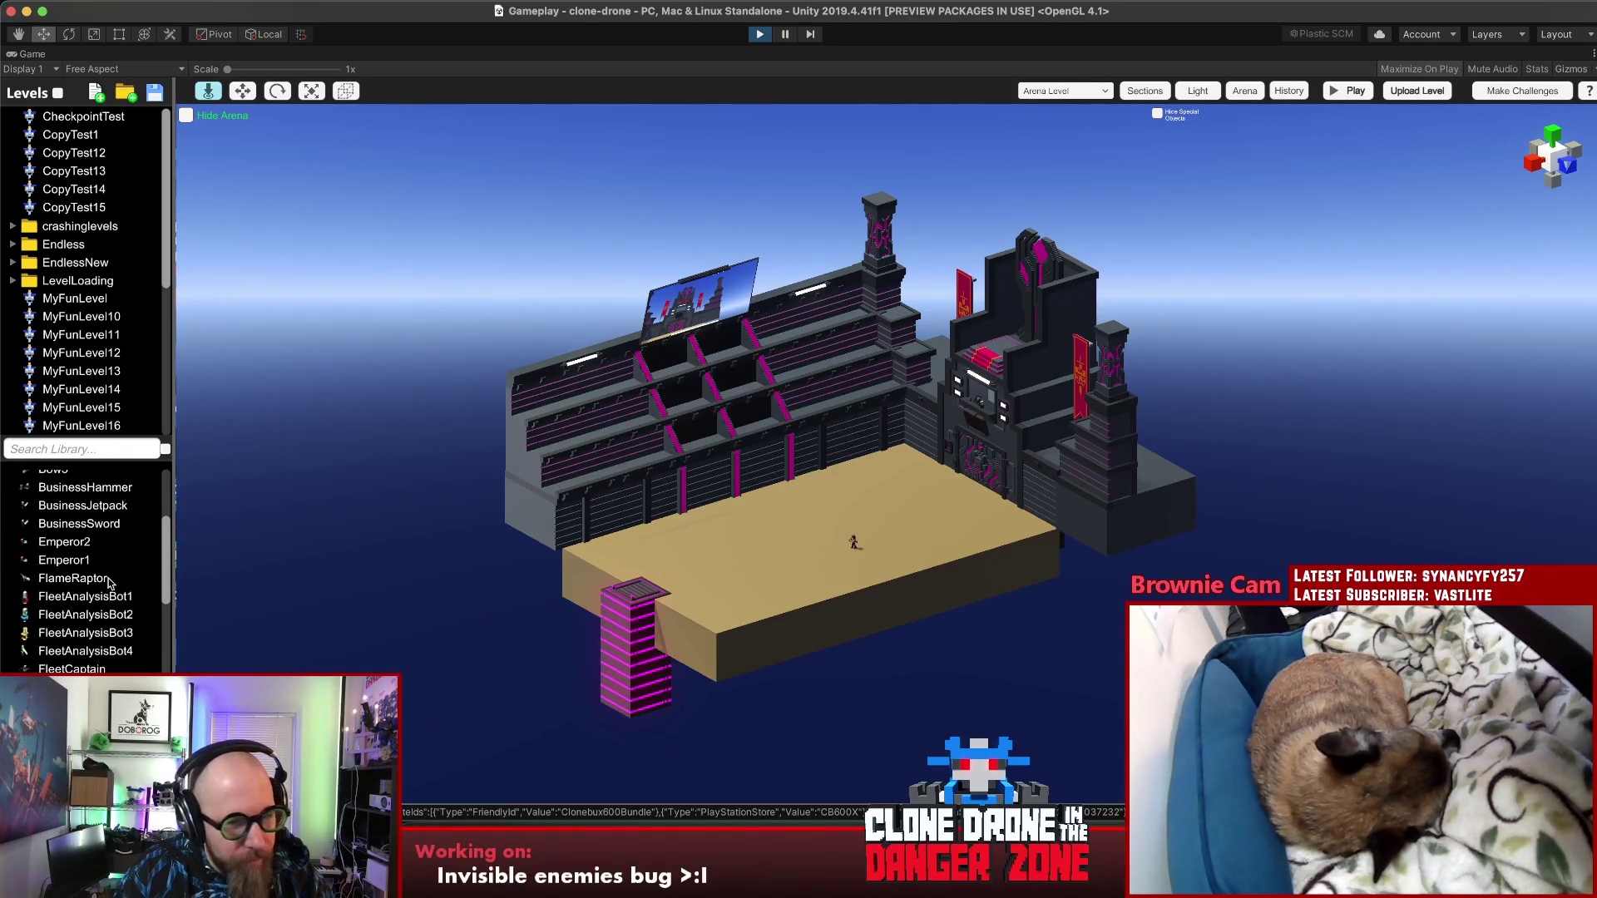
Step: Delete the existing FlameRaptor and drag a new one onto the floor near the stairs
click(661, 580)
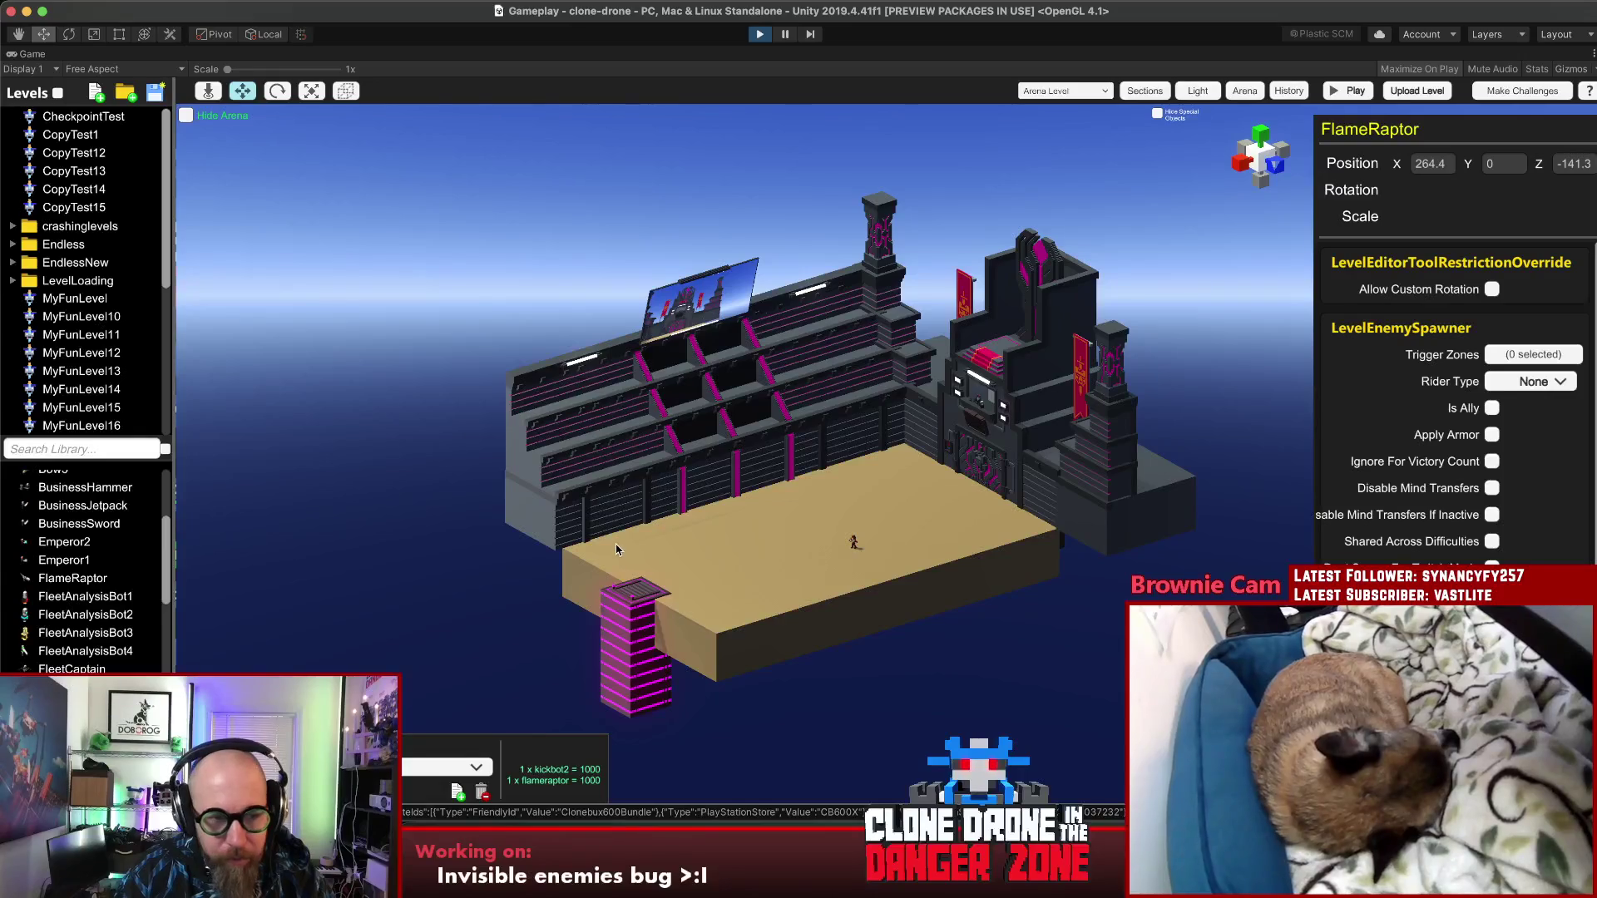
key(Delete)
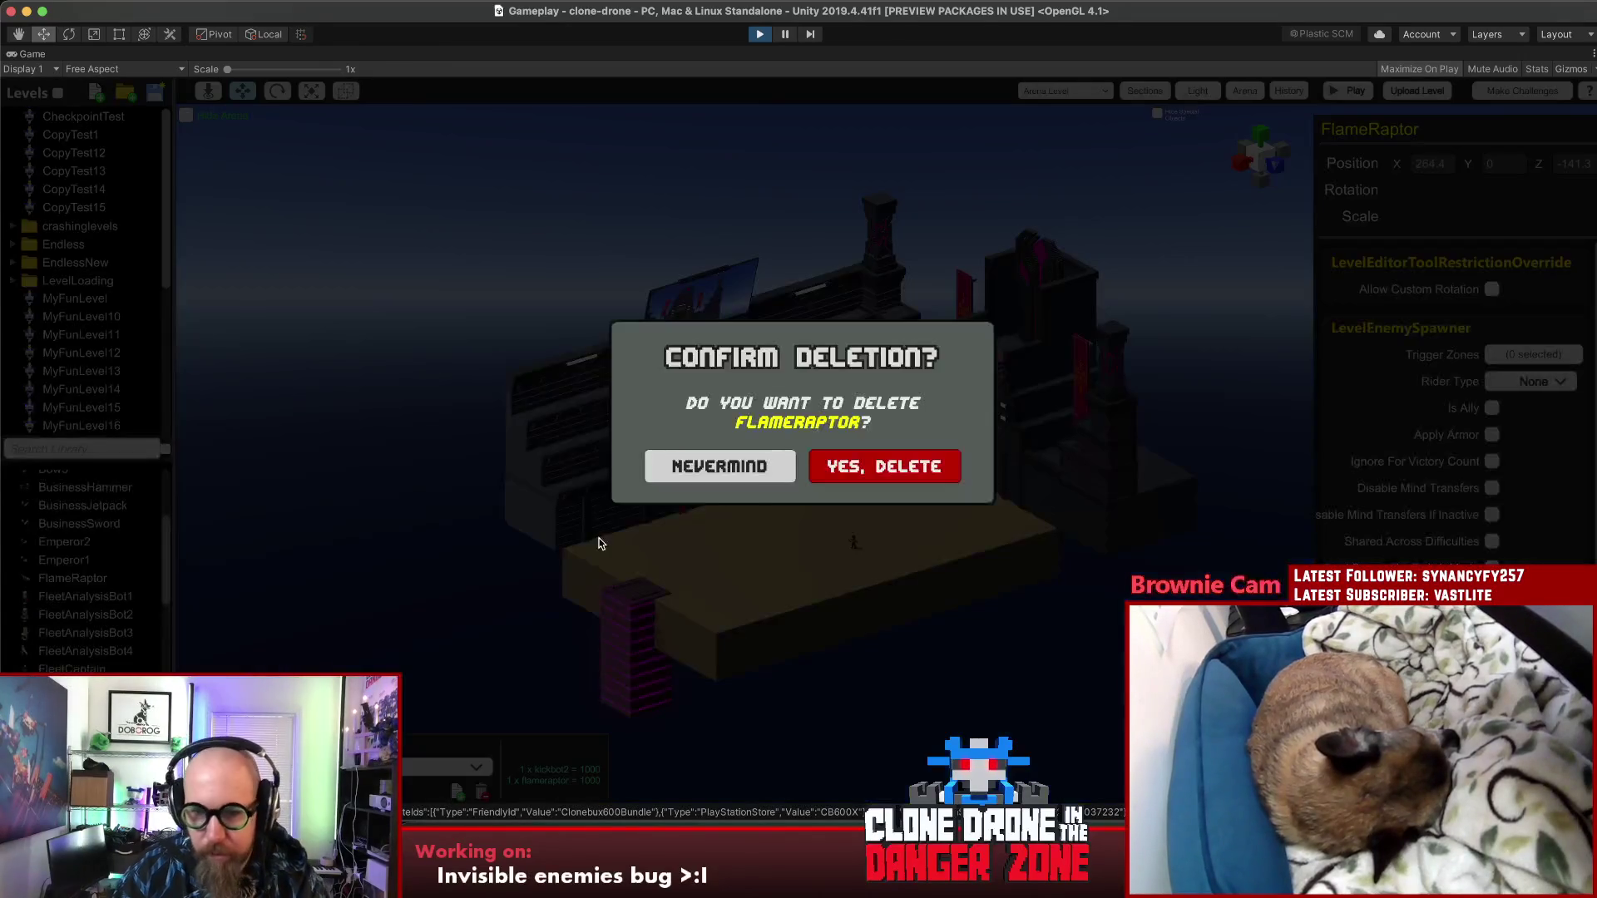
click(896, 478)
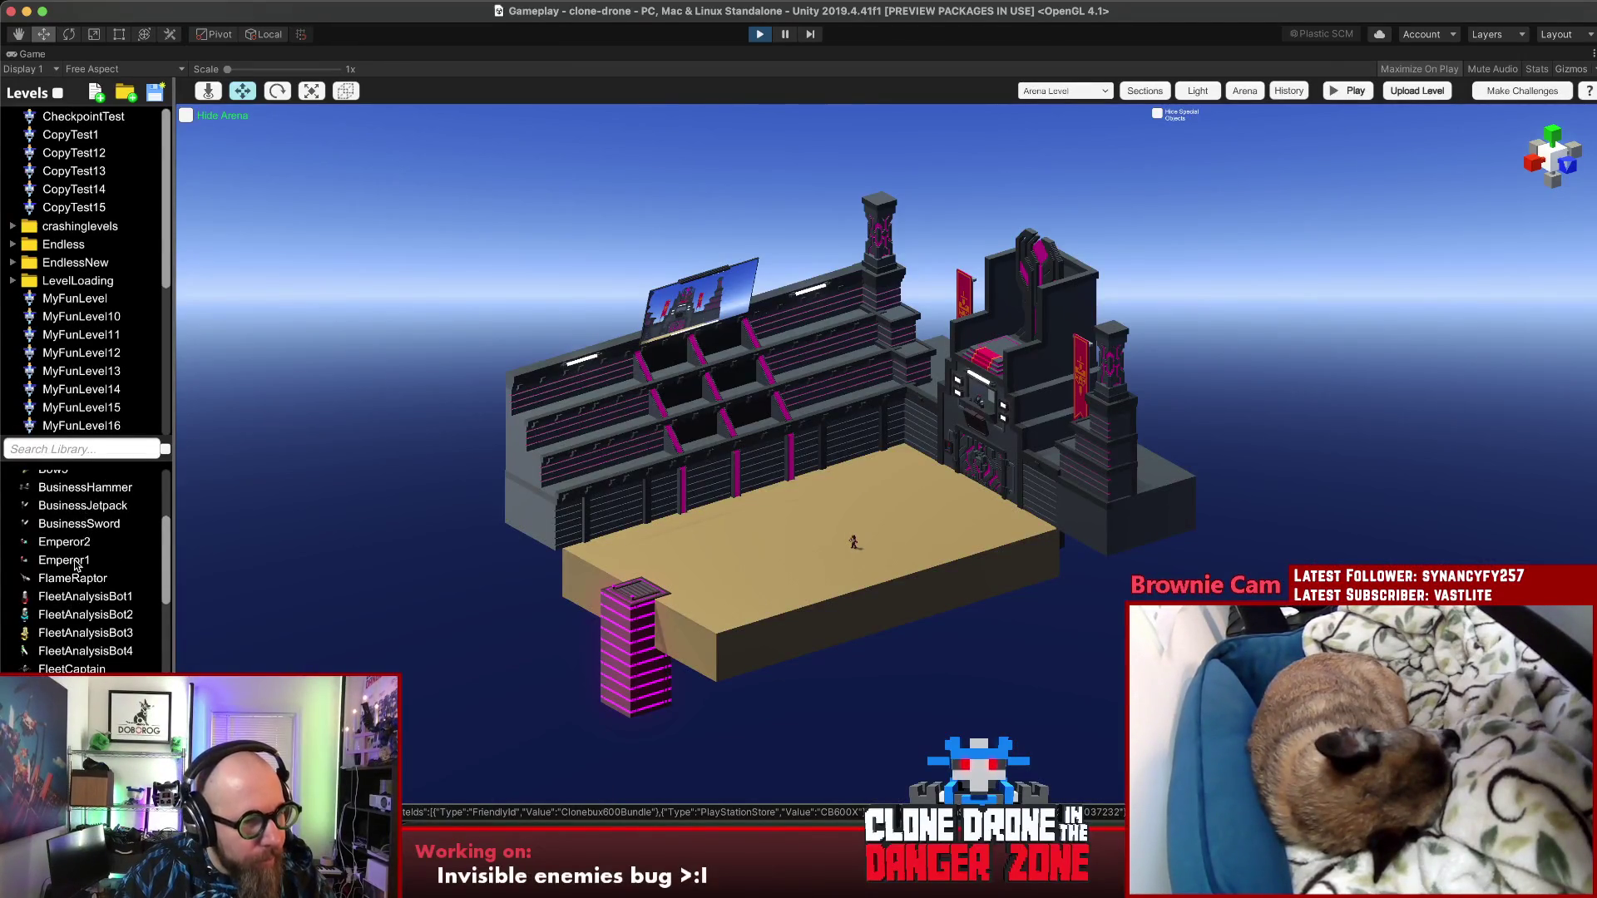
drag(68, 582, 680, 576)
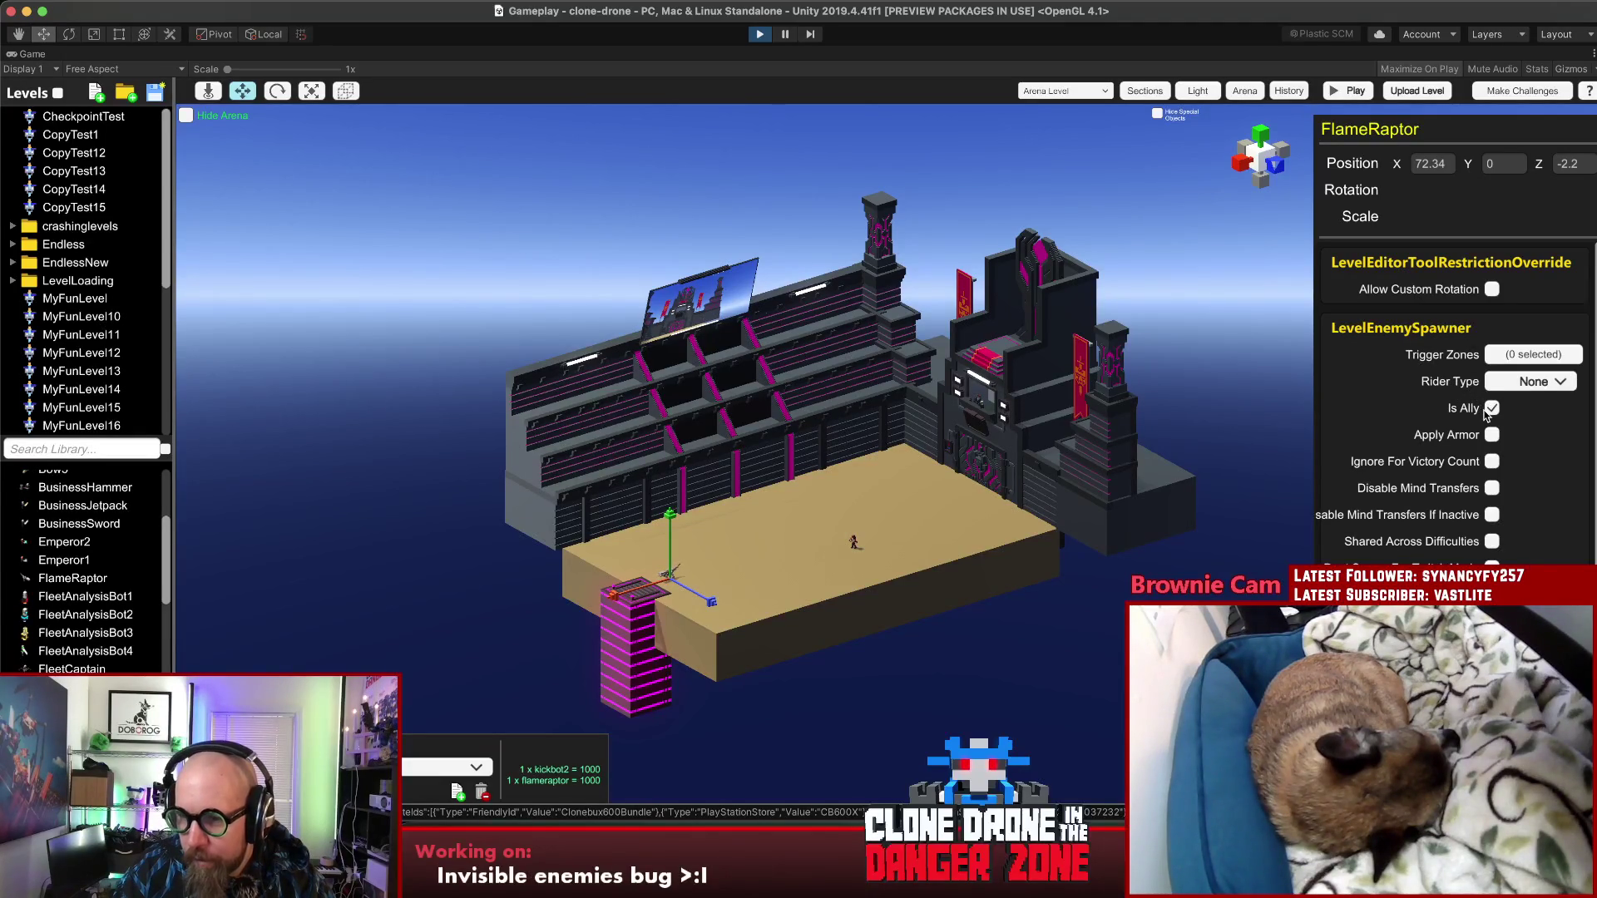
Step: Review the new FlameRaptor's Rider Type choices, leaving it at None
scroll(1330, 396, down, 3)
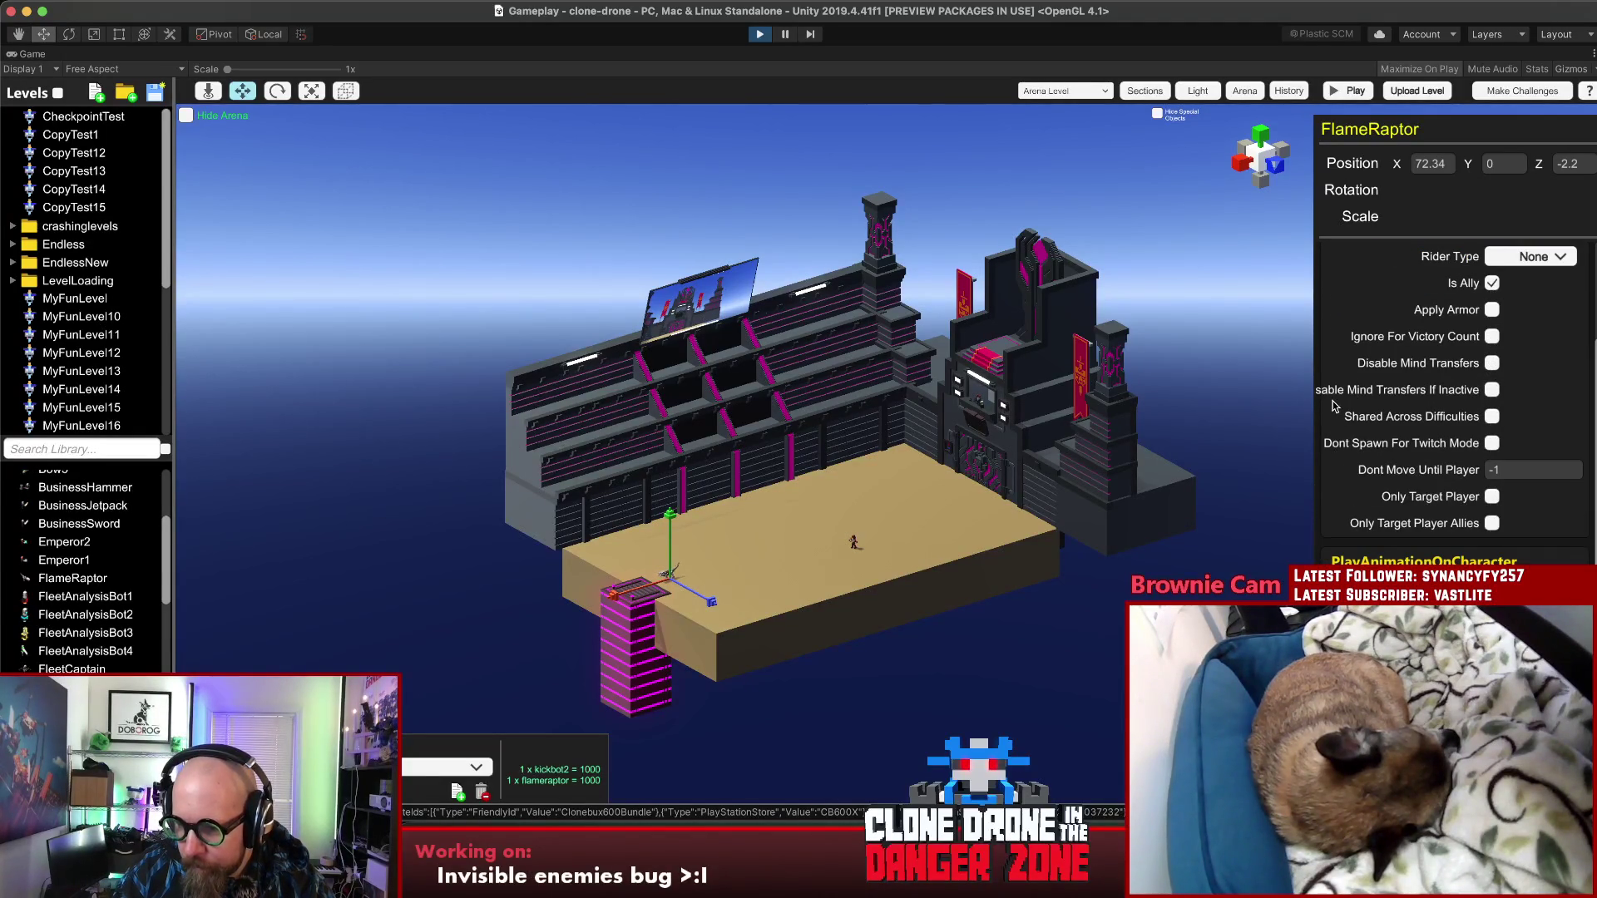
scroll(1428, 532, up, 2)
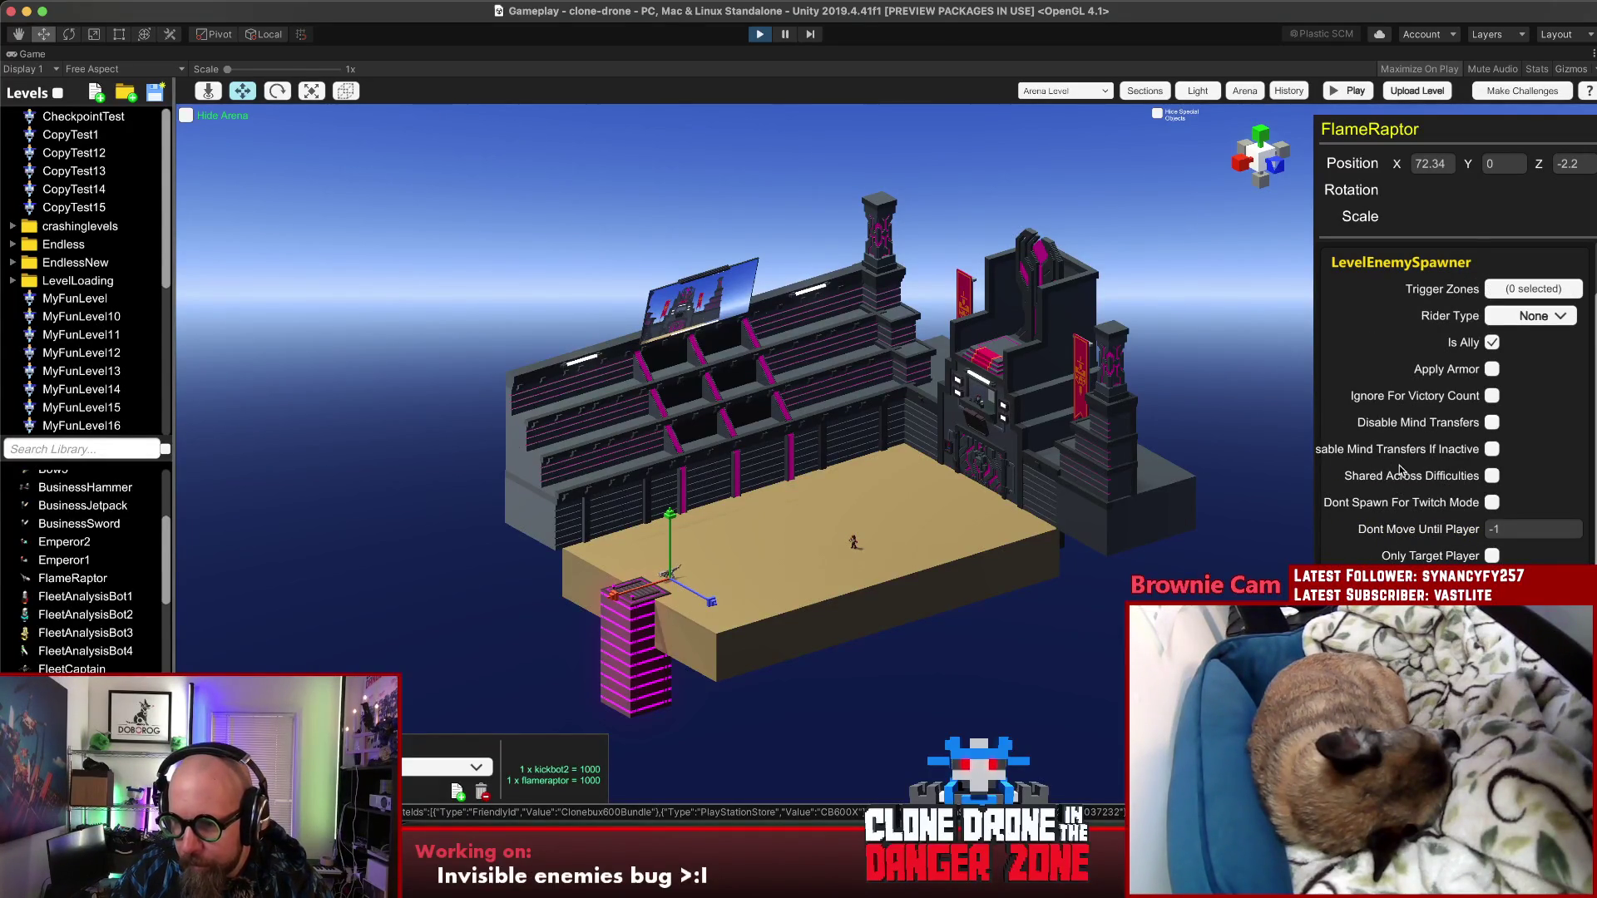
click(1529, 315)
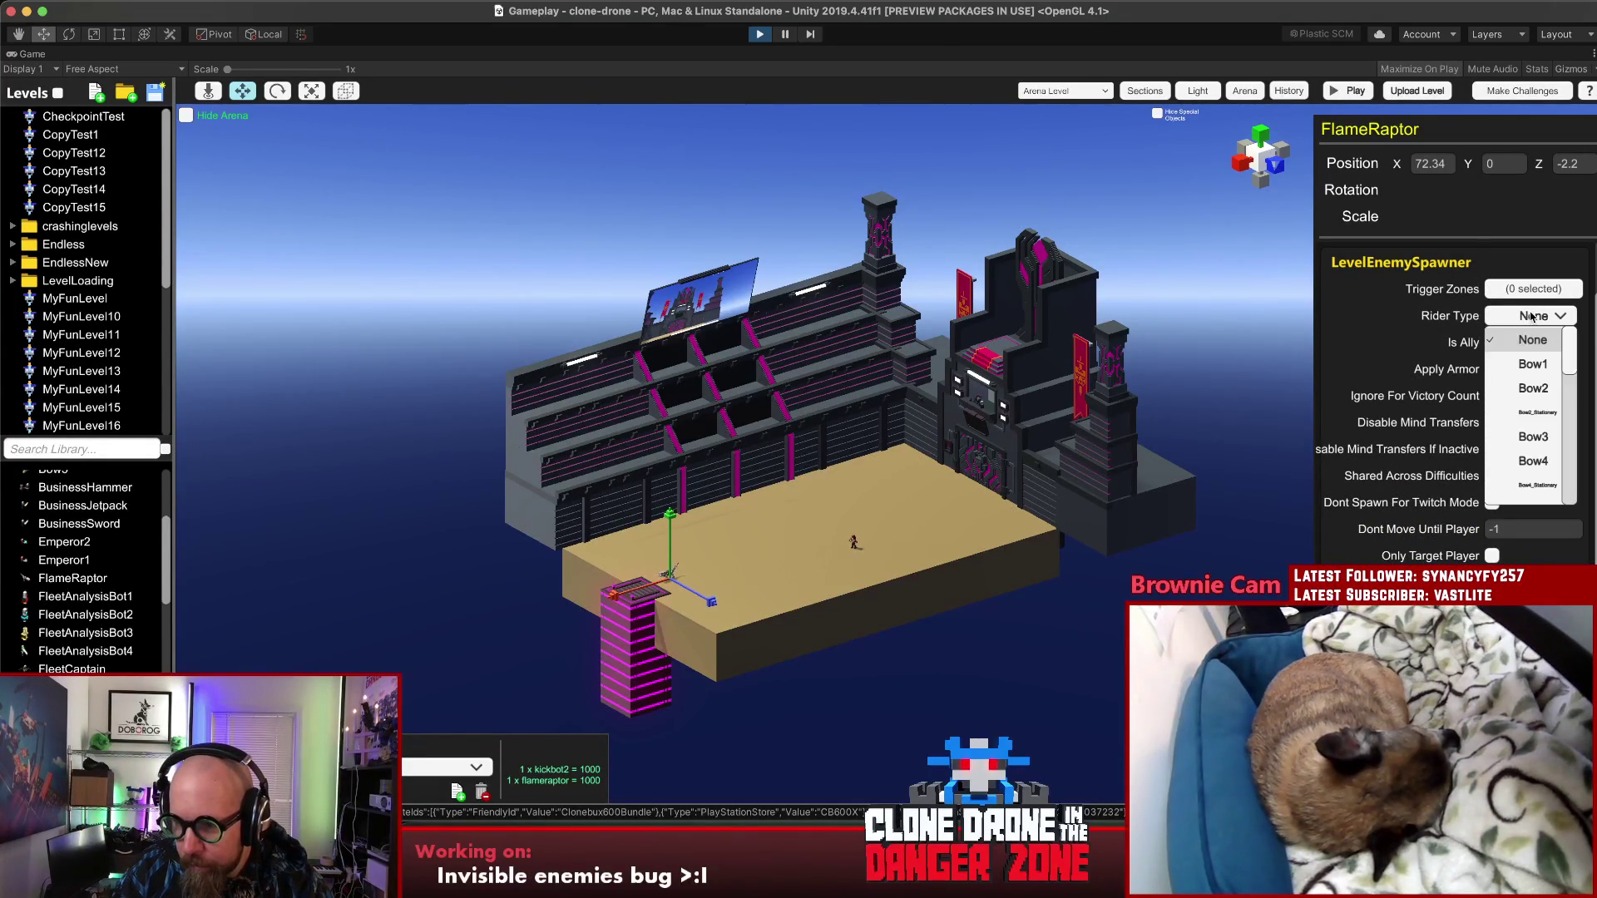
click(1535, 317)
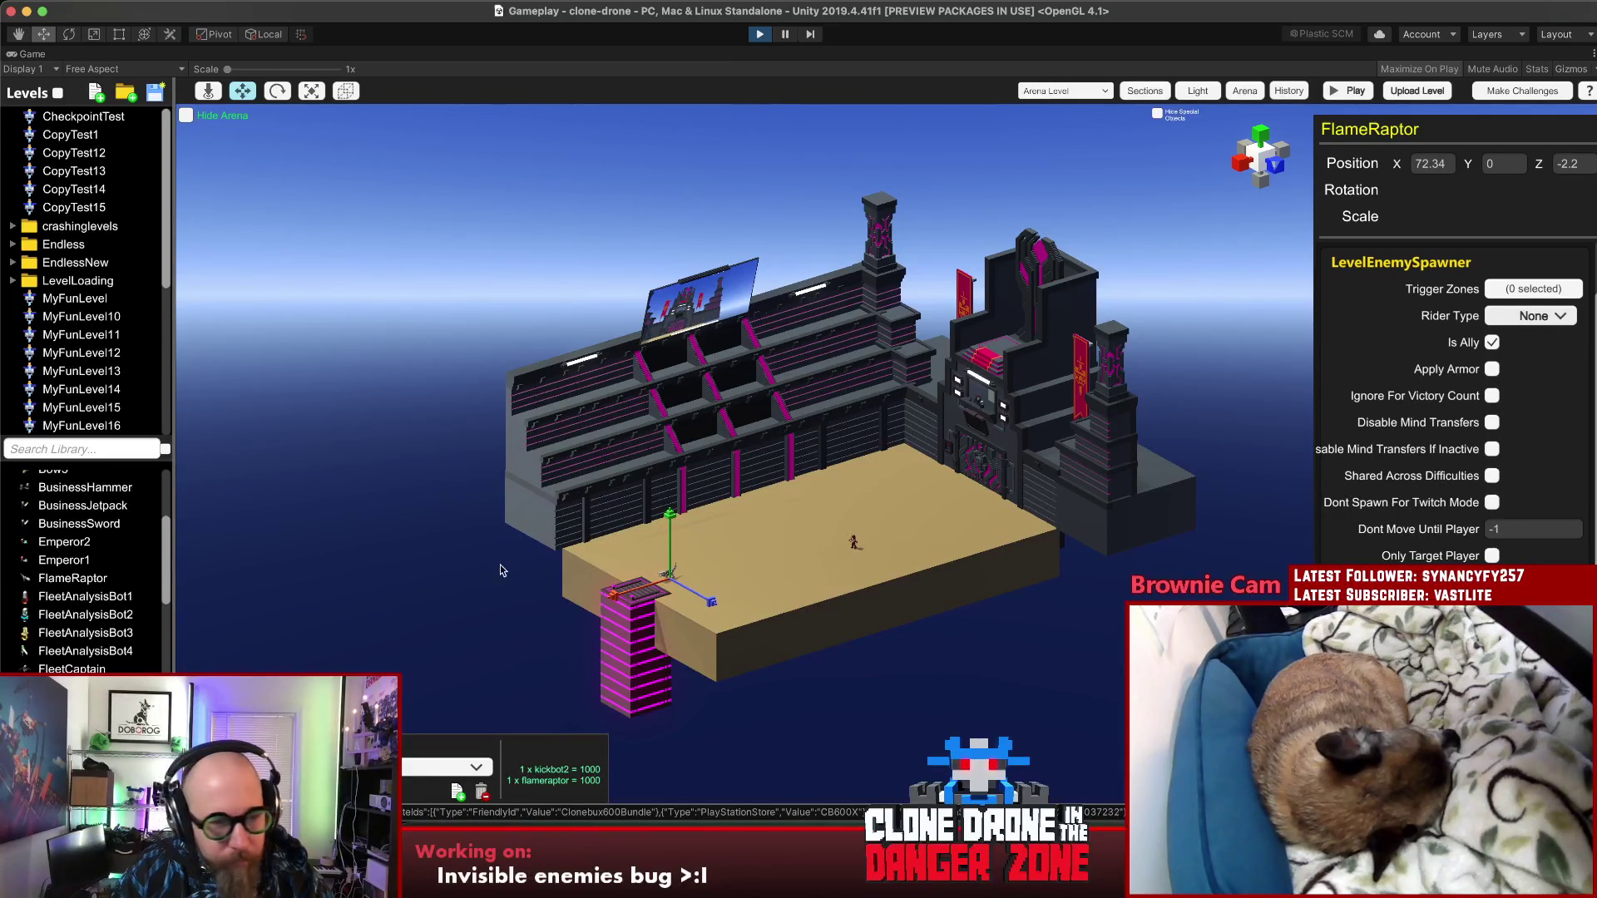
Step: Inspect trigger zone A's settings, then open the FlameRaptor's Trigger Zones picker
scroll(100, 577, down, 15)
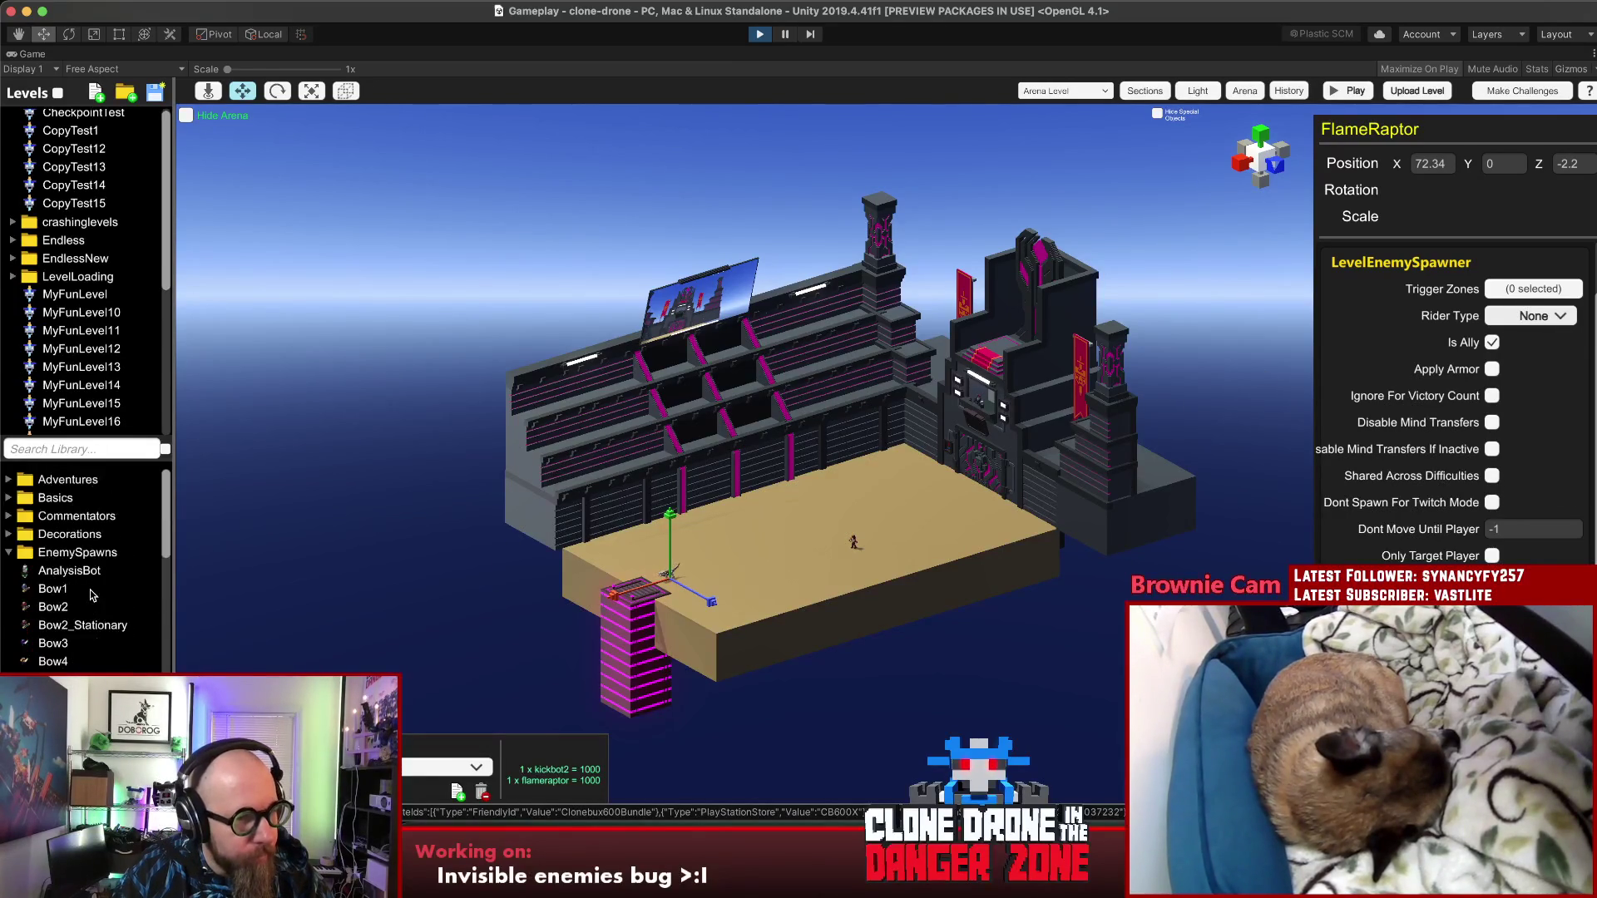
click(580, 544)
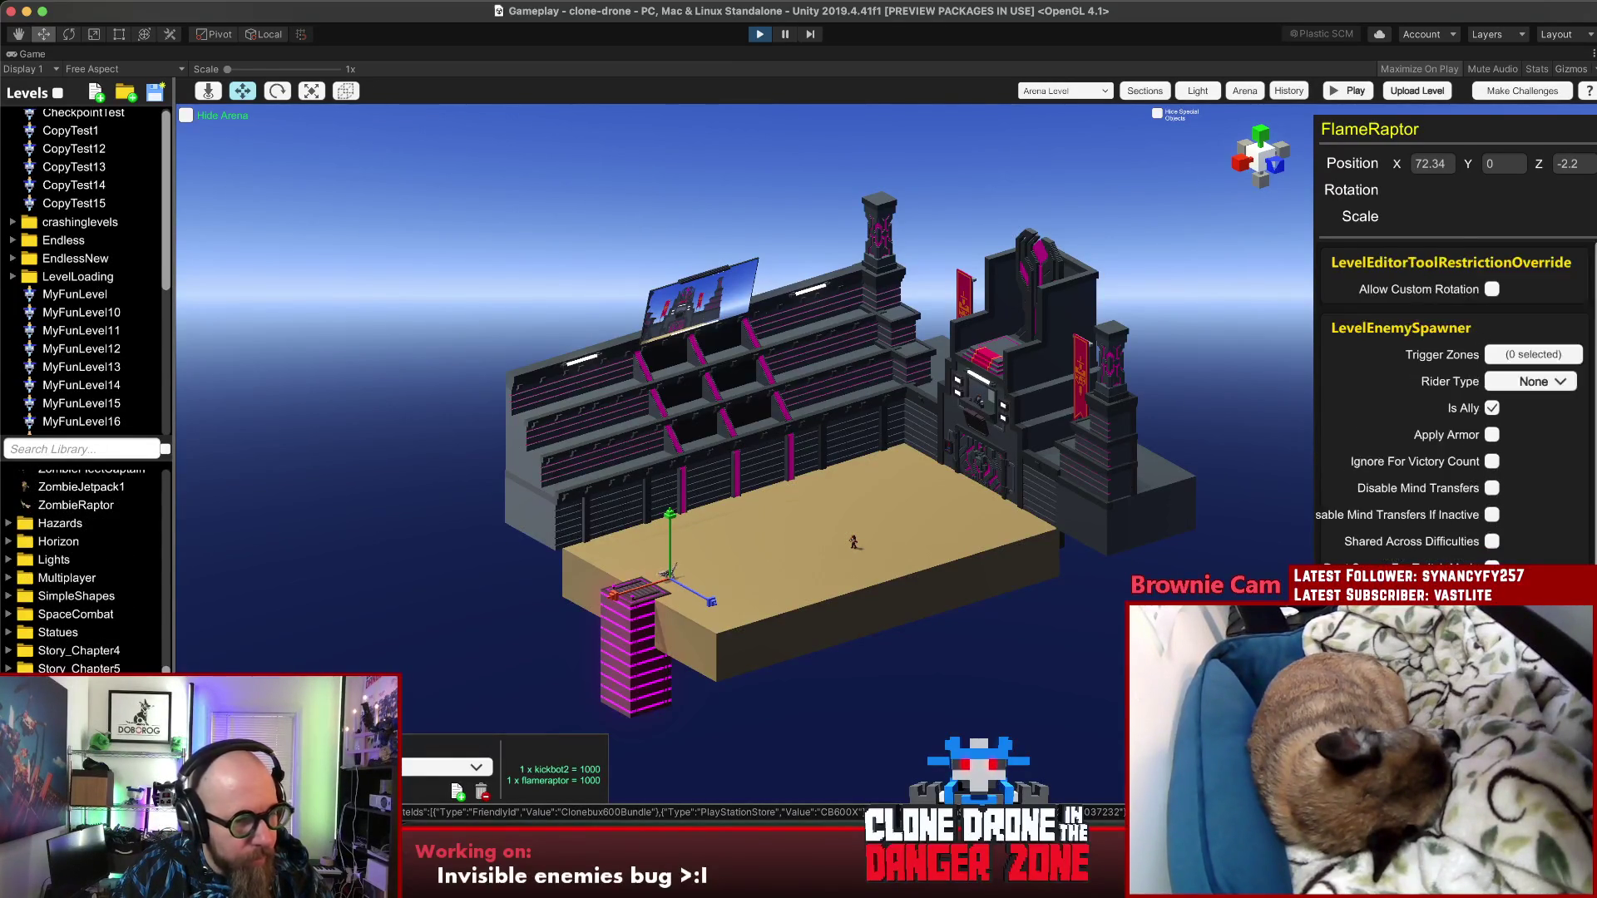
click(580, 549)
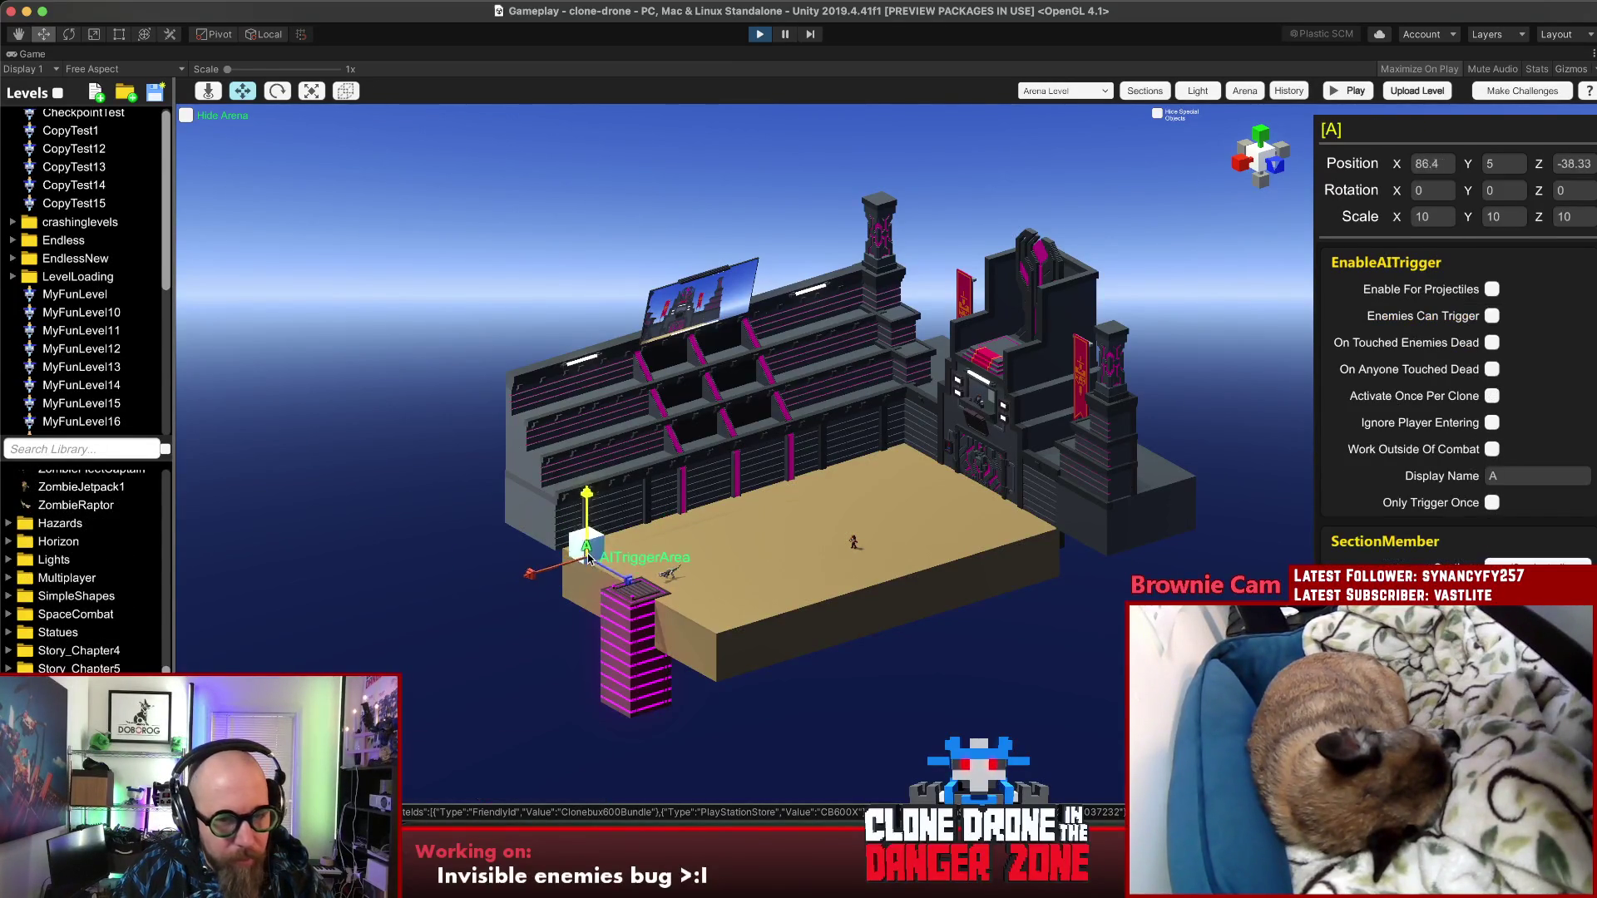
click(674, 580)
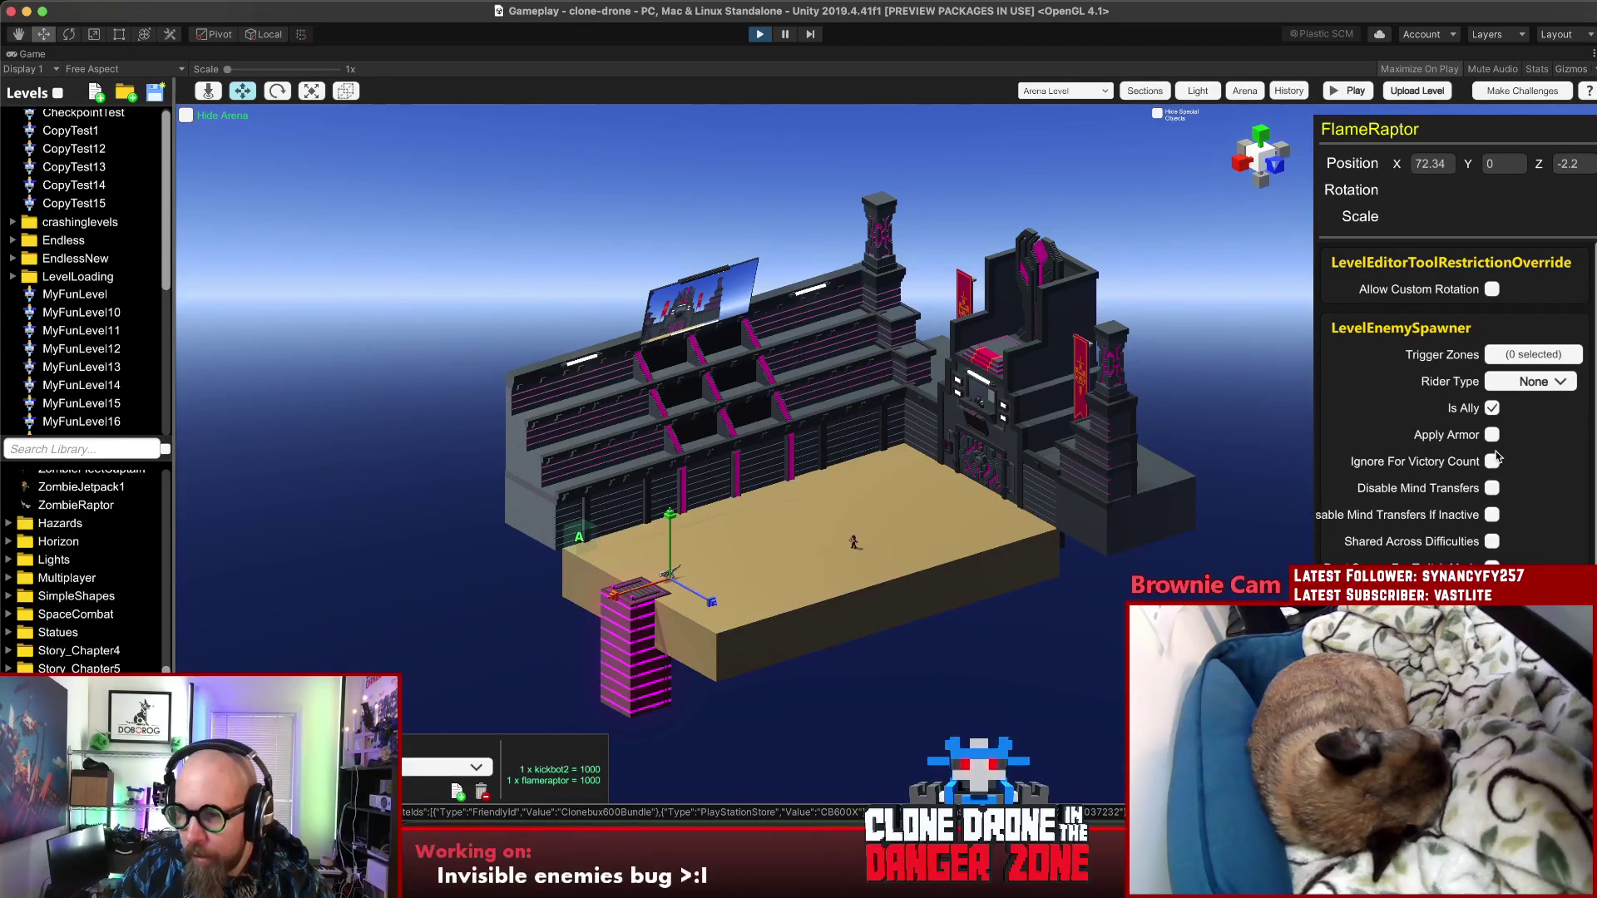
click(1520, 359)
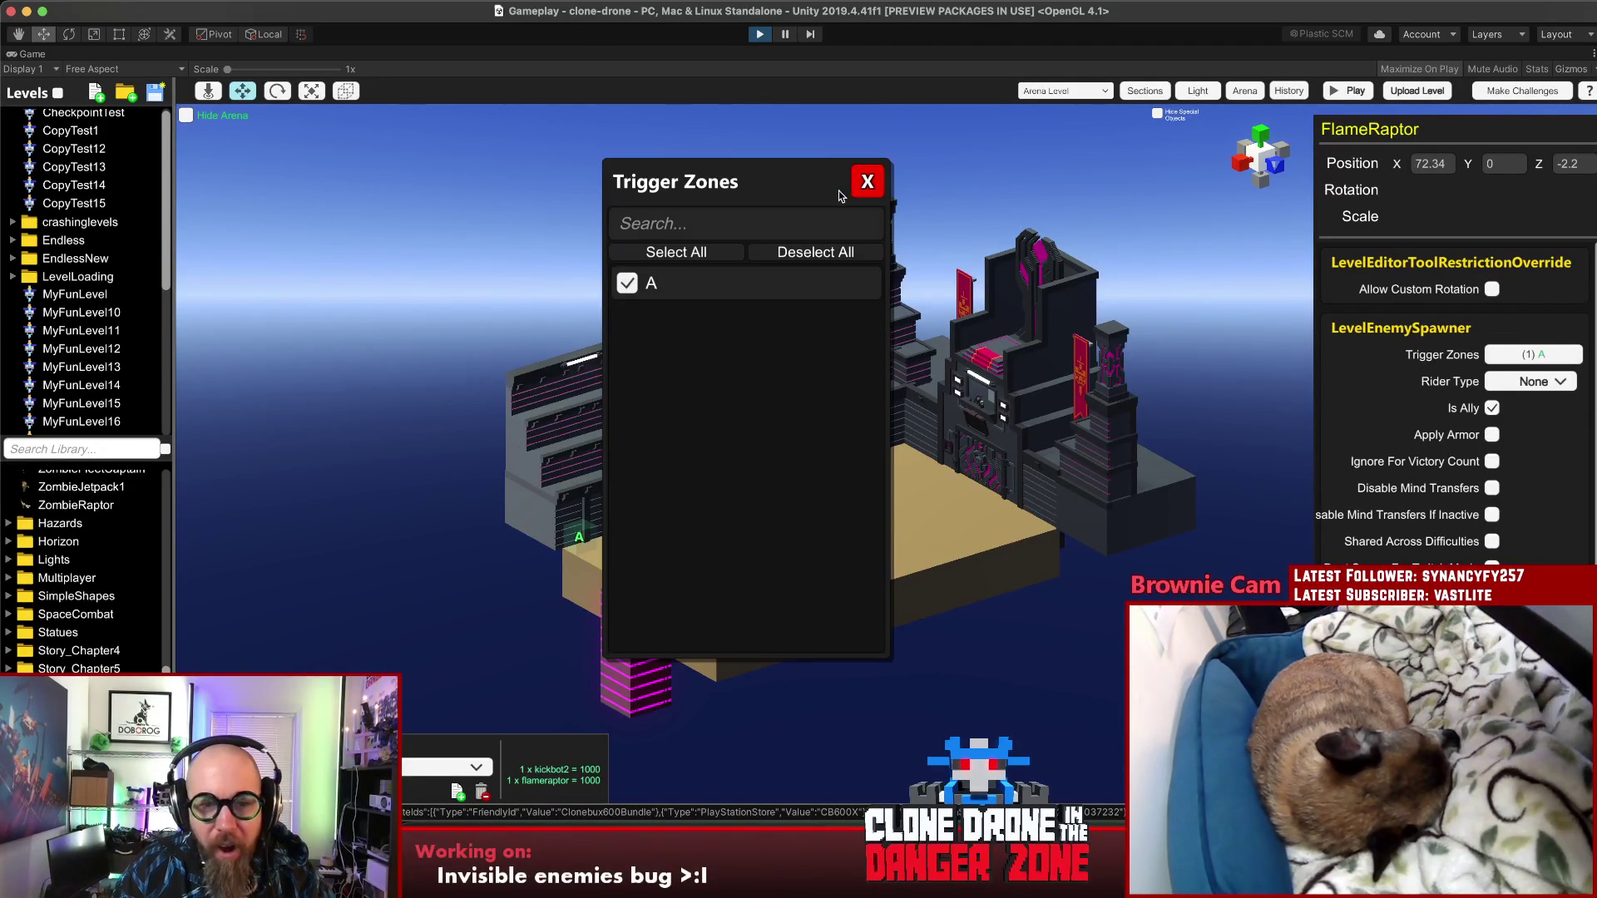
Step: Close the Trigger Zones picker and select the KickBot2 enemy in the arena
click(867, 182)
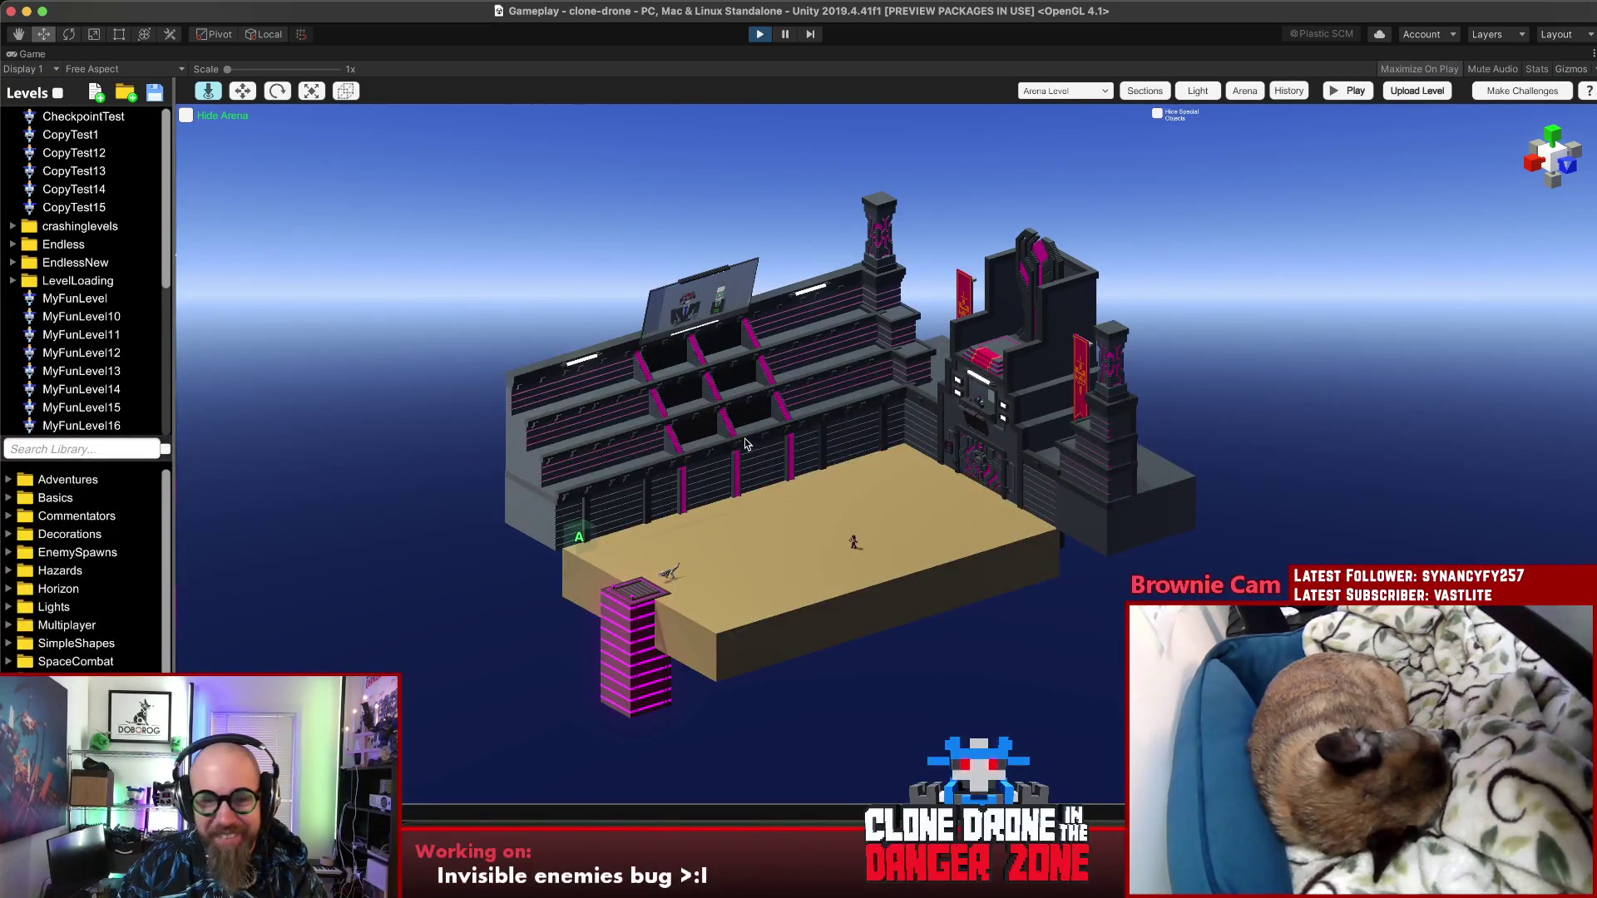
click(850, 546)
Step: Delete KickBot2 and place a plain KickBot from EnemySpawns near the middle of the floor
key(Delete)
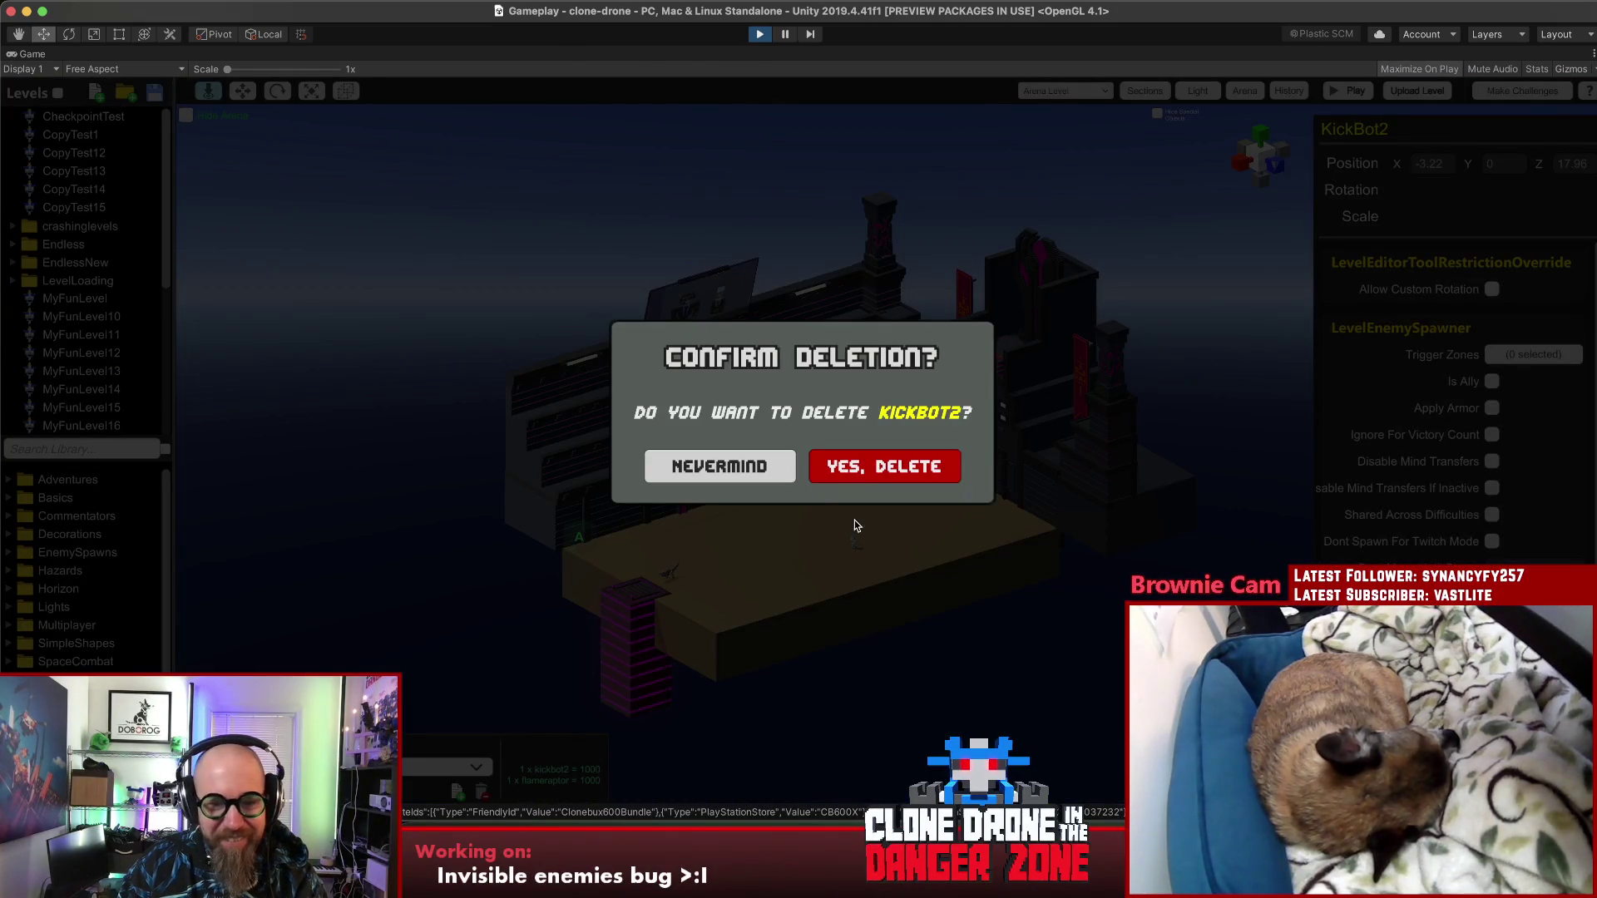
click(873, 479)
click(54, 557)
scroll(58, 566, down, 5)
scroll(61, 570, down, 3)
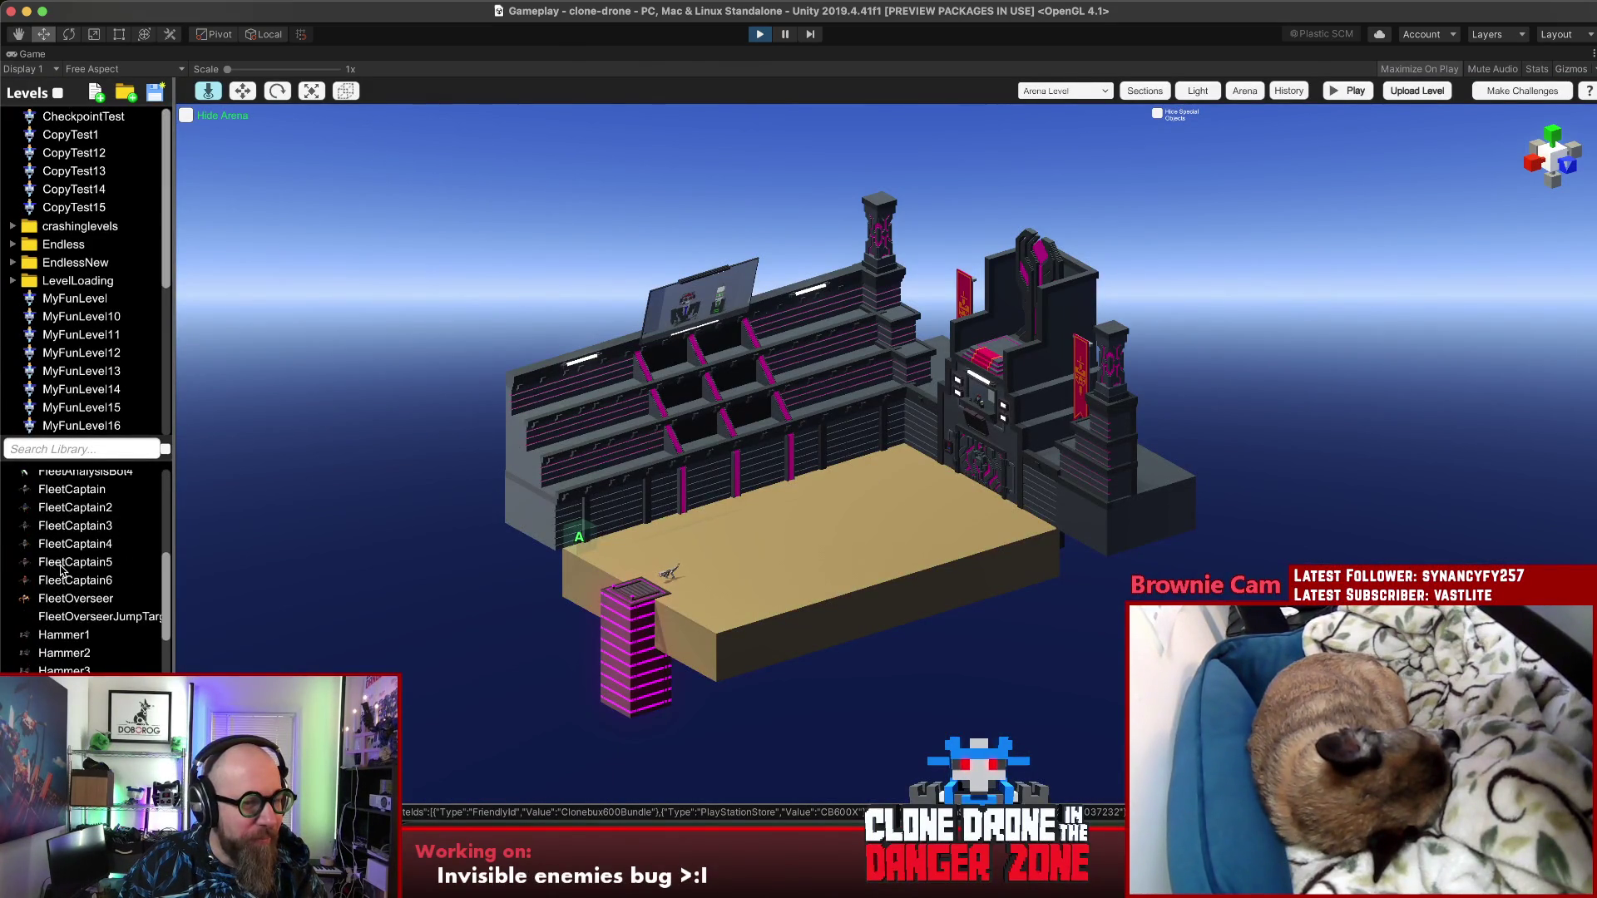
scroll(61, 572, down, 3)
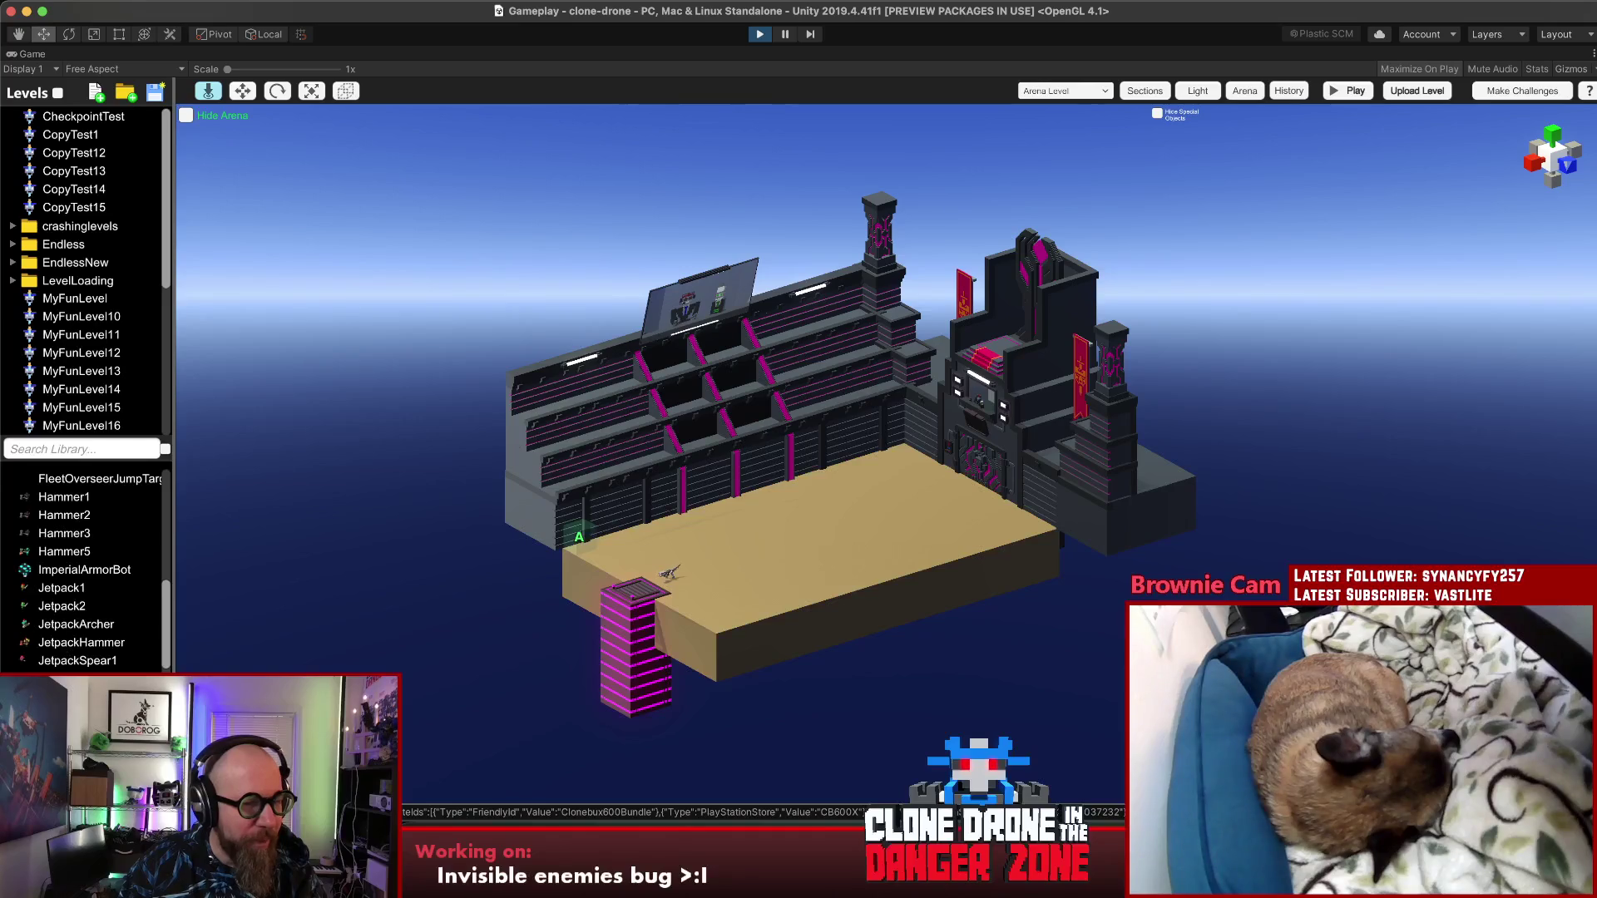
click(811, 566)
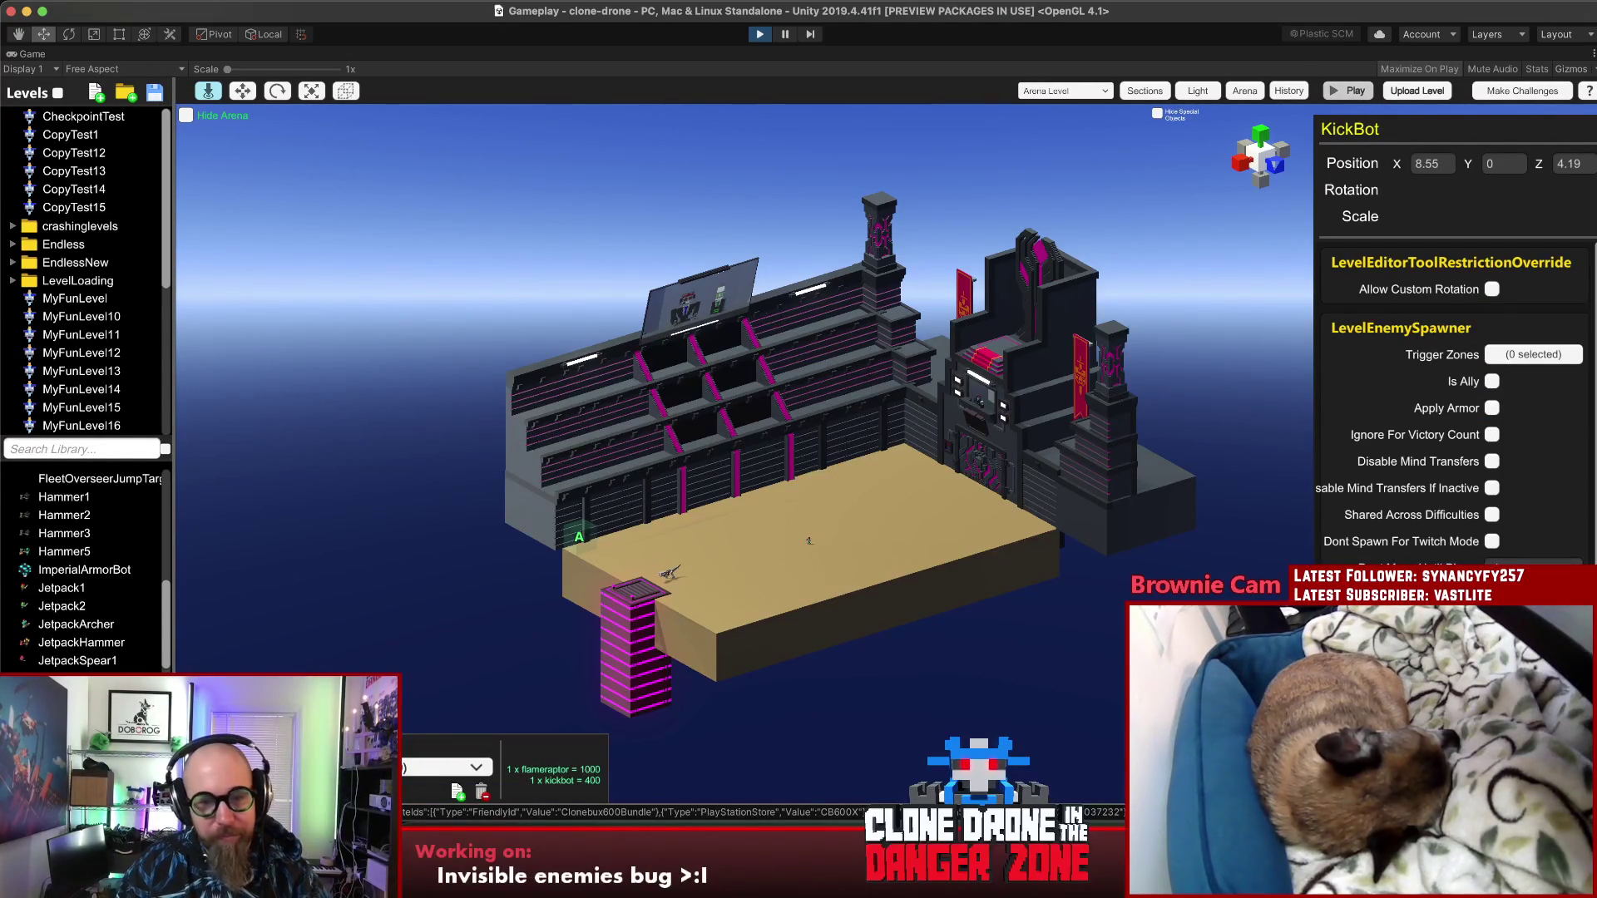
Step: Start the edited level's playtest and play until the Playtest Successful dialog appears
key(p)
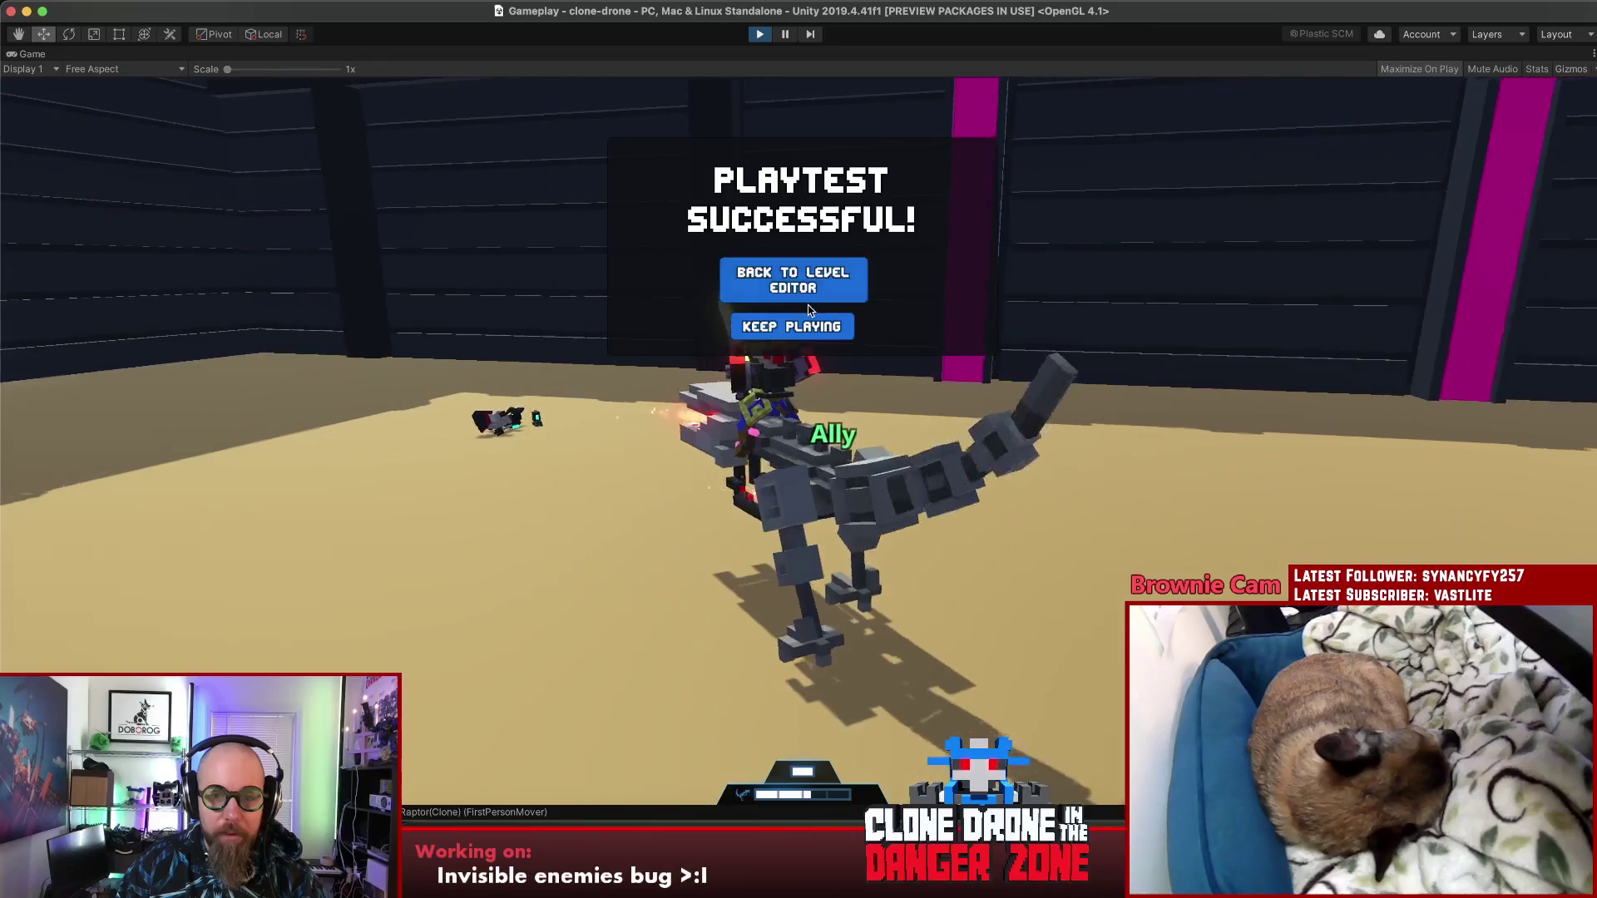
Step: Keep playing past the successful playtest, then pause the game at the in-game menu
click(818, 324)
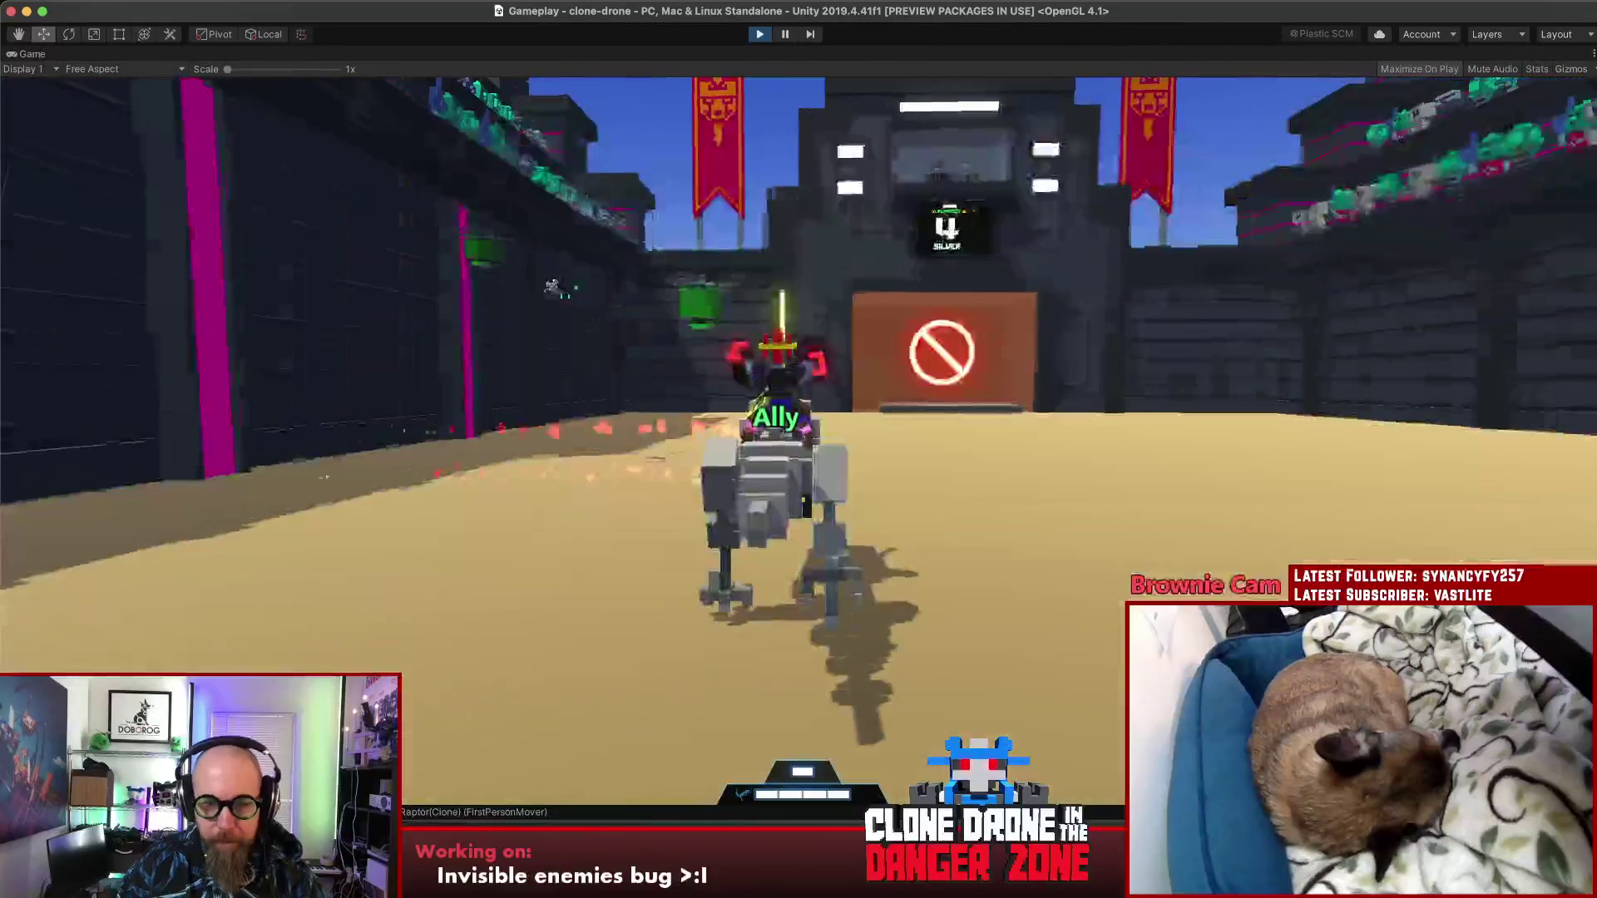
key(Escape)
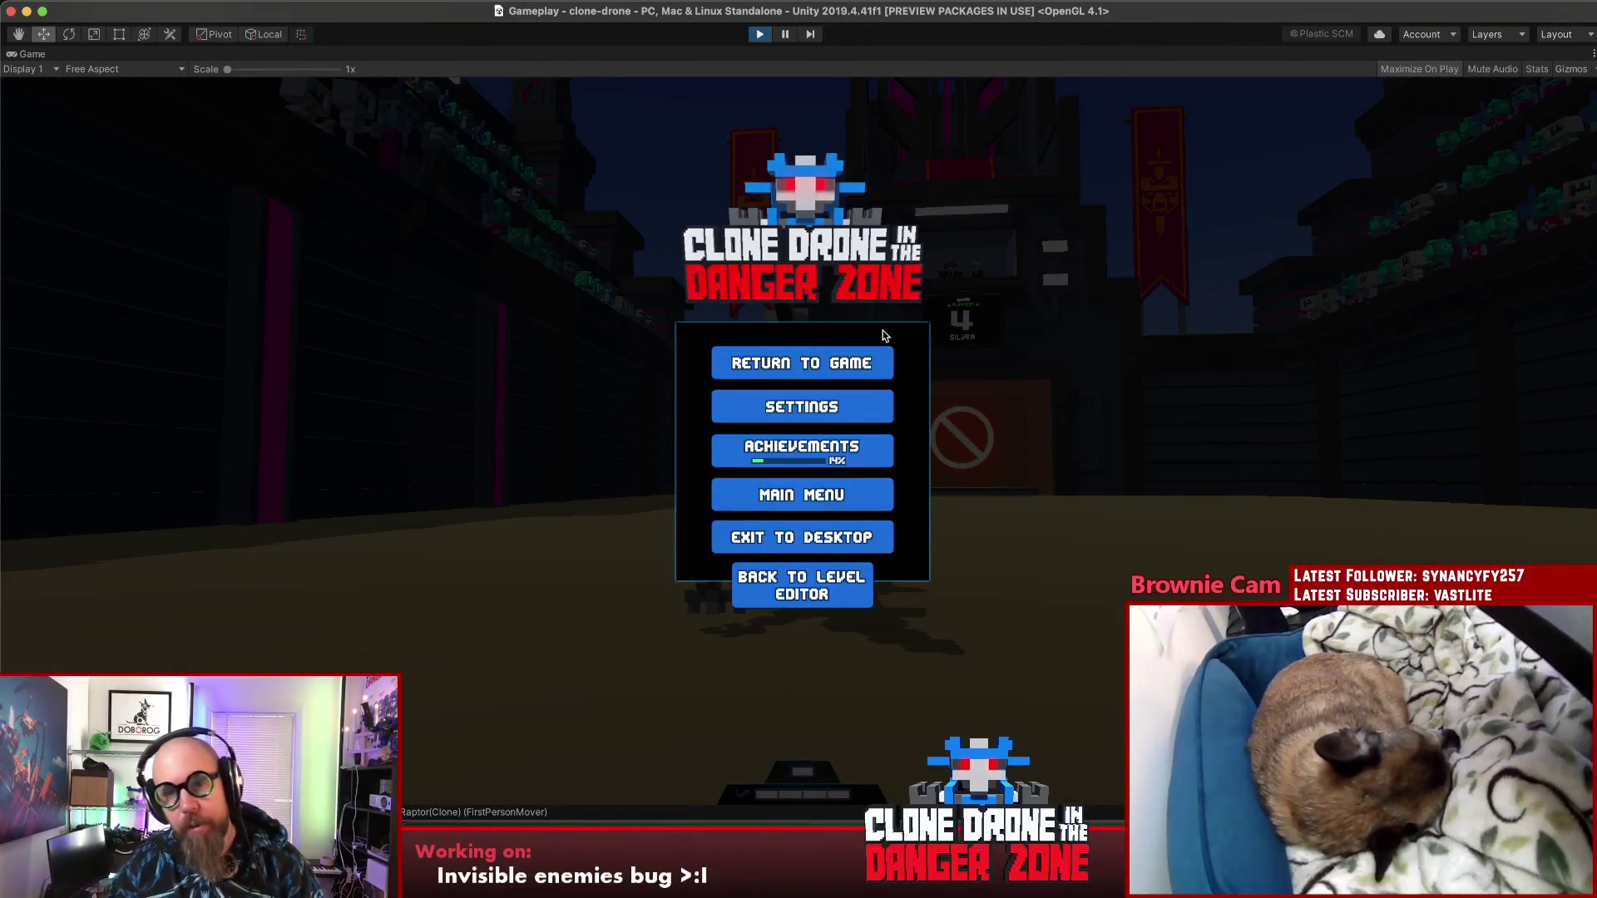
key(Escape)
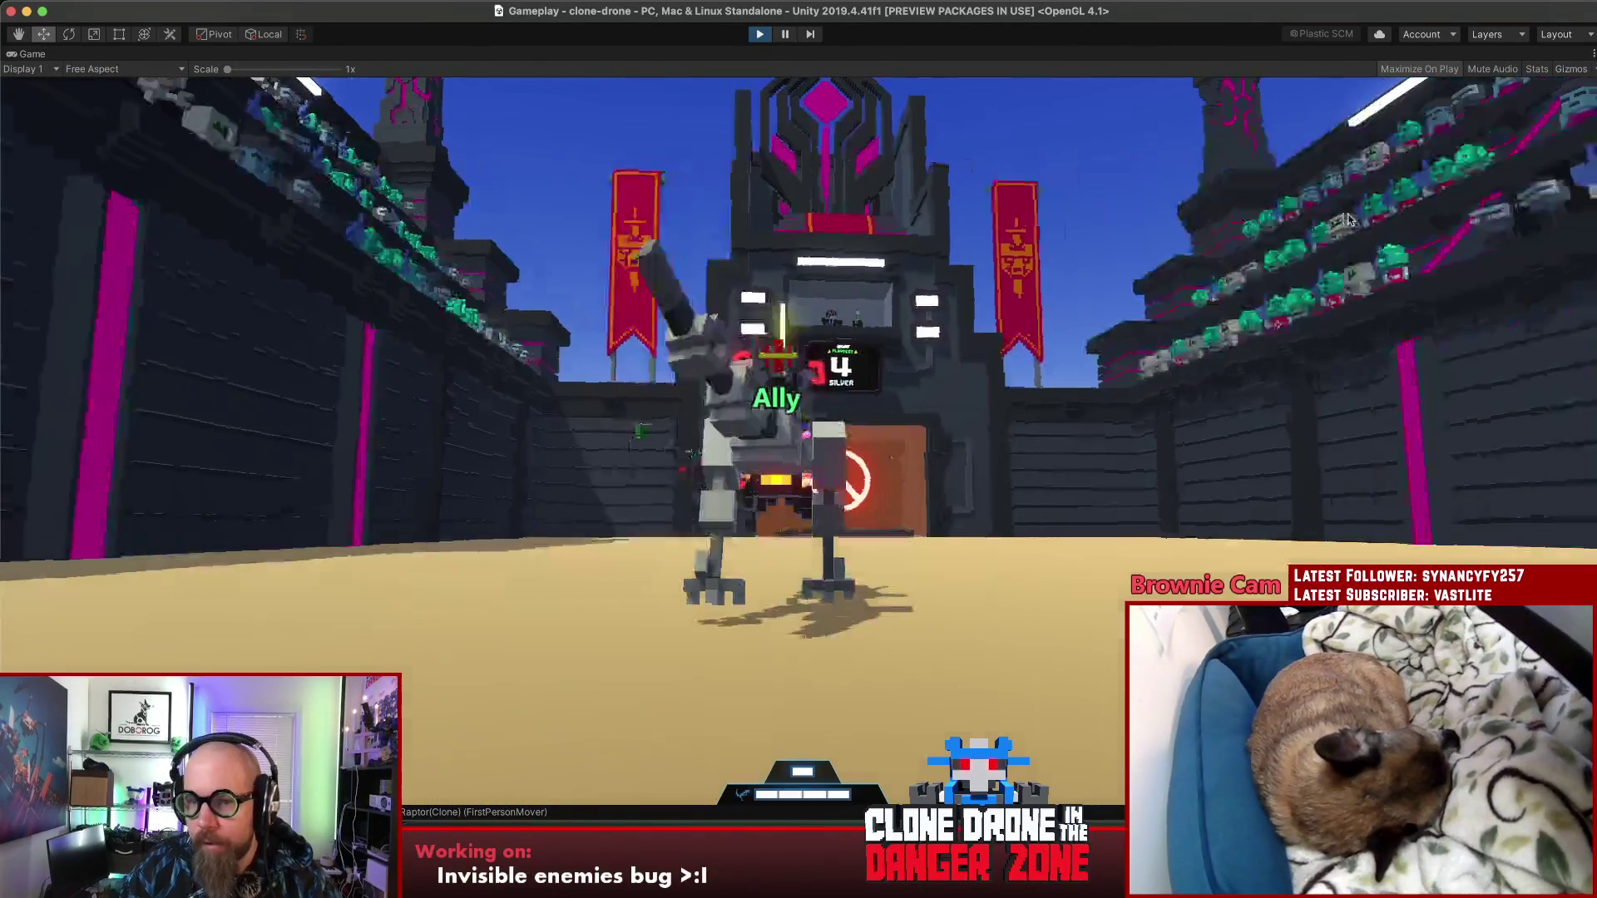
key(Escape)
Step: Check the Game view's ⋮ options menu and restore the full editor layout
click(1593, 53)
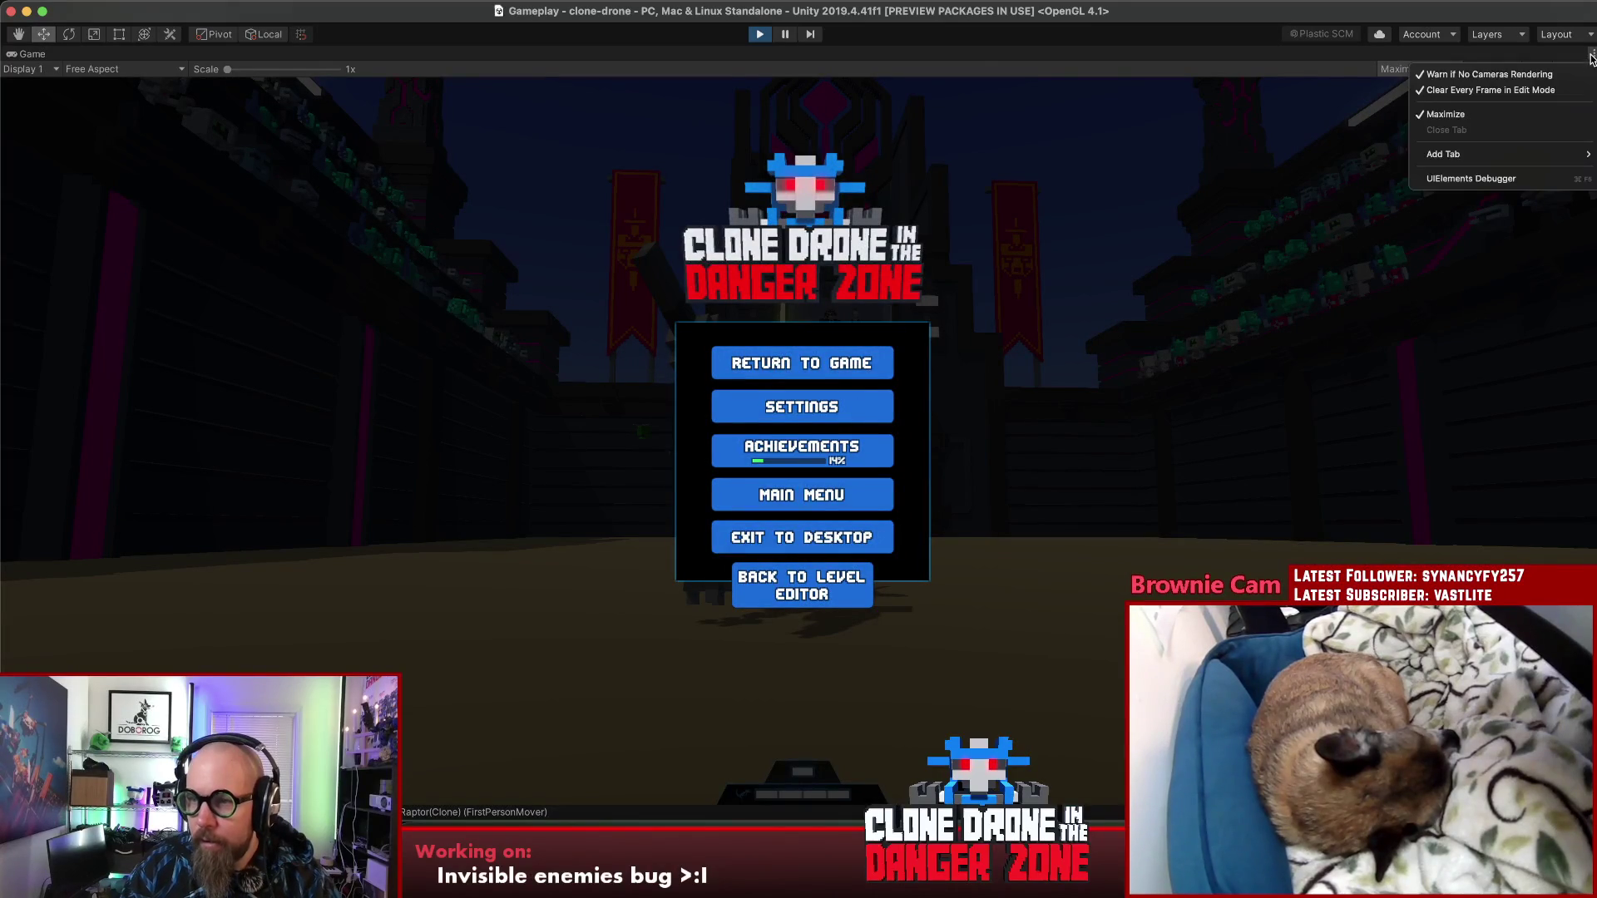
click(1331, 154)
key(shift+space)
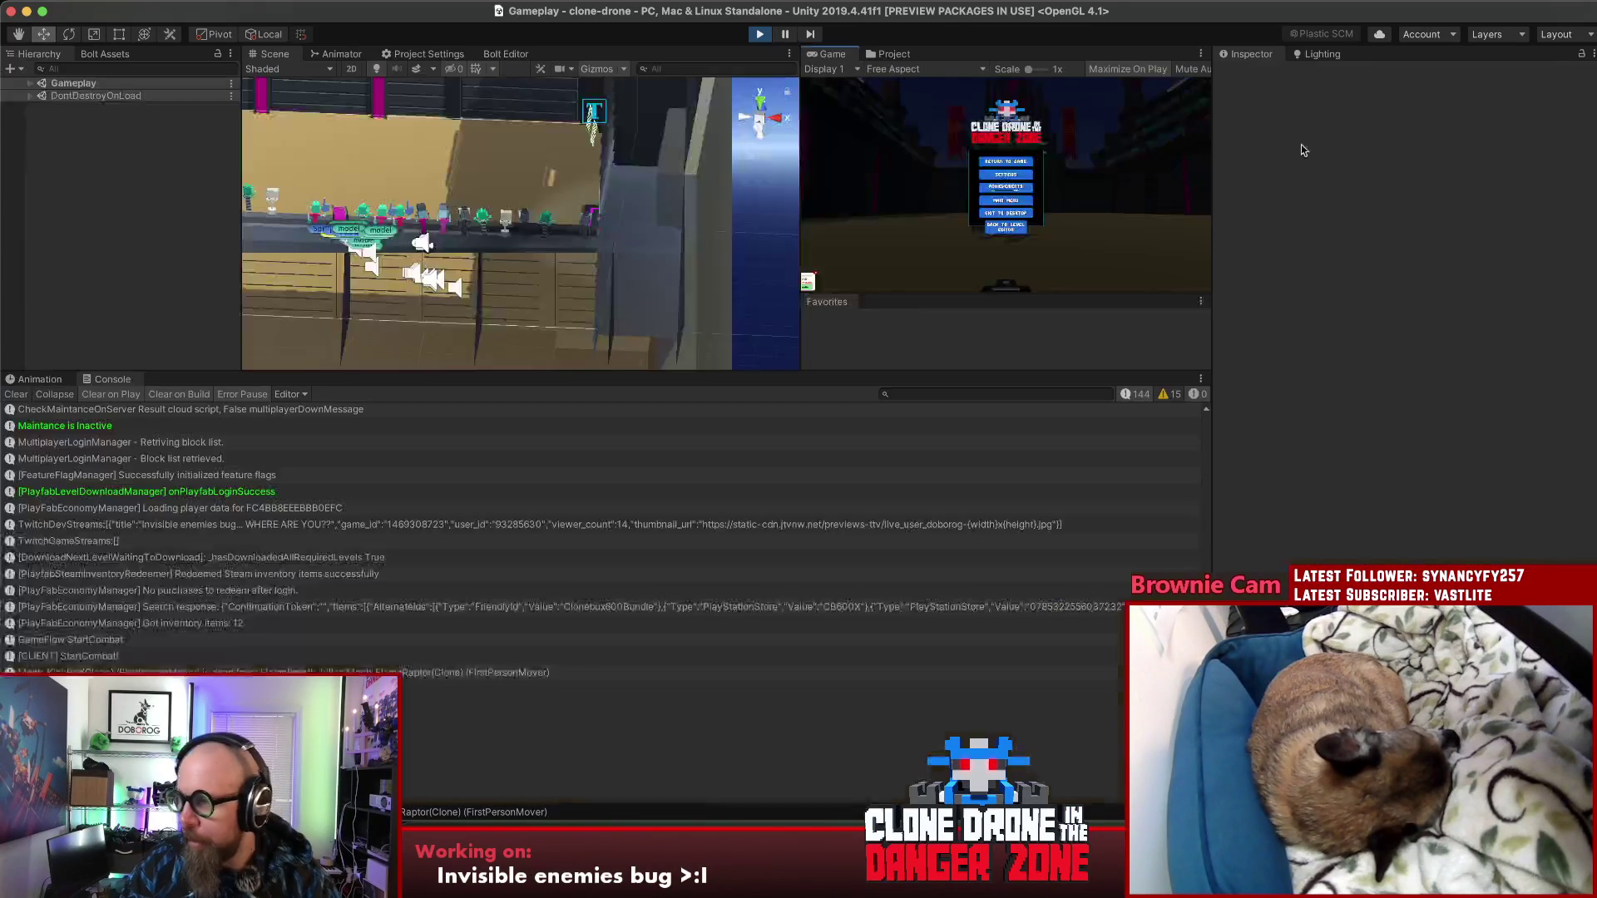
Step: Look over the arena from above, selecting the Directional Light, an audio source, then the player robot
mouse_move(291, 249)
mouse_down()
mouse_move(153, 267)
mouse_move(246, 255)
mouse_move(234, 364)
mouse_move(199, 244)
mouse_move(642, 162)
mouse_move(632, 249)
mouse_up()
click(350, 123)
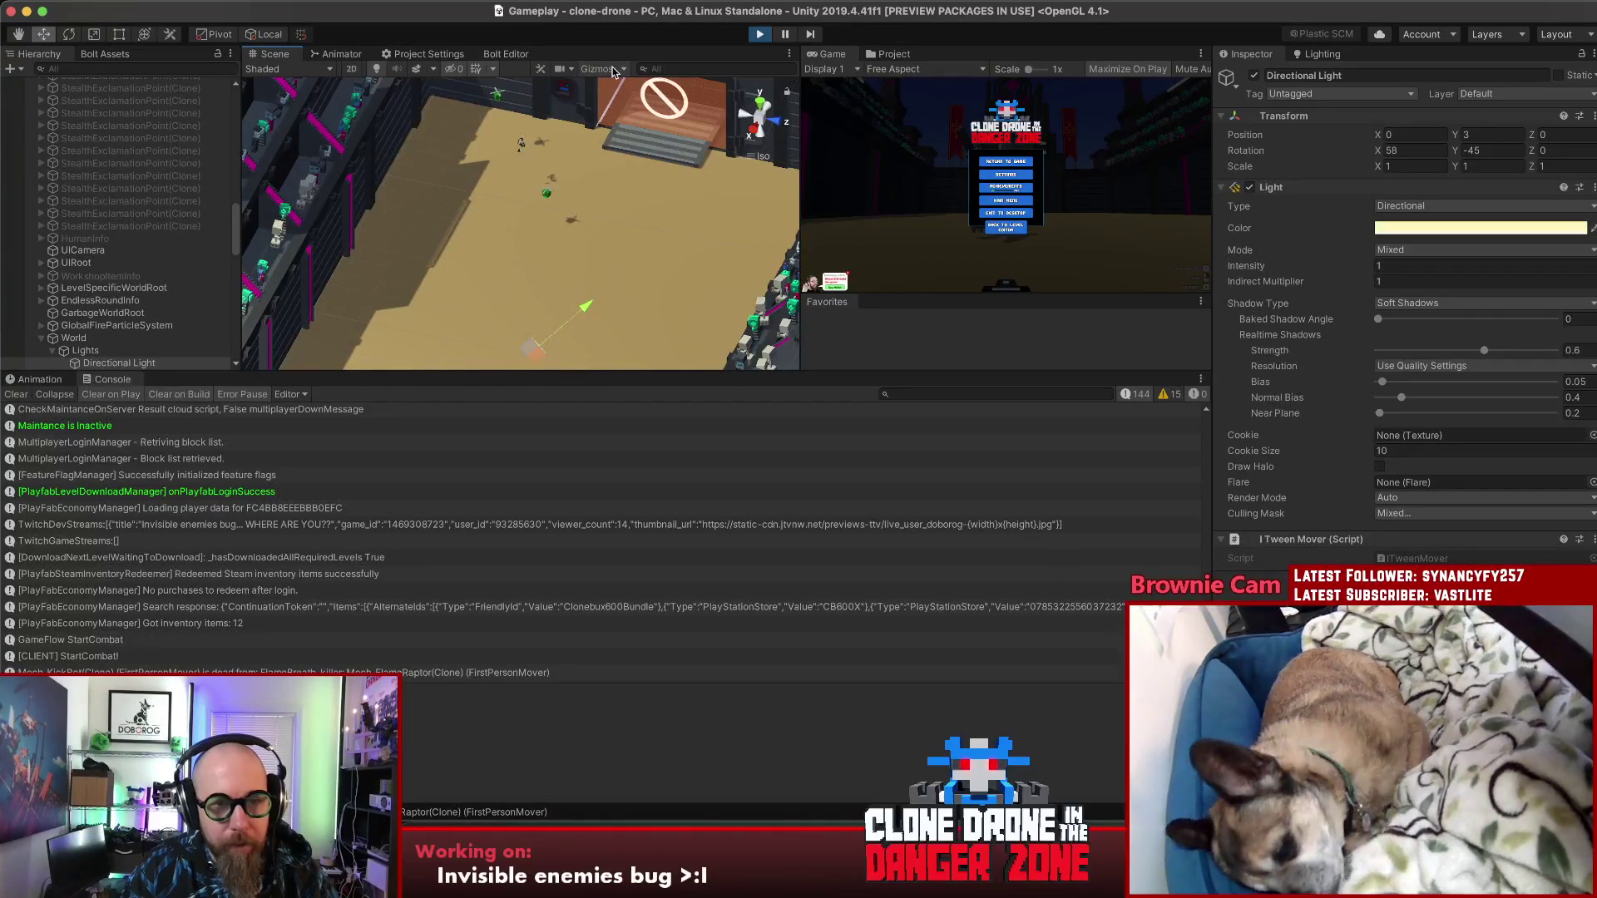
click(520, 146)
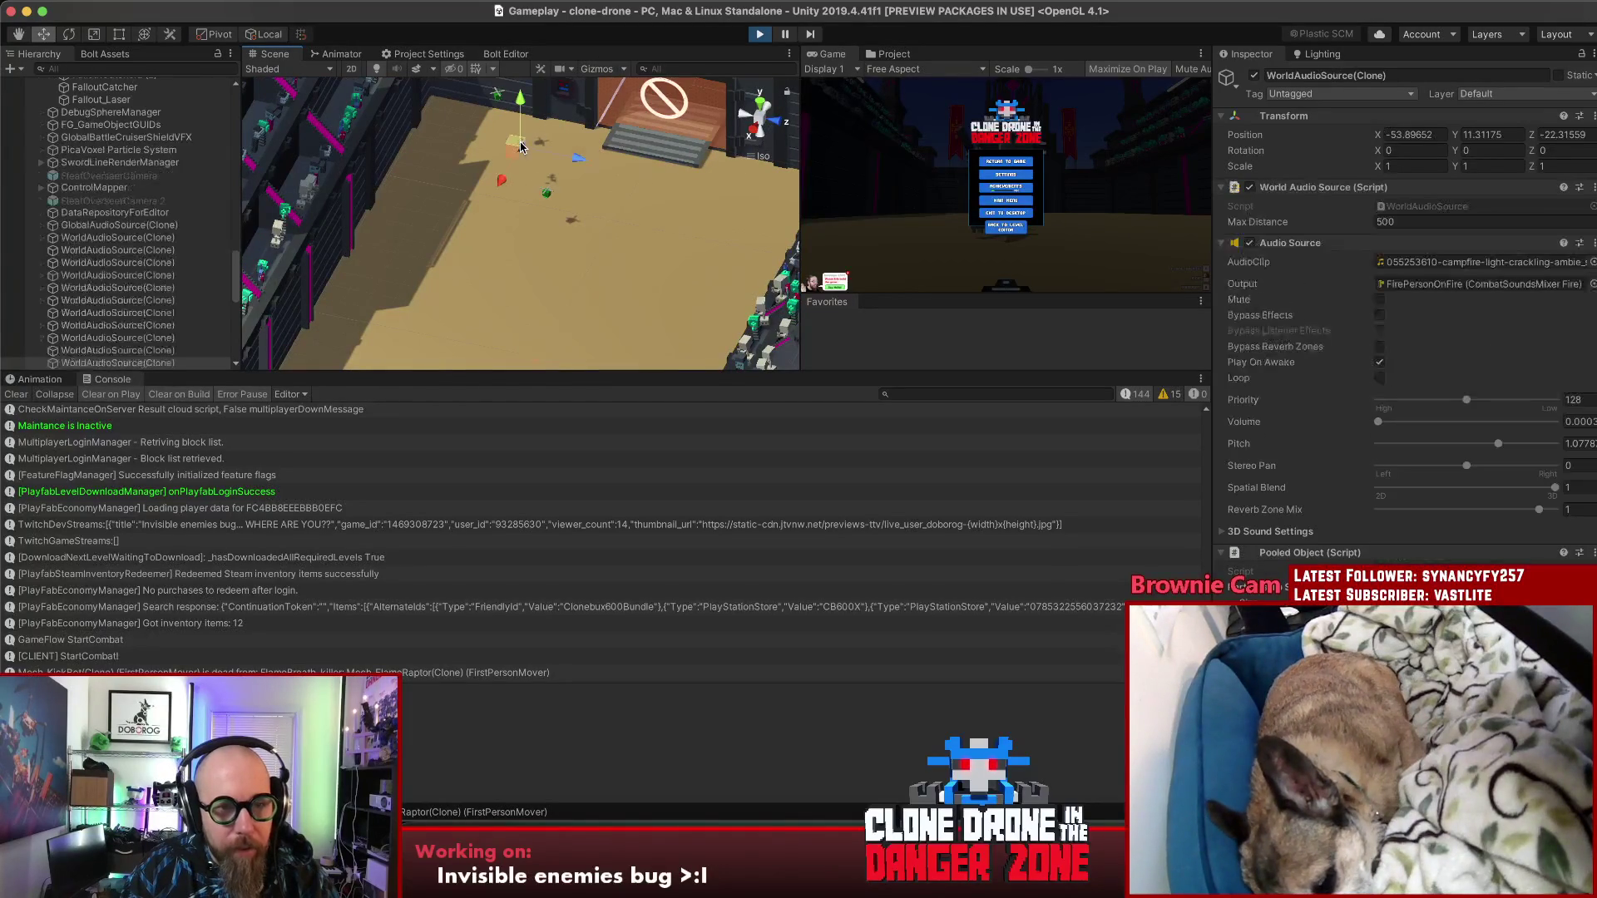
drag(533, 177, 378, 236)
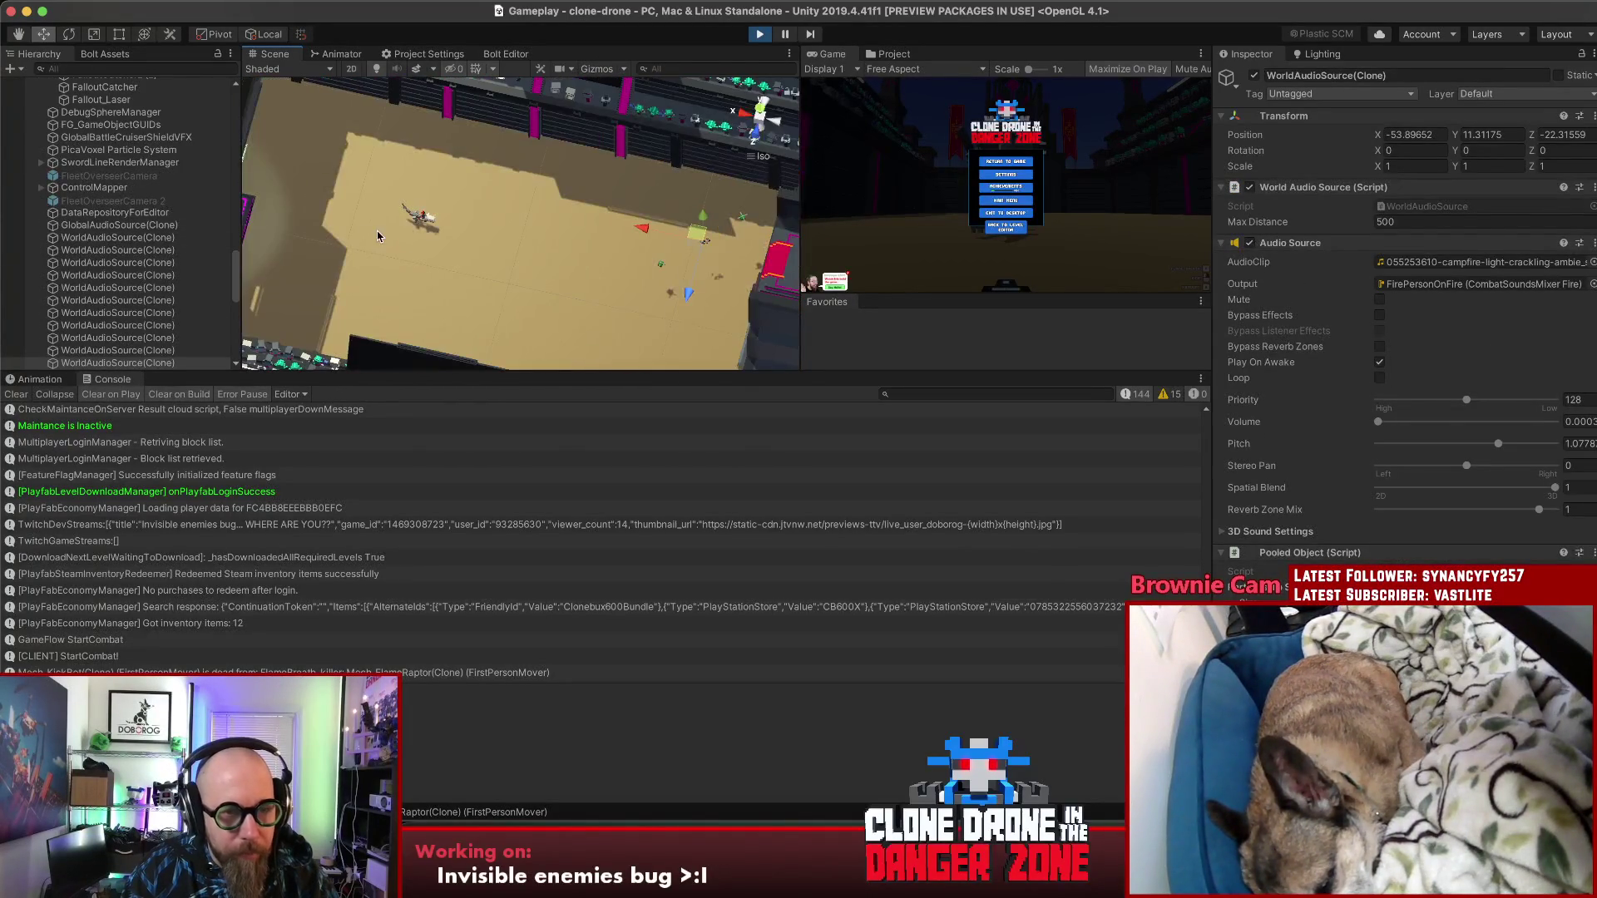
click(424, 219)
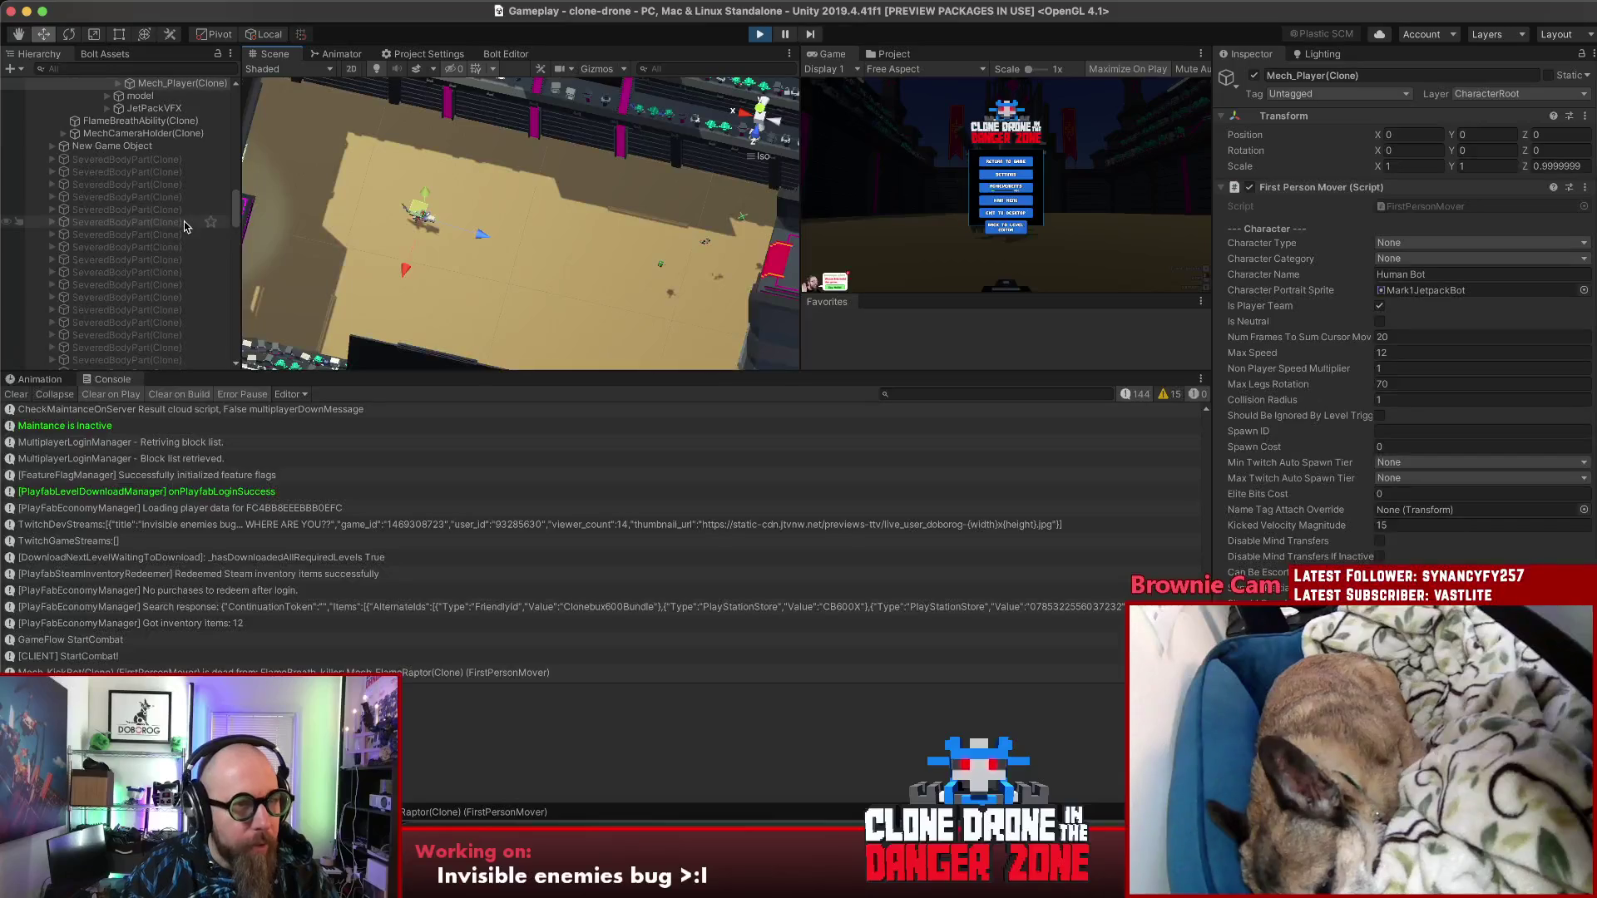
Step: Expand Mech_Player(Clone), Cowboy_Root and Hips in the Hierarchy, then select MechCameraHolder(Clone)
scroll(184, 225, up, 5)
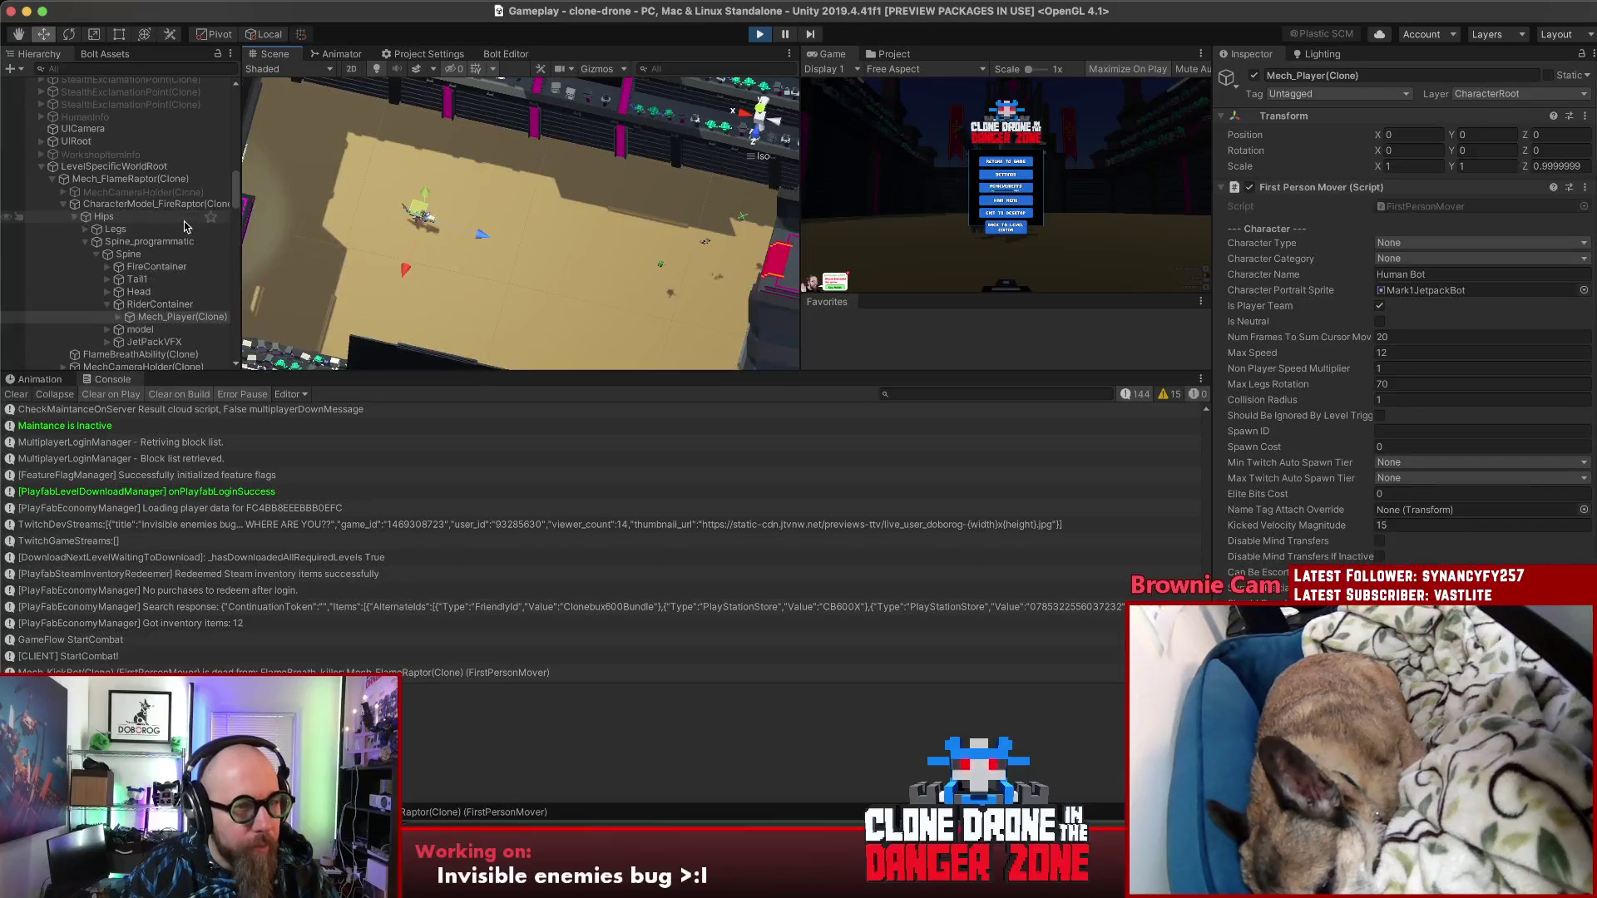
click(118, 317)
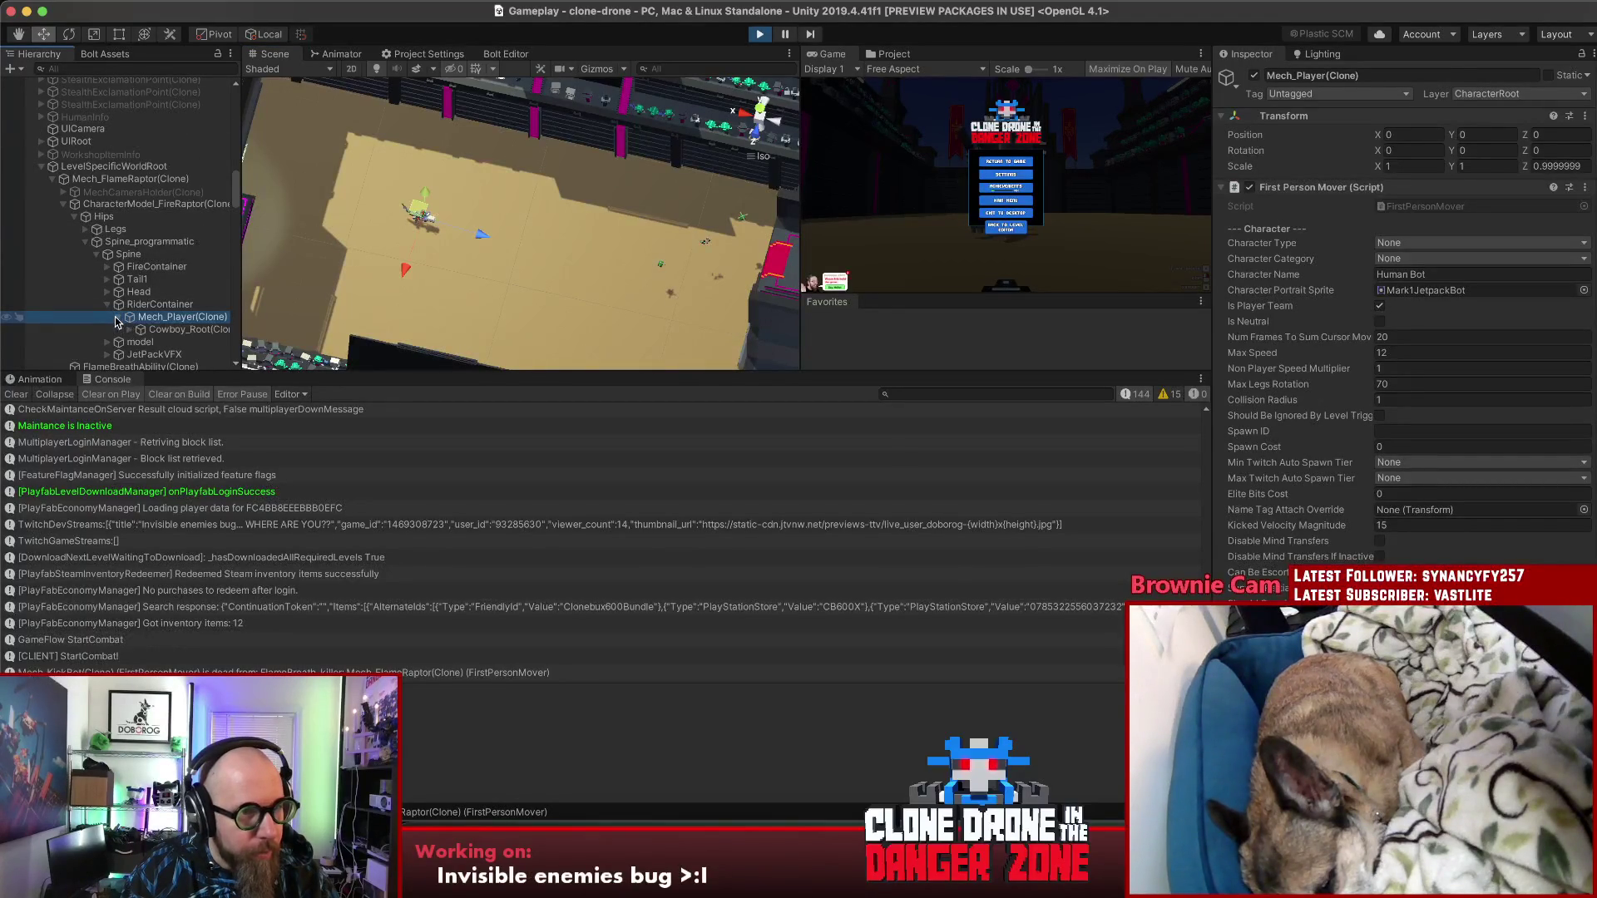
click(130, 331)
click(140, 342)
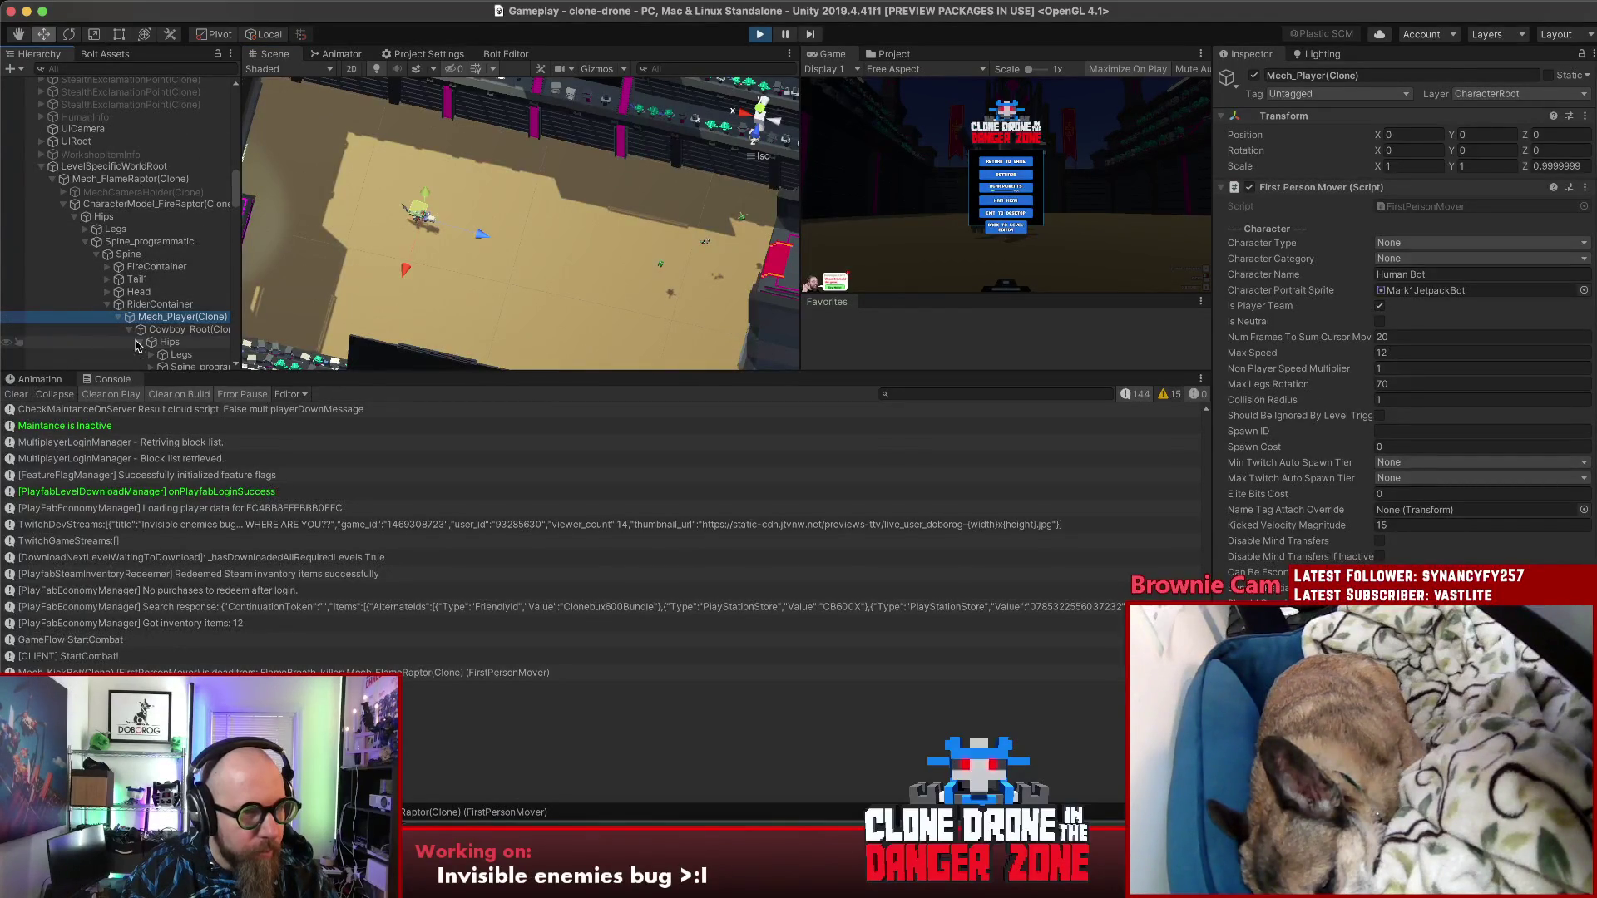
scroll(133, 324, down, 5)
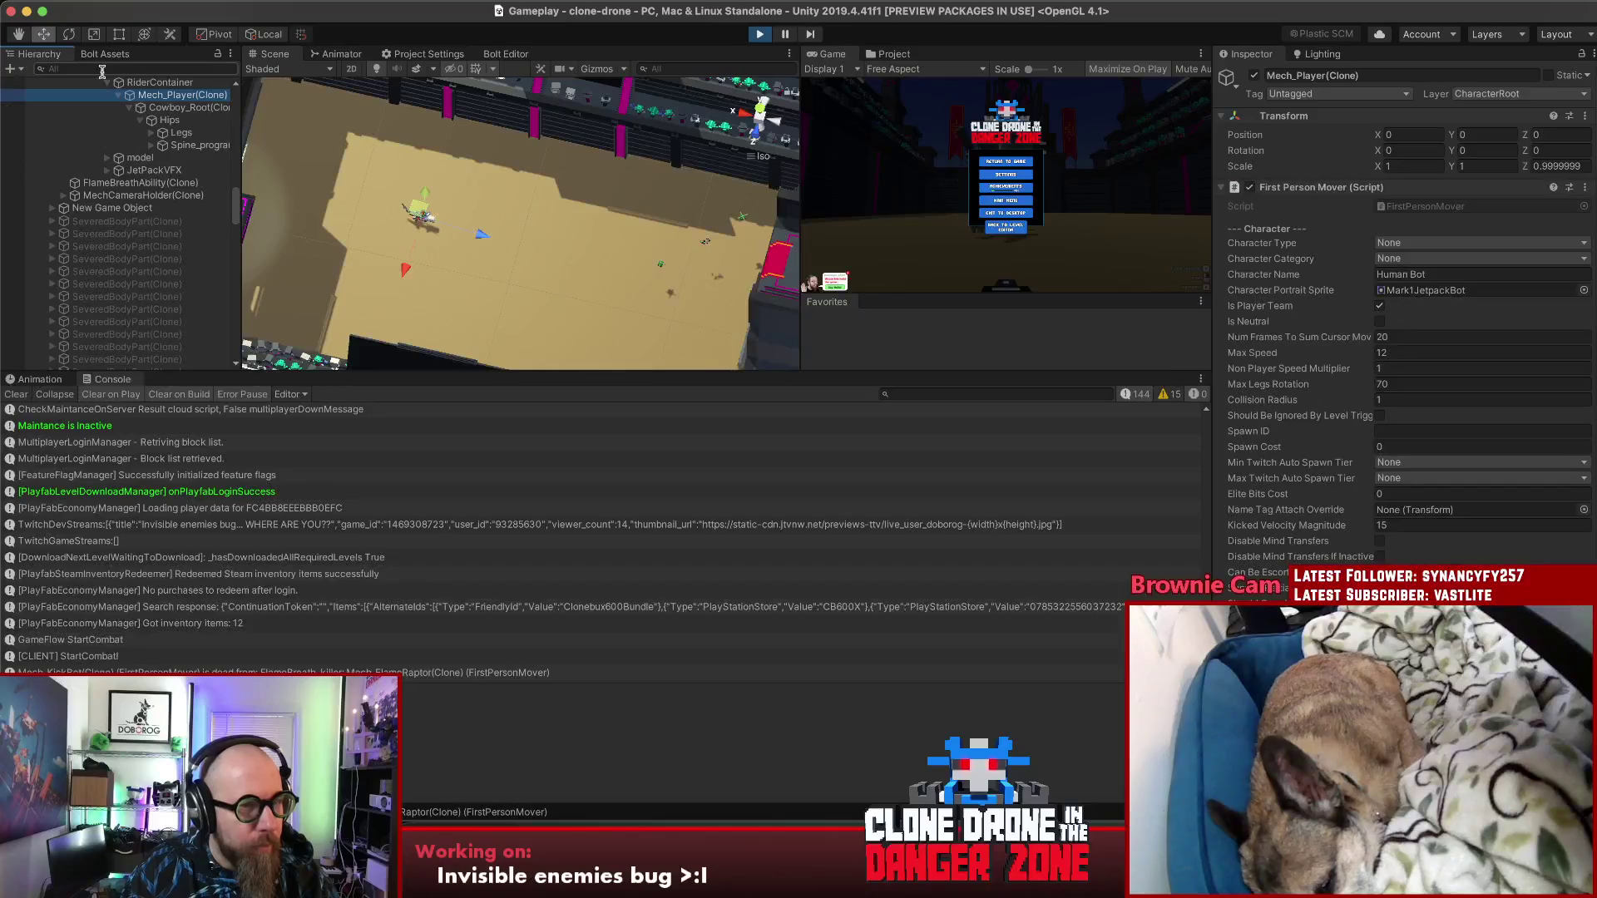
click(81, 198)
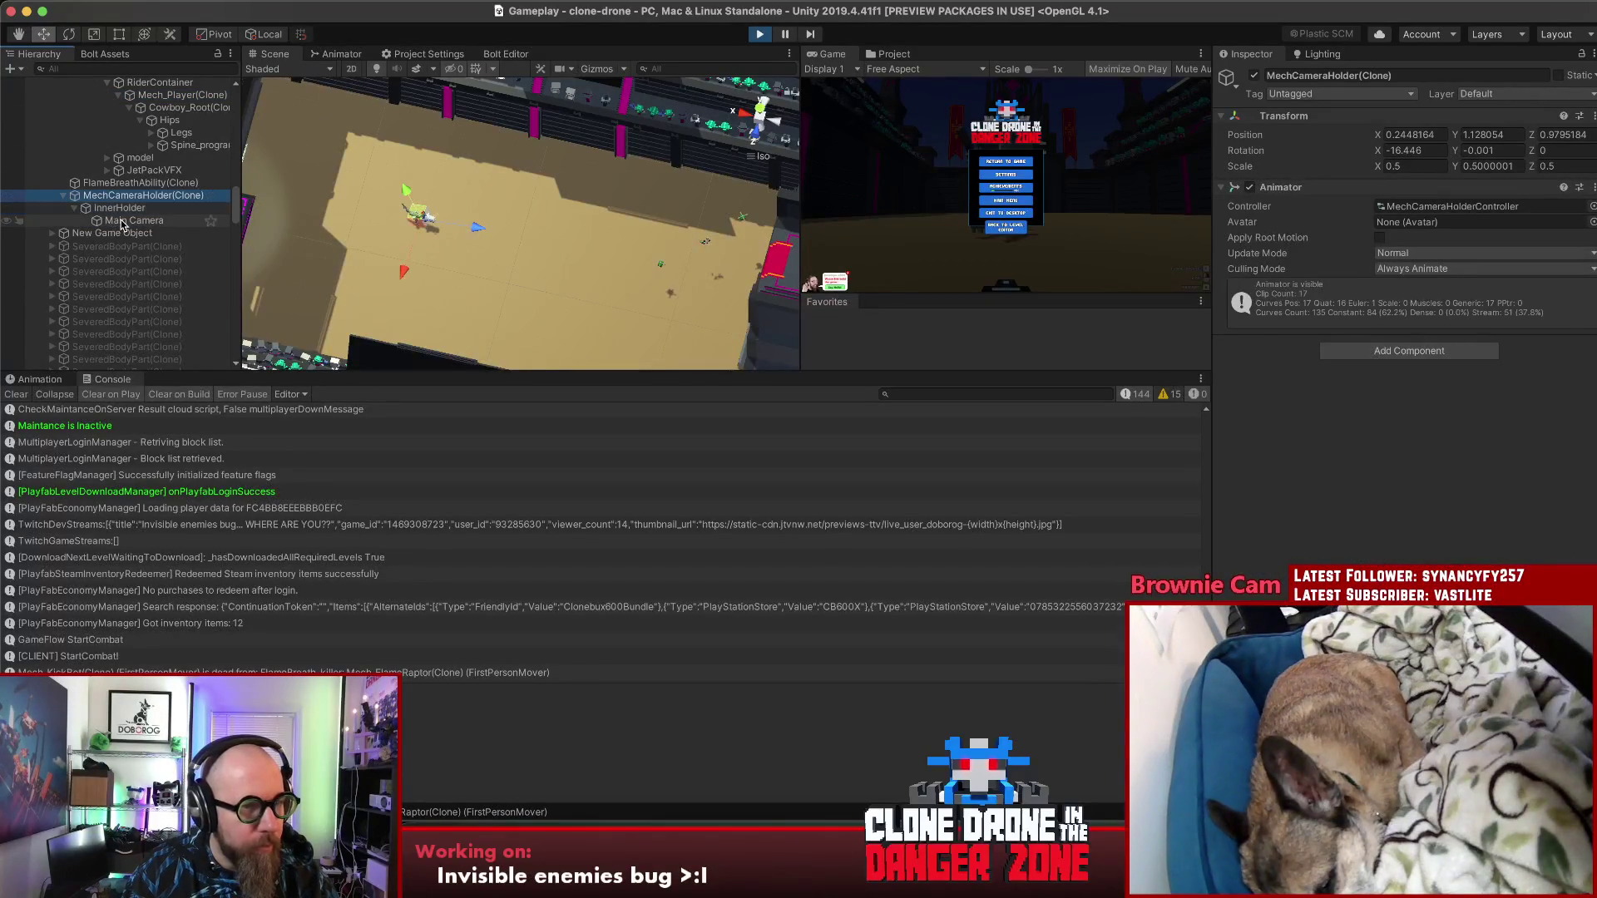
Step: Inspect and frame the Main Camera, then check MechCameraHolder(Clone) again
click(122, 221)
double_click(121, 221)
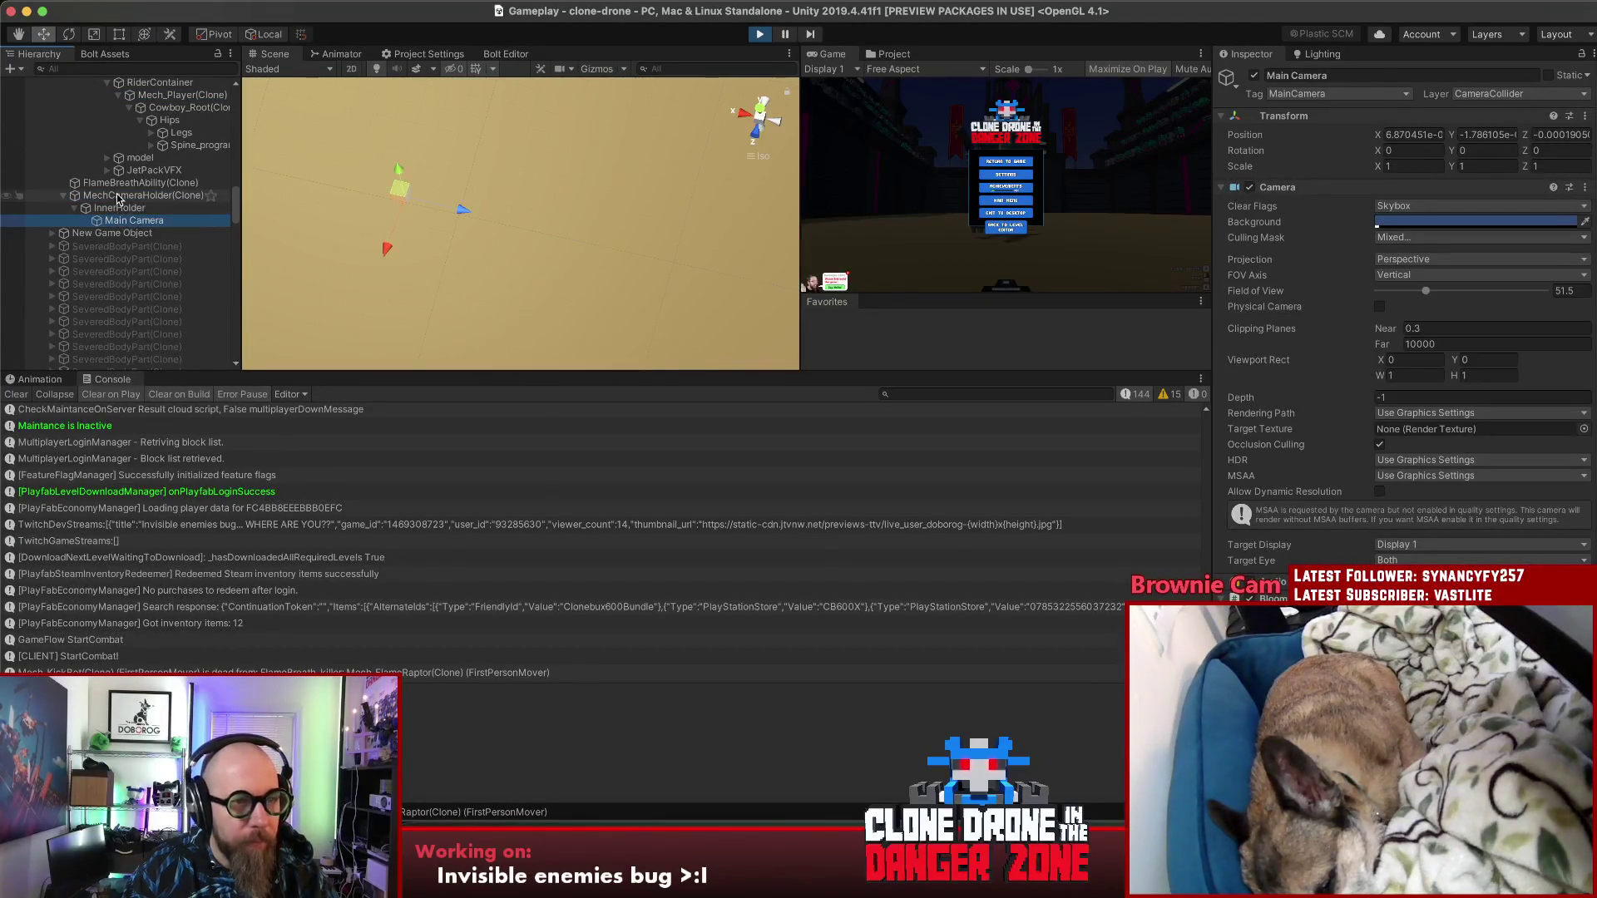
click(119, 196)
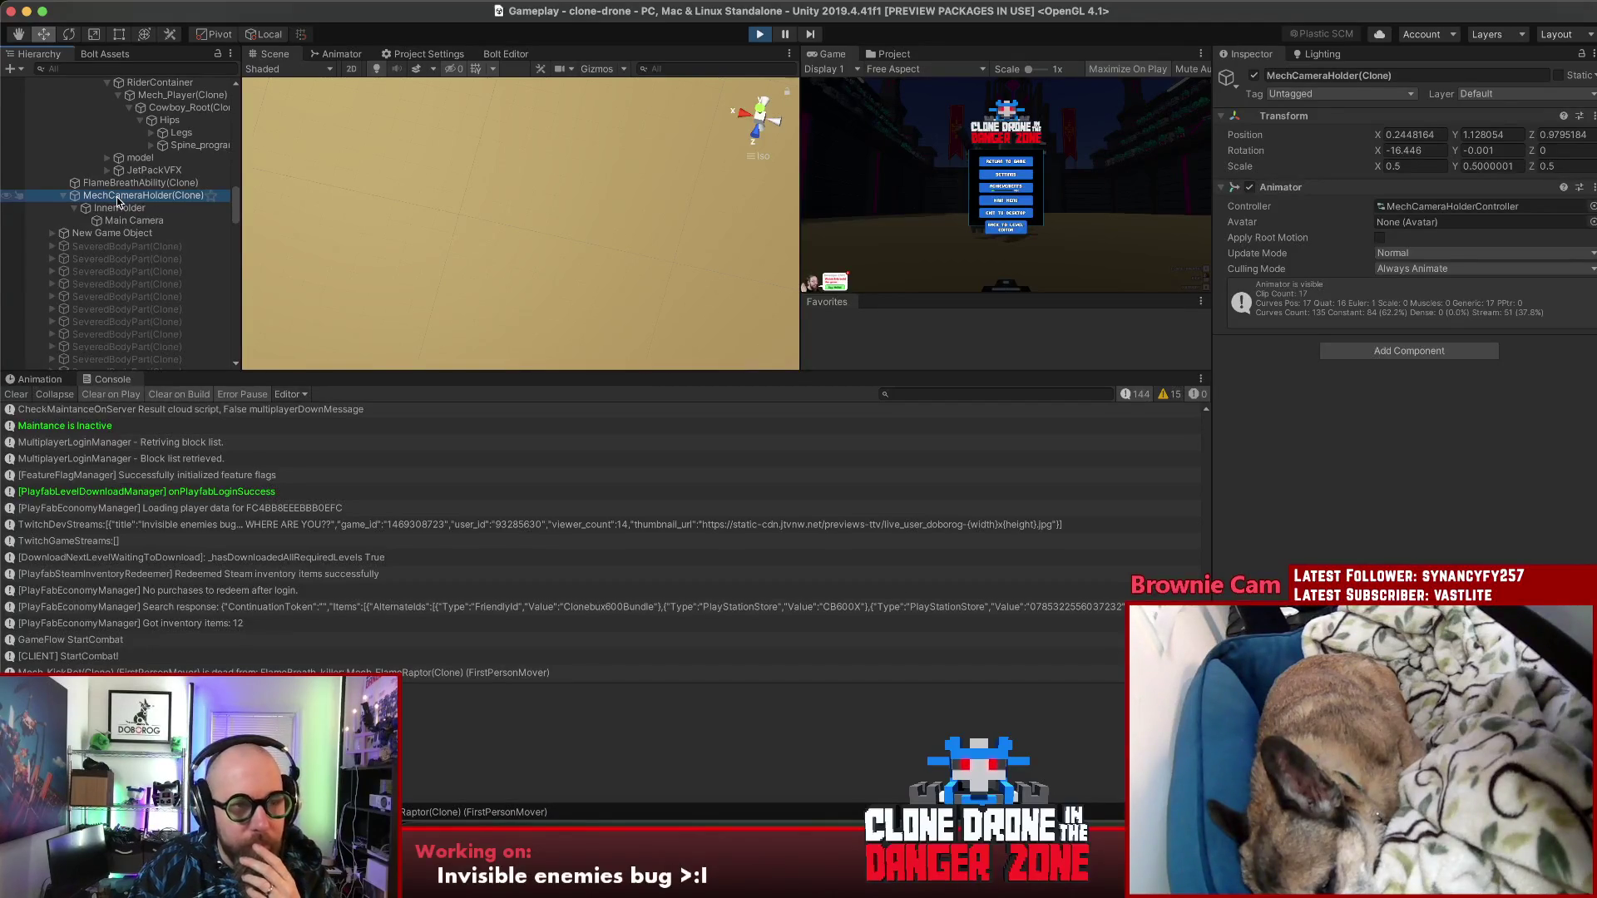
scroll(71, 162, up, 5)
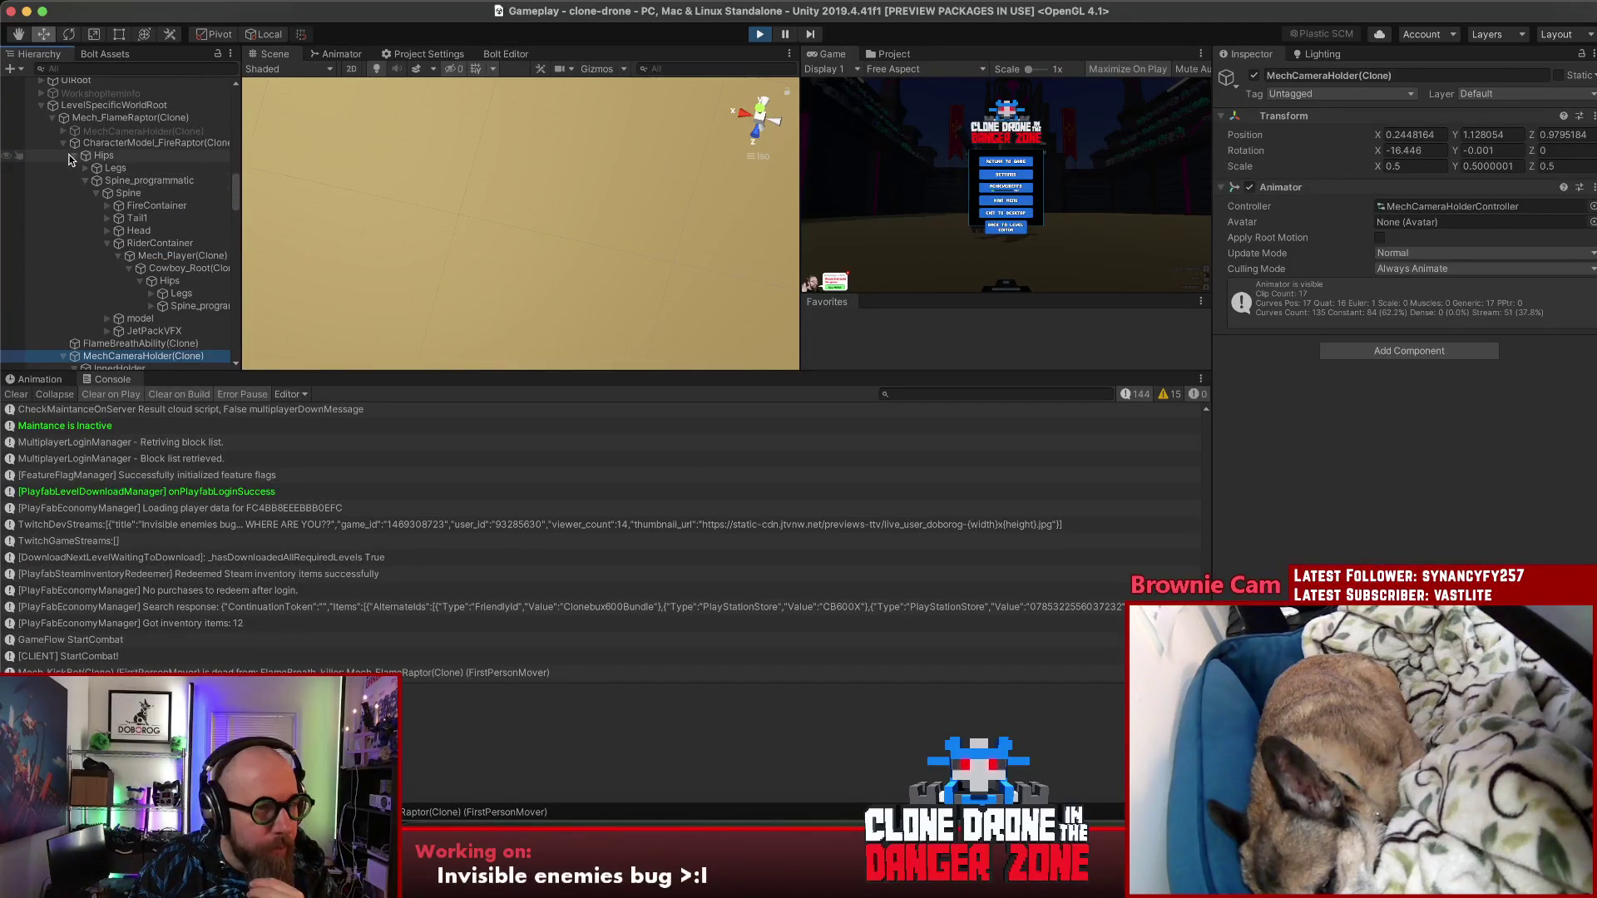
Step: Check CharacterModel_FireRaptor, InnerHolder and Main Camera (51.5 field of view), then switch to Top view
click(64, 144)
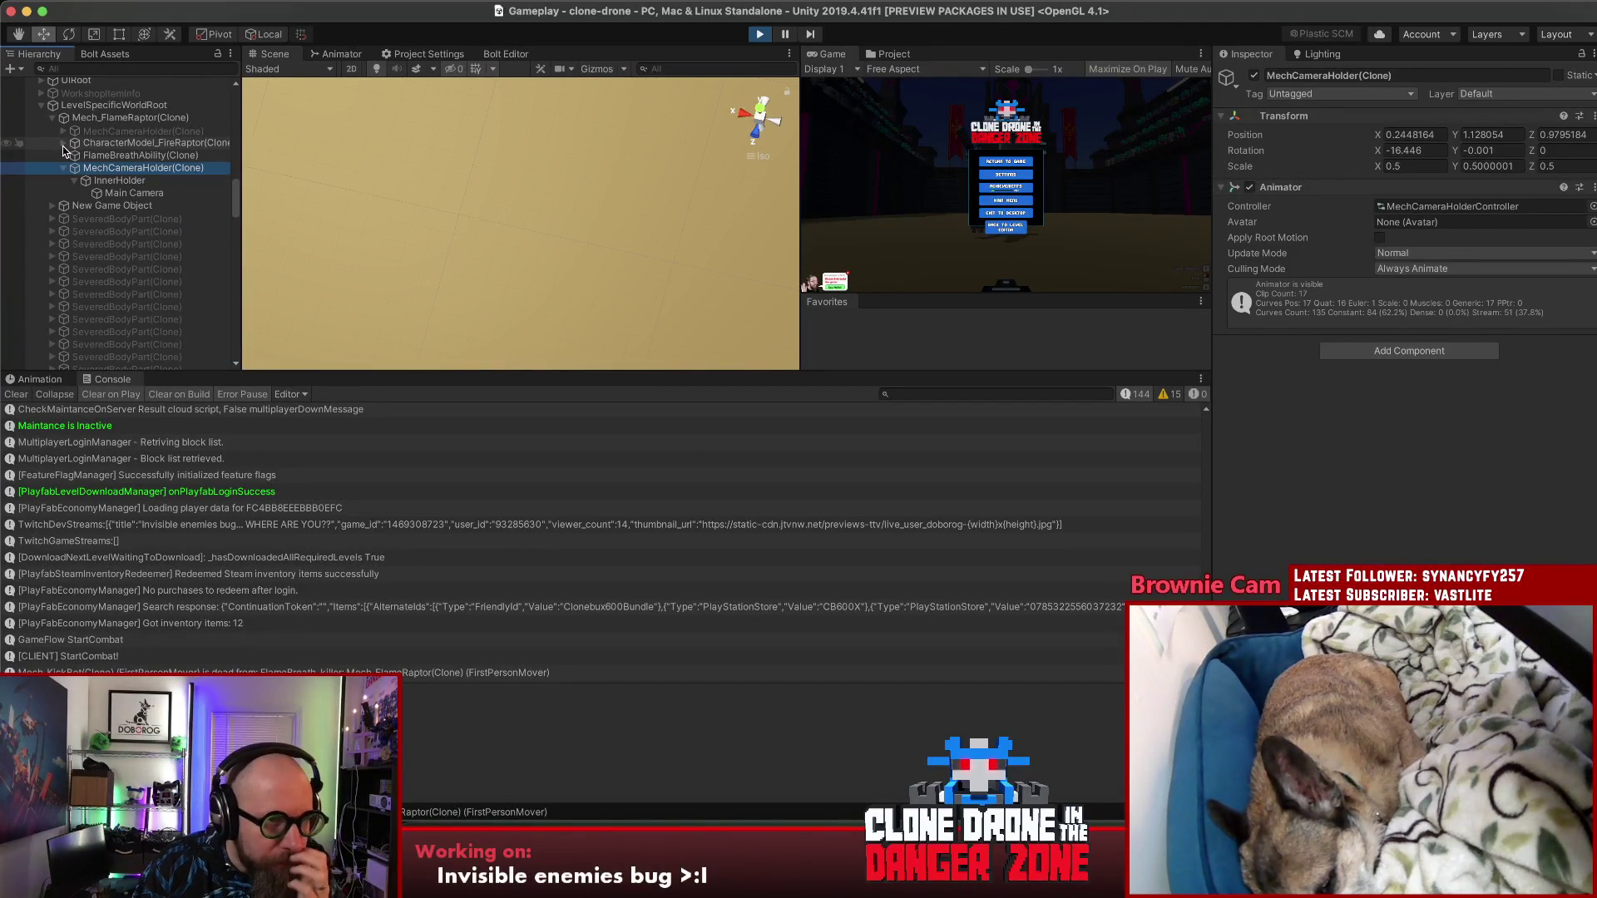
click(142, 144)
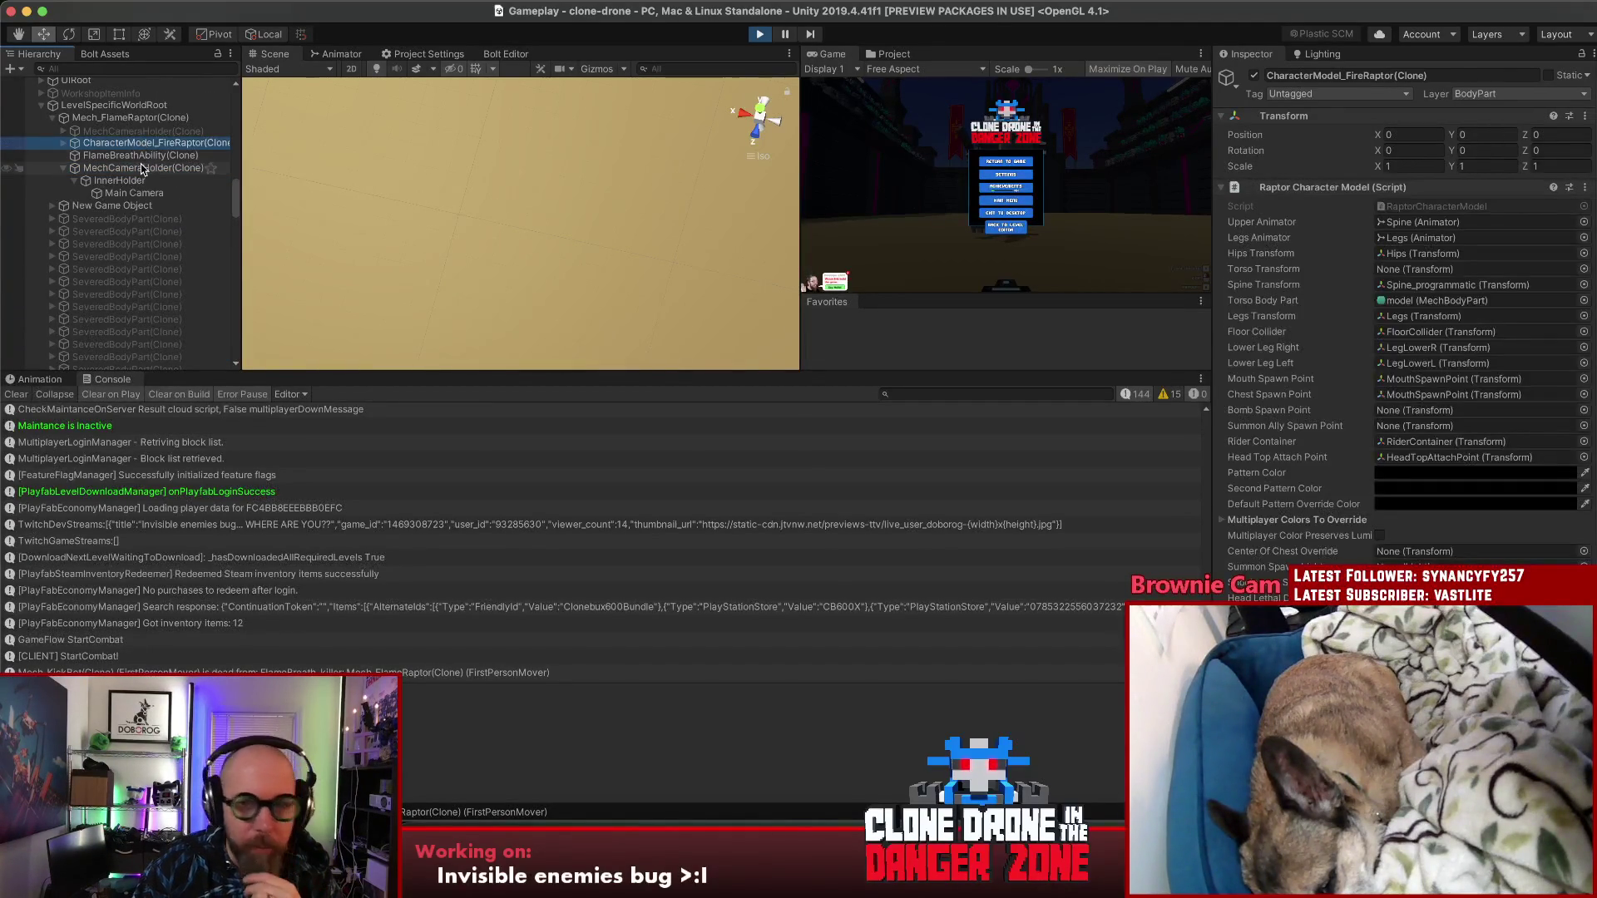
click(141, 169)
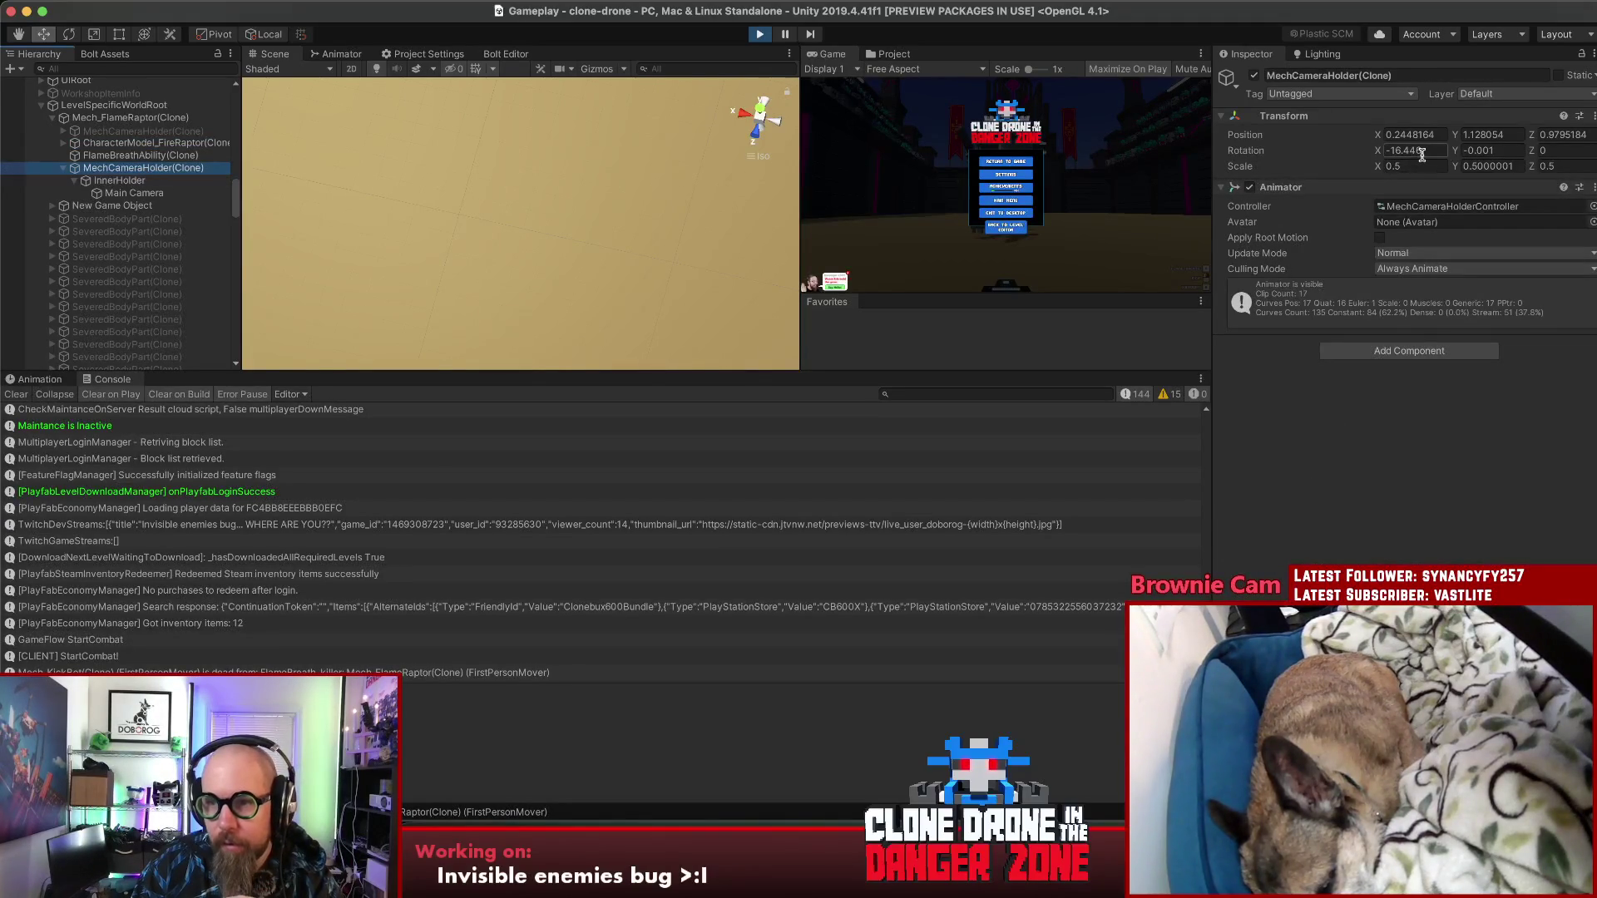
click(108, 182)
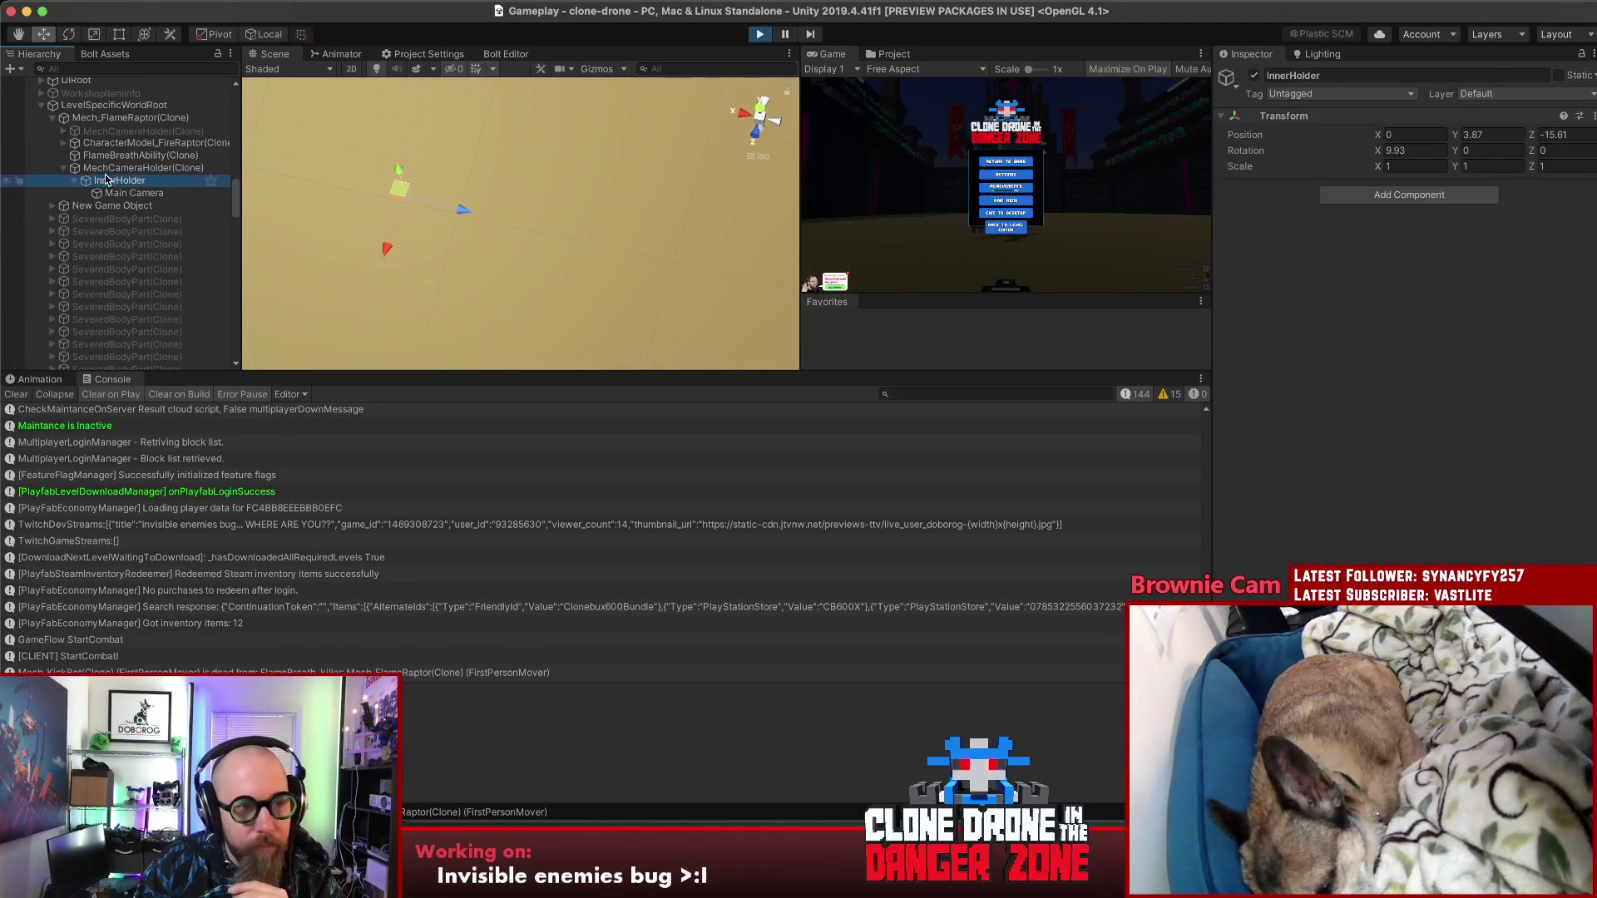
click(105, 171)
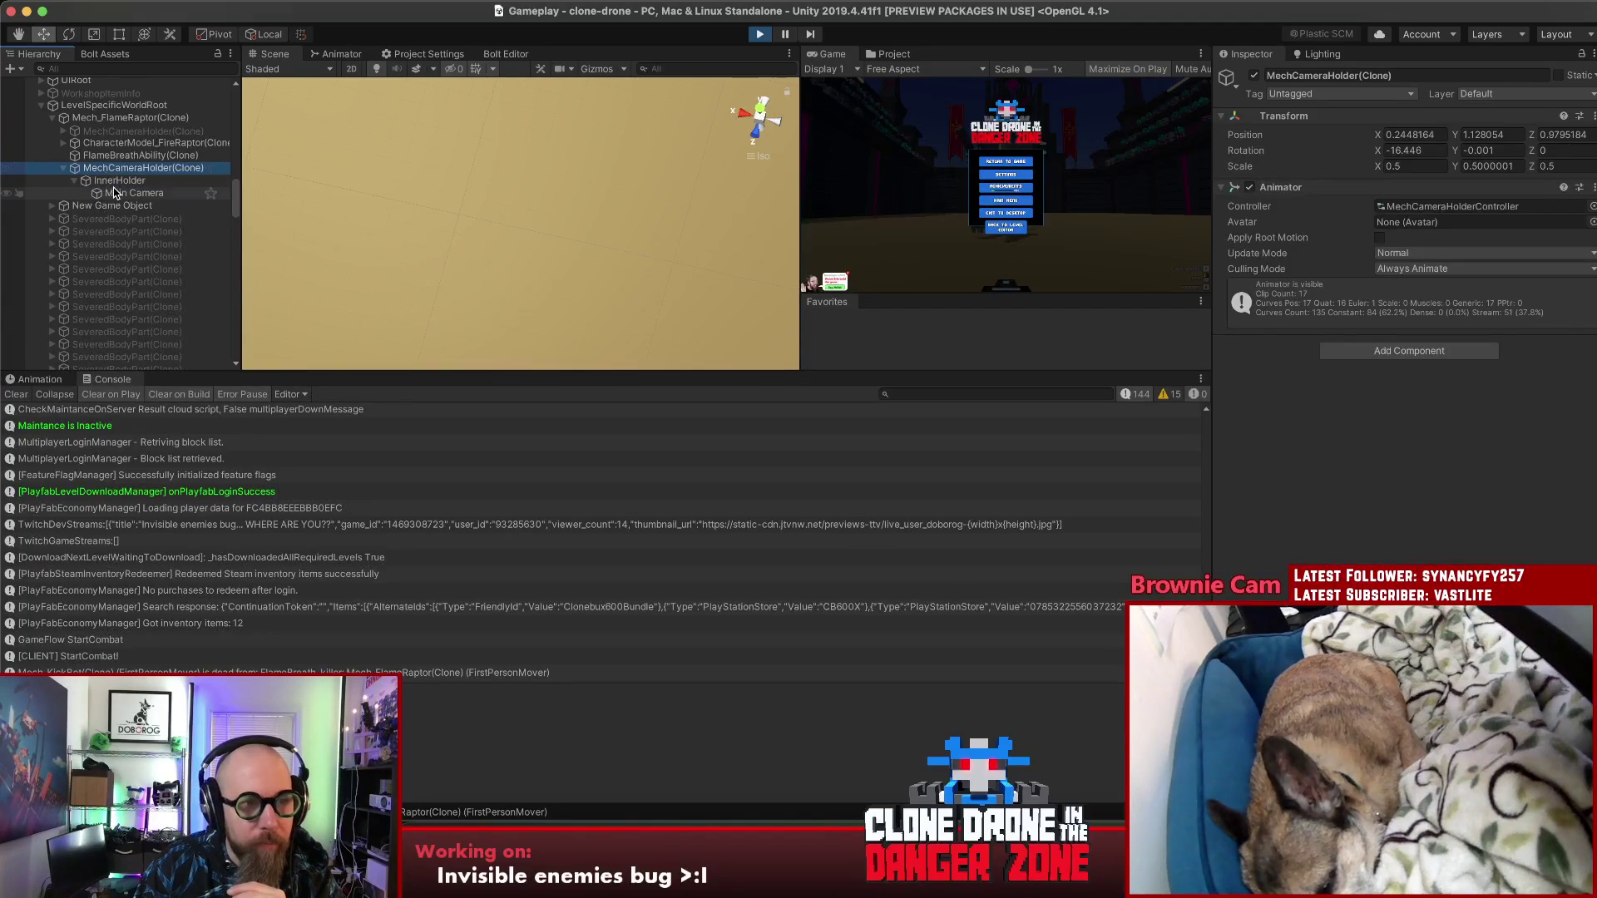
click(115, 192)
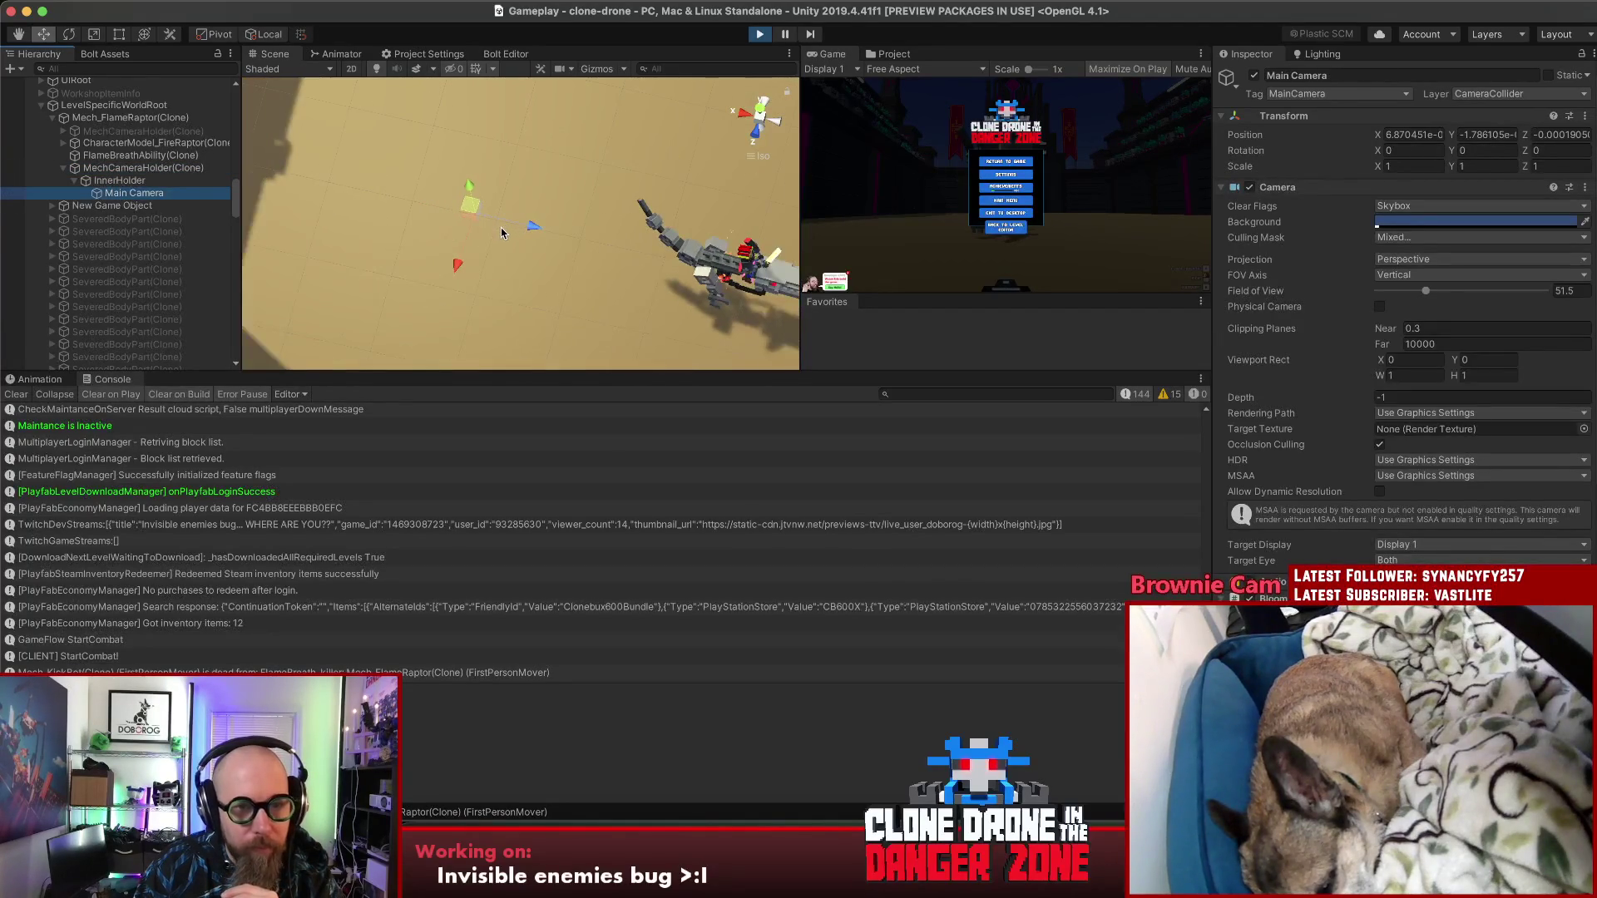
click(758, 115)
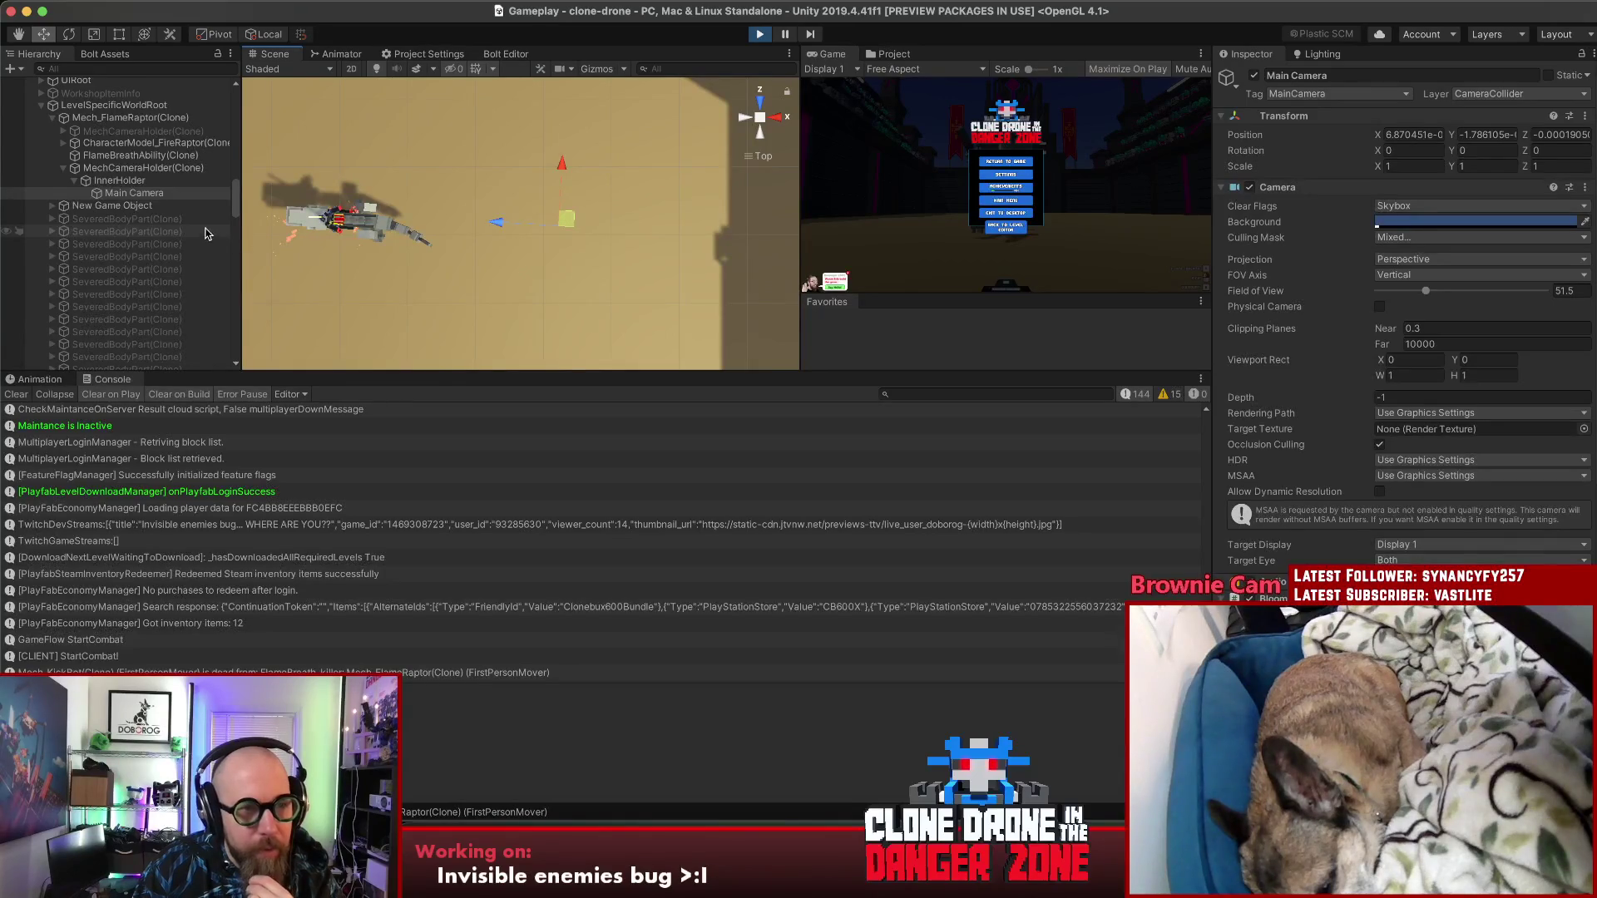
Step: Select Mech_FlameRaptor(Clone), resume the game, then pause it again
click(119, 119)
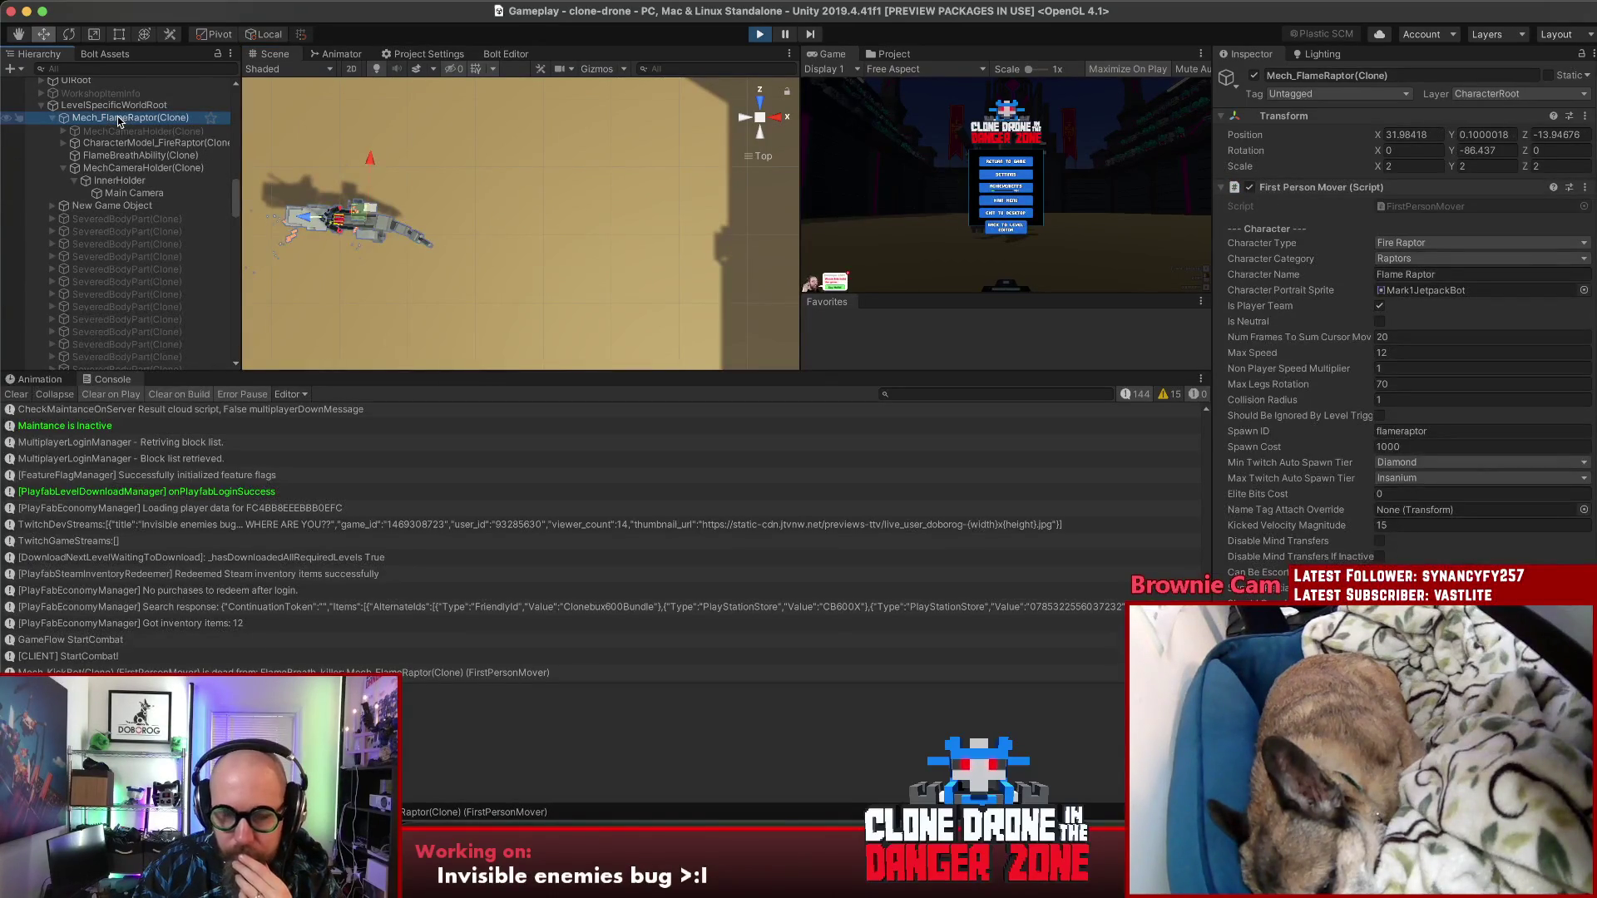
click(1017, 161)
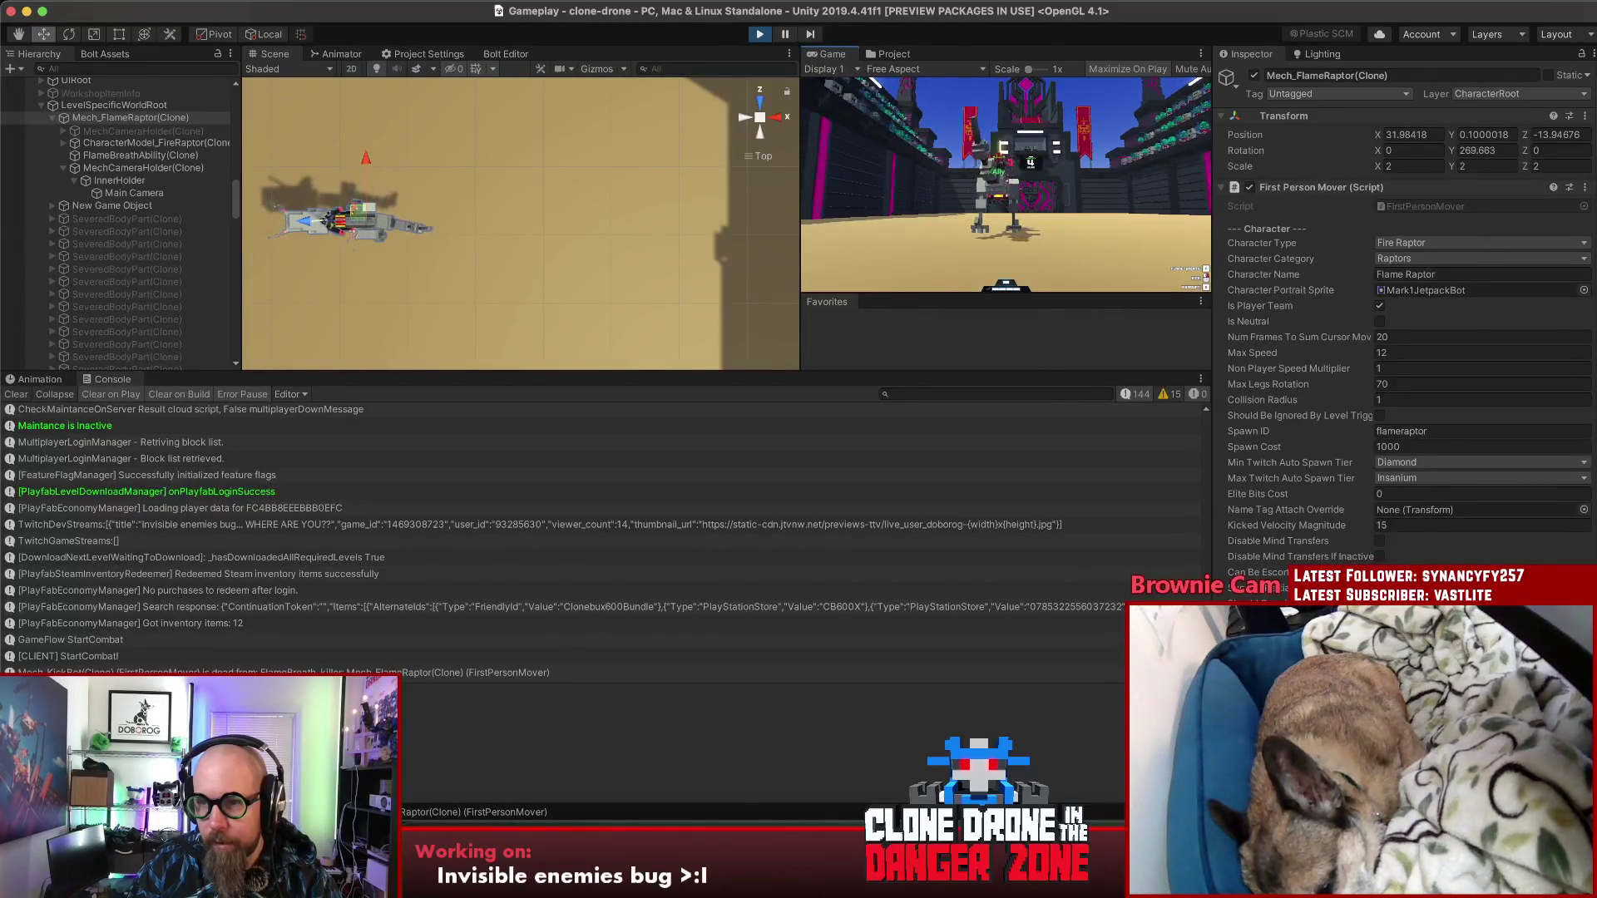
key(Escape)
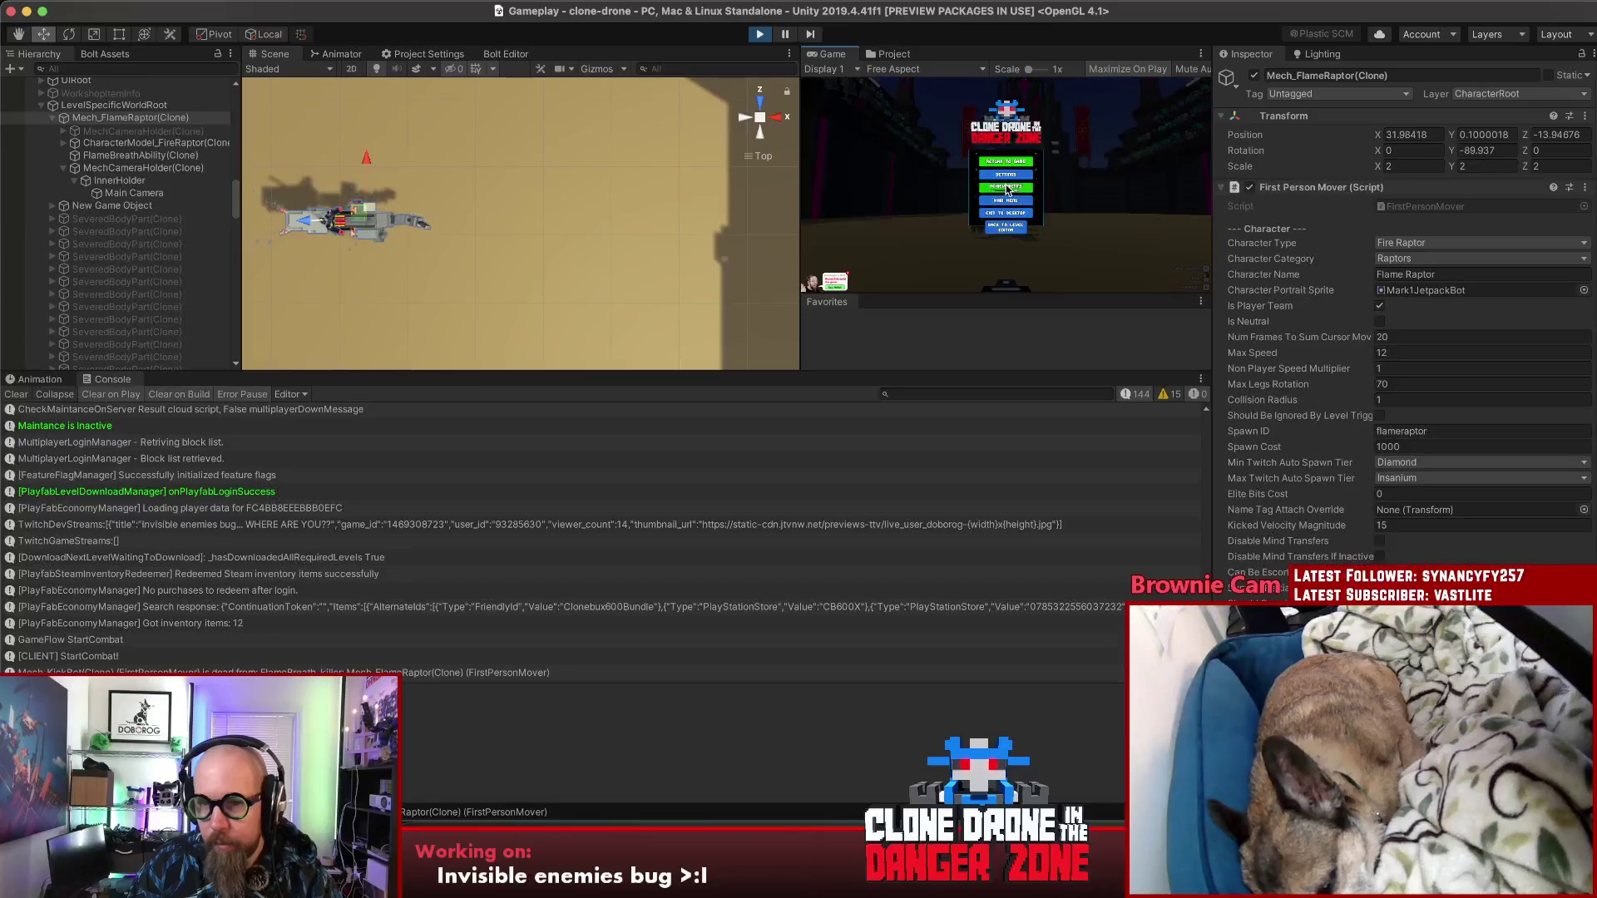
Step: Inspect MechCameraHolder(Clone), InnerHolder and Main Camera transforms while the game is paused
click(114, 170)
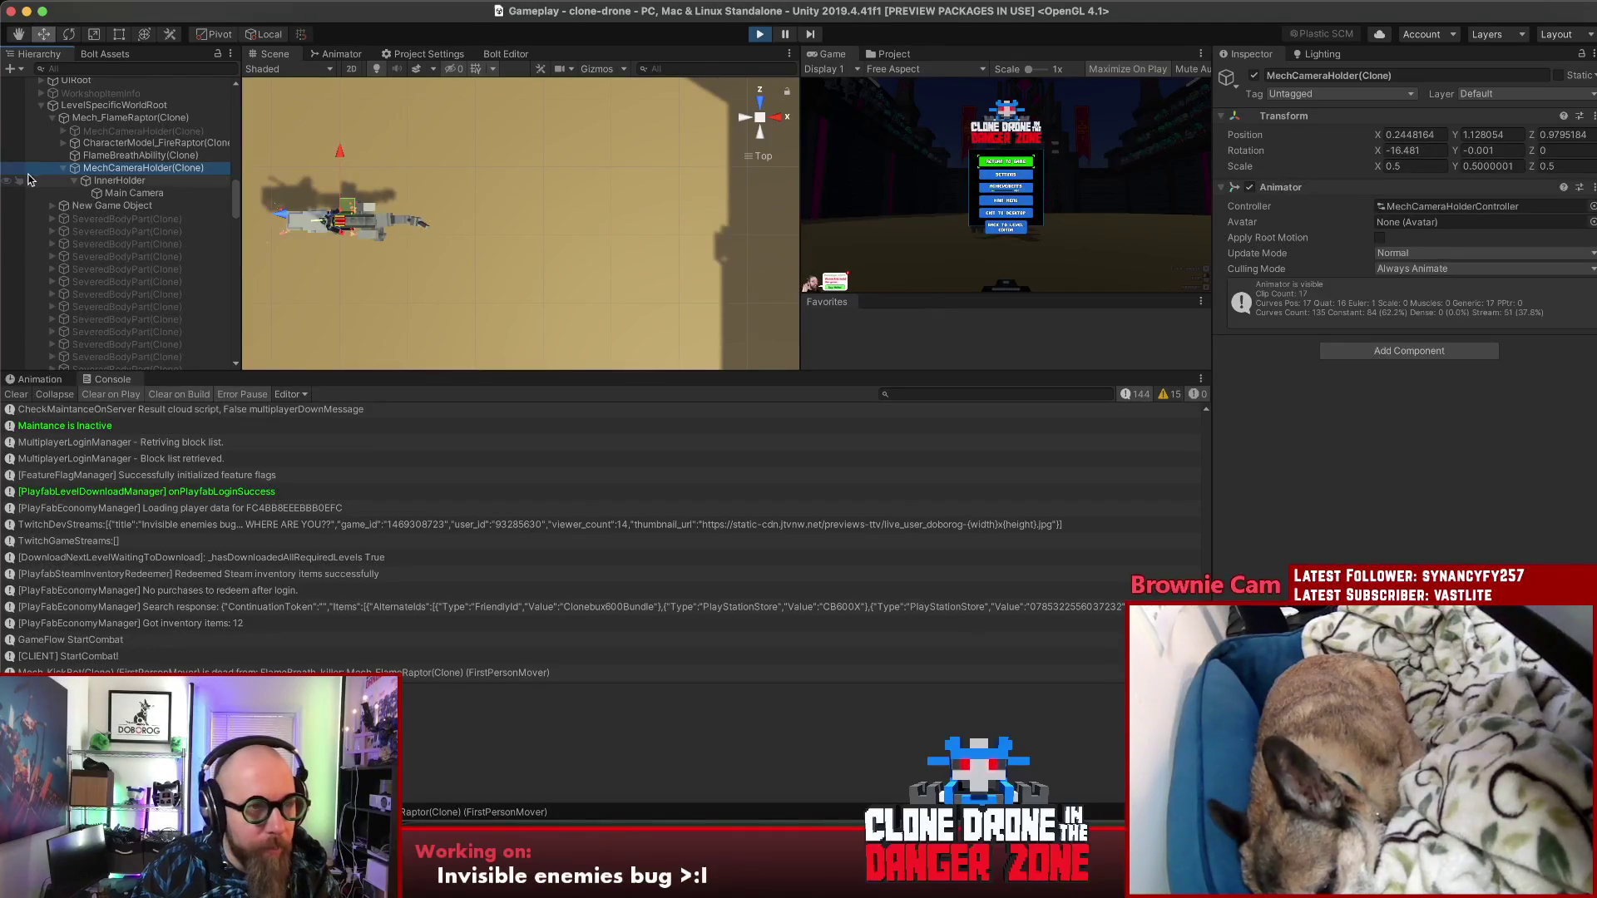
click(109, 181)
key(Down)
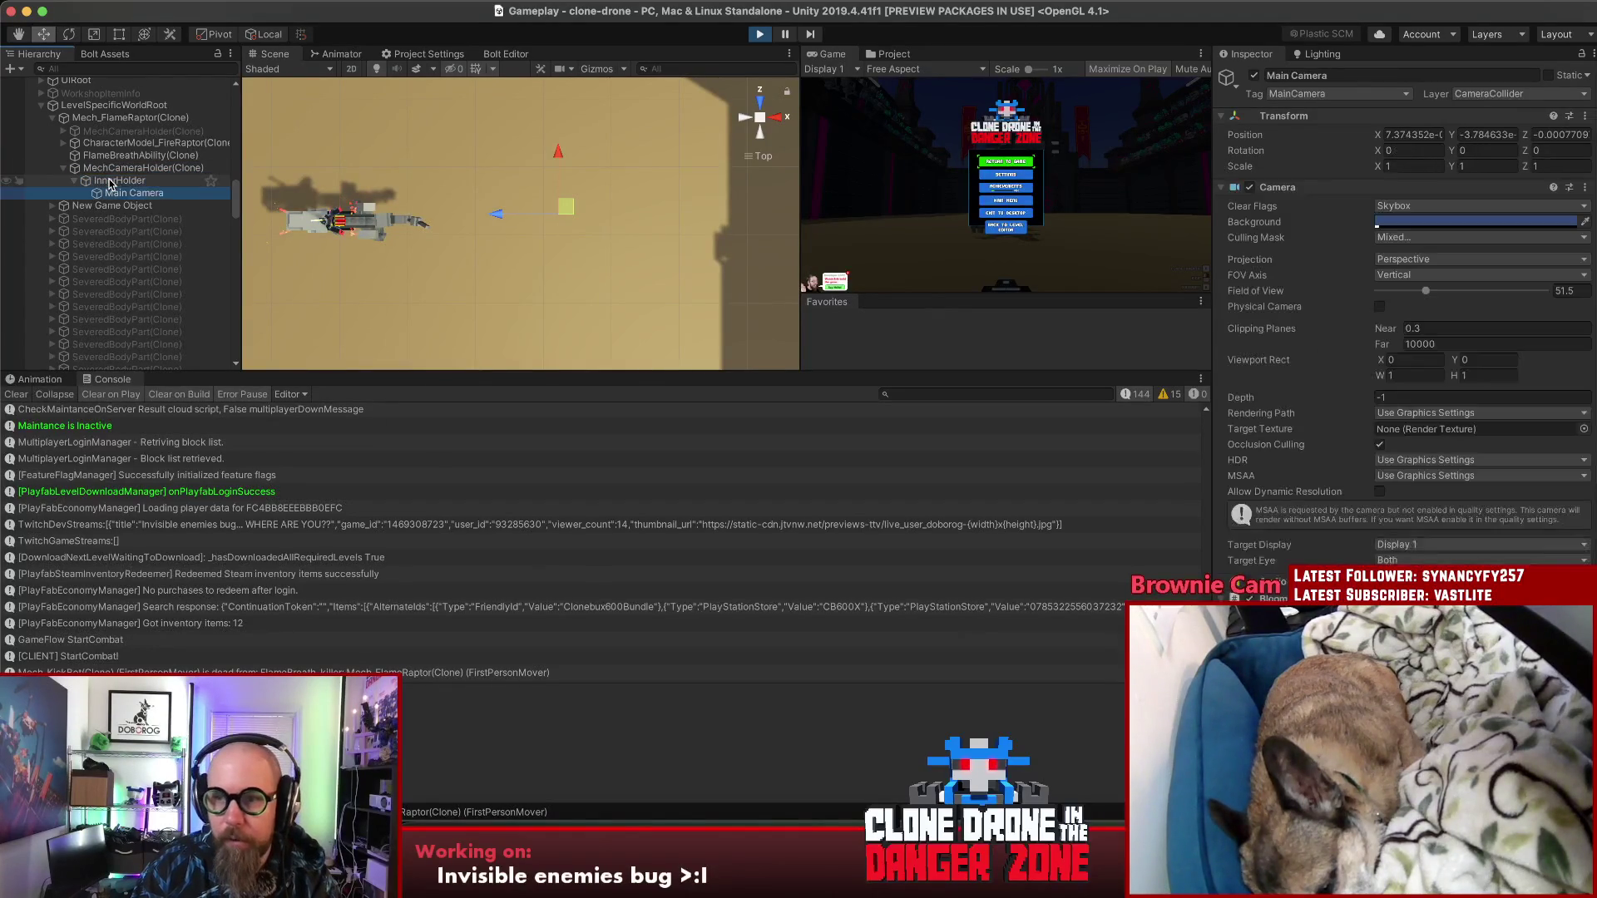
key(Up)
key(Up)
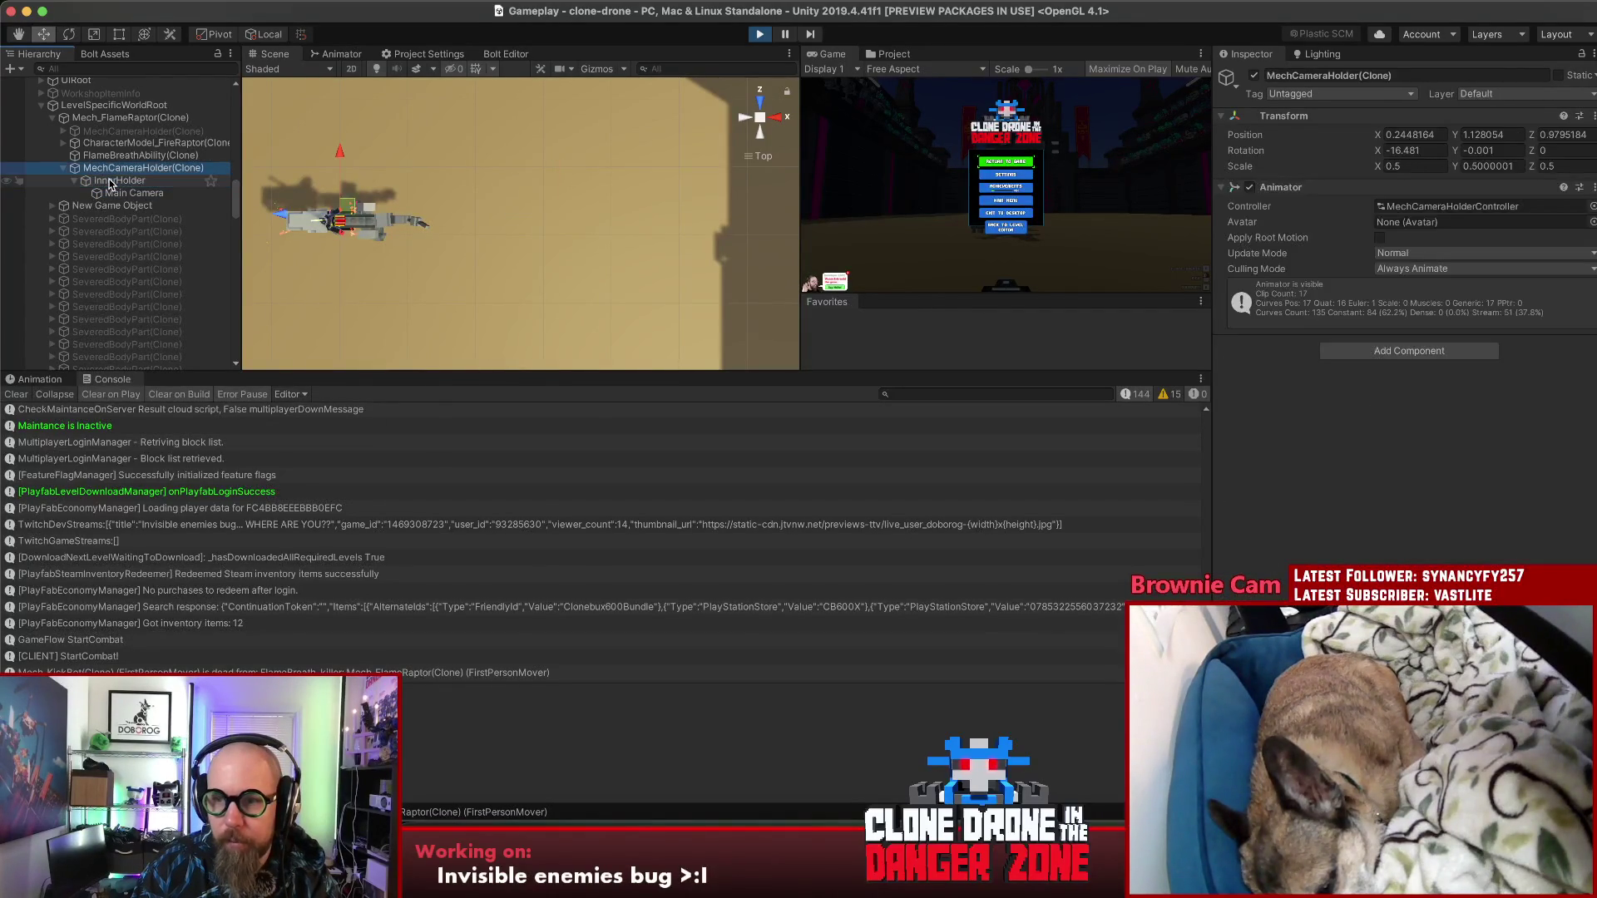
Step: Resume and re-pause the game, then show the MechCameraHolder_AimingBow clip in the Animation window
click(989, 164)
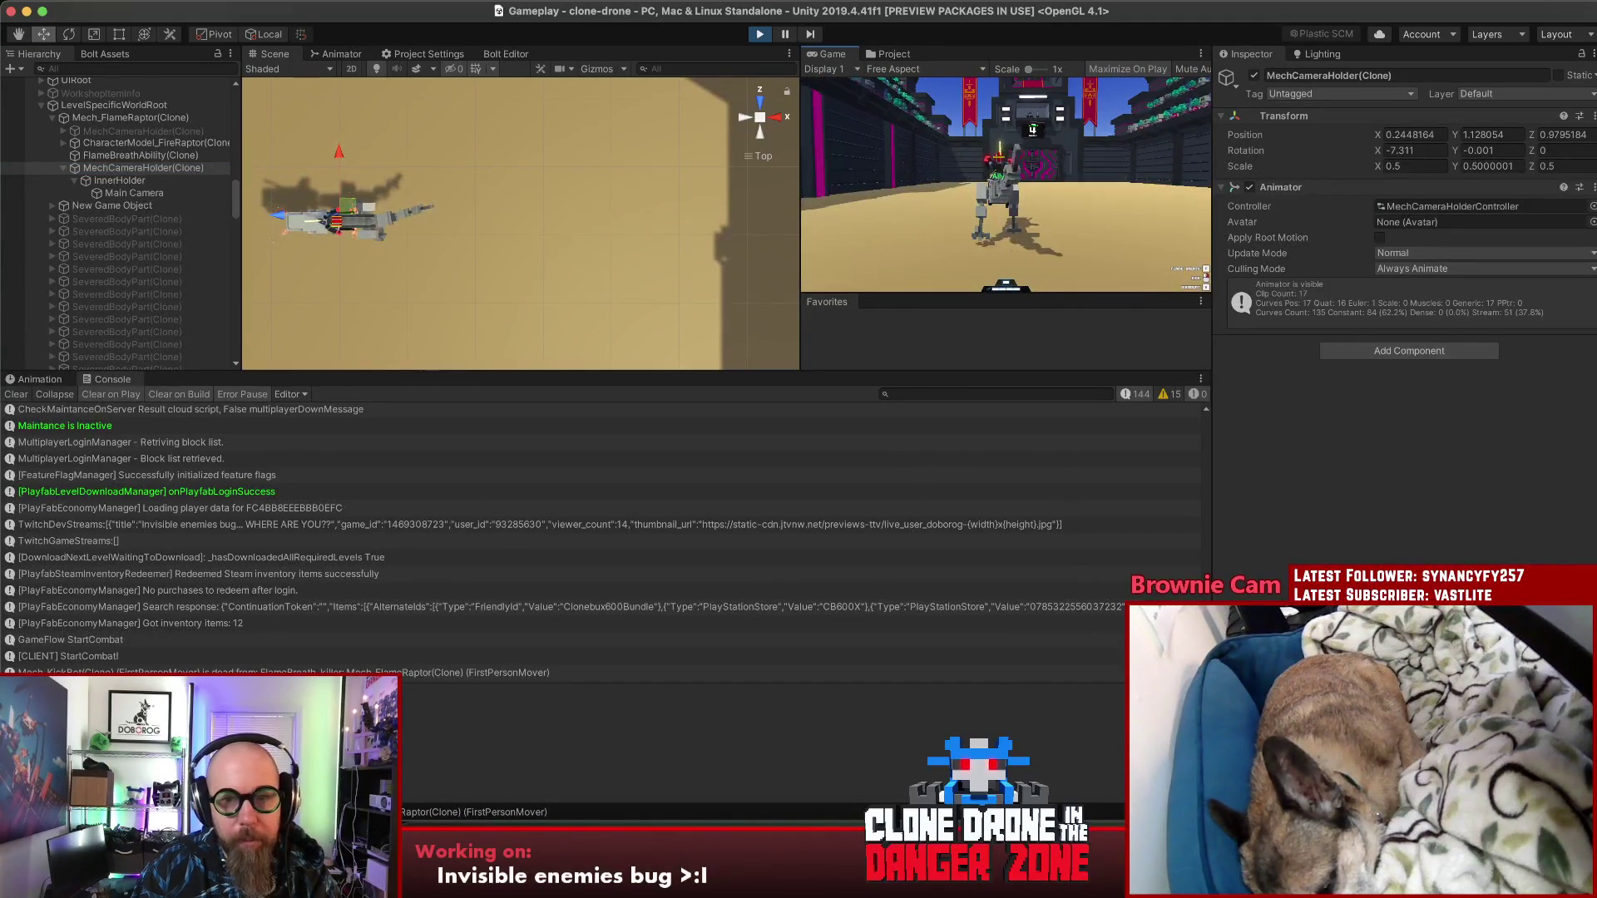
key(Escape)
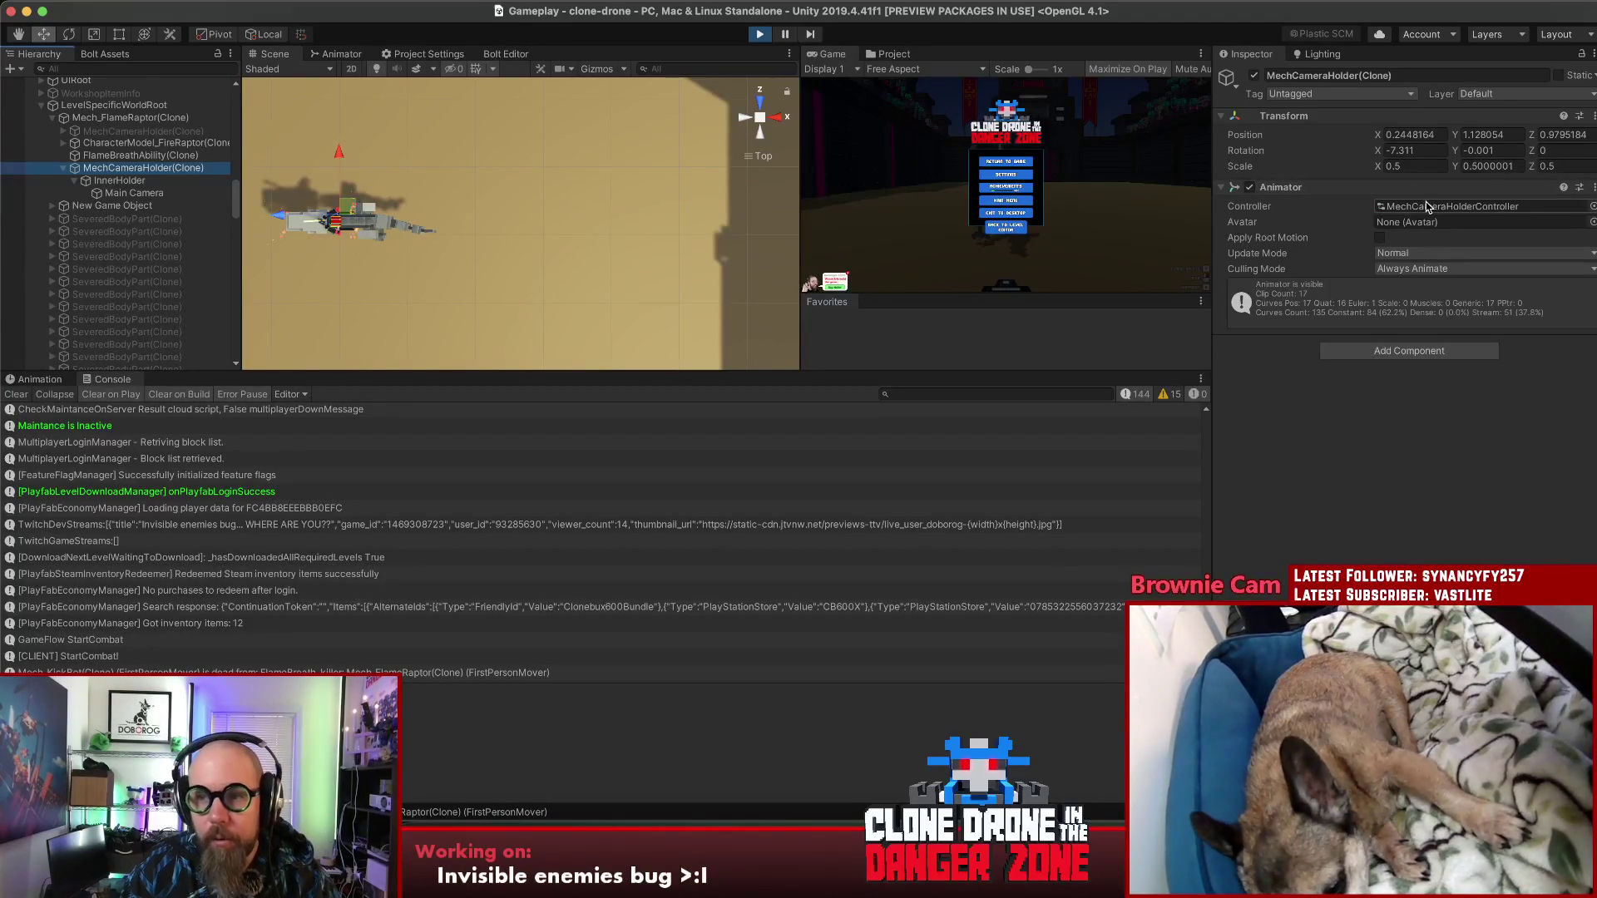
click(40, 380)
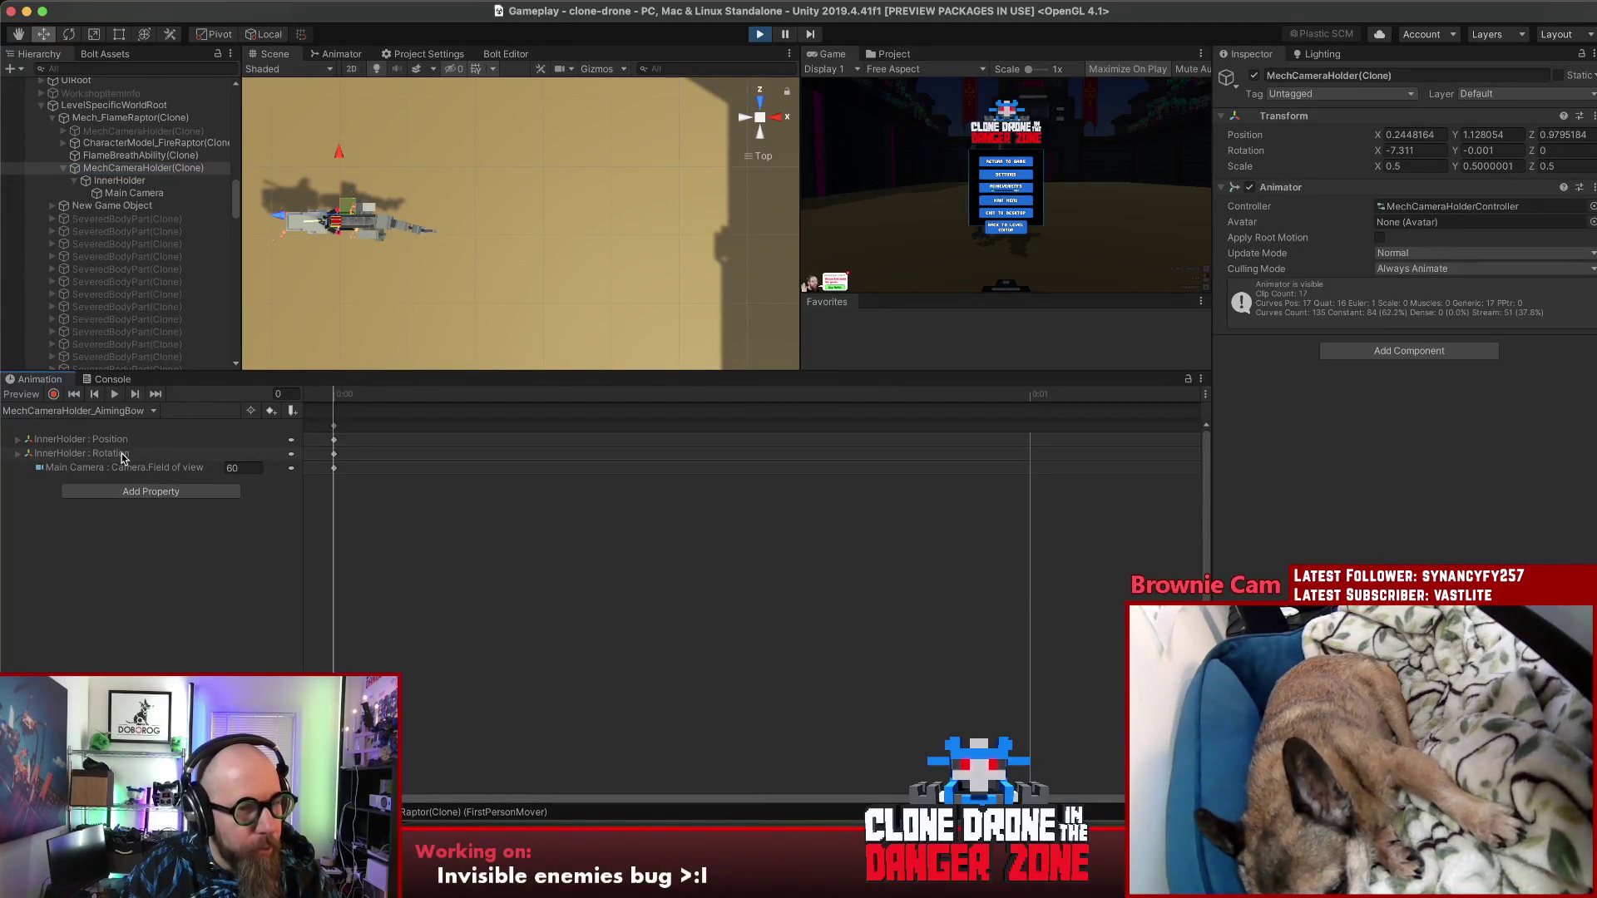
Step: Browse the MechCameraHolder animation clips, keeping AimingBow selected
click(106, 414)
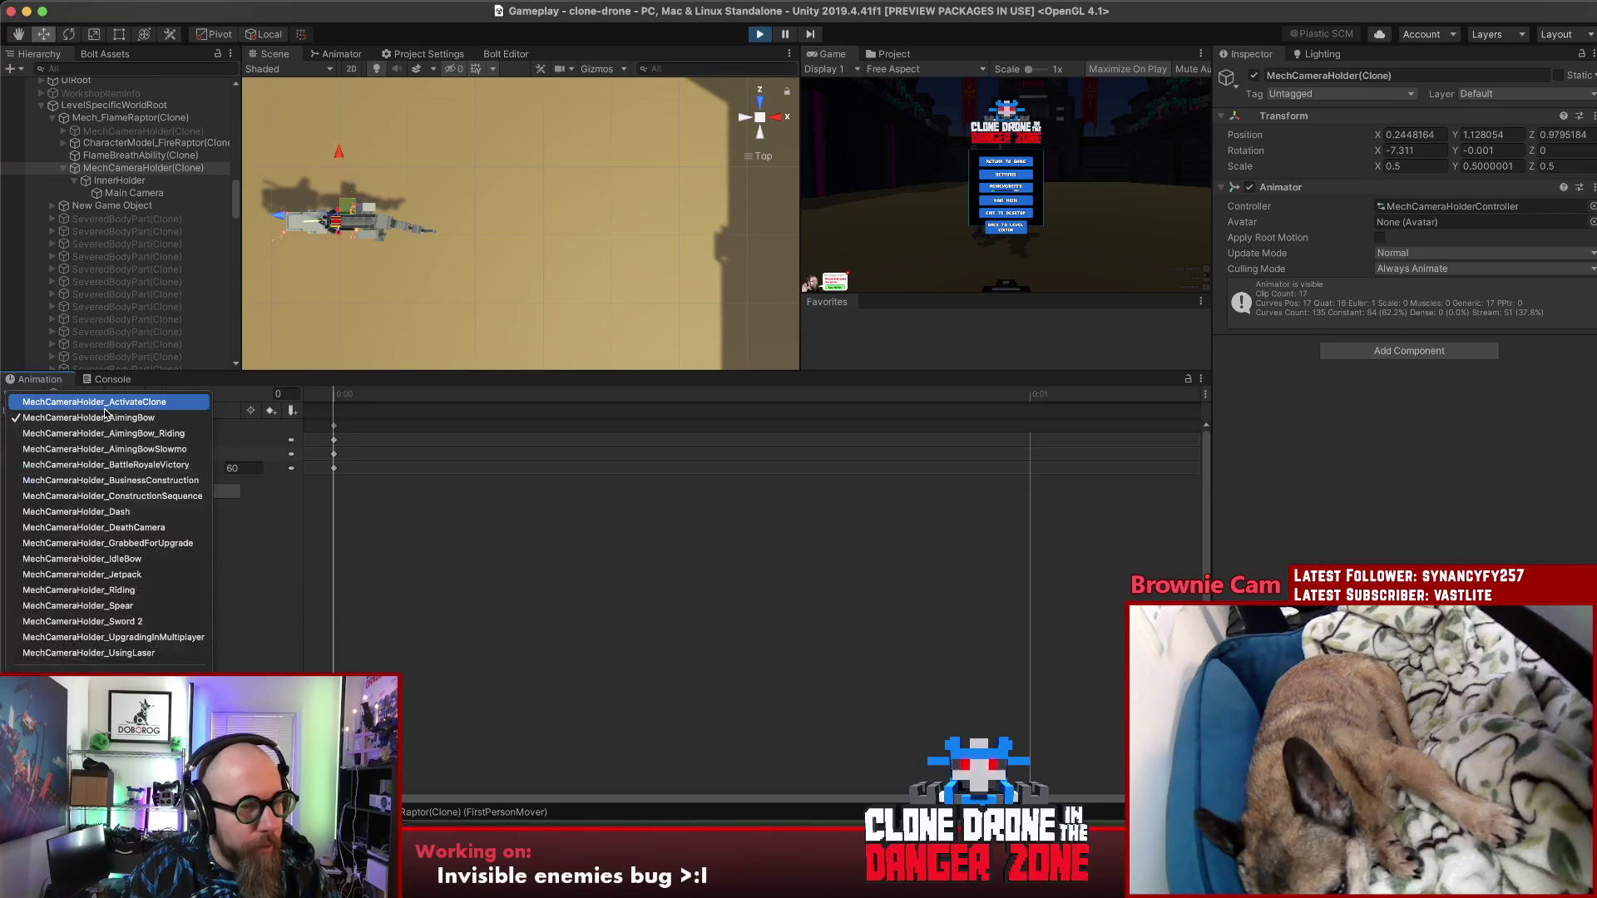
click(102, 421)
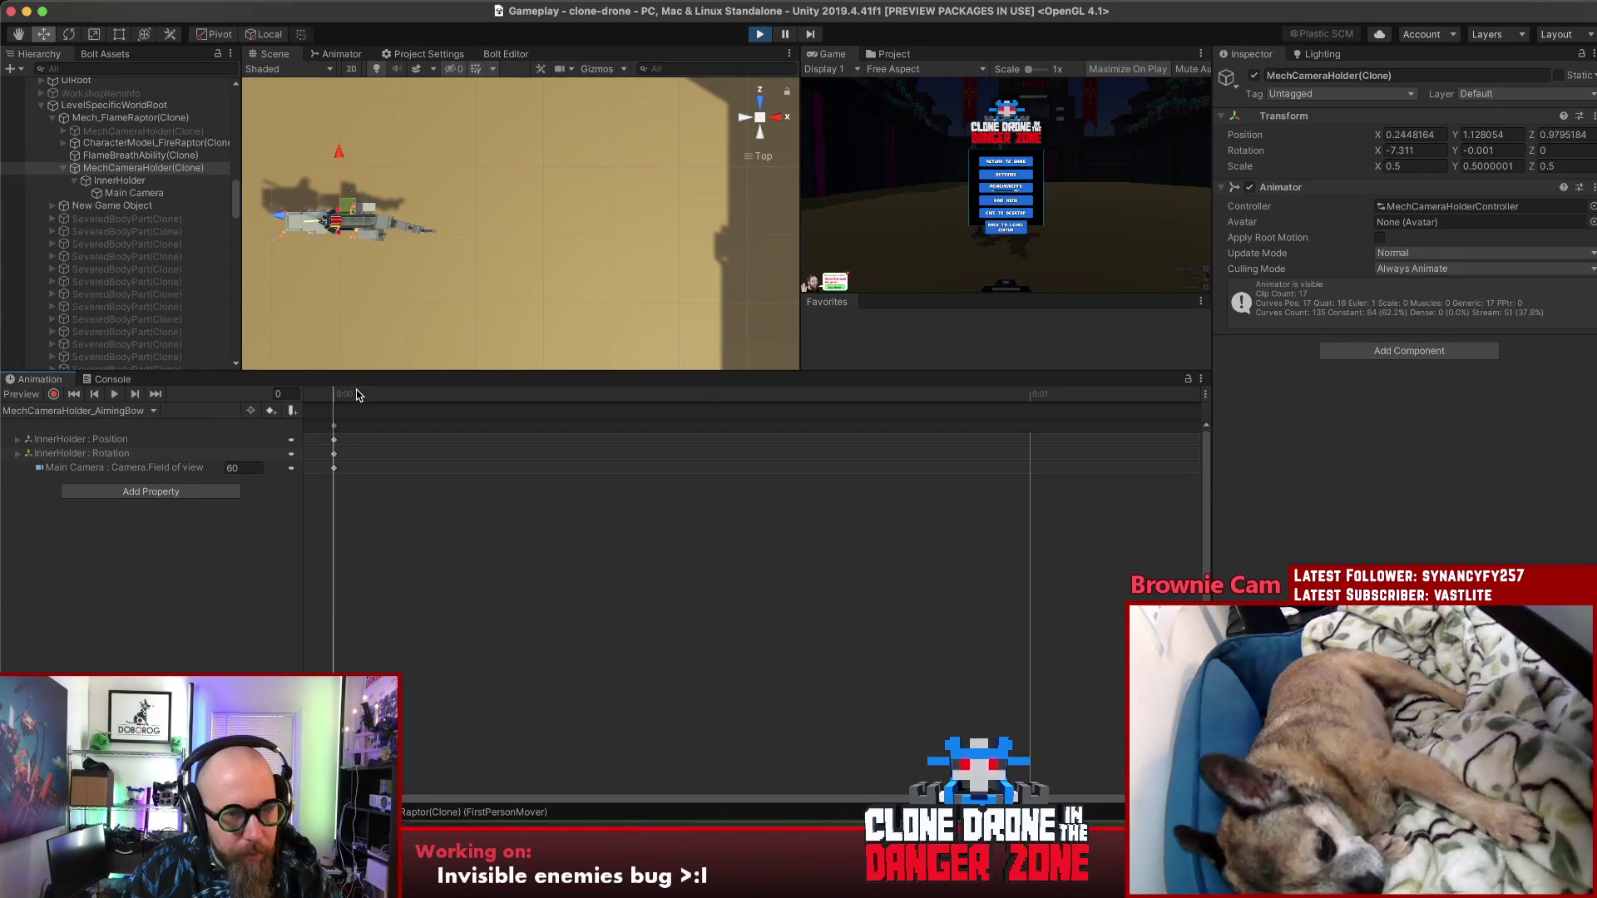
click(70, 412)
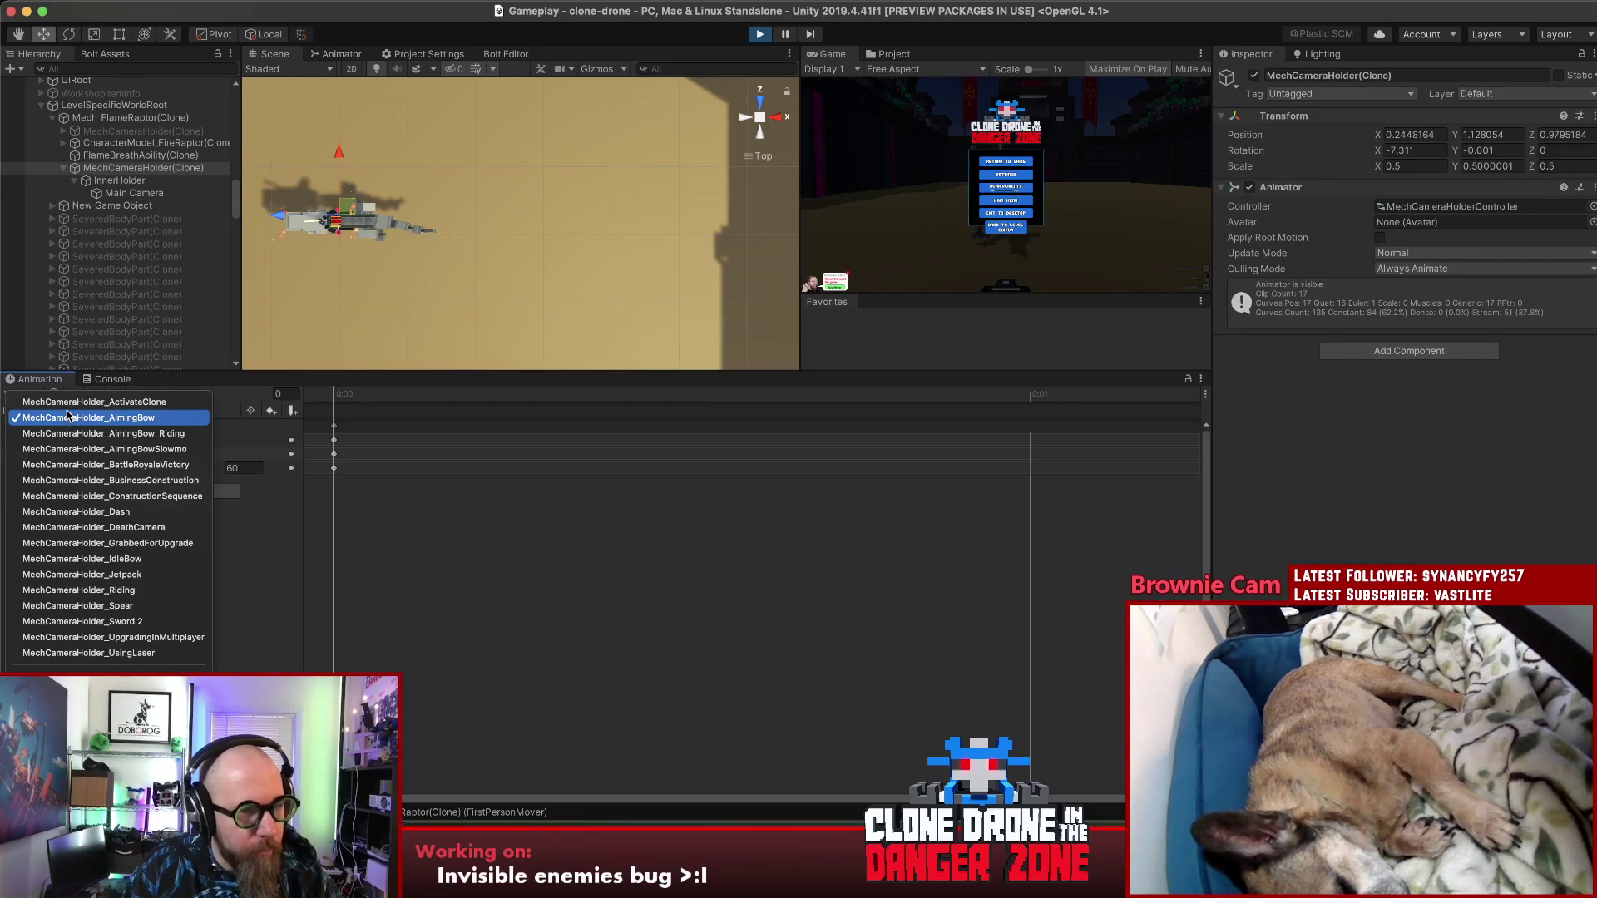
click(70, 416)
Step: Review the Animator's Idle and Riding states, then reselect MechCameraHolder(Clone) and return to the Scene view
click(332, 51)
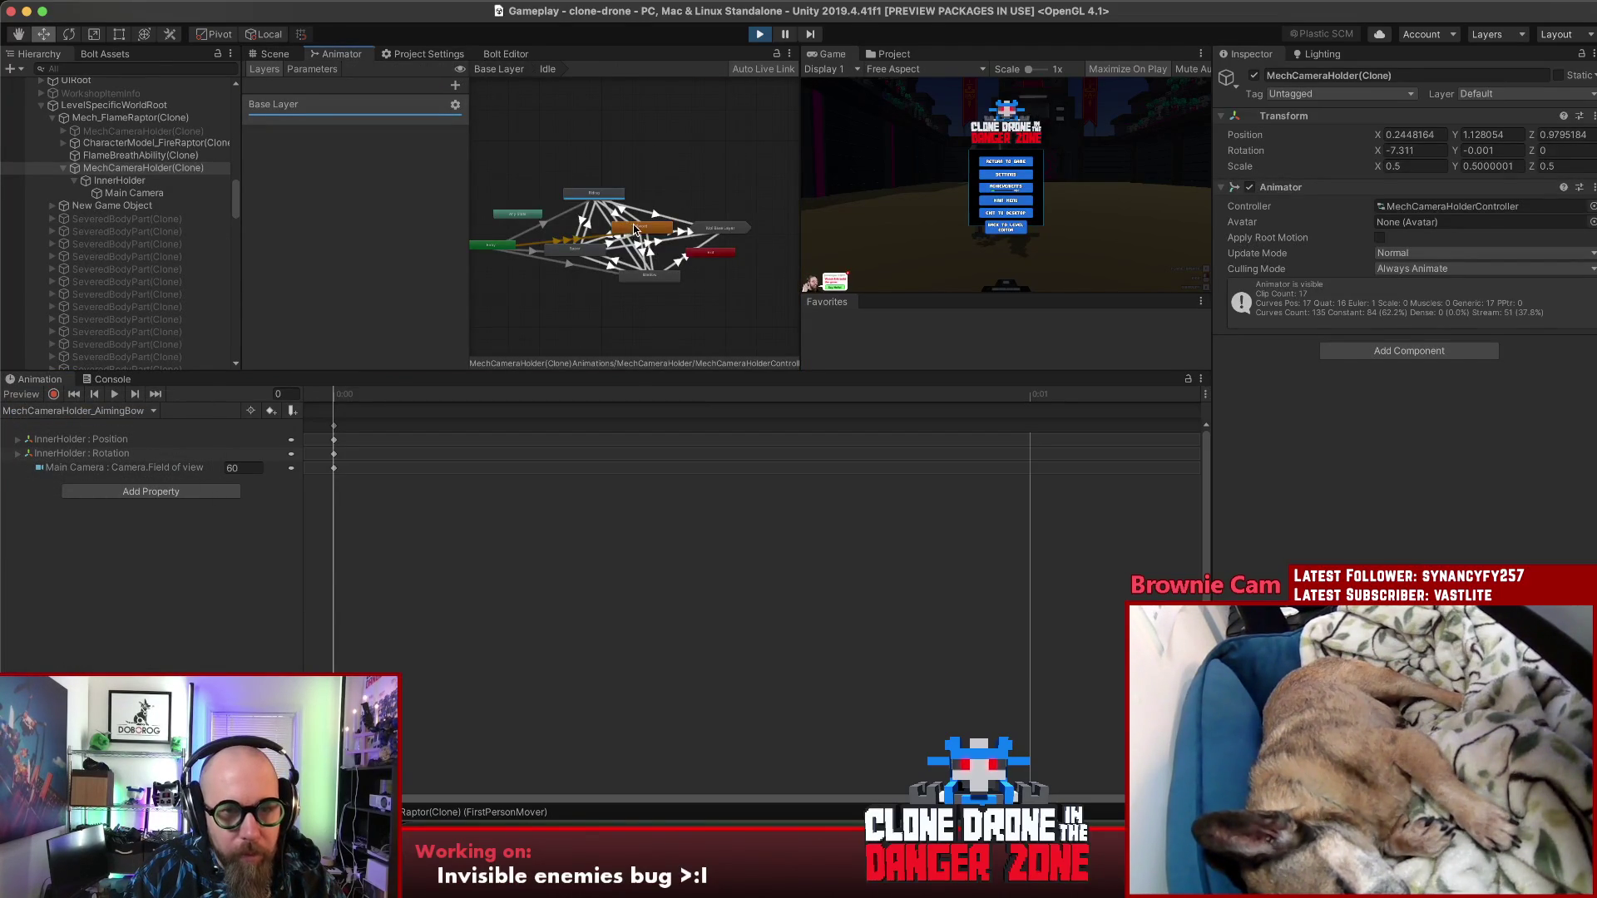
click(593, 196)
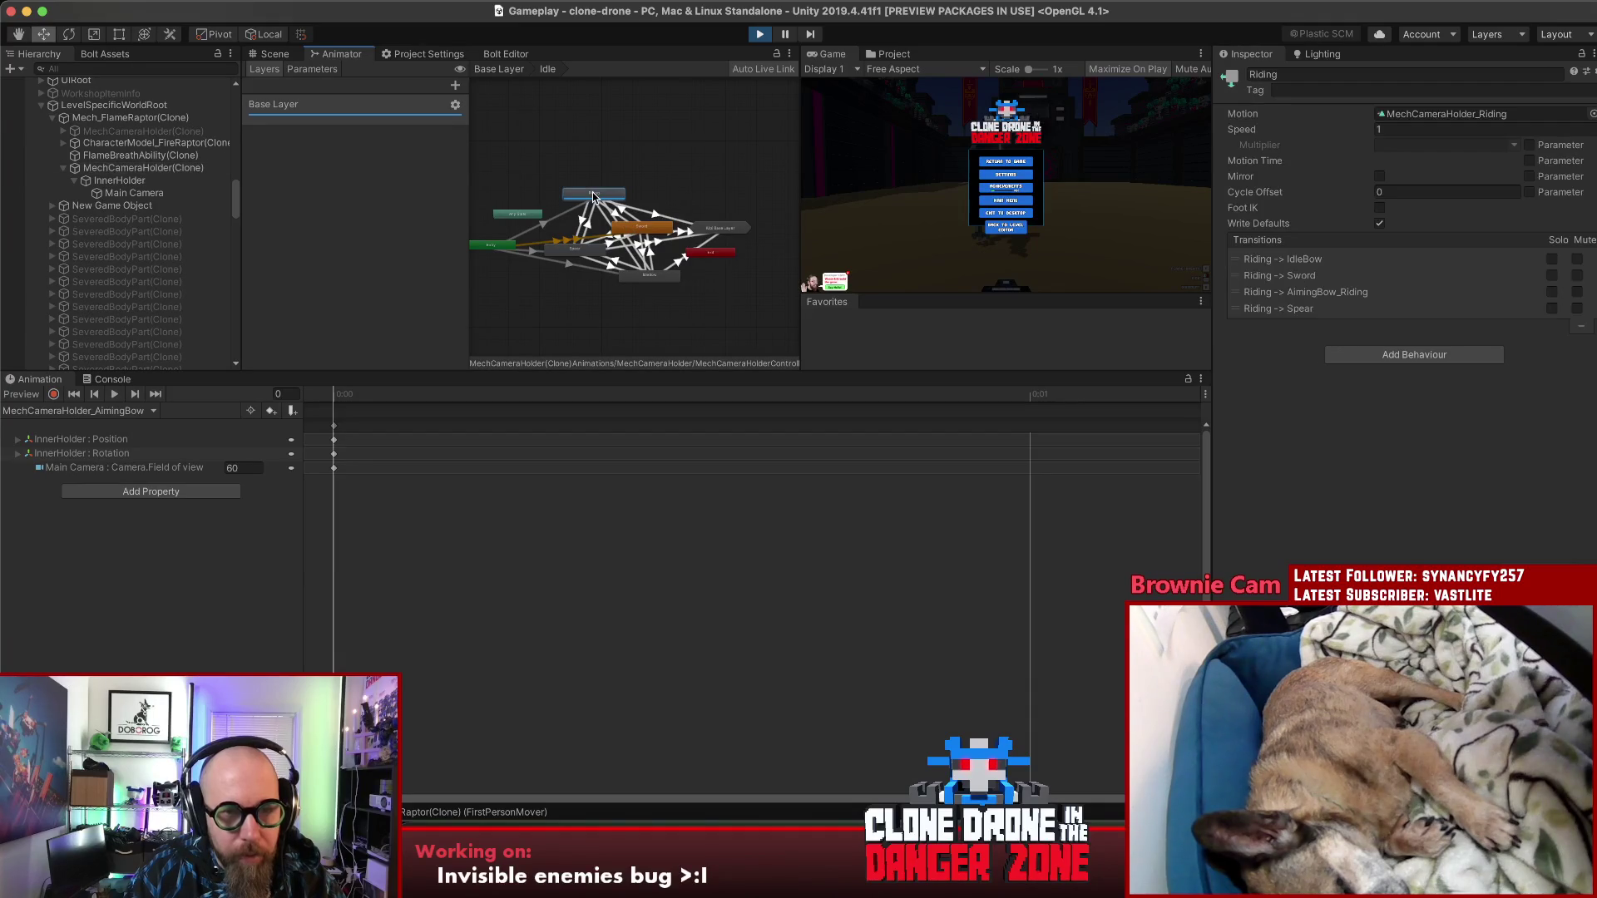
click(603, 193)
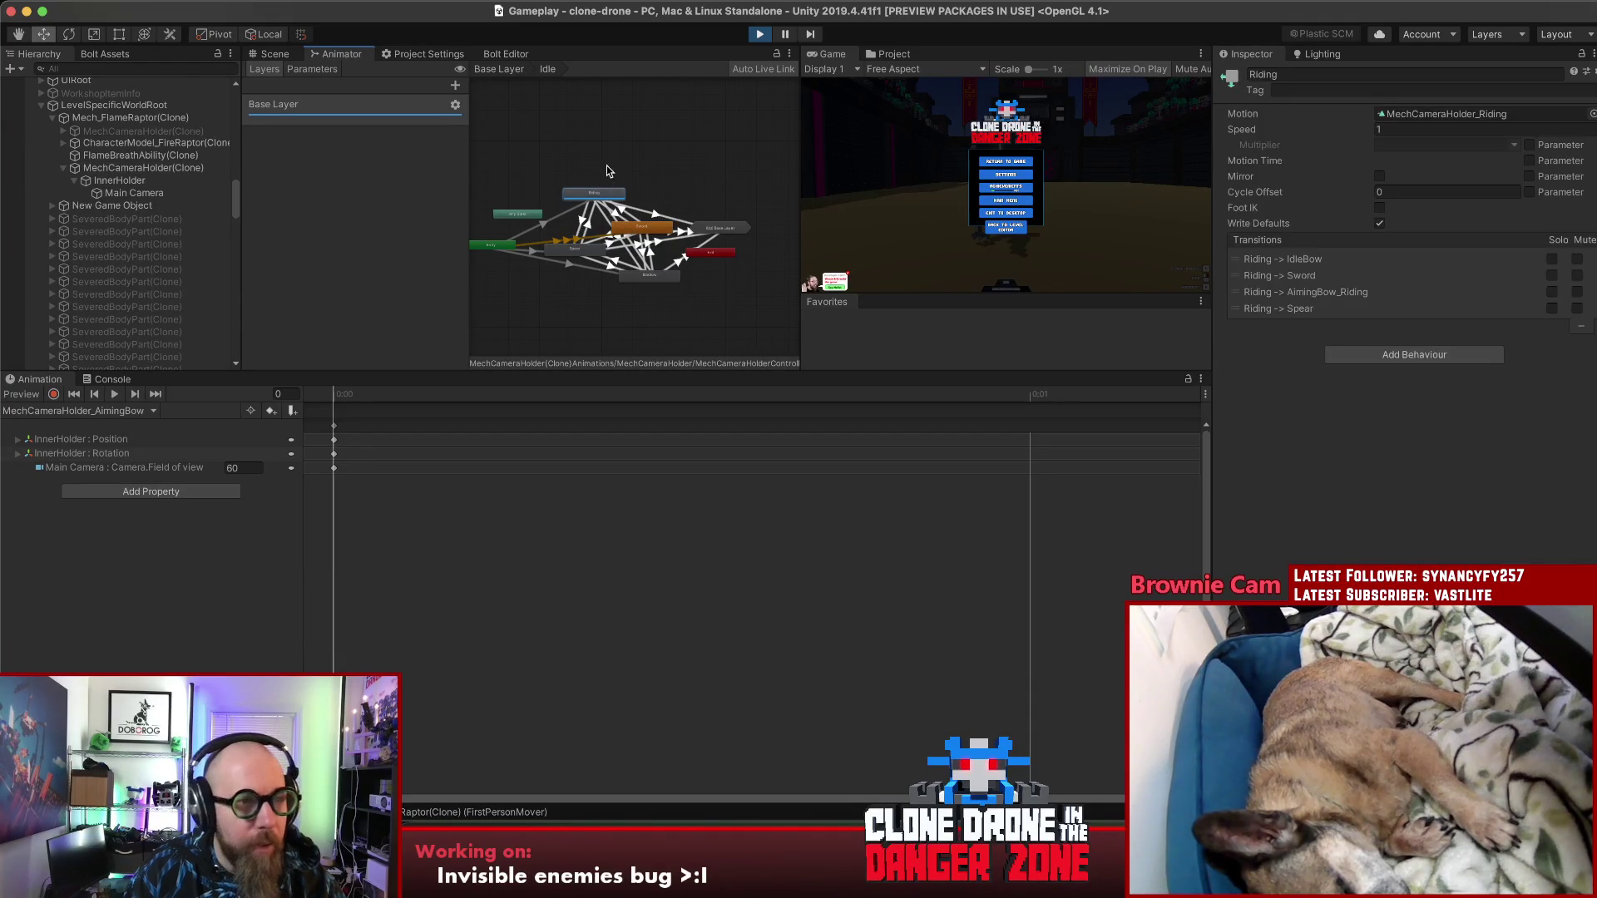
click(606, 172)
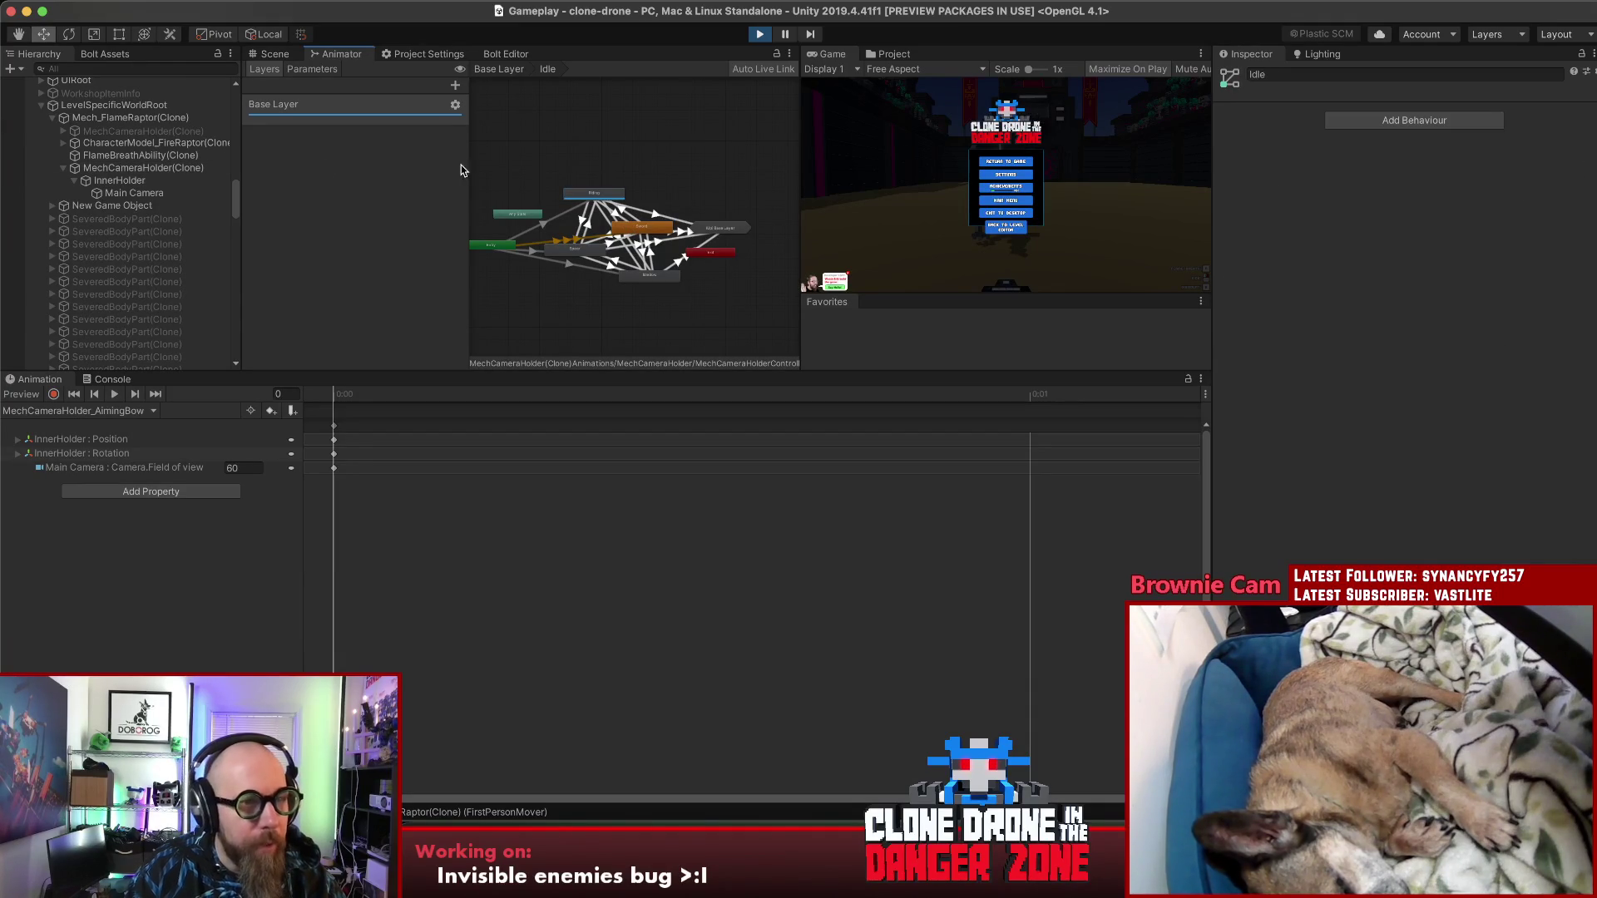
click(114, 169)
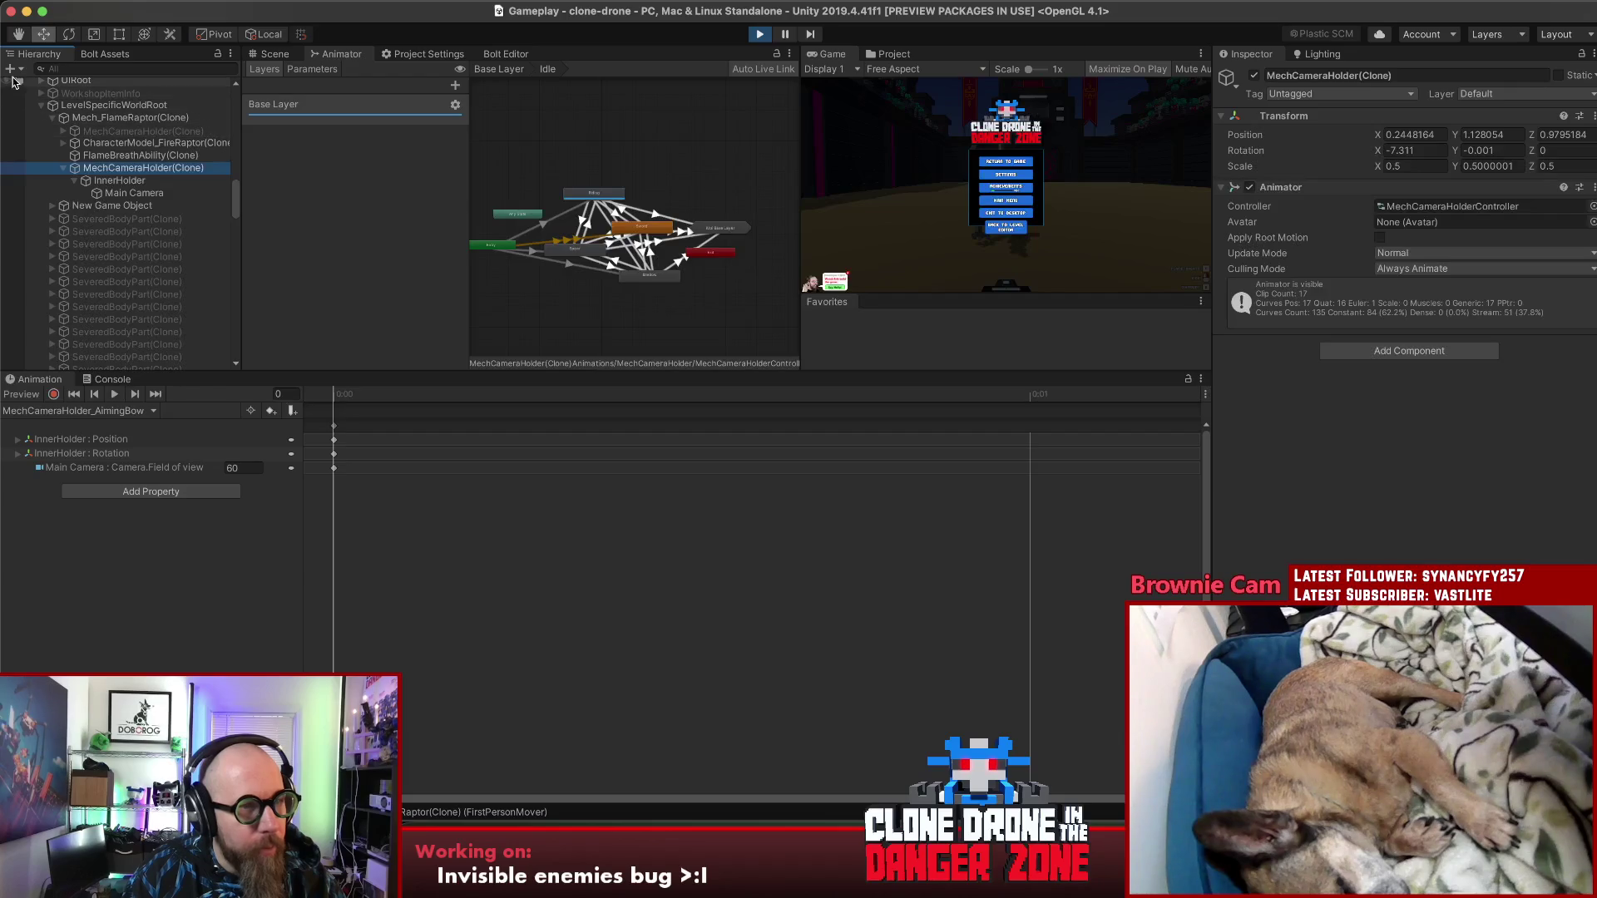
click(275, 54)
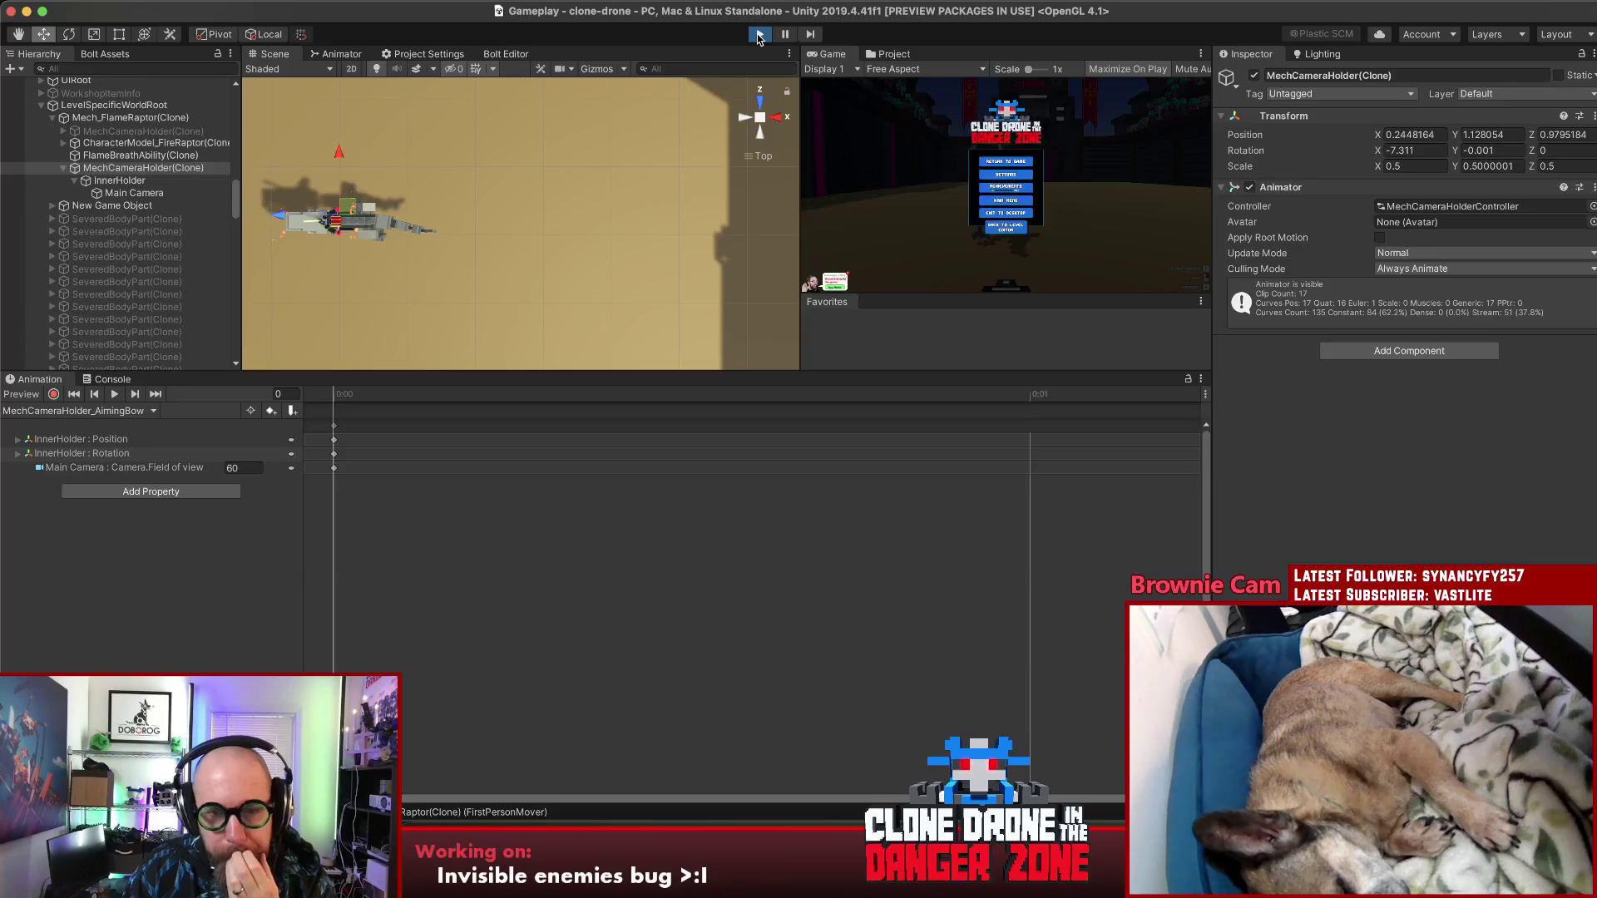
Step: Stop play mode, start an arena match via the game's Level Editor, pause it, and restore the editor layout
click(759, 34)
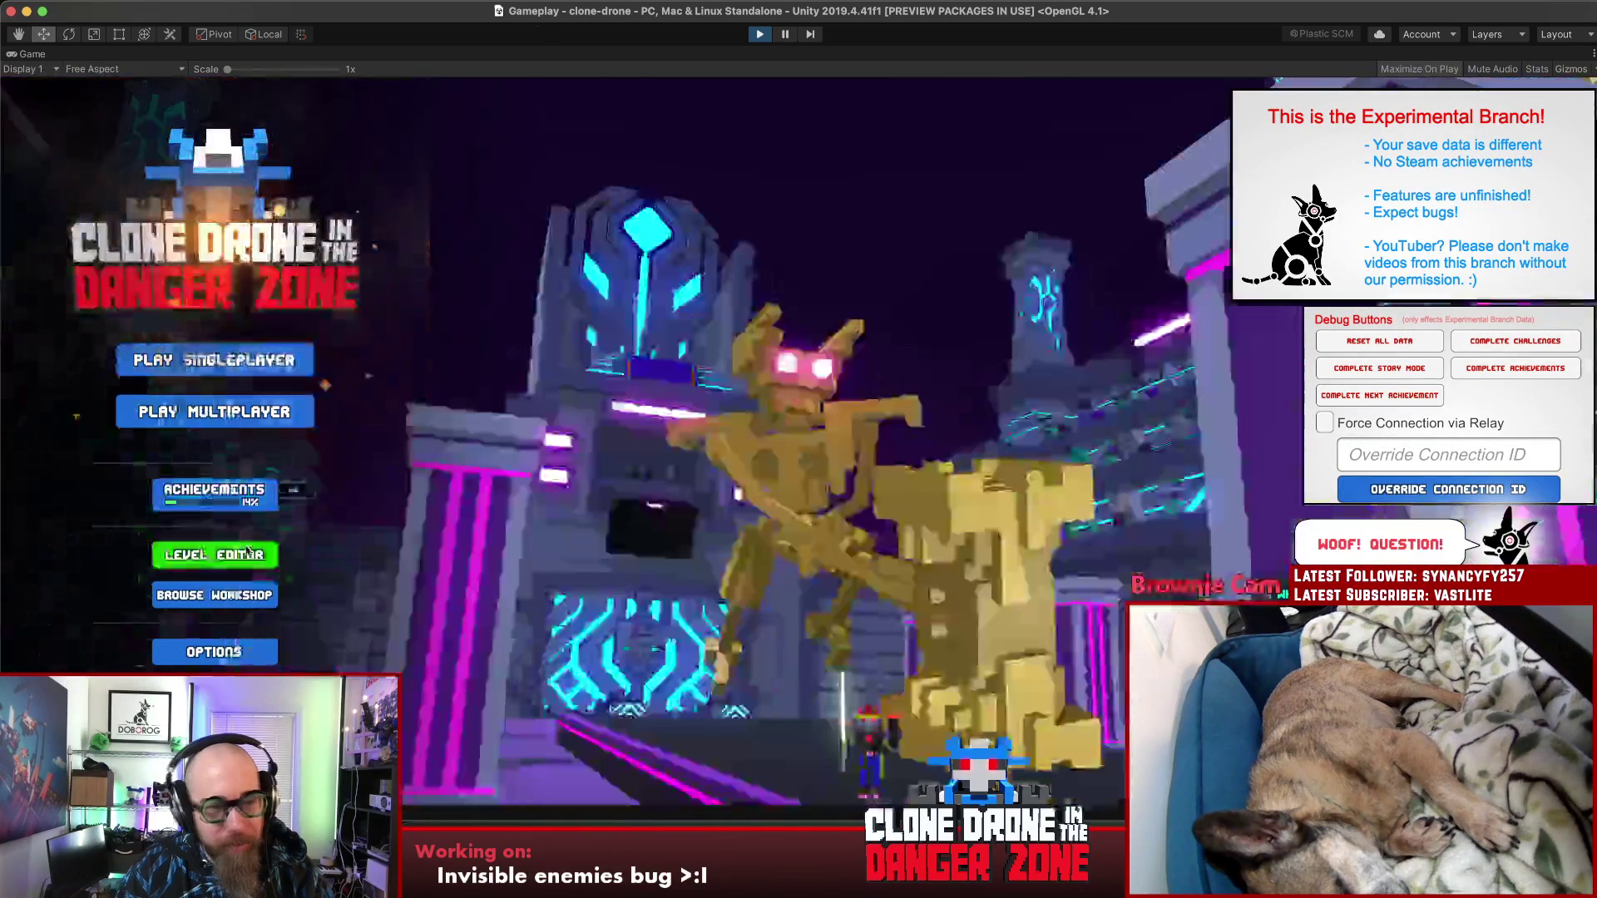
click(248, 550)
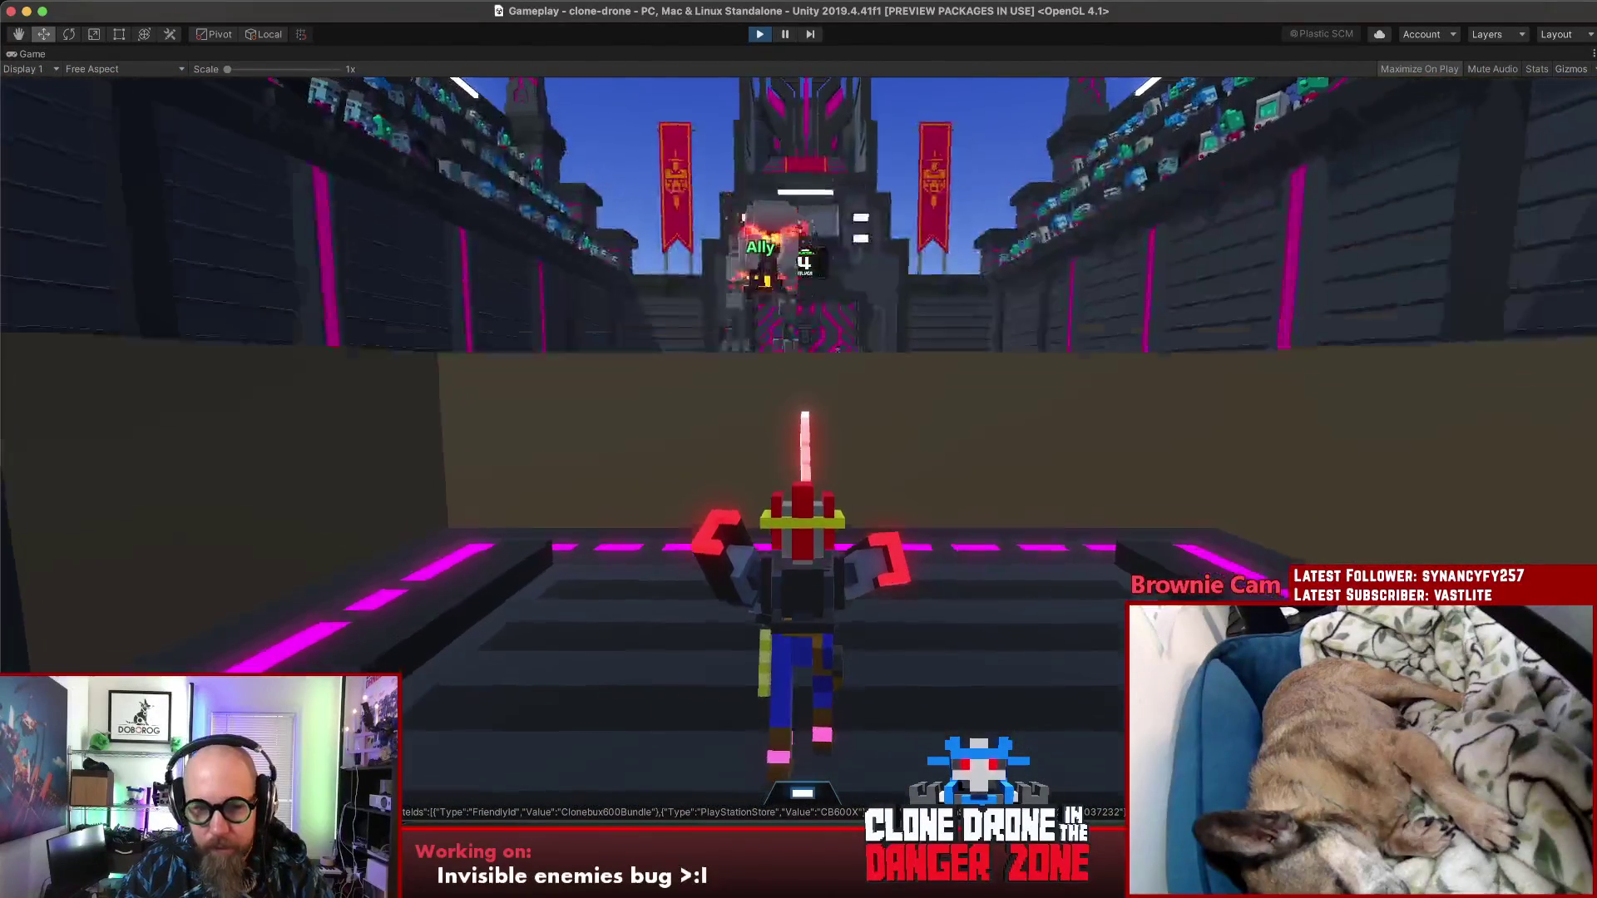
key(Escape)
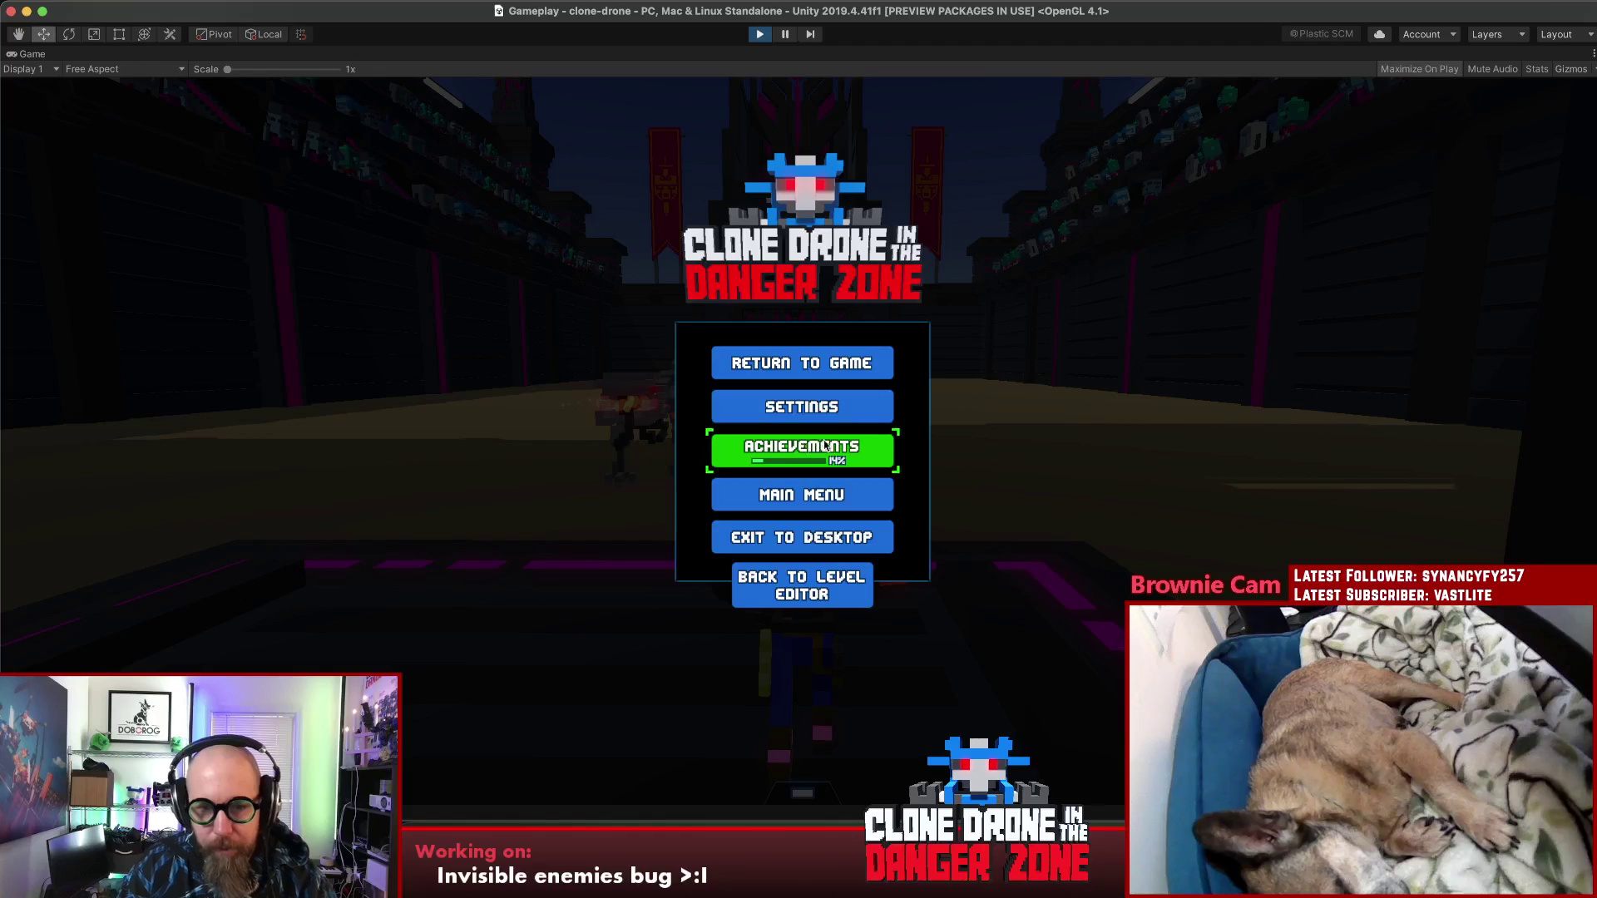
click(1592, 52)
click(456, 253)
key(shift+space)
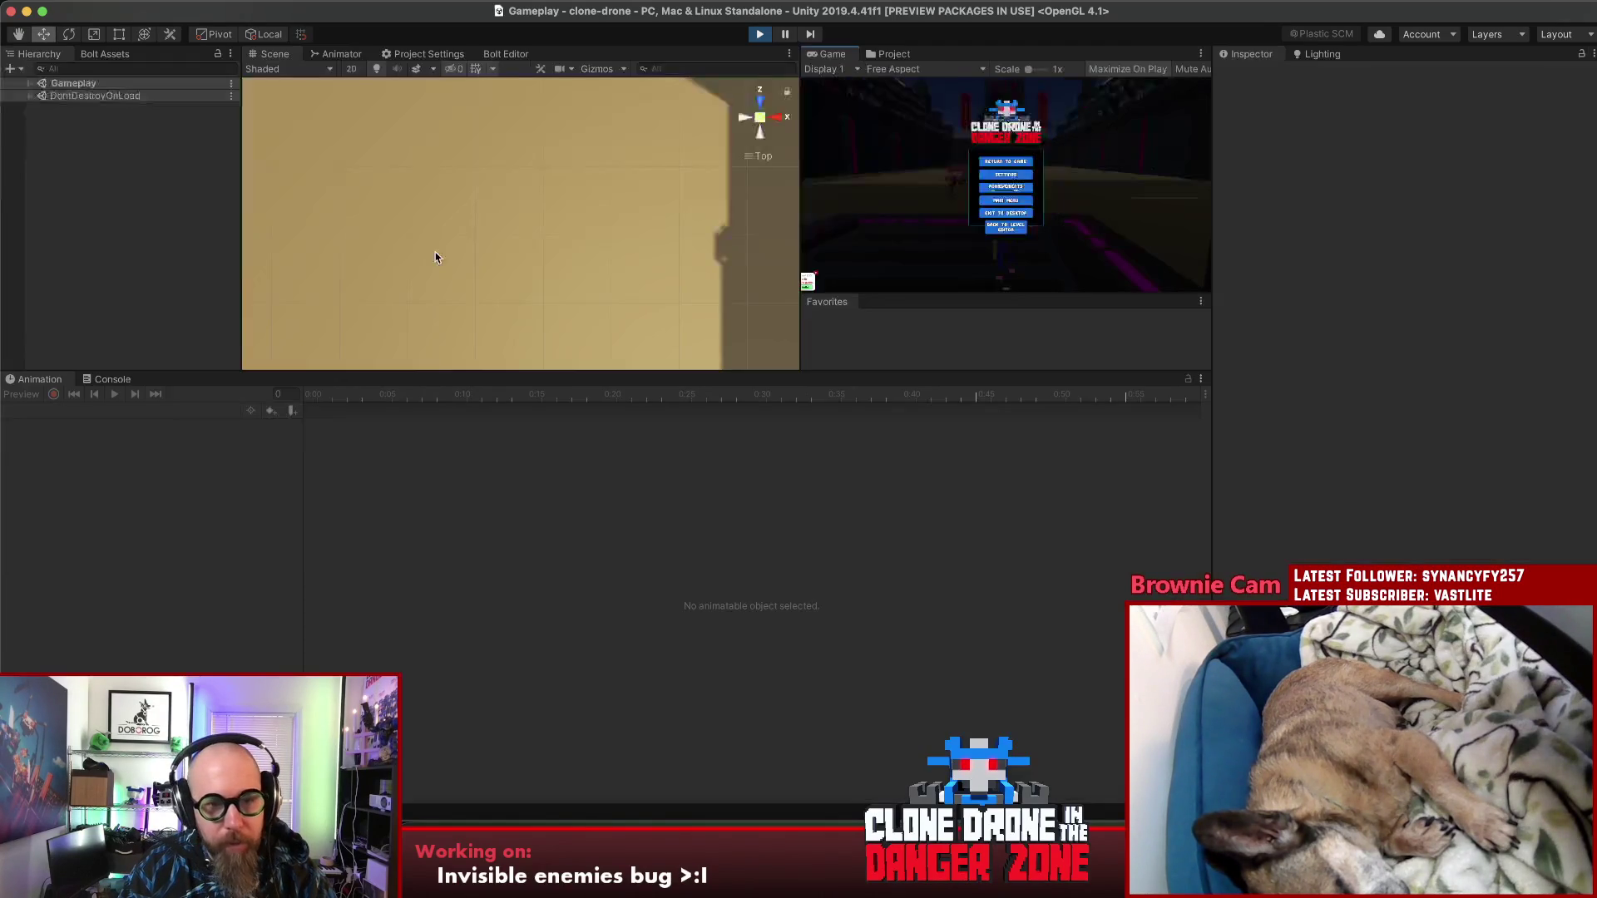
Step: Select the allied raptor, inspect its first MechCameraHolder(Clone), and frame and orbit around it
scroll(596, 200, down, 5)
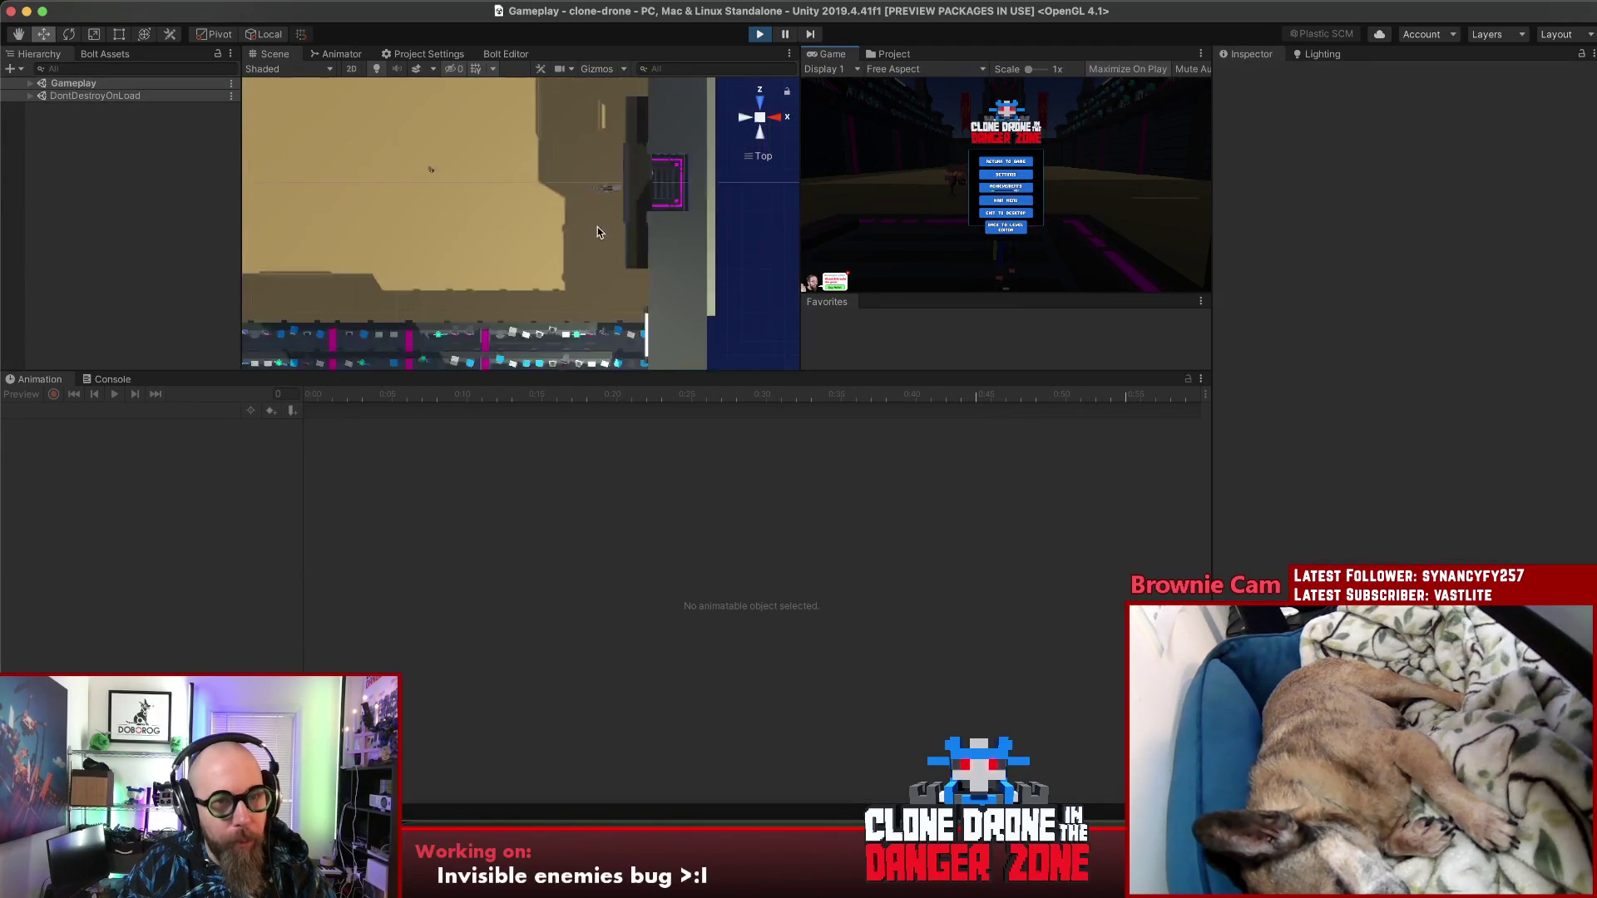
scroll(595, 224, up, 5)
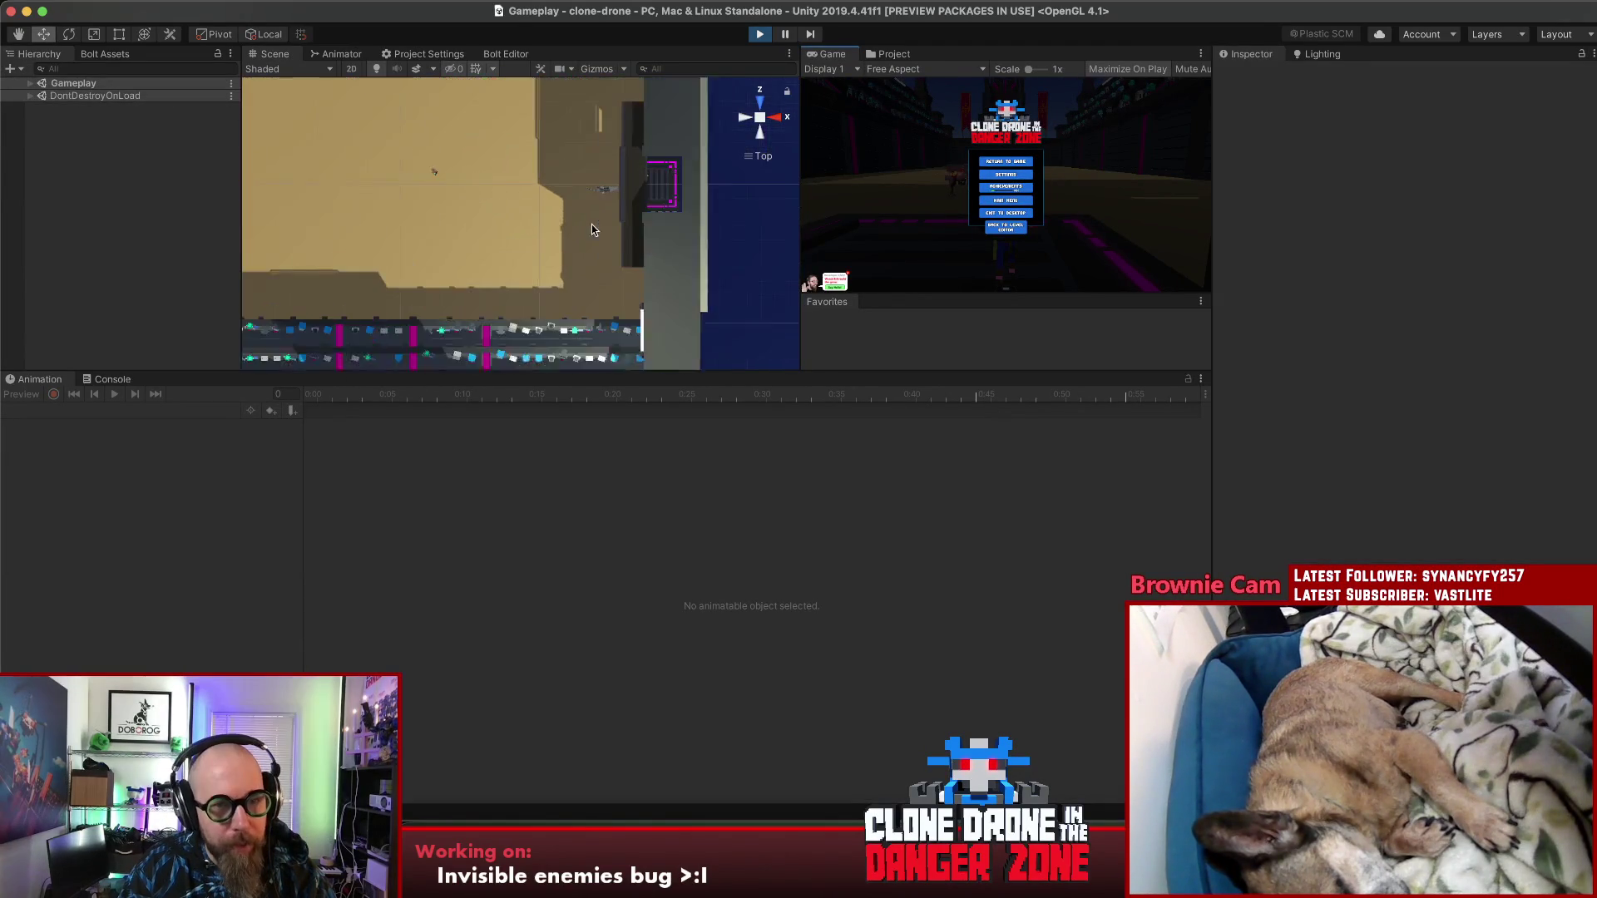
click(611, 185)
click(100, 213)
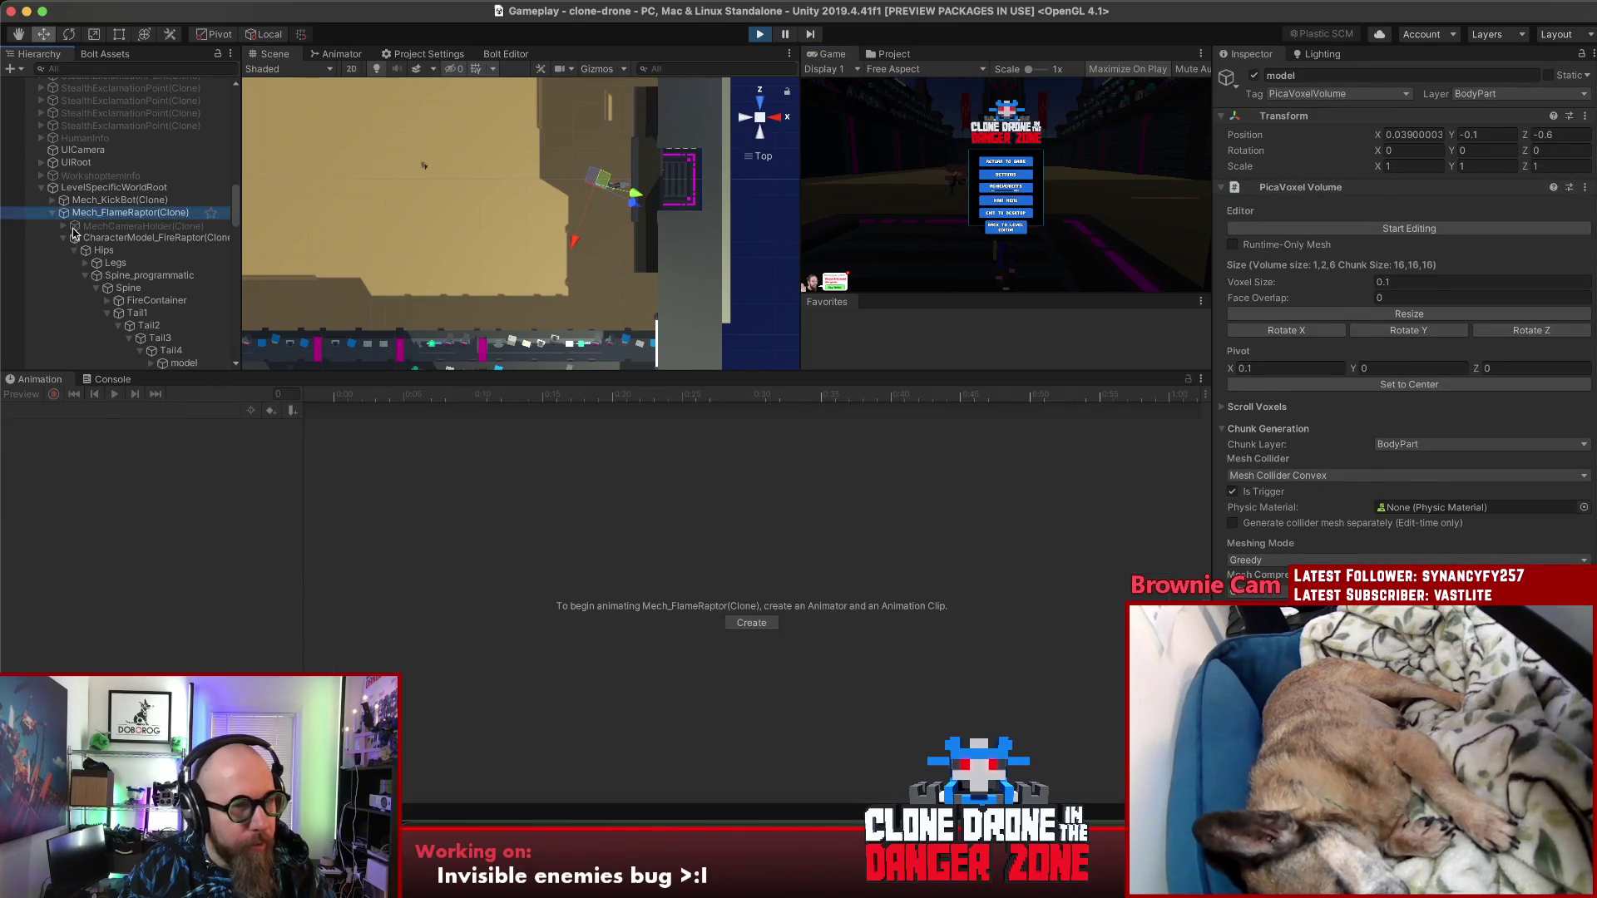
click(63, 239)
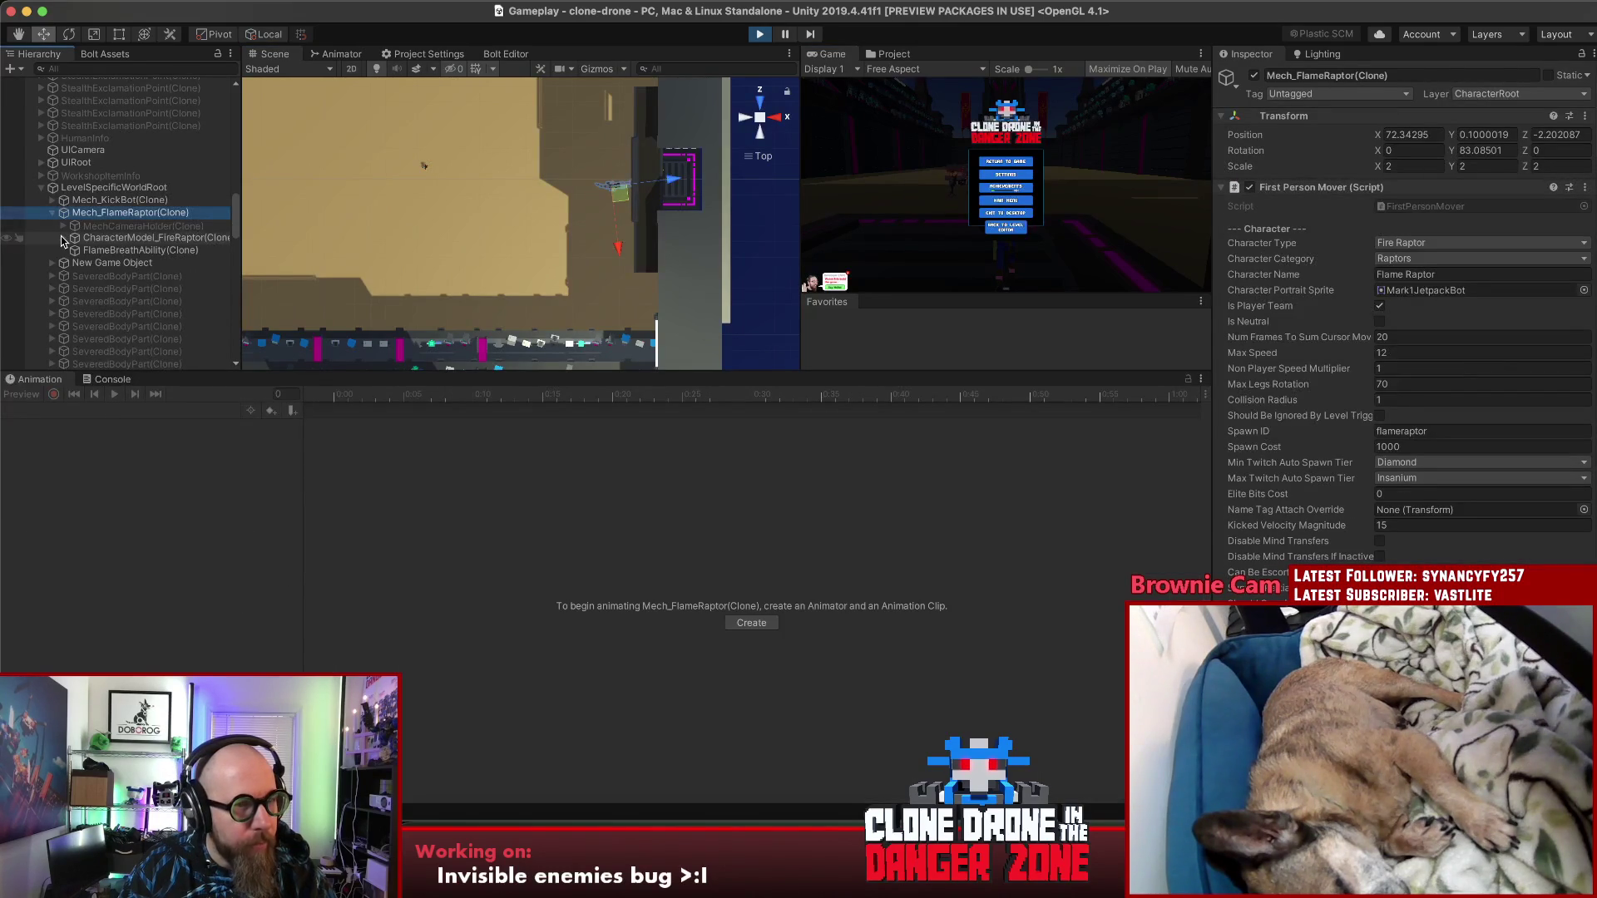
click(111, 225)
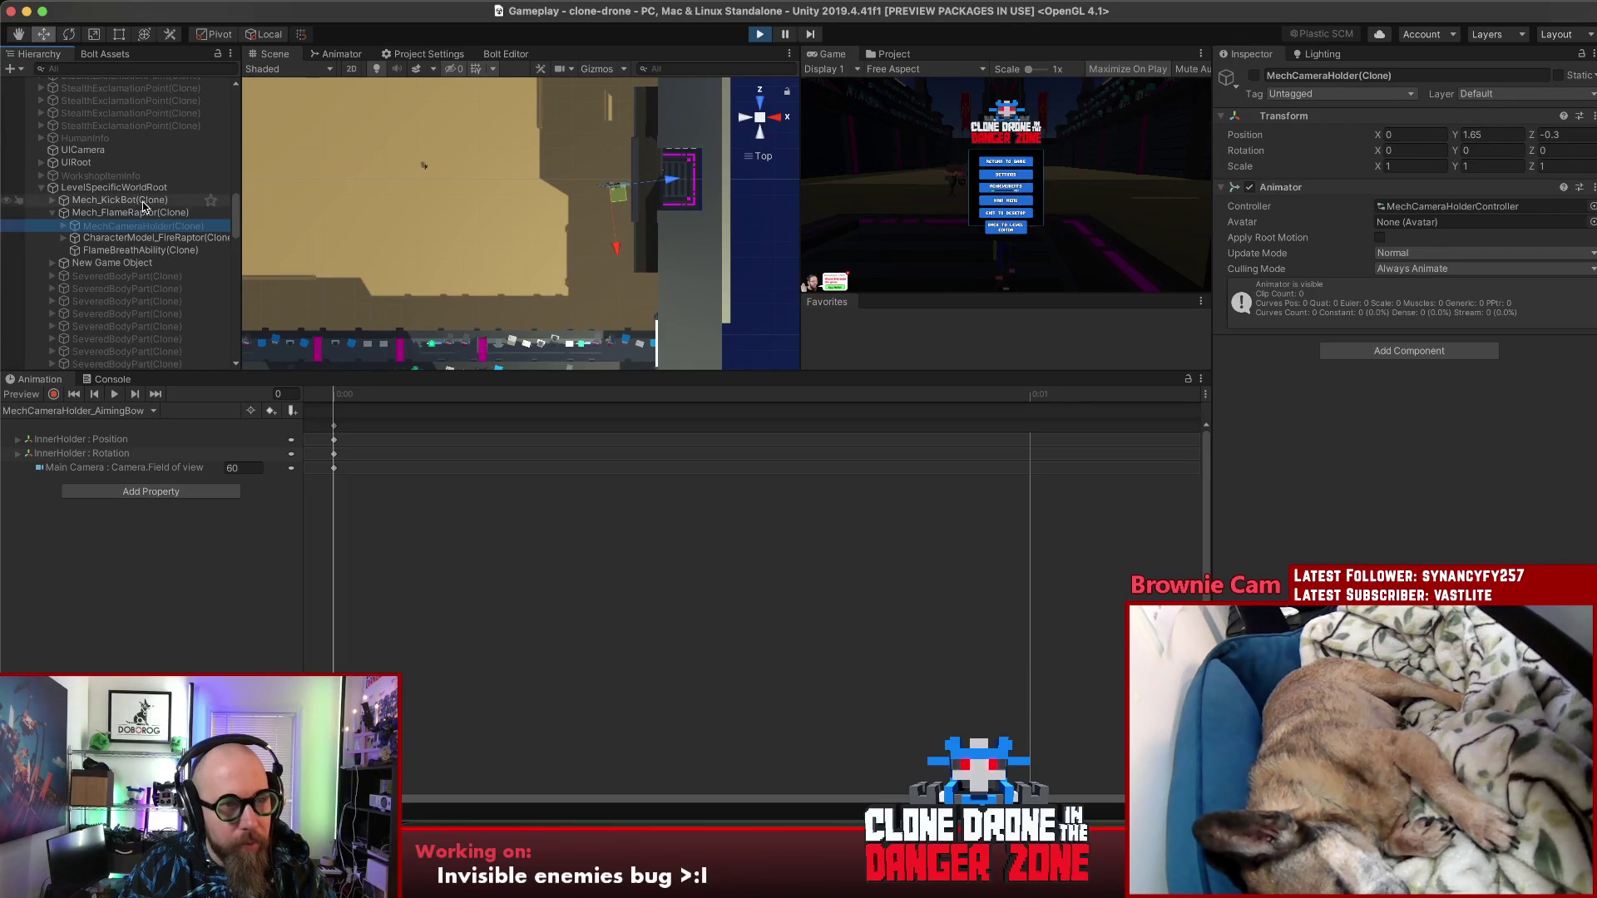
double_click(140, 225)
mouse_move(404, 225)
mouse_down()
mouse_move(699, 184)
mouse_move(600, 77)
mouse_up()
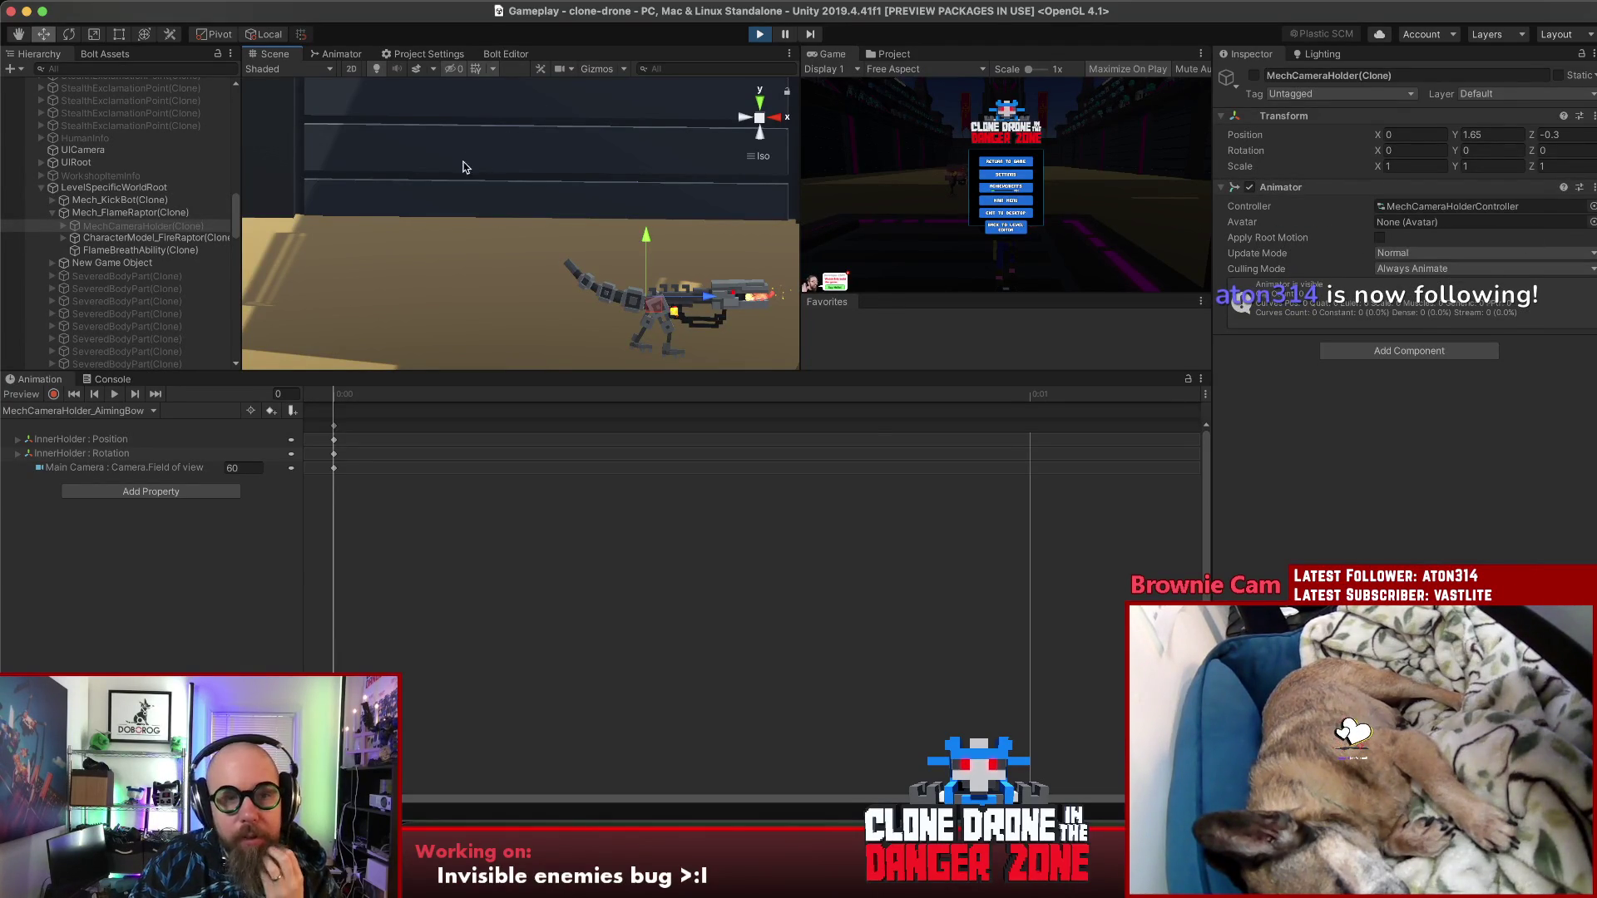
Step: Resume and pause the game, then inspect the second MechCameraHolder(Clone)
click(1006, 162)
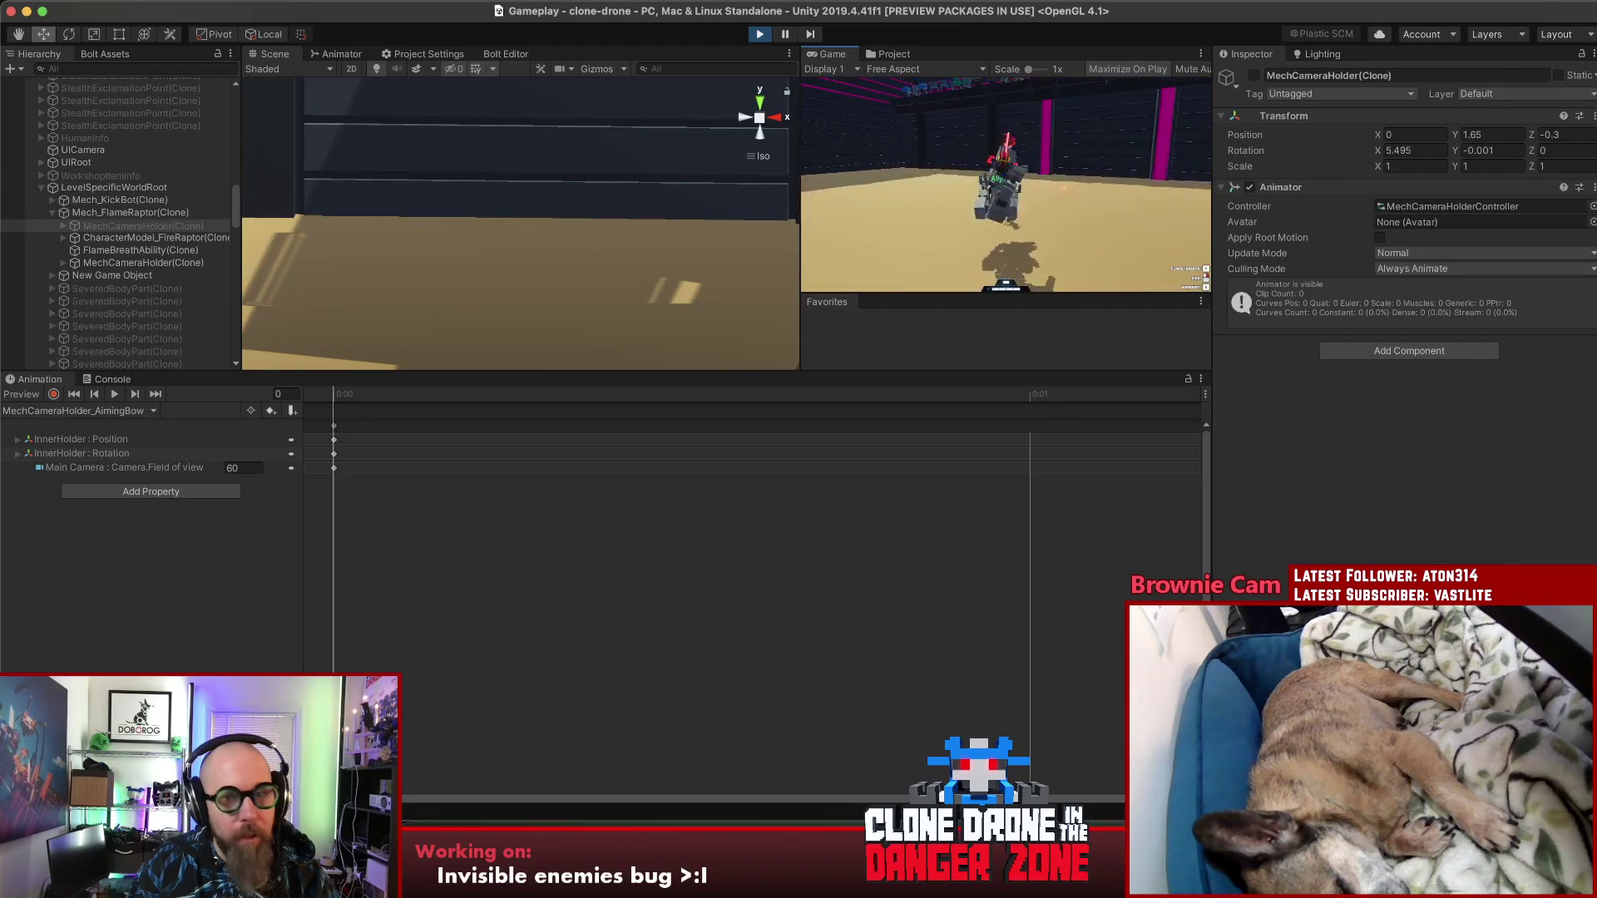
key(Escape)
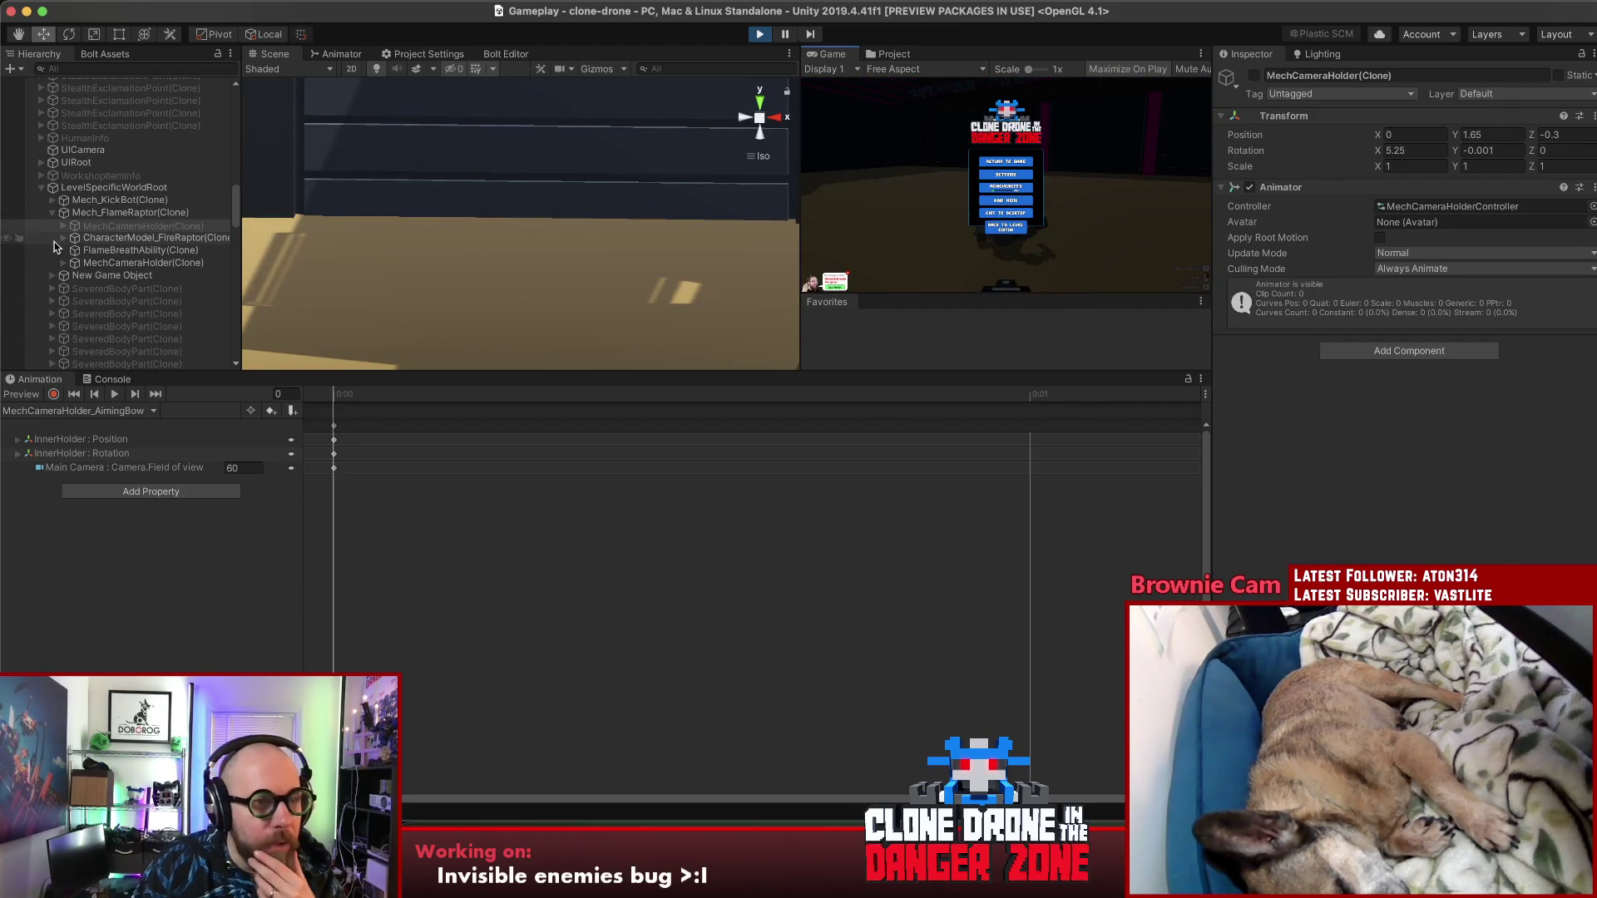
click(113, 265)
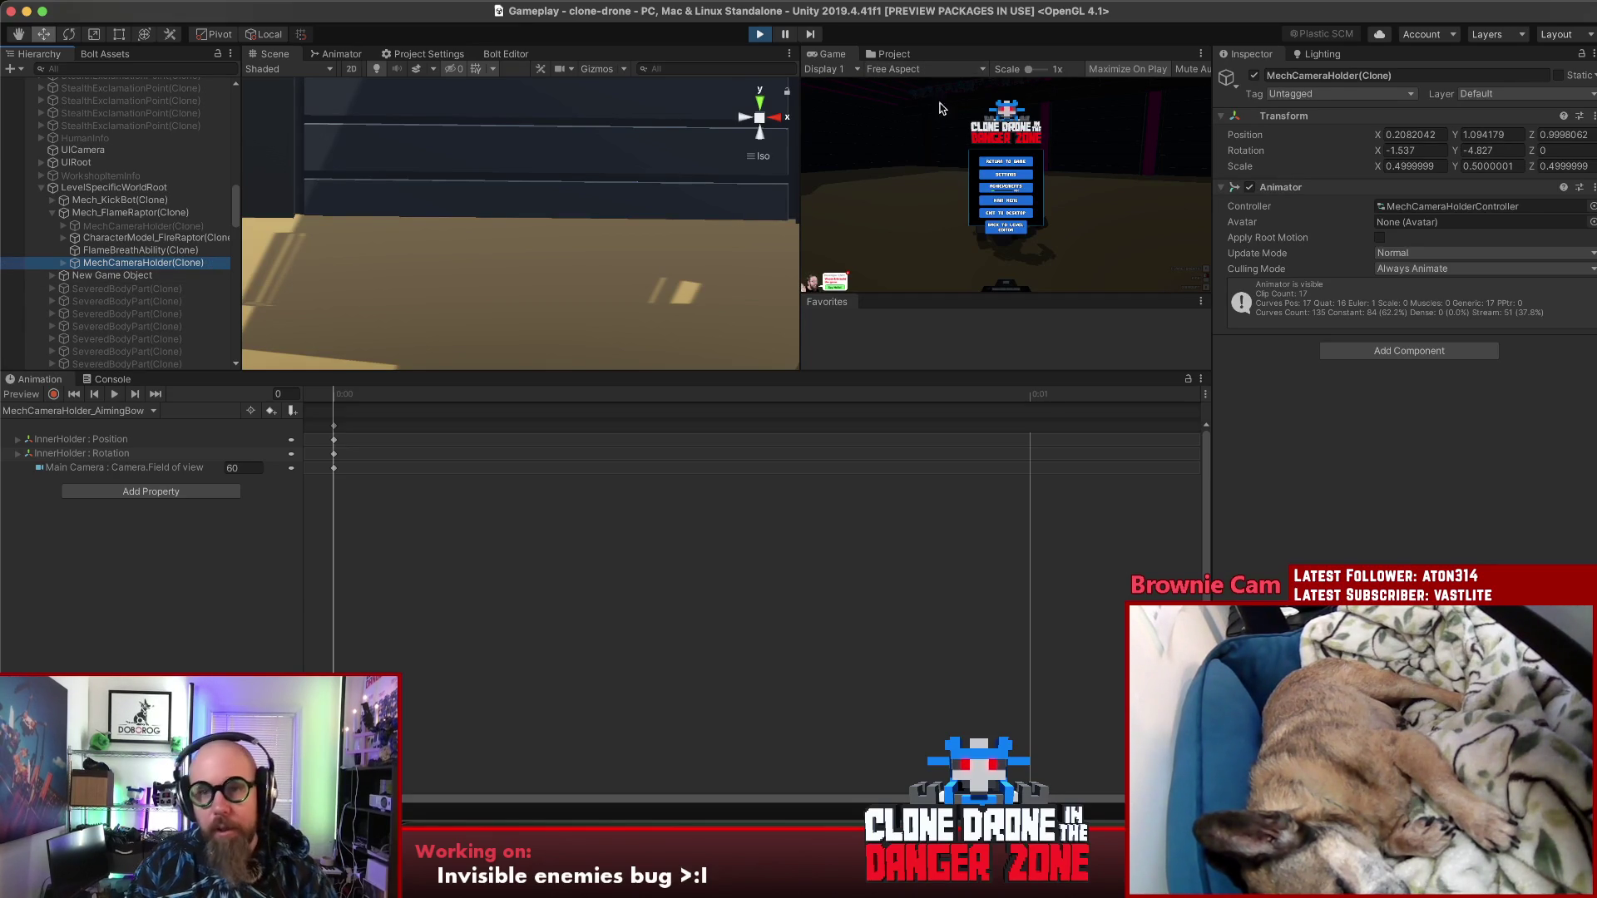
Step: Resume and pause again, recheck the raptor's objects, then open FirstPersonMover.cs in Rider
click(1006, 162)
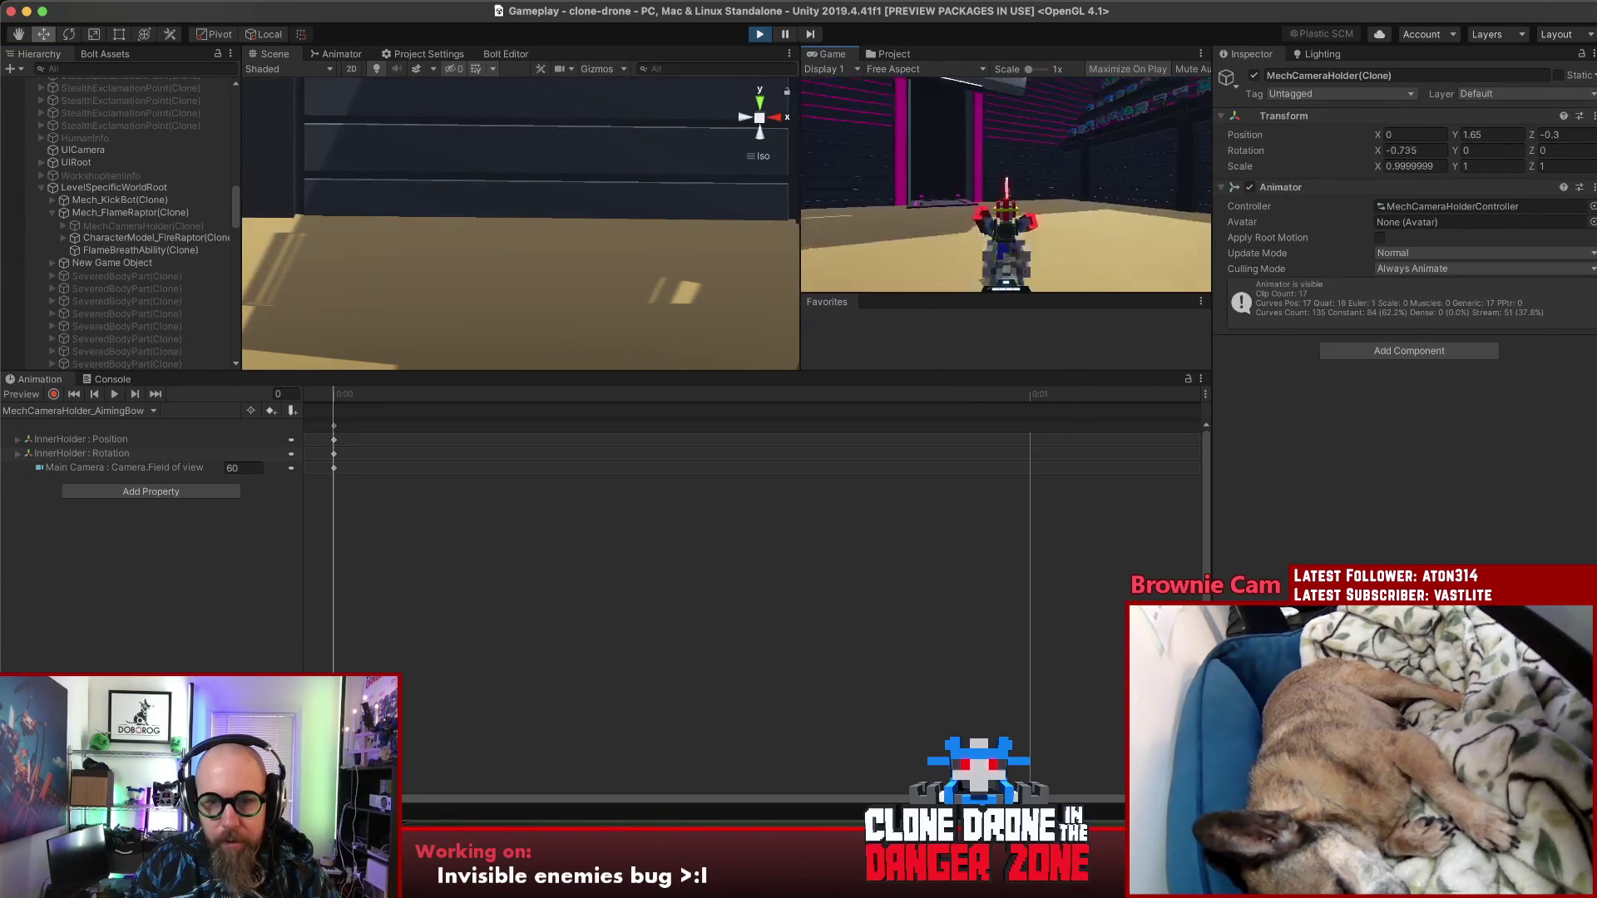
key(Escape)
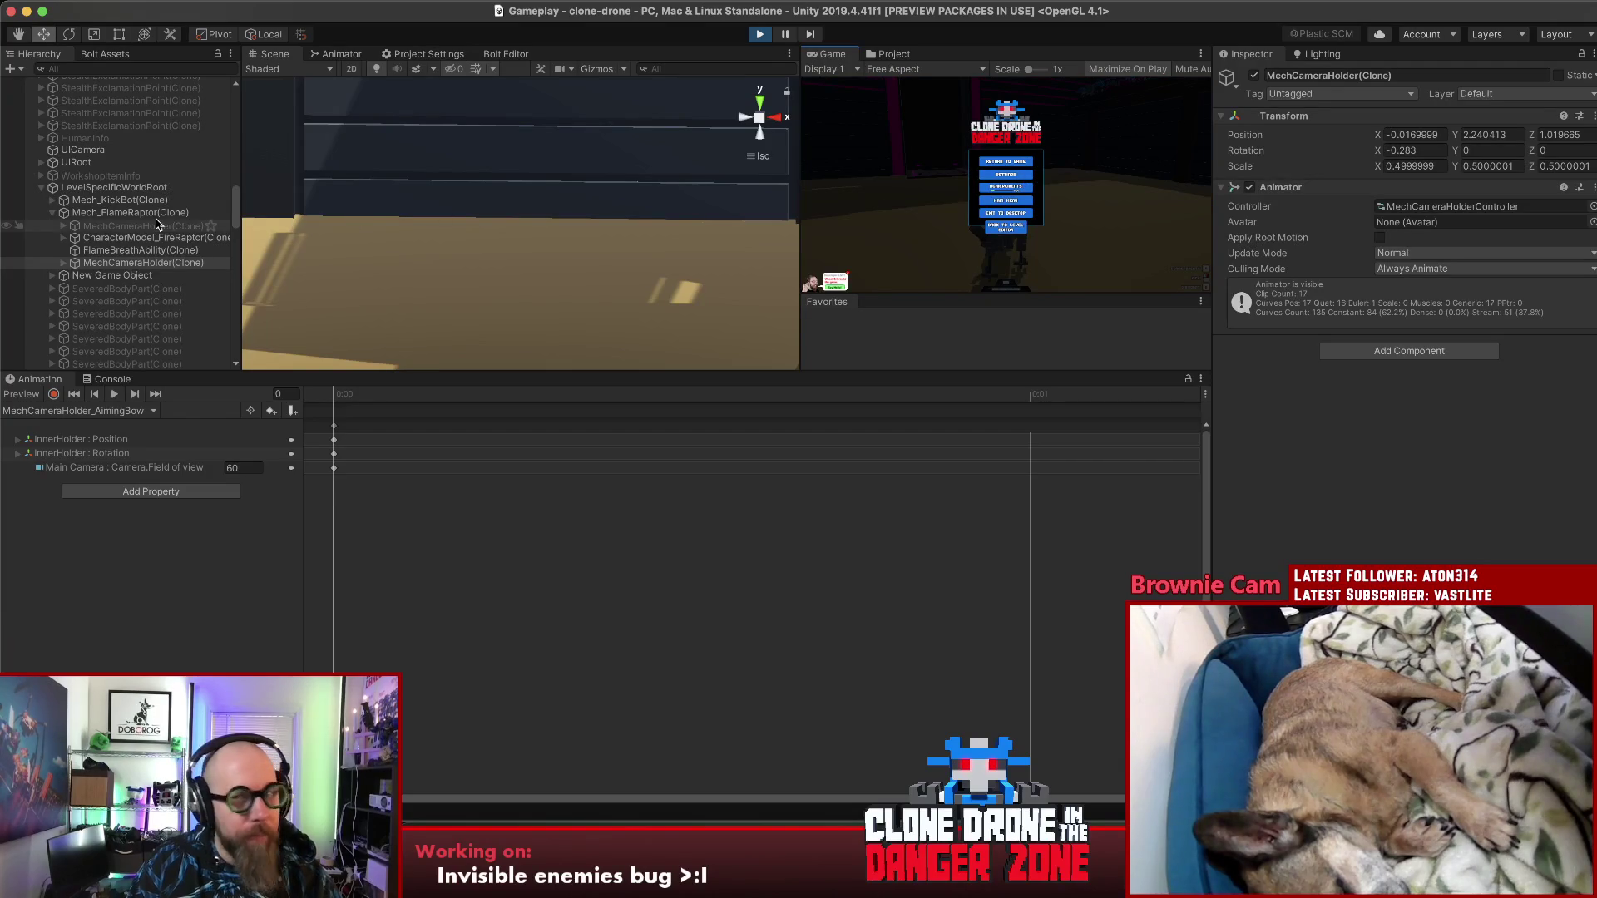
click(152, 238)
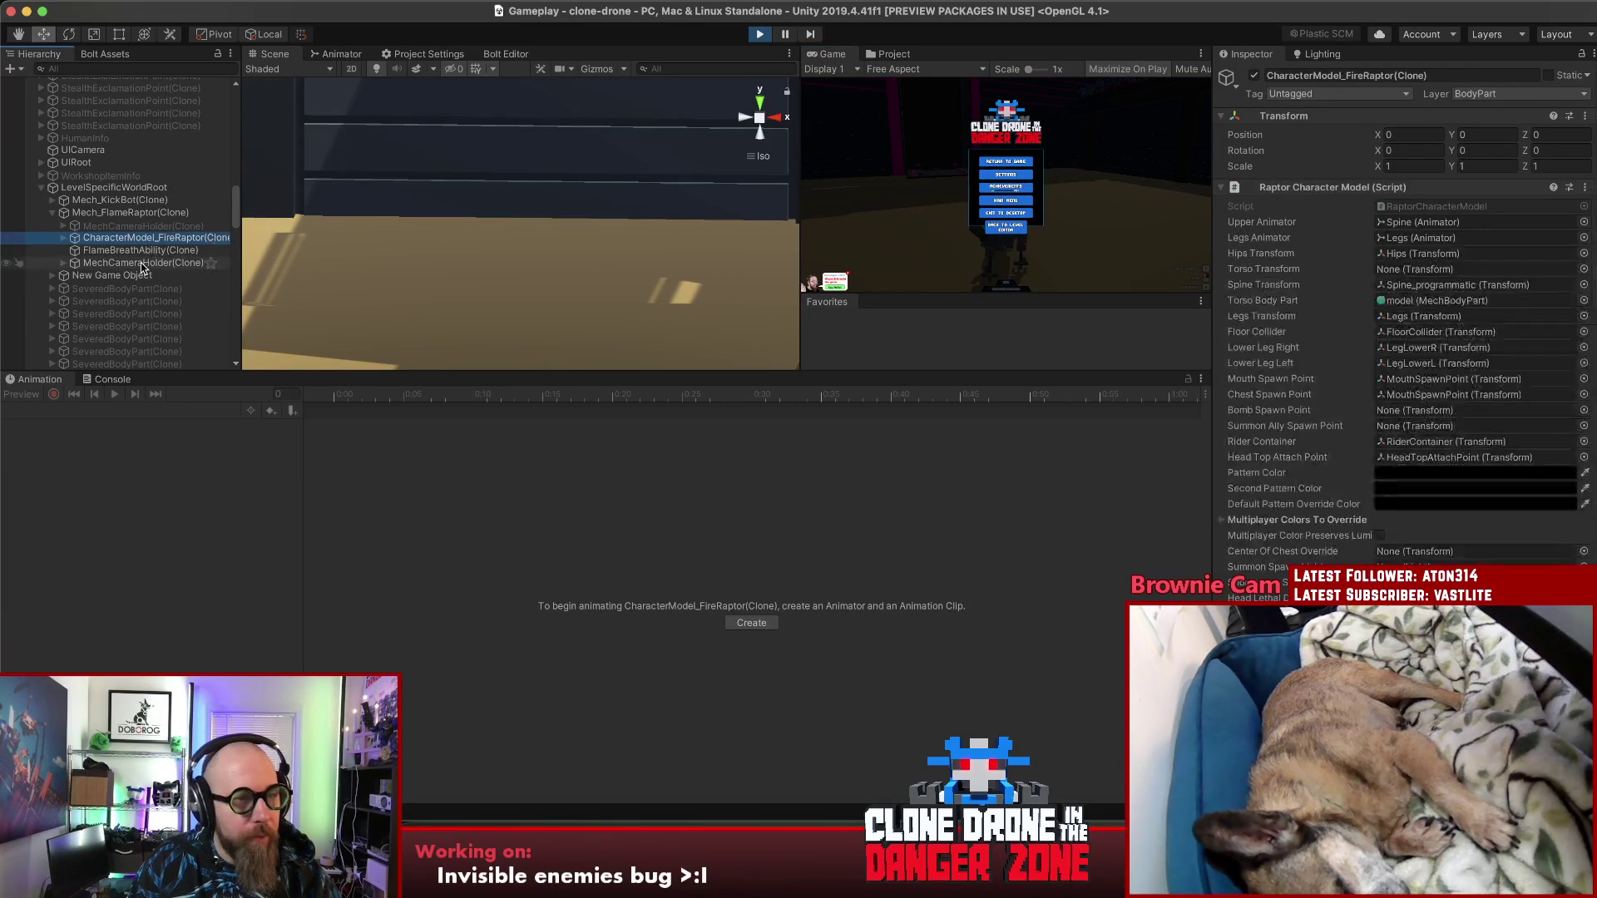
click(141, 265)
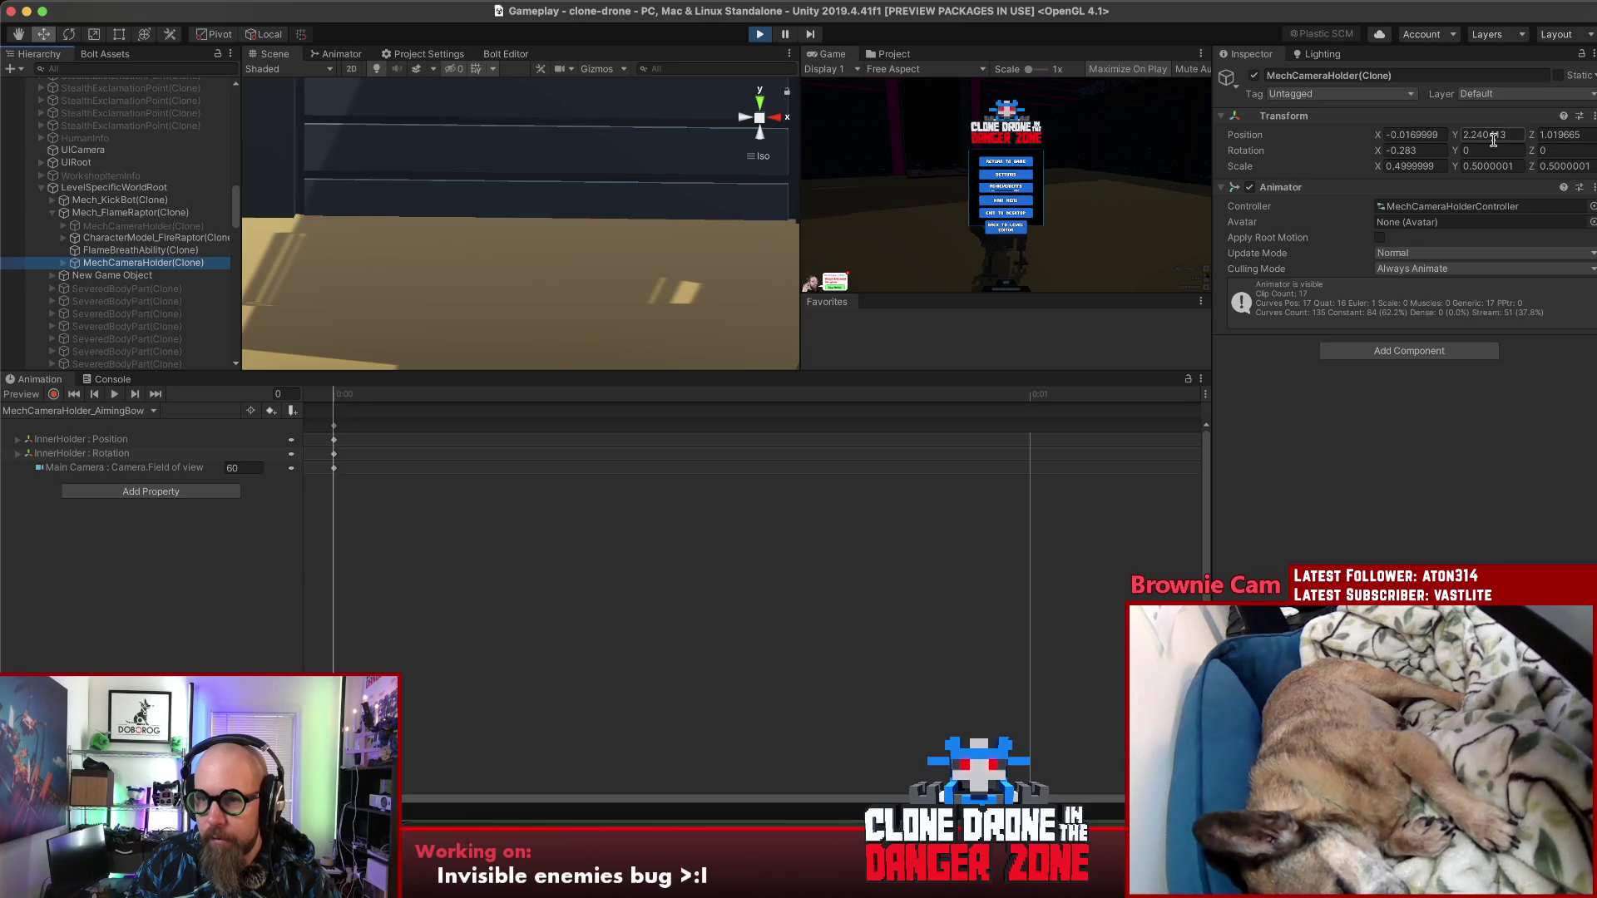
click(111, 214)
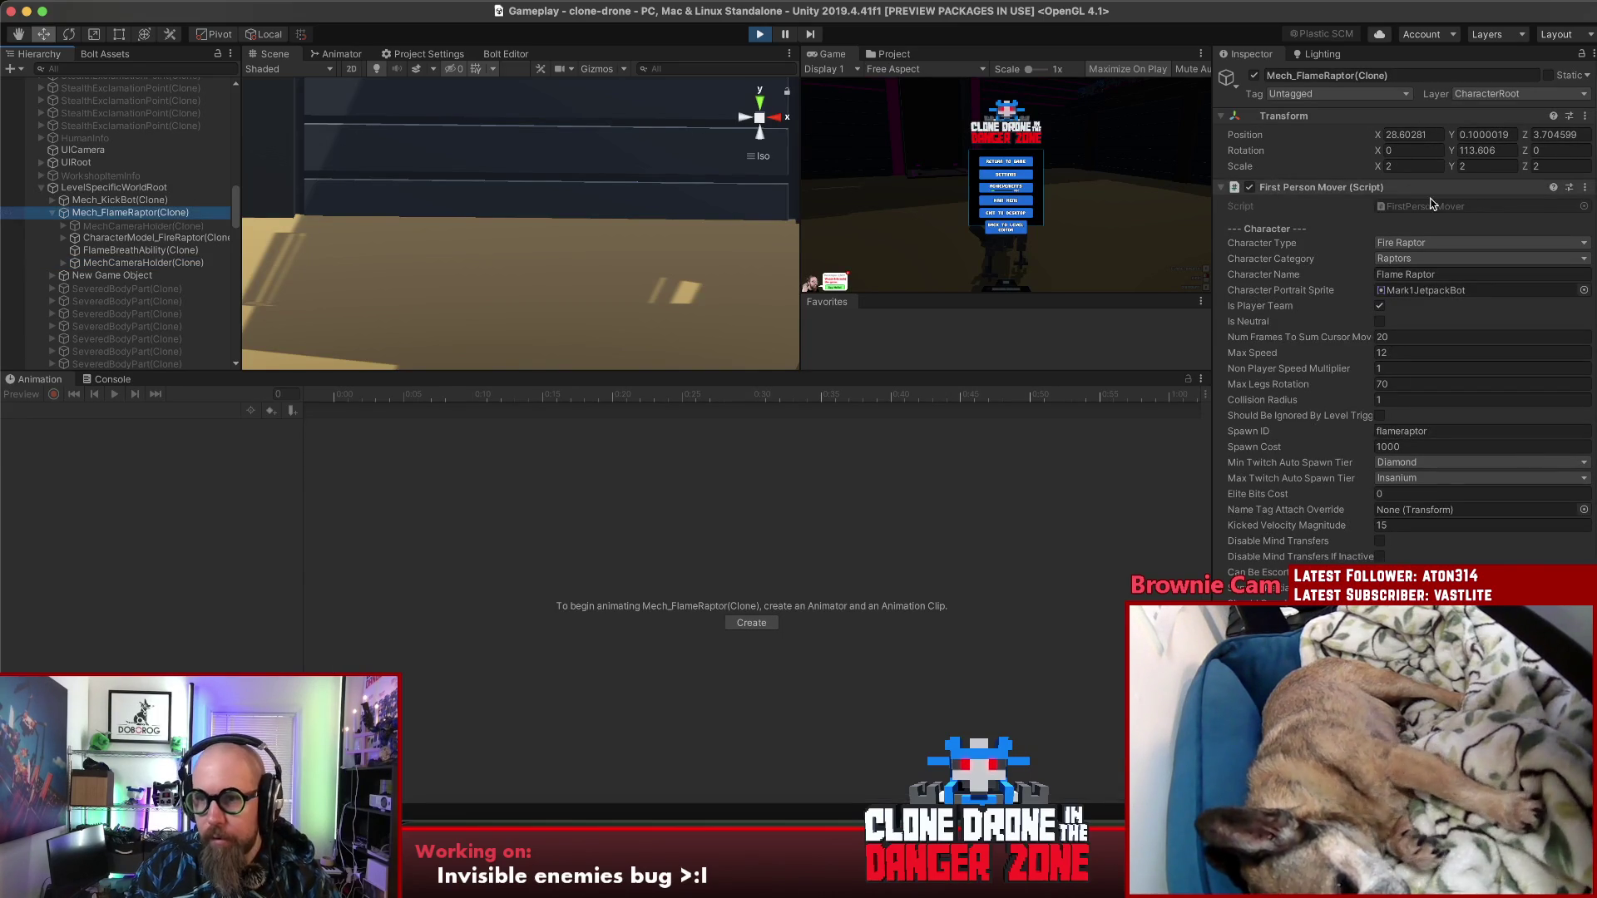
double_click(1398, 207)
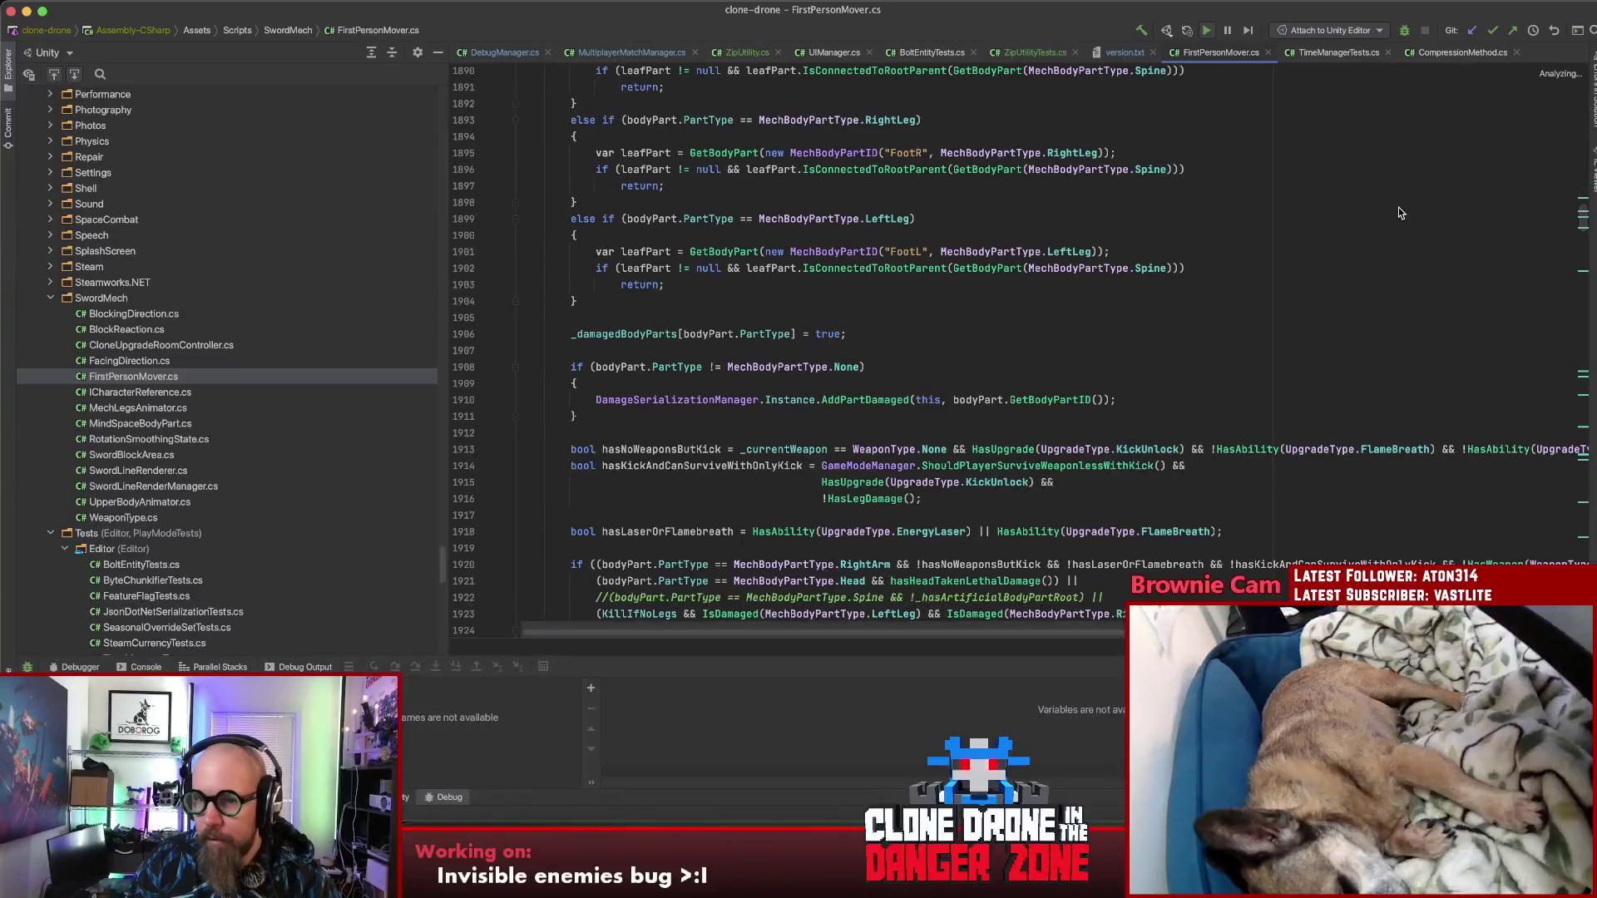
click(1214, 251)
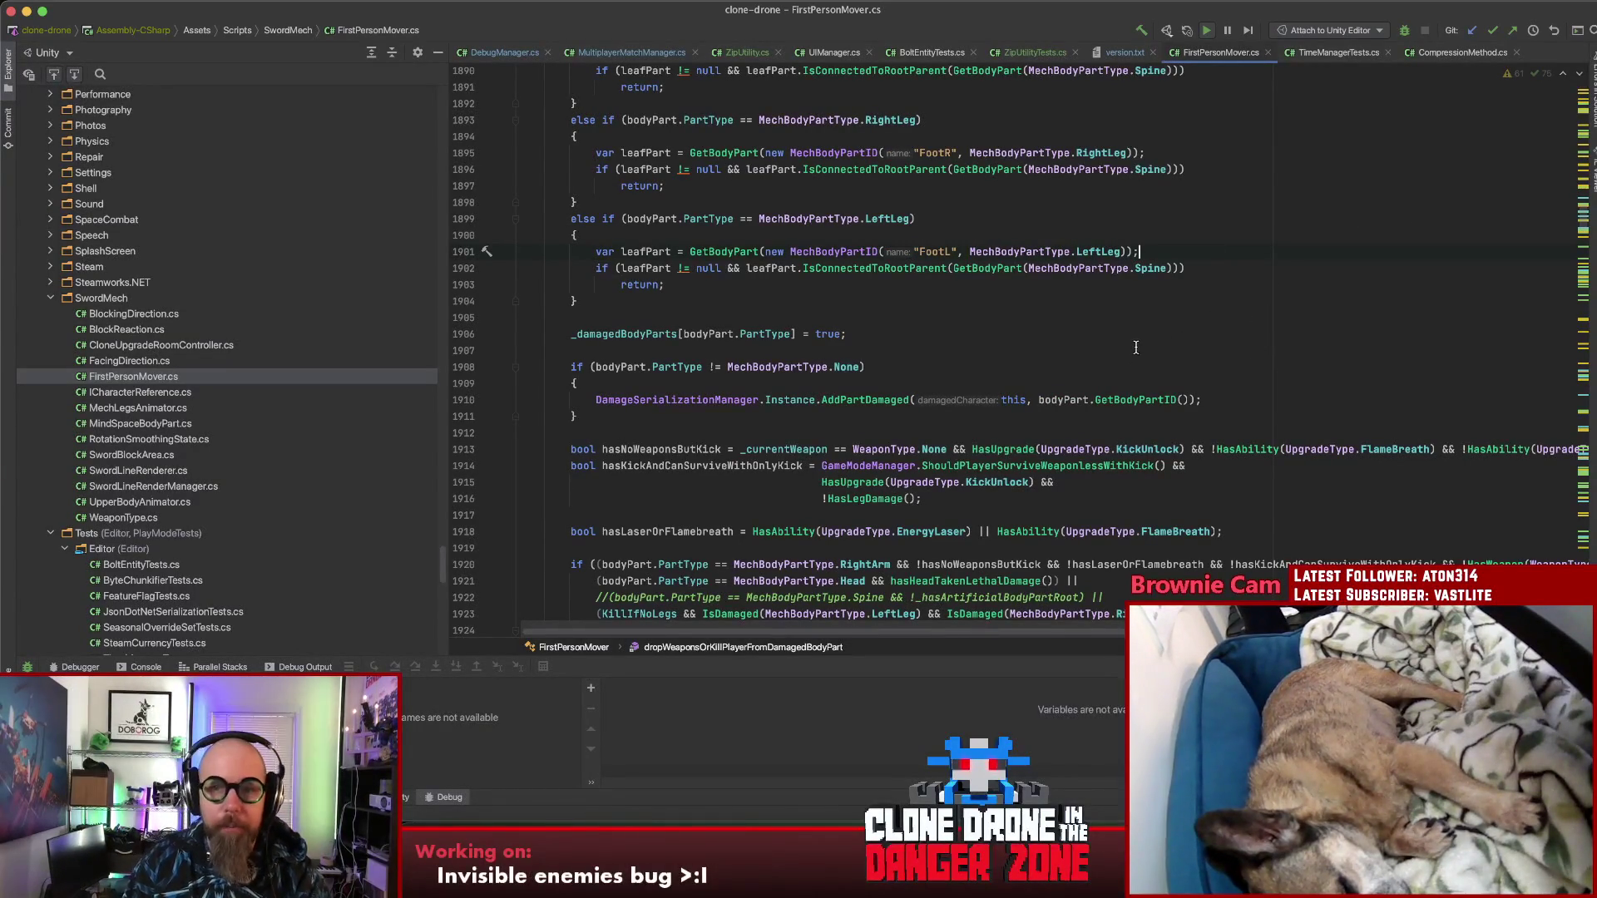
key(super+f)
text(start)
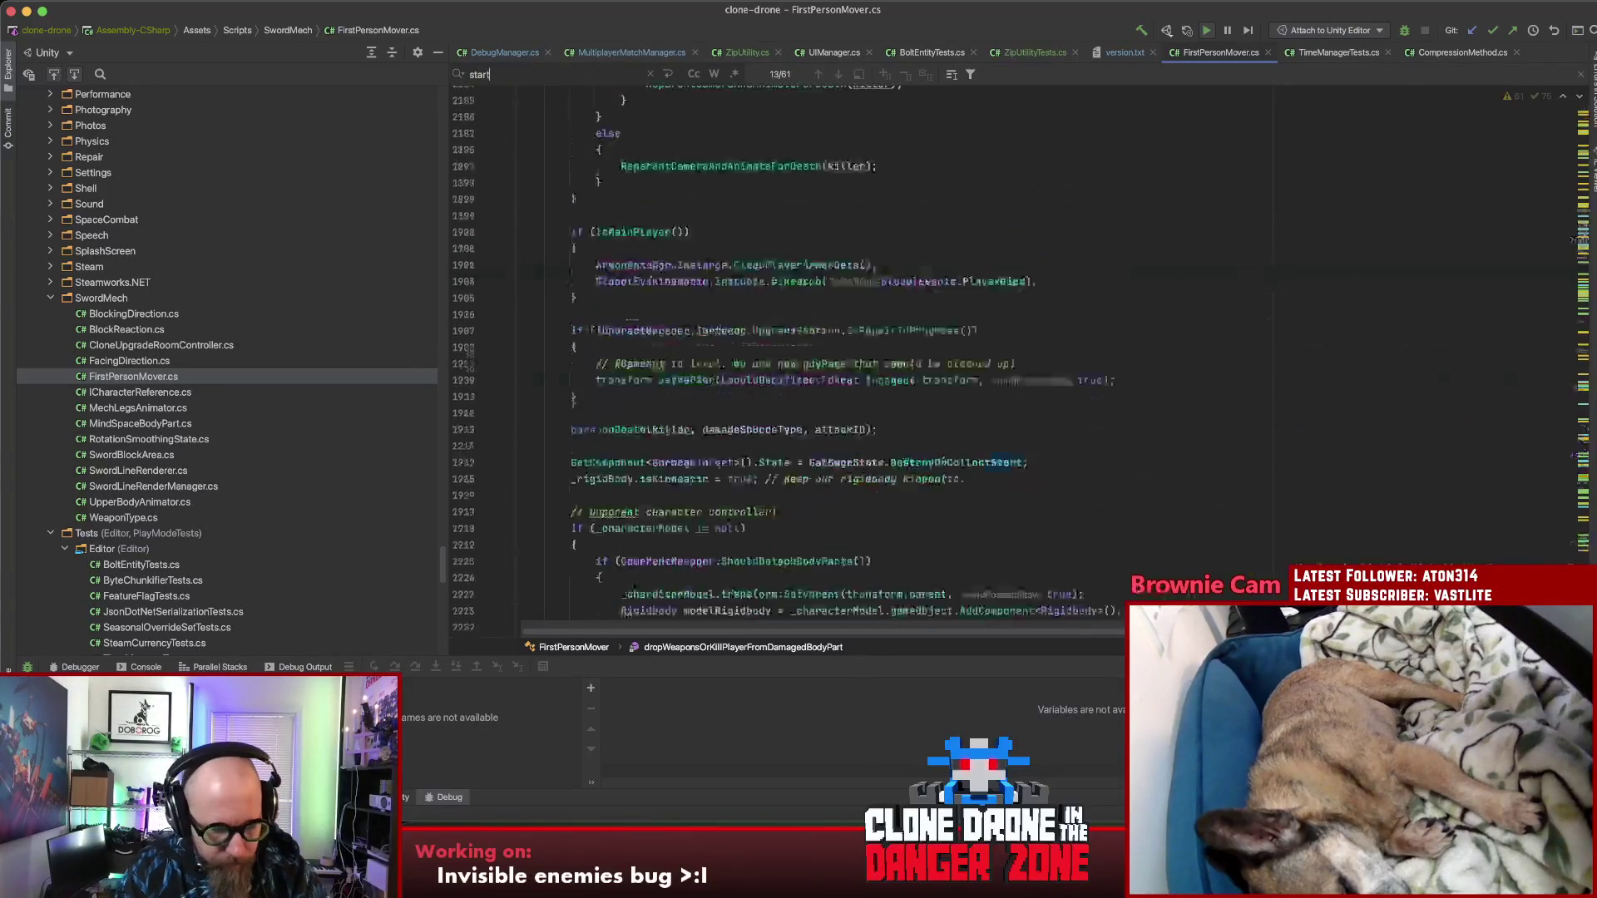
text(riding)
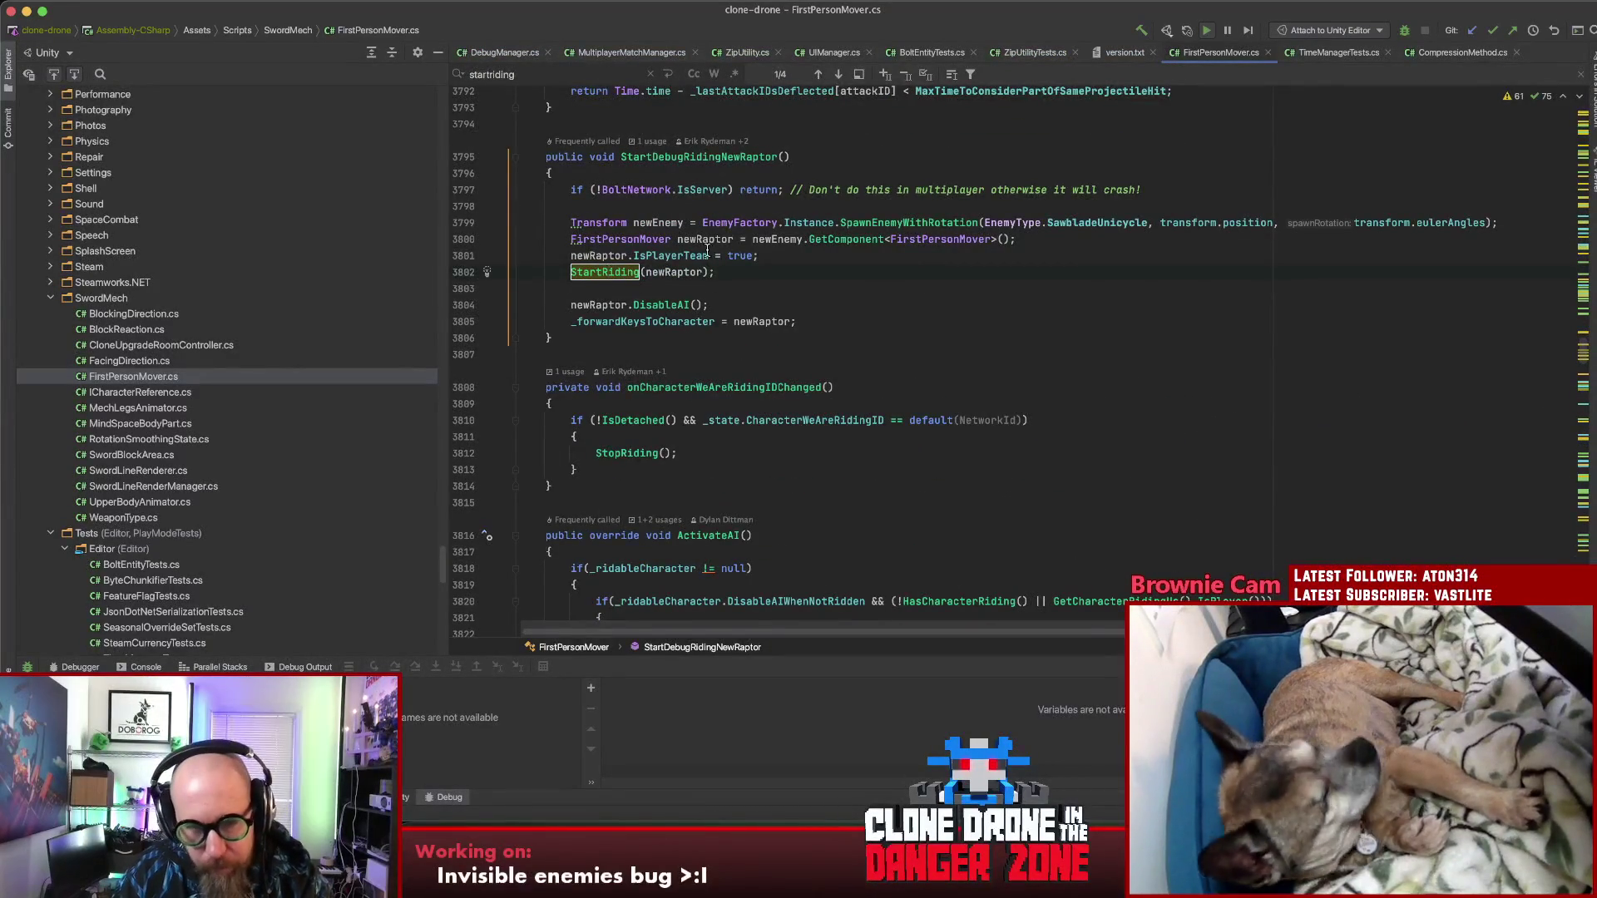
key(Return)
scroll(939, 394, down, 5)
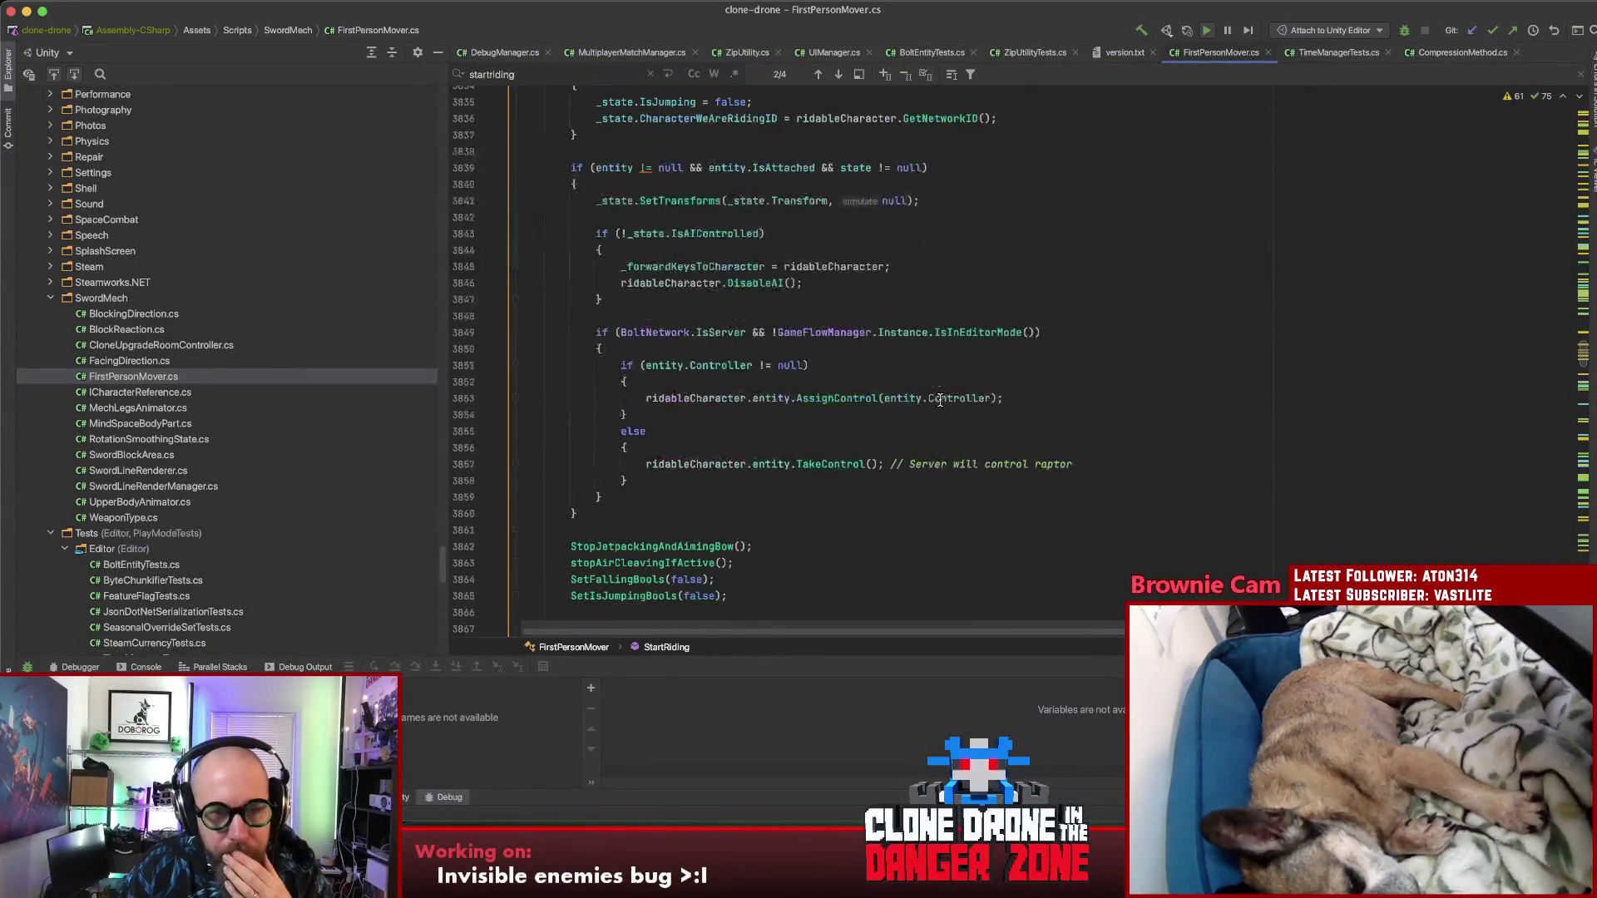
scroll(940, 394, down, 5)
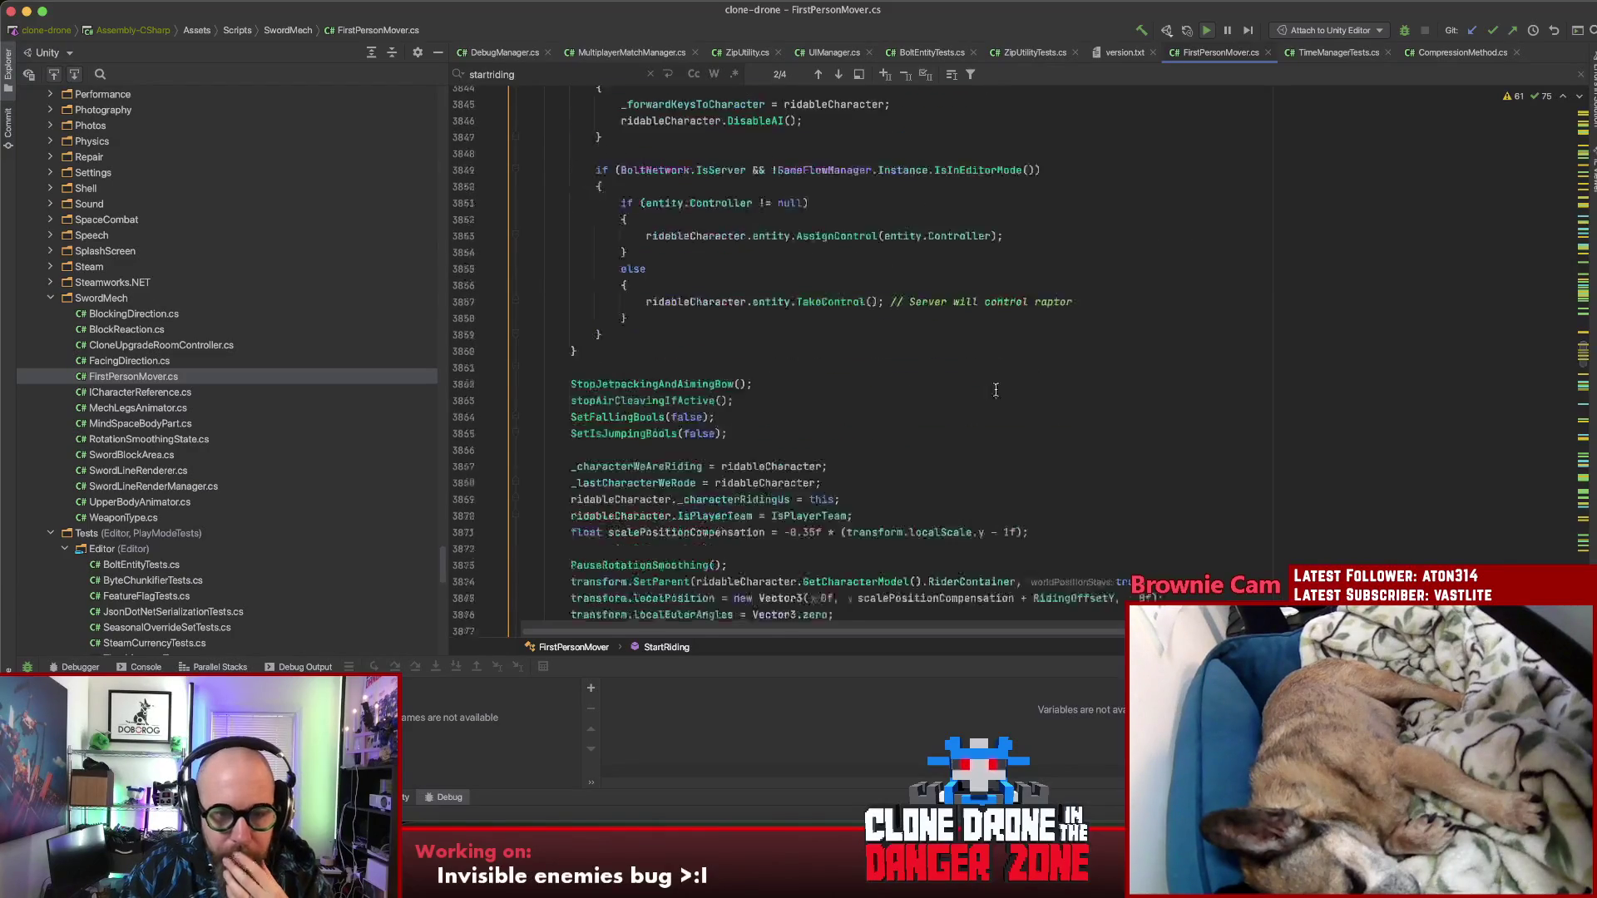
scroll(1009, 396, down, 4)
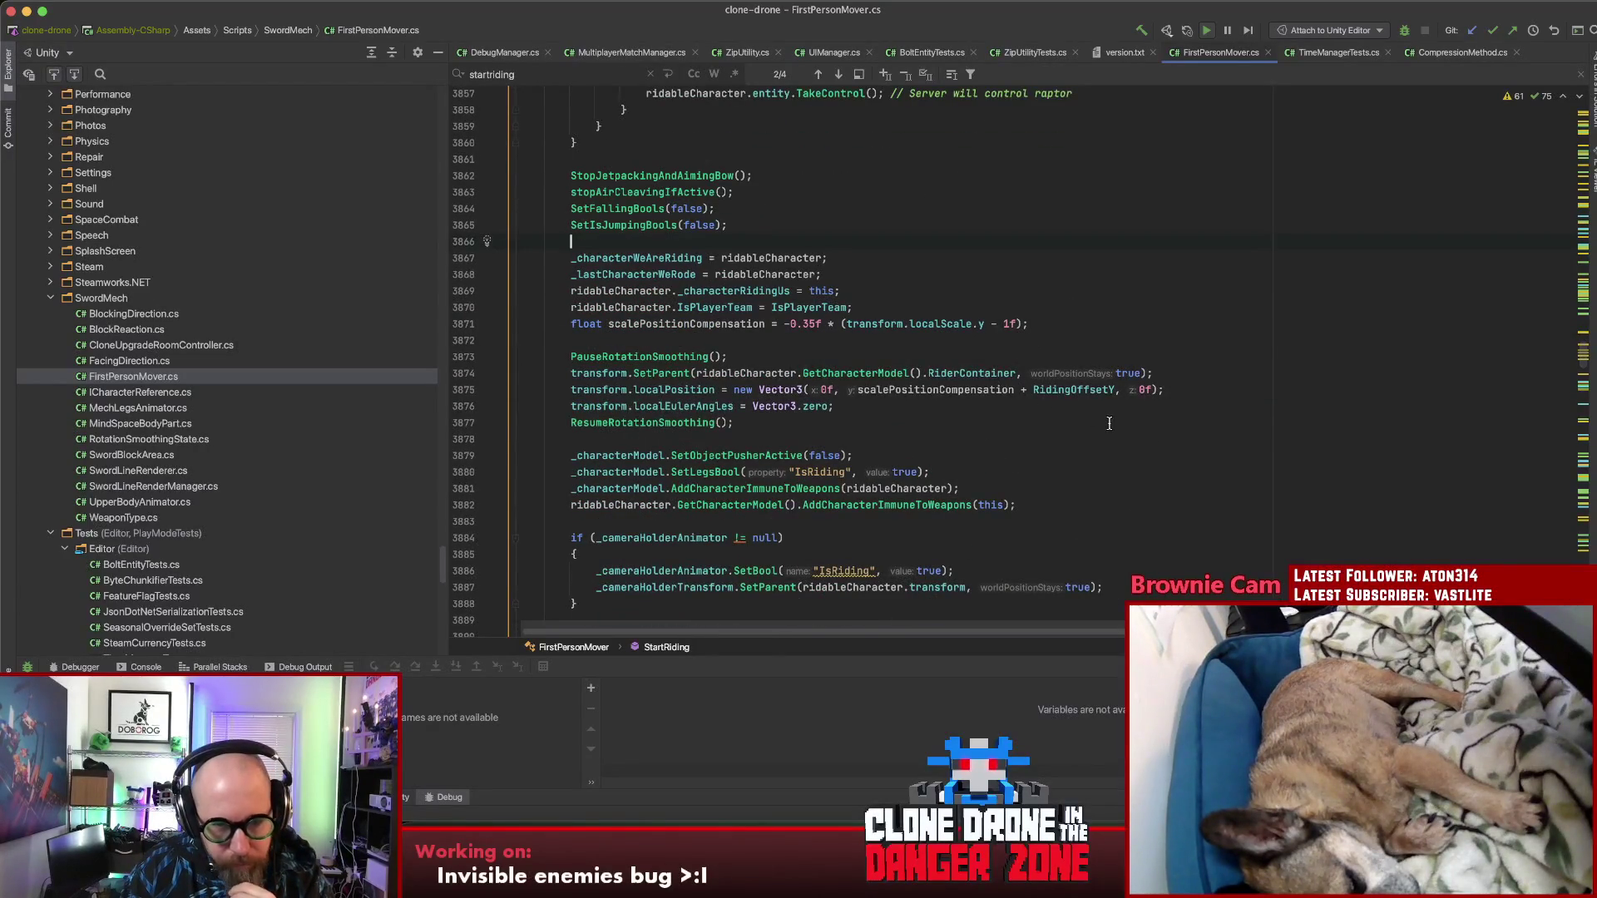
scroll(1114, 424, down, 3)
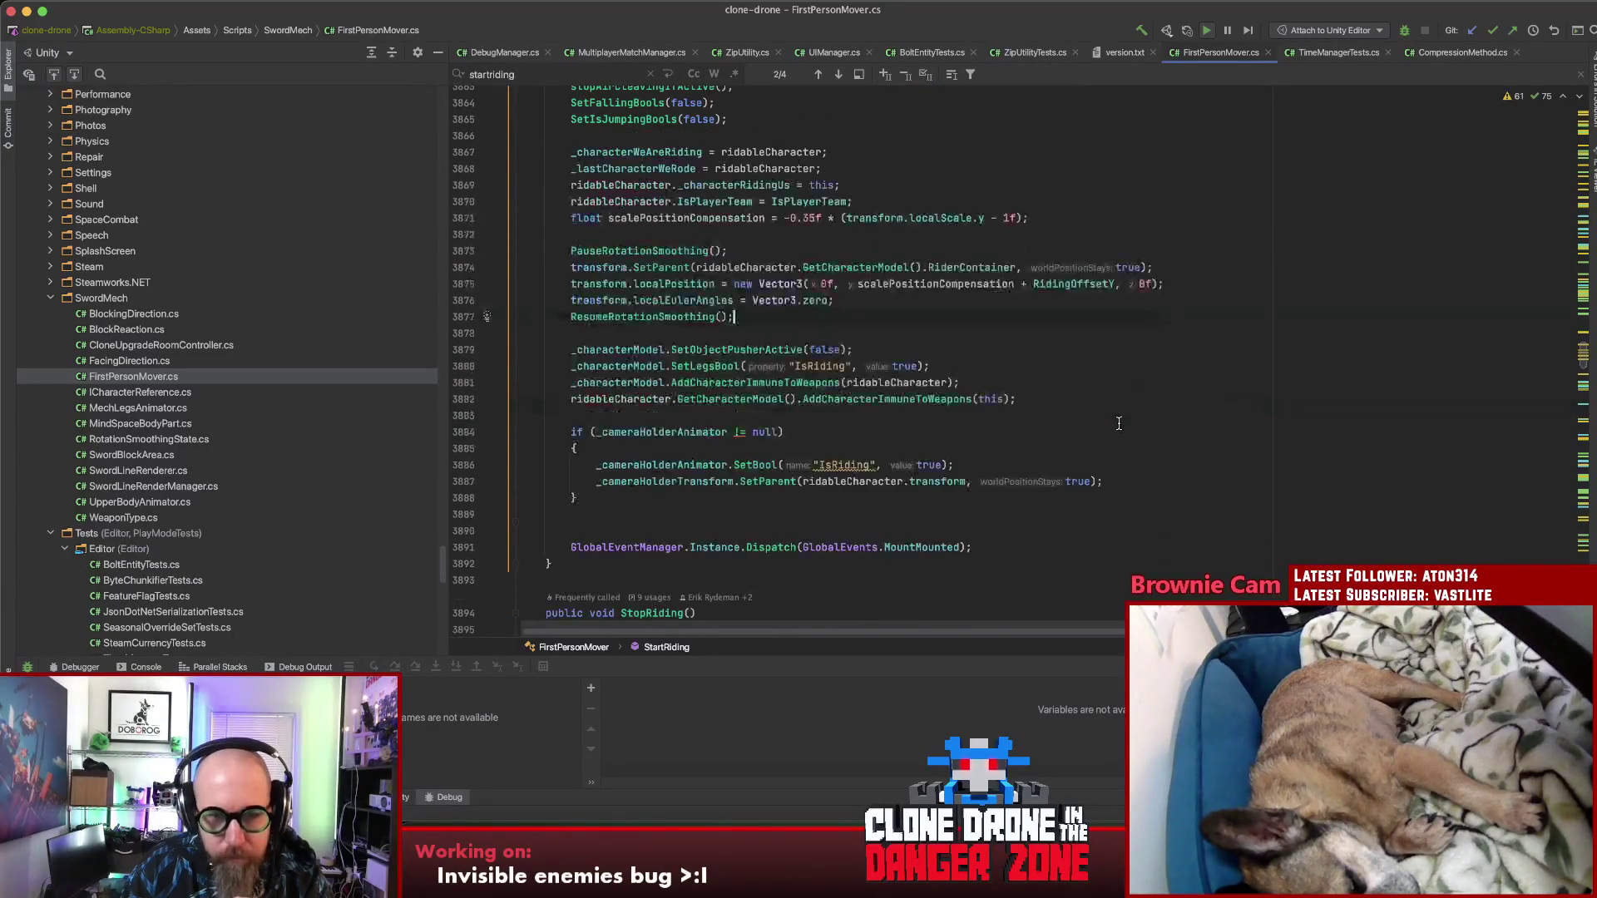
scroll(1116, 421, down, 3)
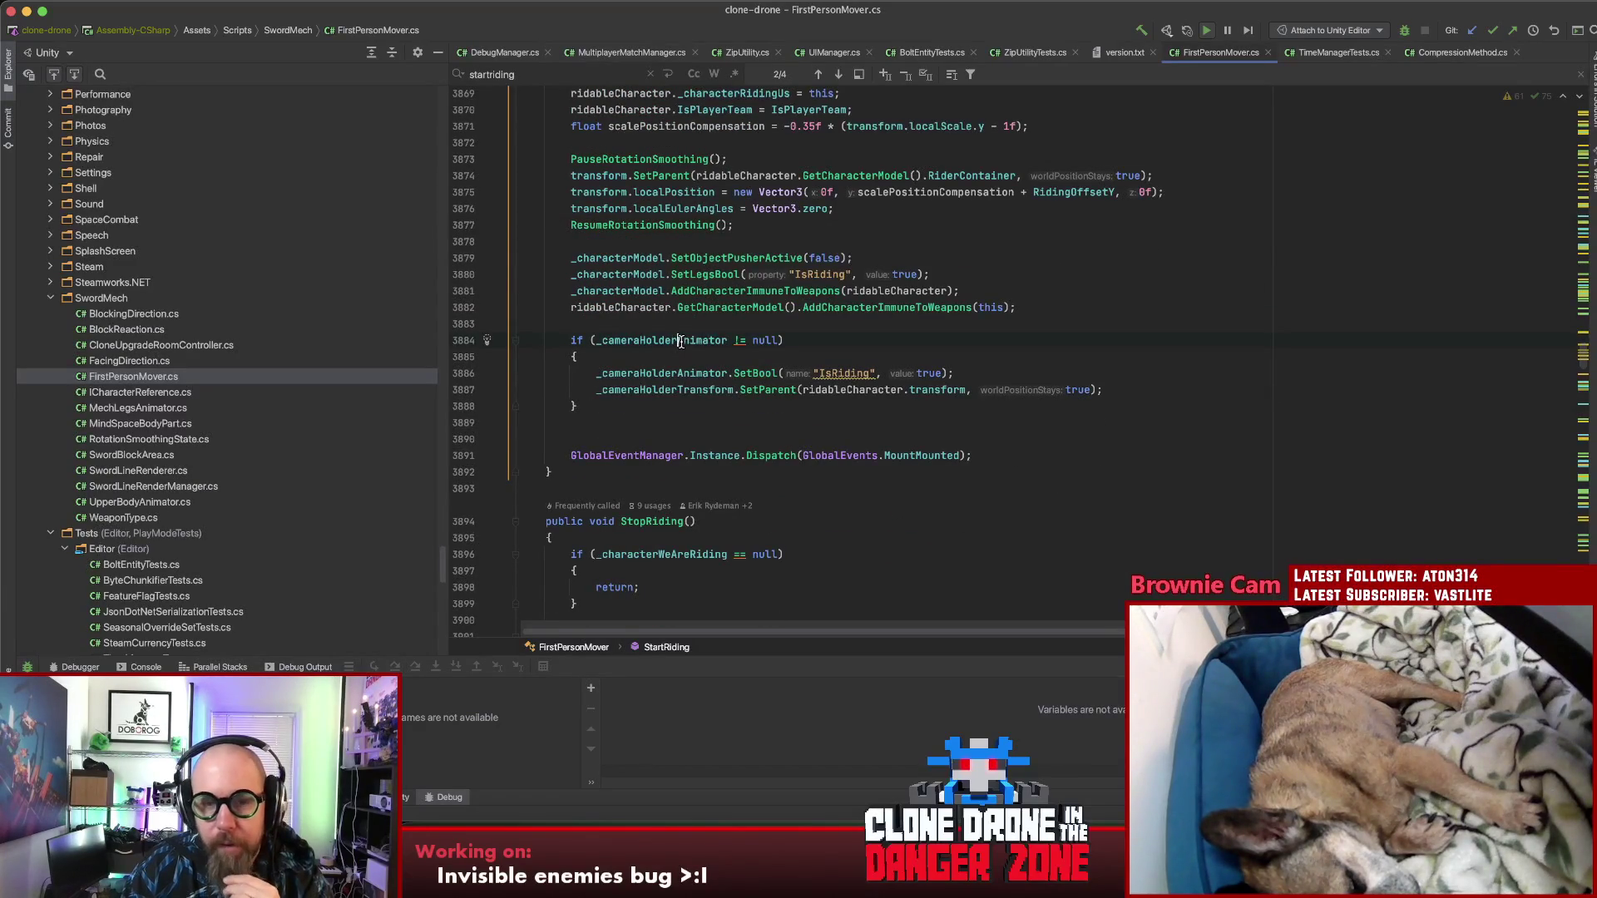
click(606, 374)
double_click(759, 390)
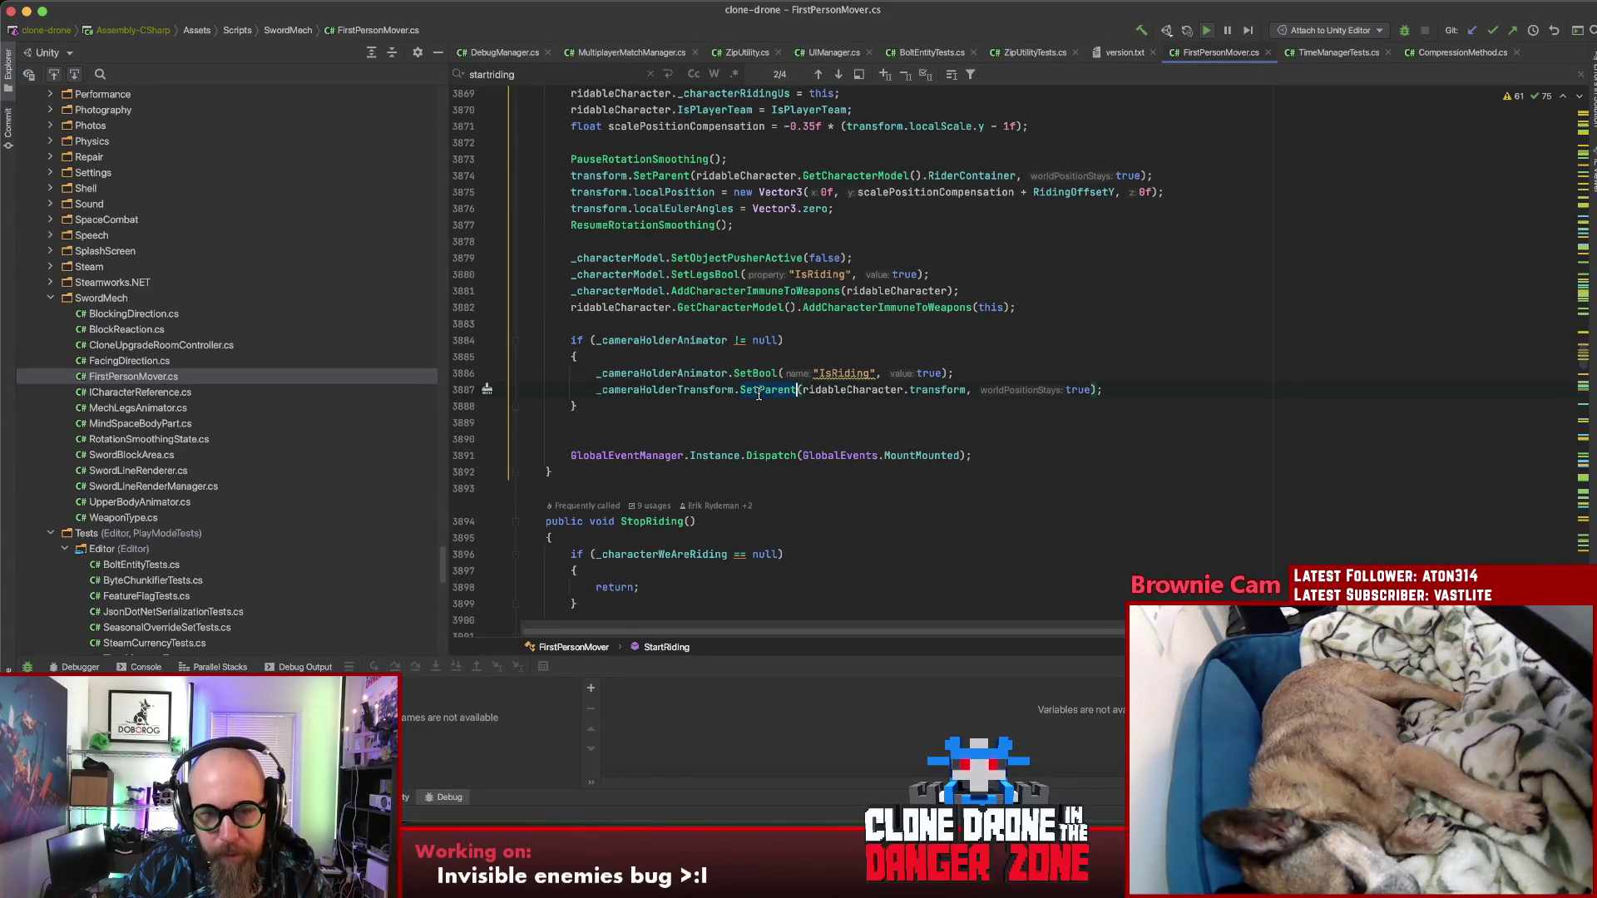
double_click(947, 390)
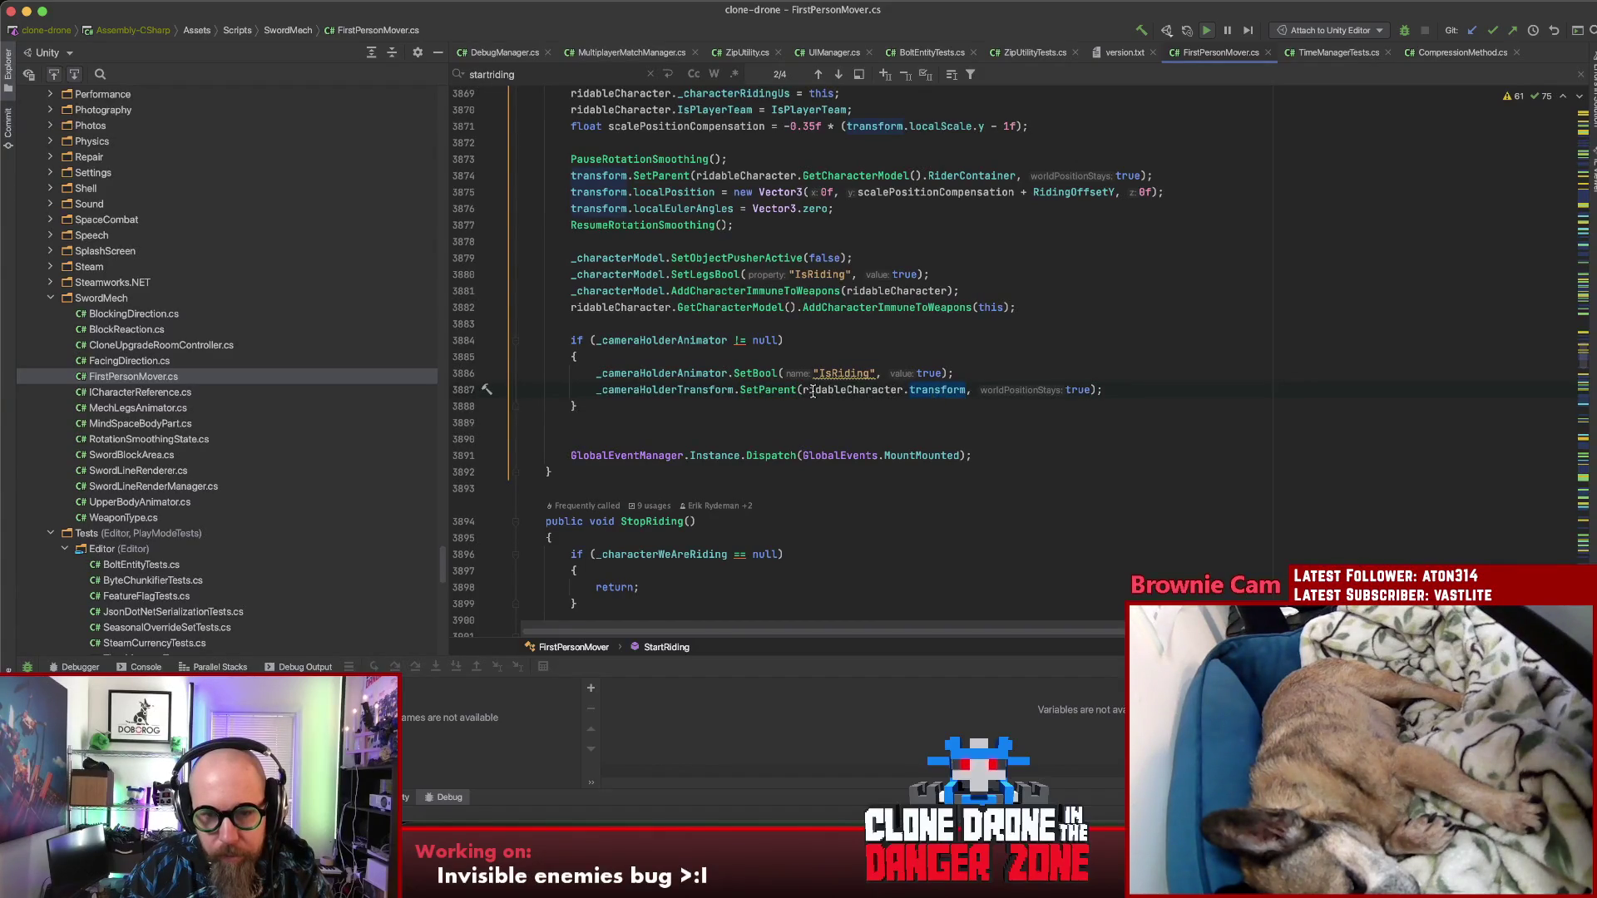
click(840, 390)
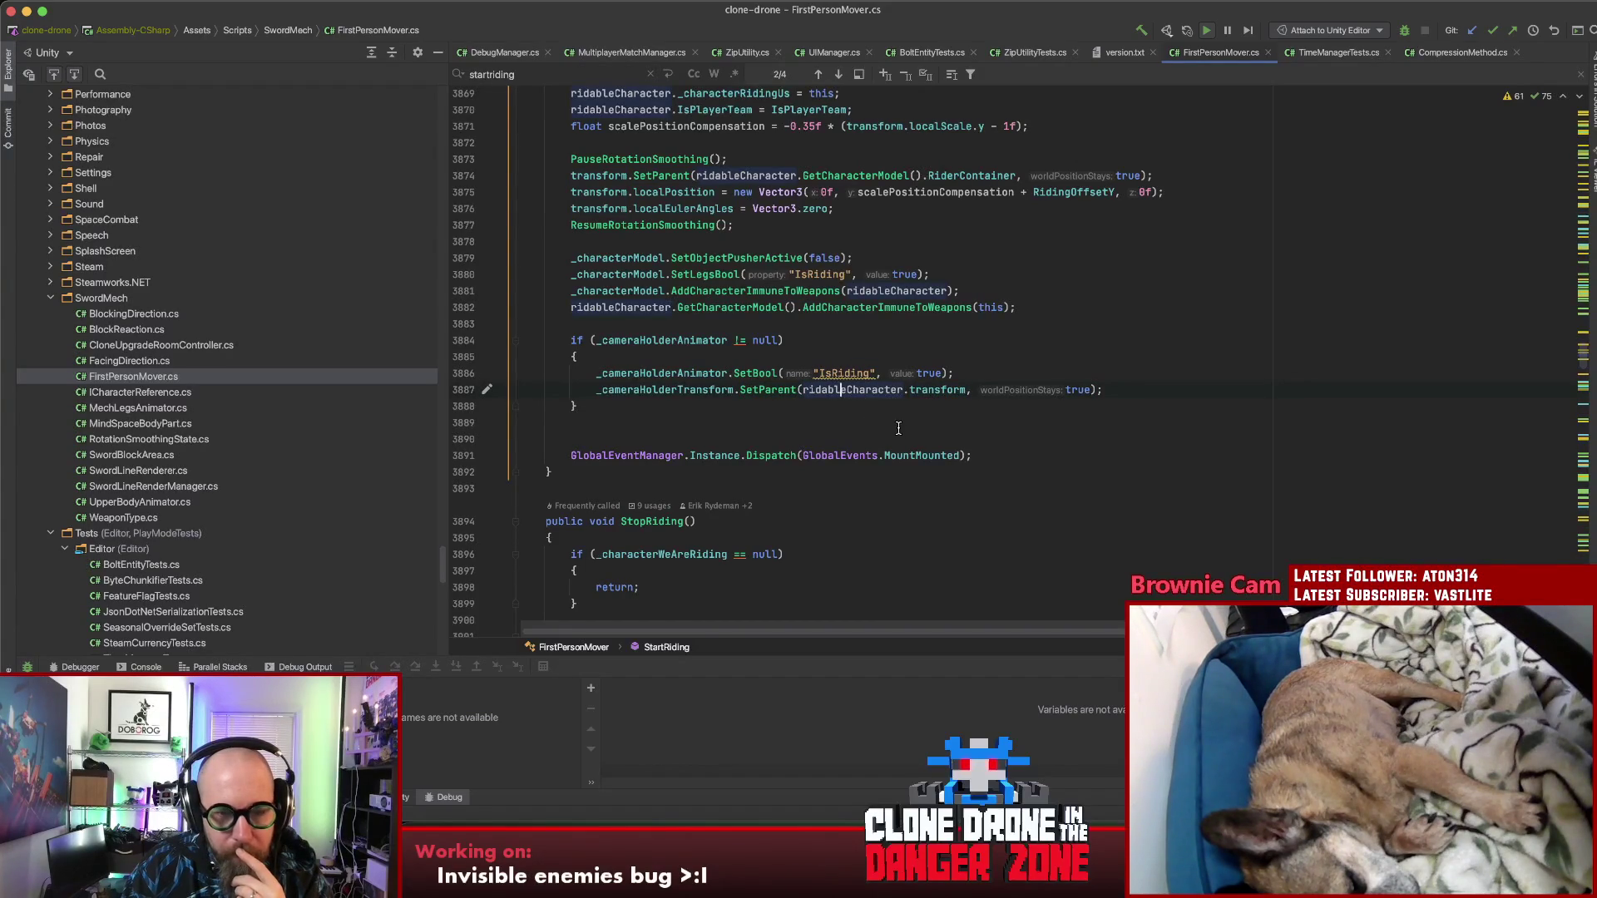
click(1126, 393)
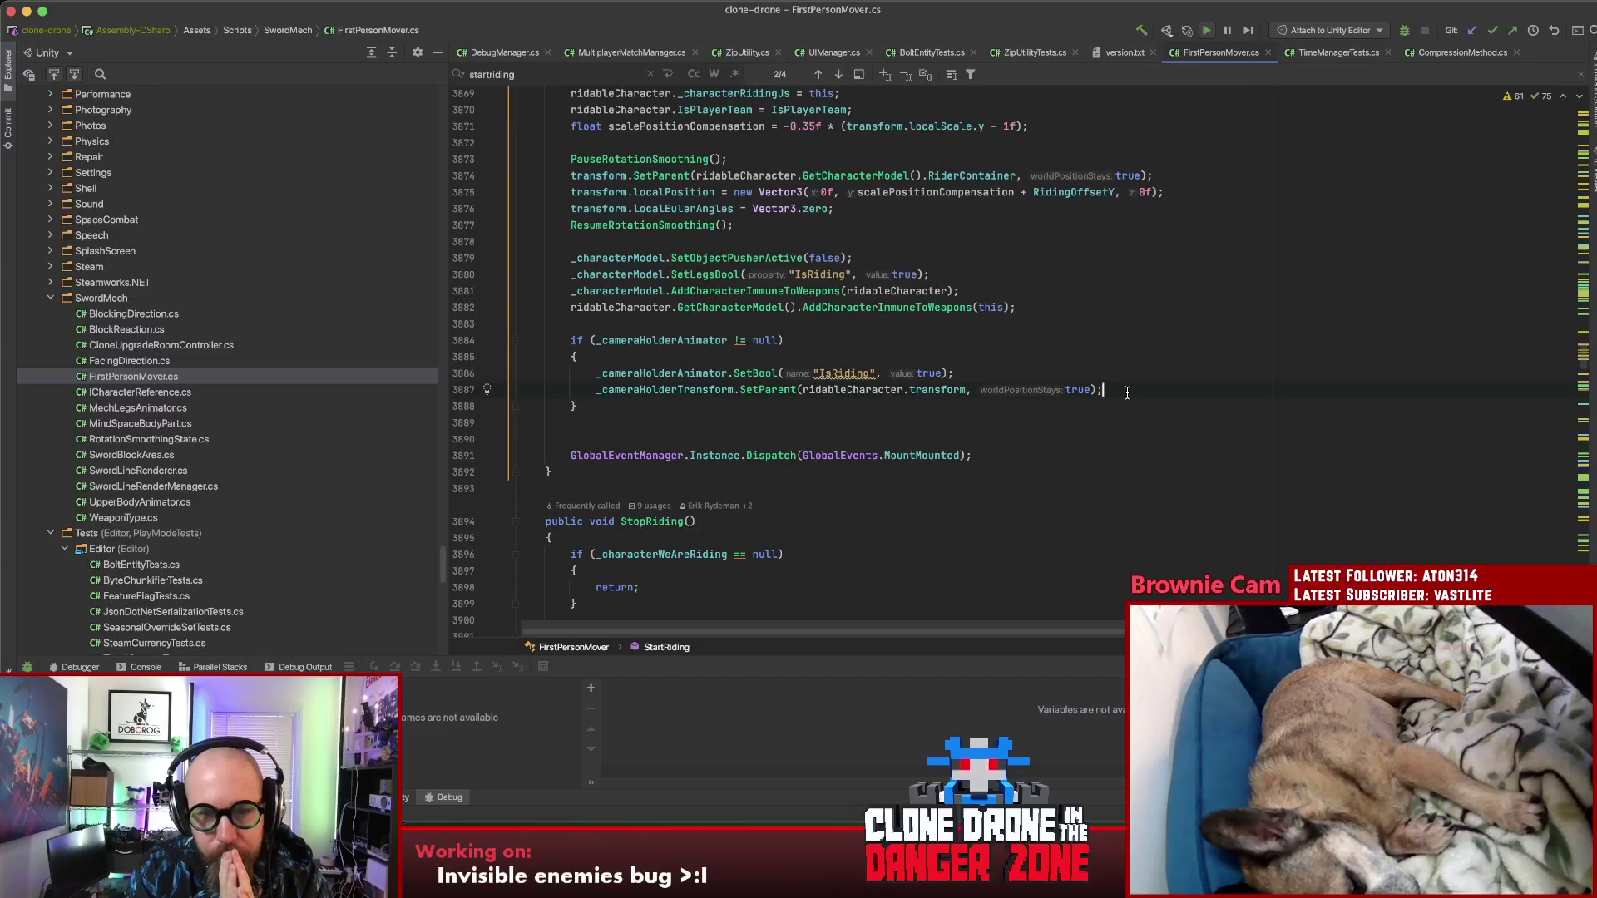
click(1085, 391)
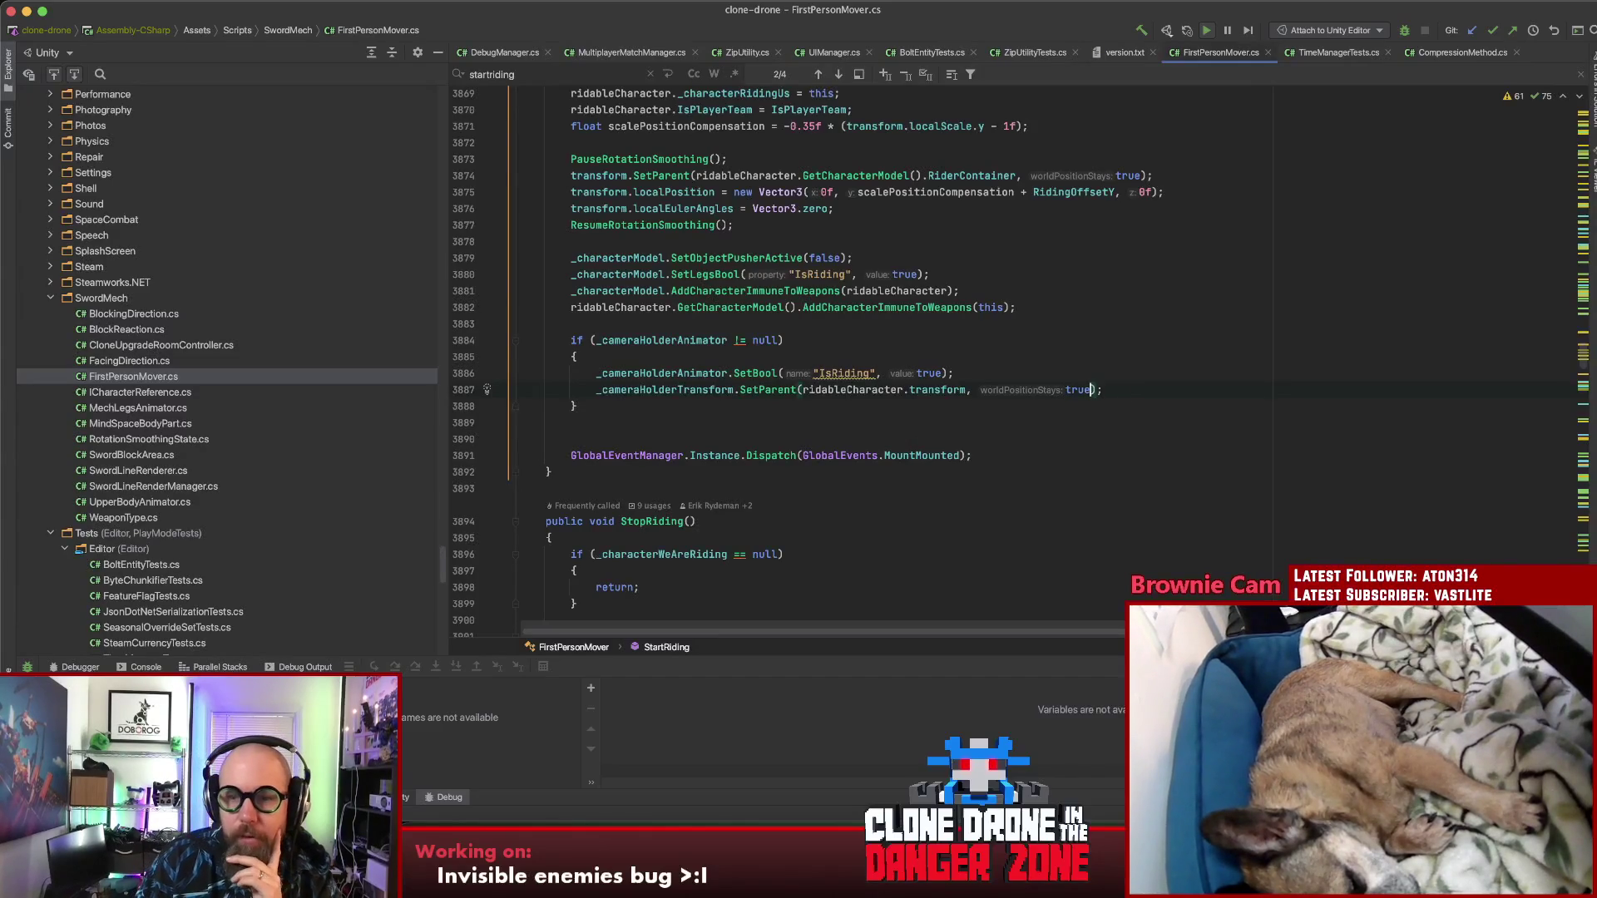
key(Right)
key(Right)
key(Right)
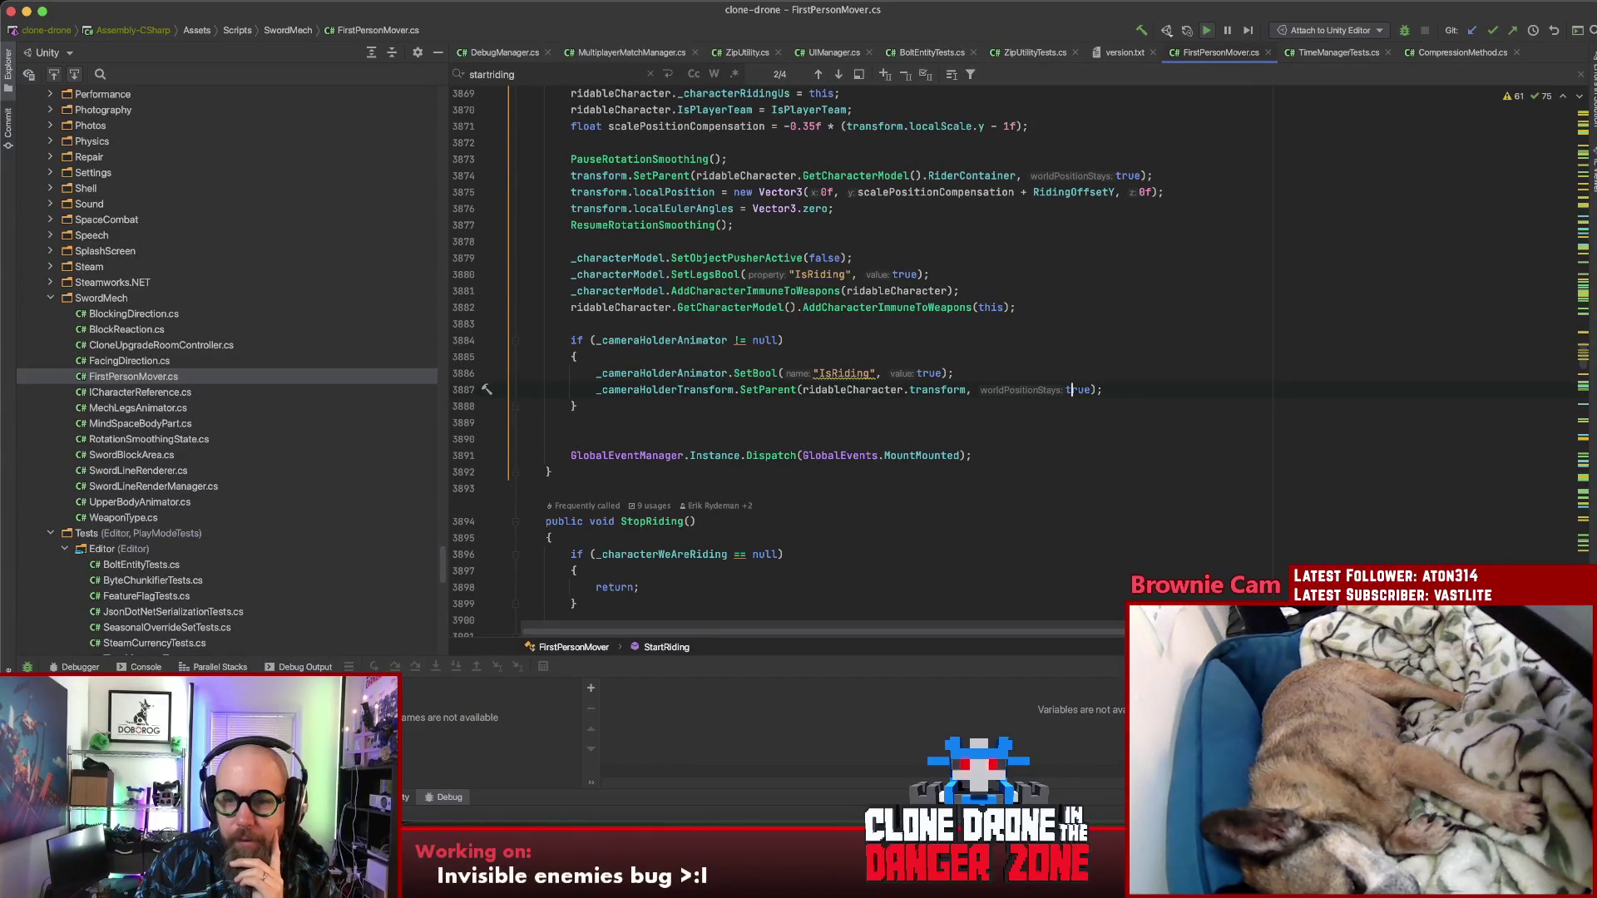
click(1066, 391)
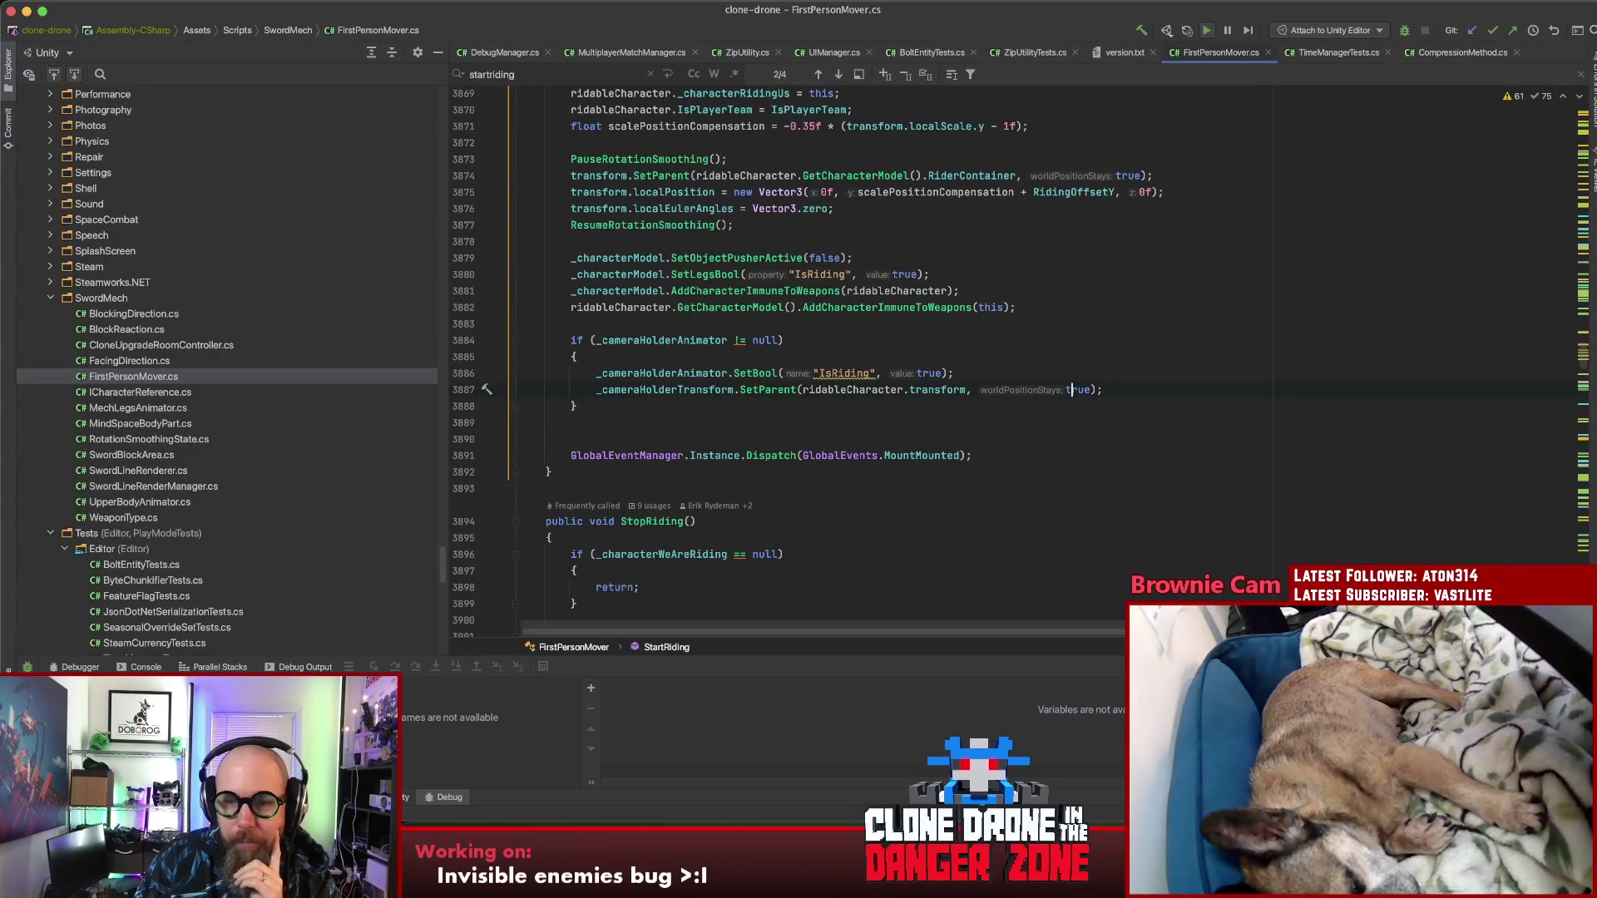
key(Left)
key(Left)
key(Left)
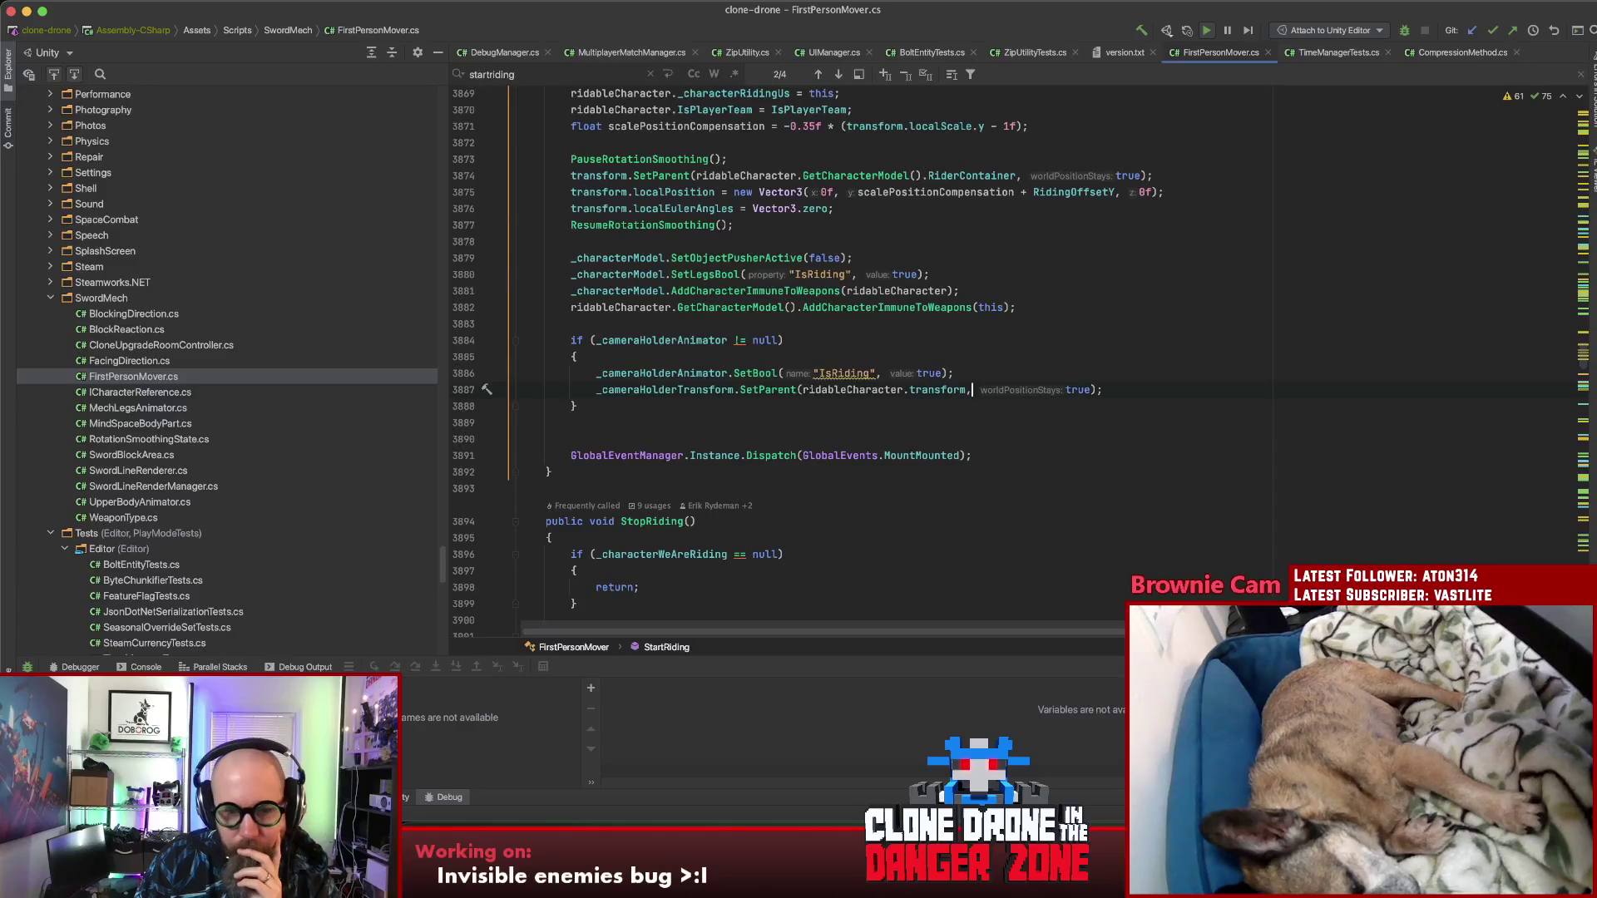
key(Left)
key(Left)
key(Left)
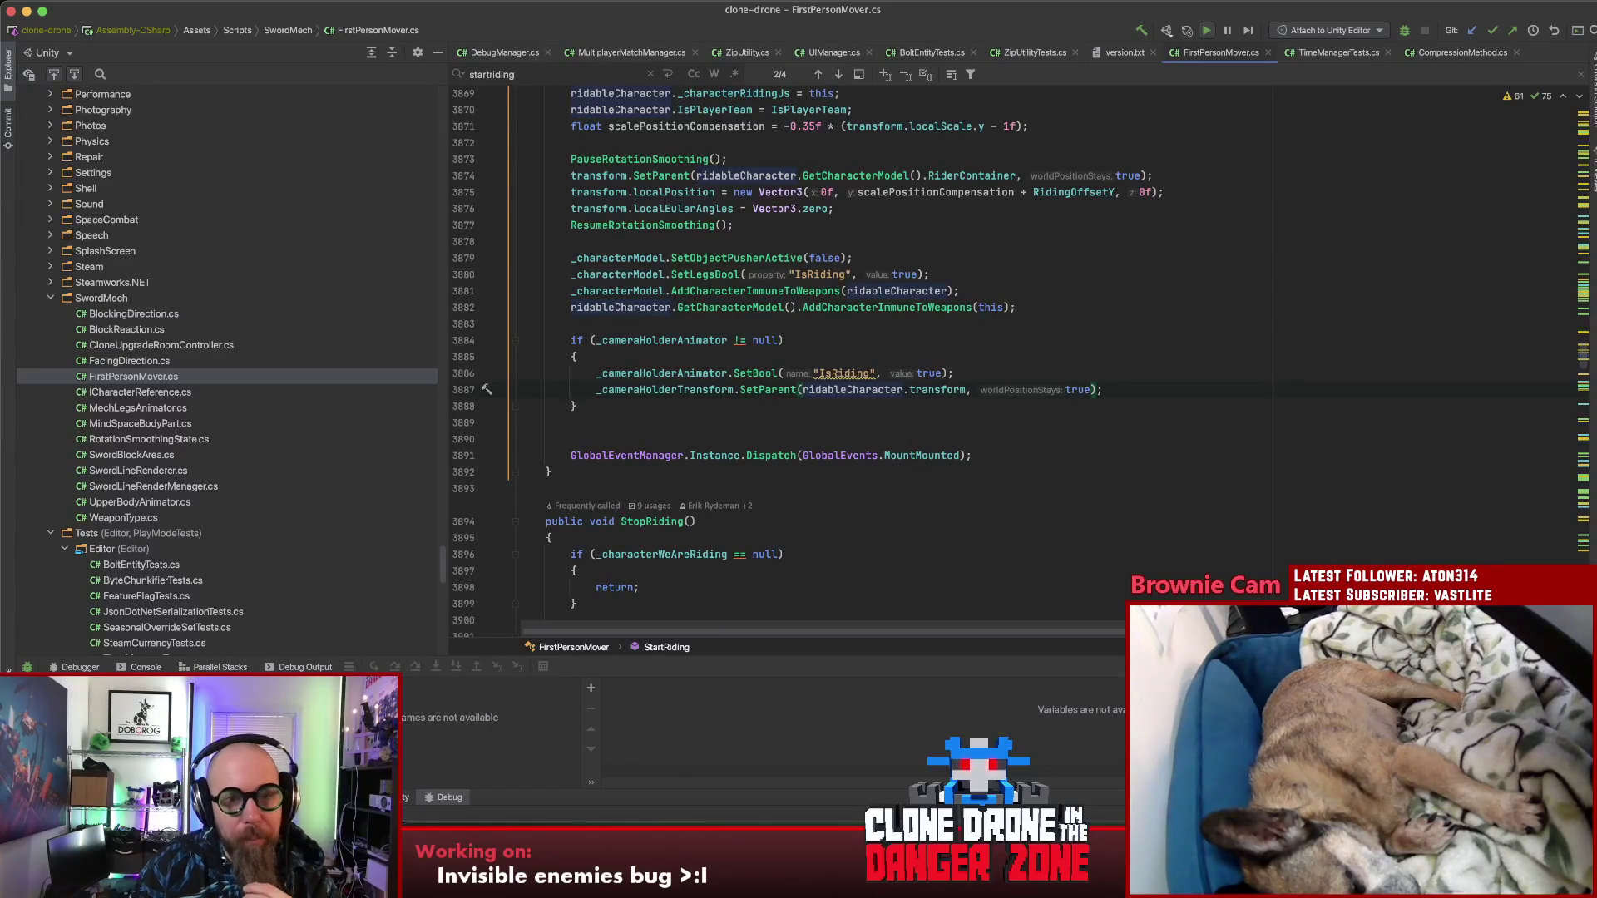
Step: Review StartRiding's rider setup code: RiderContainer, the localPosition assignment and localEulerAngles reset
scroll(1136, 425, up, 3)
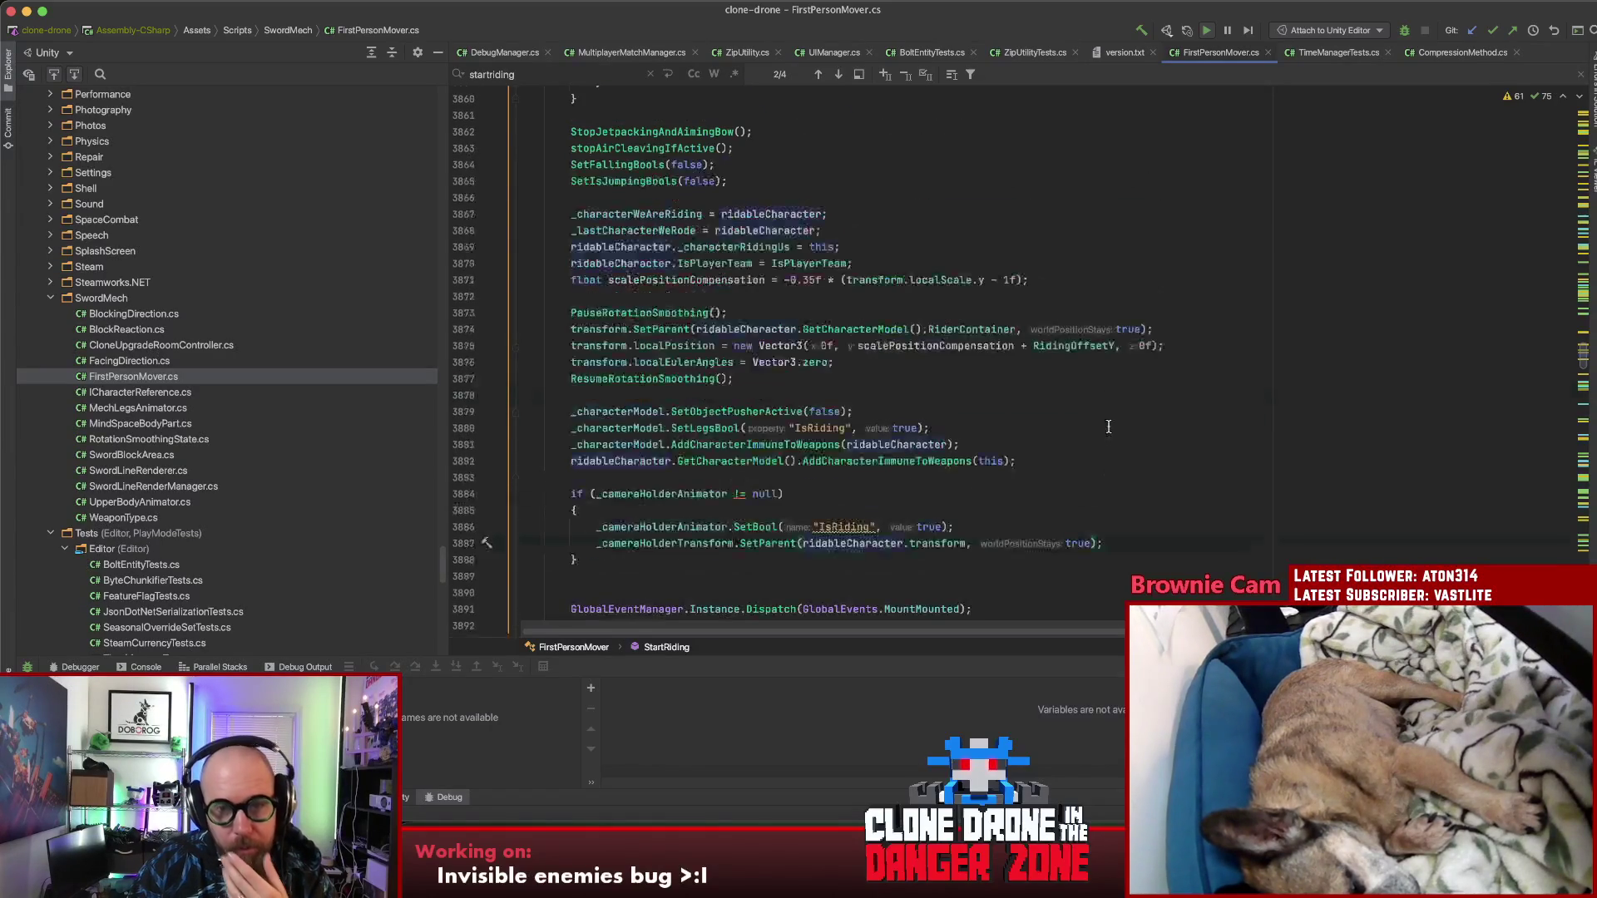
click(954, 330)
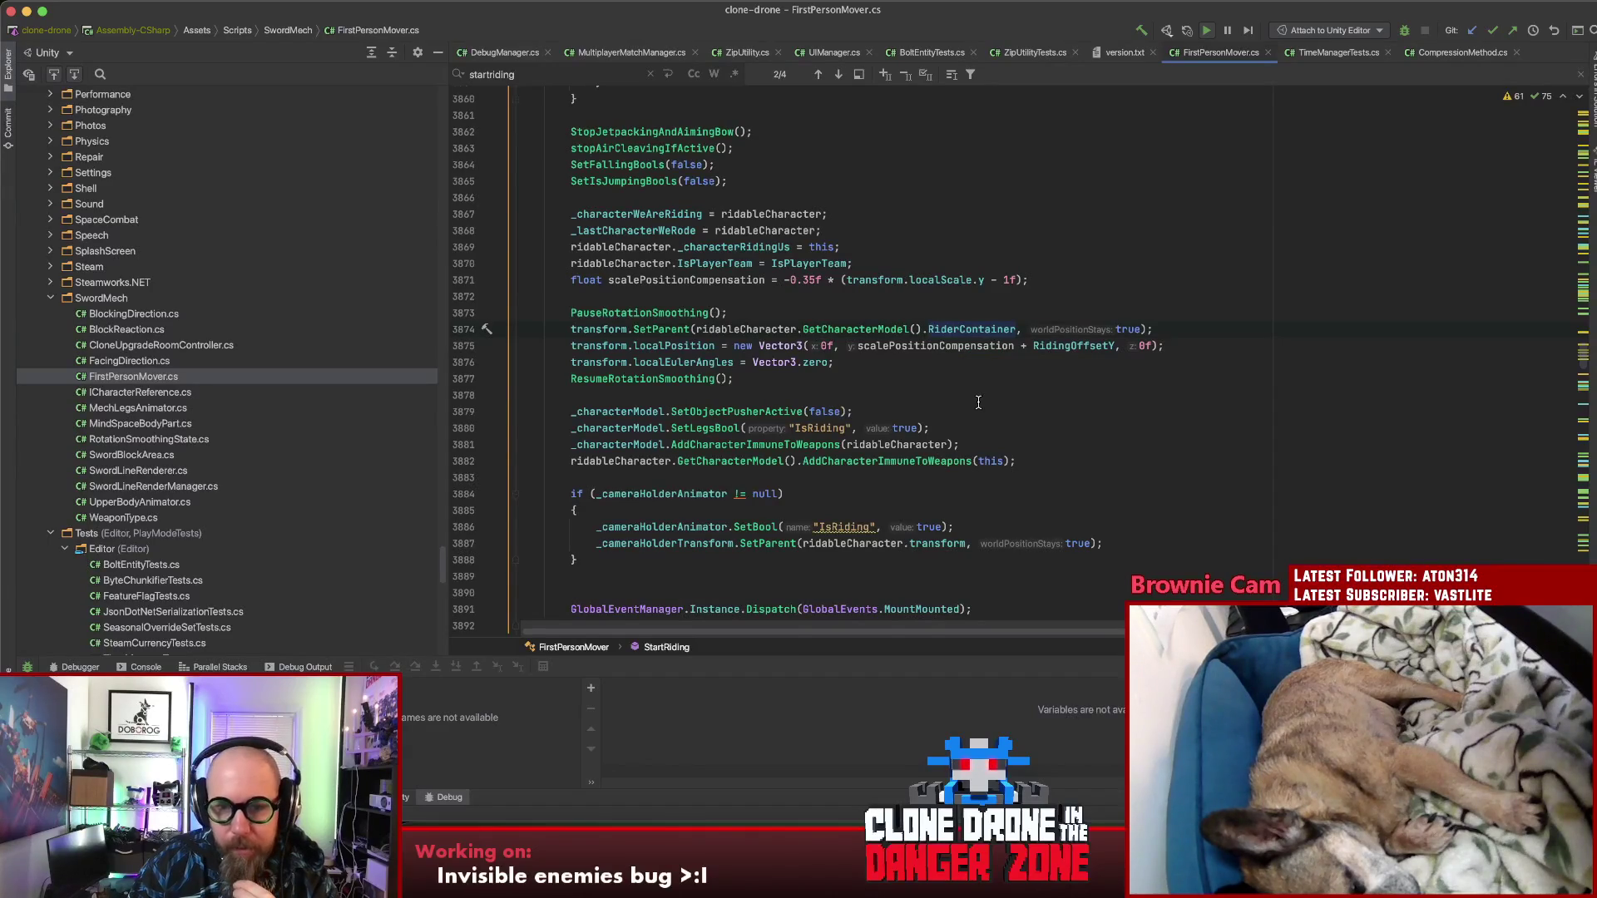
click(790, 344)
key(alt+Up)
key(alt+Up)
key(alt+Up)
key(alt+Down)
click(691, 341)
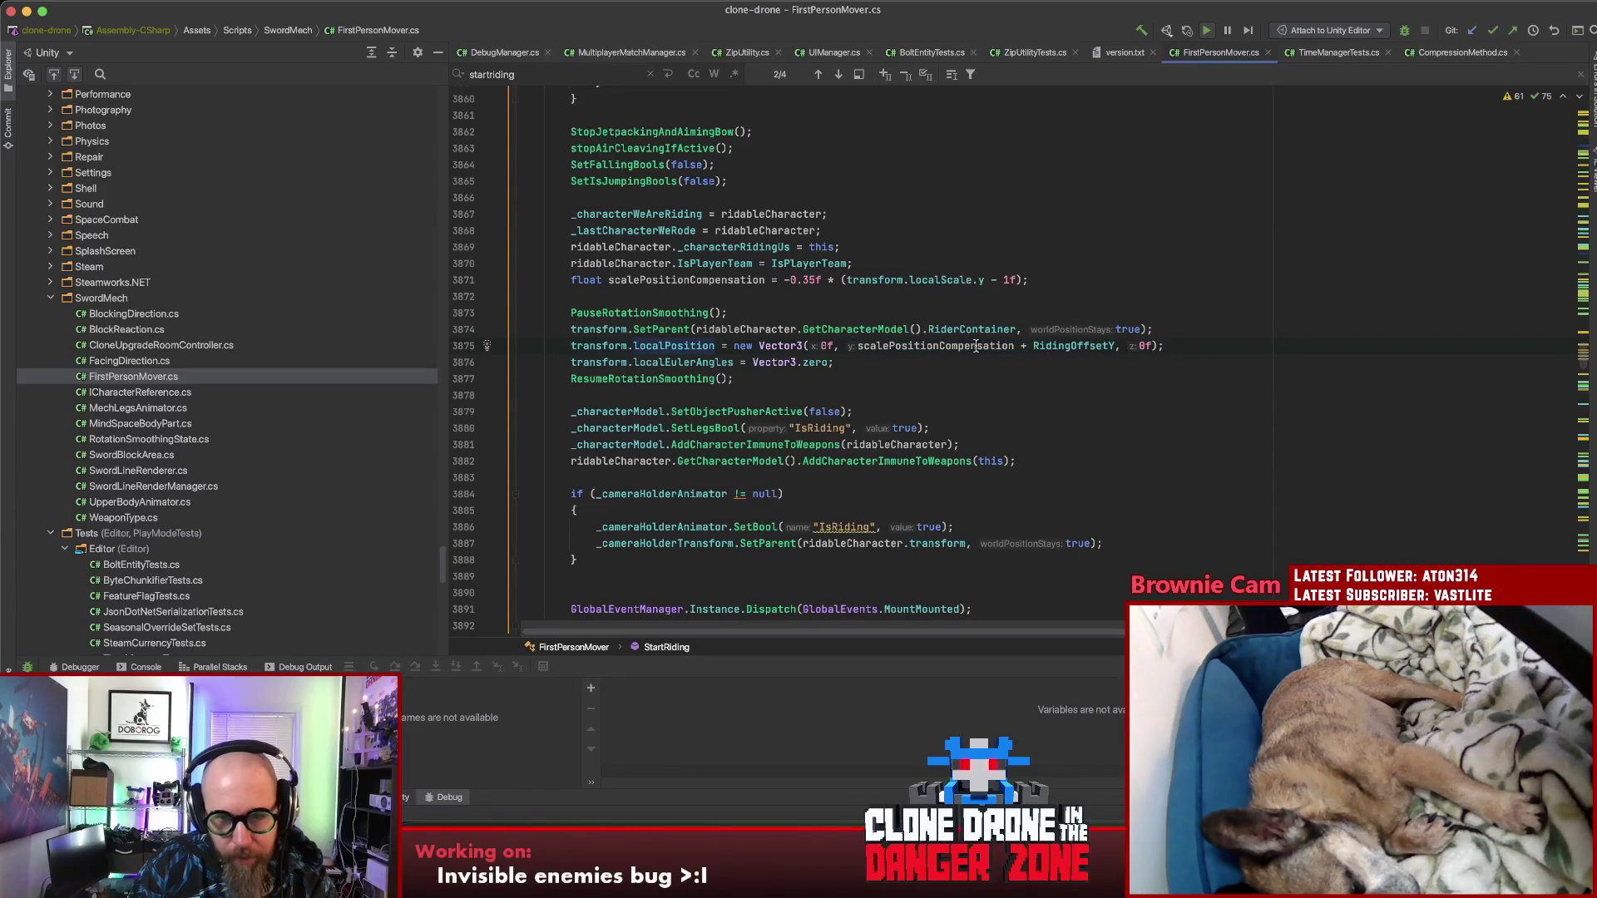
click(880, 362)
key(alt+Up)
key(alt+Up)
key(alt+Up)
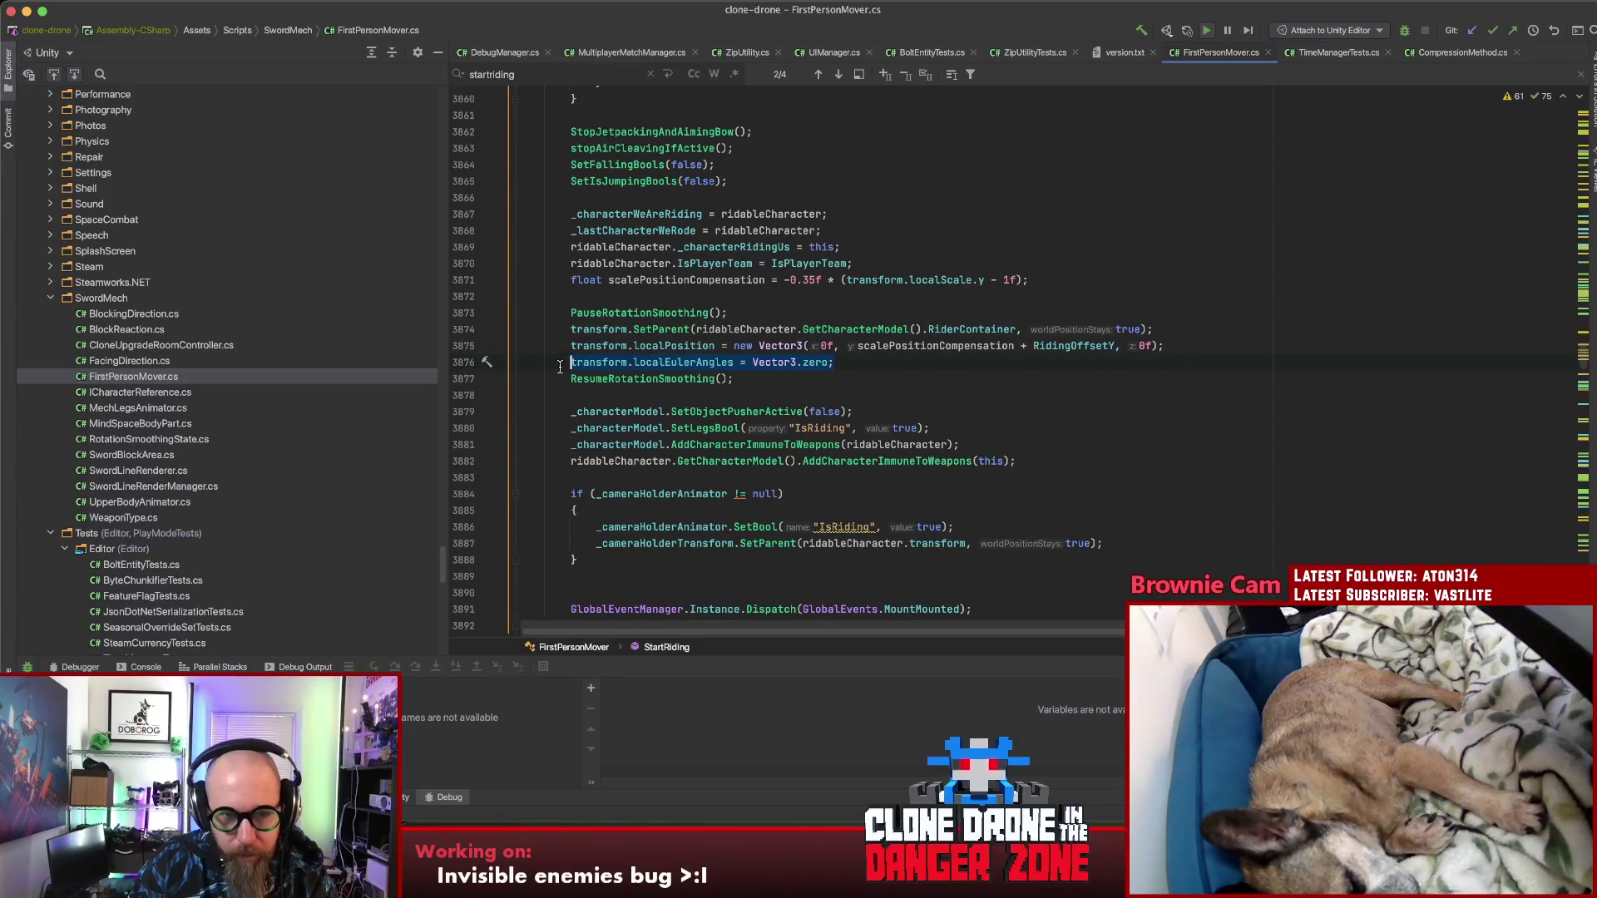
click(904, 367)
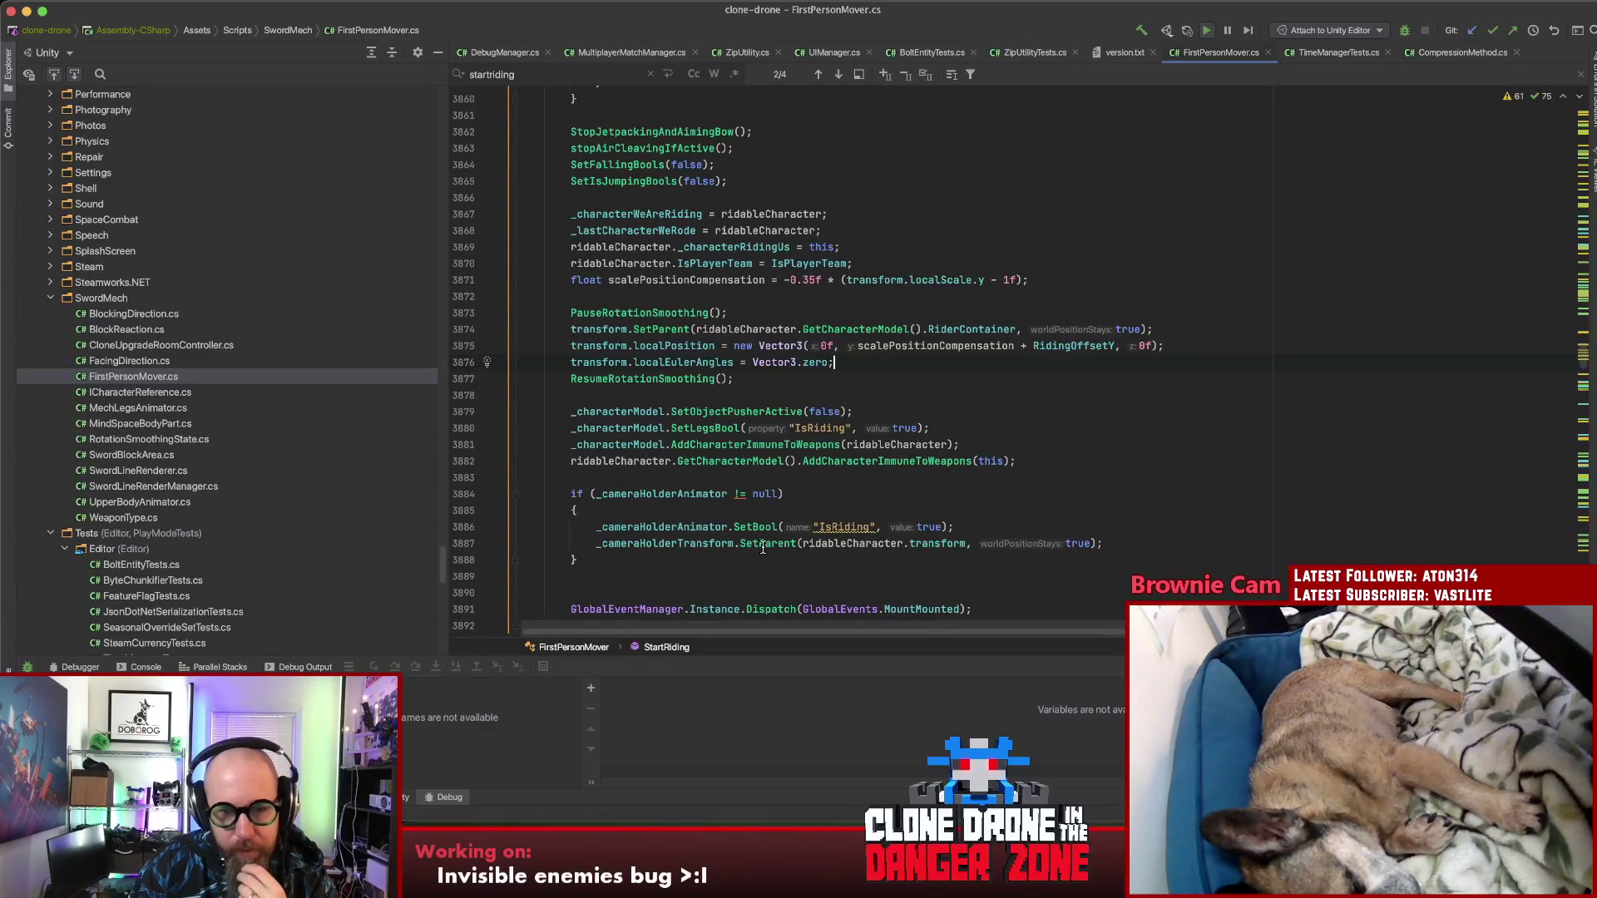
Step: Insert a blank line after the camera holder's IsRiding SetBool call, before its SetParent call
mouse_move(763, 547)
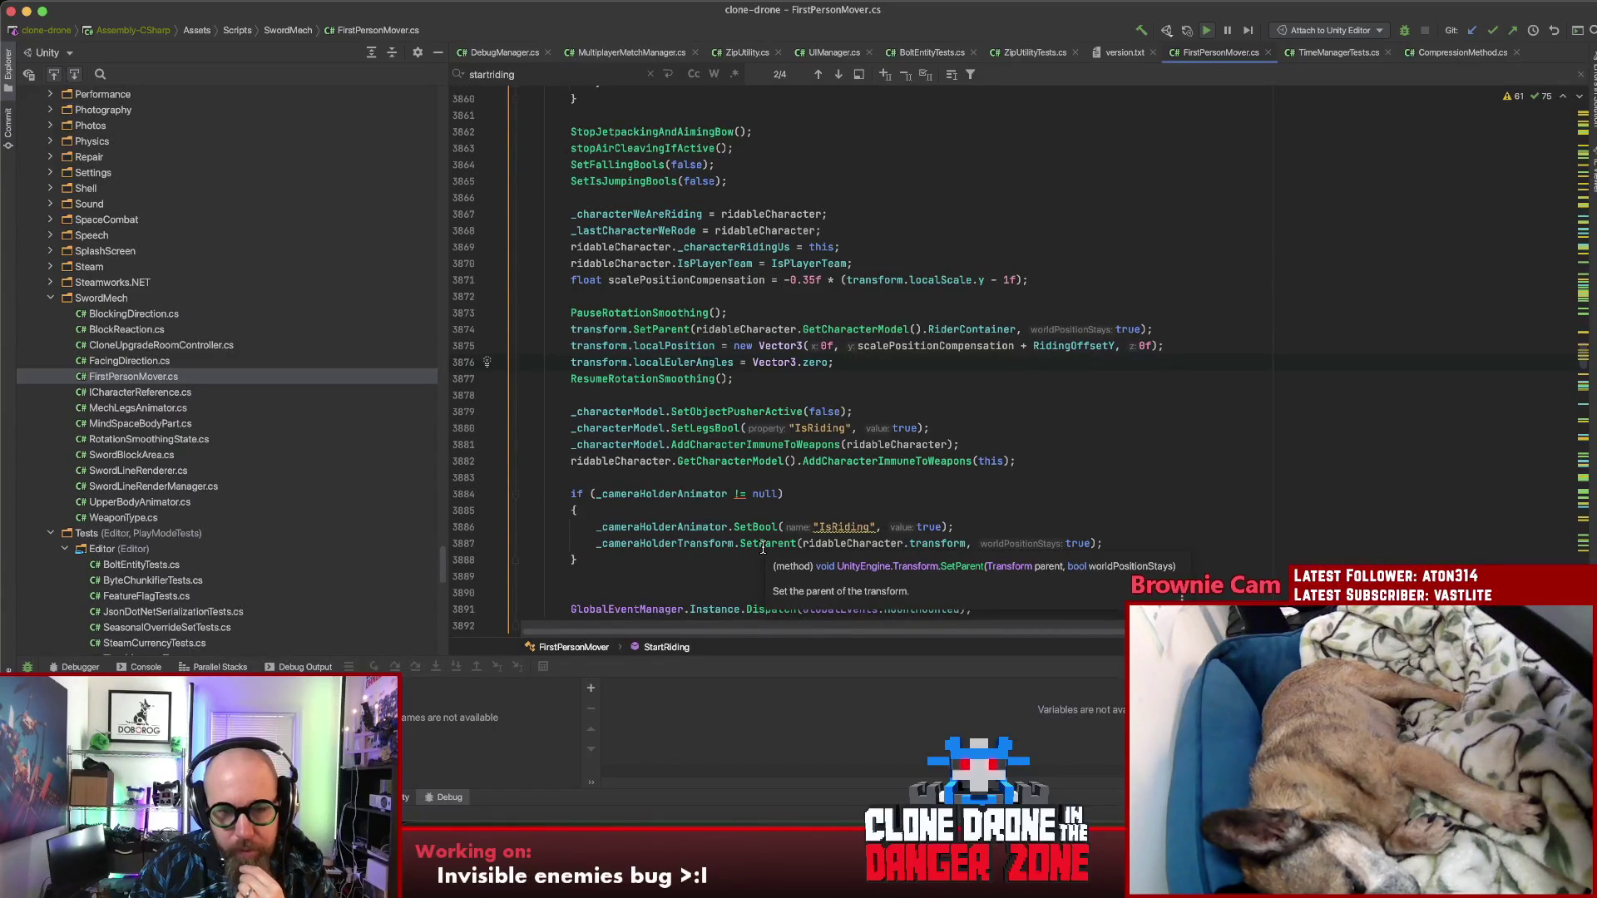
click(784, 543)
click(1181, 539)
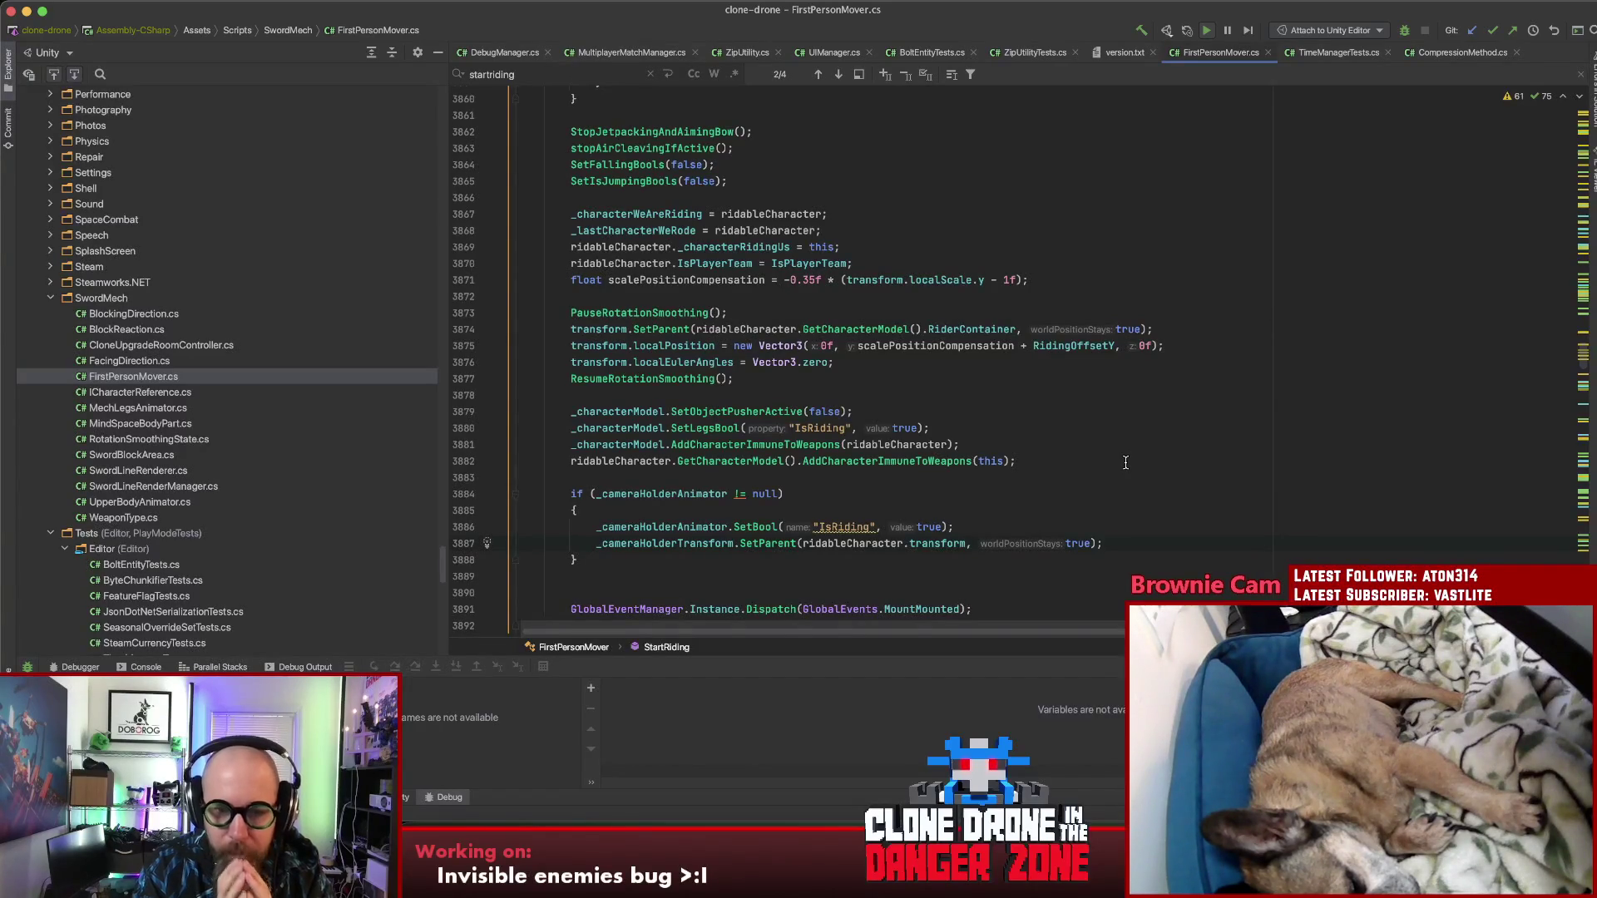
key(Up)
key(Return)
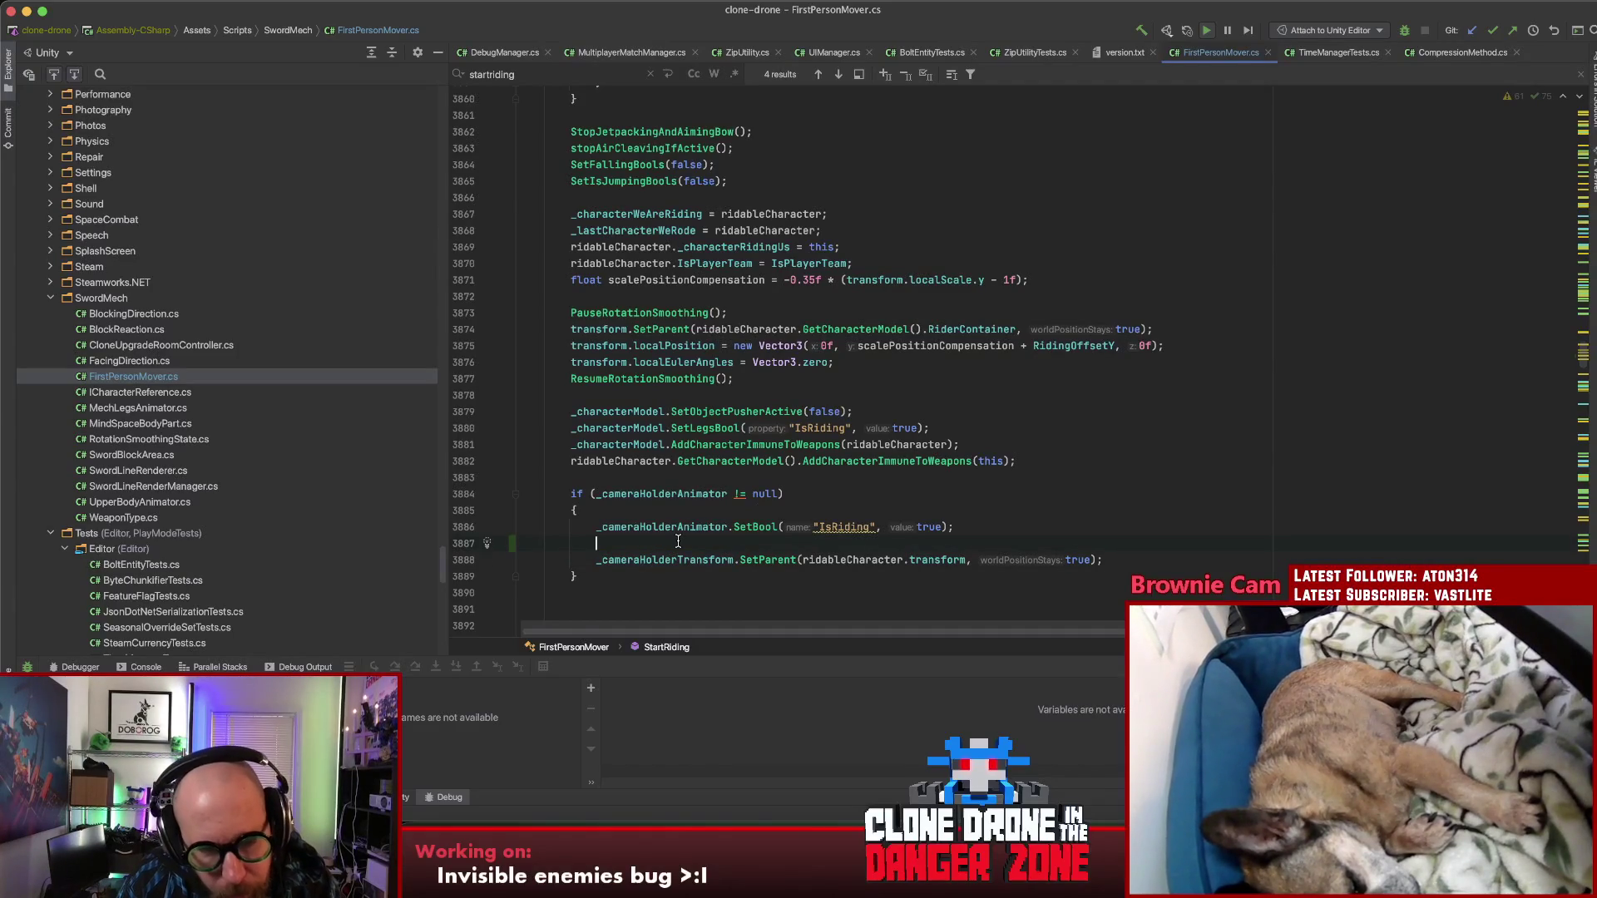
key(super+Tab)
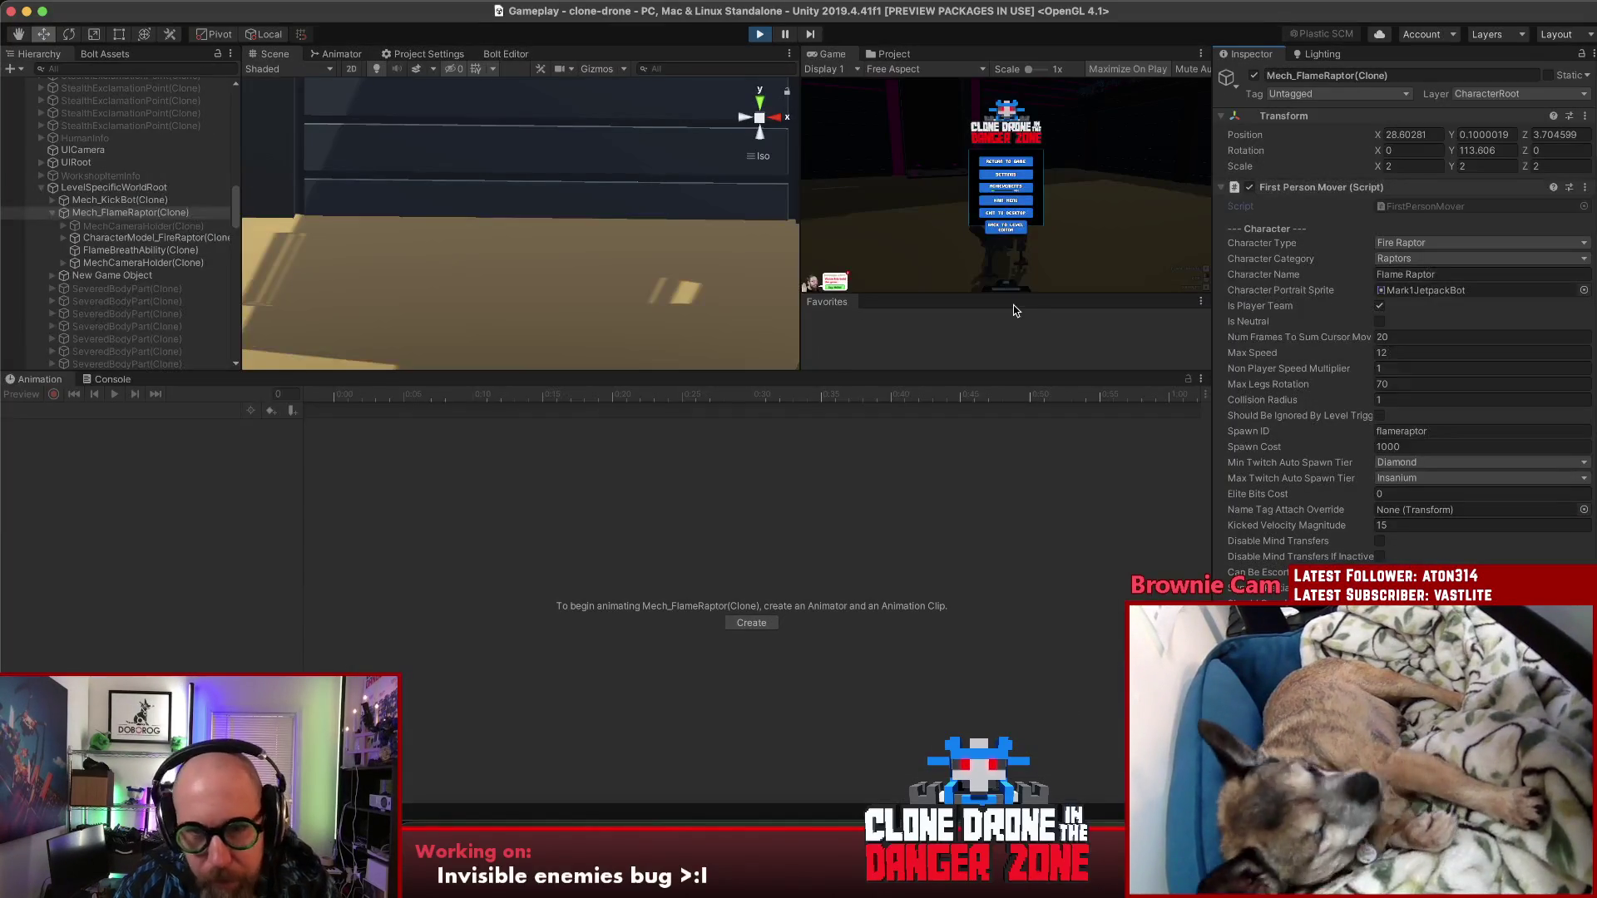
Step: Select the FlameRaptor's MechCameraHolder(Clone), briefly resume the game, then pause it again
click(129, 226)
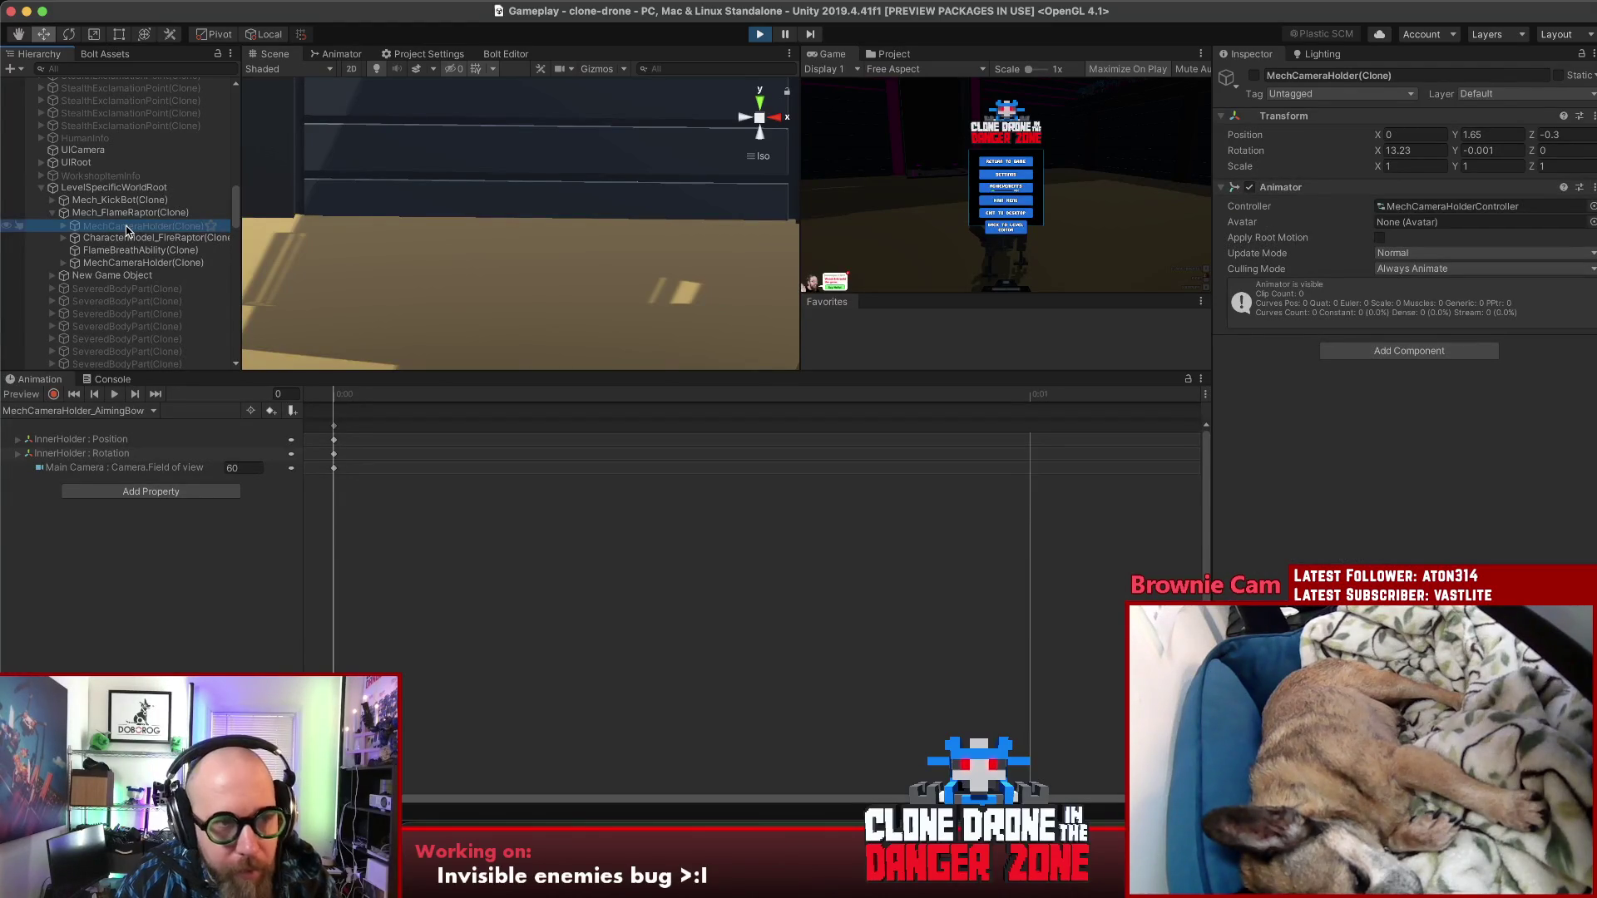
click(1016, 163)
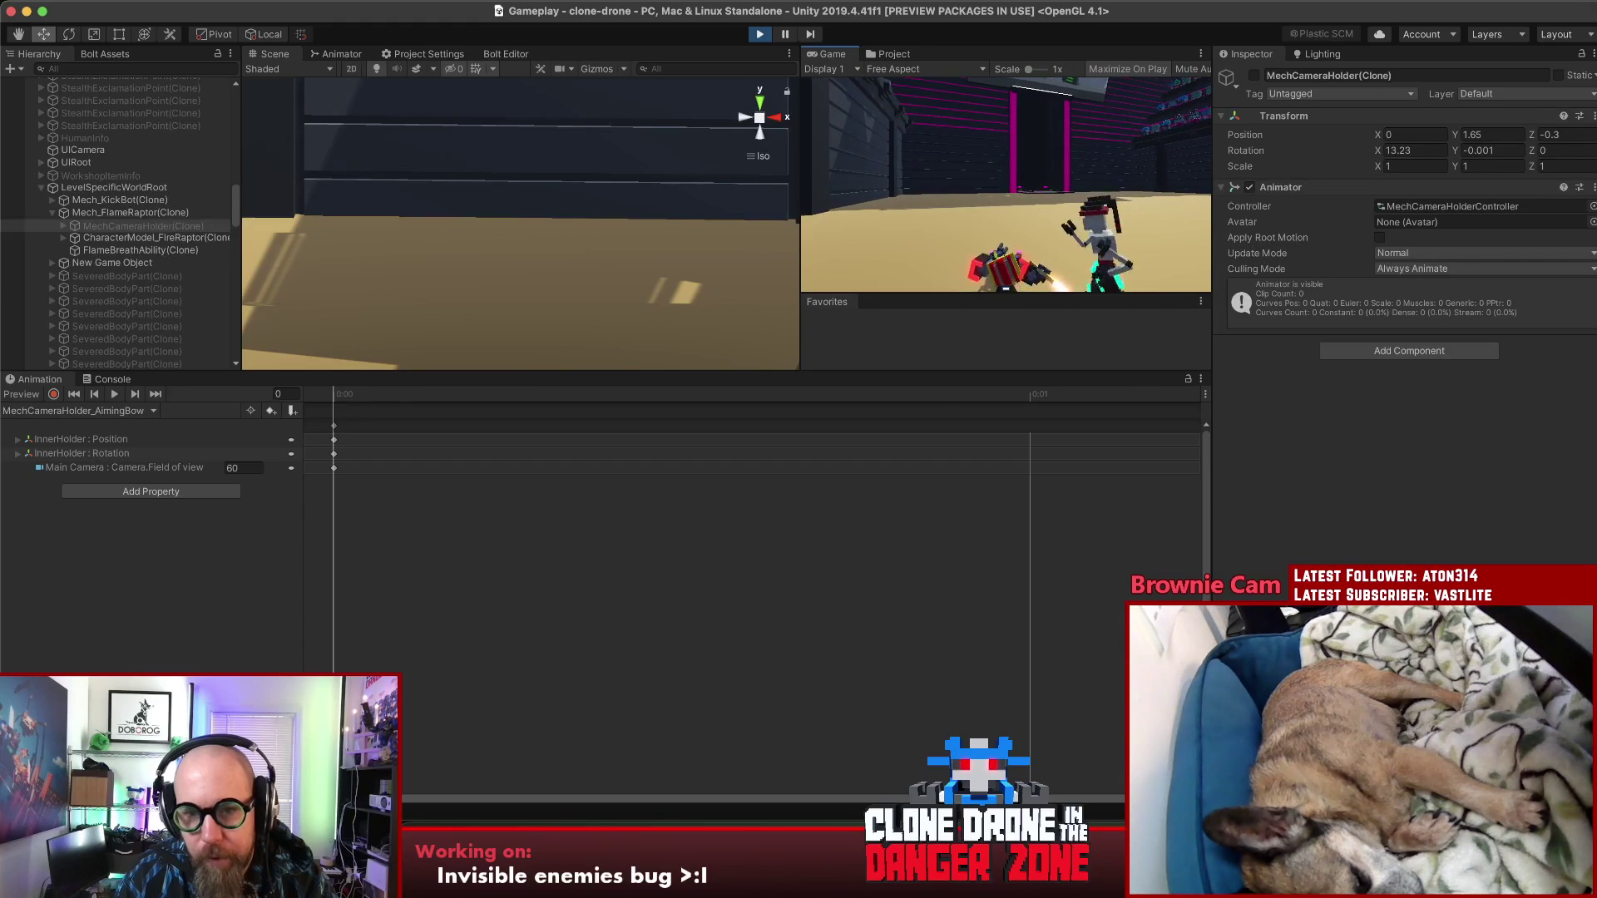
key(Escape)
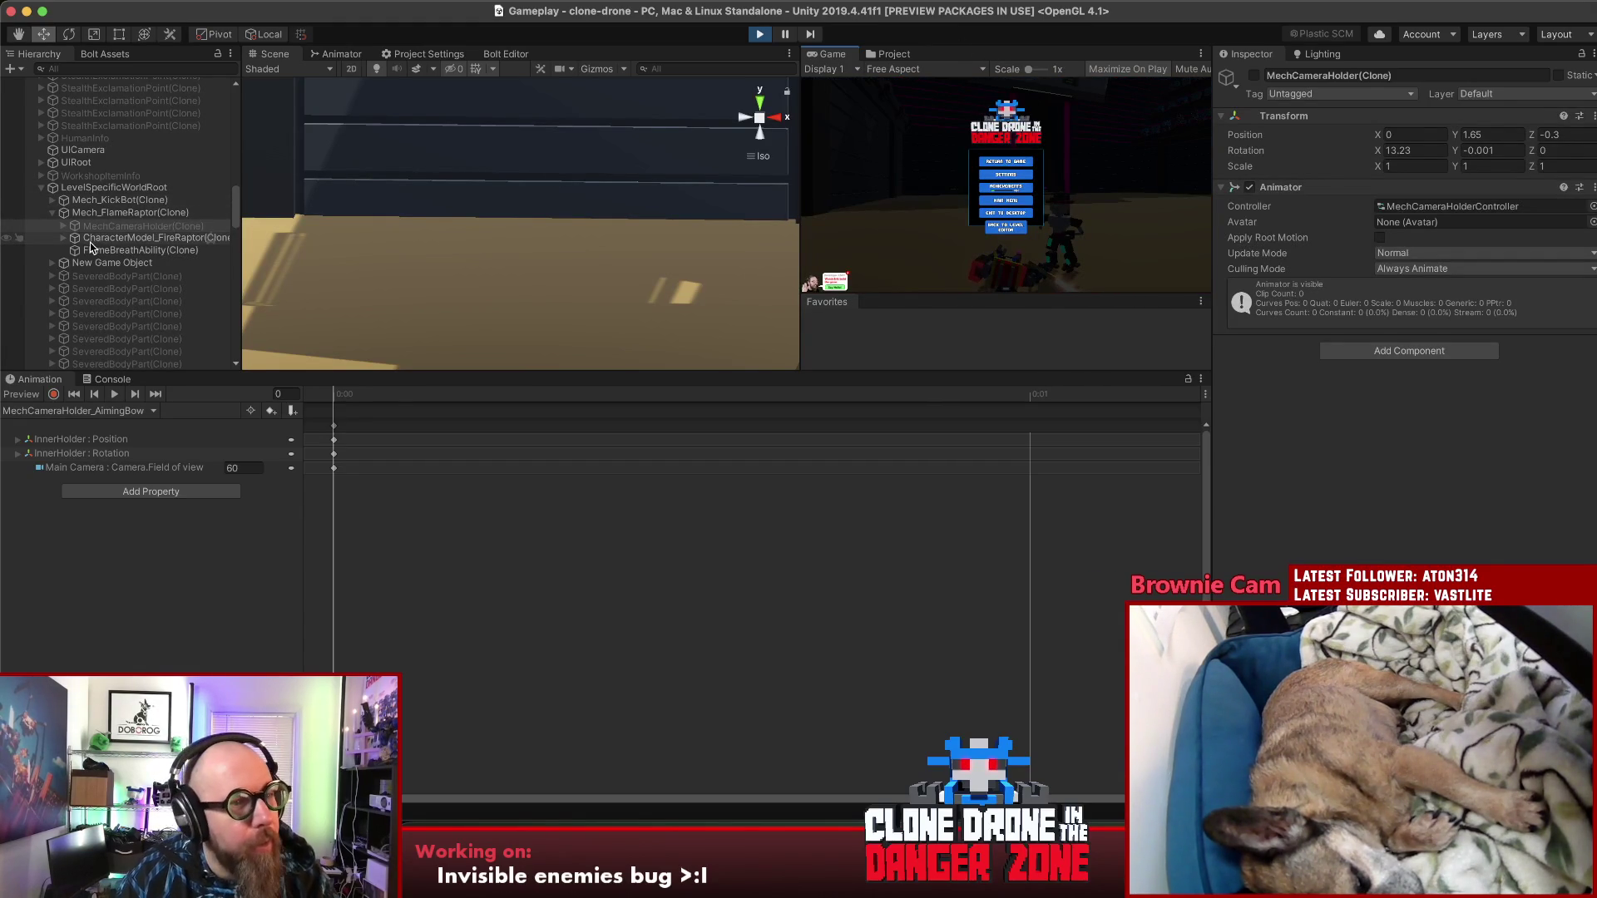
scroll(108, 226, down, 5)
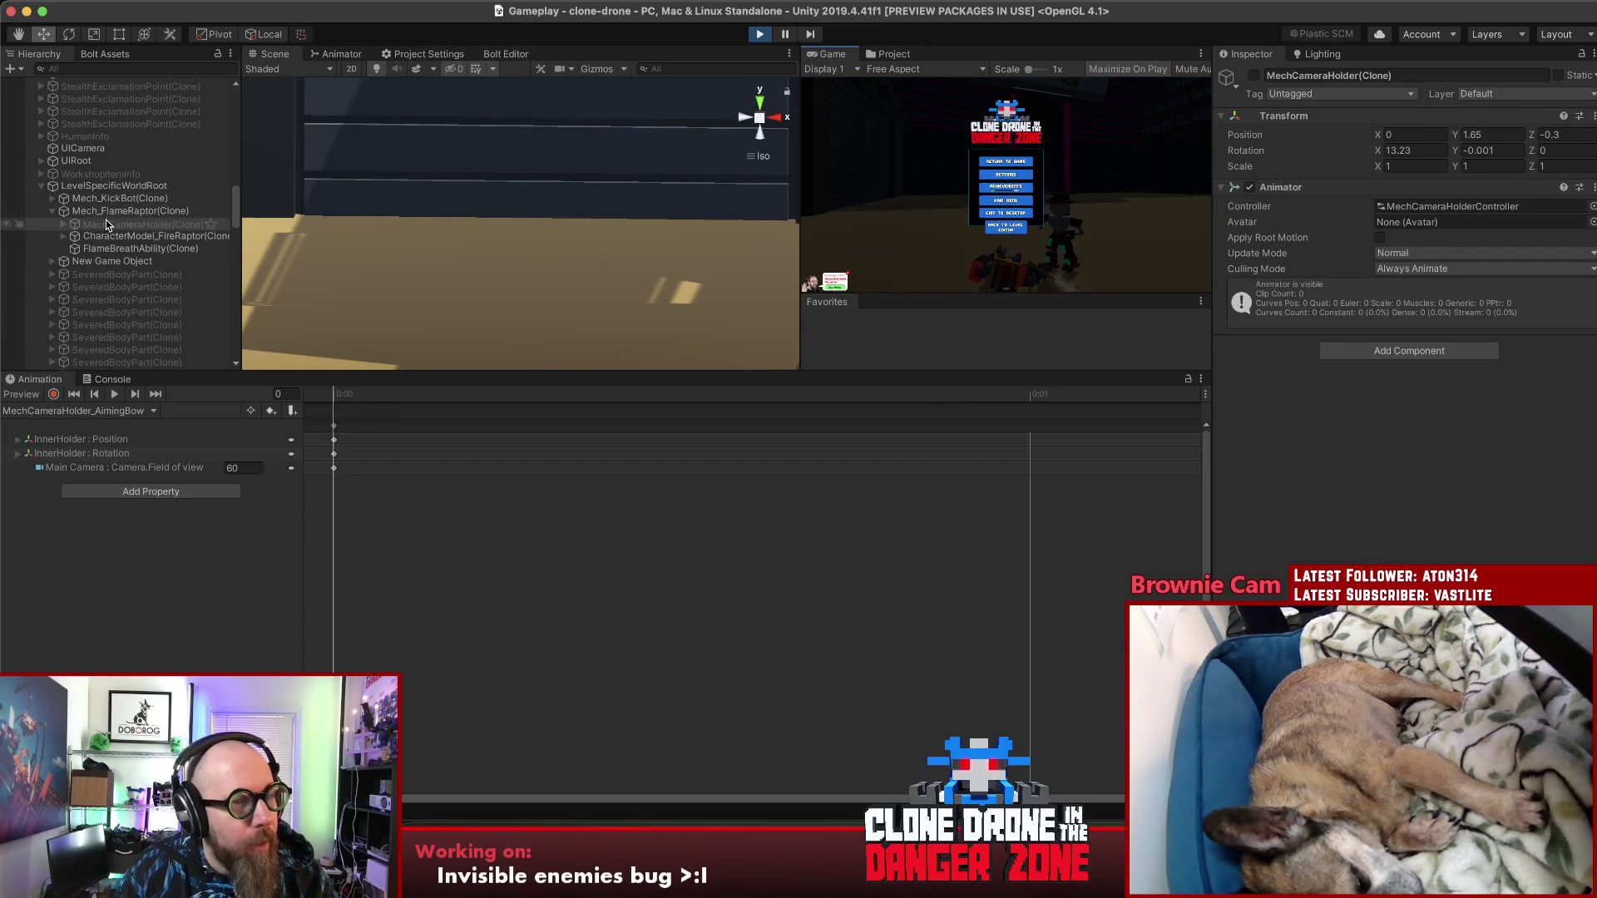
scroll(110, 228, down, 10)
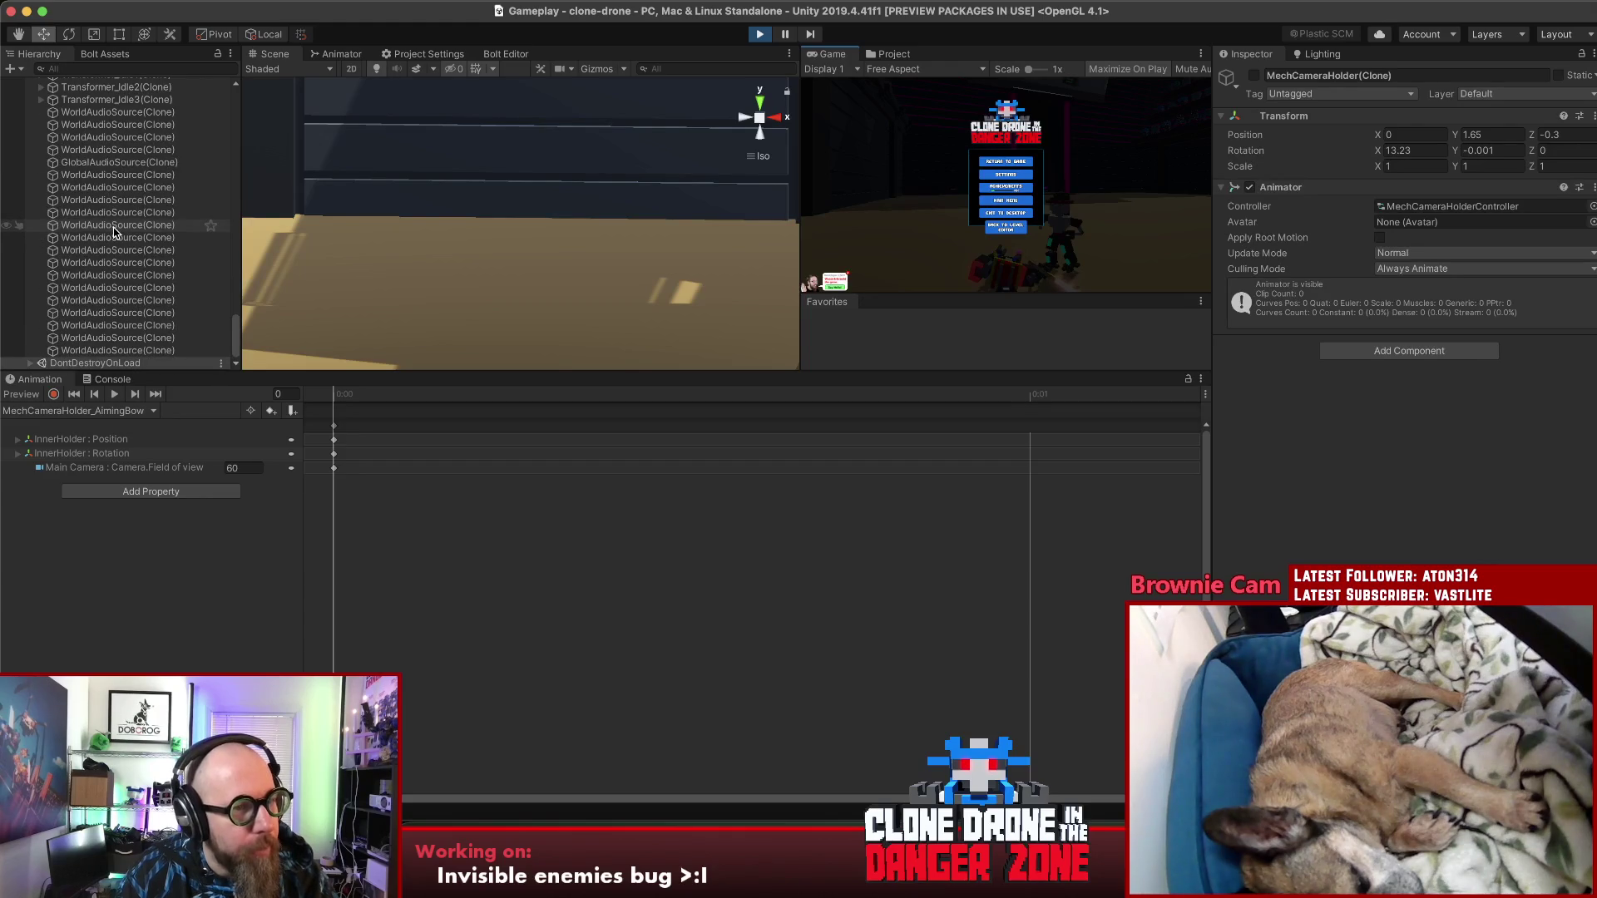
Step: Filter the Hierarchy for 'mech_pl' and locate Mech_Player(Clone) in the full hierarchy
scroll(114, 232, up, 5)
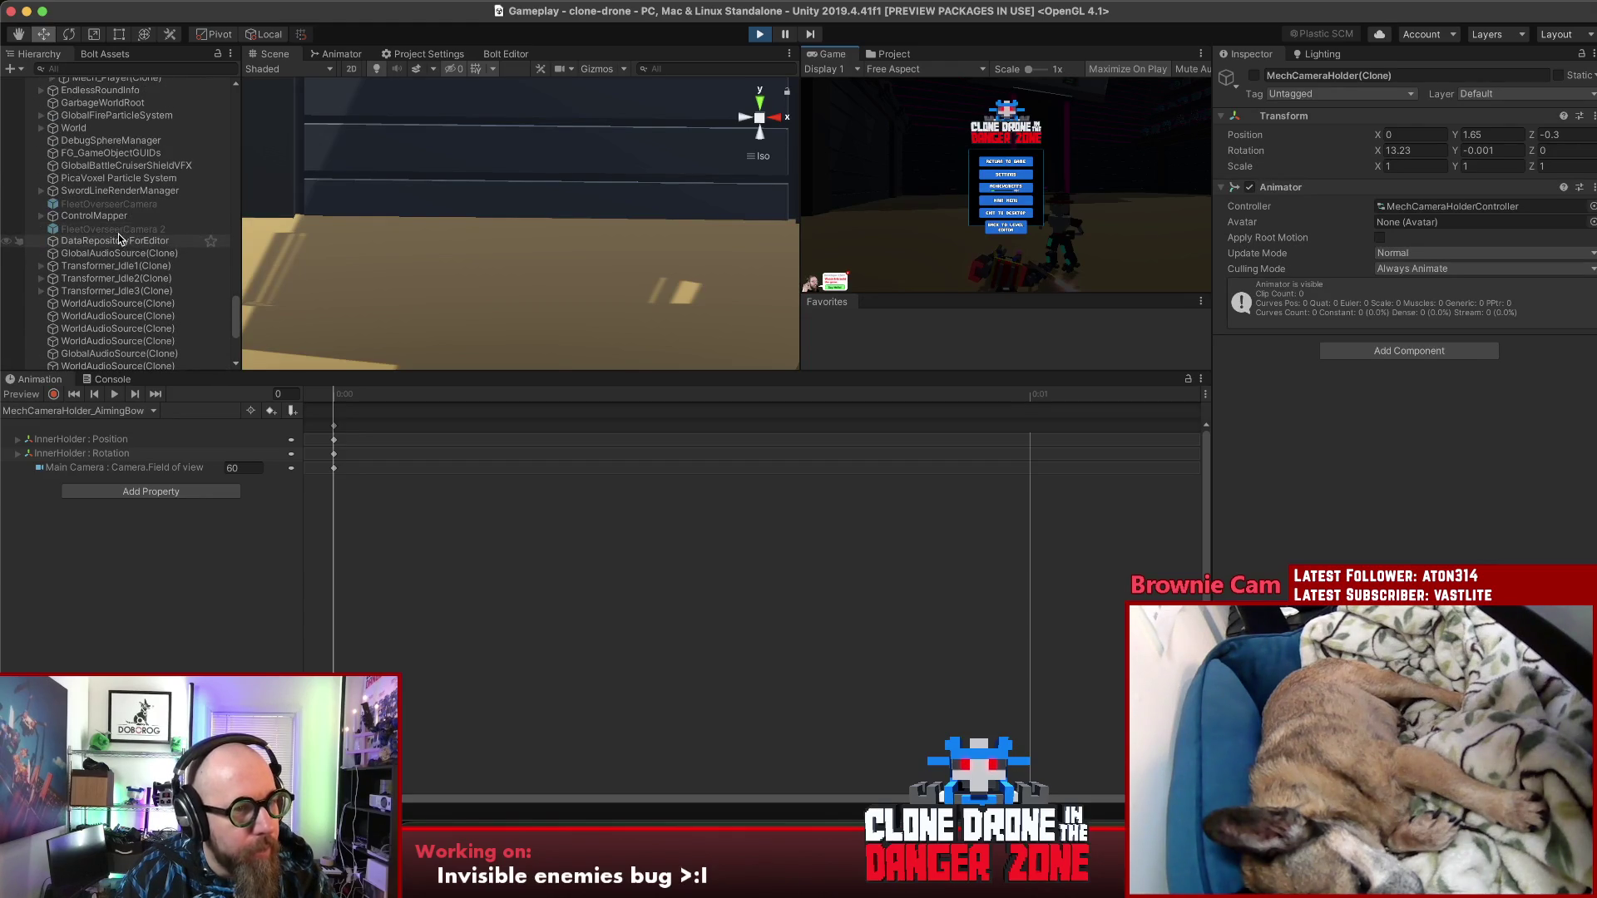
click(100, 68)
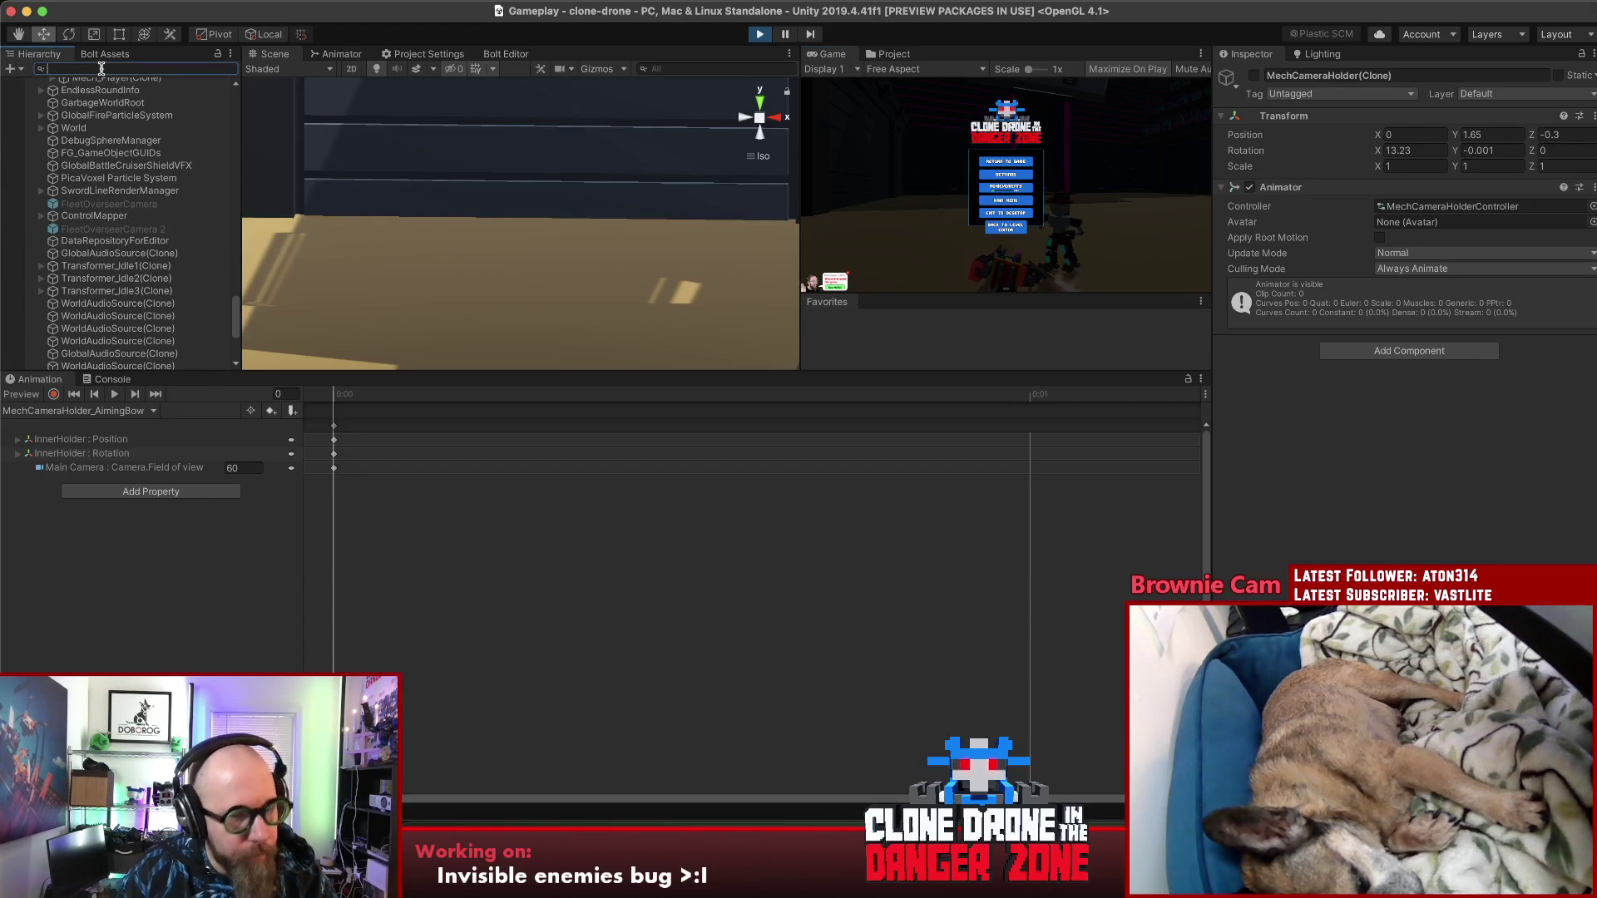
text(mech_pl)
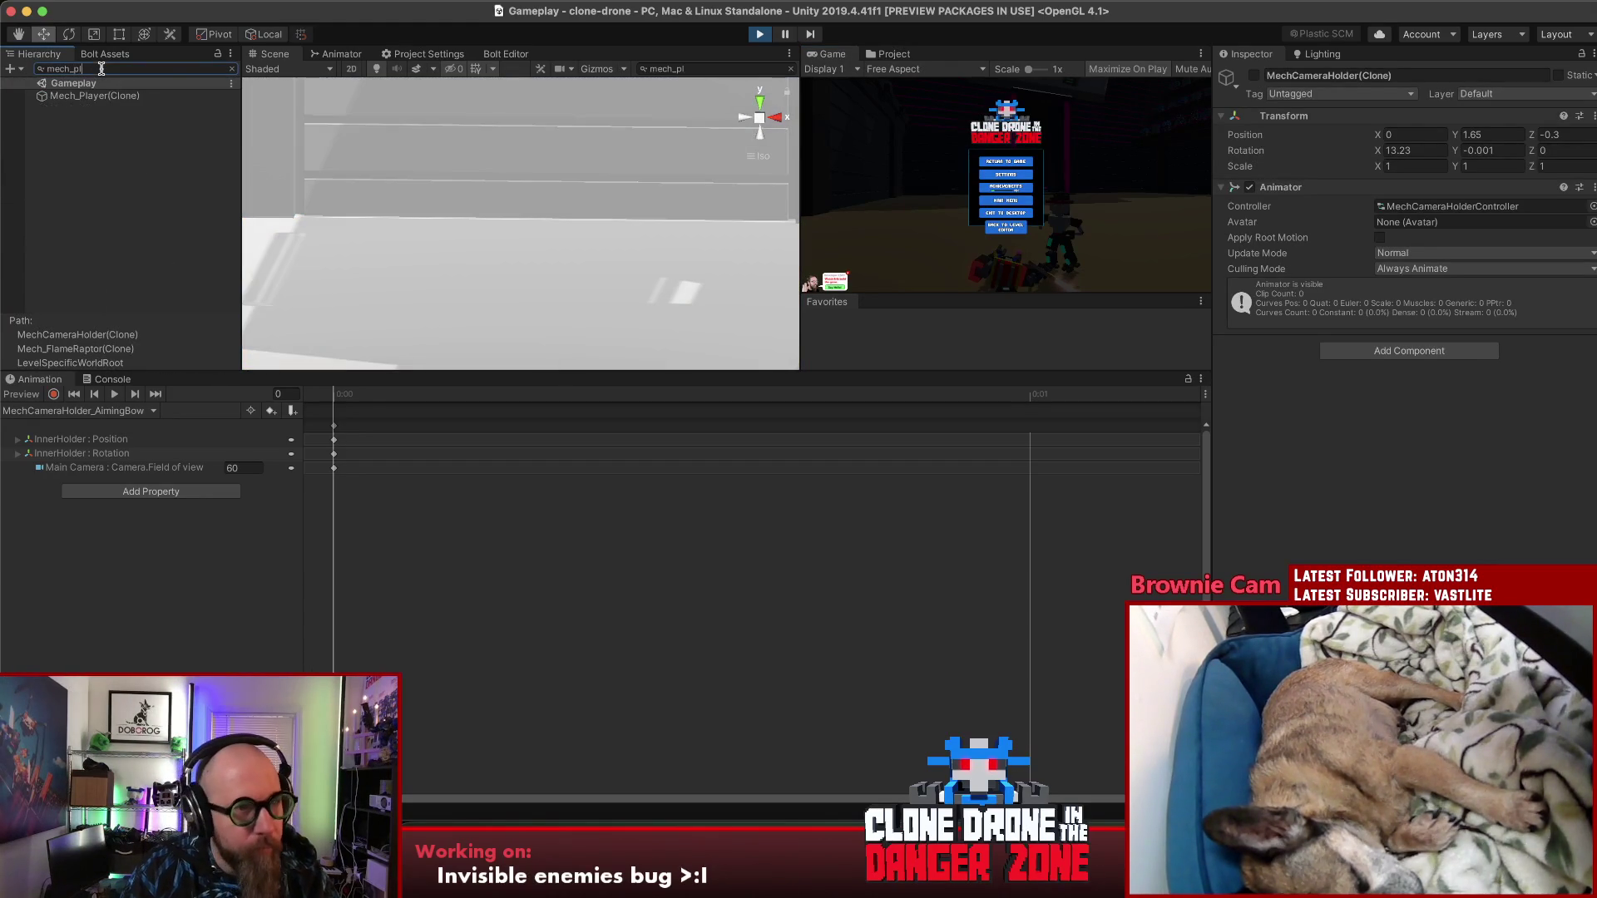
click(96, 96)
click(232, 68)
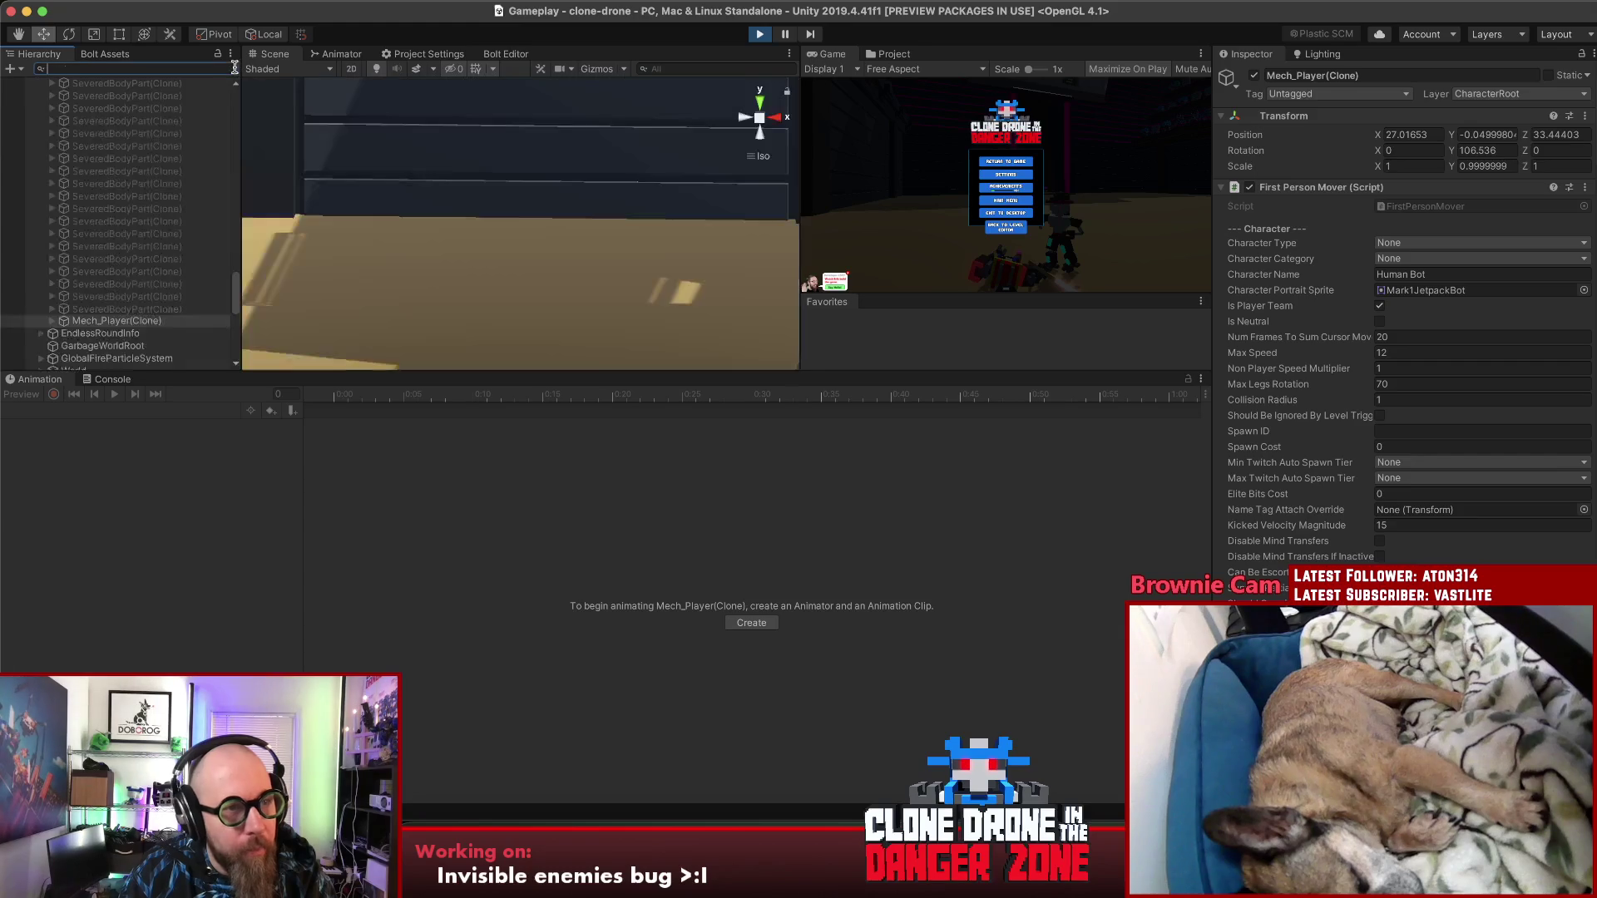
Step: Select Mech_Player(Clone)'s MechCameraHolder(Clone) and start editing its Position Y value of 1.65
click(52, 320)
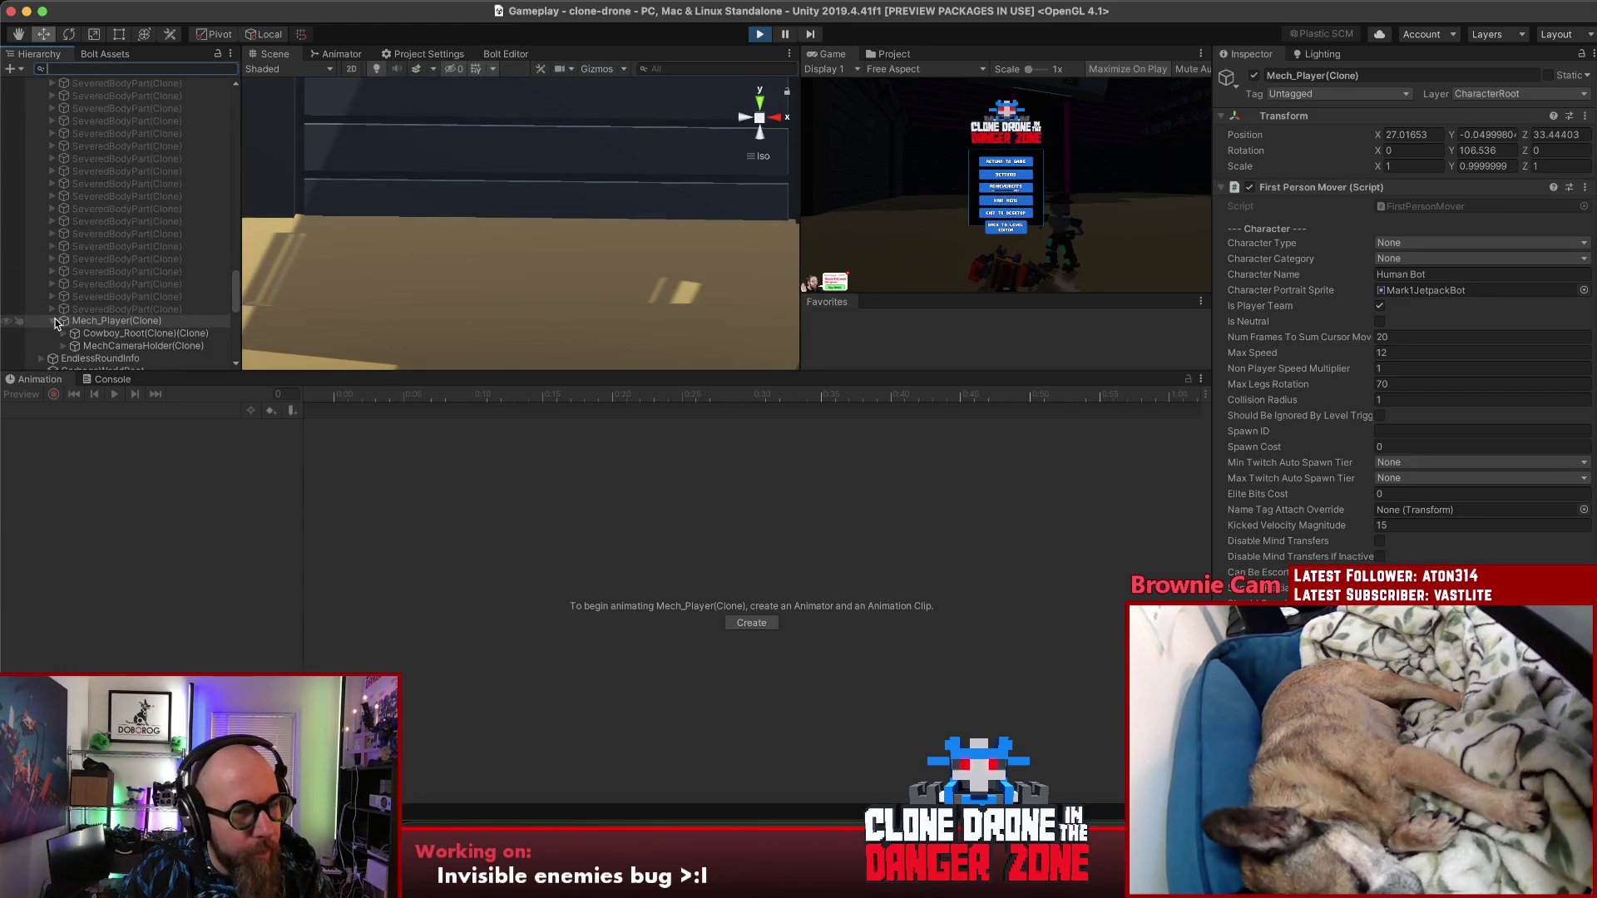
click(143, 344)
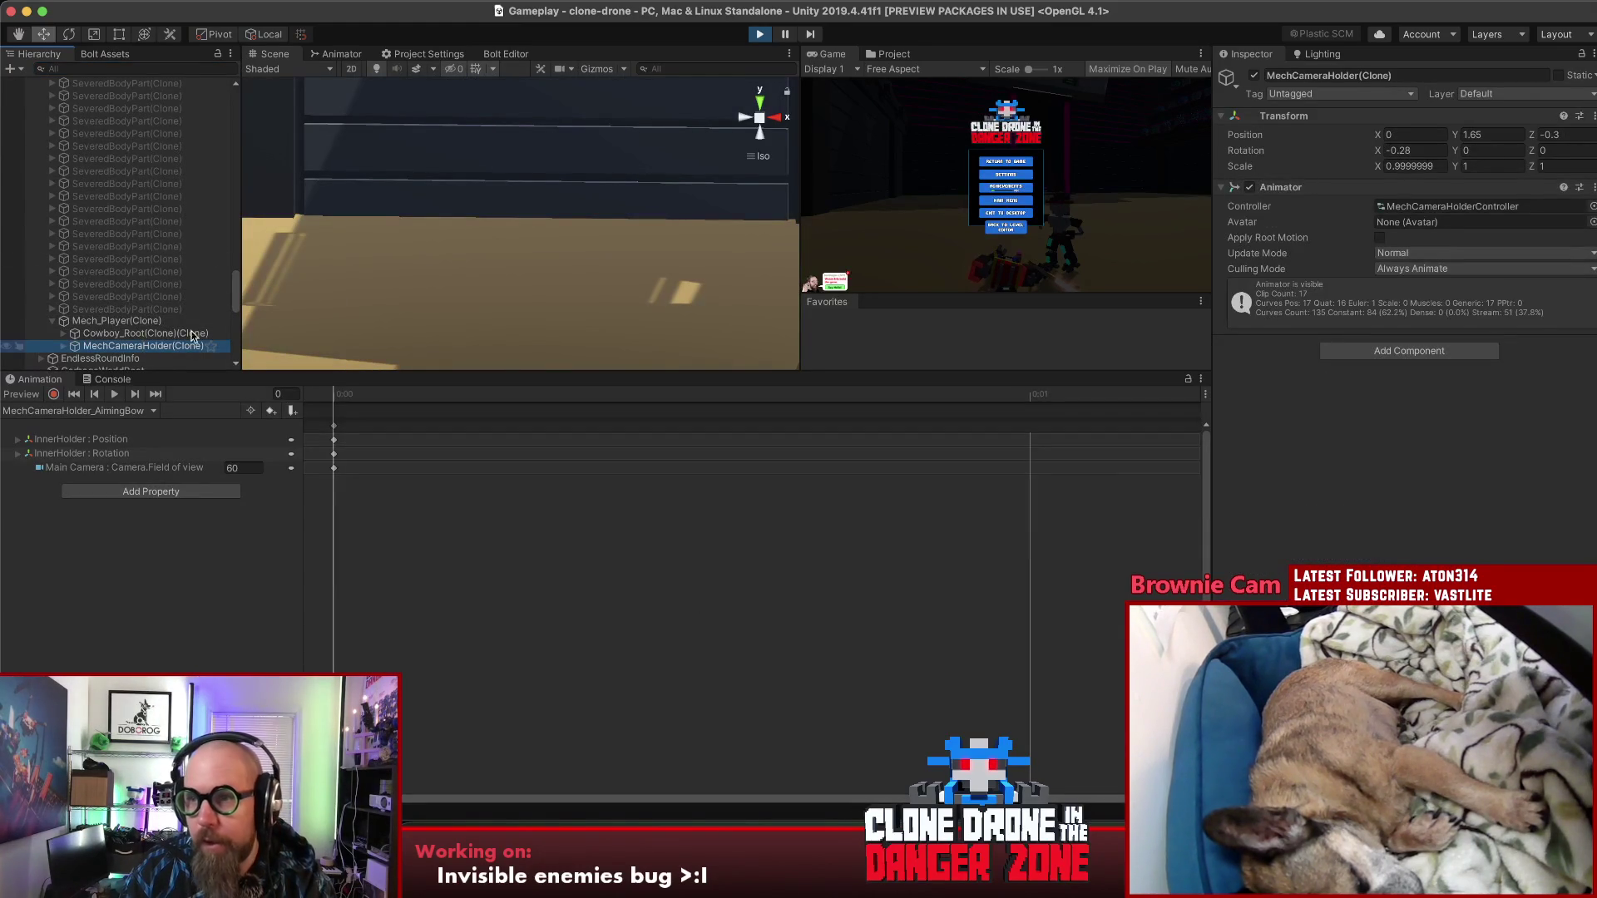
click(1560, 135)
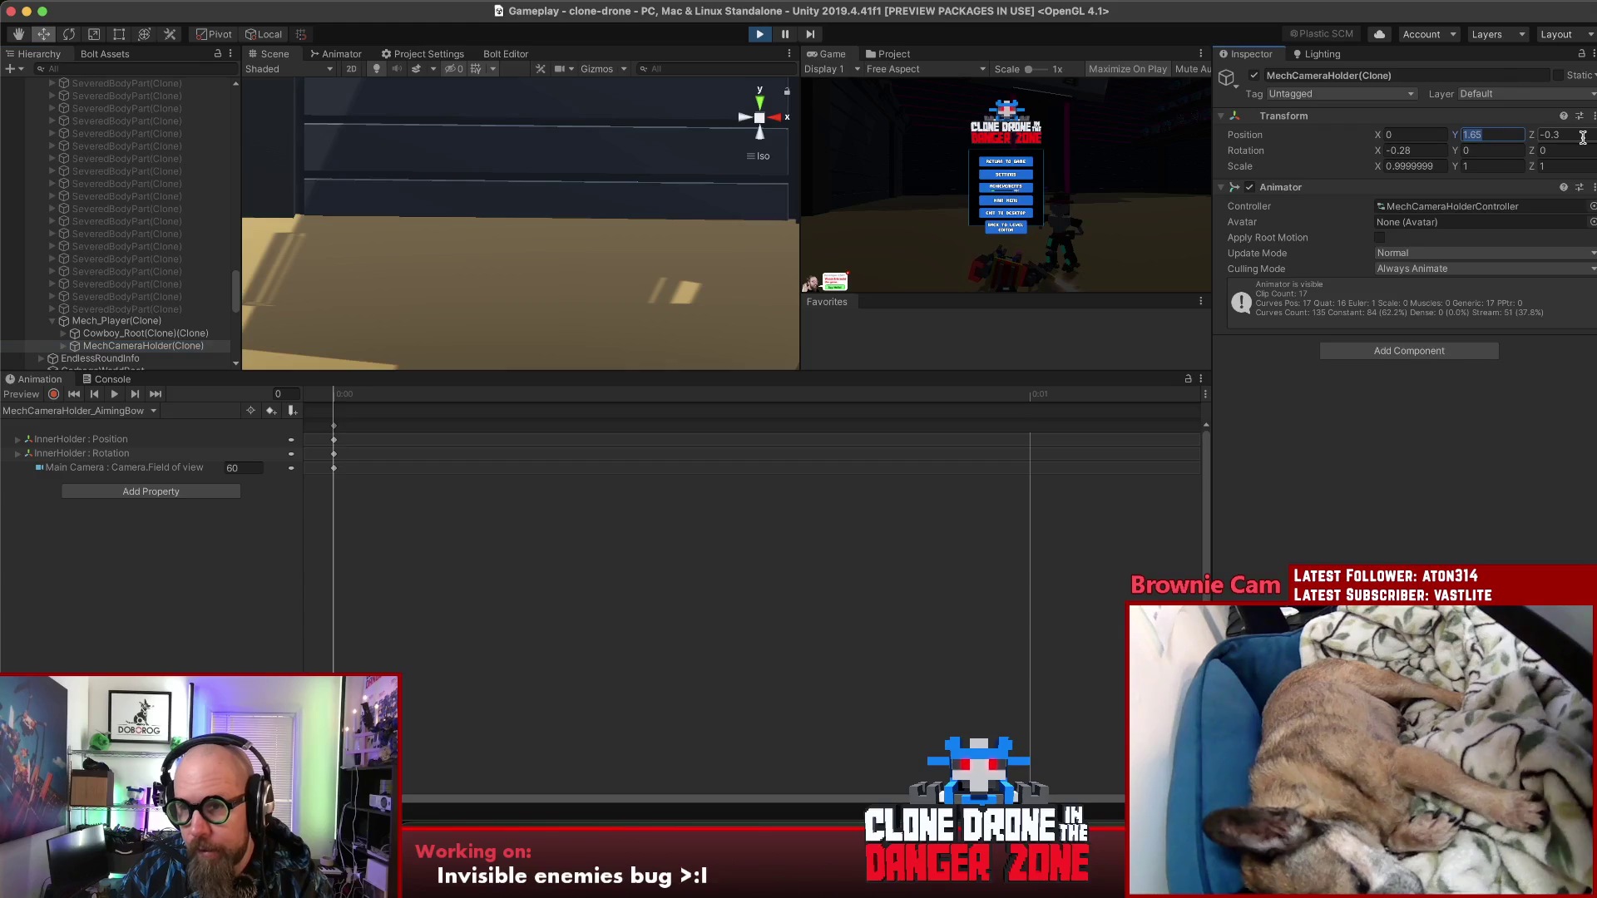
click(1494, 133)
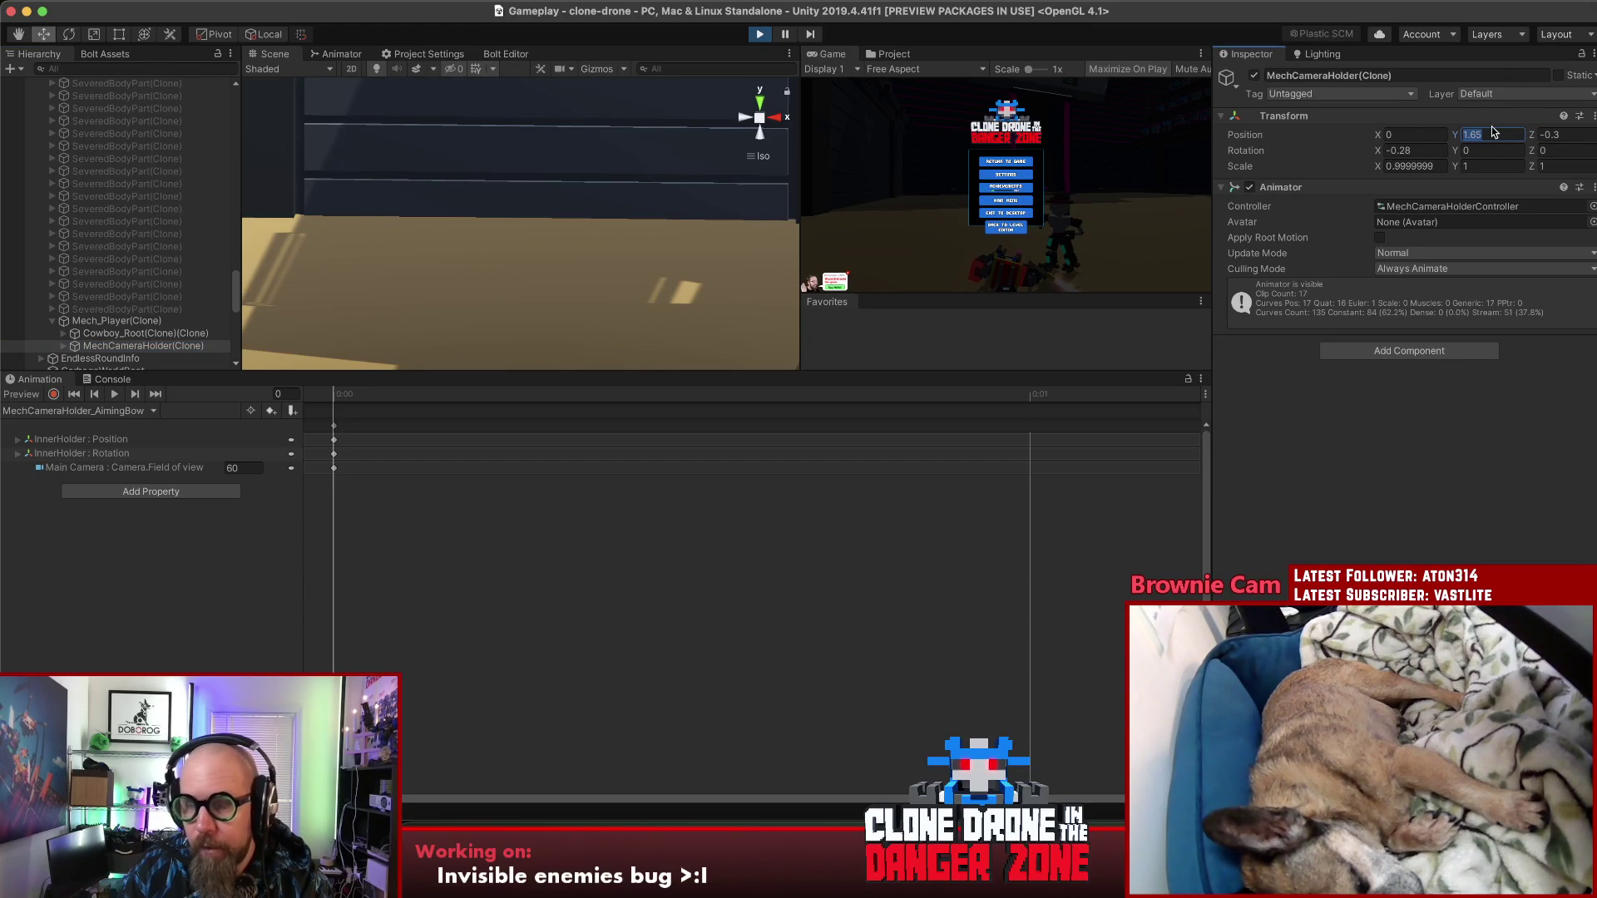
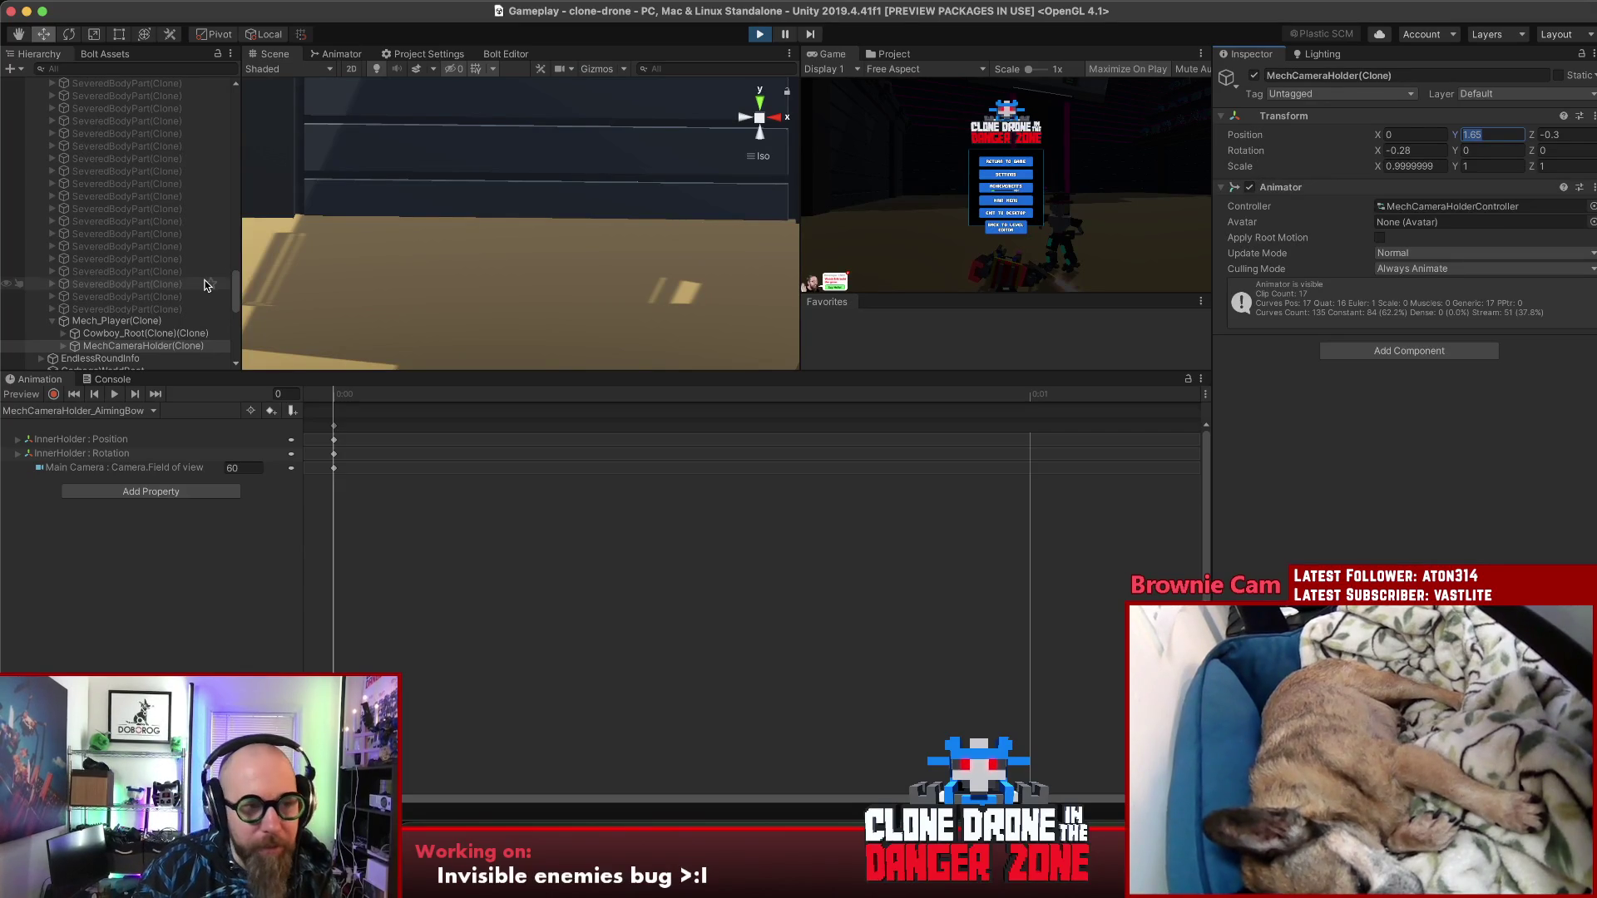
Step: Inspect Mech_Player(Clone) and MechCameraHolder(Clone), then resume the playtest until 'Playtest Successful!' appears
click(156, 328)
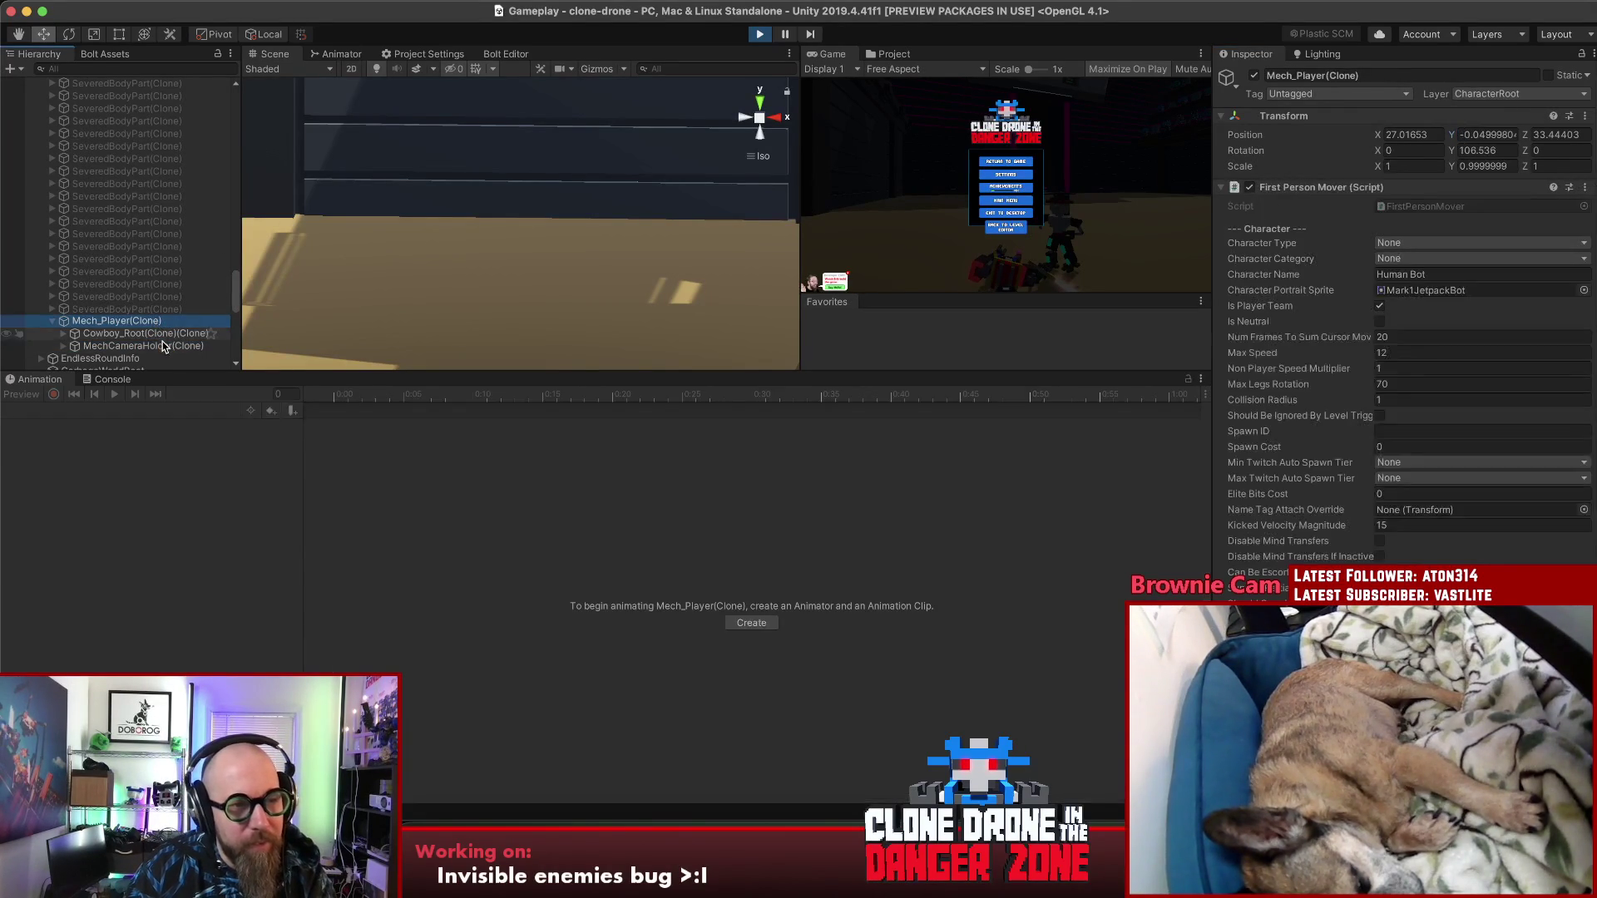
click(162, 343)
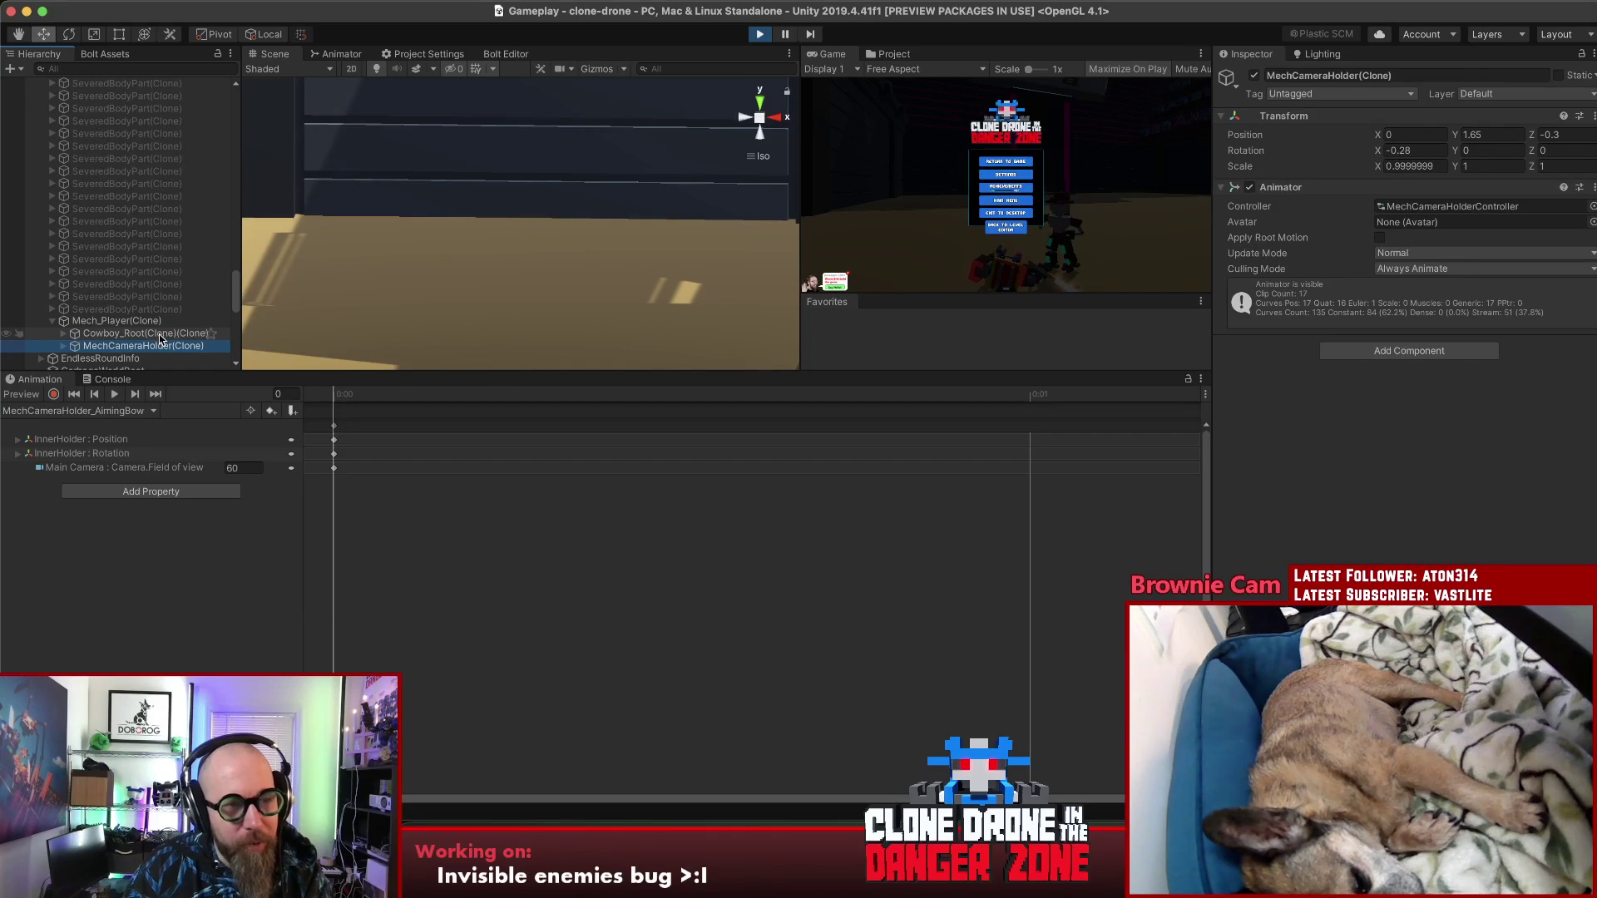
scroll(156, 339, down, 5)
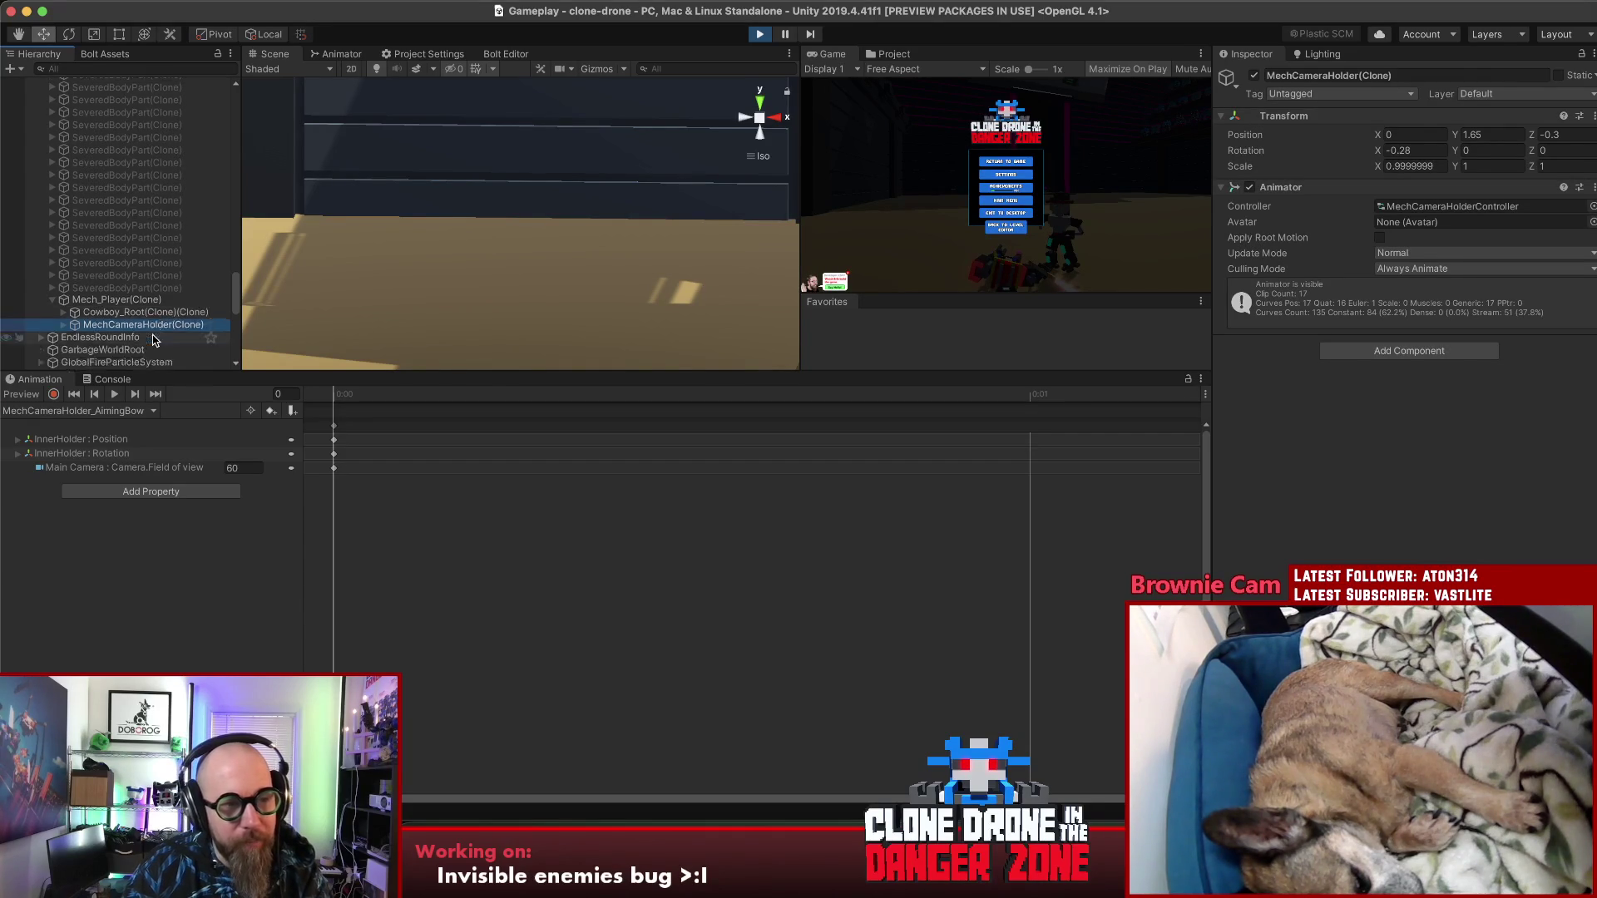
scroll(155, 339, up, 1)
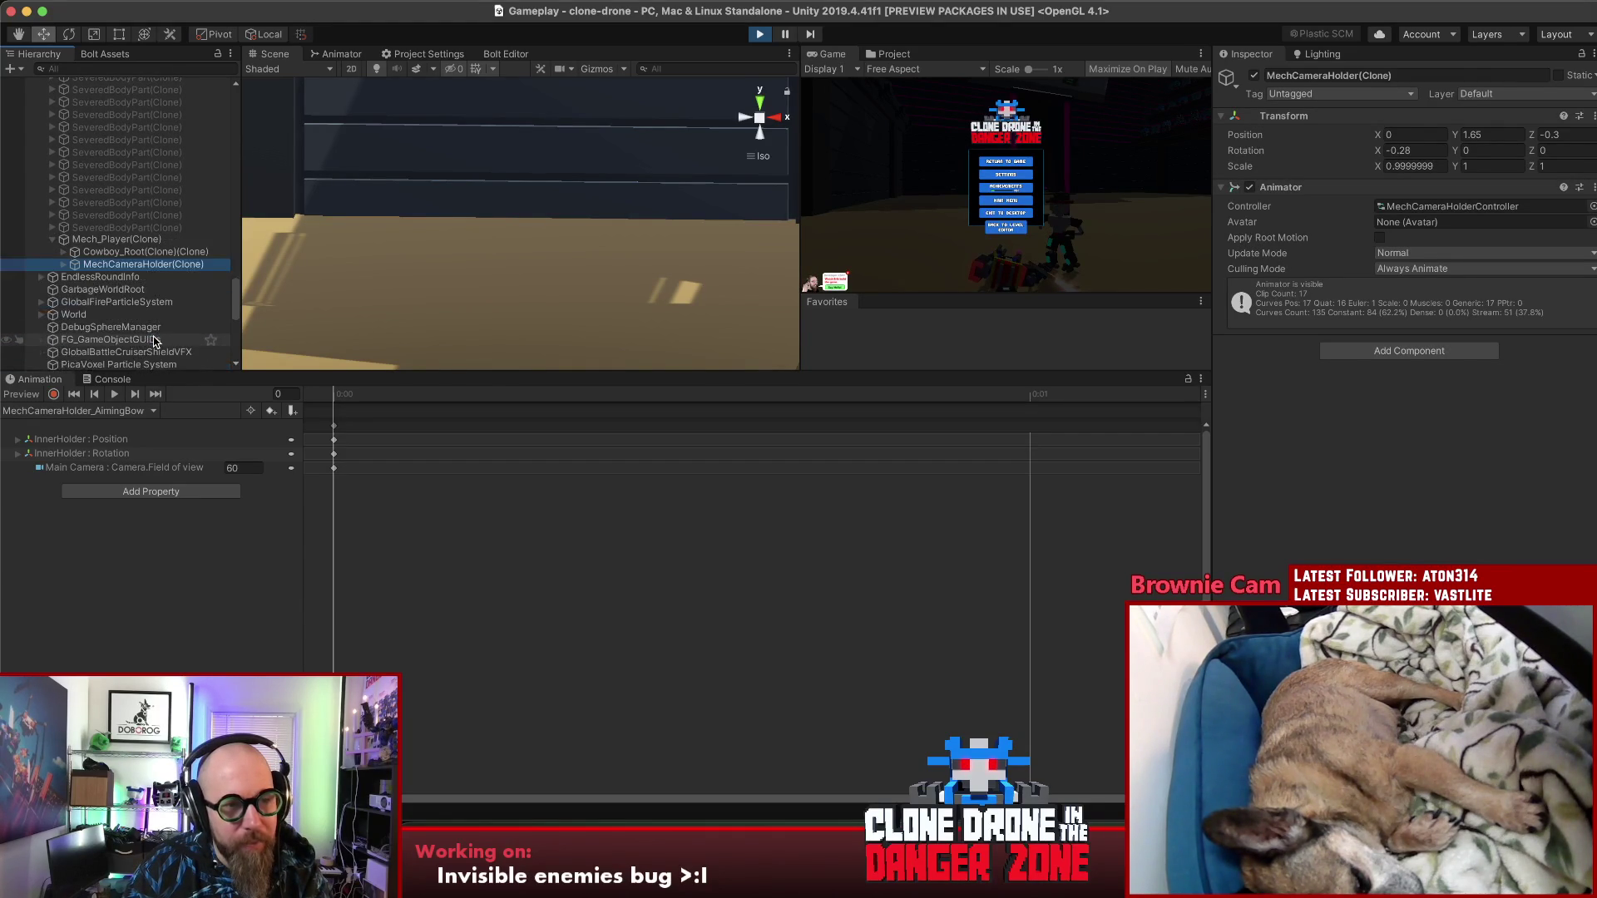
scroll(154, 339, down, 1)
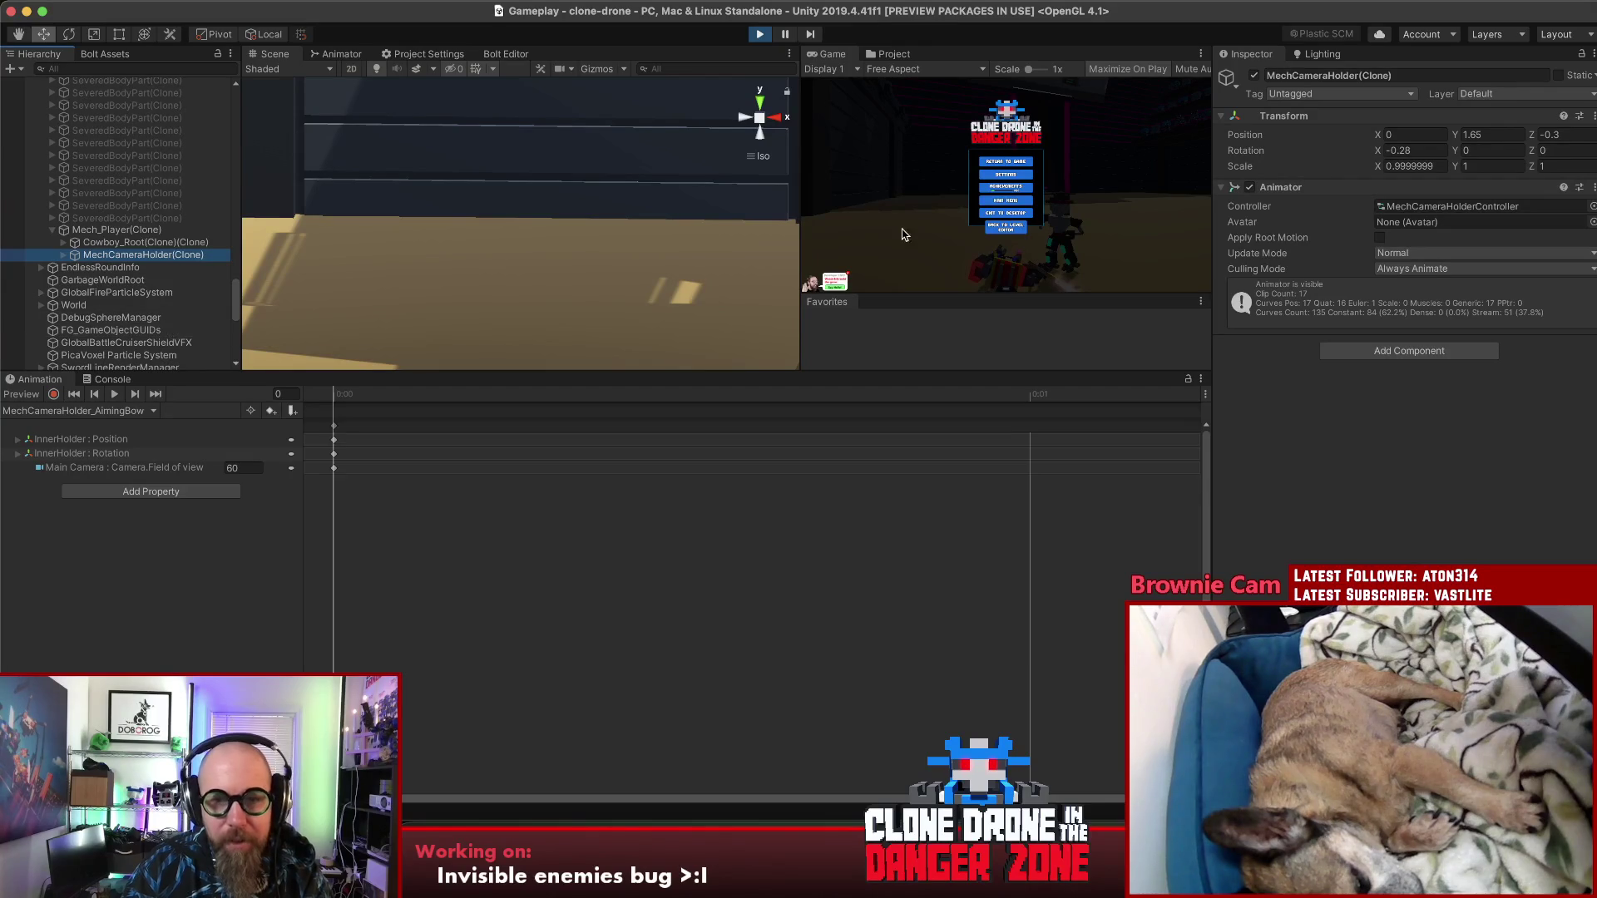
click(1113, 183)
key(Escape)
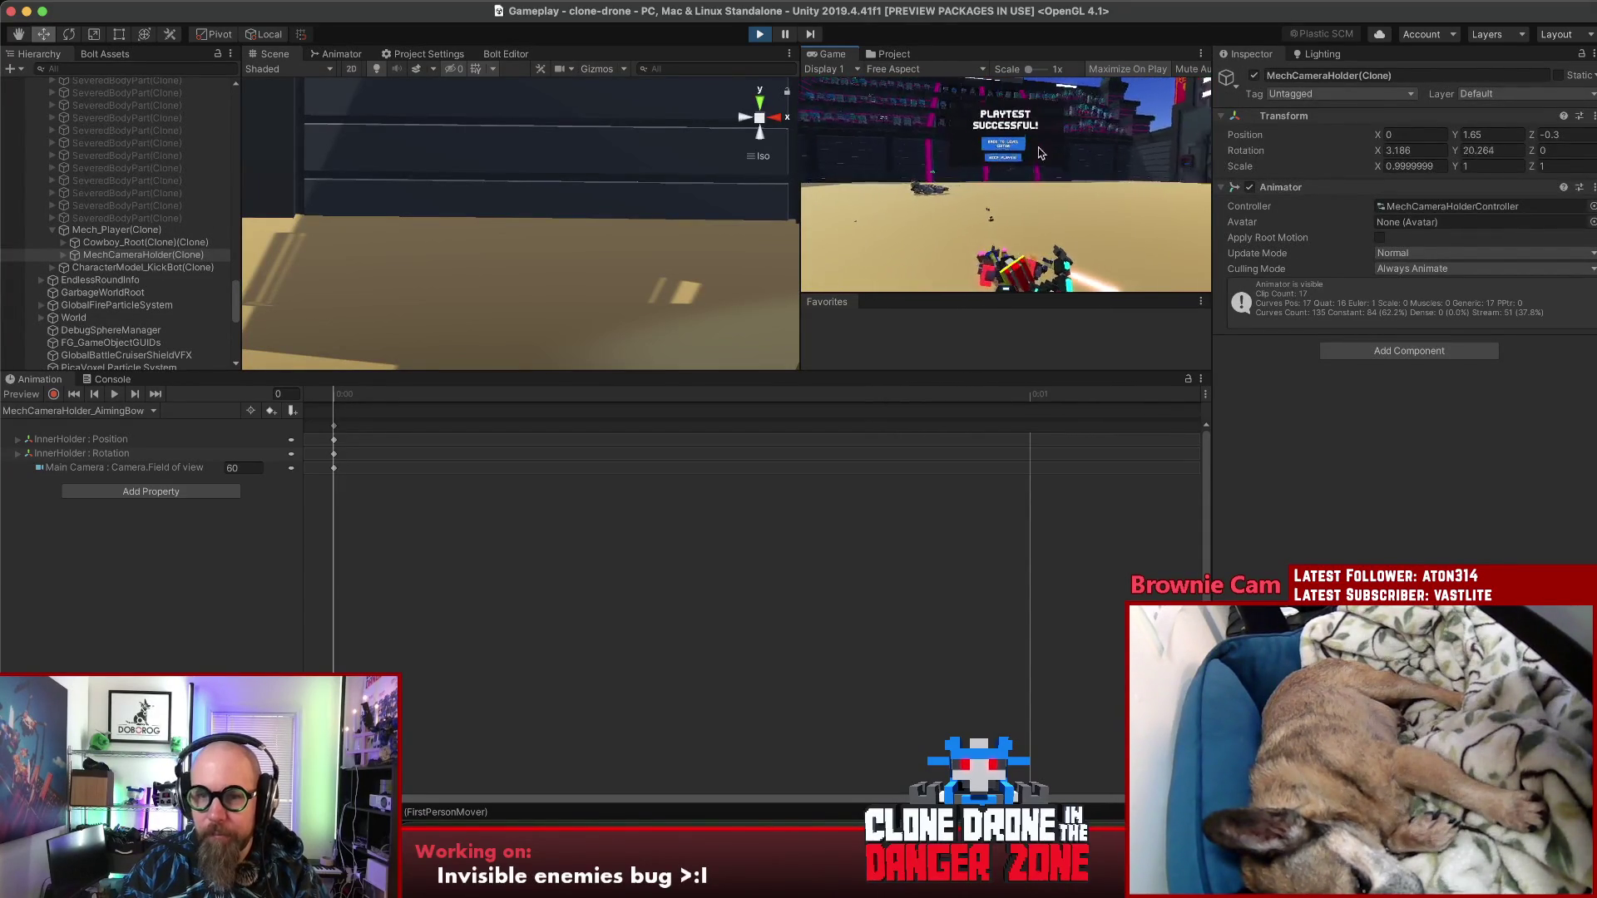
Step: Choose Keep Playing, walk the mech toward the elevator, then pause the game
click(1019, 149)
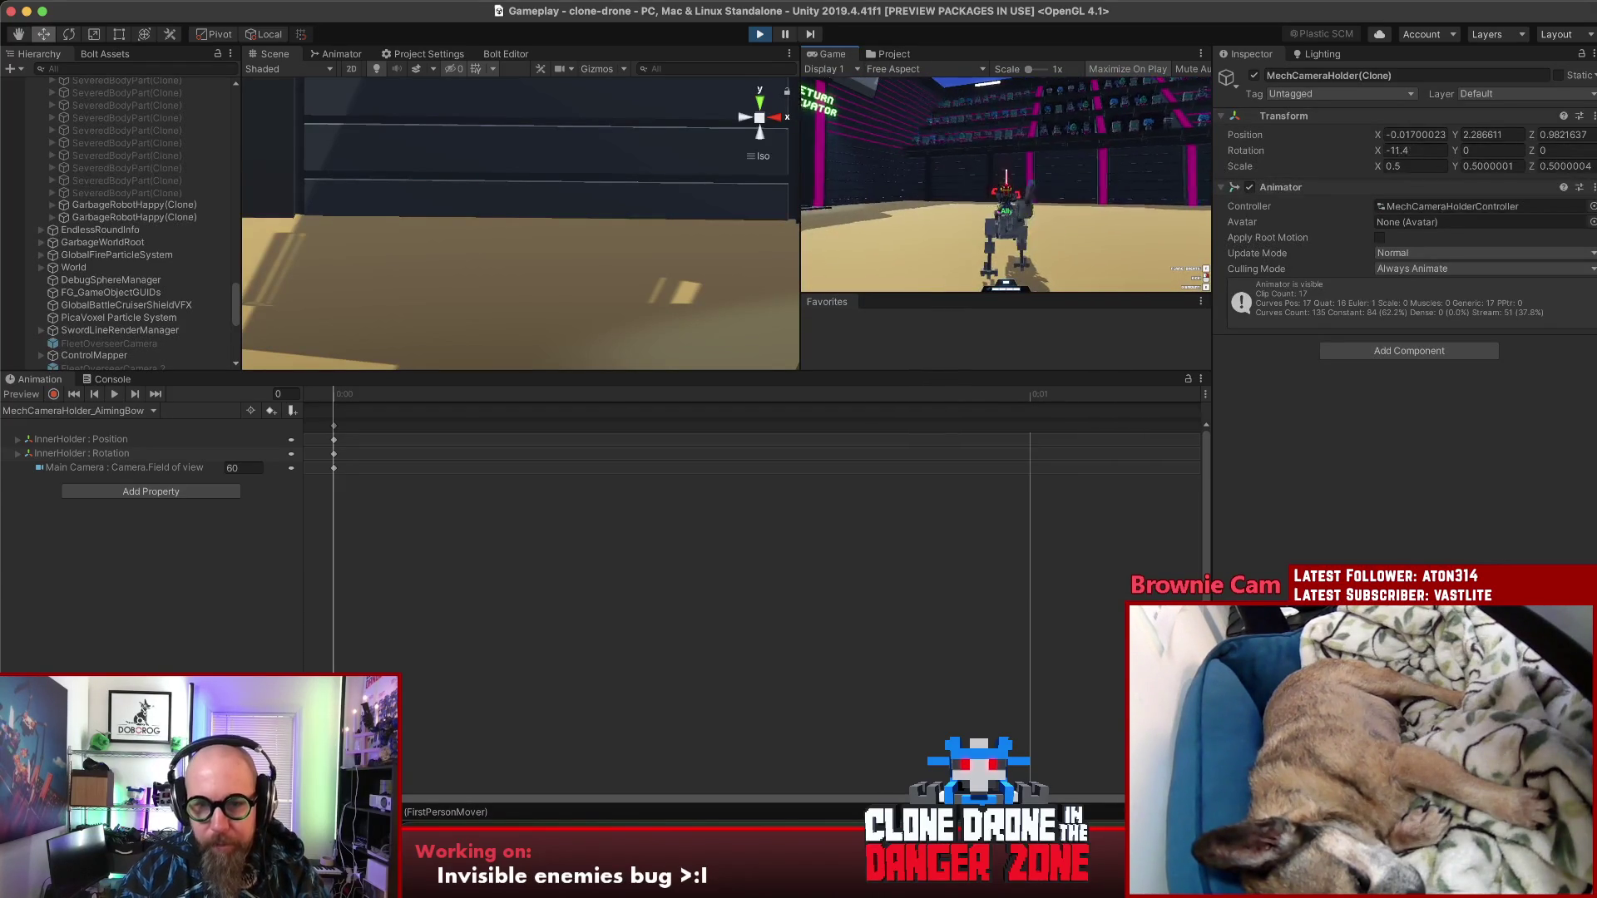
key(Escape)
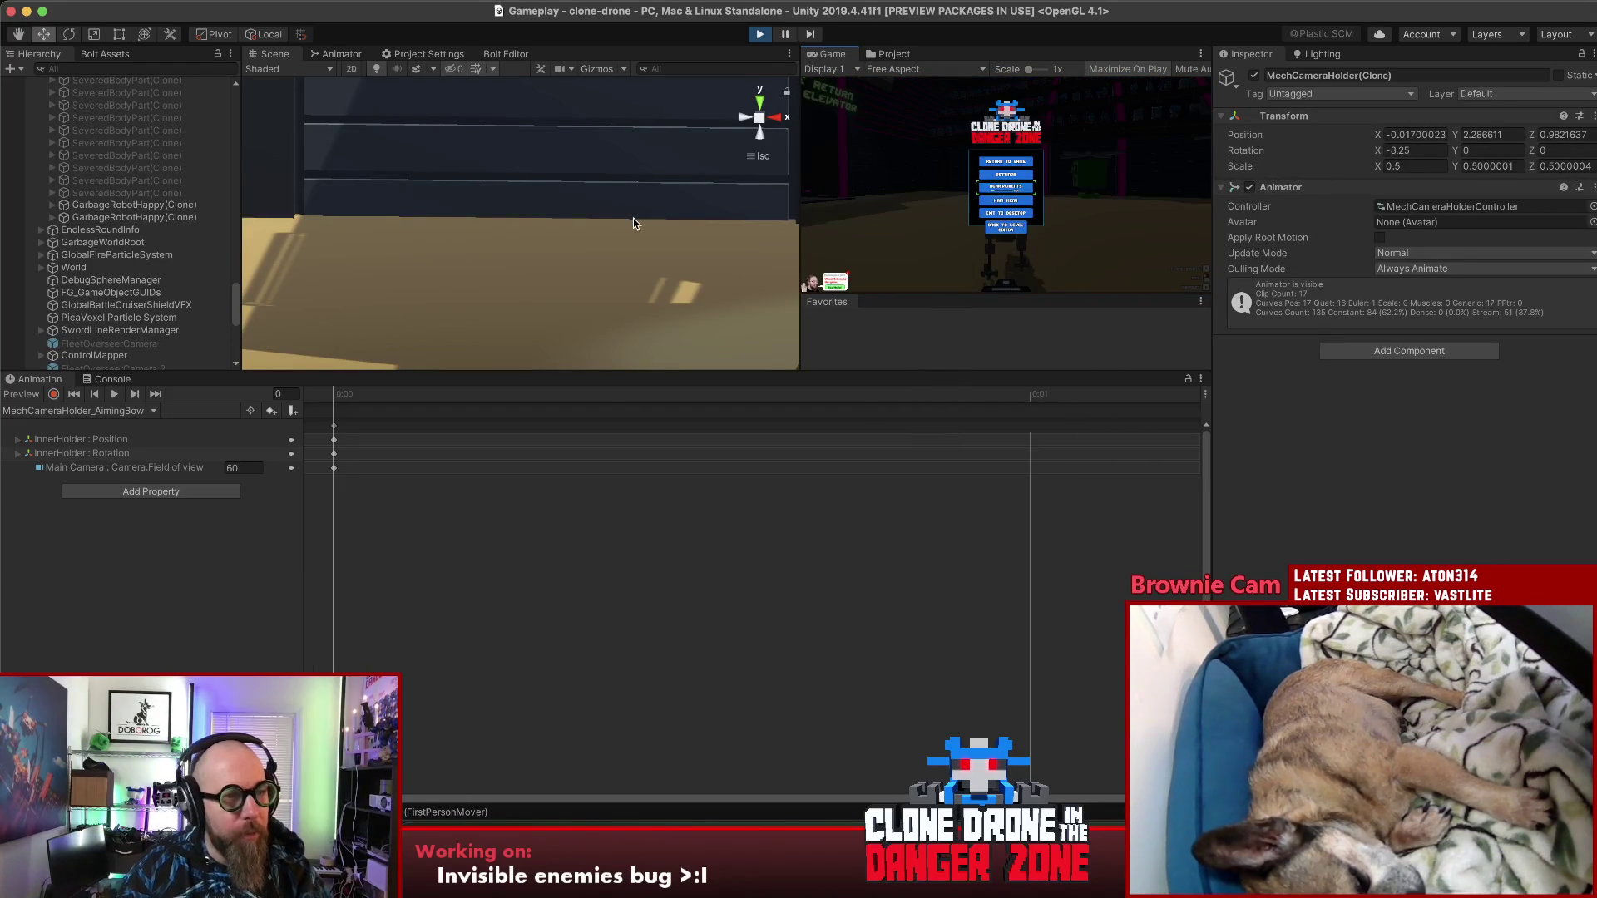
Step: Inspect the FlameRaptor's MechCameraHolder children: InnerHolder and its Main Camera
scroll(129, 270, up, 10)
scroll(129, 270, down, 10)
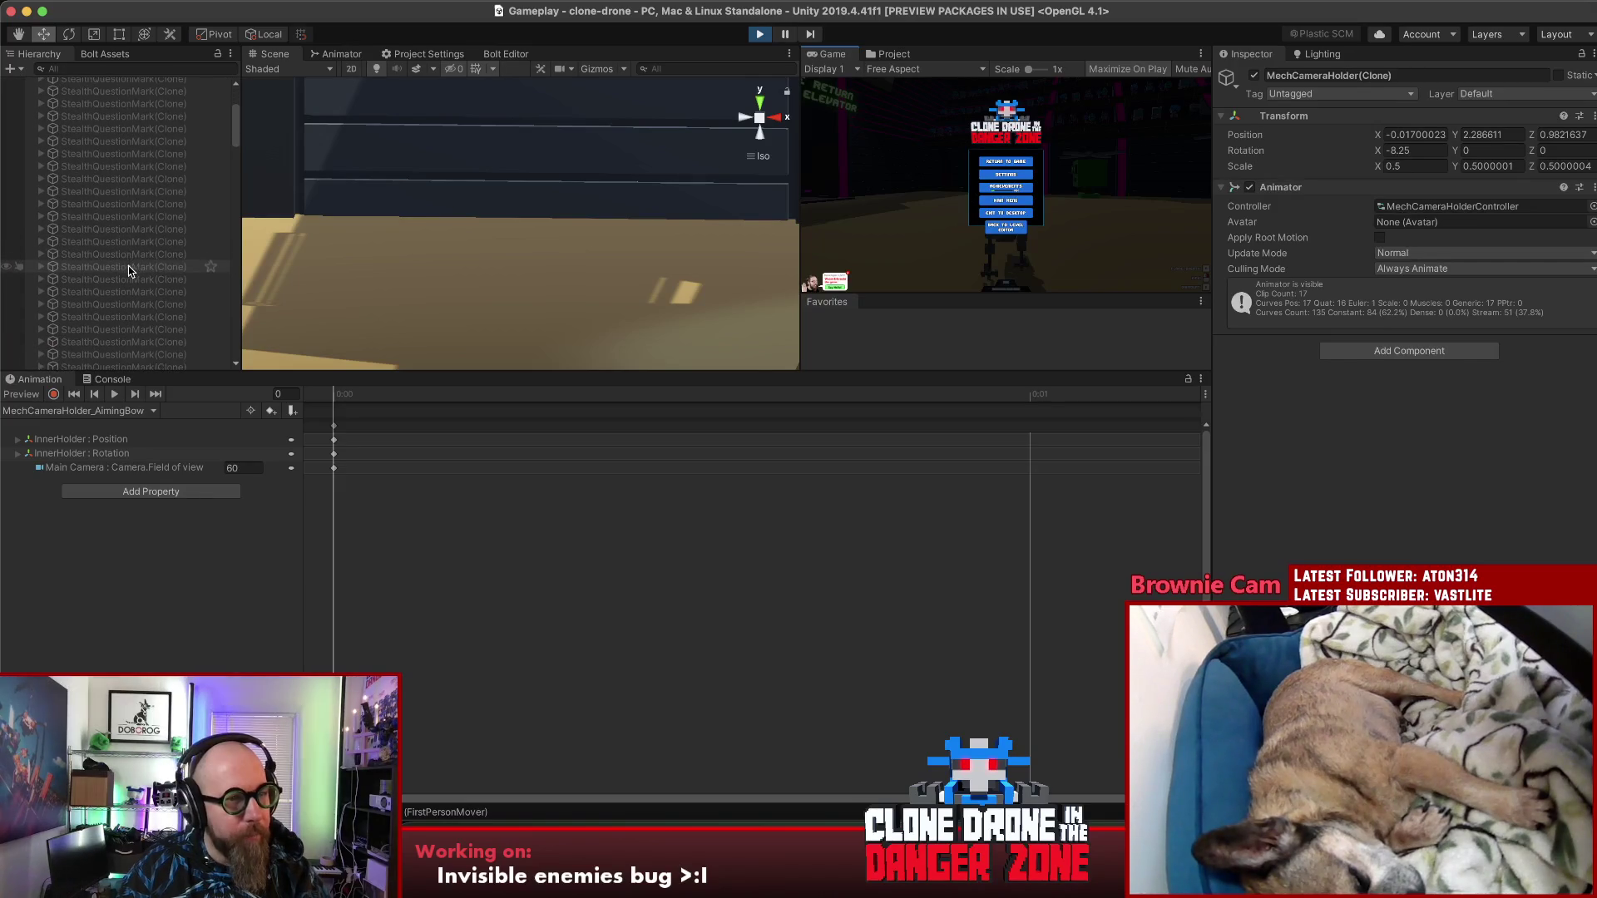
scroll(129, 270, down, 5)
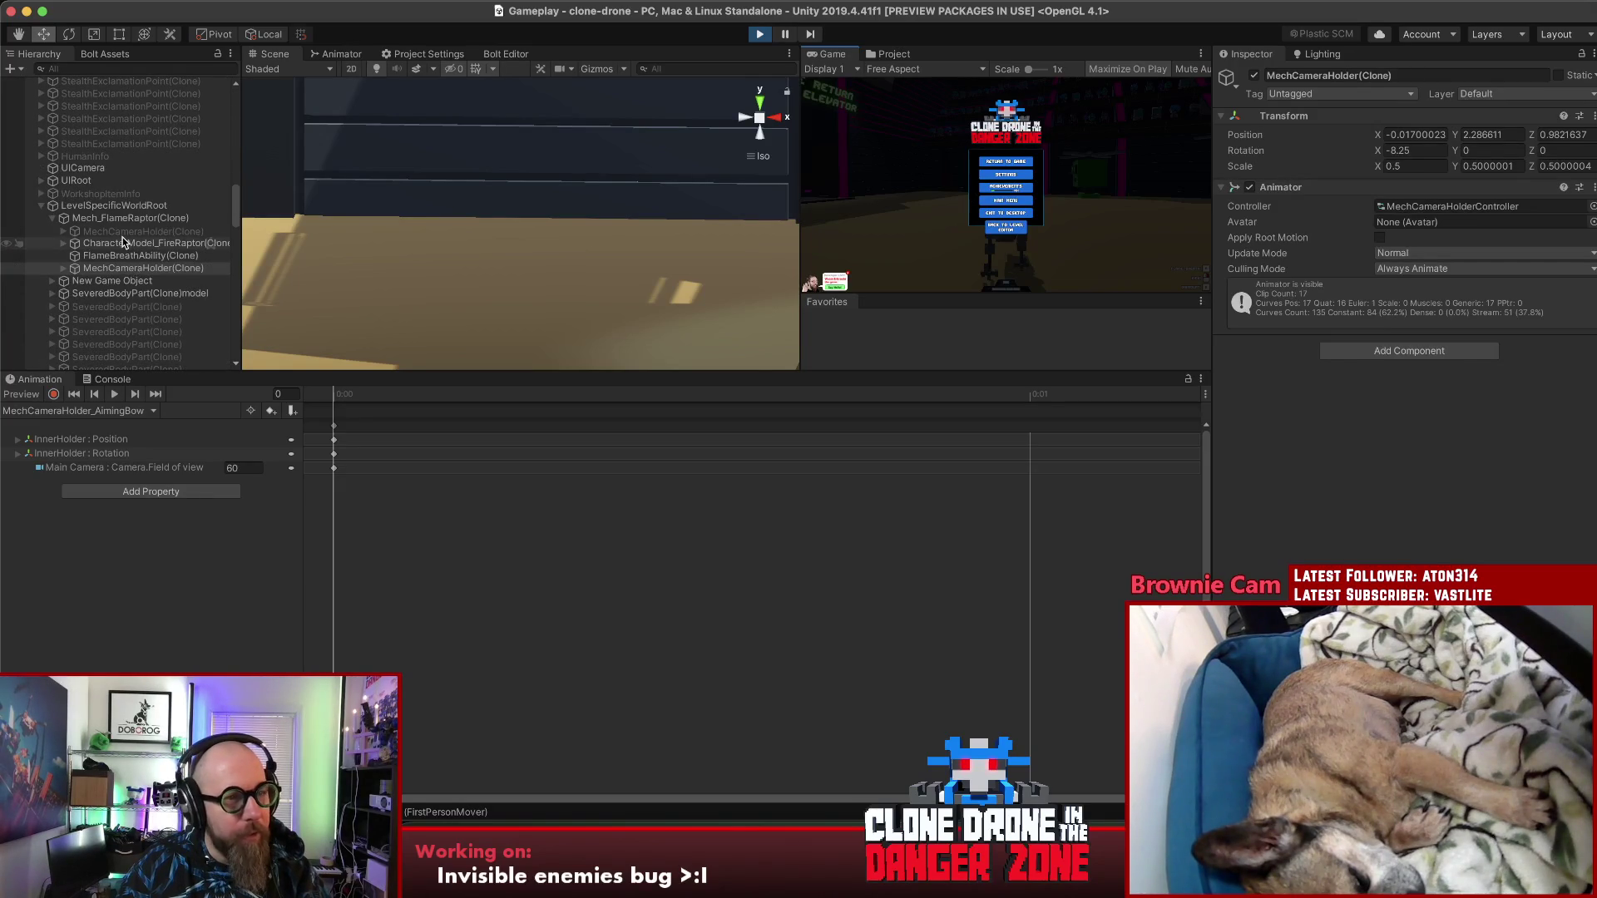
click(63, 269)
click(94, 281)
click(74, 282)
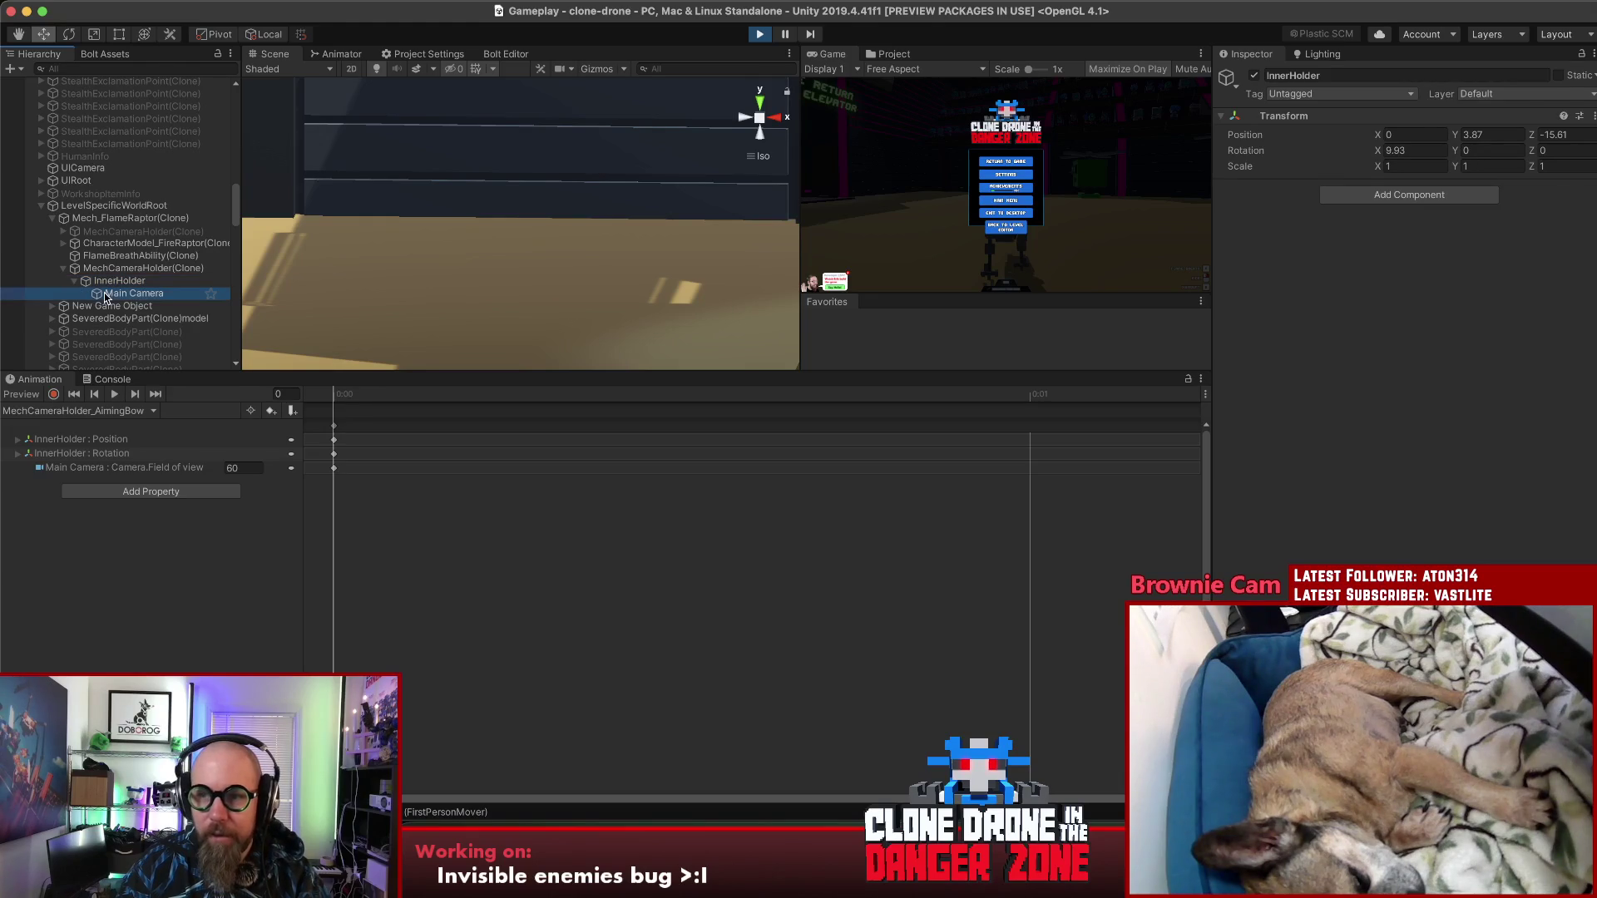
click(104, 295)
click(107, 269)
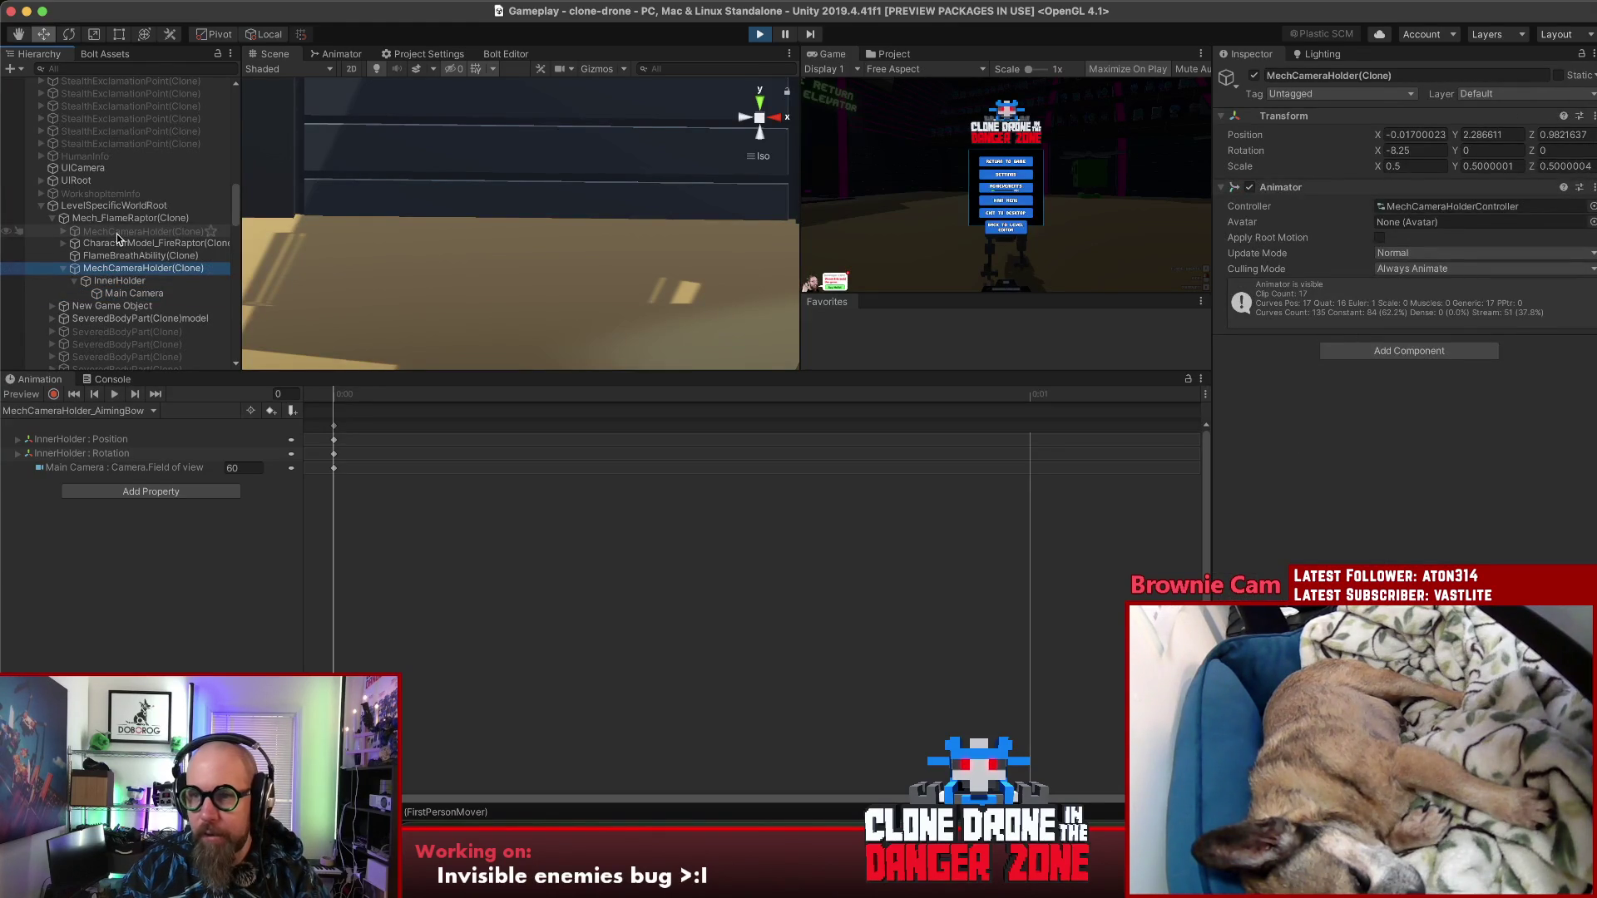
Step: Copy the inactive MechCameraHolder's Transform and paste its values (position 0, 1.65, -0.3; scale 1) onto the active one
click(117, 238)
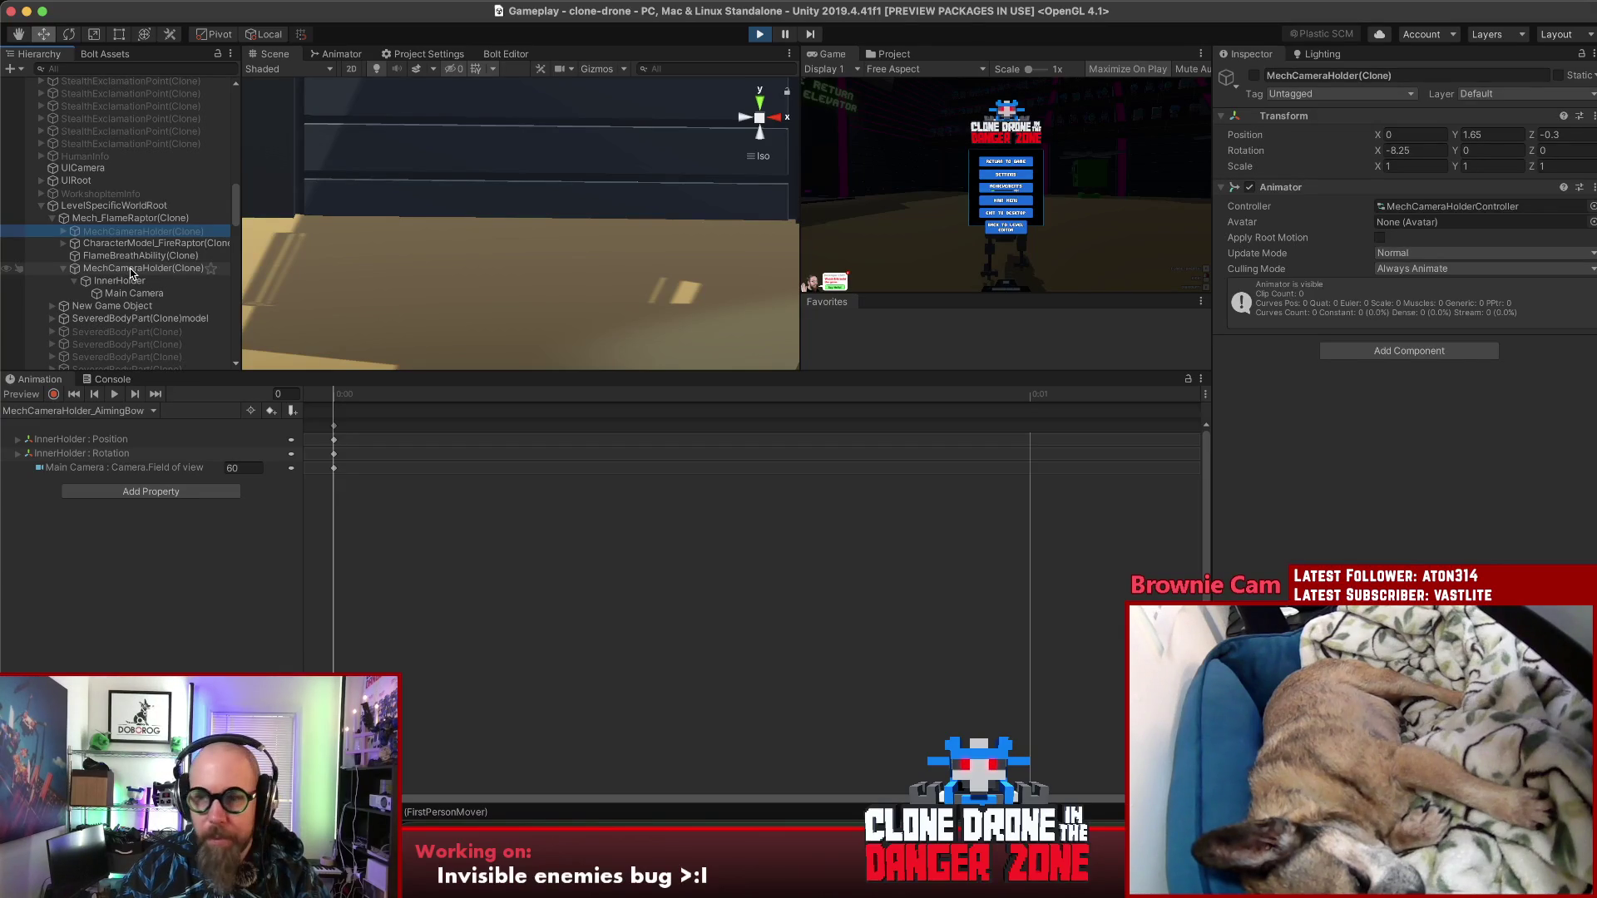
click(130, 270)
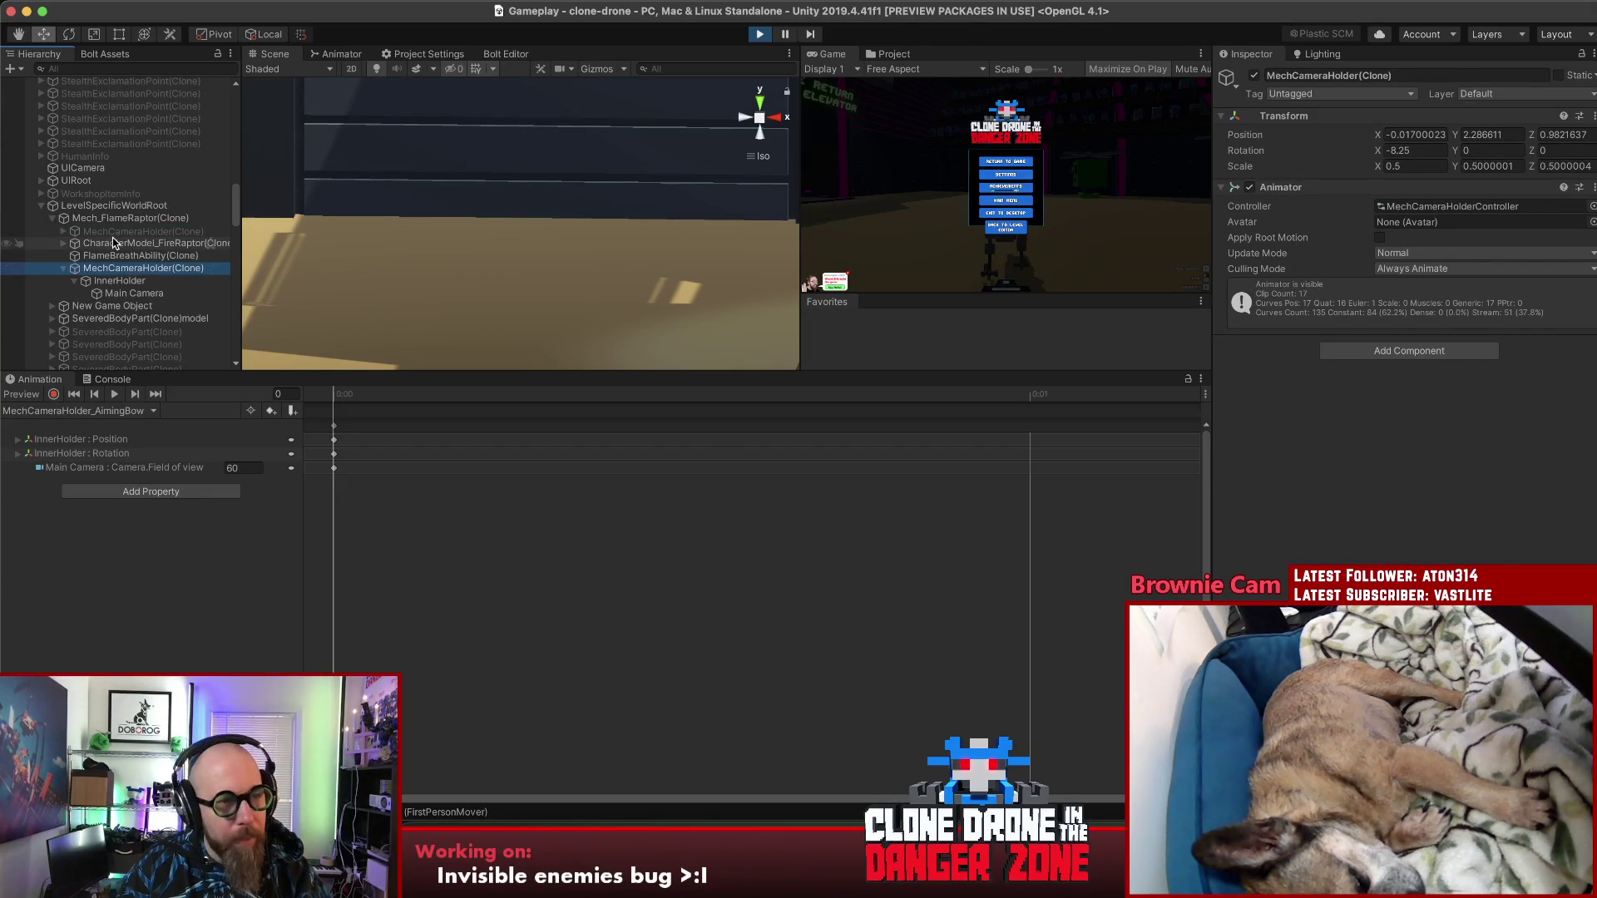
click(116, 230)
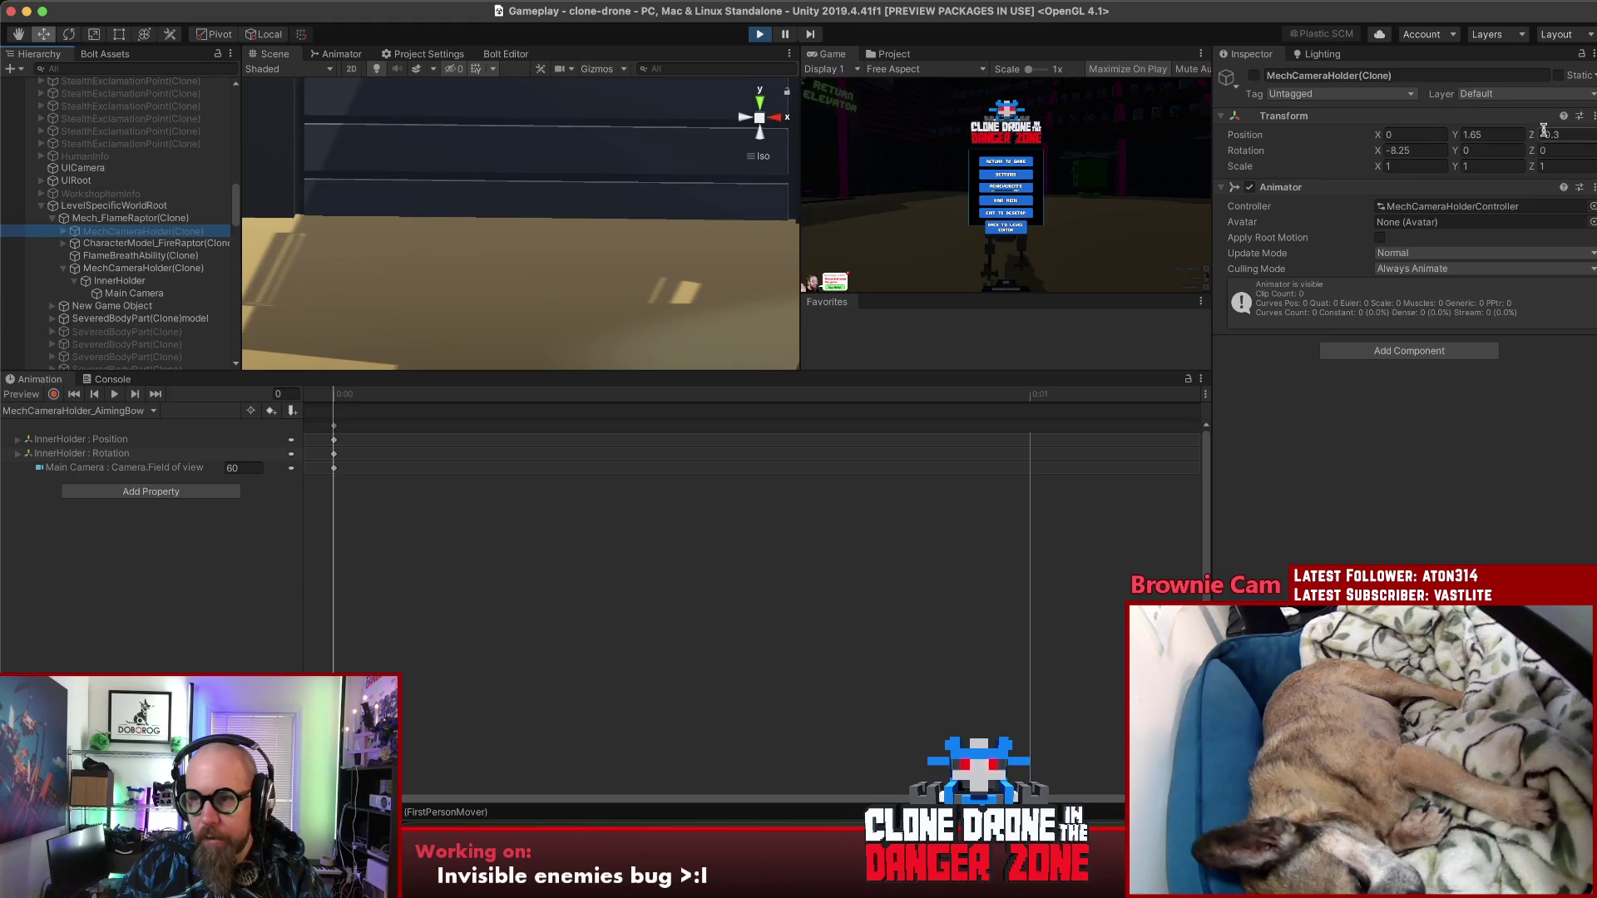
click(1593, 115)
click(1522, 192)
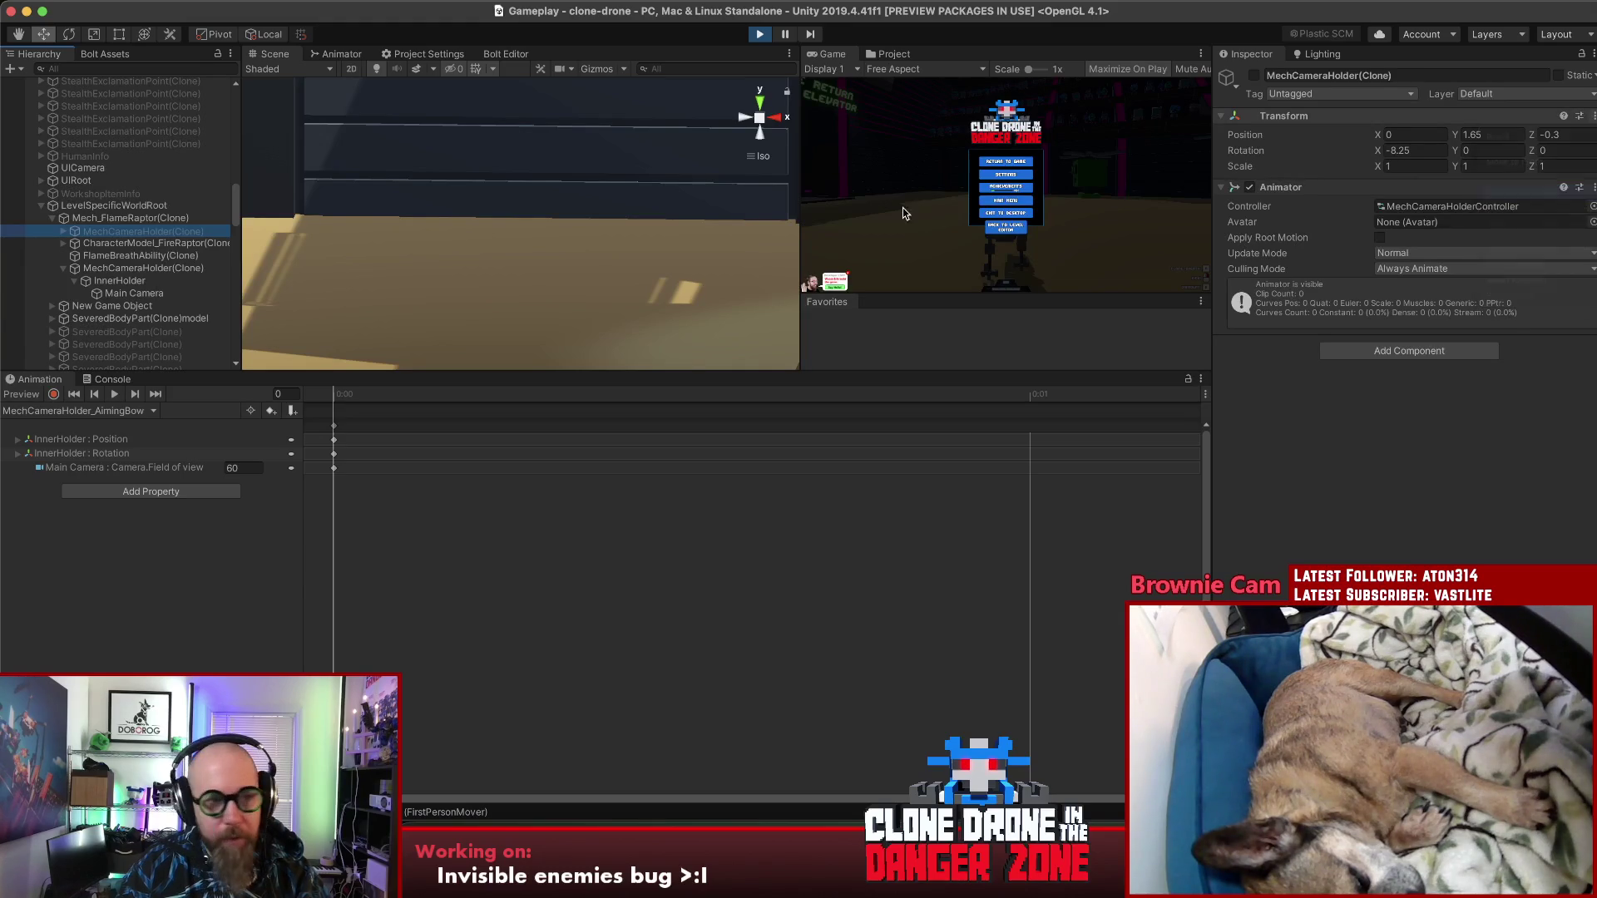
click(179, 268)
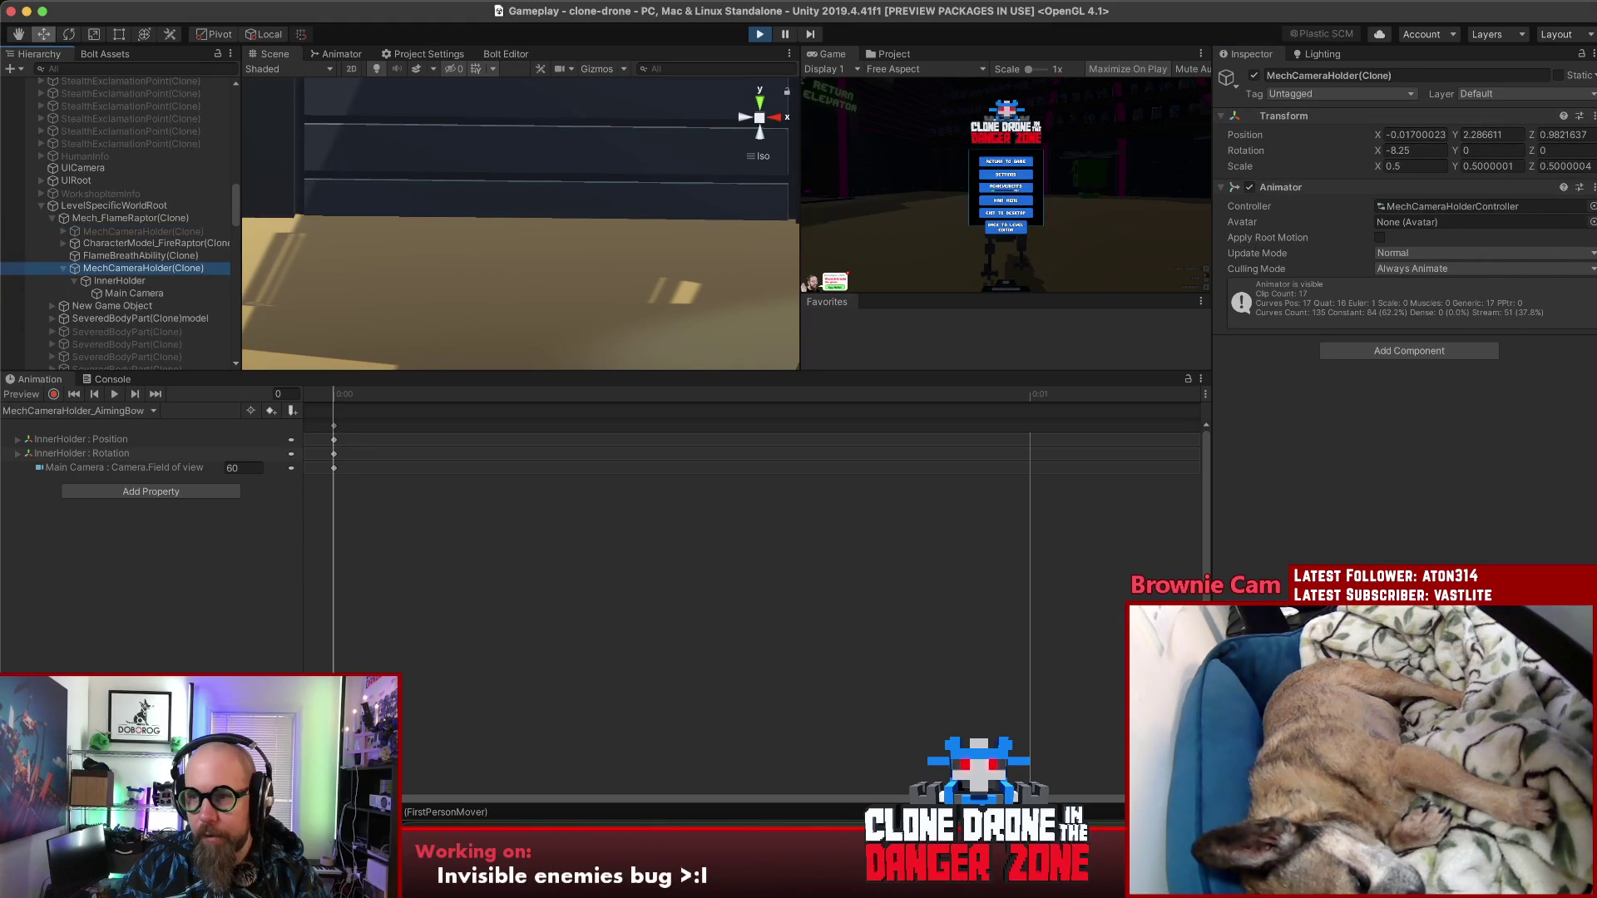
click(1593, 116)
click(1543, 221)
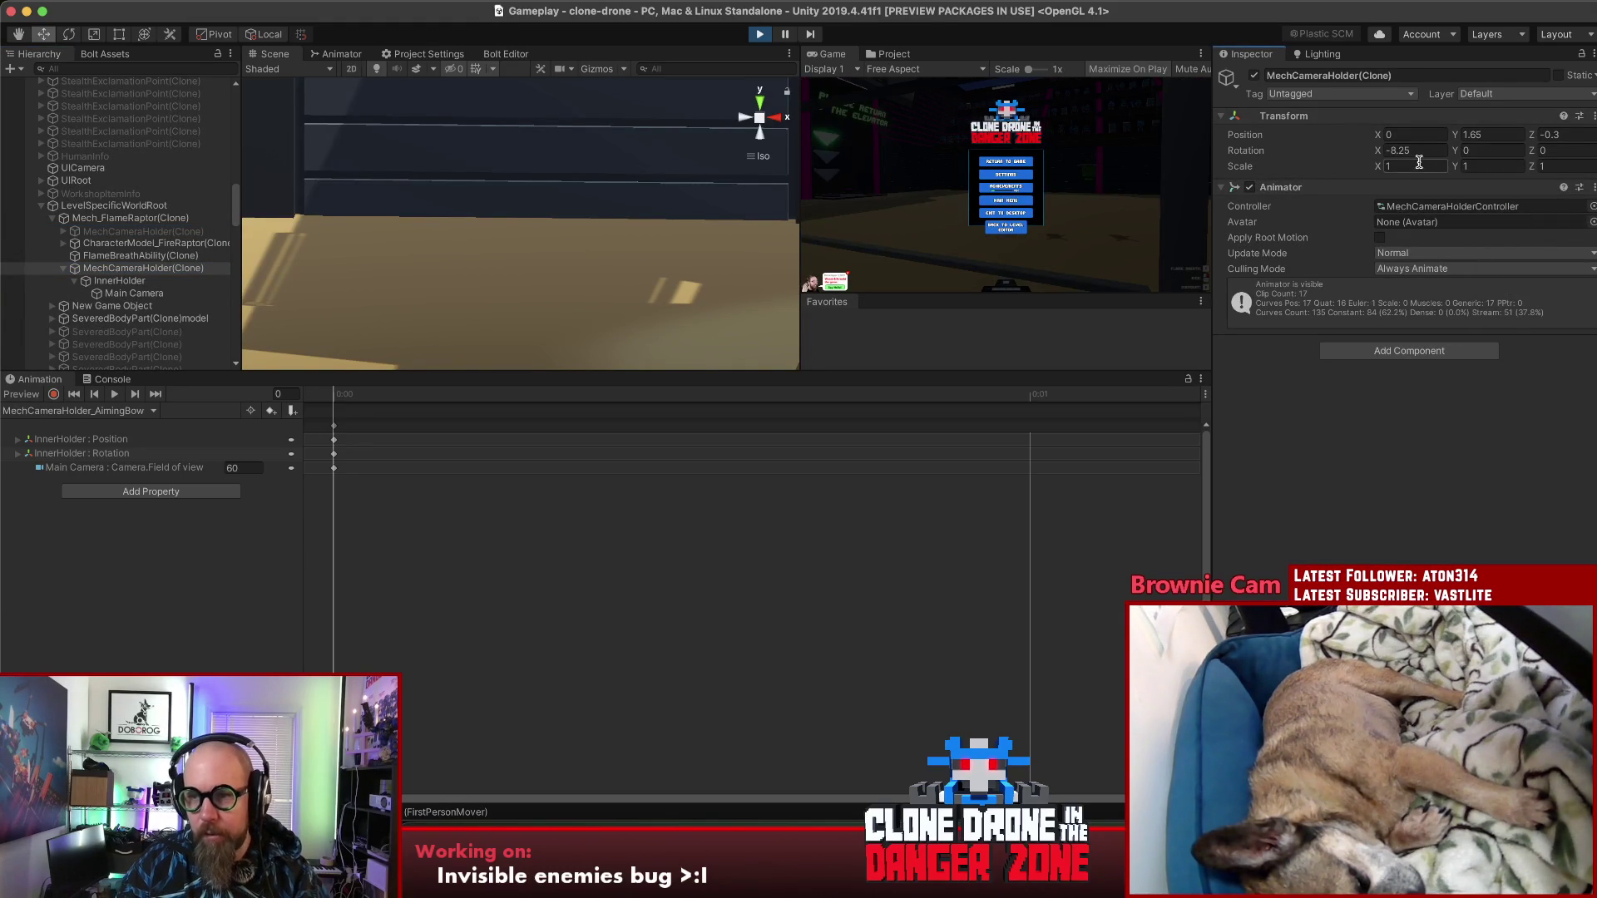
Step: Return to the game to test the camera, then pause again
click(1067, 148)
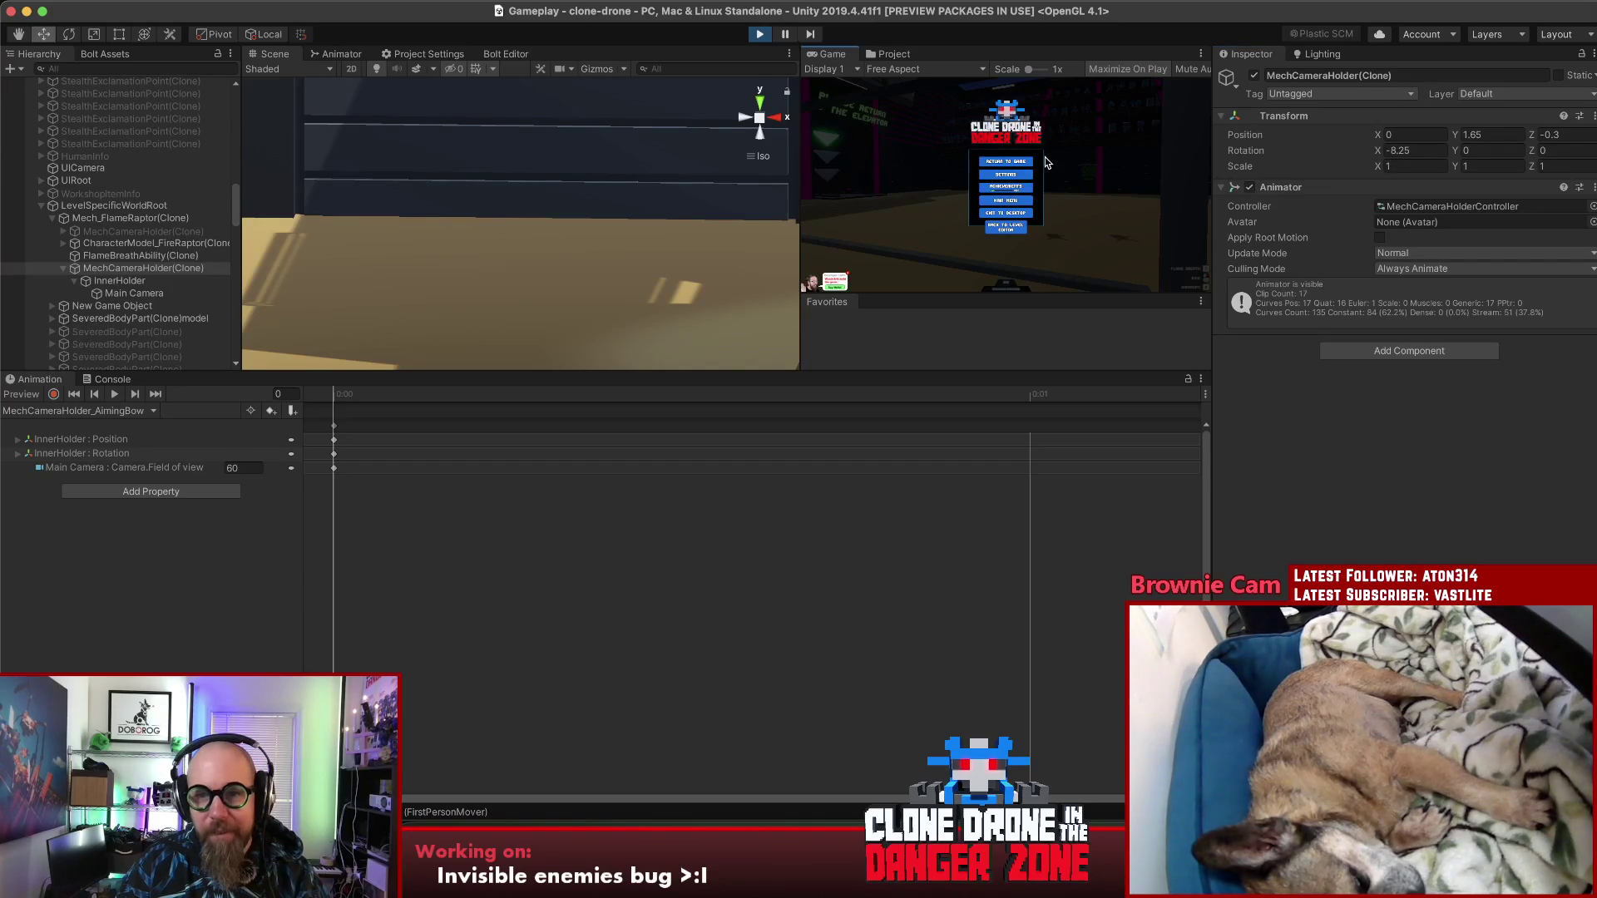
click(1008, 161)
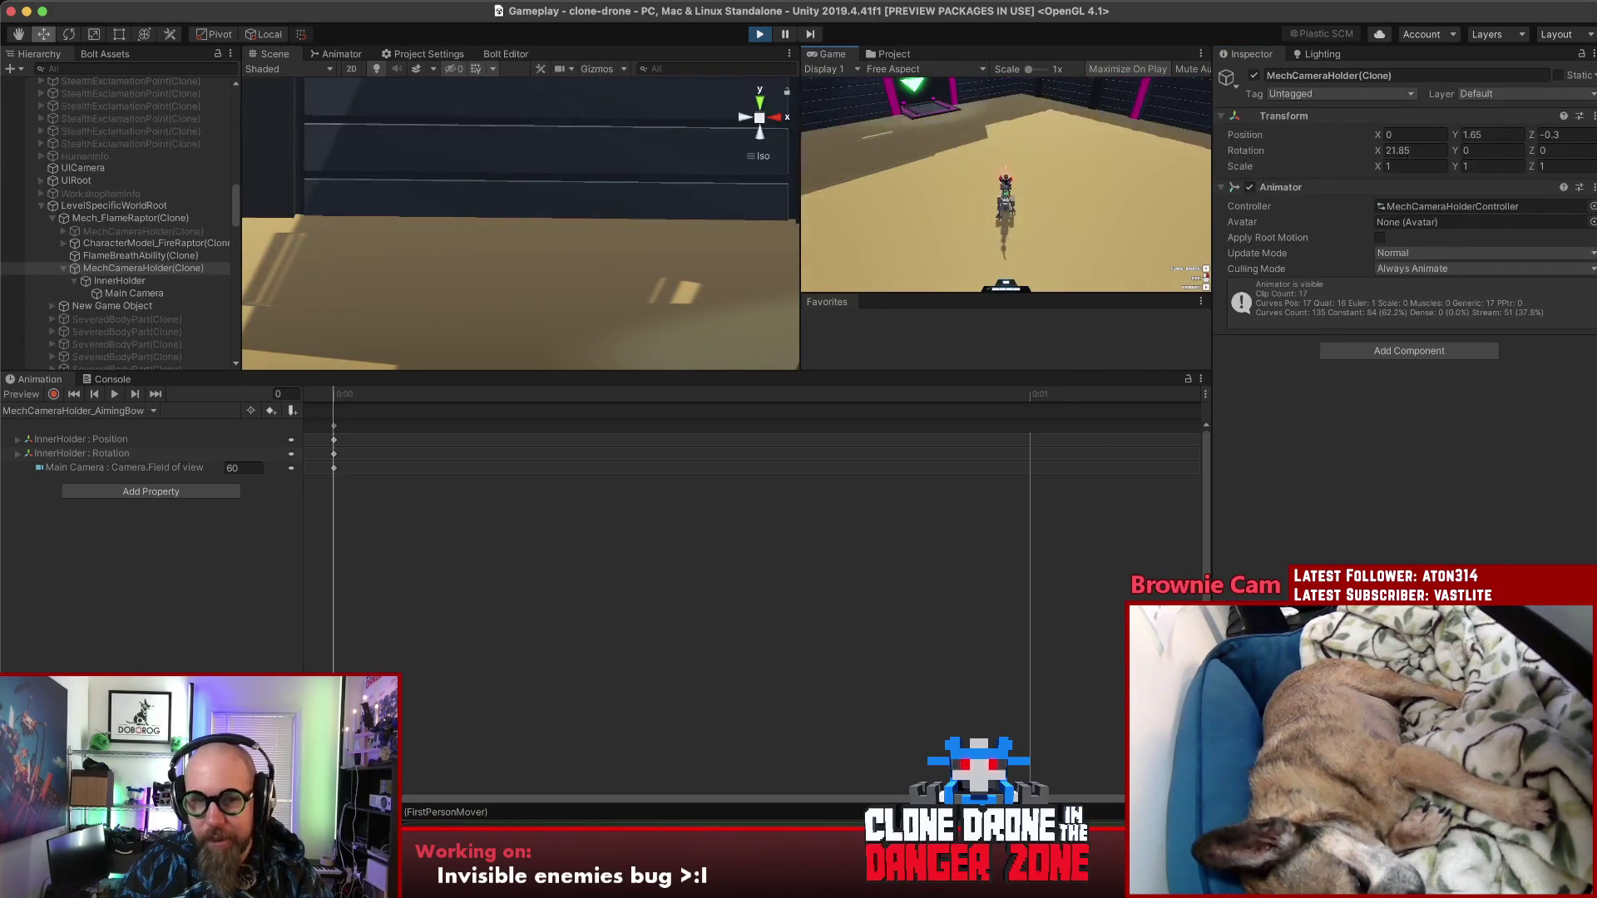
key(Escape)
Step: Inspect the Mech_FlameRaptor clone and its MechCameraHolder, then resume briefly and pause again
click(131, 218)
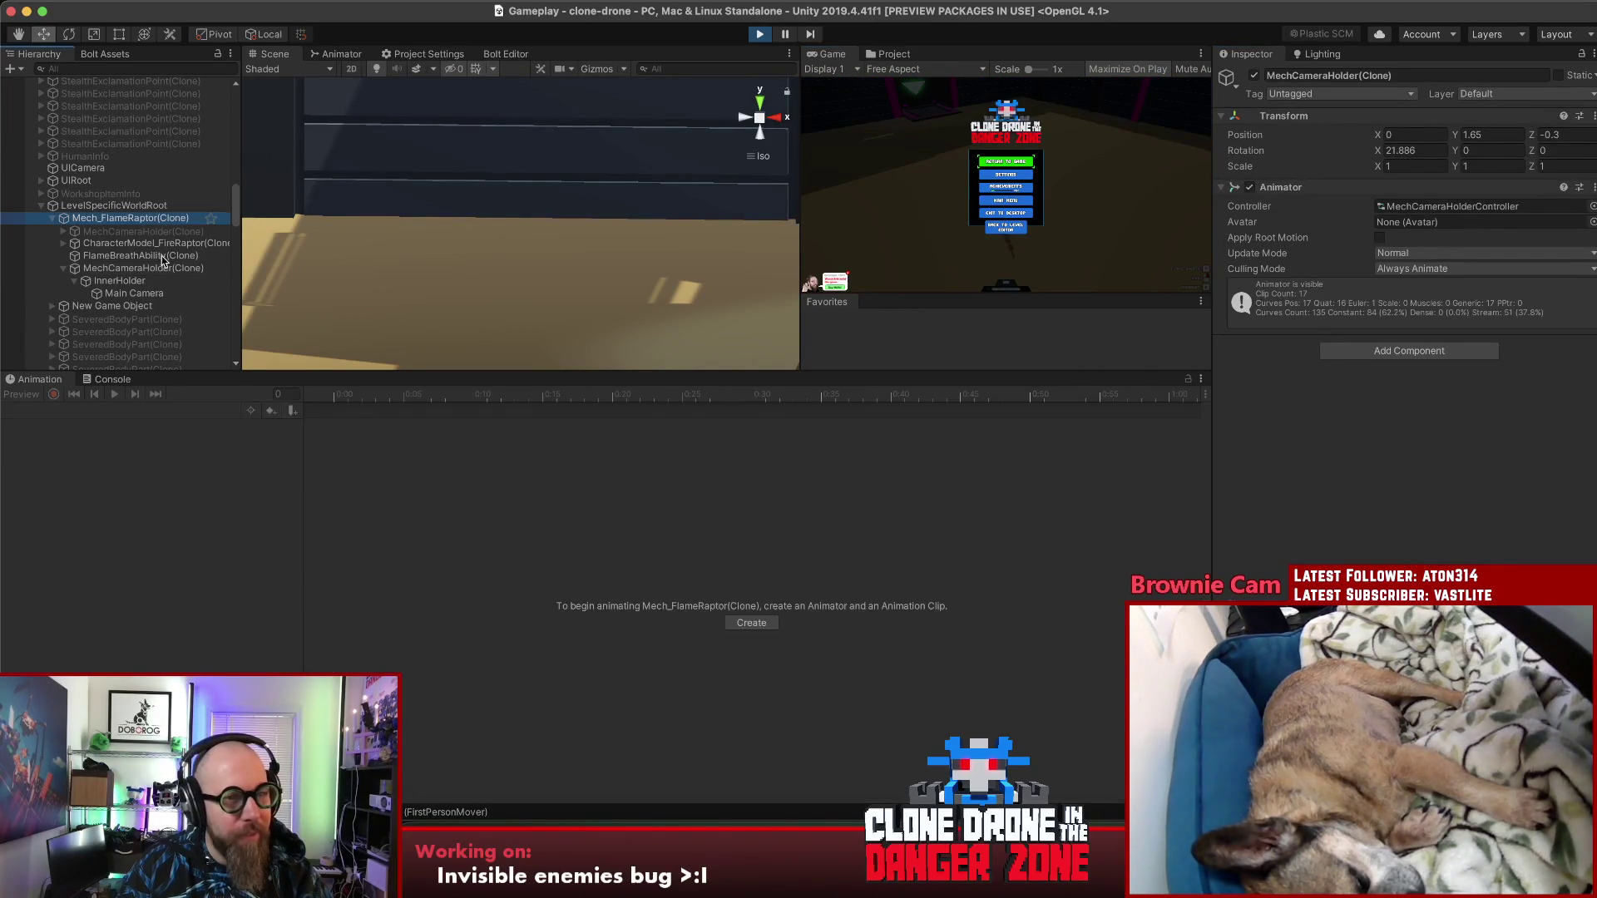
click(163, 269)
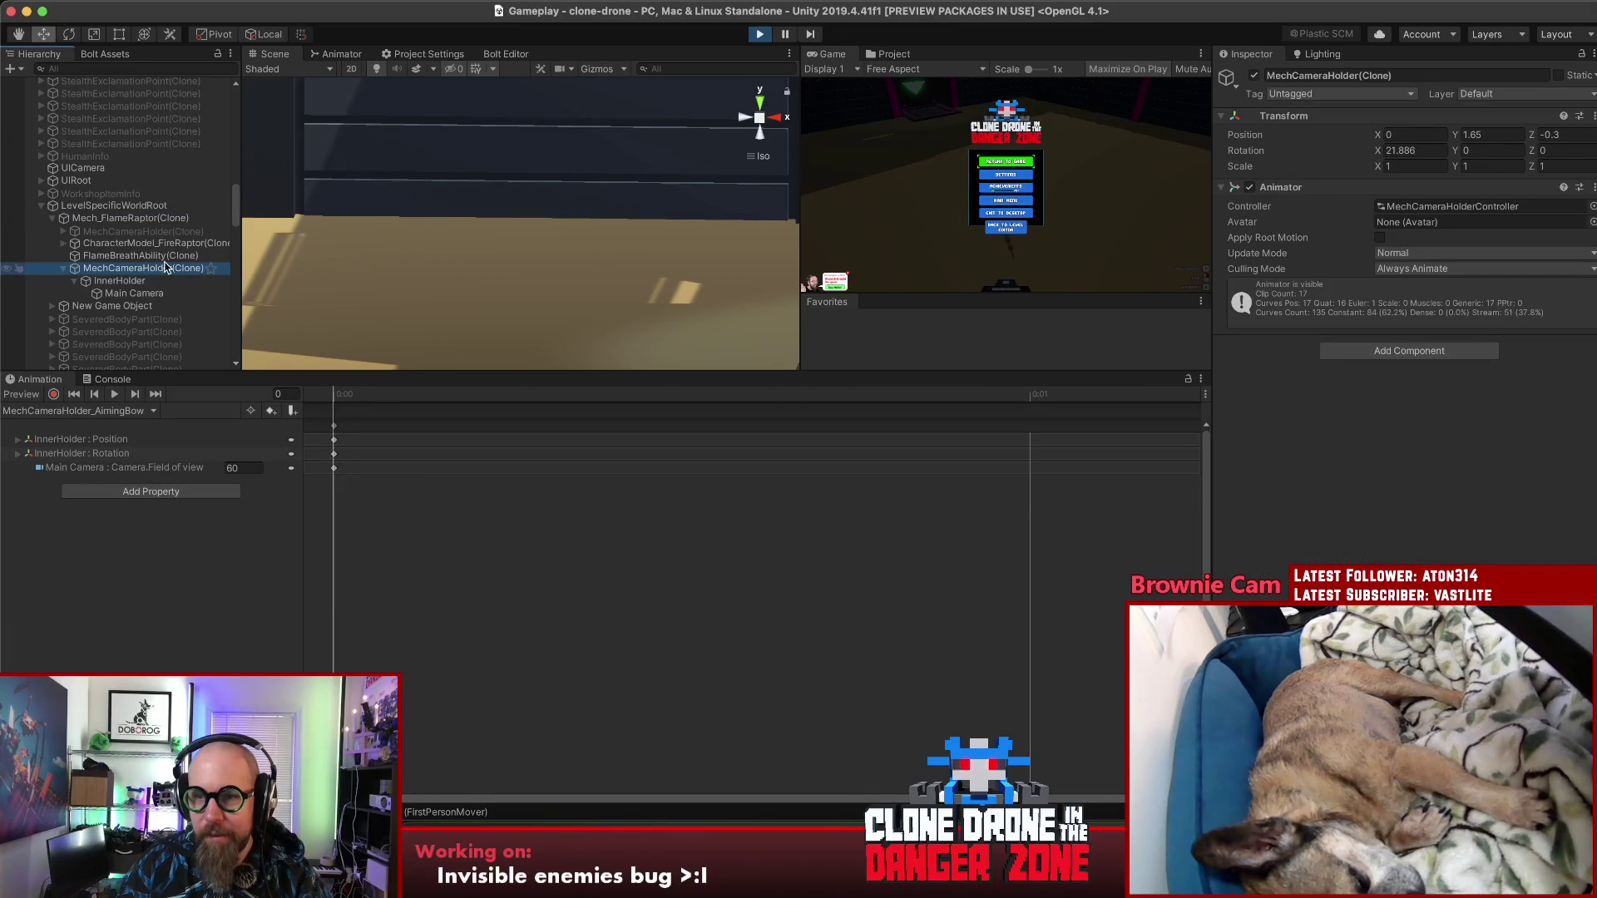
click(1015, 162)
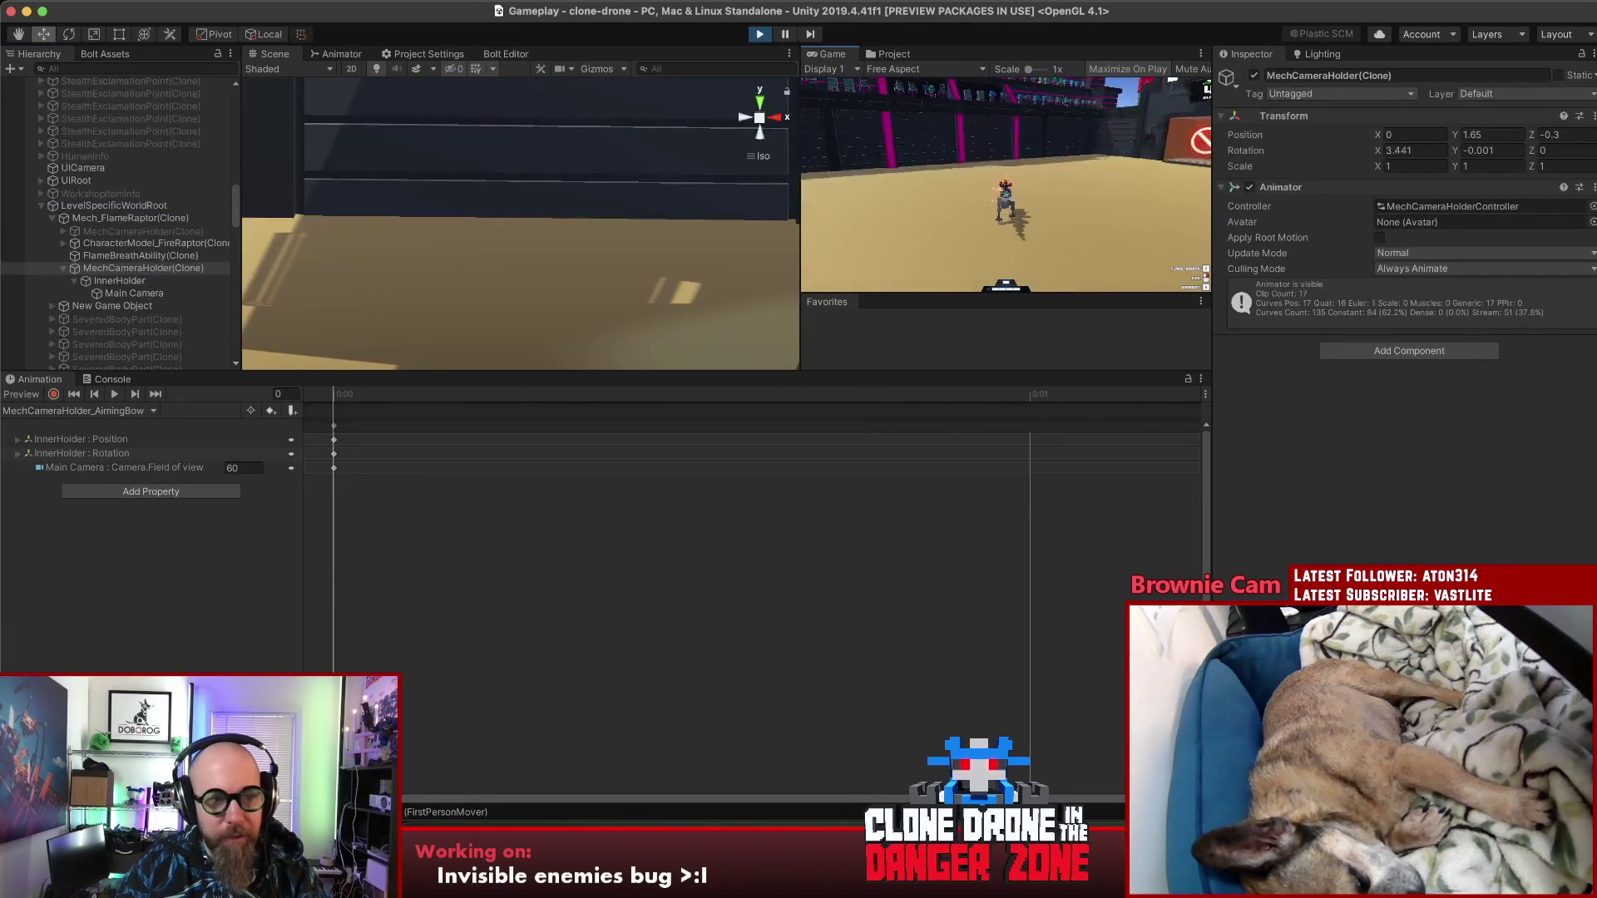
key(Escape)
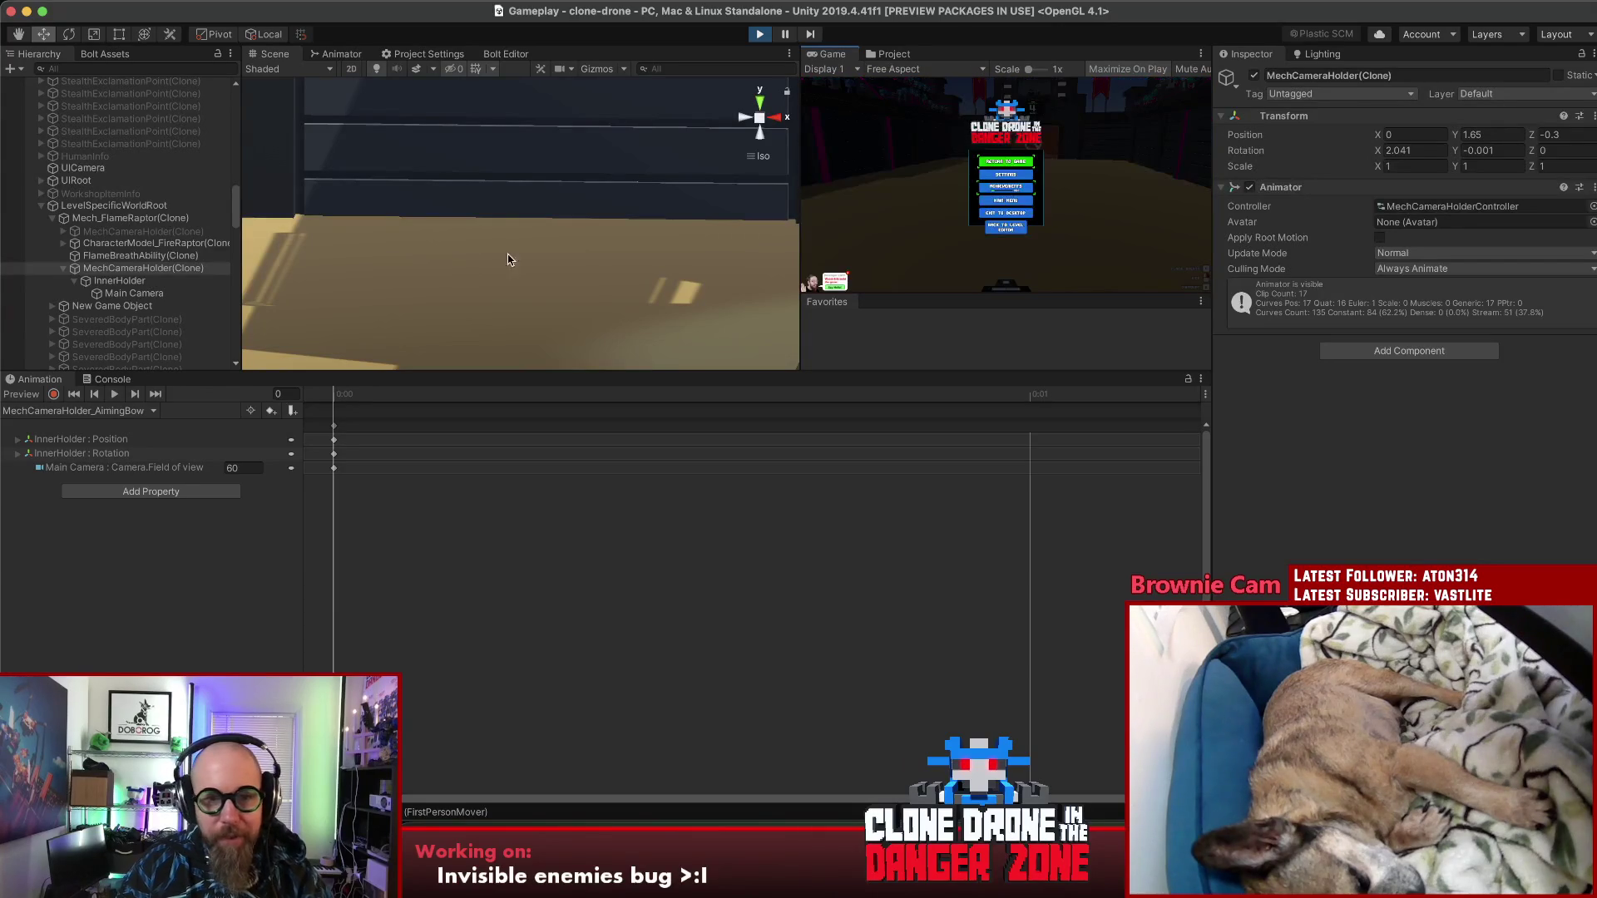
Step: Check InnerHolder and MechCameraHolder transforms, then play on in the arena and pause
click(119, 280)
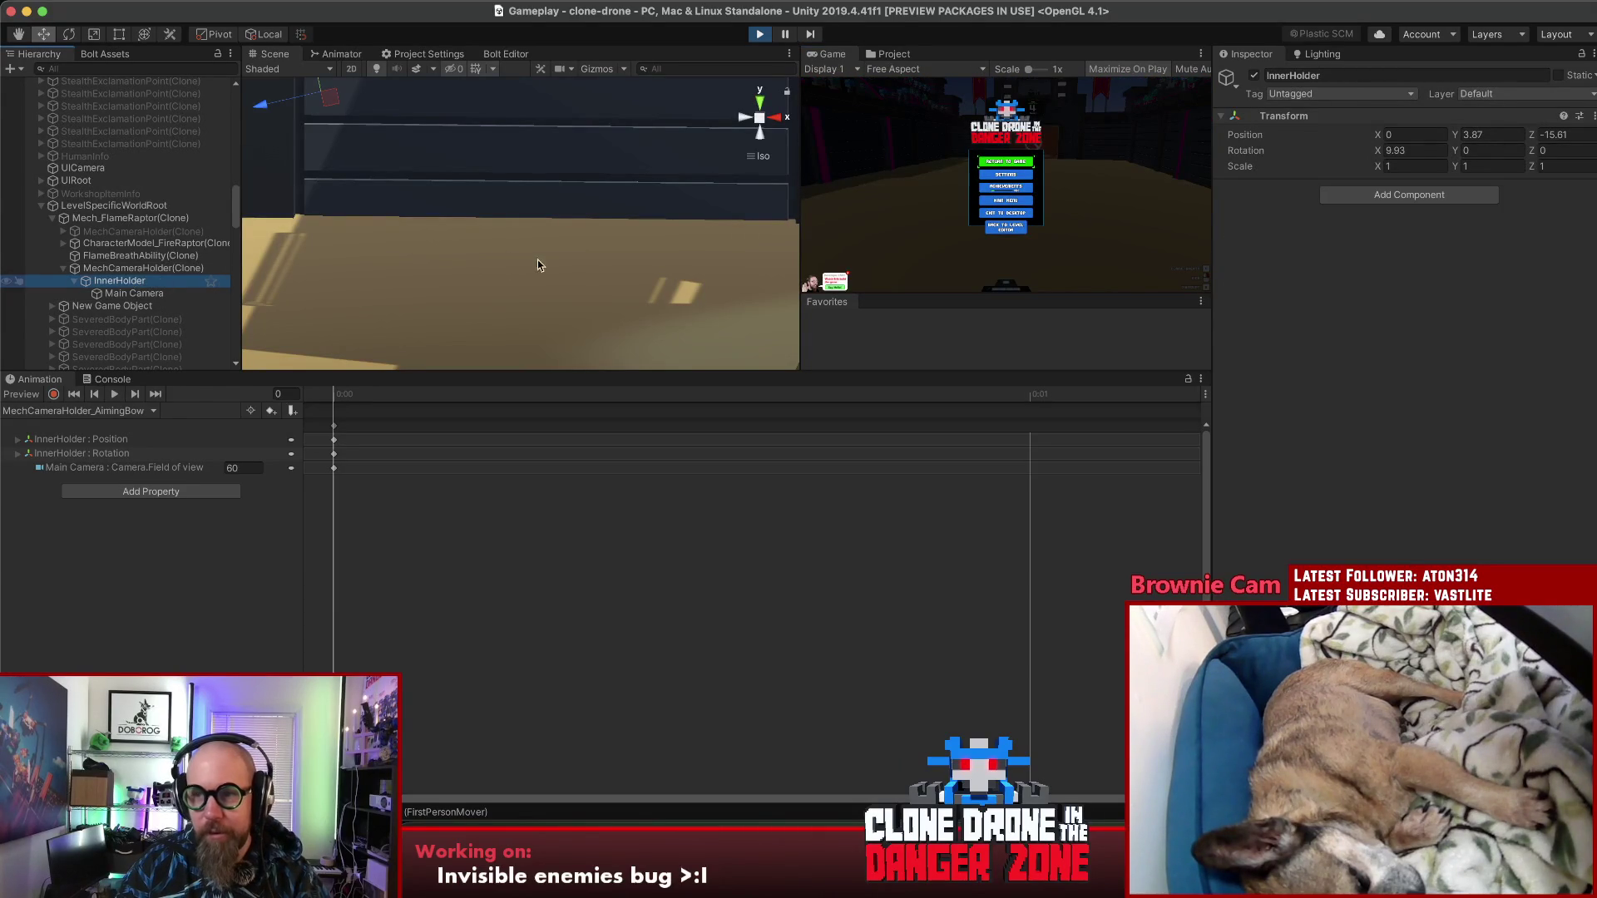
click(166, 268)
click(987, 164)
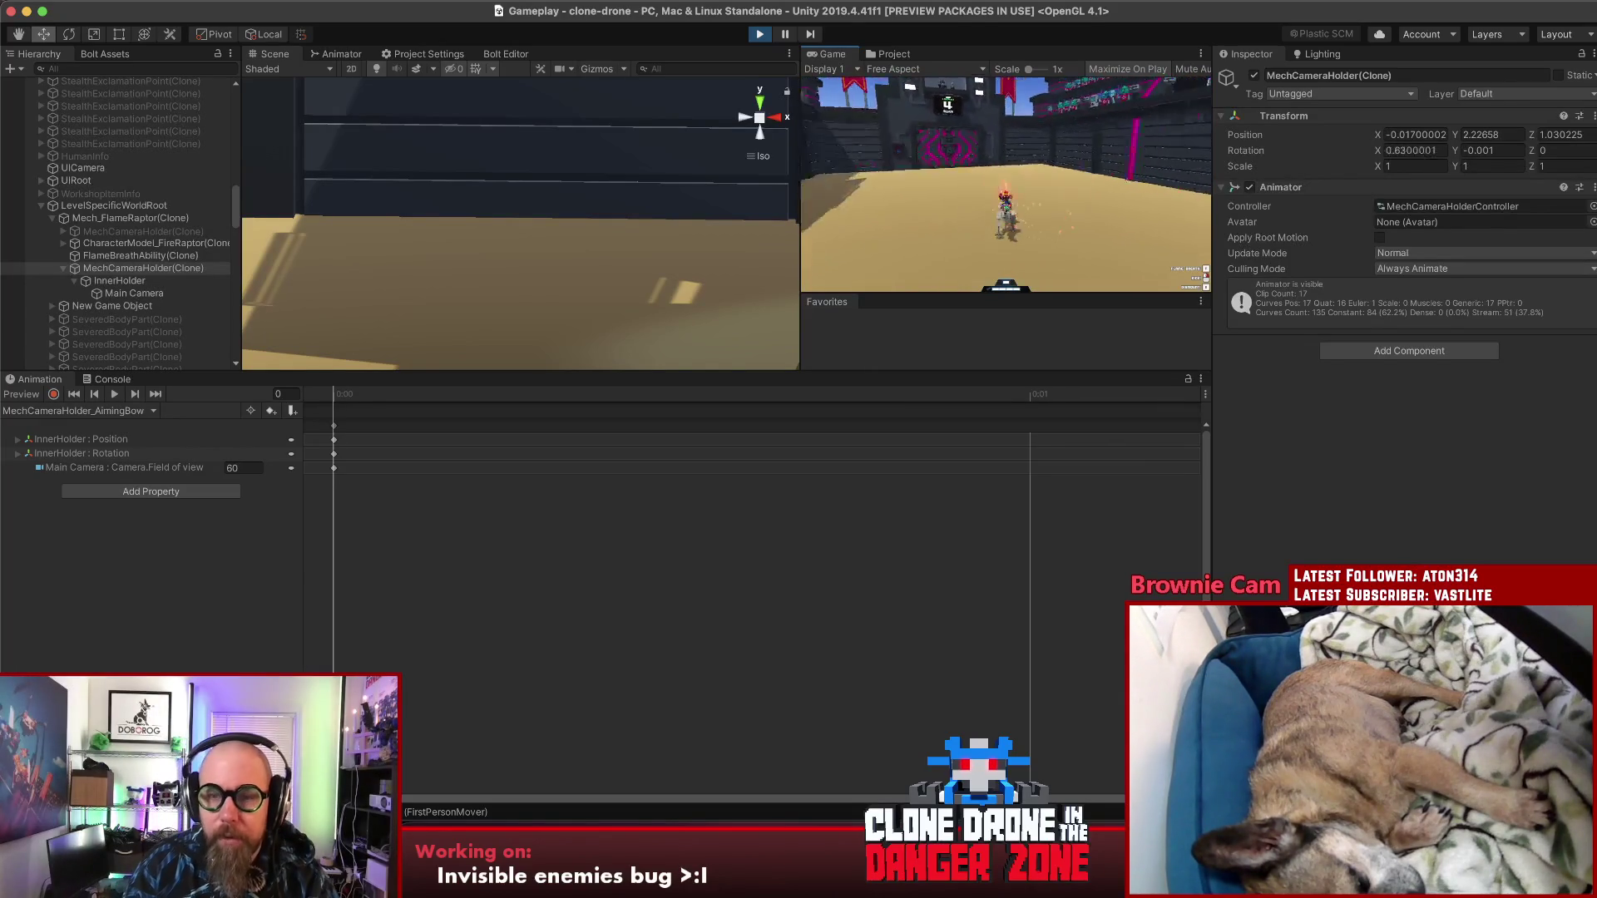
key(Escape)
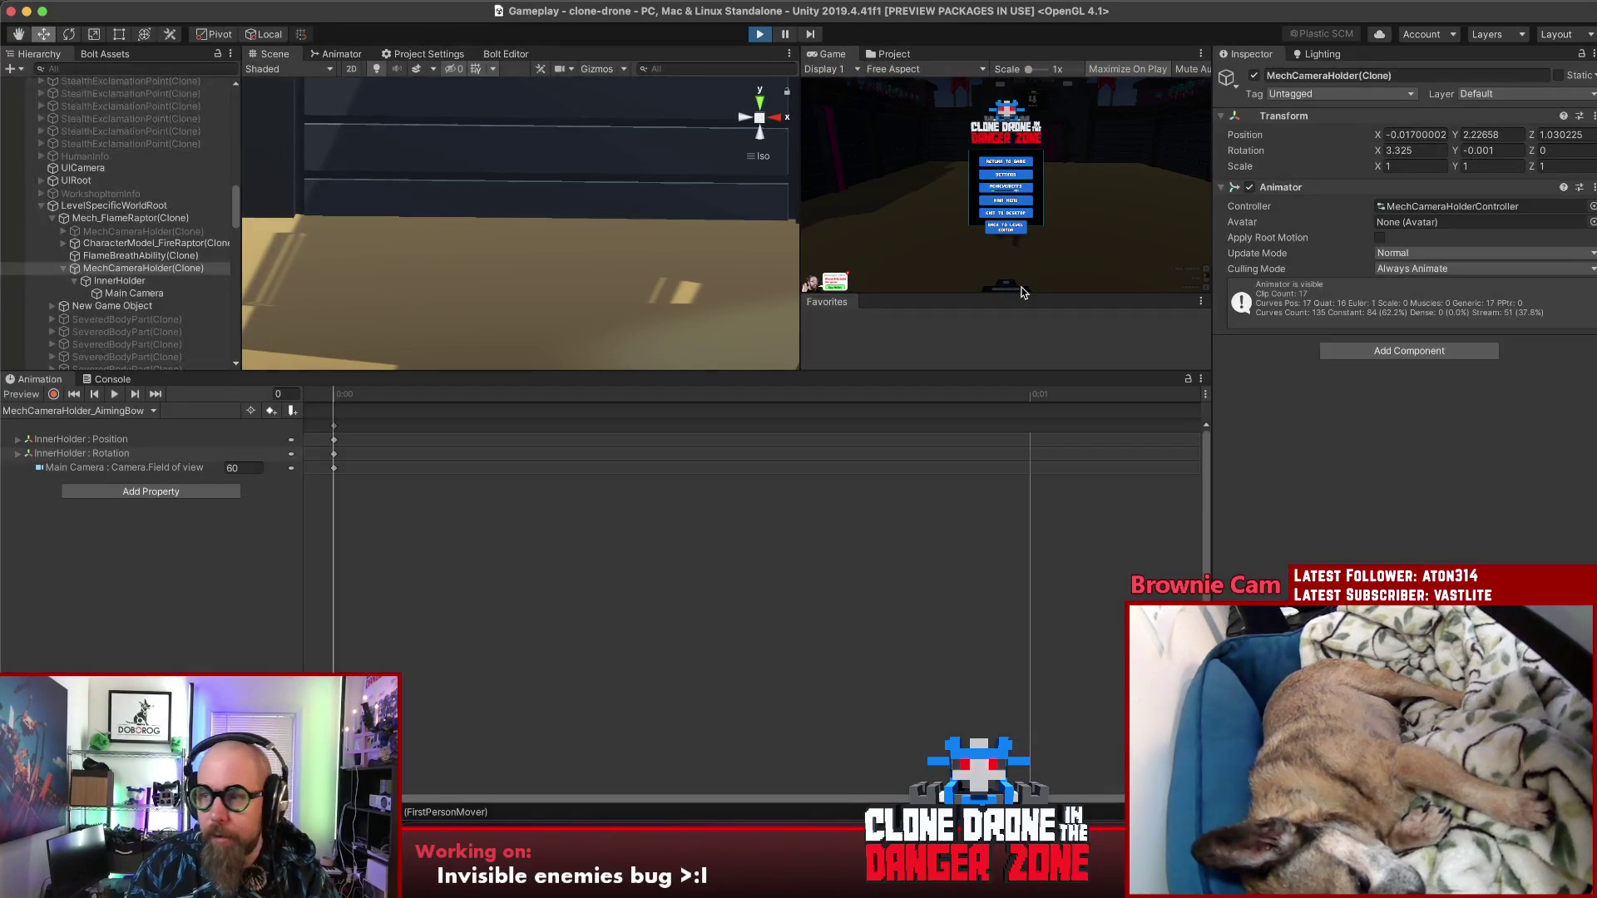
Step: Exit Play mode with Cmd+P to discard the camera changes, then switch to the FirstPersonMover code
key(super+p)
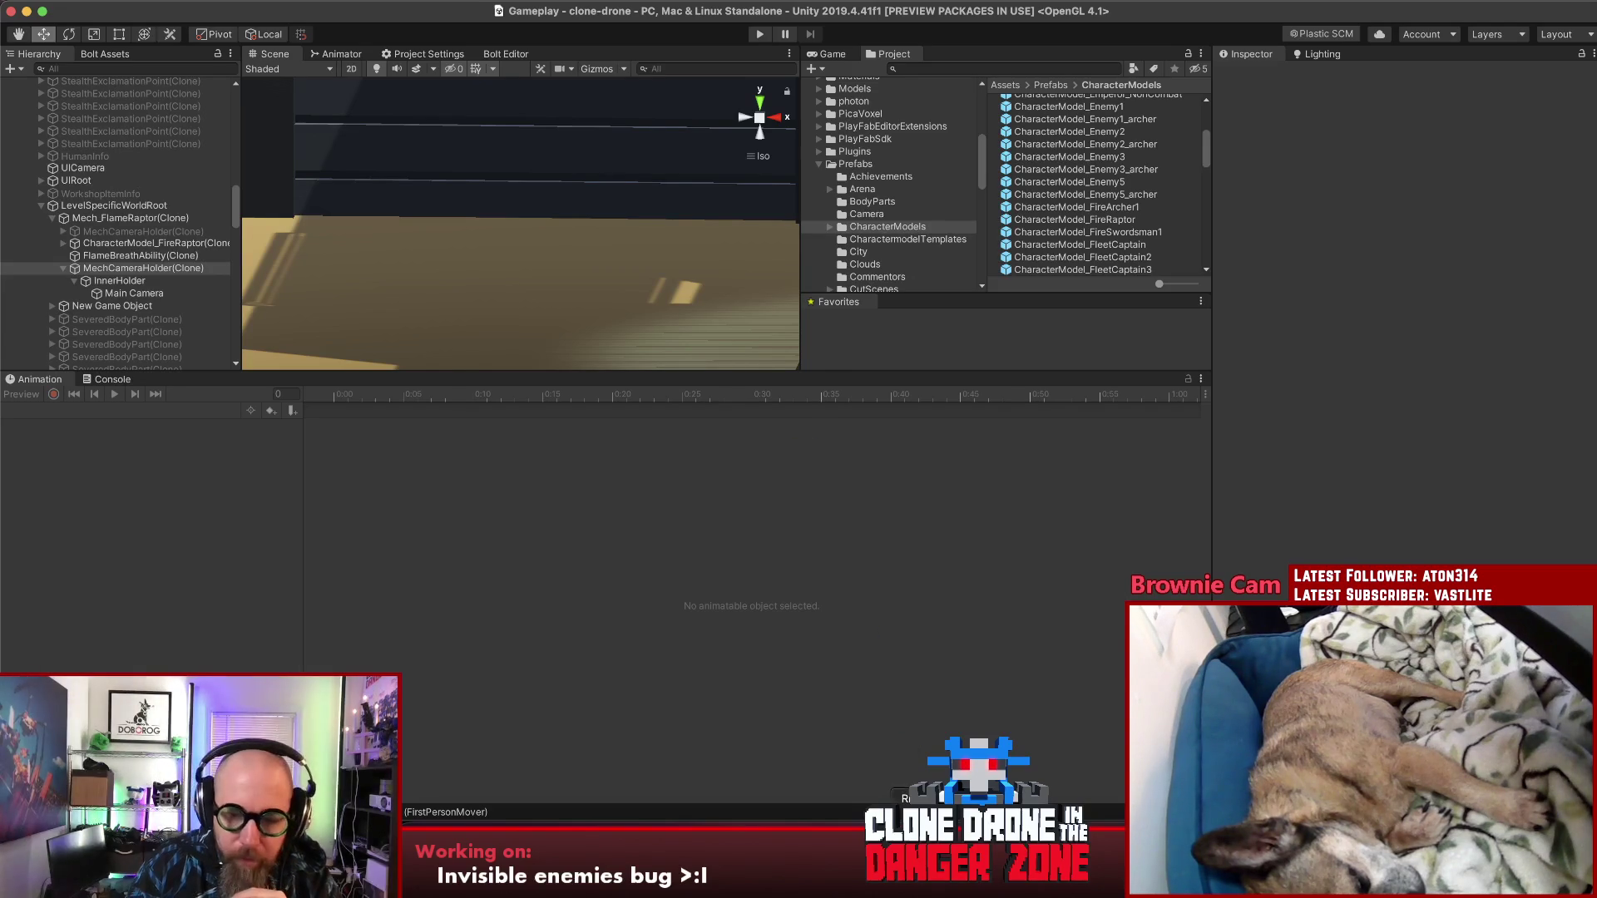
key(super+Tab)
click(957, 198)
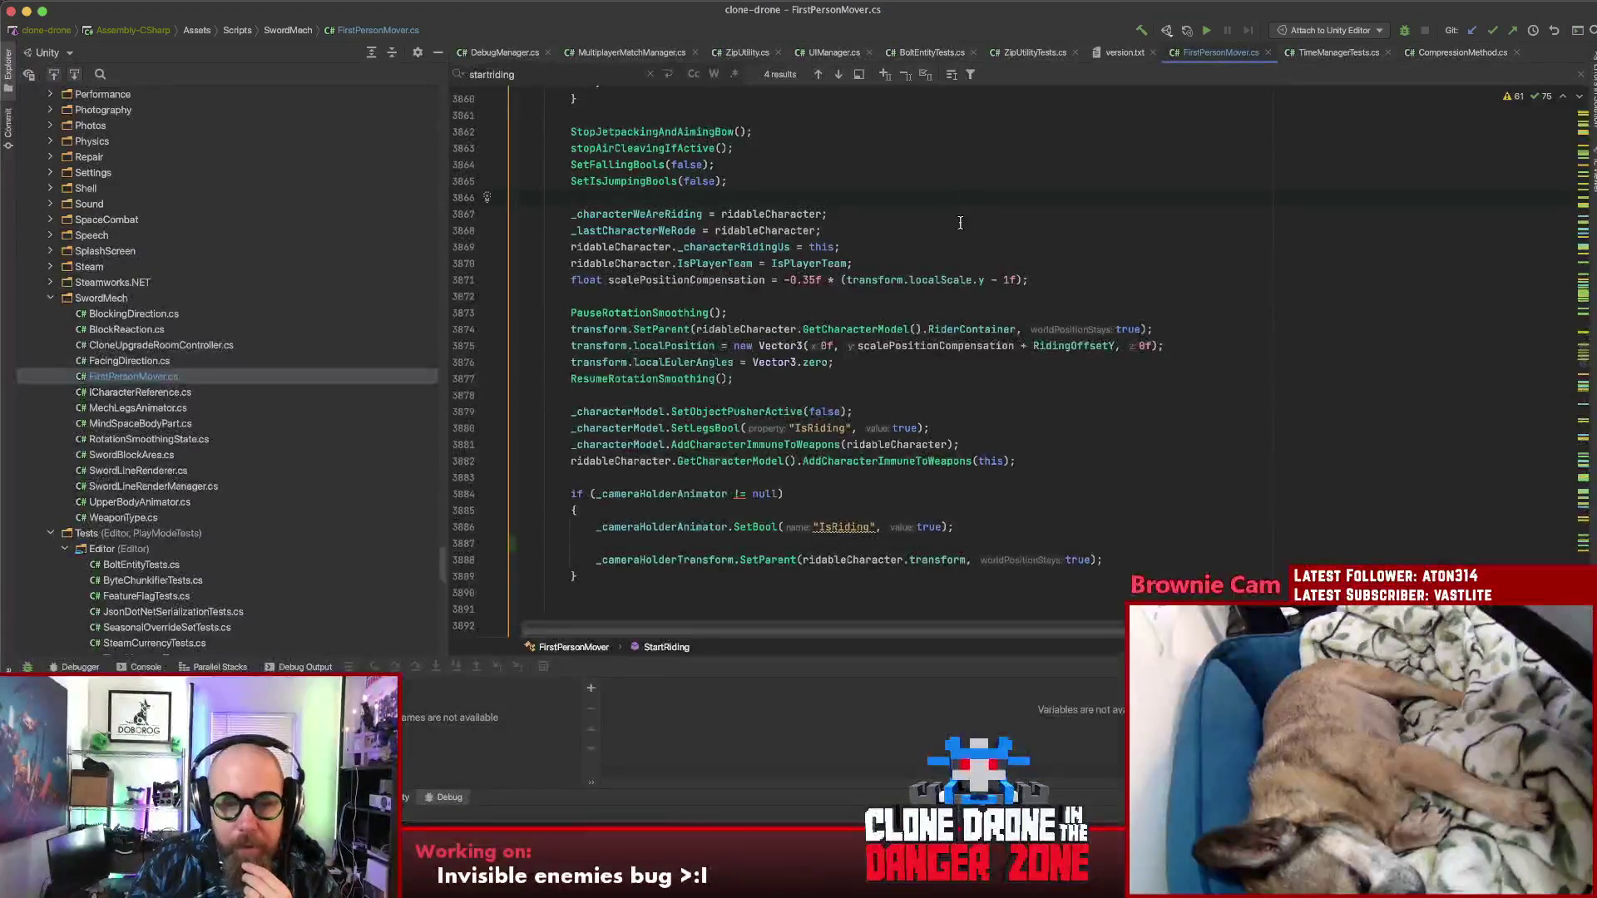
scroll(943, 223, down, 5)
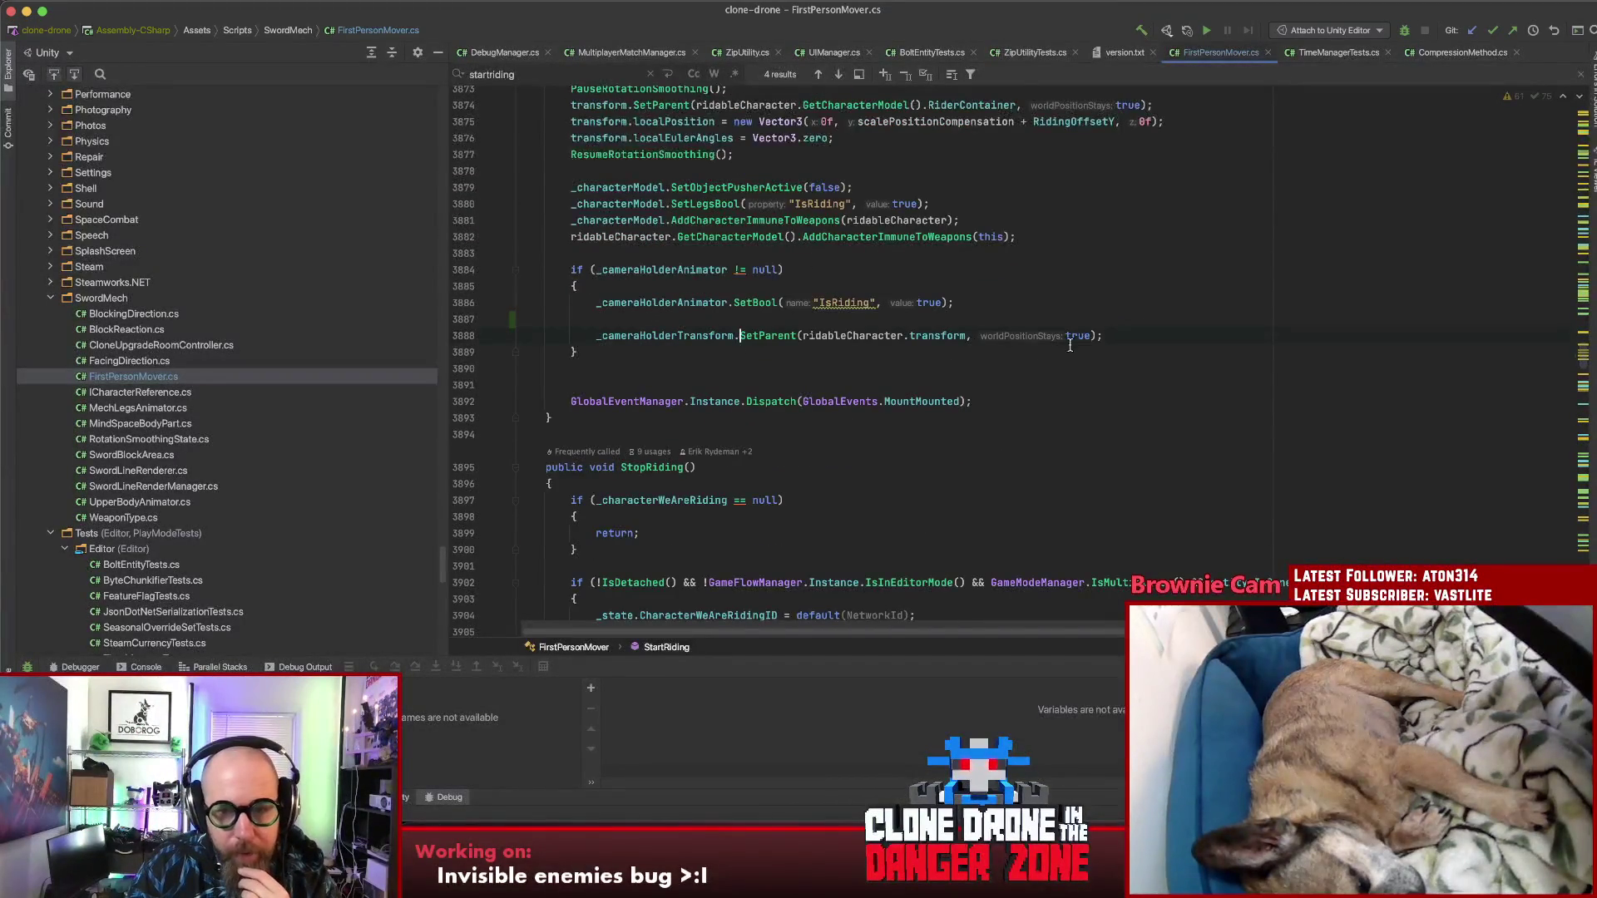
drag(1103, 335, 596, 335)
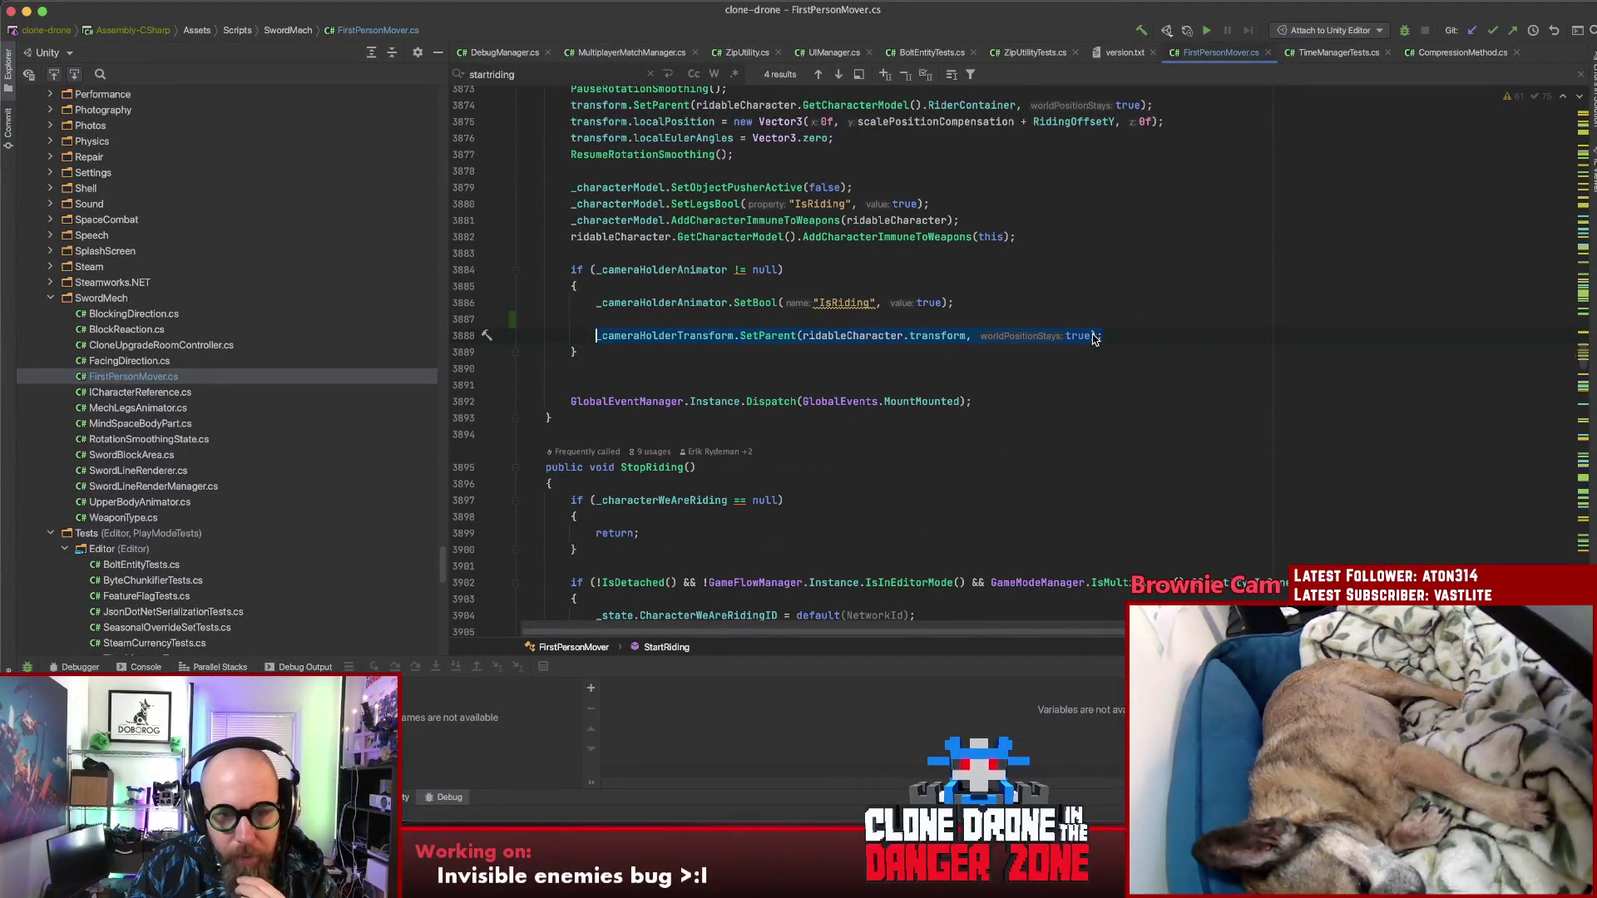
click(1172, 335)
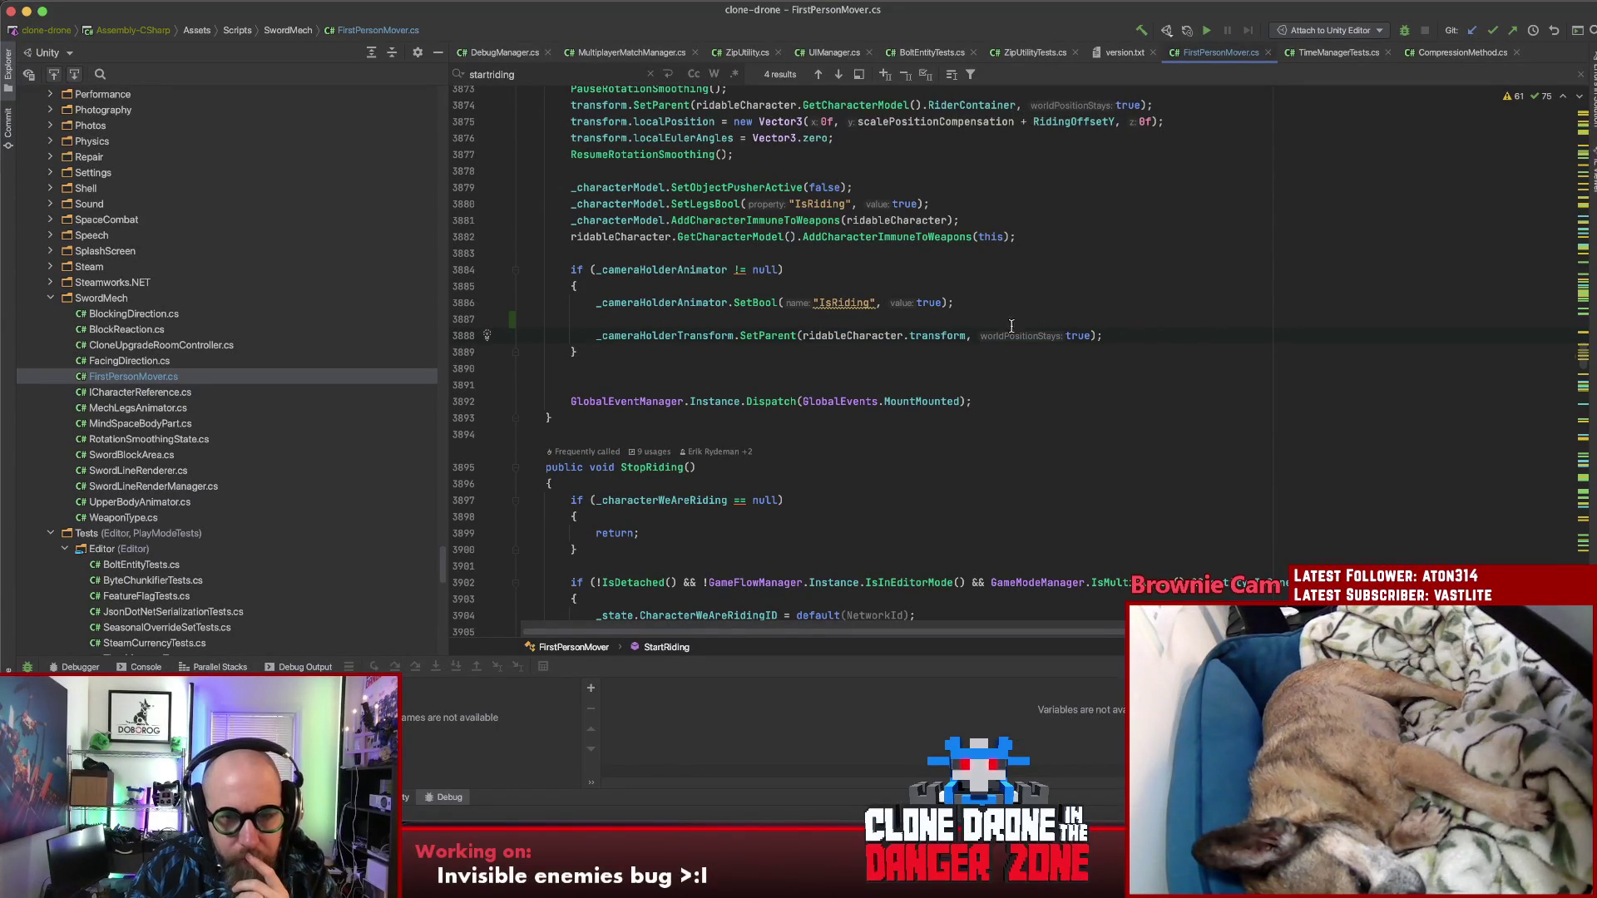
click(834, 335)
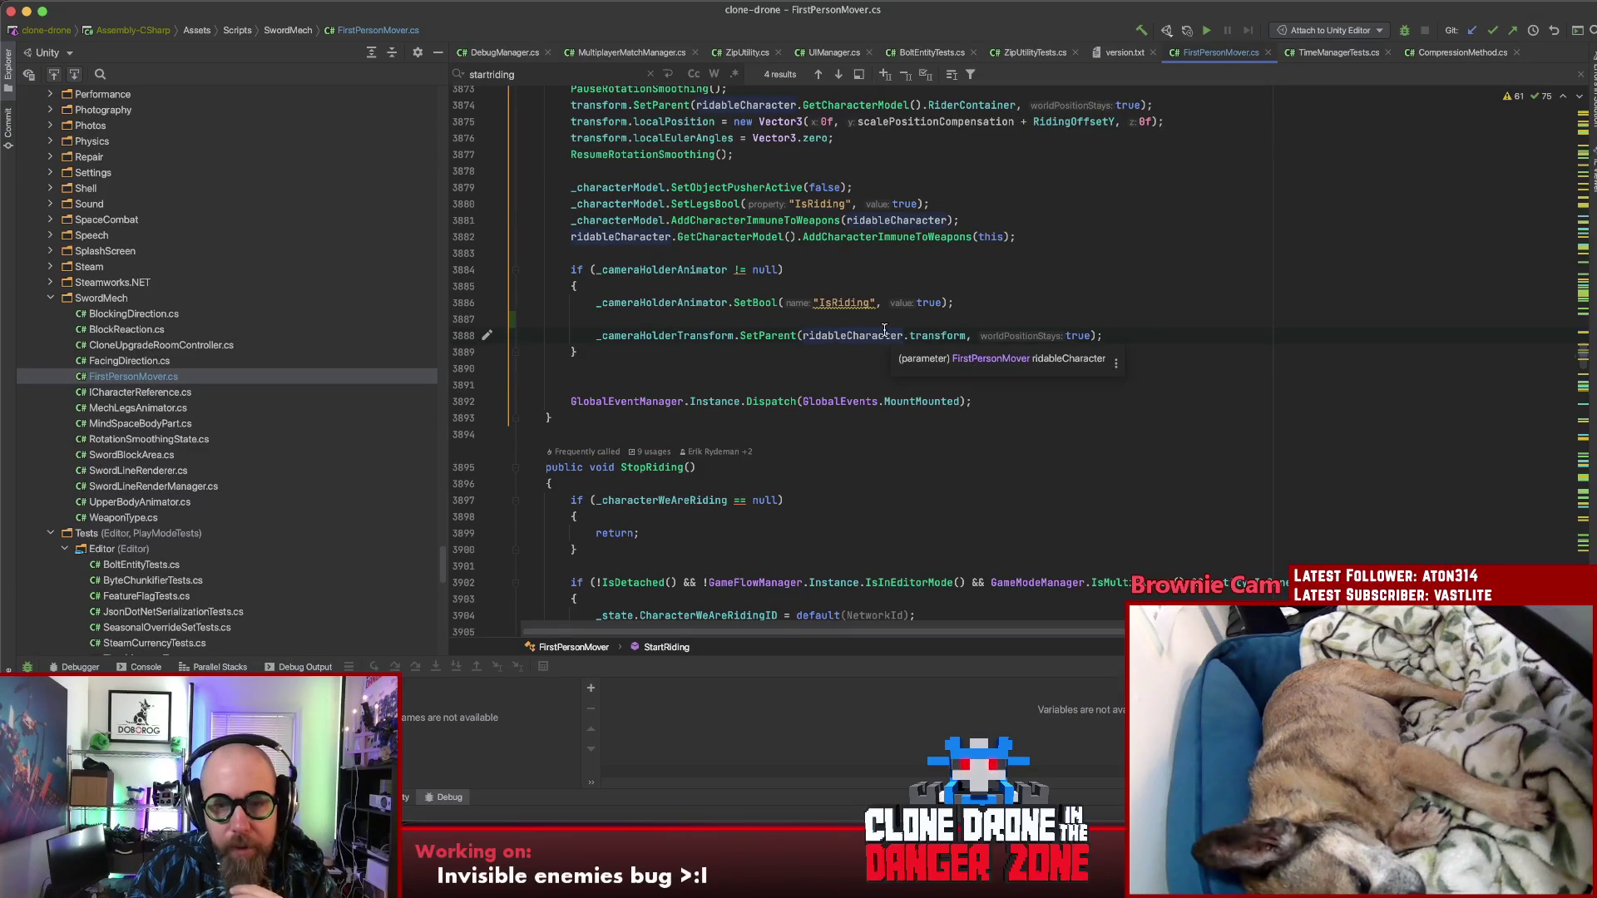
drag(1126, 338, 599, 335)
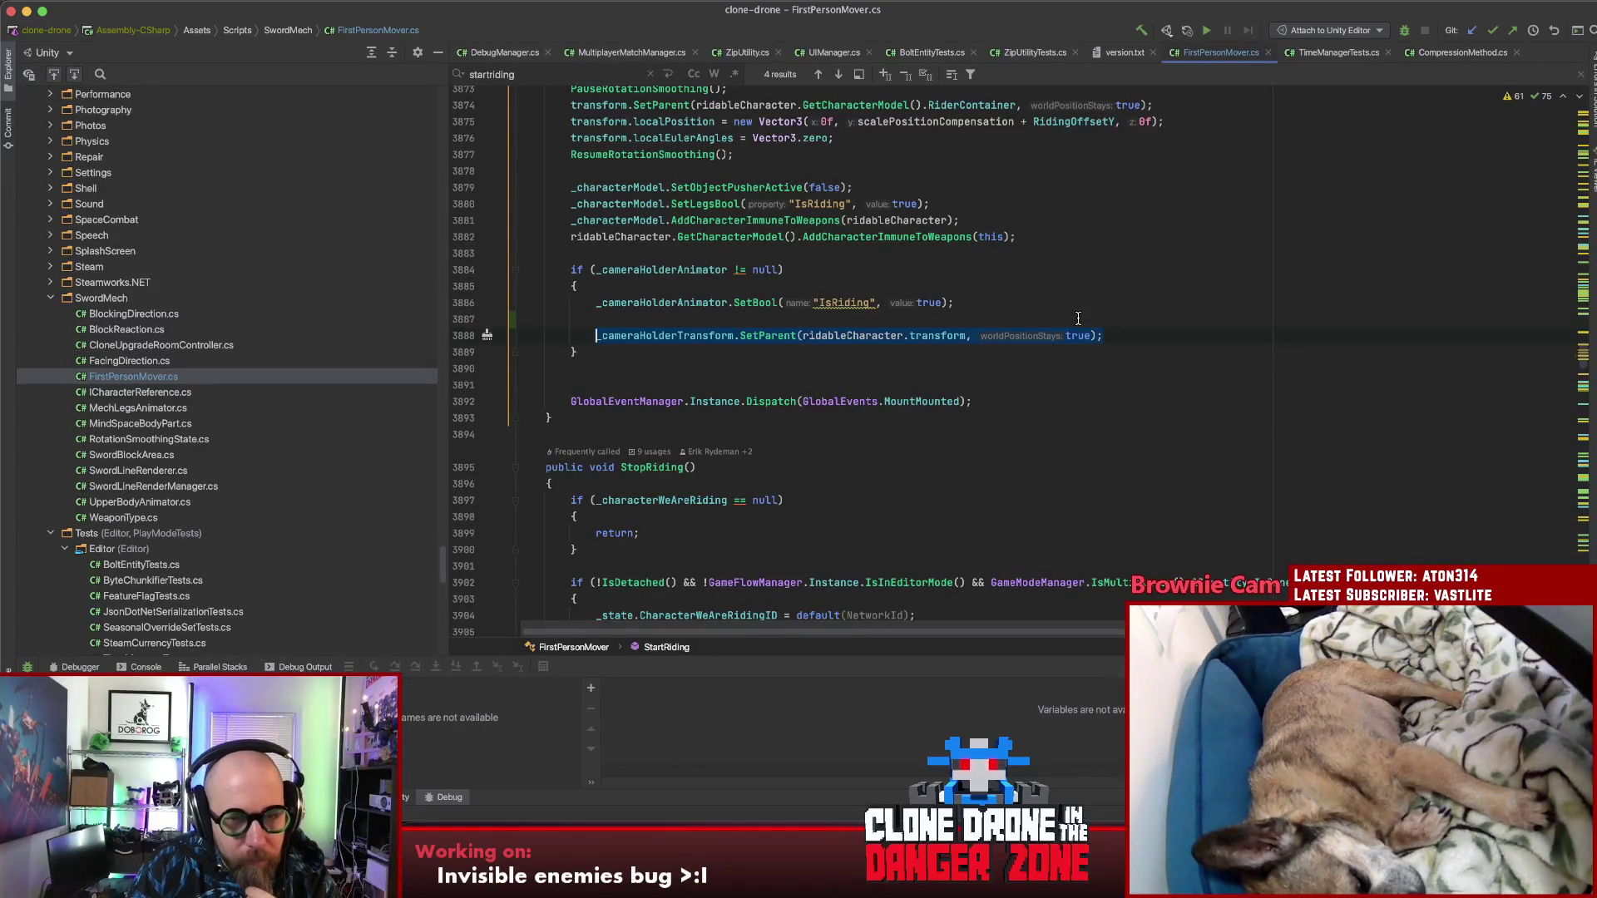
click(1109, 335)
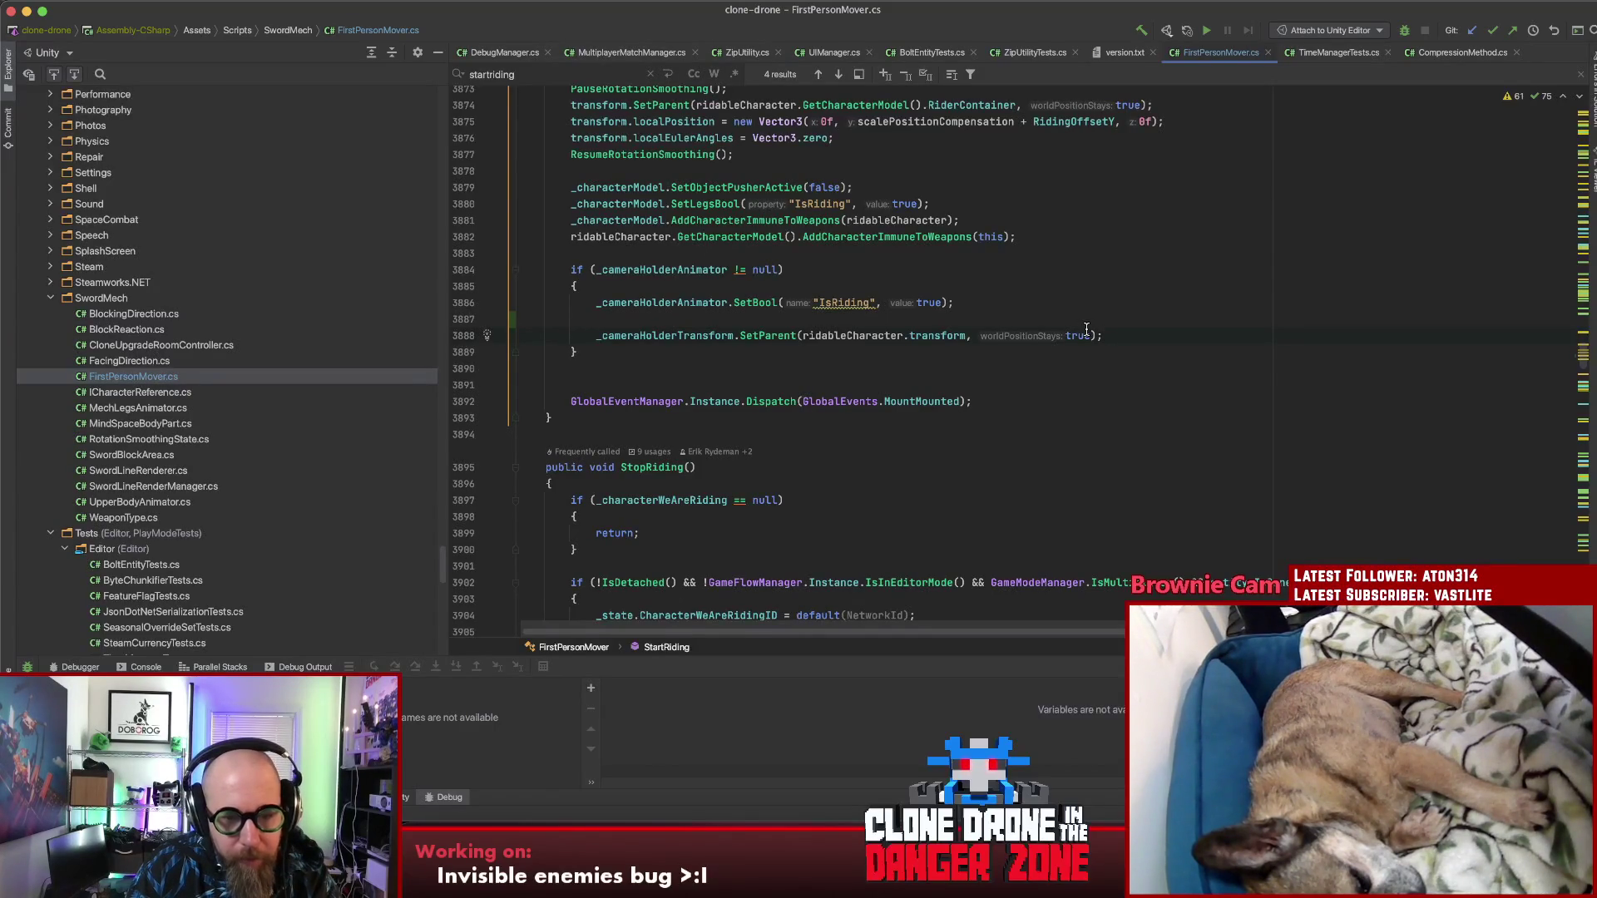
scroll(1182, 329, up, 5)
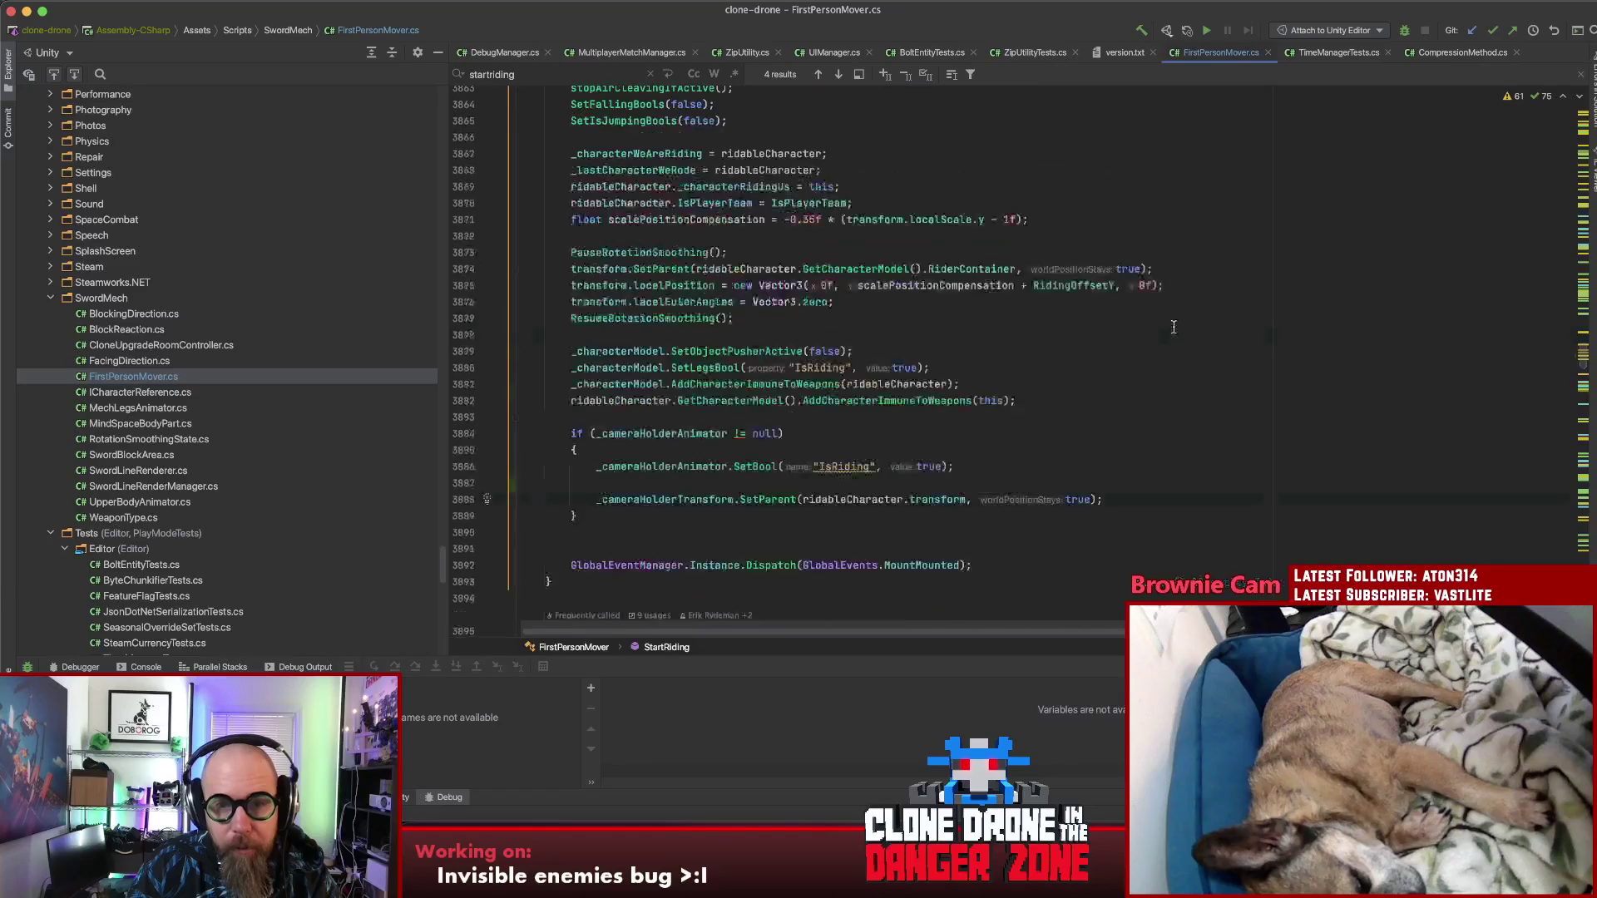
click(954, 297)
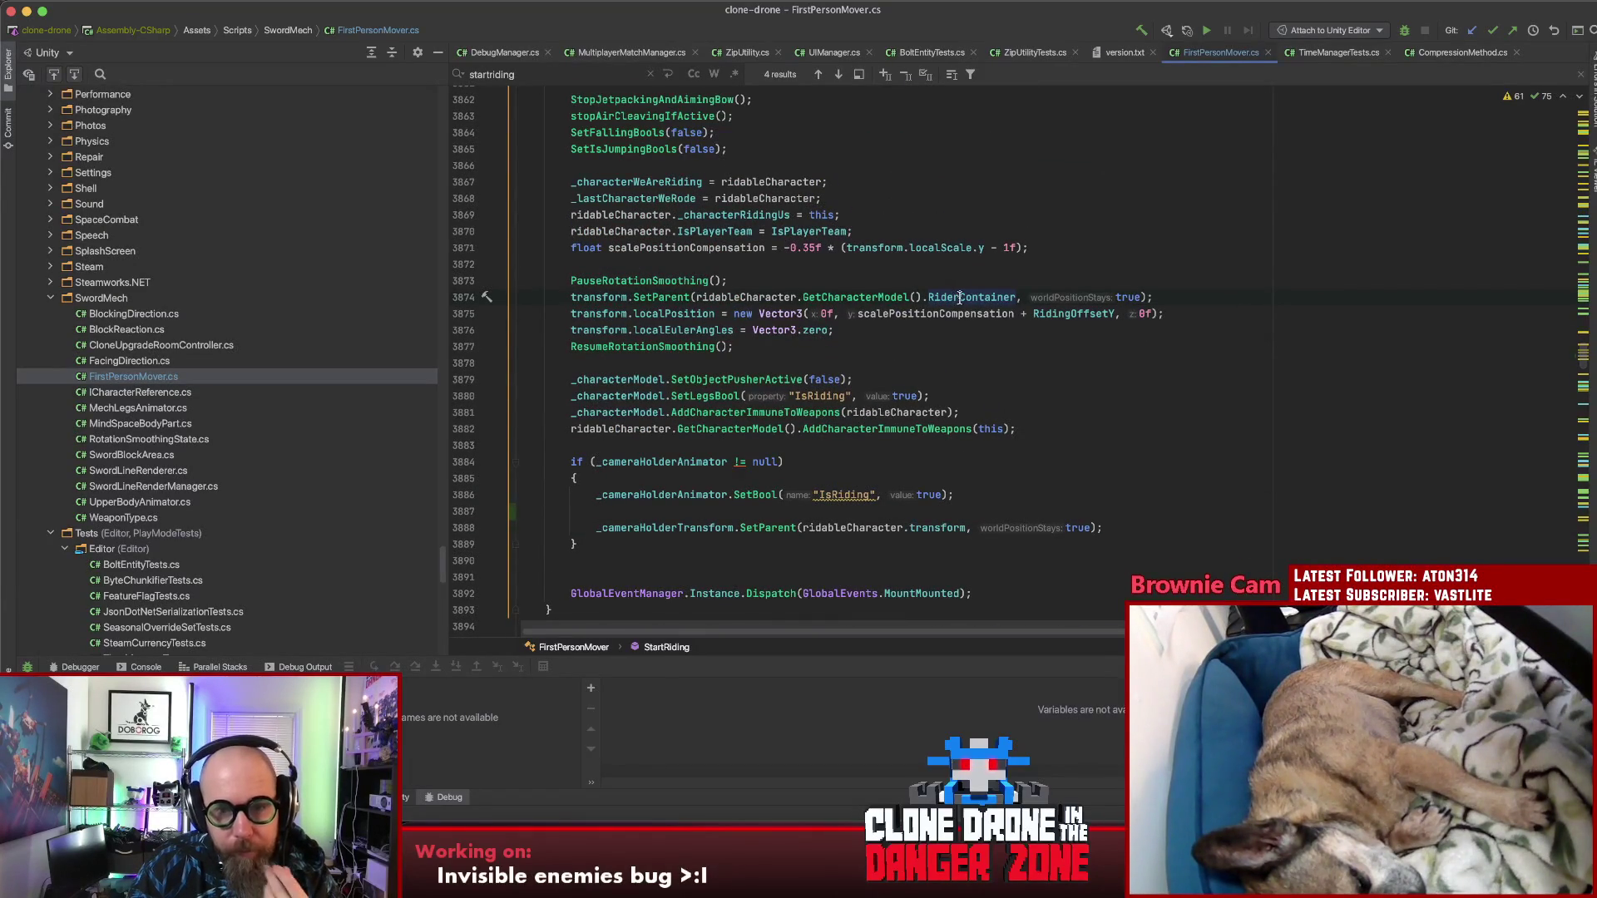
mouse_move(958, 297)
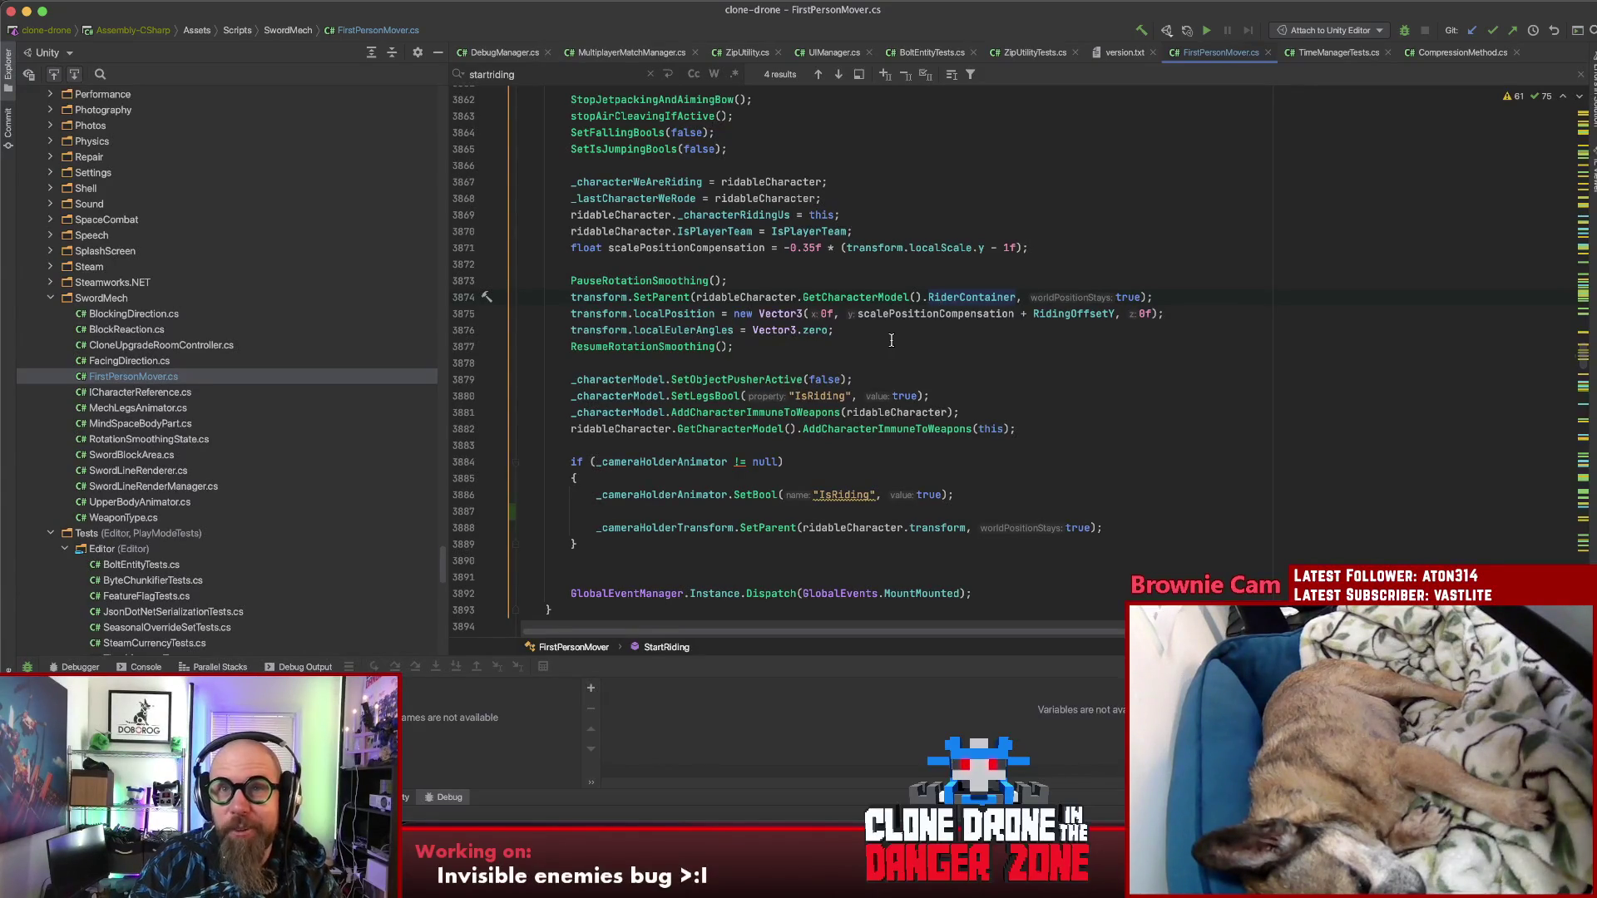
click(883, 334)
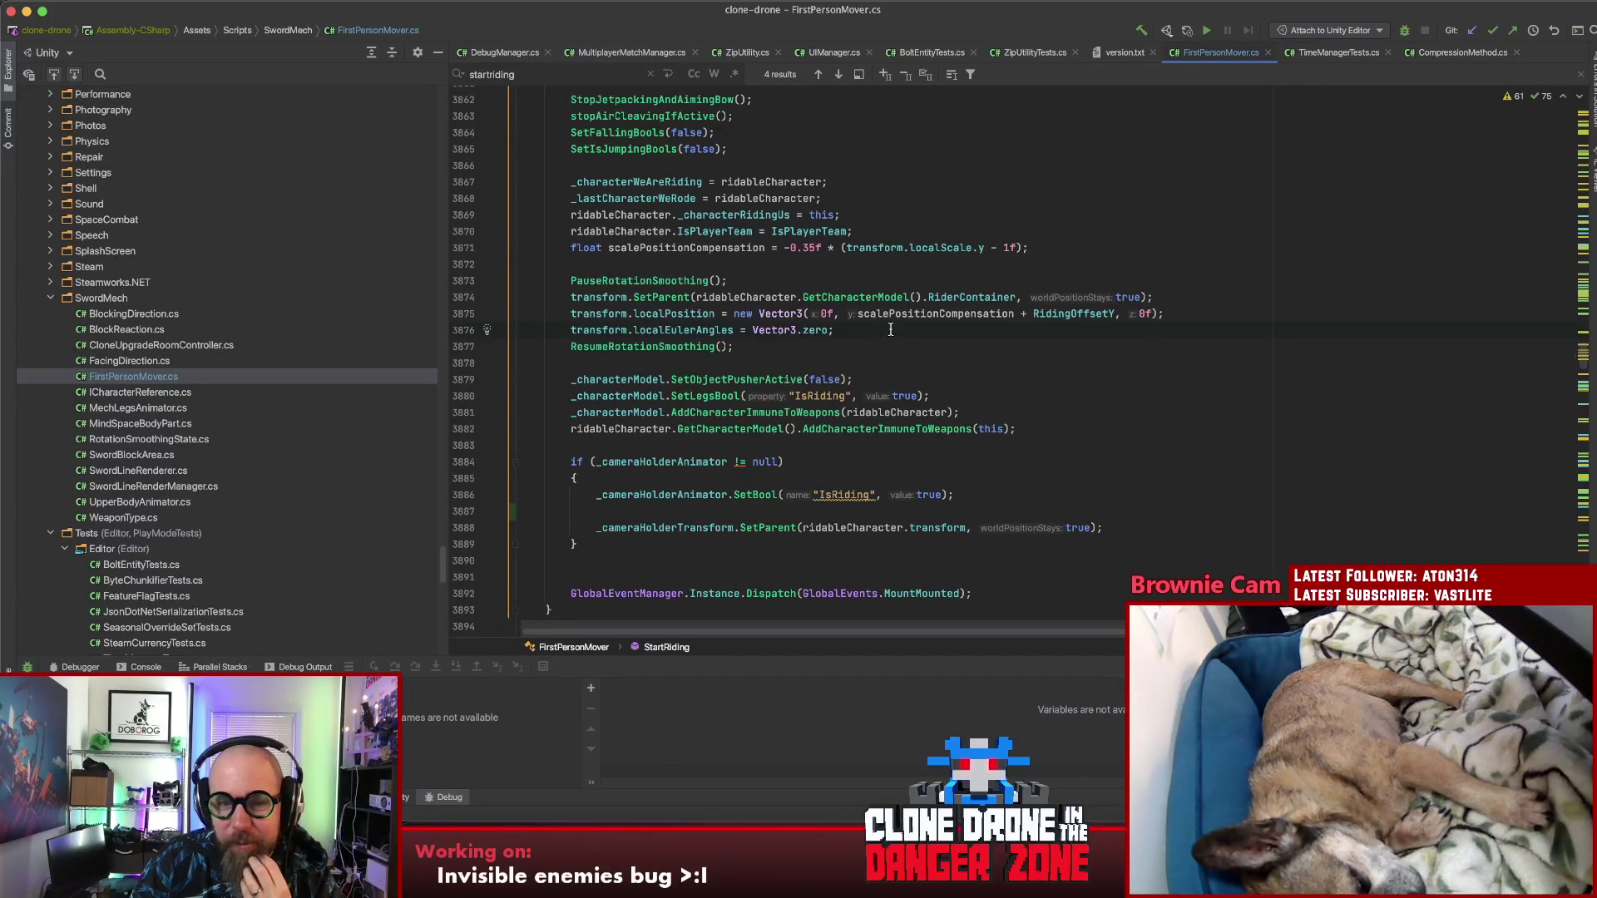
scroll(892, 329, up, 20)
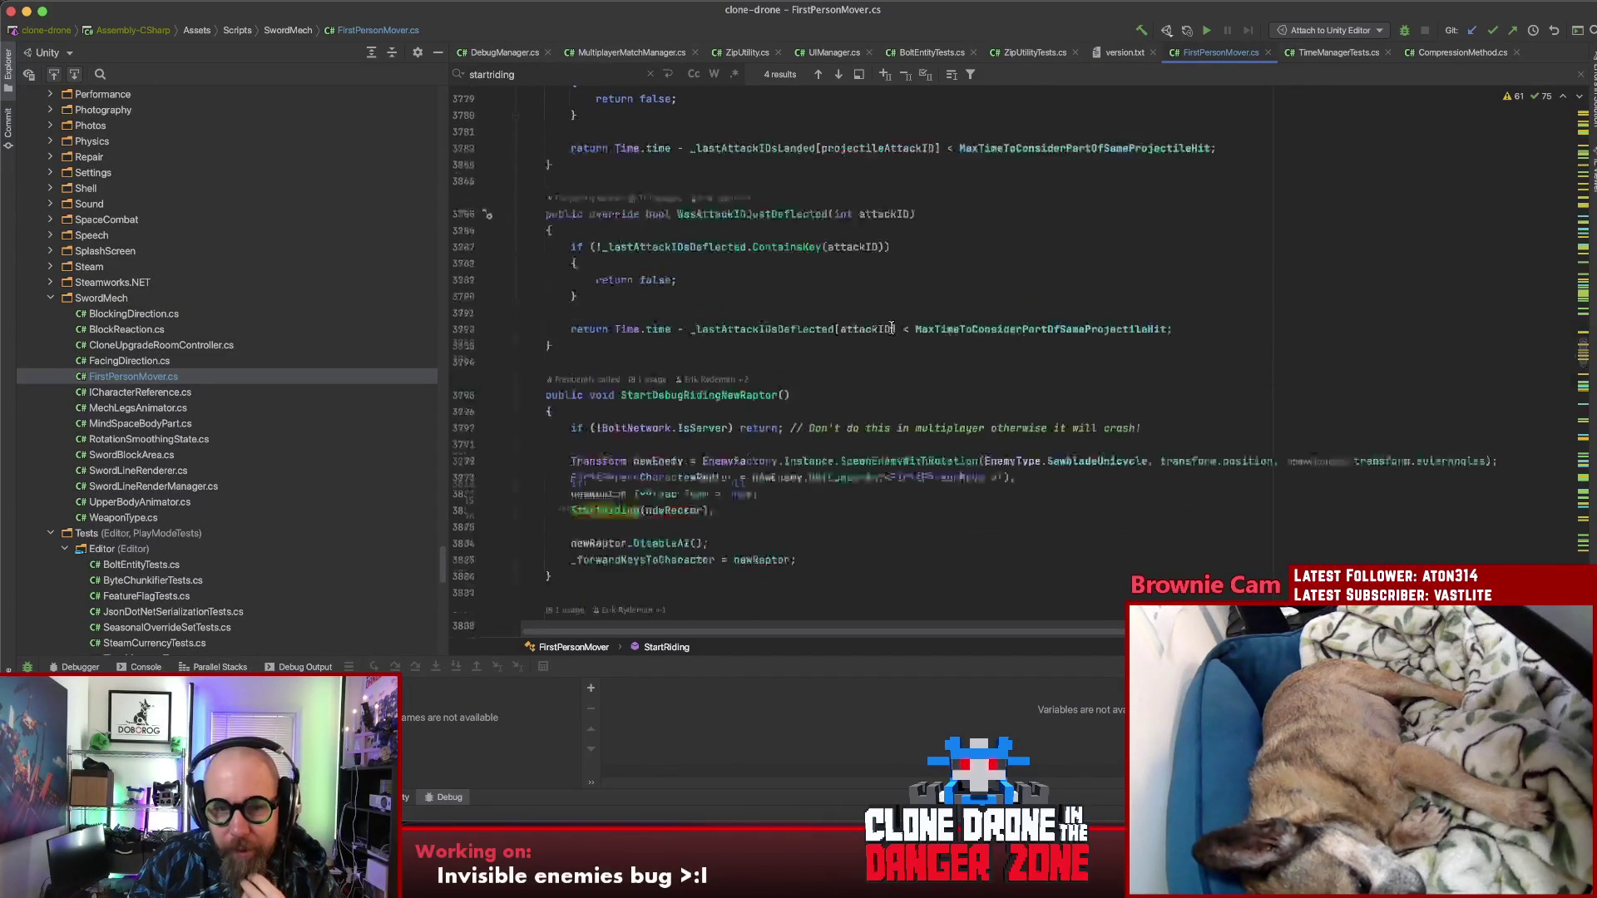
key(alt+F7)
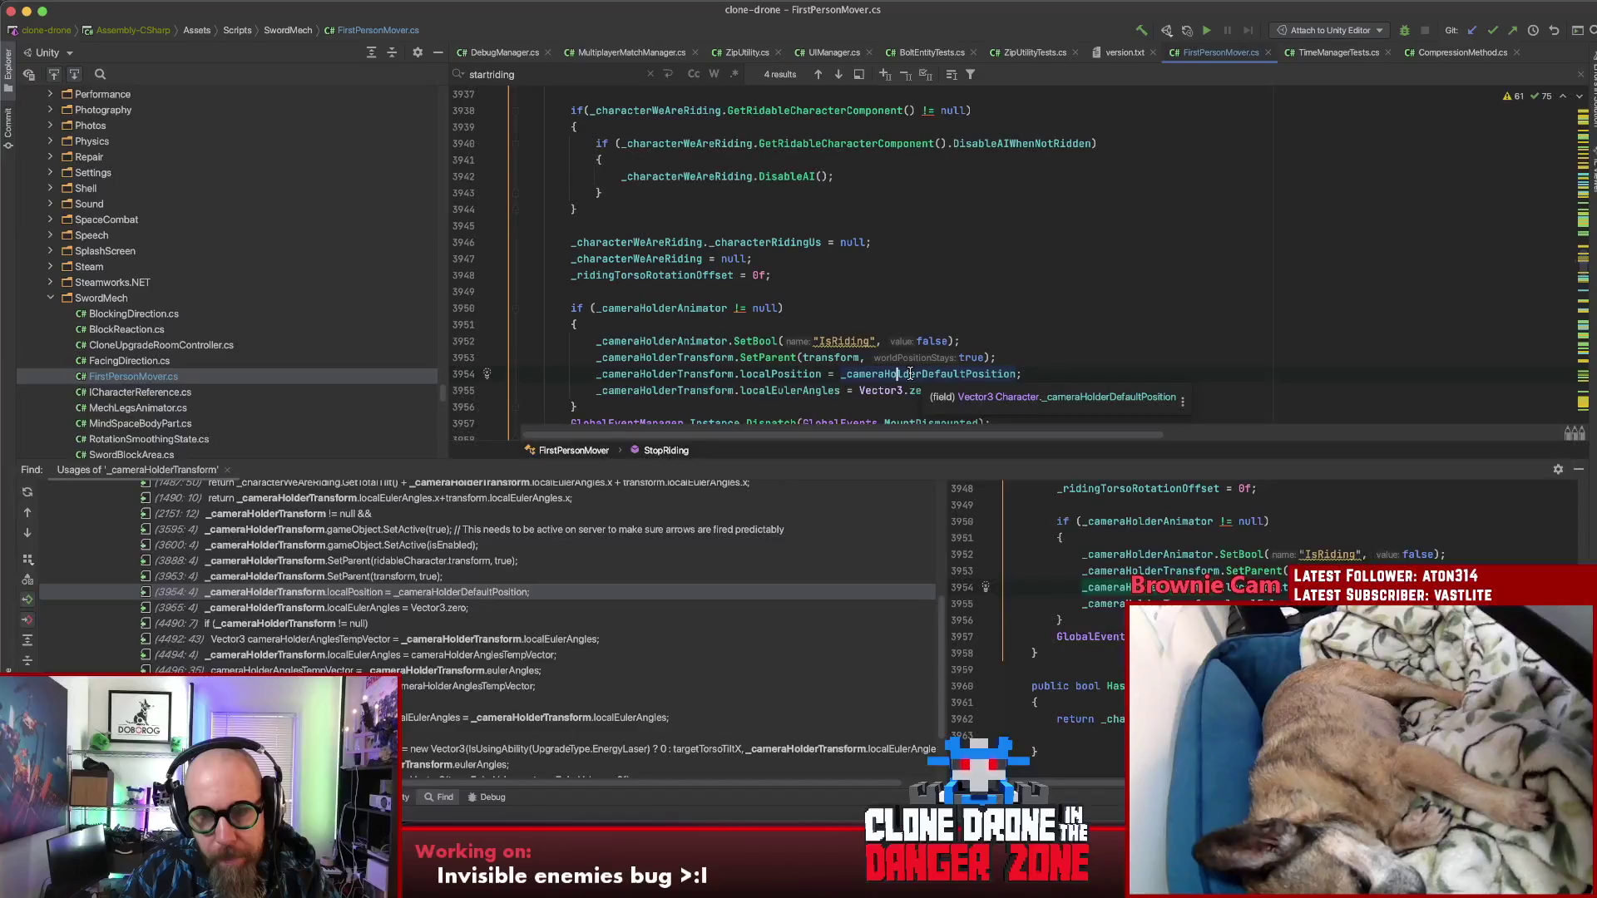
Step: Locate the camera holder SetParent and _cameraHolderDefaultPosition reset on lines 3953–3954 in StopRiding
scroll(1053, 384, up, 10)
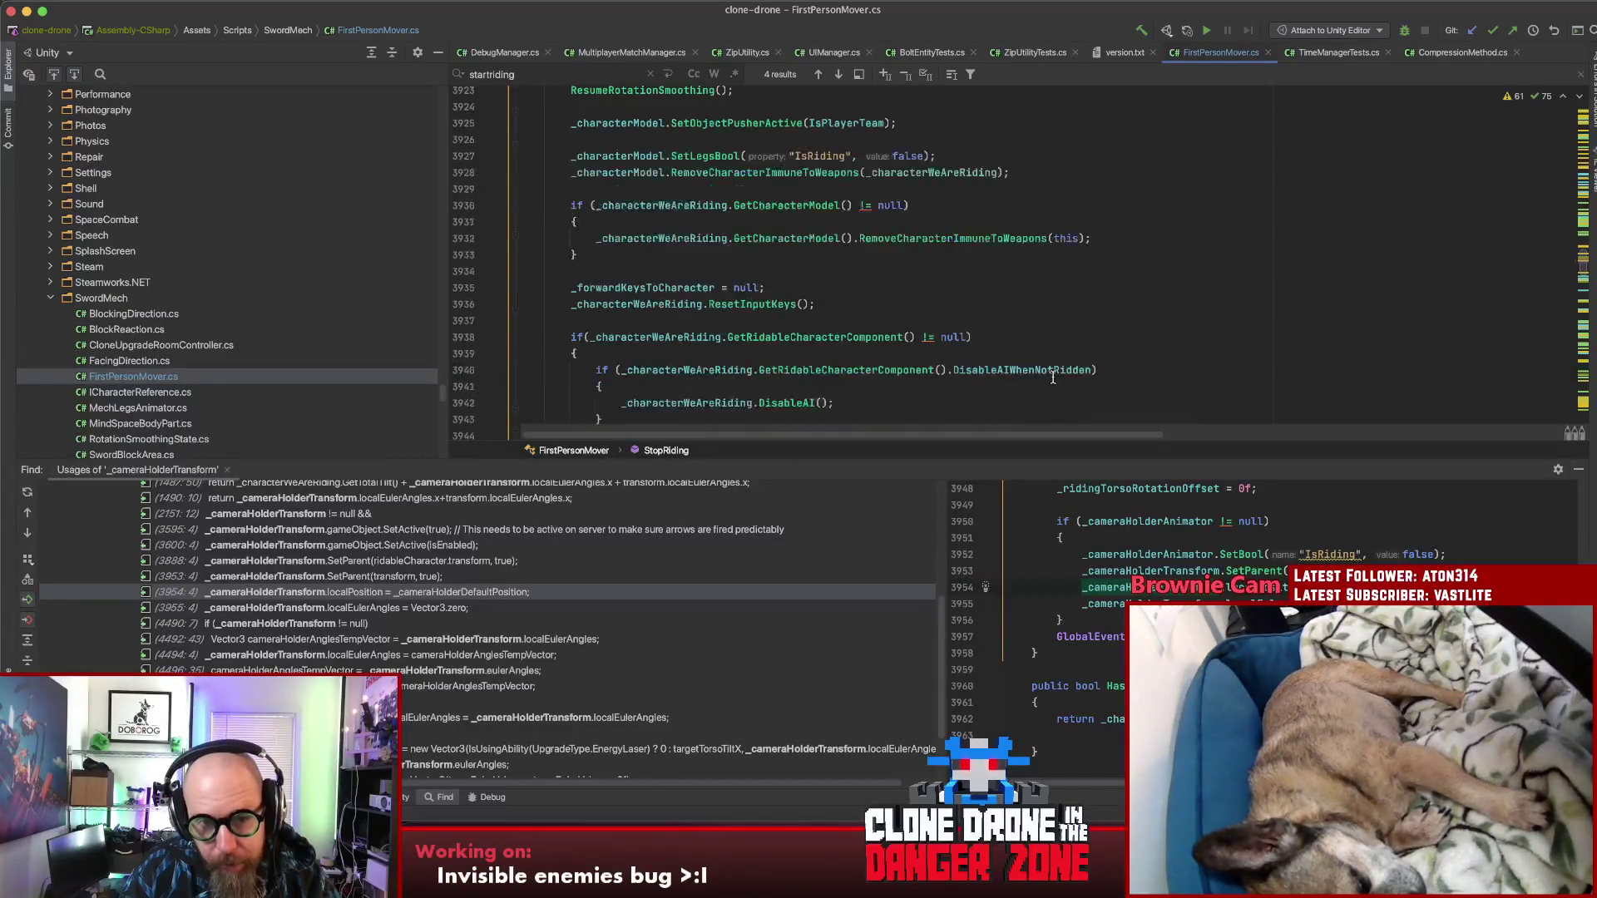
scroll(1077, 386, up, 10)
scroll(1074, 388, down, 10)
scroll(1073, 389, down, 10)
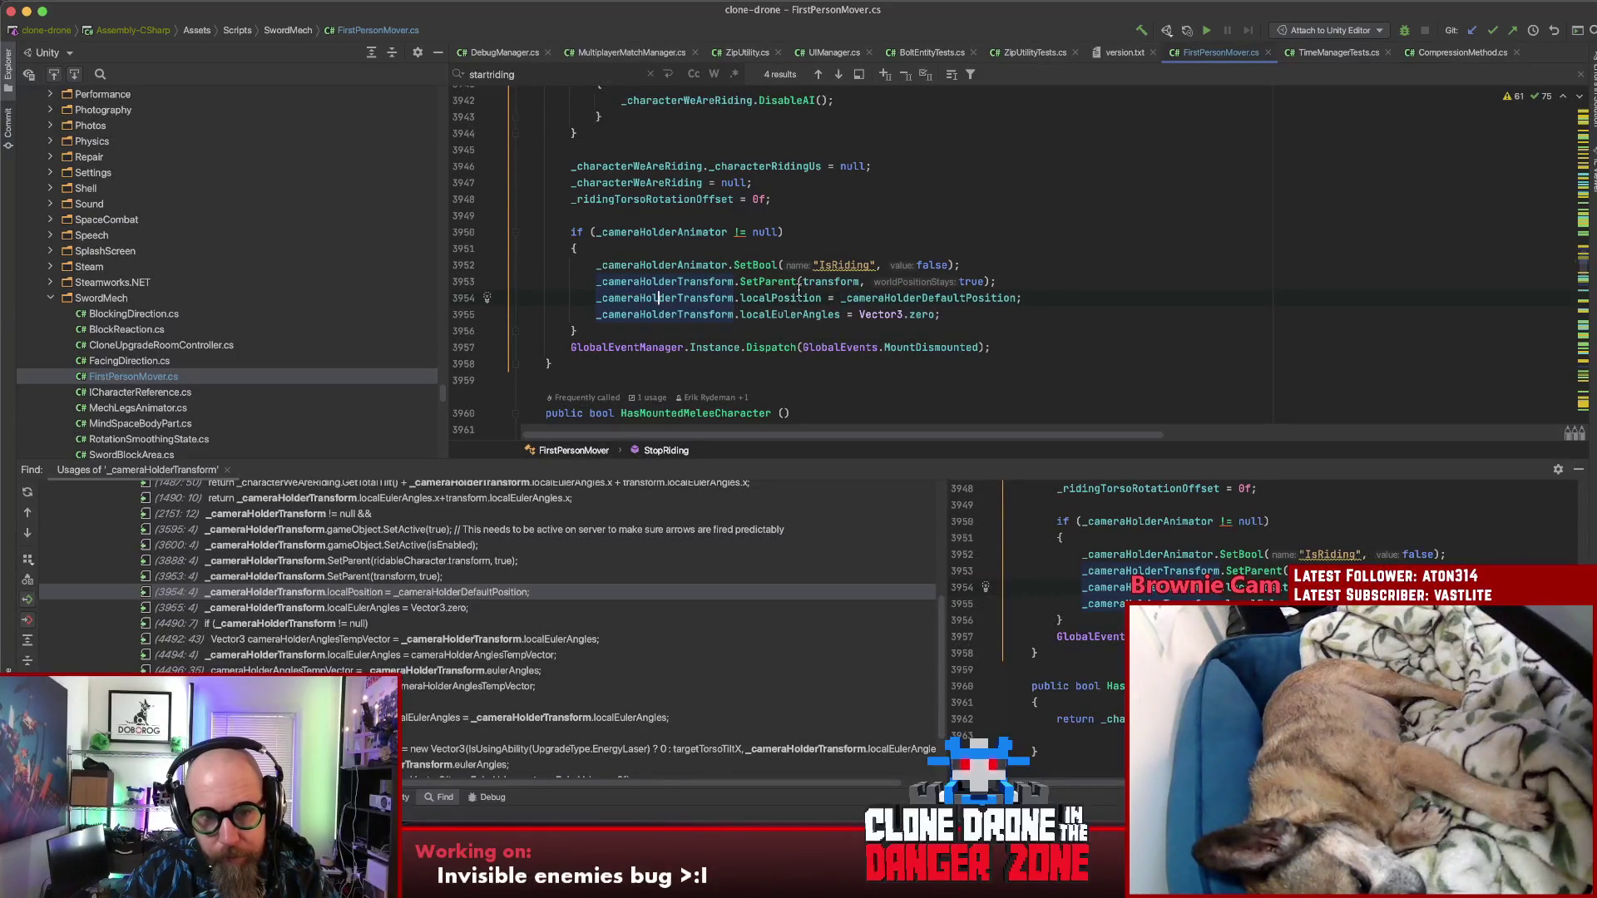
click(828, 281)
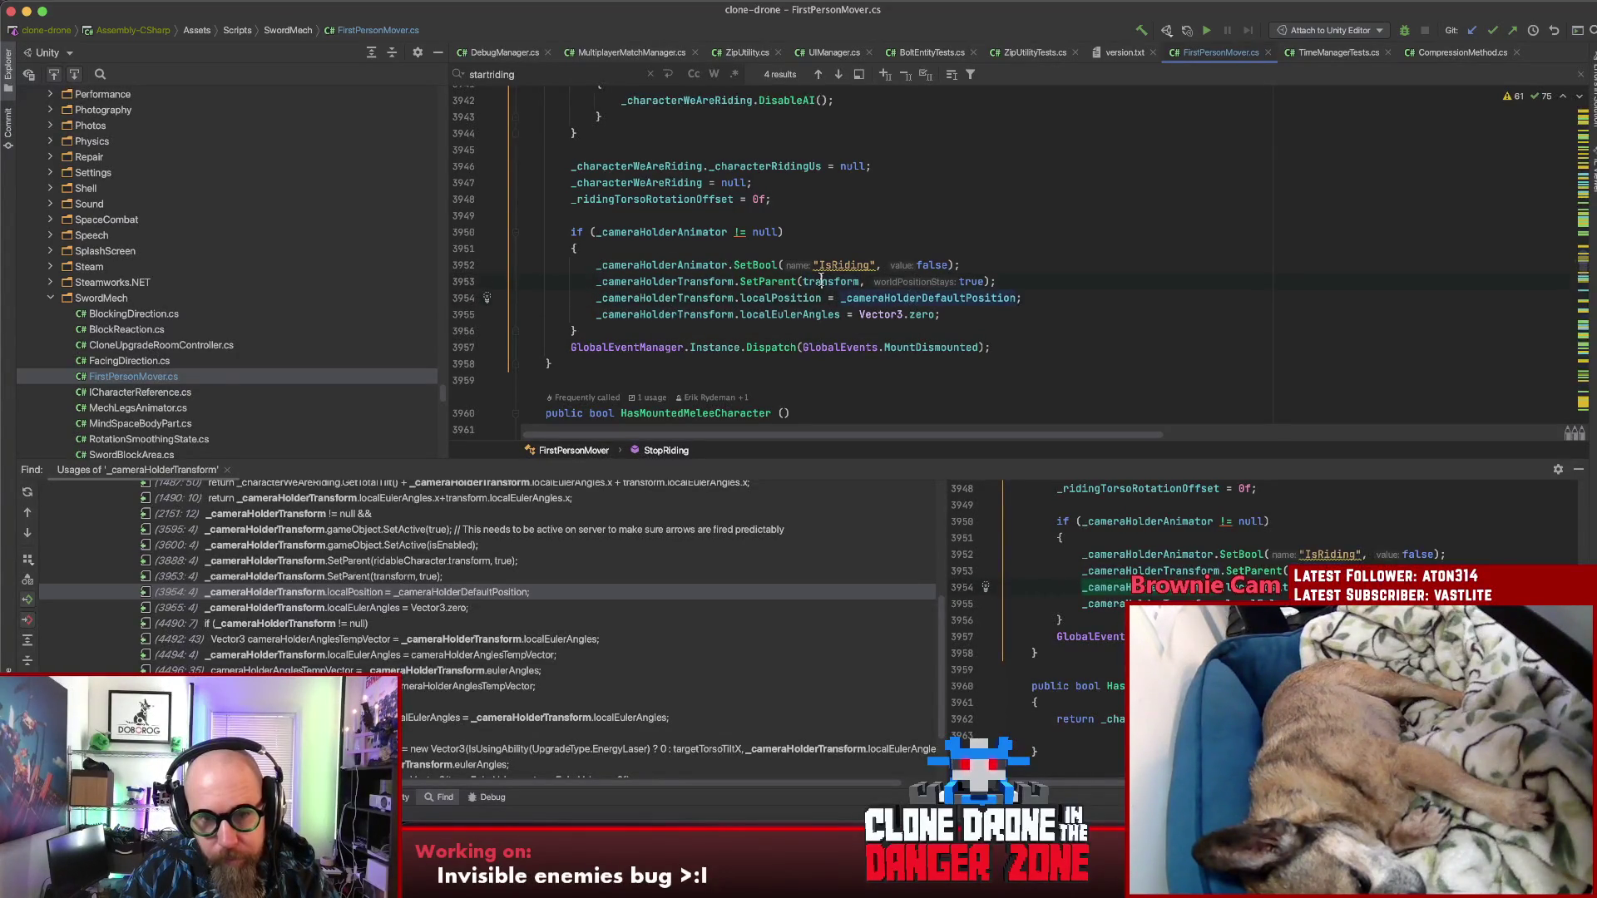
click(930, 298)
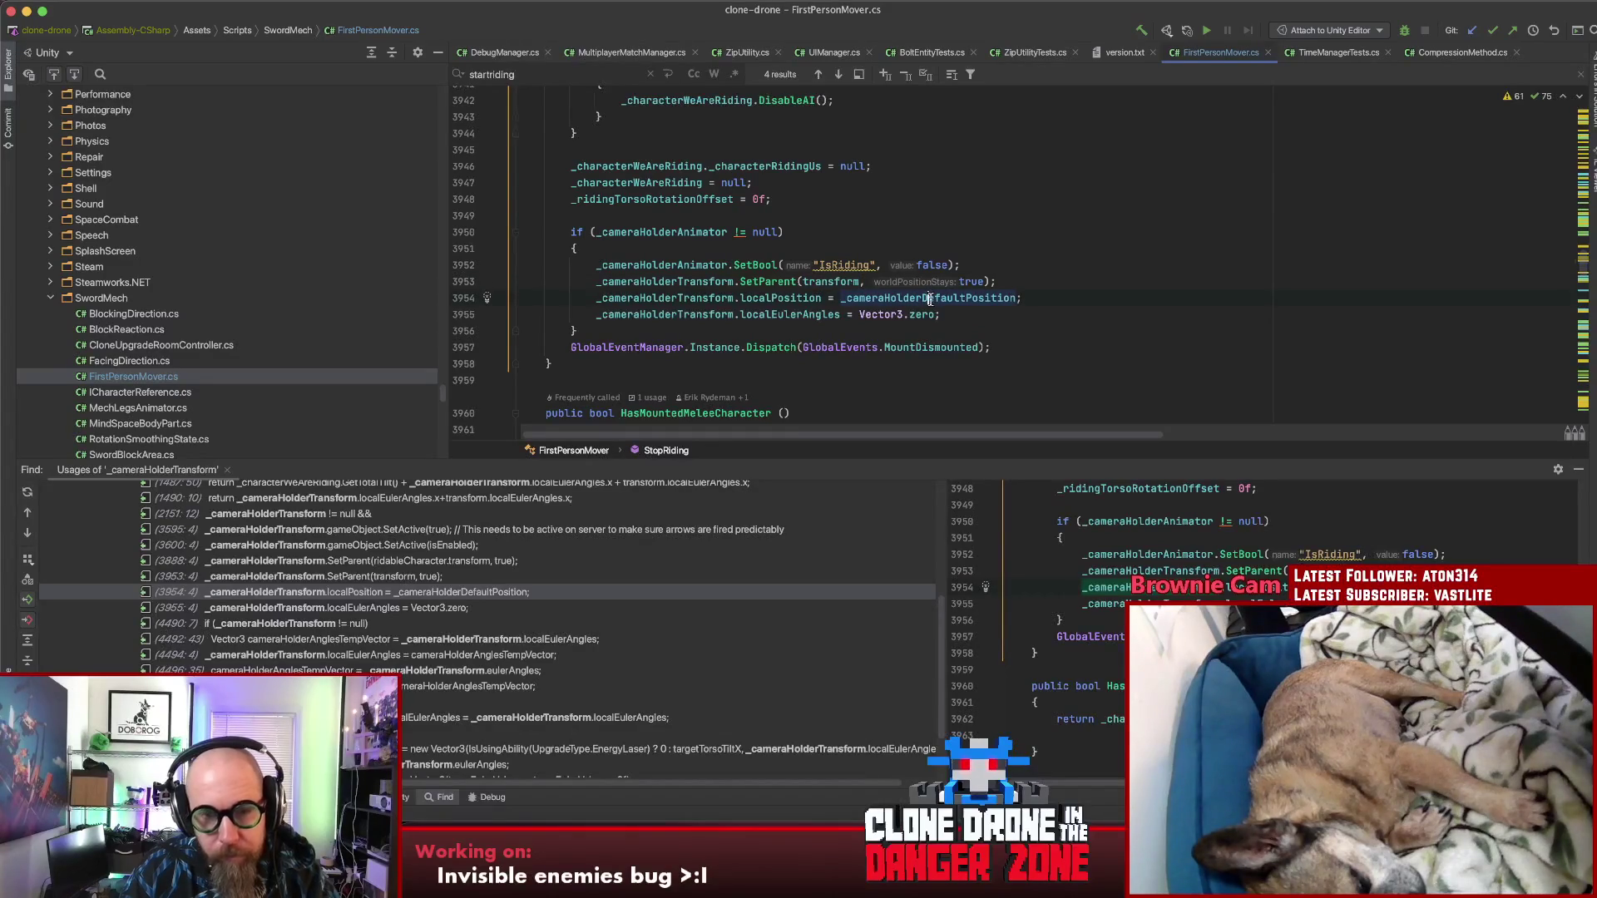
drag(1065, 297, 596, 282)
click(1086, 304)
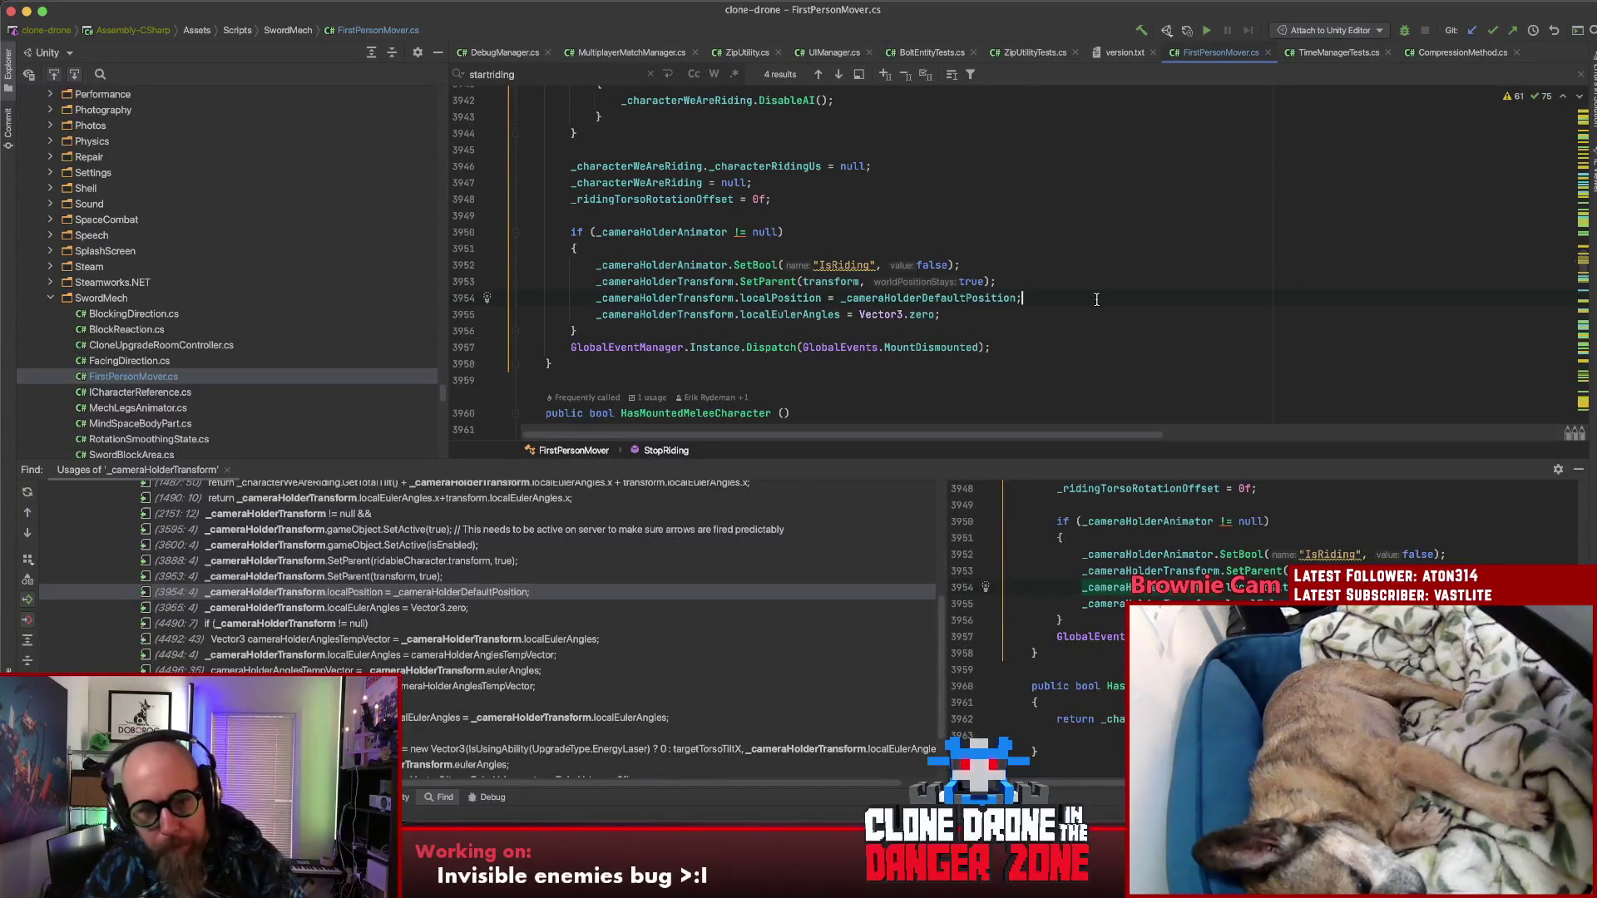
Step: Reselect lines 3953–3954 and put the caret inside _cameraHolderDefaultPosition
key(Up)
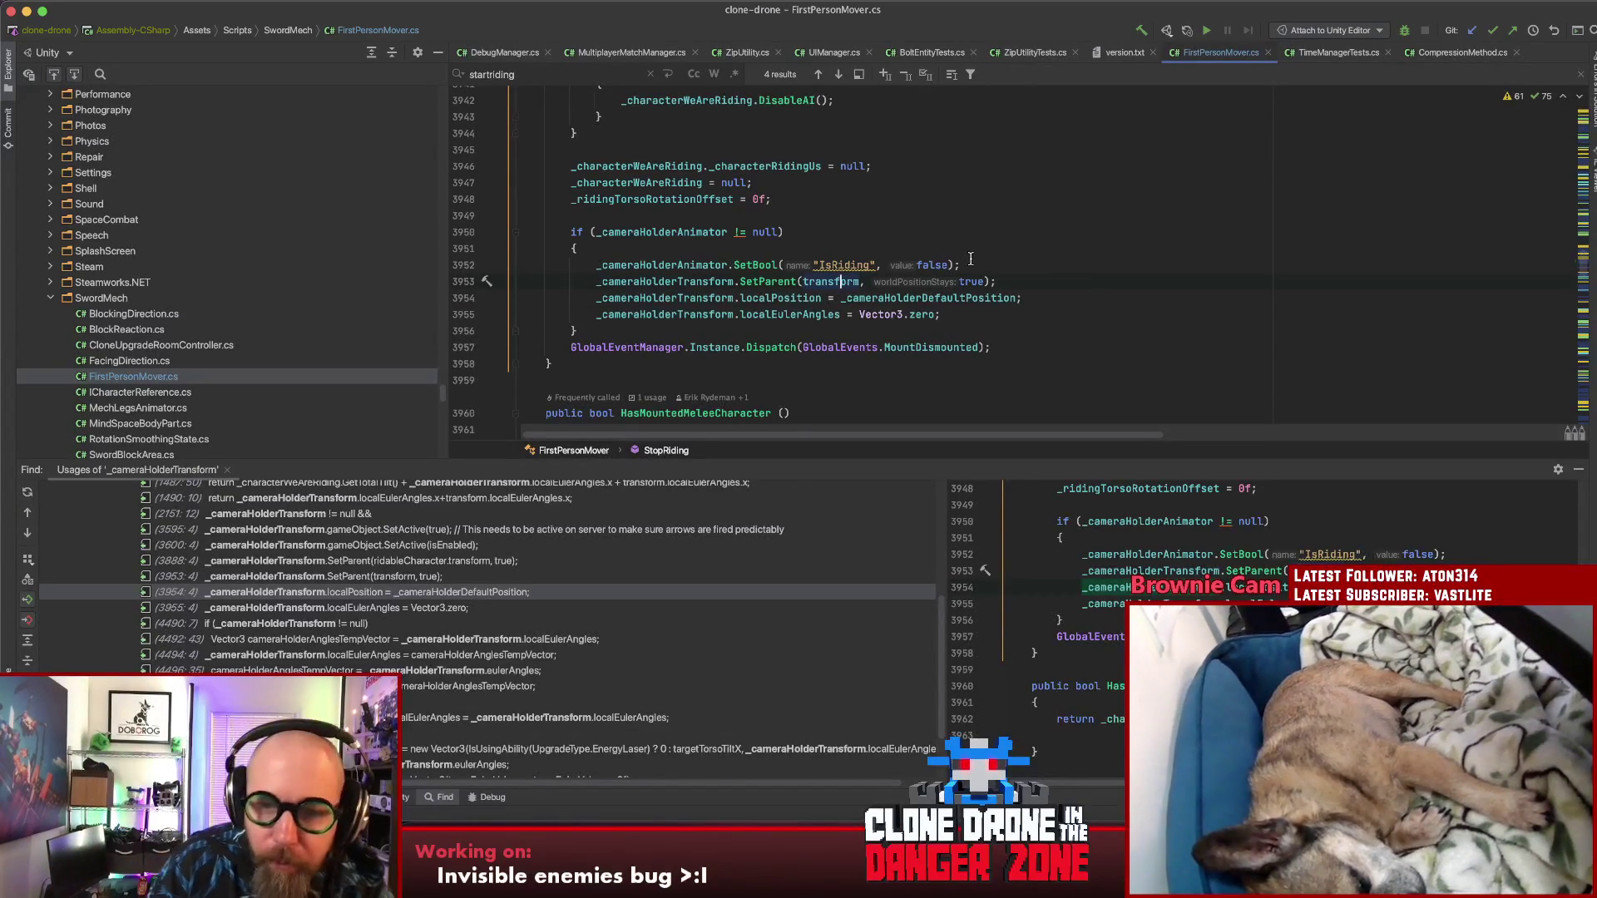
click(1074, 283)
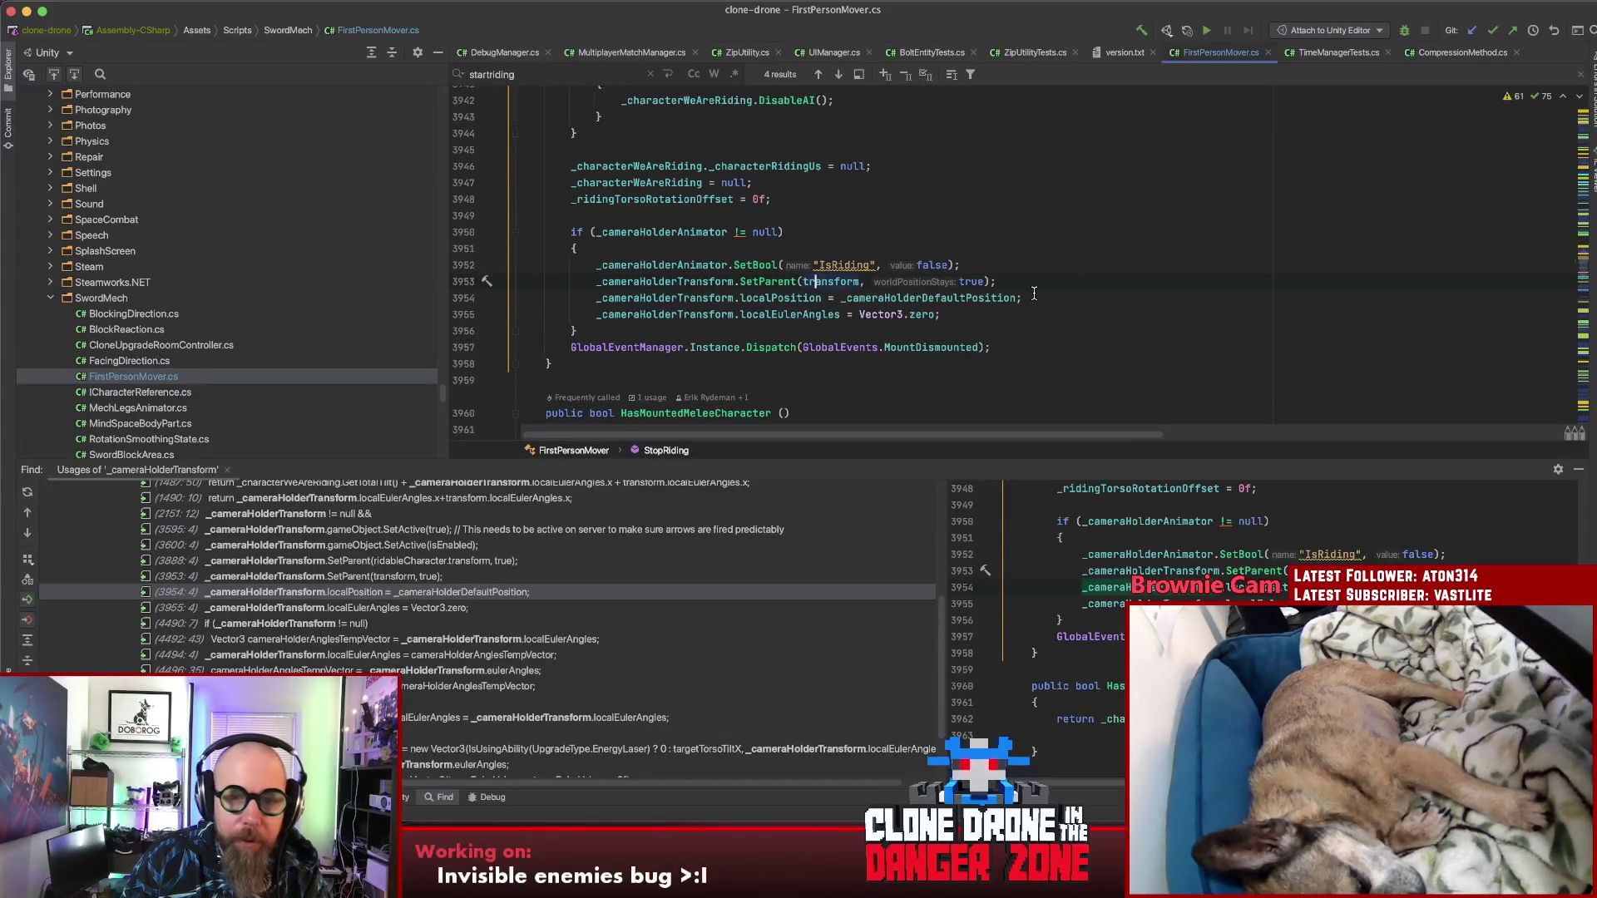
key(shift+Down)
click(1072, 298)
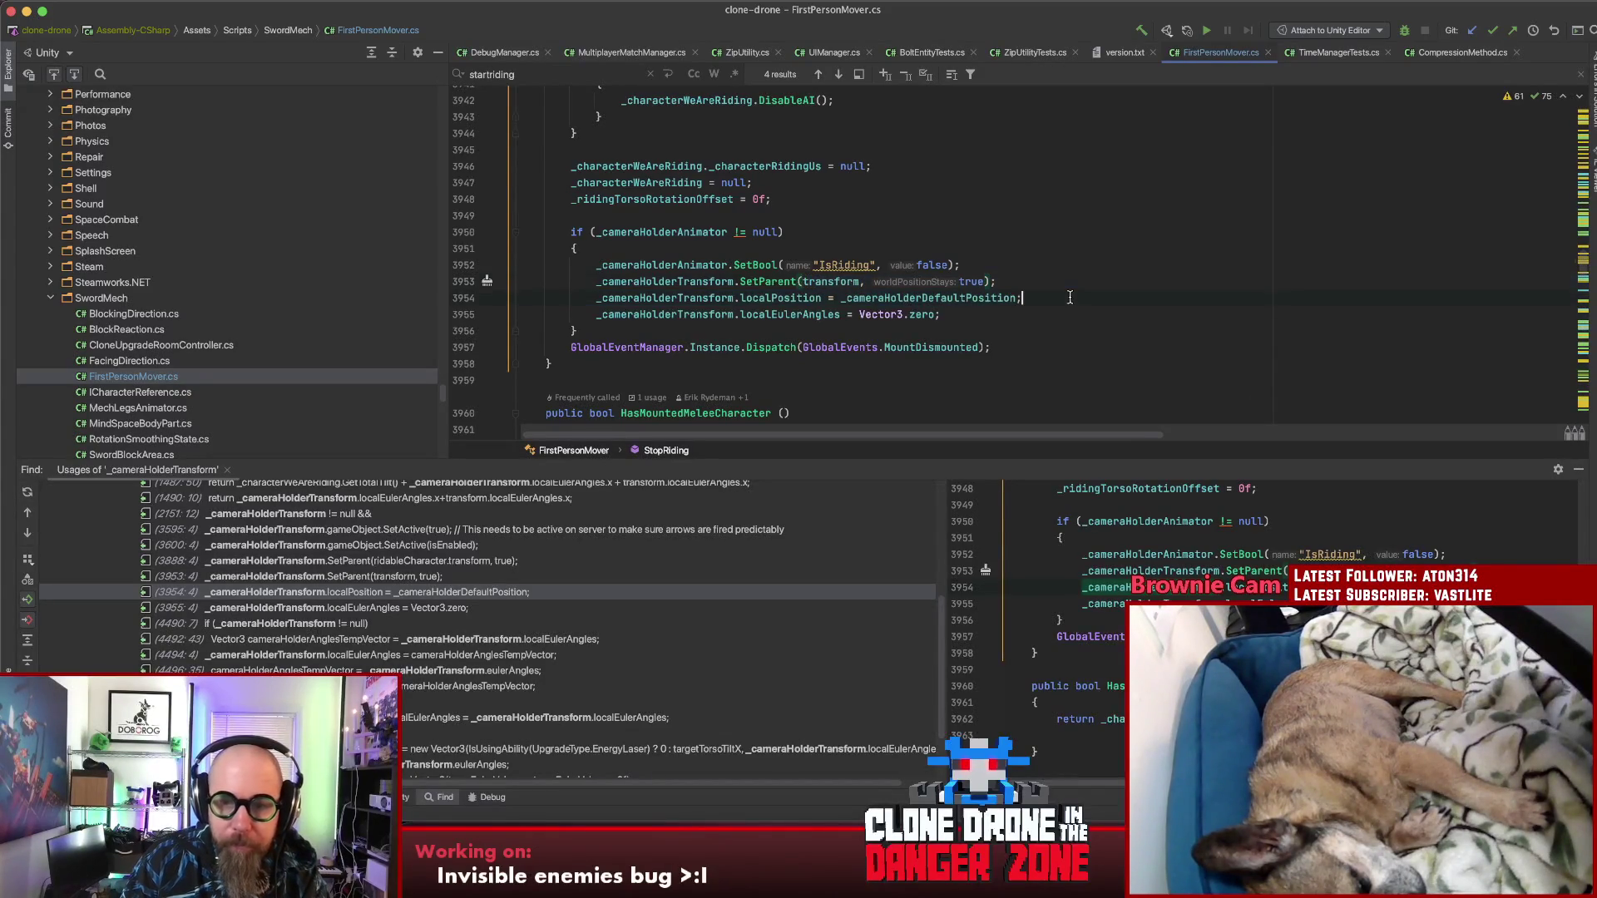
click(922, 297)
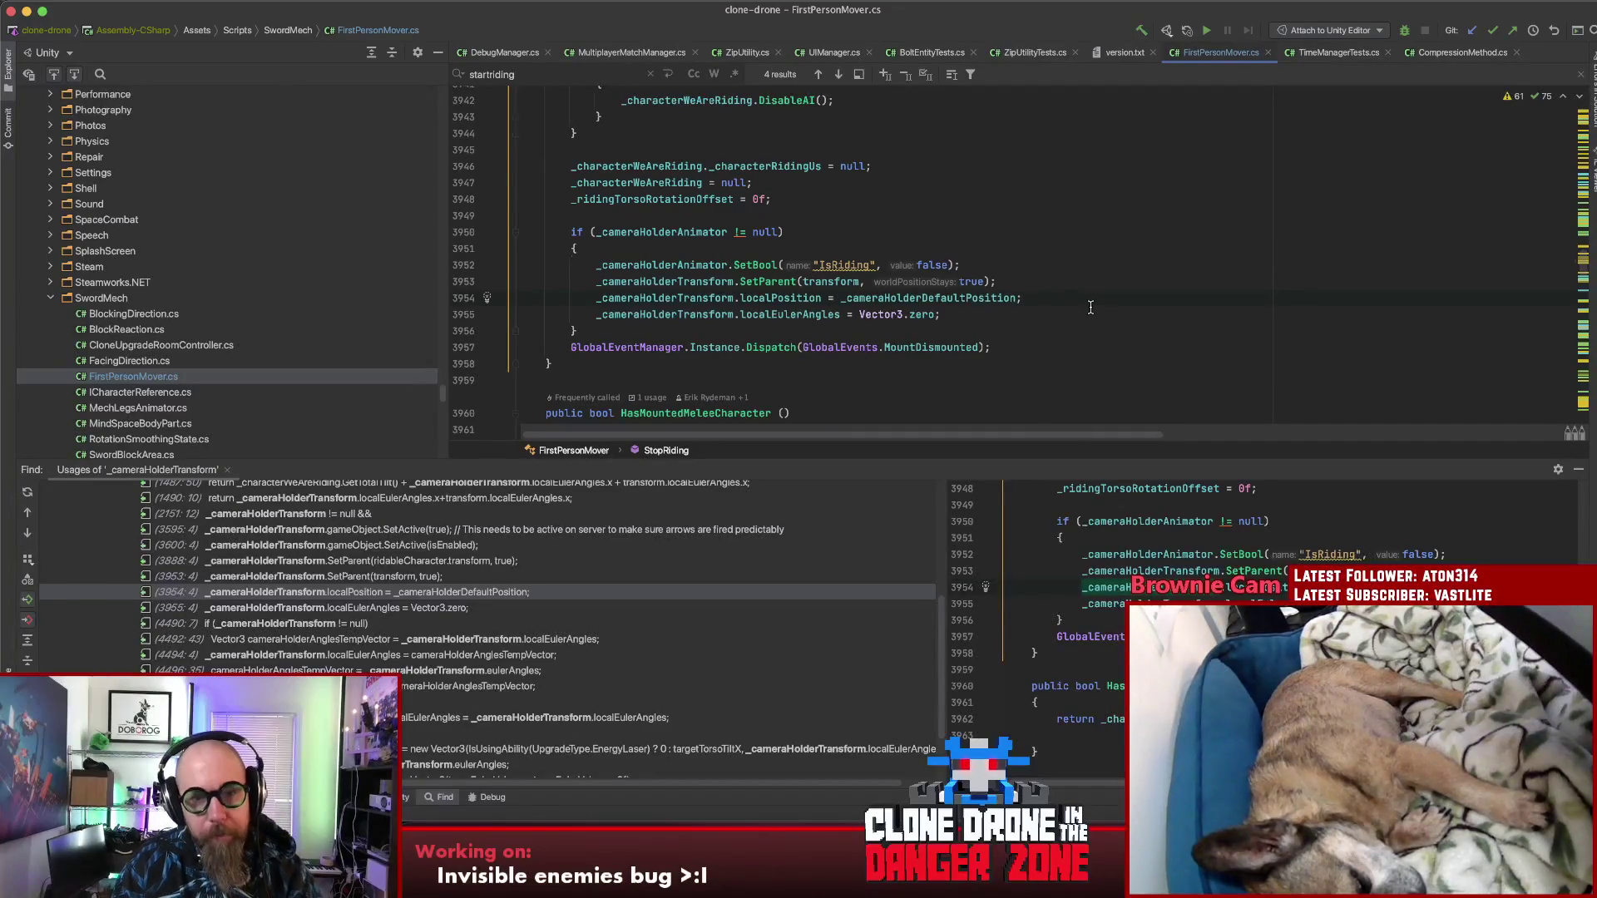
Step: Search the file for 'gettingup', find usages of _isGettingUpFromKick, and jump to where it's set true
scroll(1090, 308, up, 12)
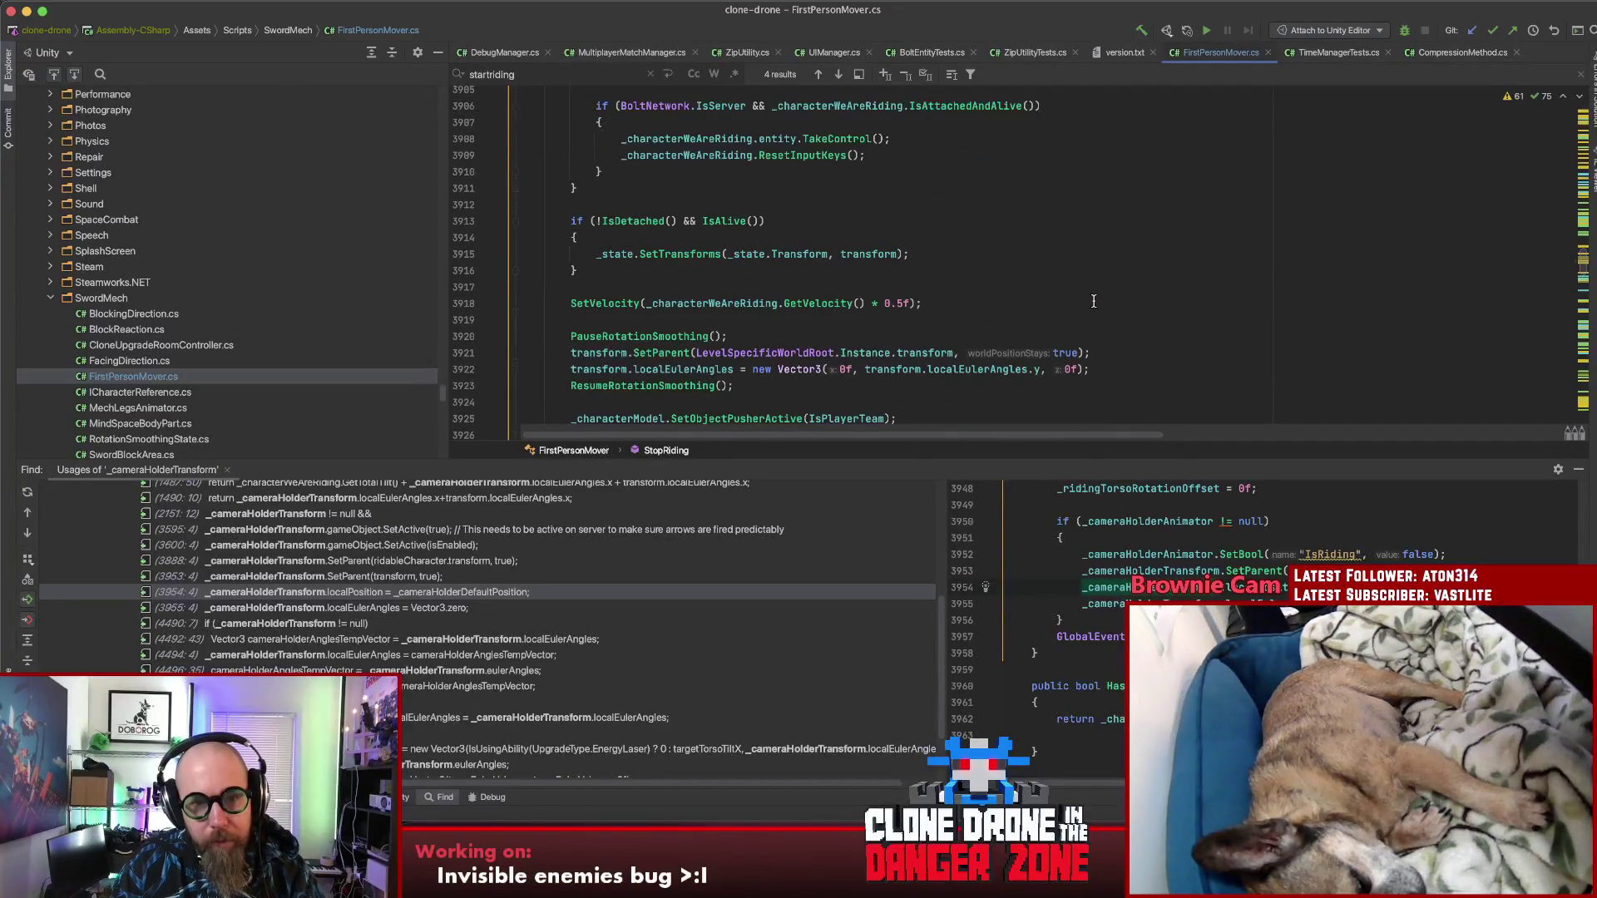
scroll(1092, 300, up, 4)
scroll(1091, 299, down, 10)
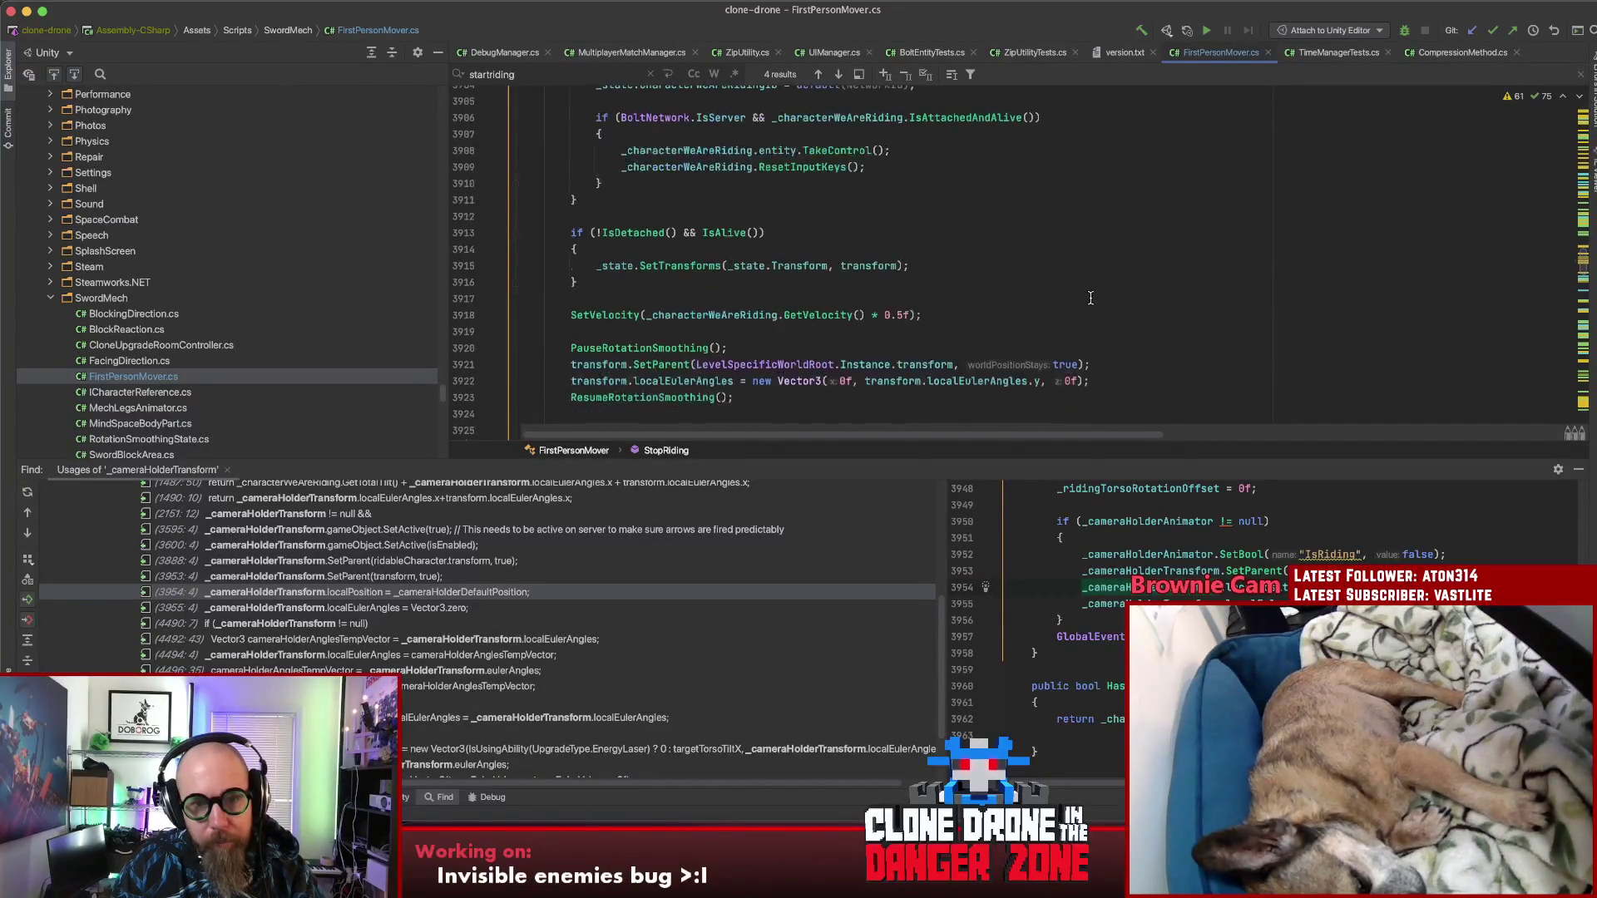
key(super+f)
text(gettingup)
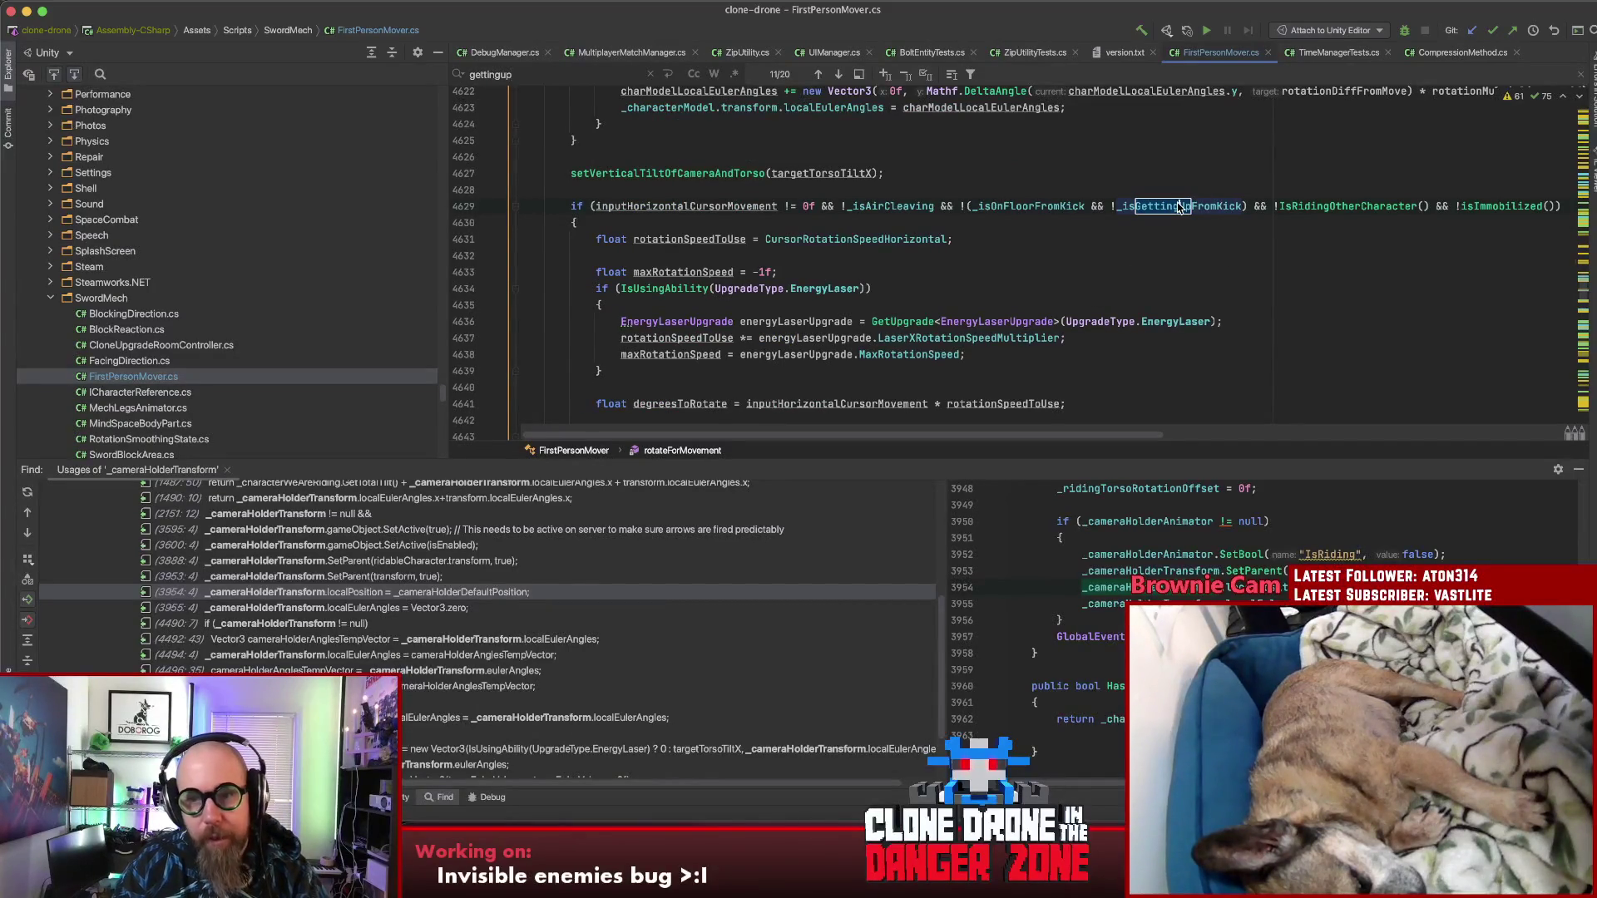
scroll(811, 291, down, 5)
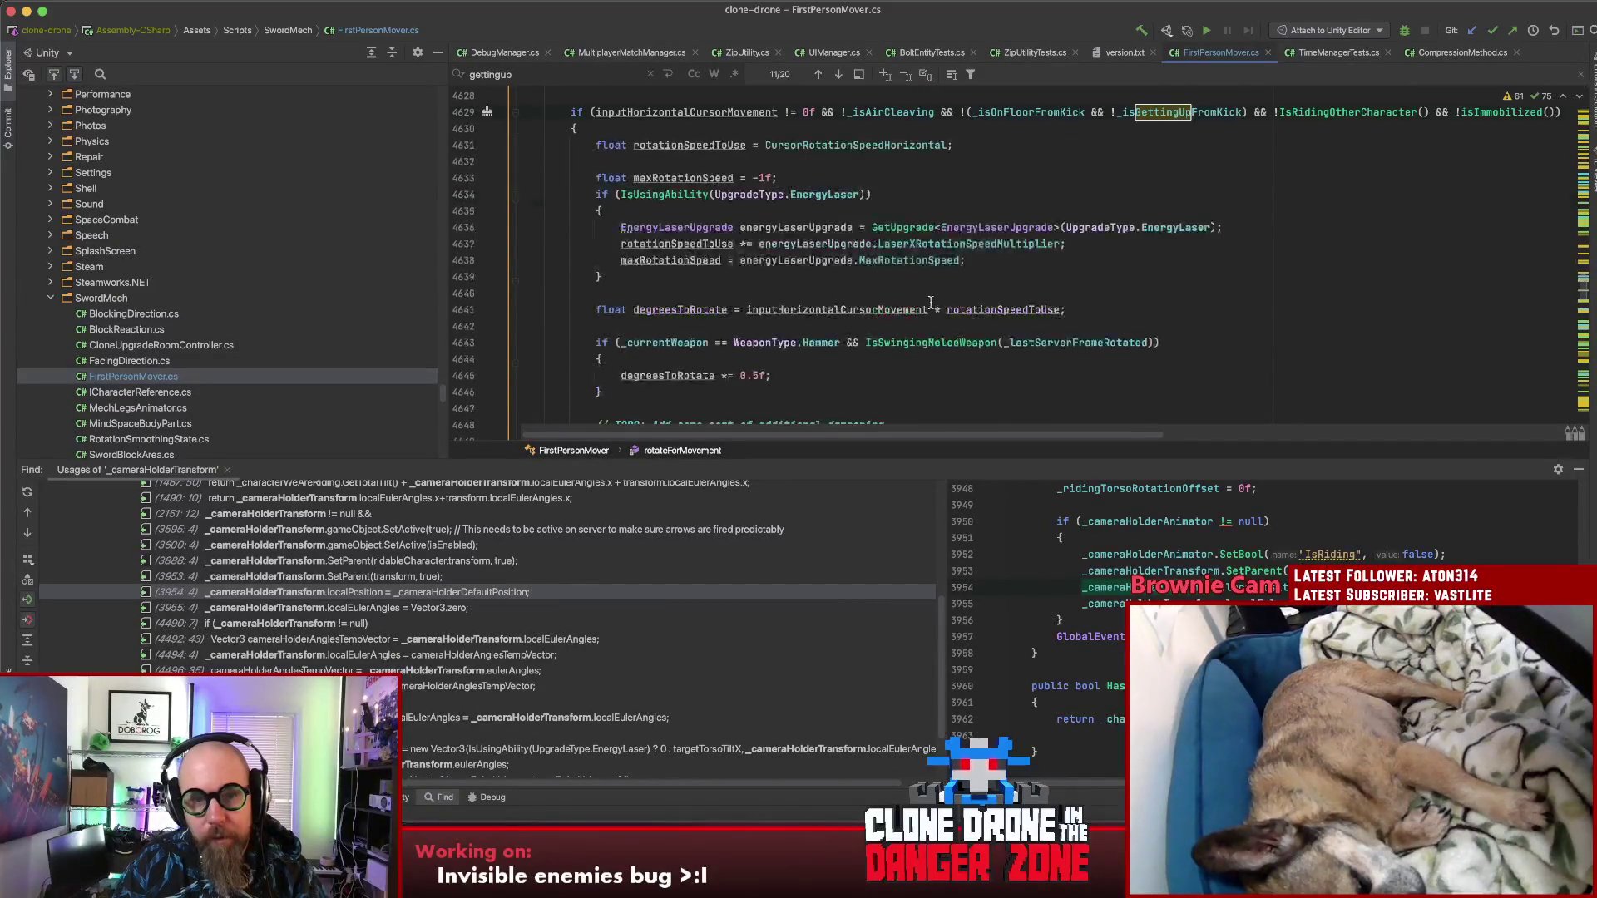
scroll(1014, 303, up, 4)
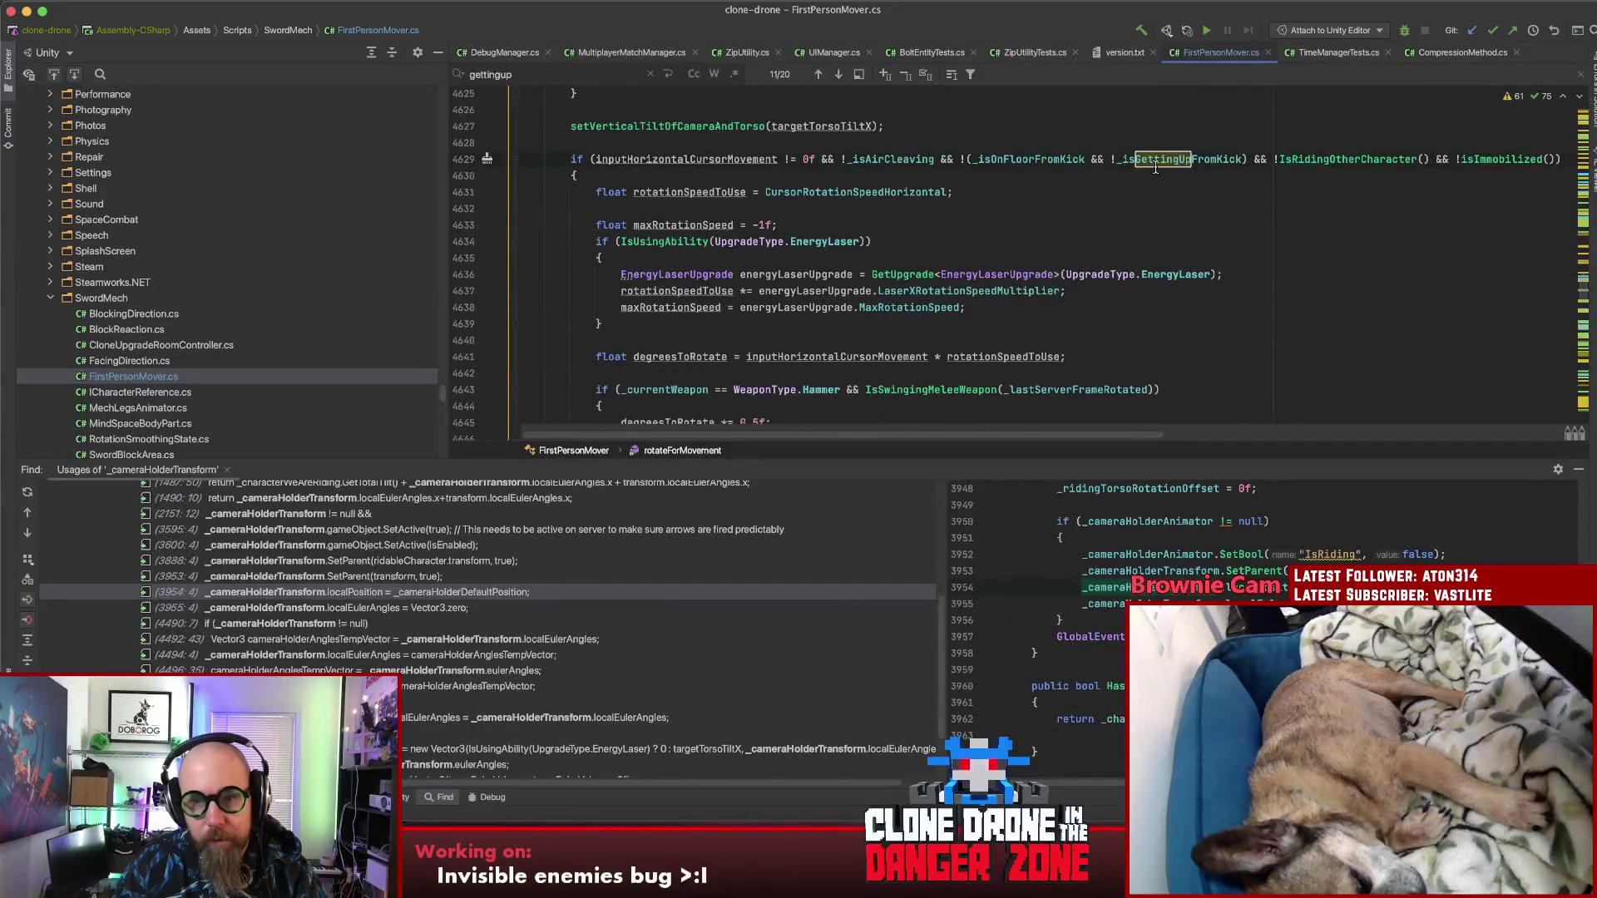
key(alt+F7)
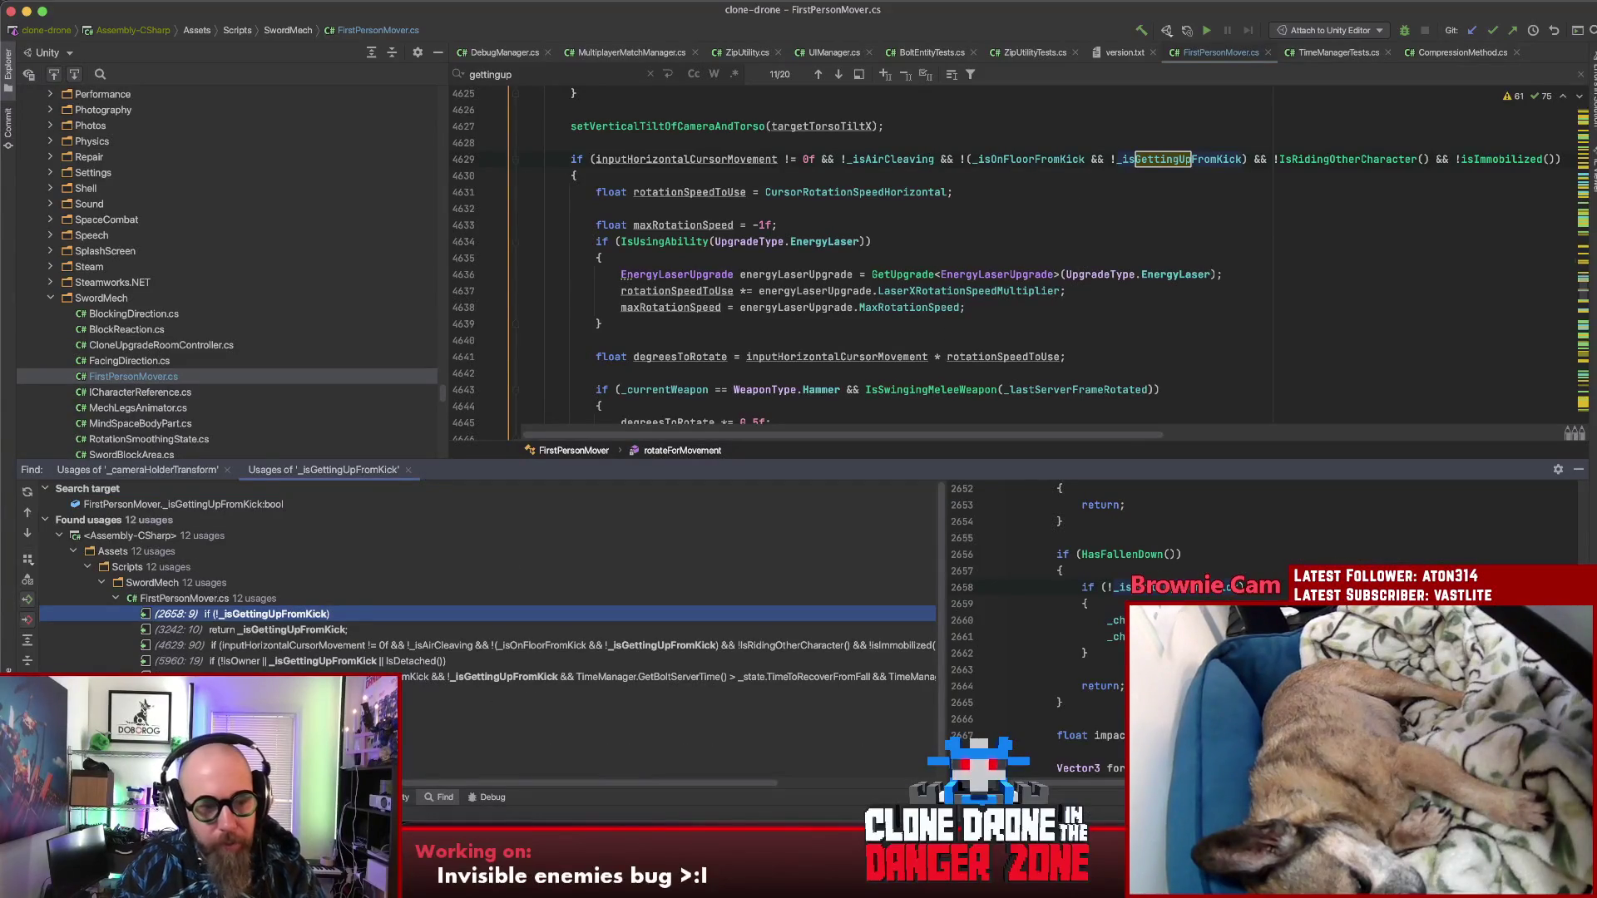
key(Down)
key(Down)
key(Down)
key(Return)
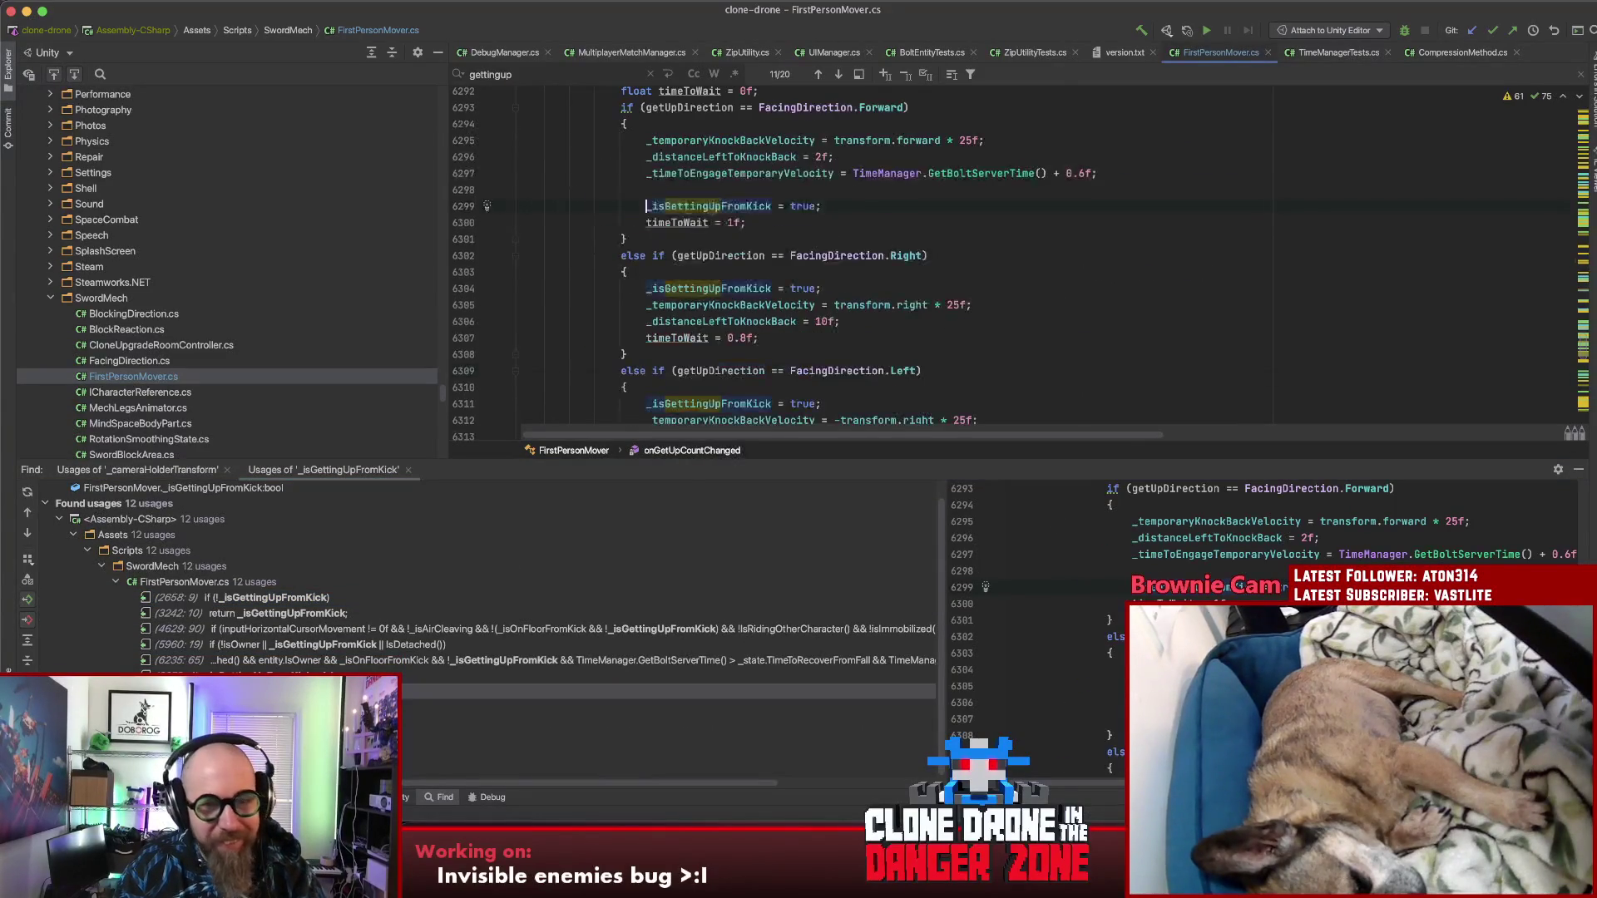
Step: Examine the line 6318 assignment alongside _distanceLeftToKnockBack and _timeToEngageTemporaryVelocity
scroll(957, 233, up, 4)
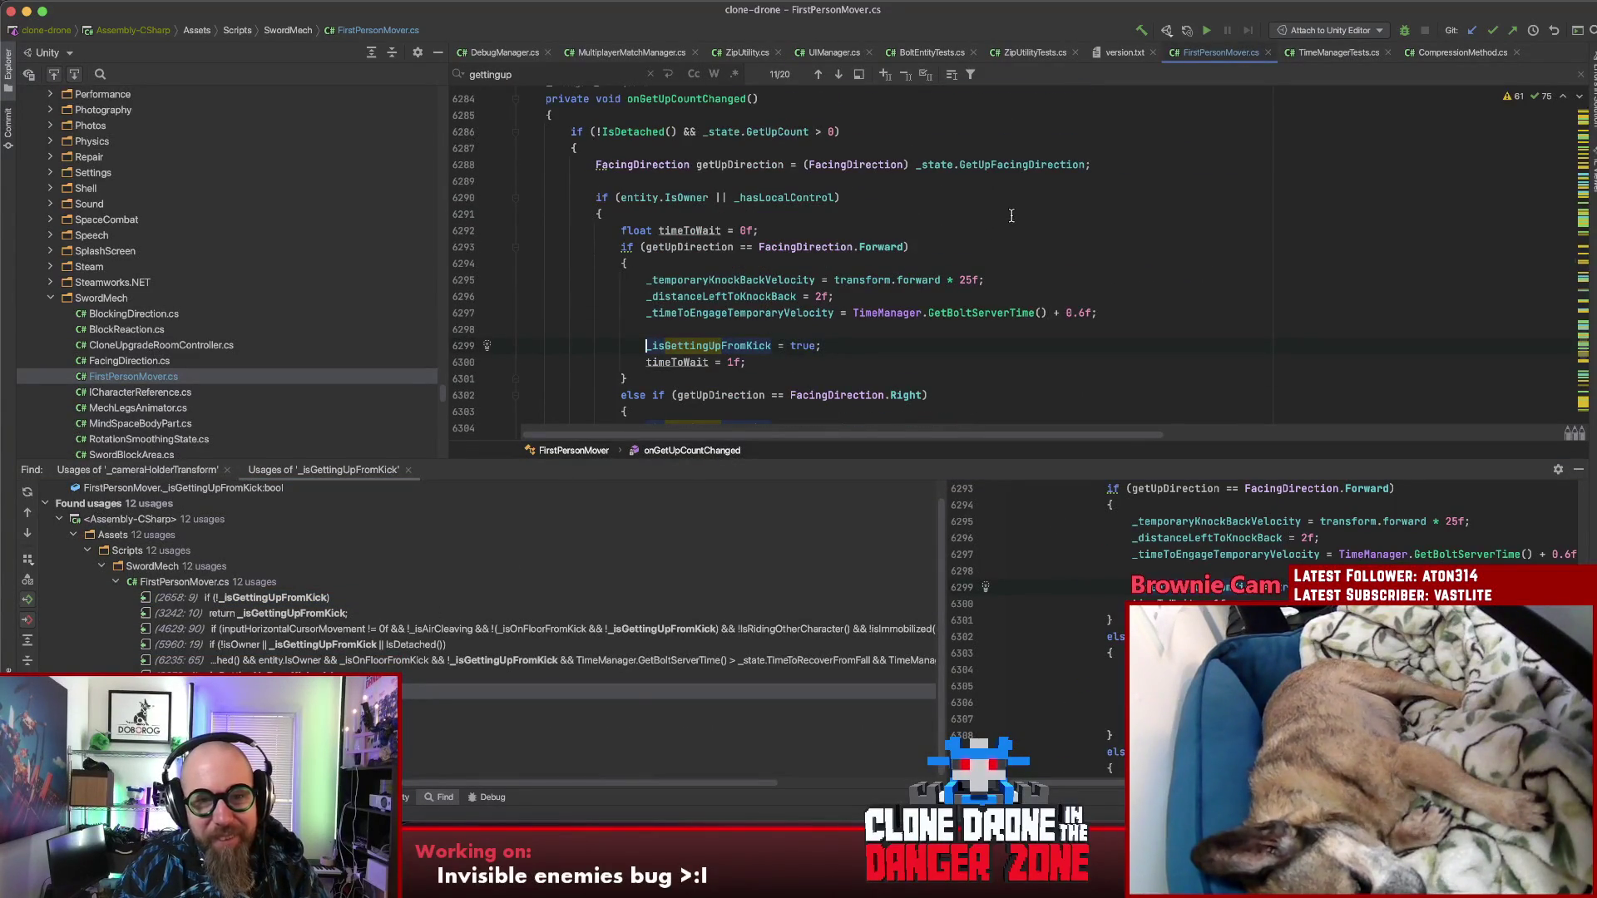
scroll(1012, 216, down, 10)
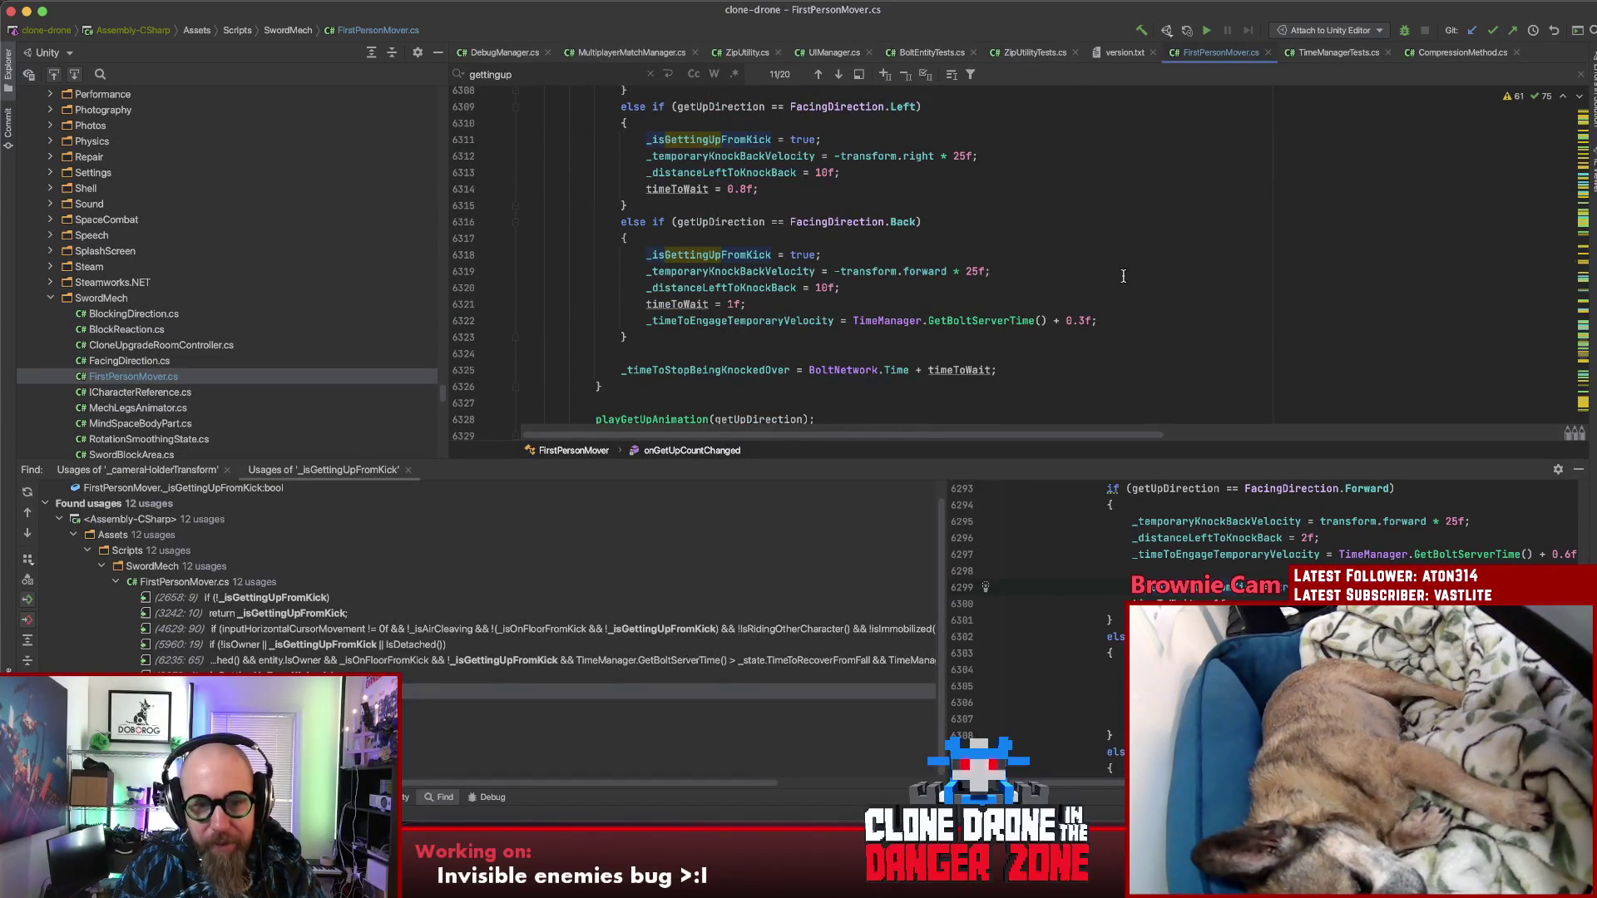
click(705, 246)
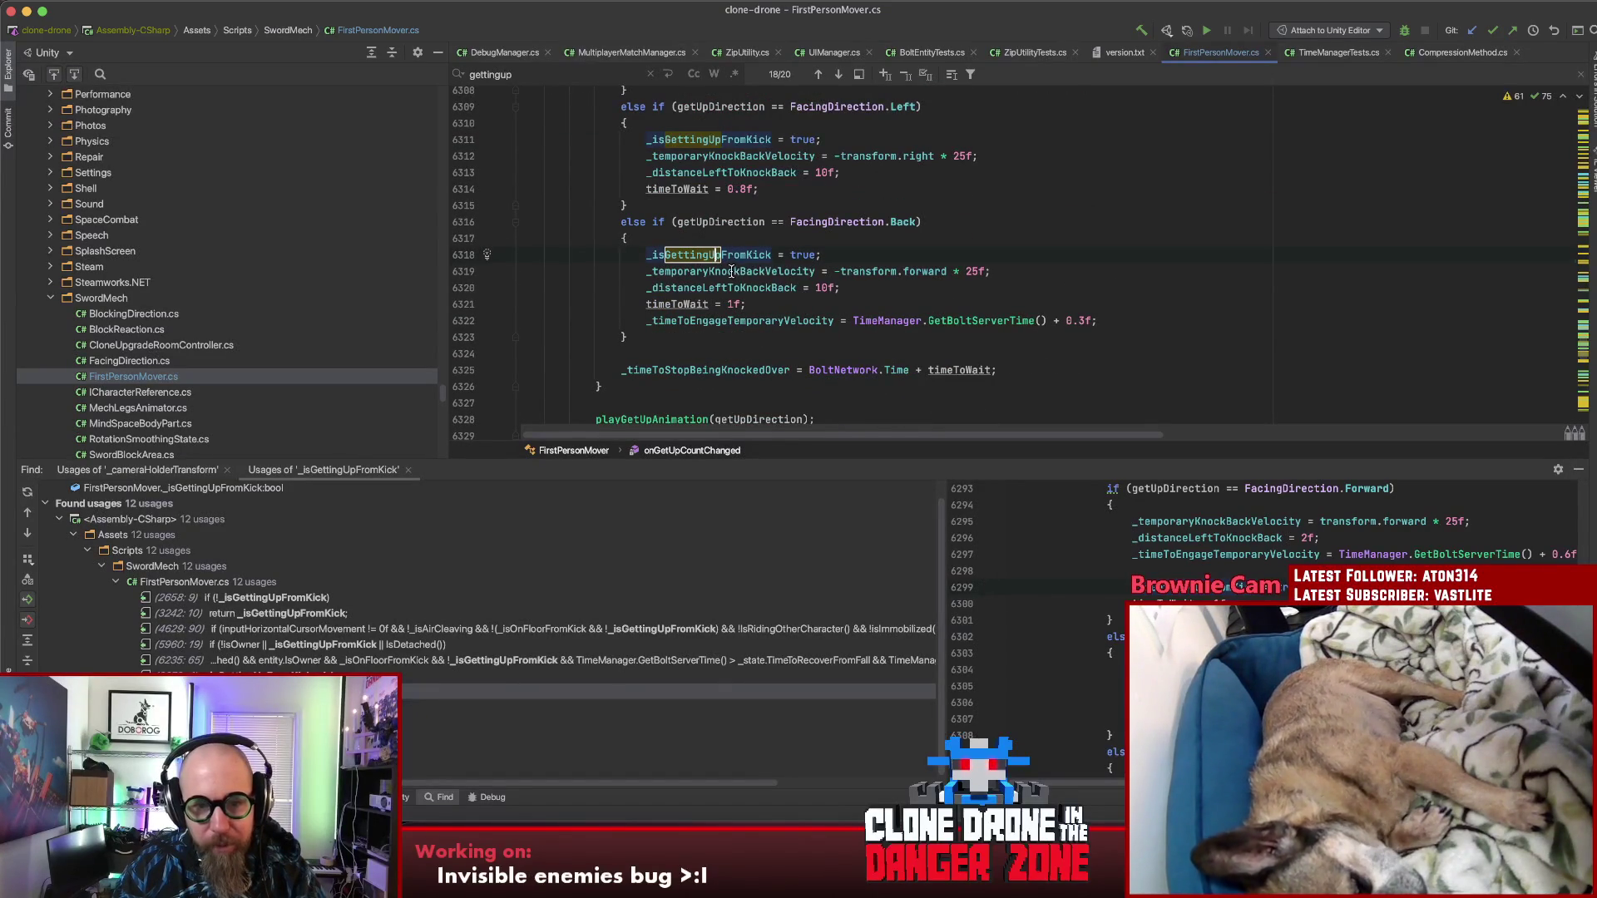
click(733, 287)
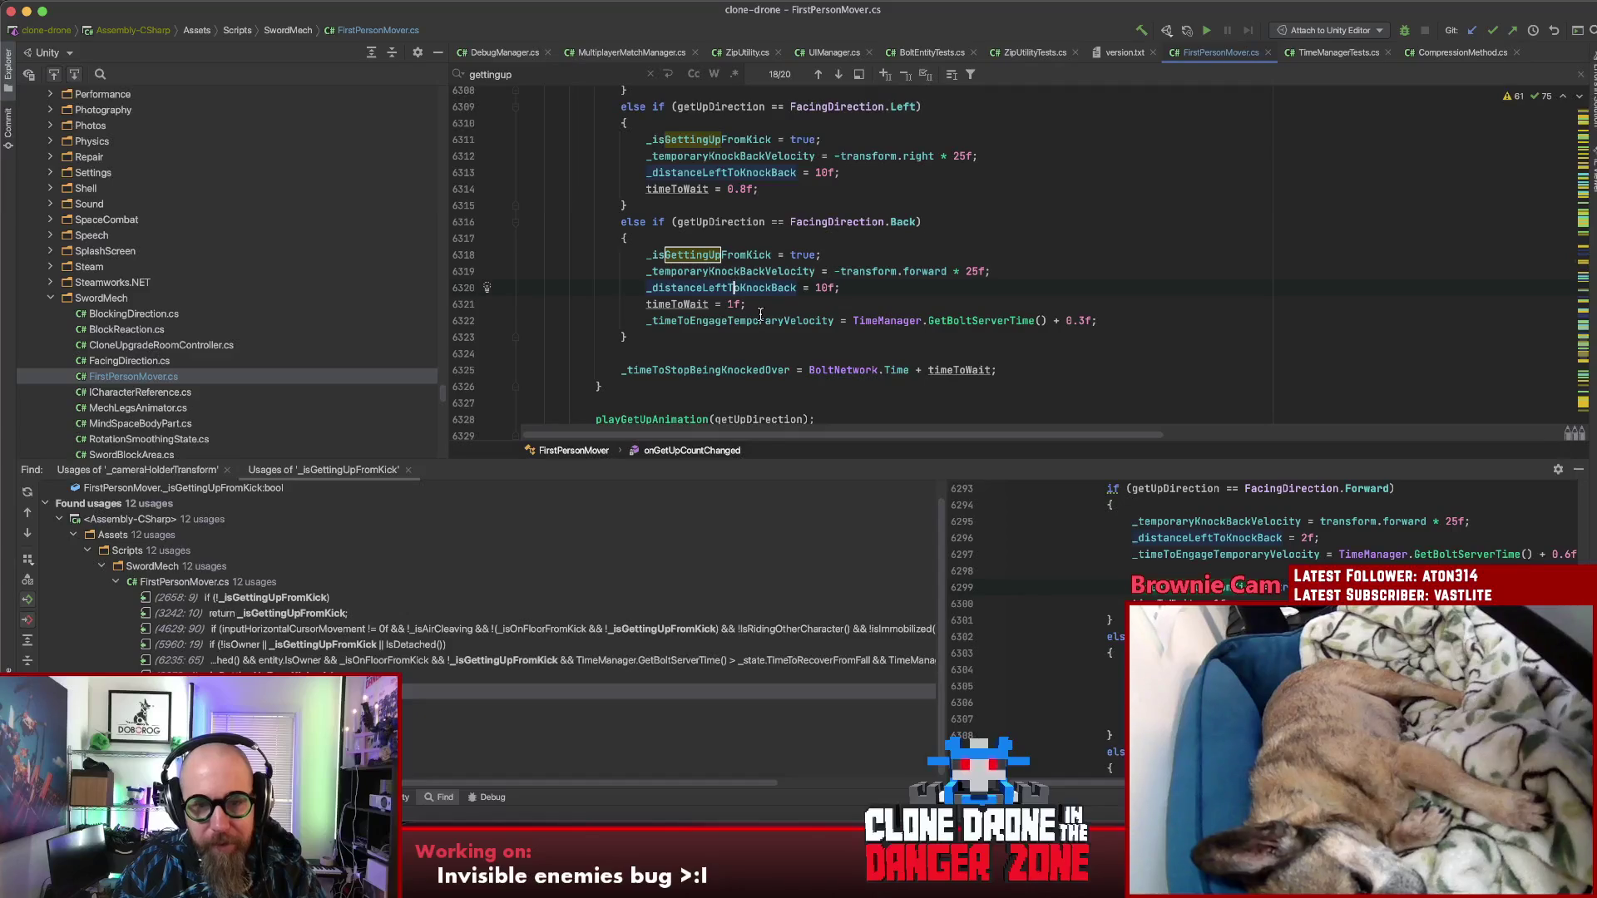
click(759, 320)
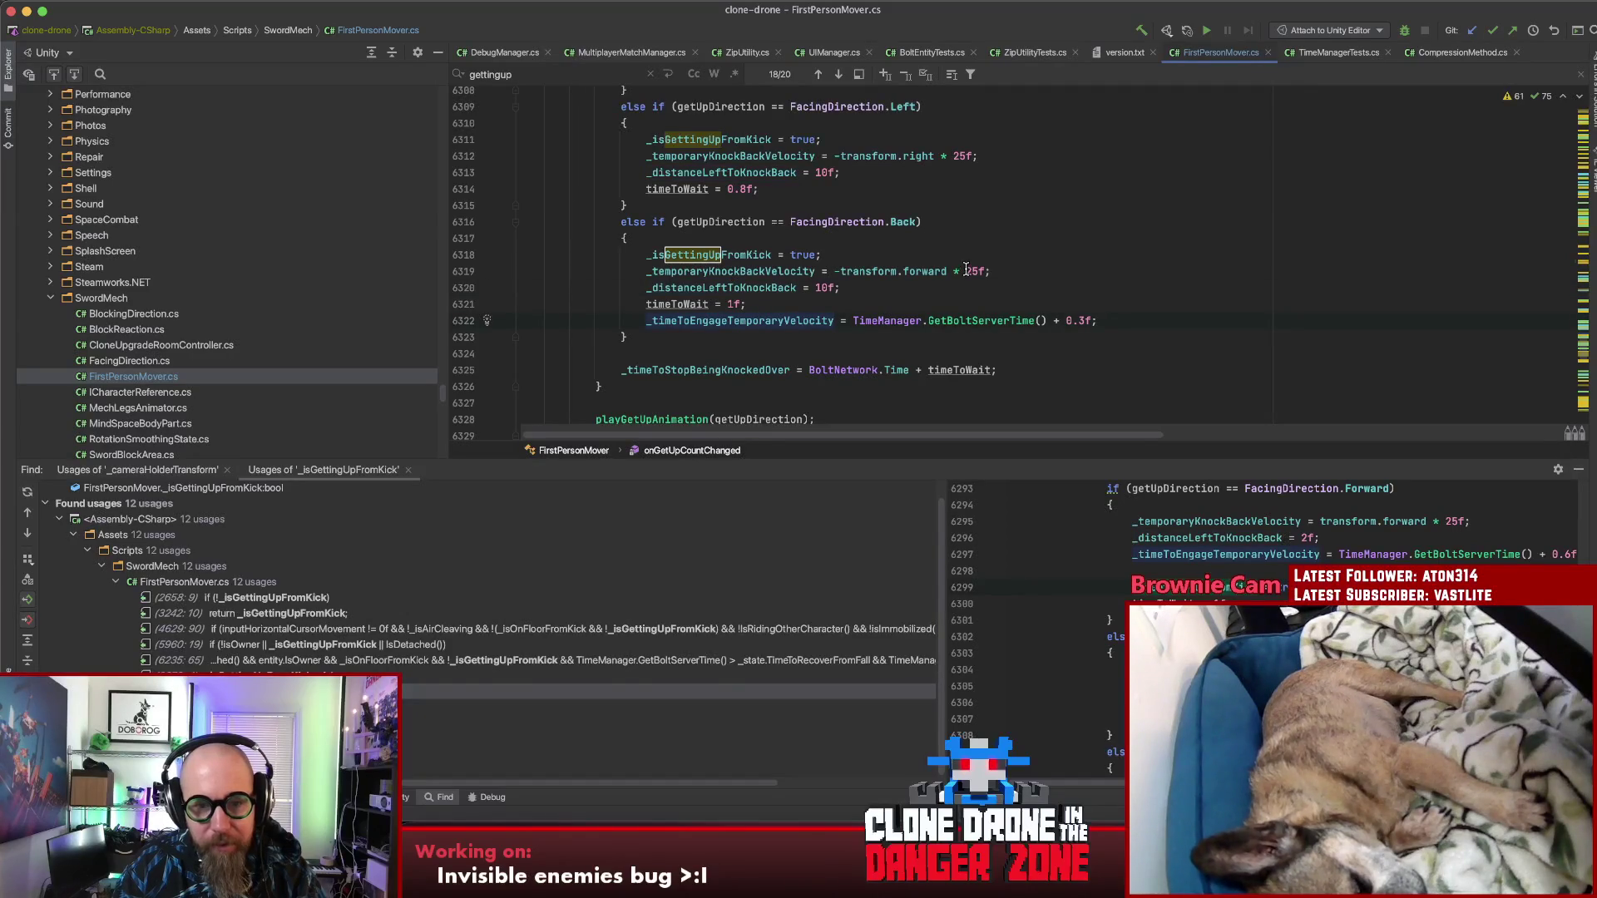
click(734, 258)
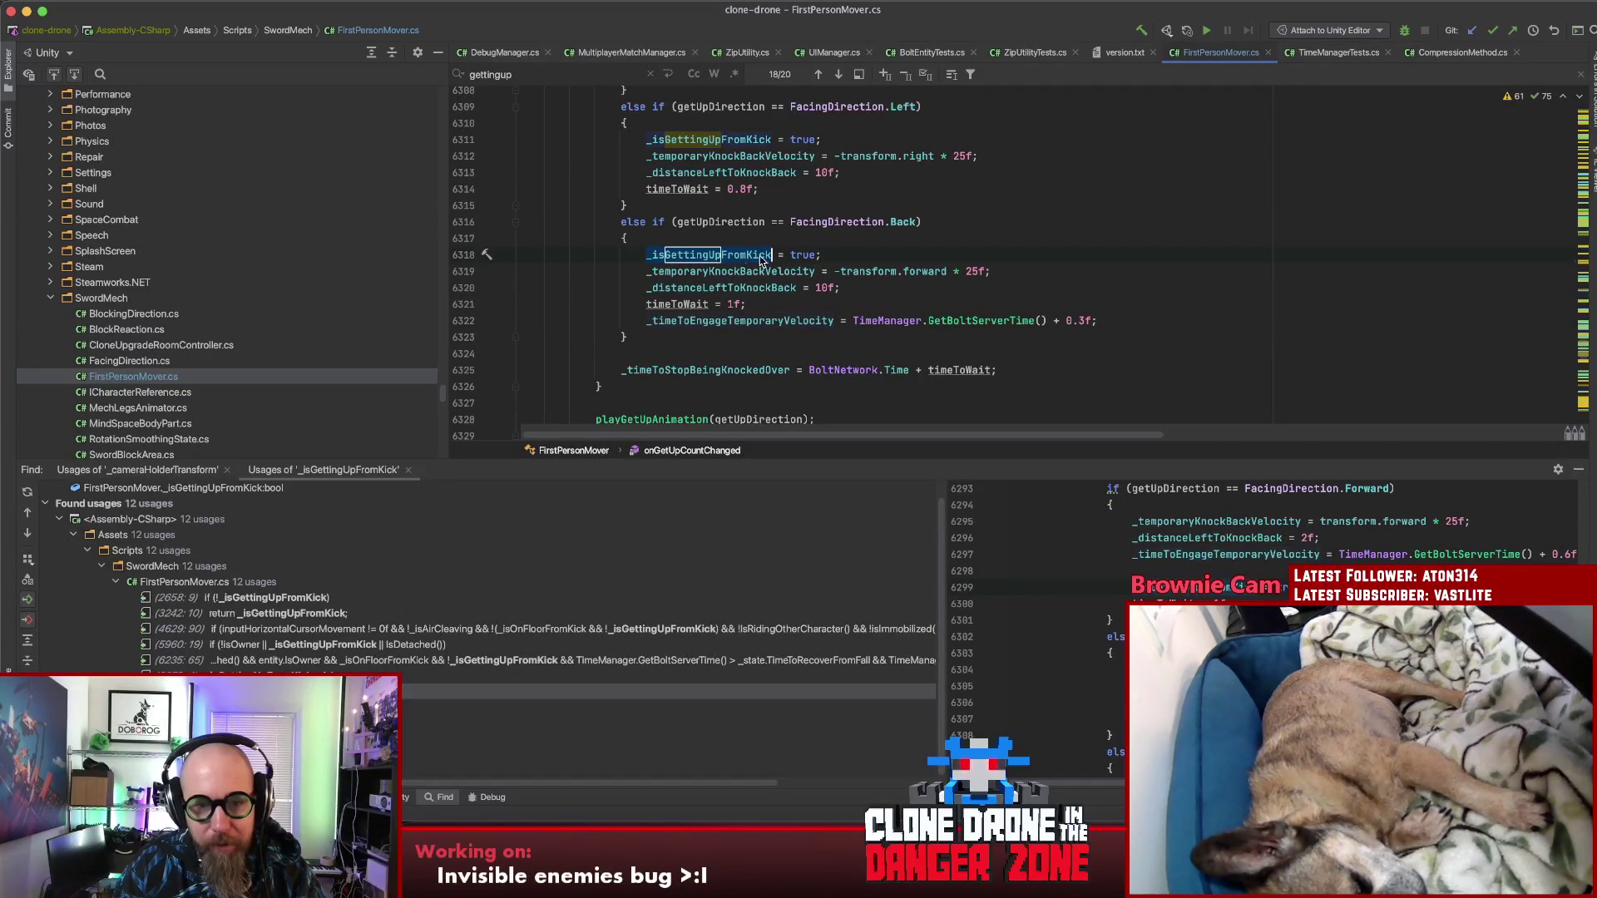
Step: Step through the line 7079 and ResetKnockbackVelocity usages, ending at the tryGetUpFromFall usage
scroll(963, 277, down, 5)
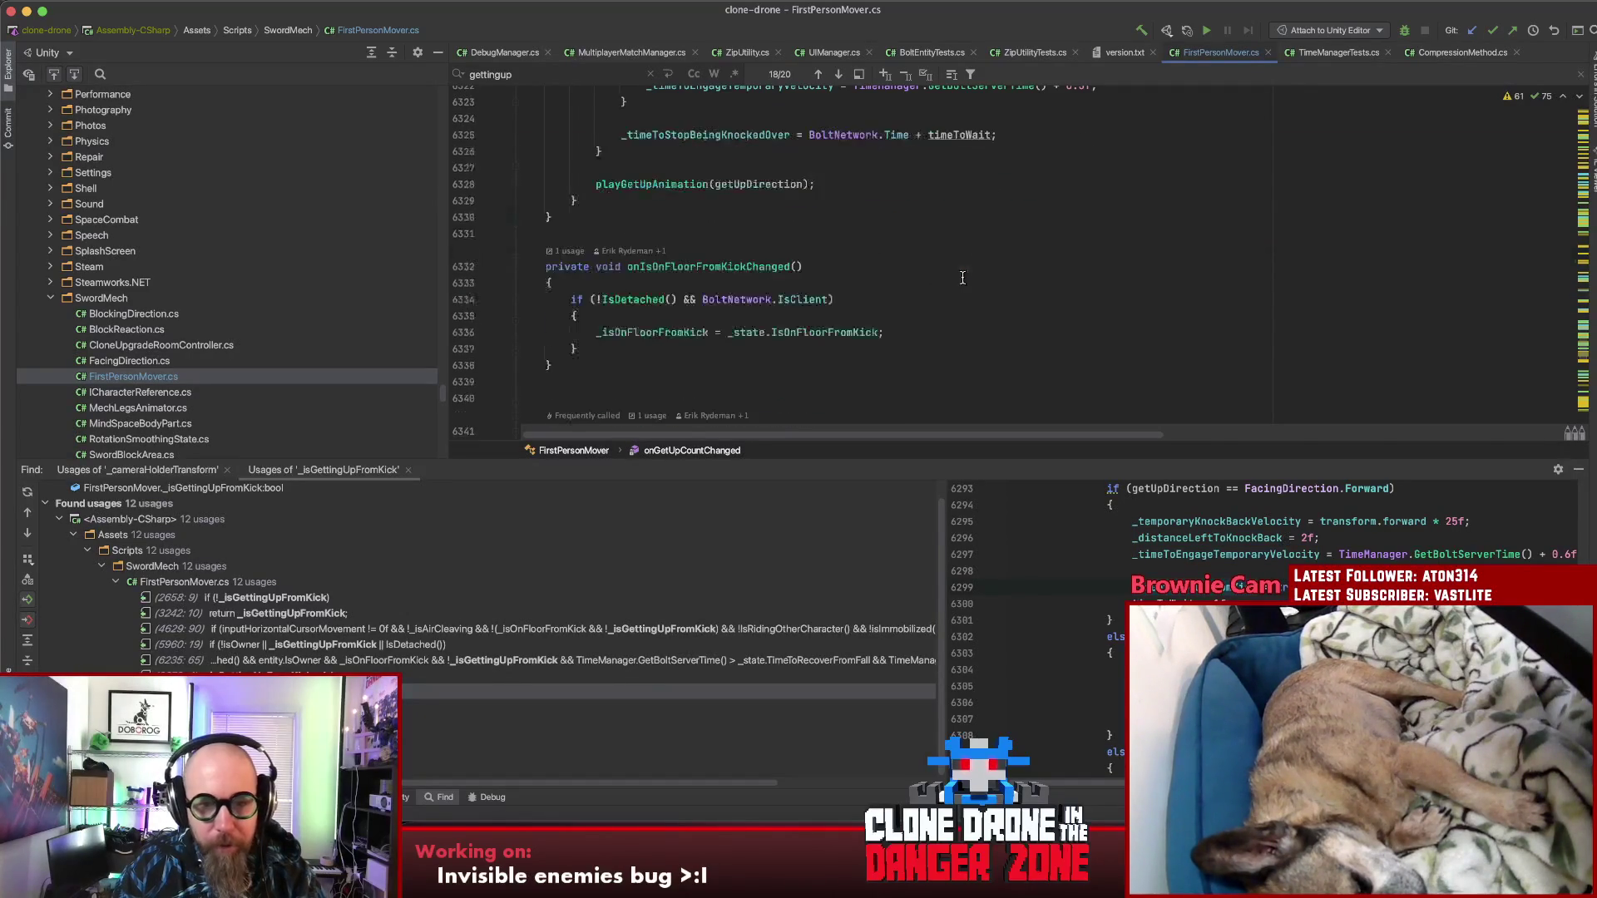
scroll(962, 277, up, 3)
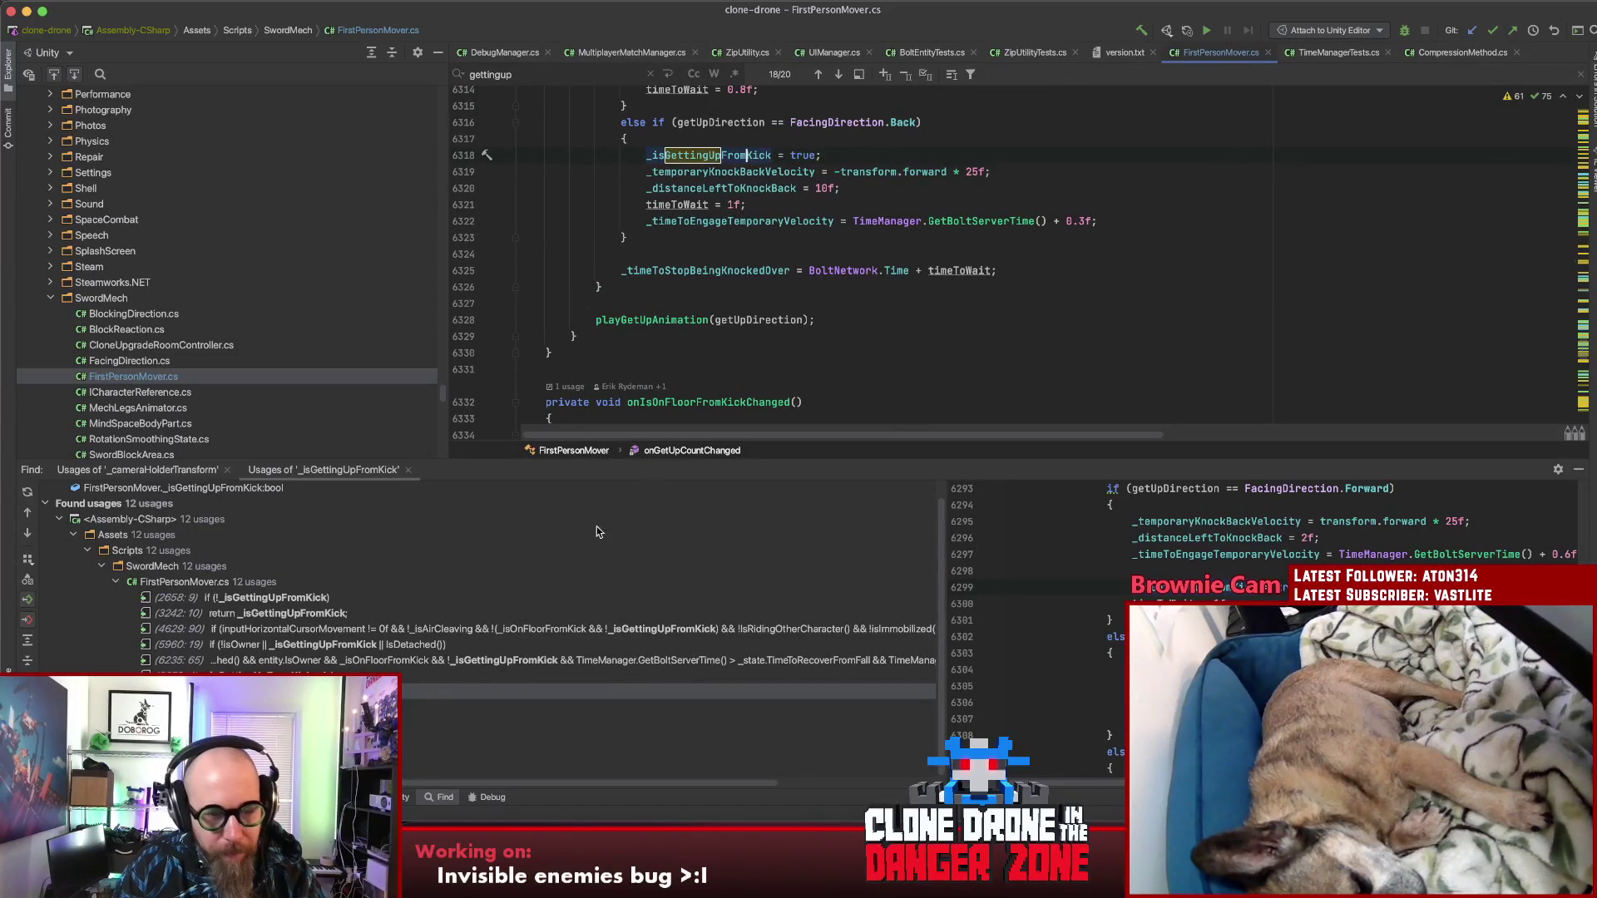
click(357, 738)
key(Down)
key(Return)
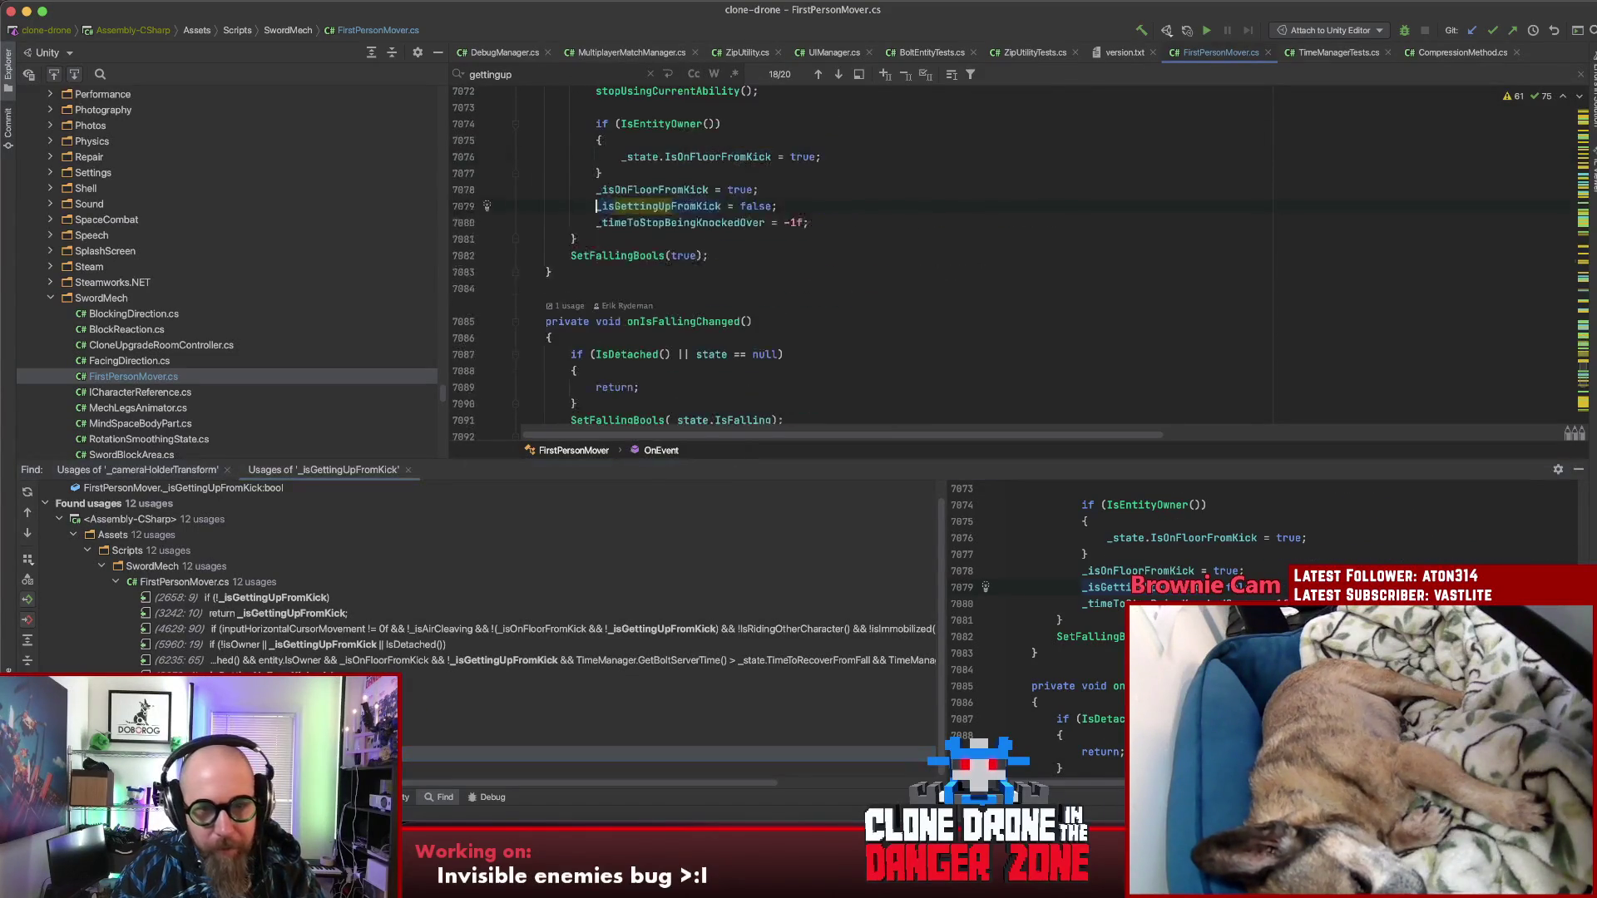
scroll(948, 203, up, 8)
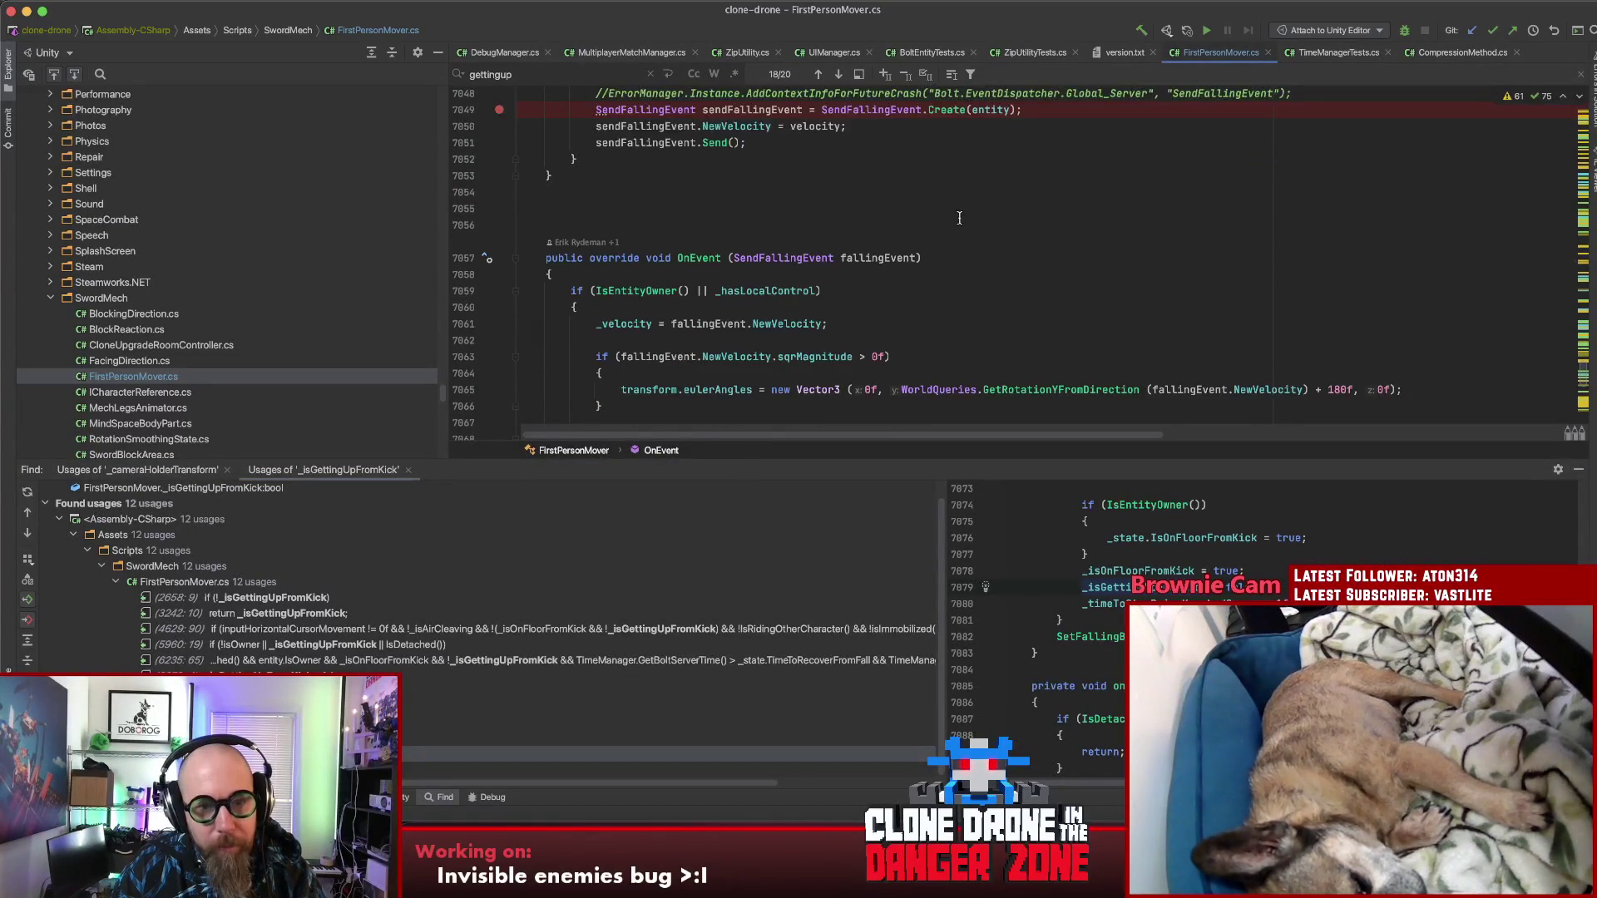
scroll(700, 245, down, 3)
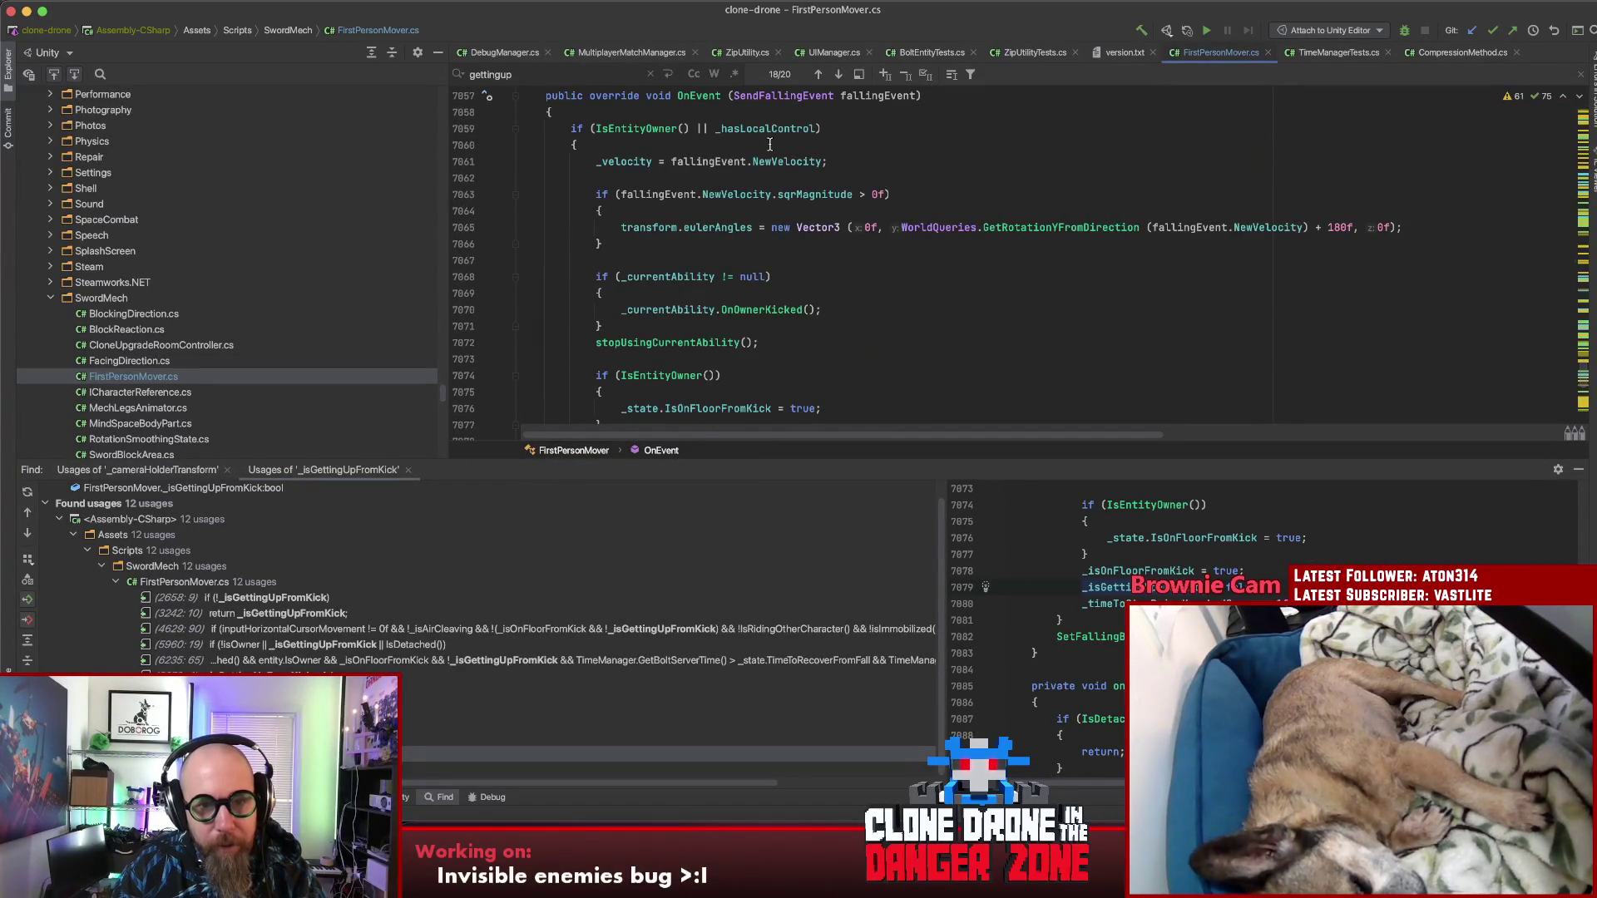
scroll(766, 130, down, 2)
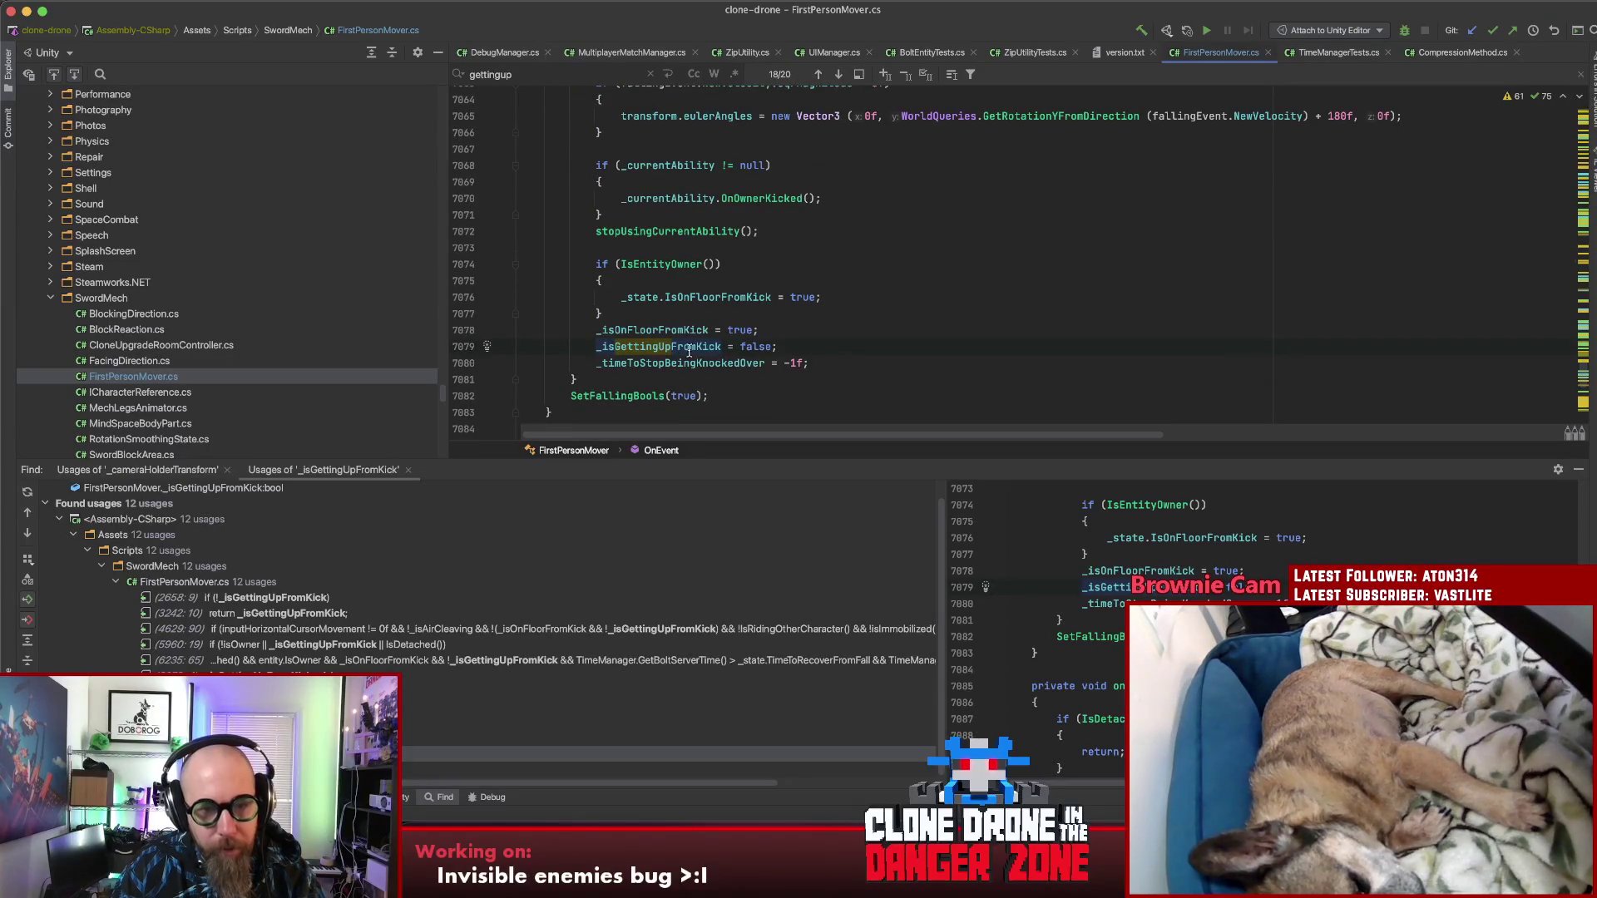
key(super+alt+Down)
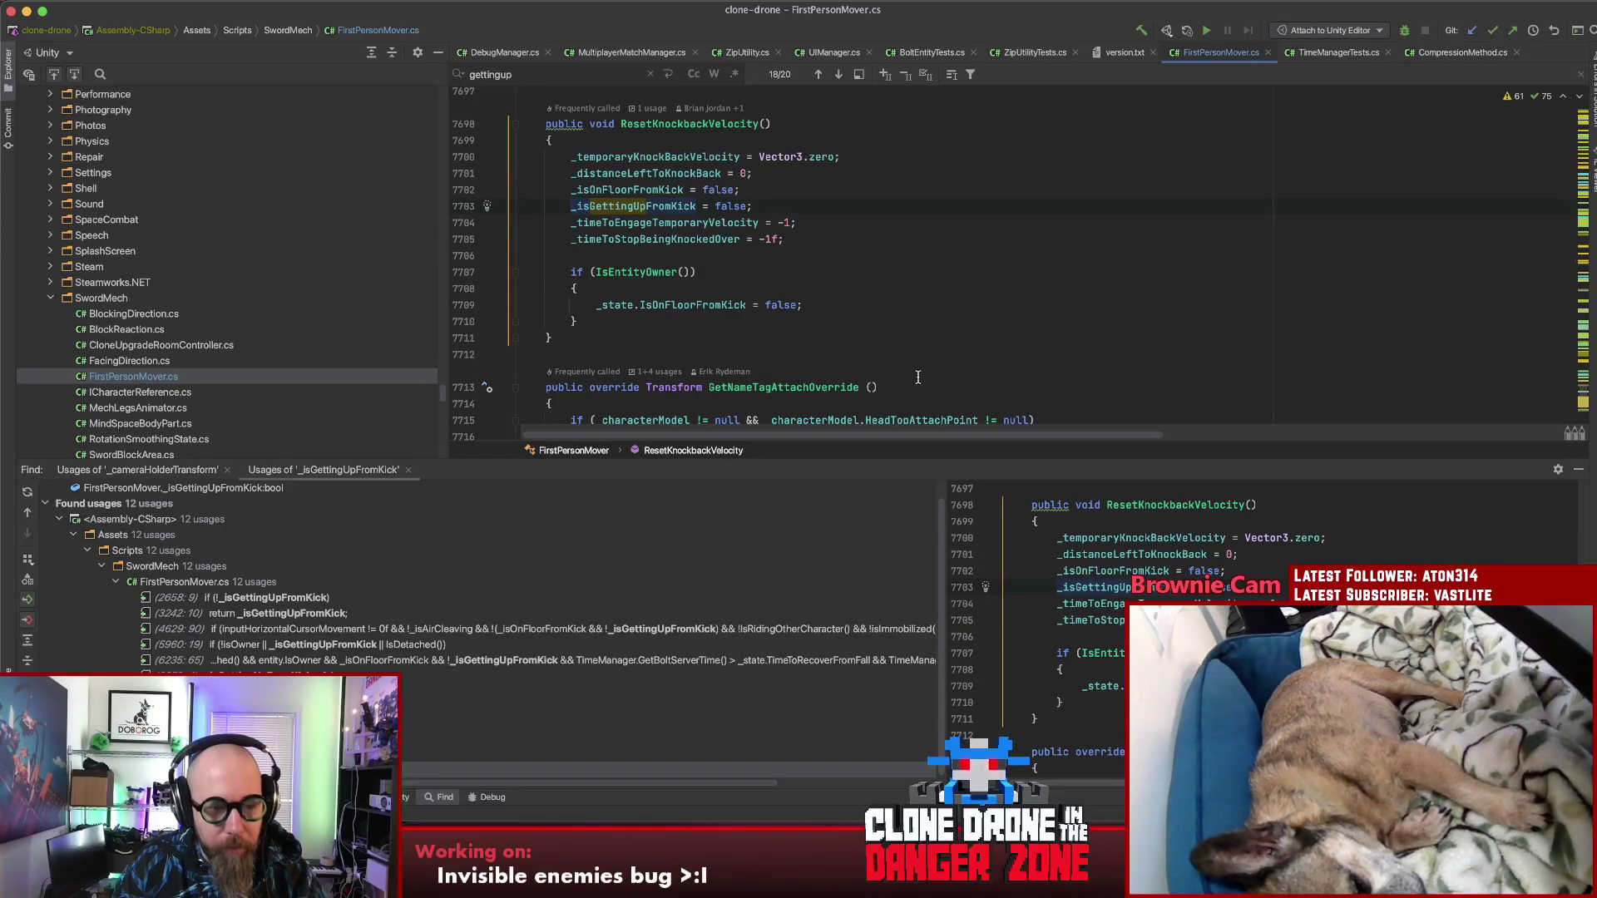
key(super+alt+Up)
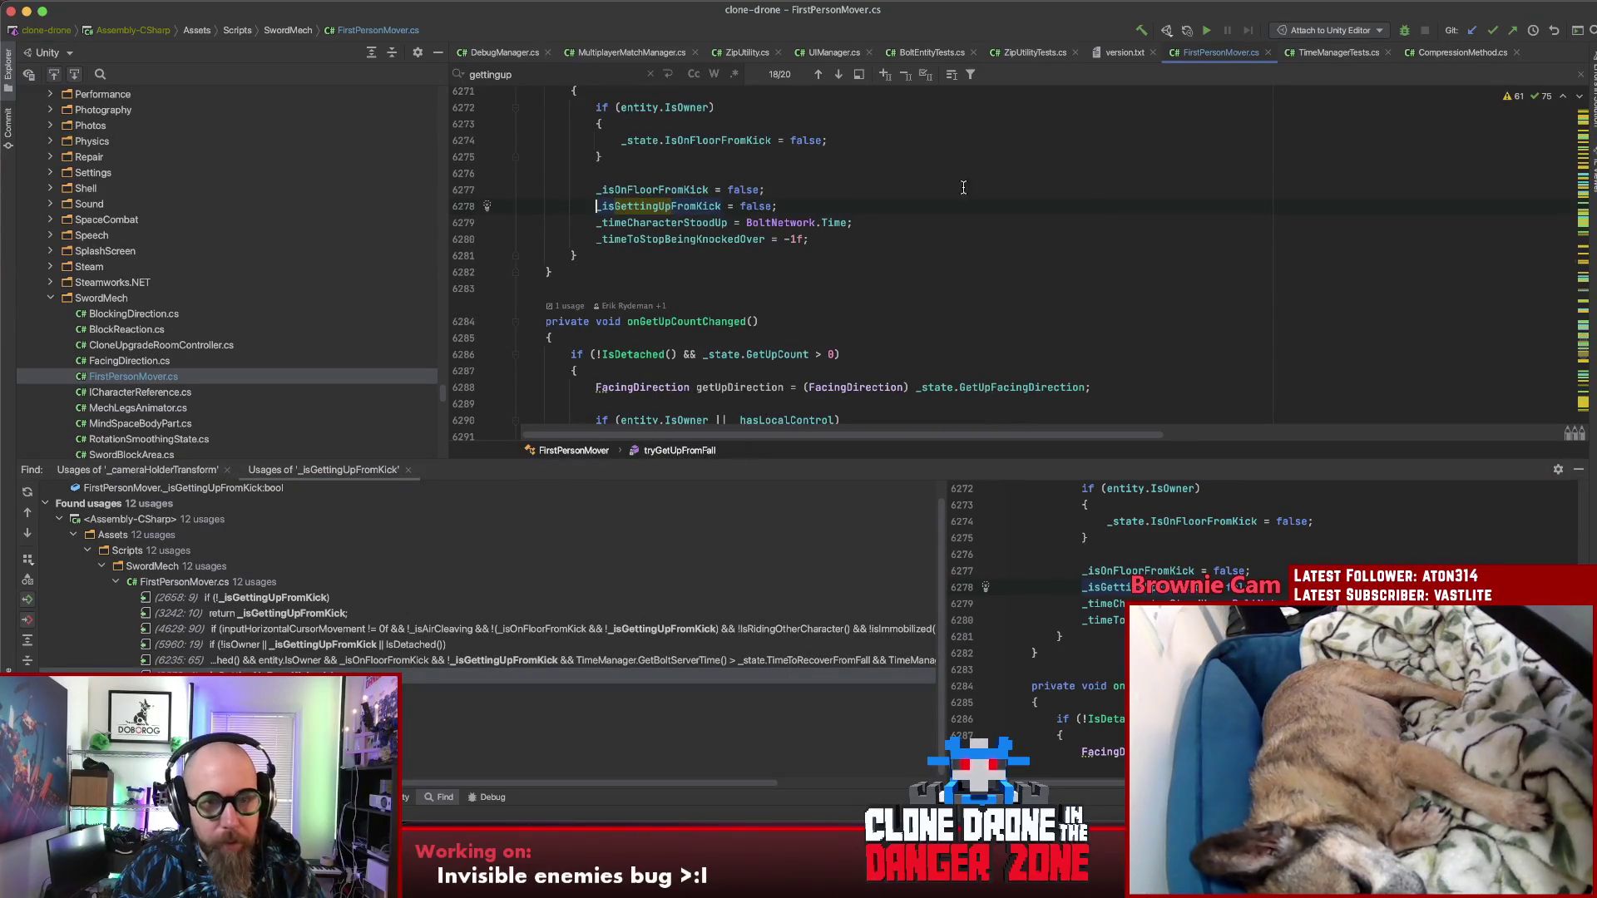
Step: Add empty lines after the _timeToStopBeingKnockedOver = -1f reset on line 6280 in tryGetUpFromFall
scroll(808, 213, up, 5)
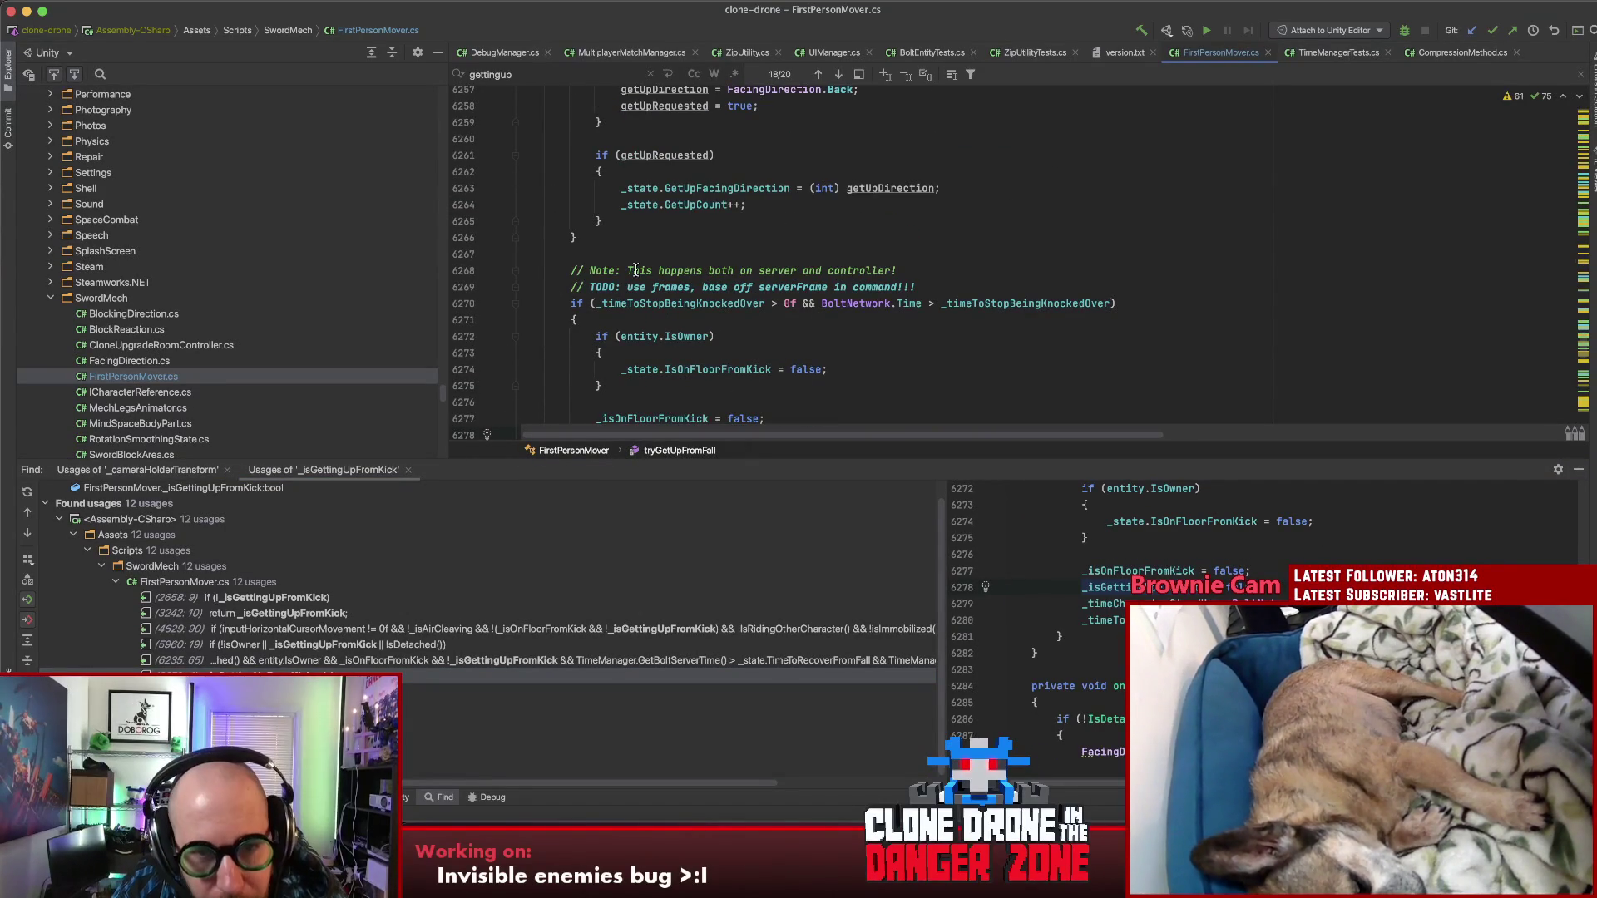
click(967, 287)
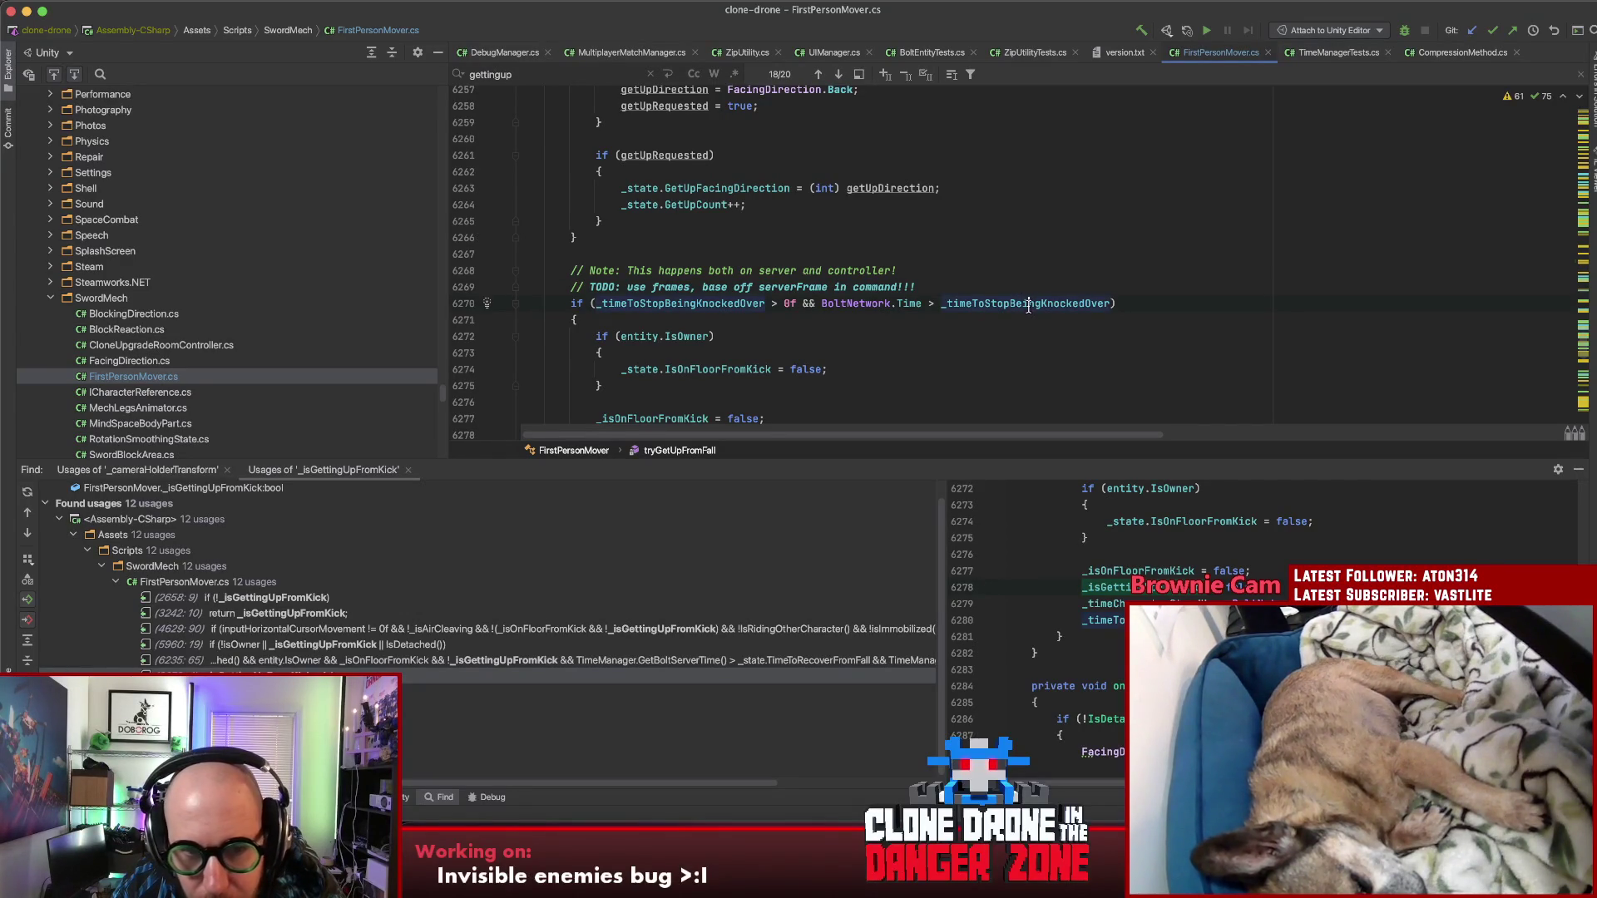
scroll(1029, 306, down, 4)
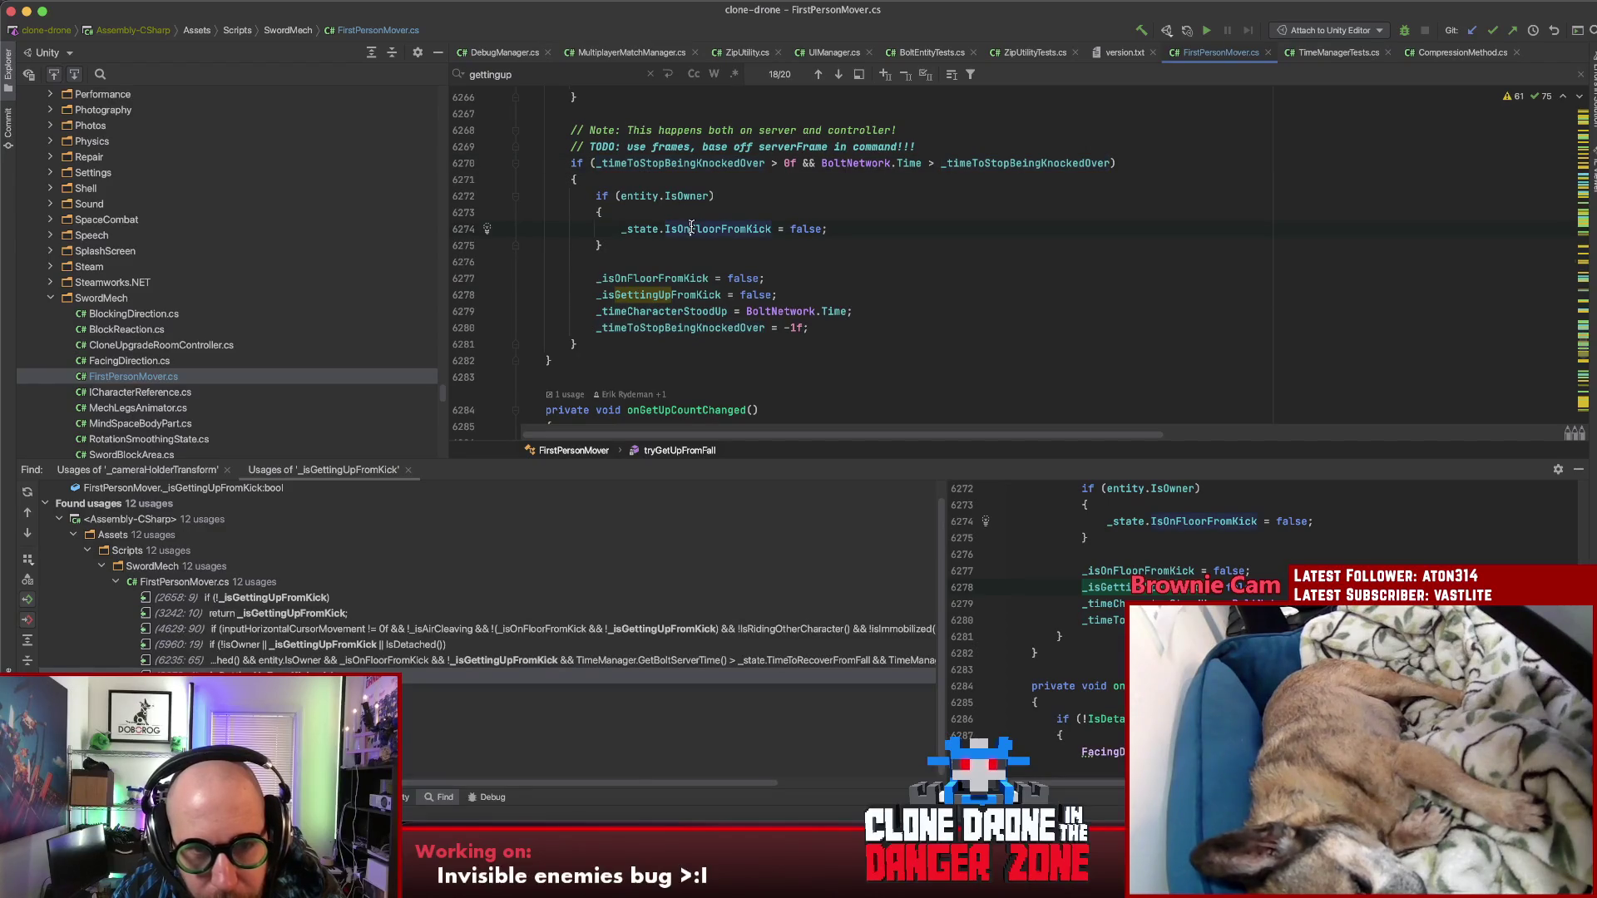
click(677, 296)
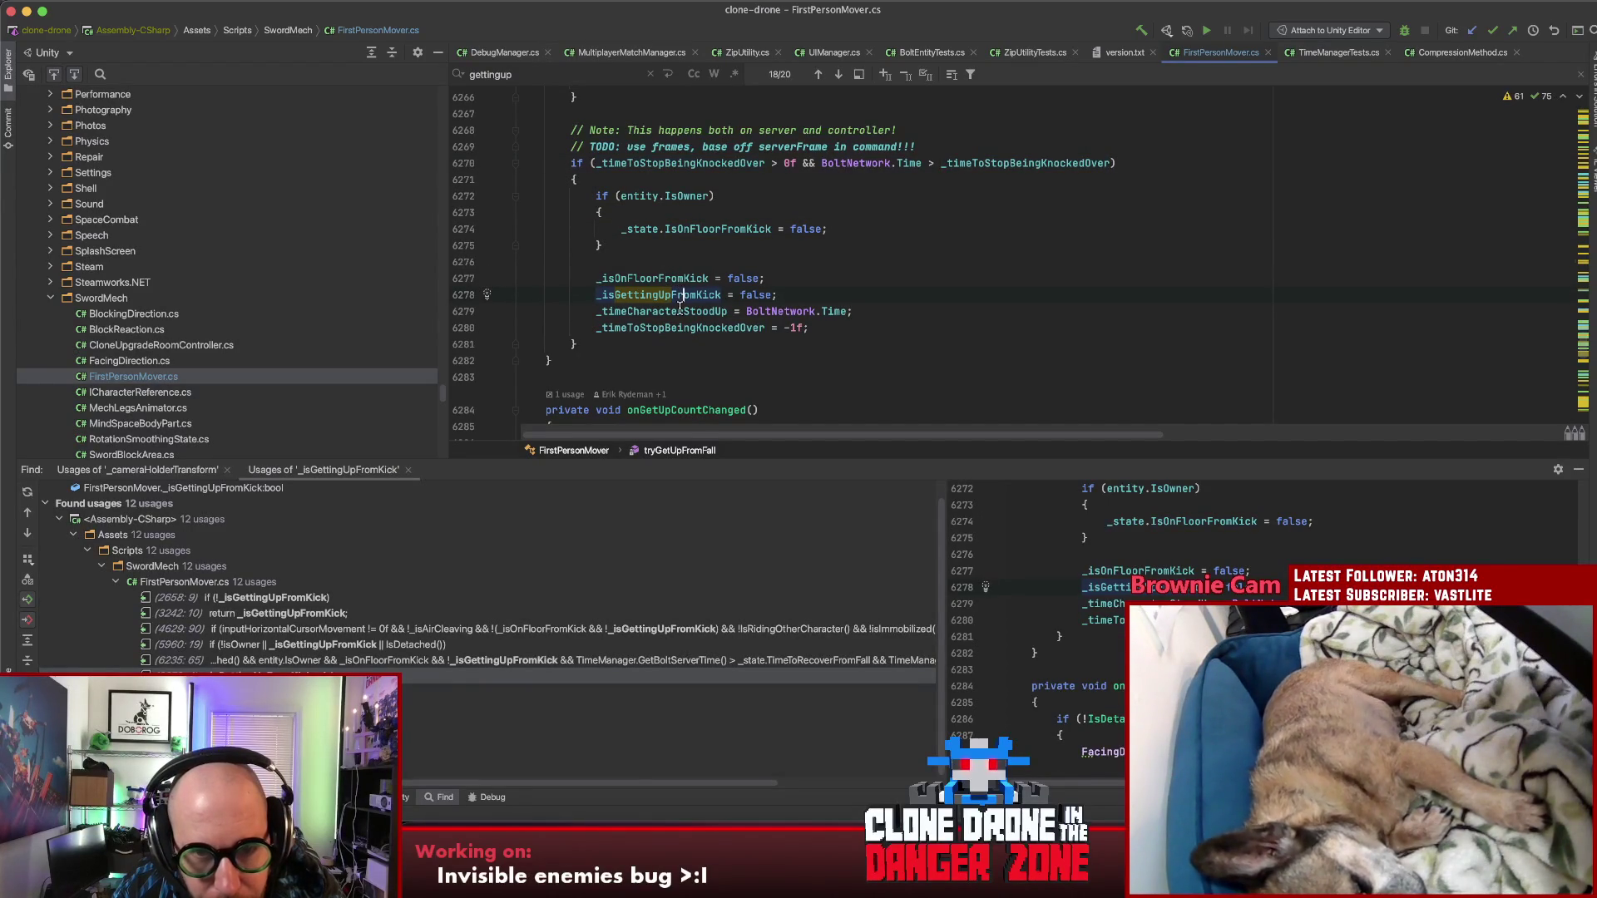
click(647, 311)
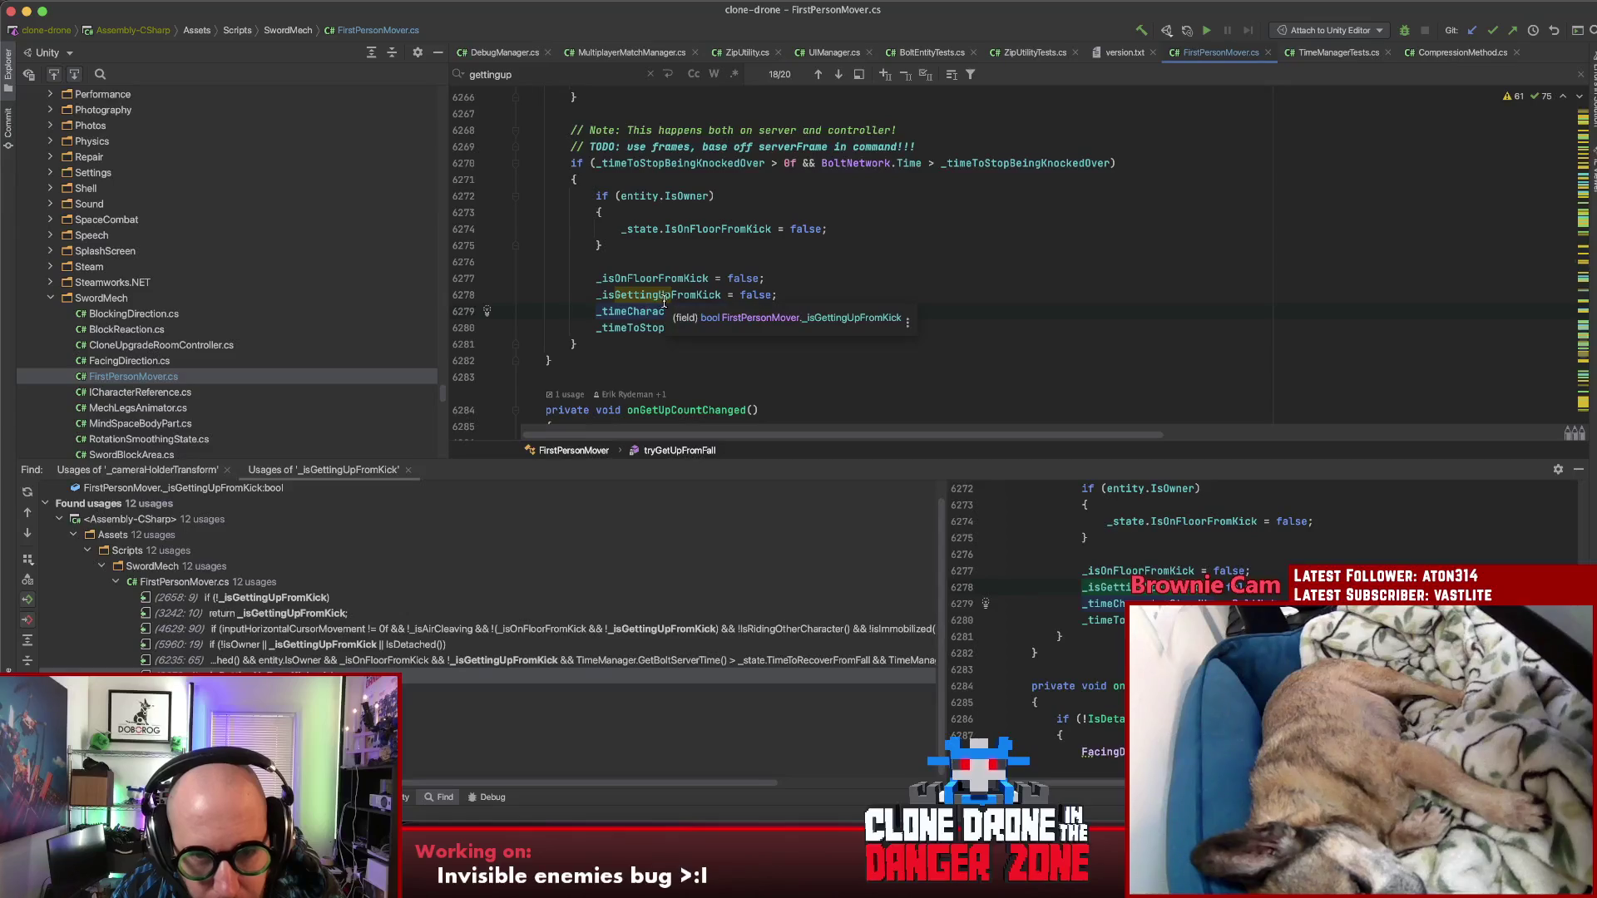
click(884, 277)
click(884, 321)
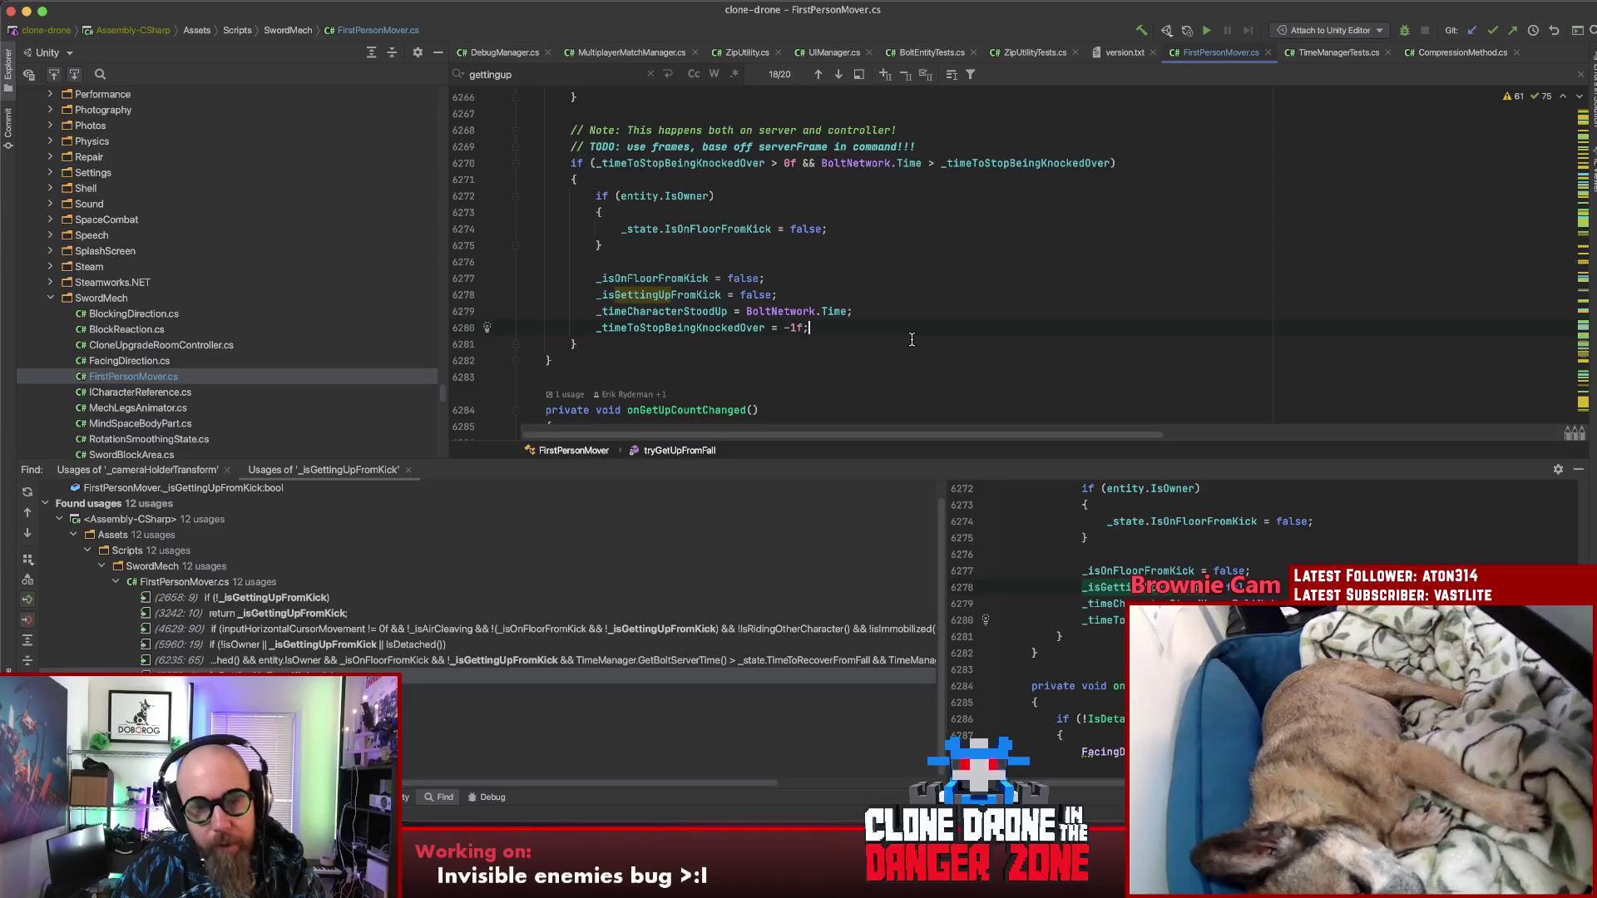
key(Return)
key(Return)
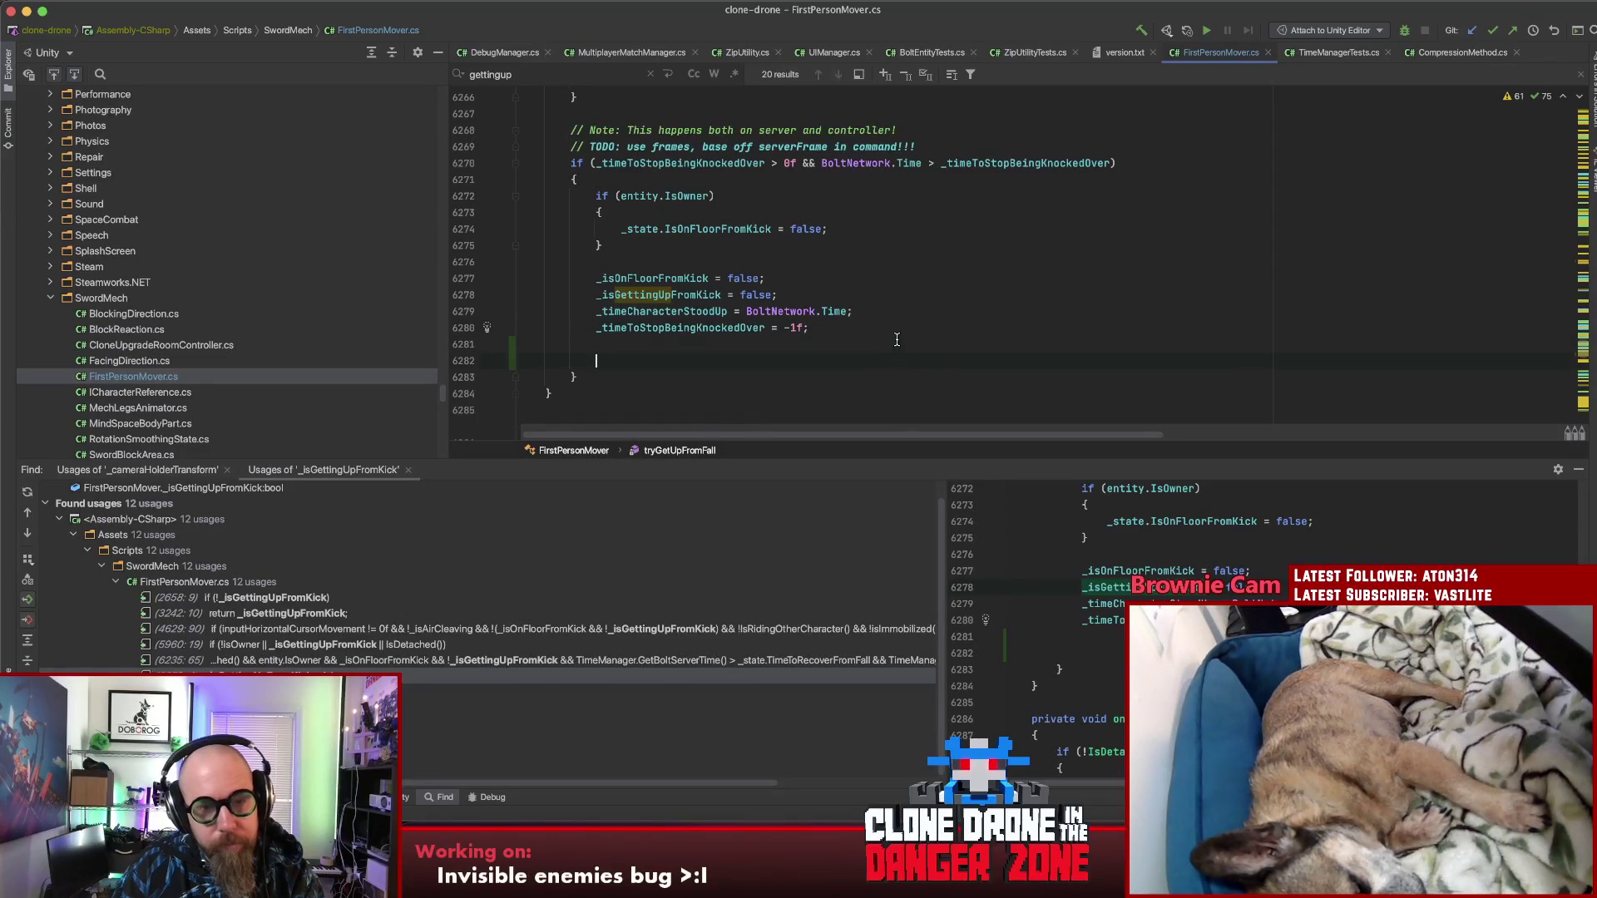
Step: Add an if (_characterRidingUs != null) block after the reset
text(if(_cha)
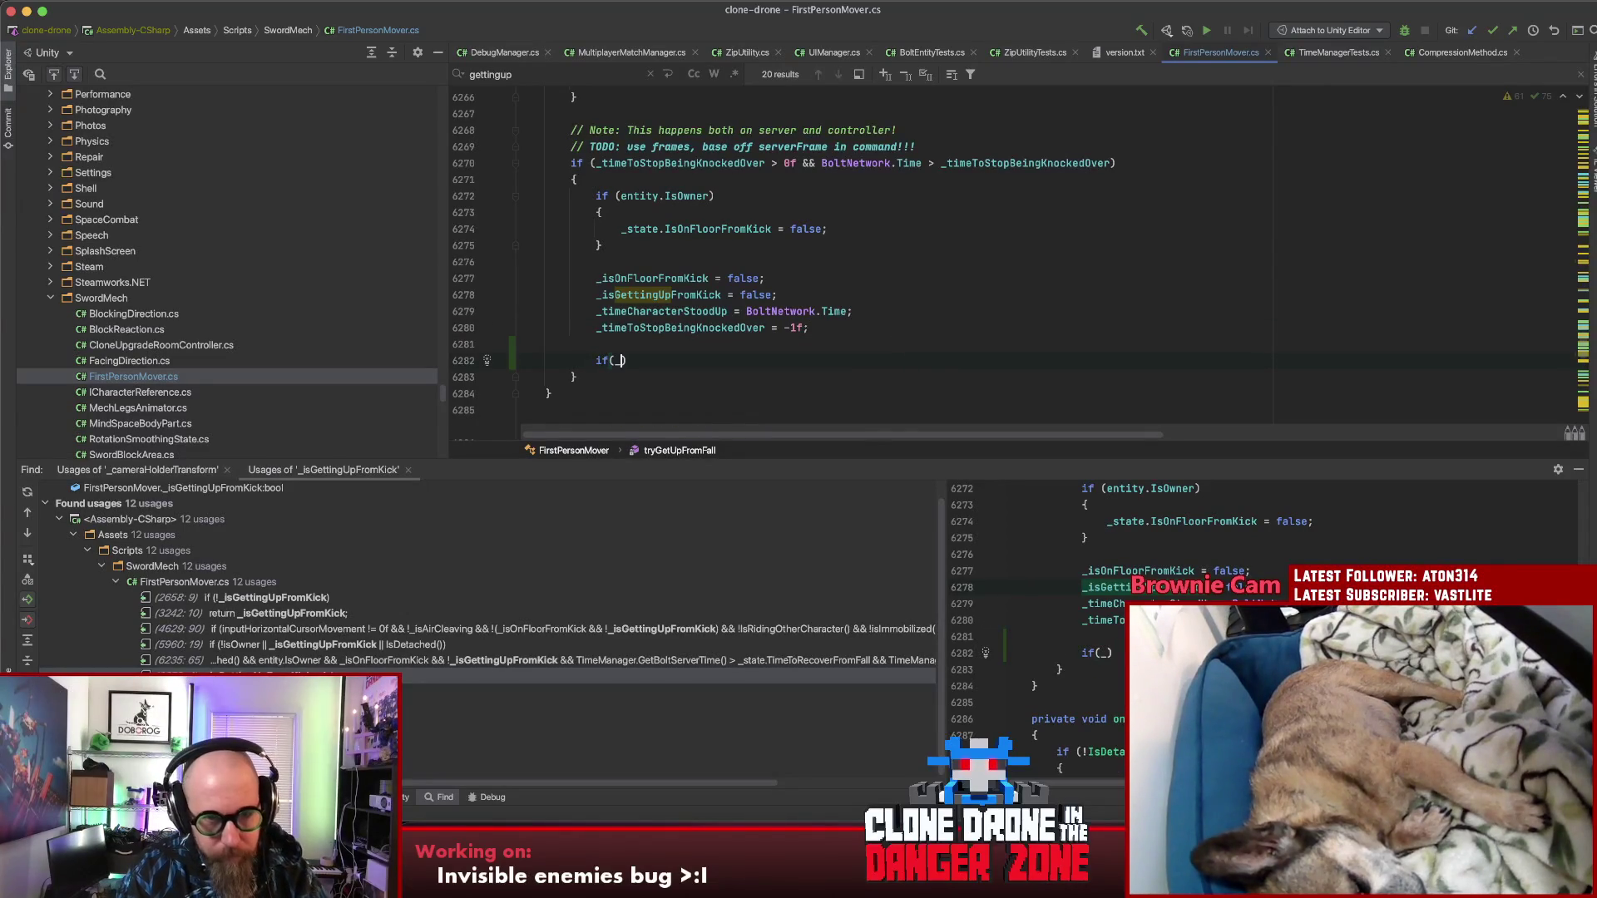
text(ra)
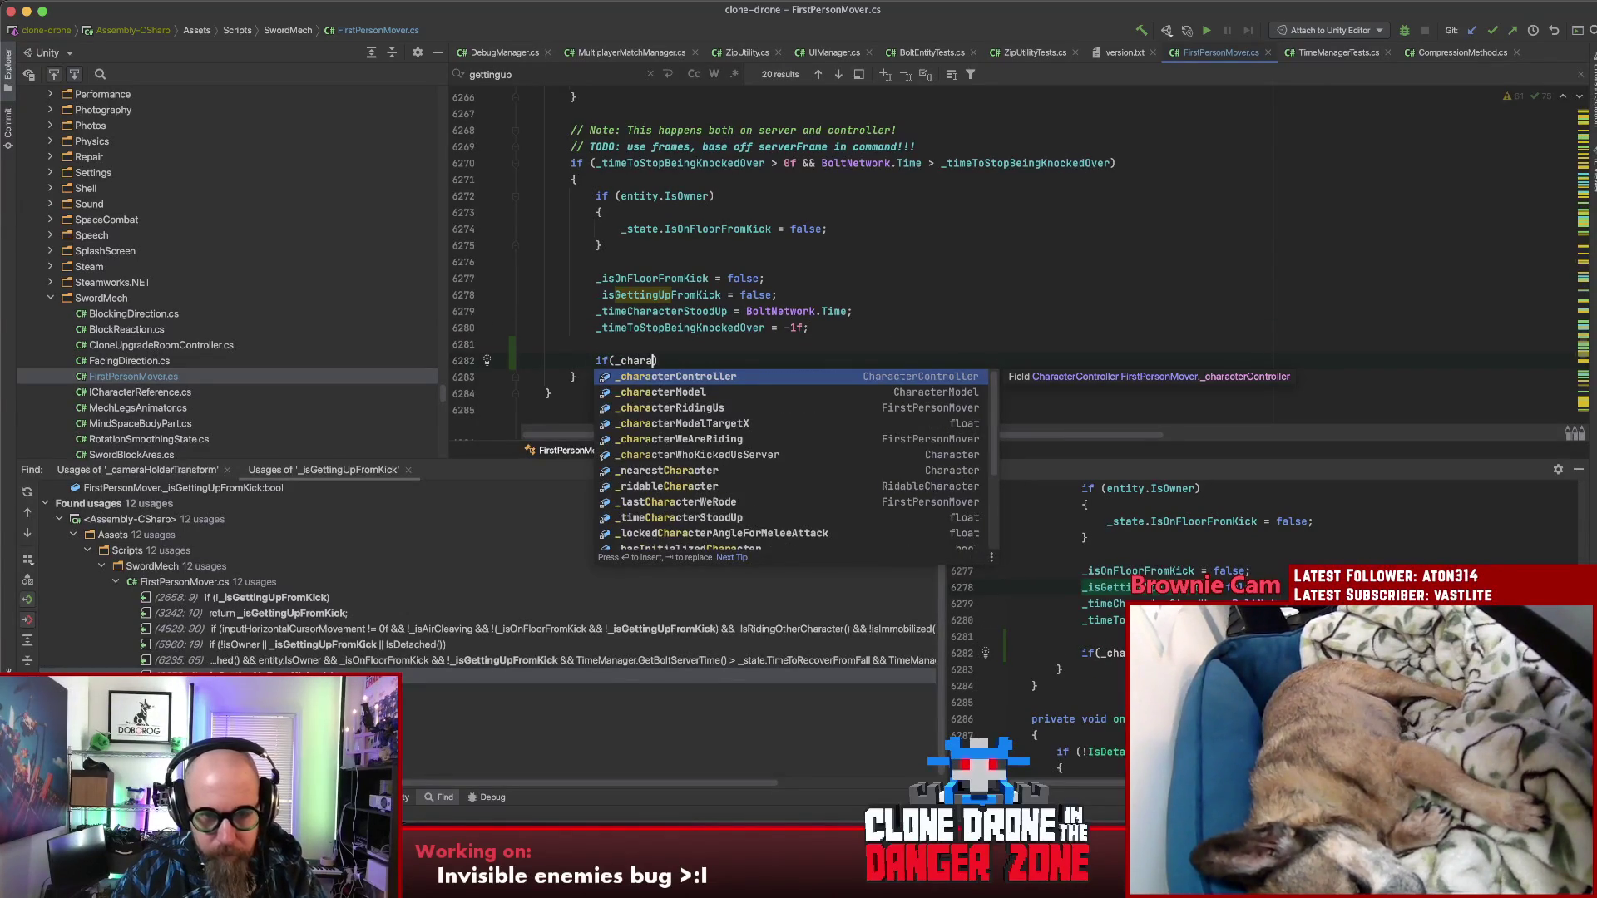
key(Down)
key(Down)
key(Return)
text(!= null)
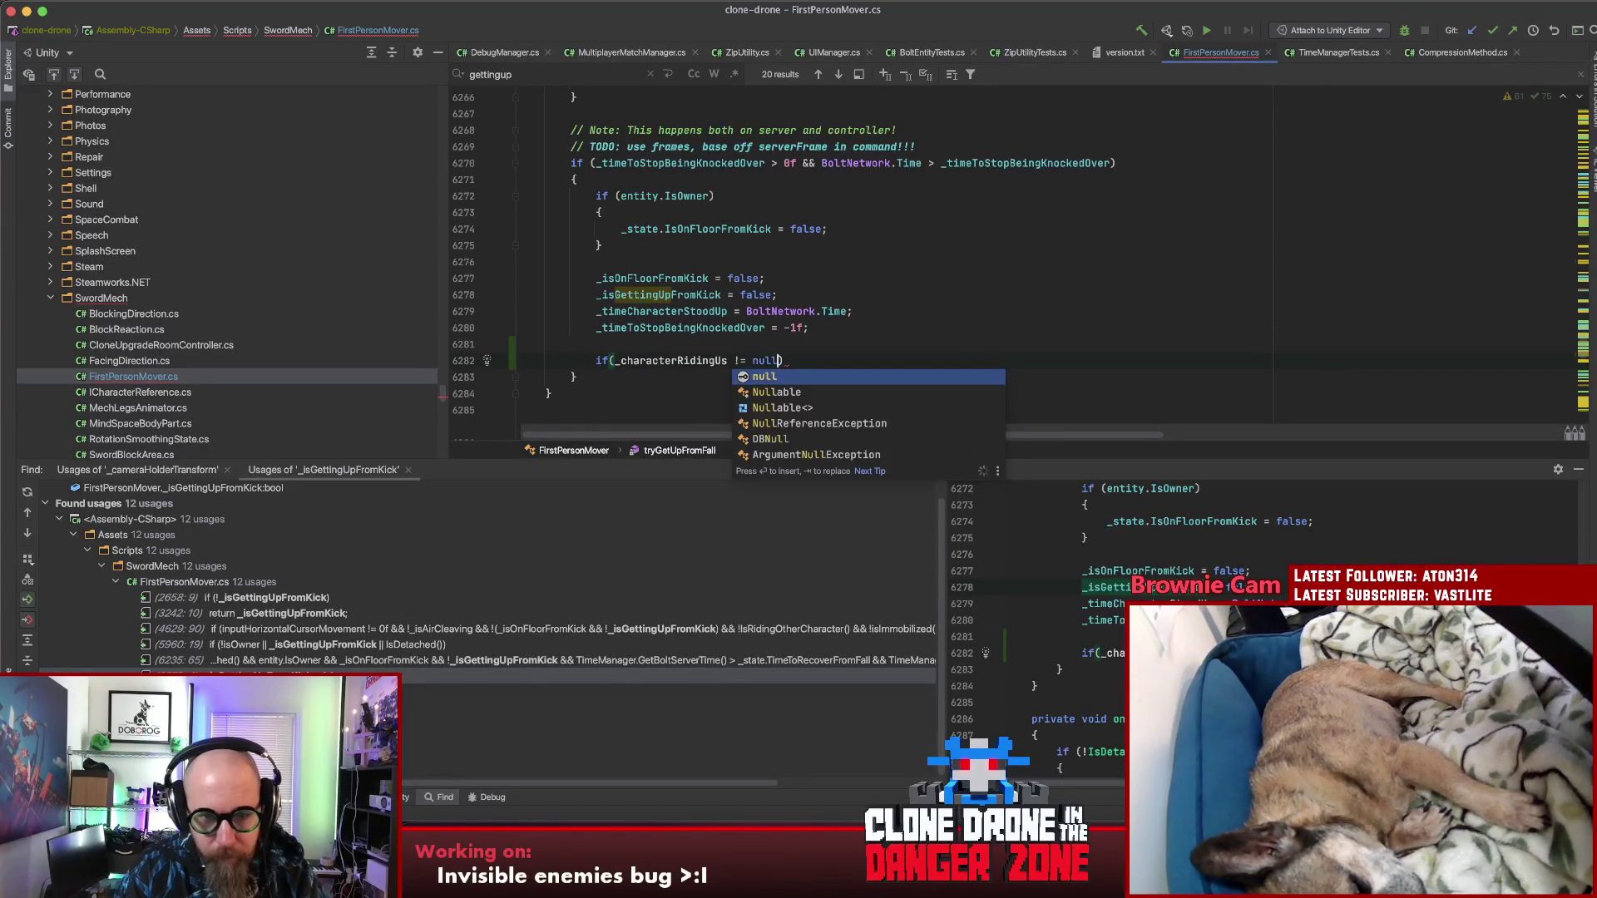
key(ctrl+shift+Return)
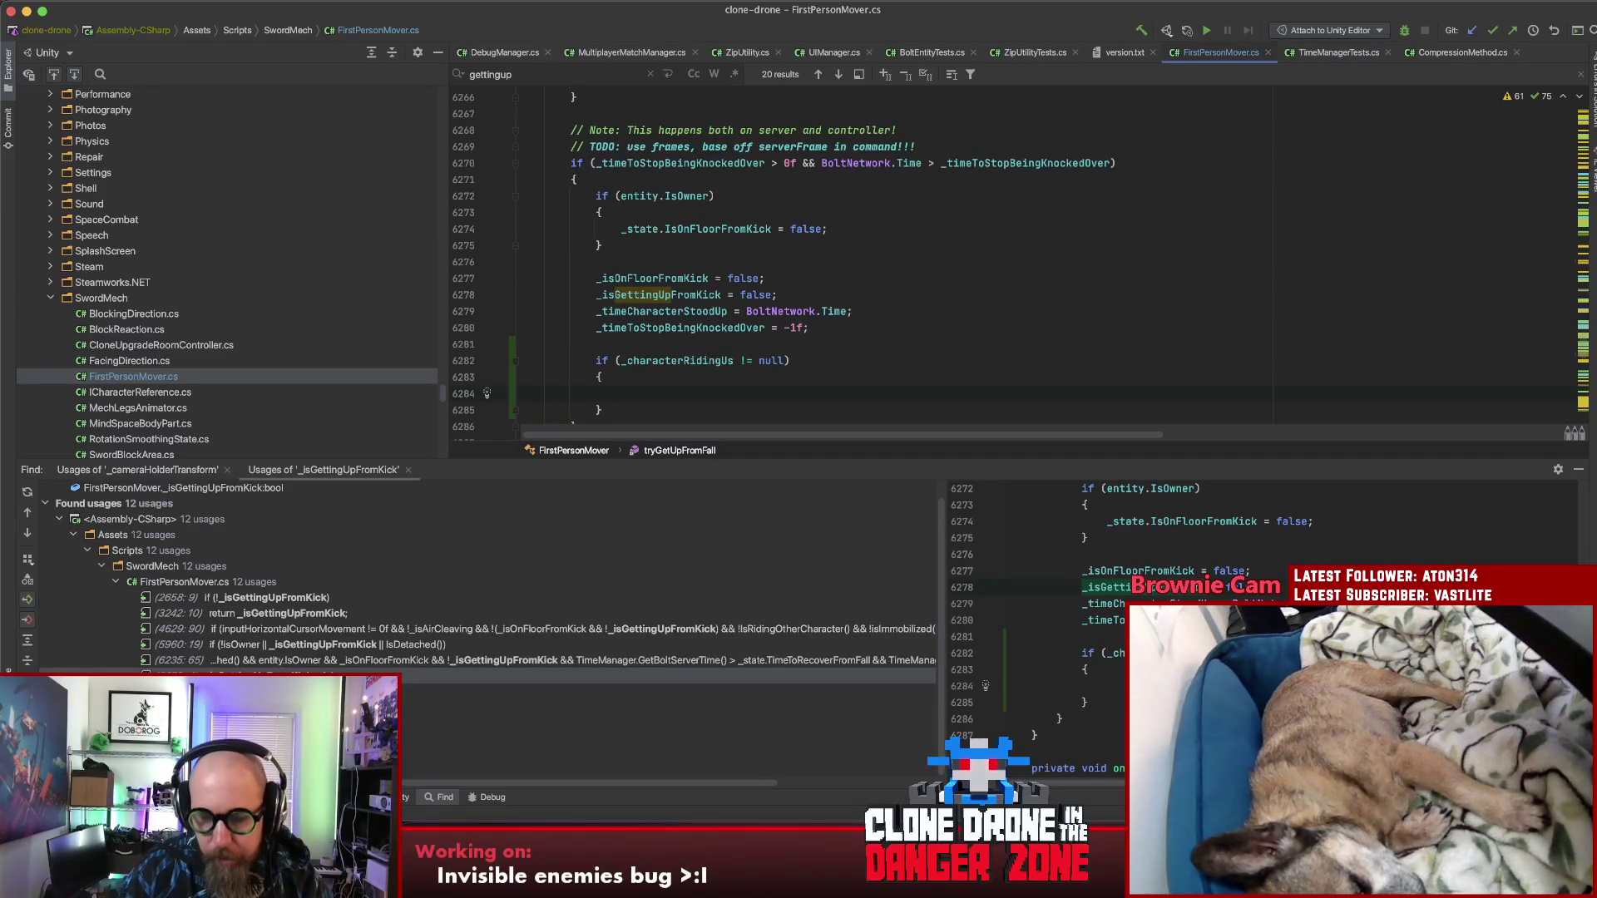
Step: Inside it, call _characterRidingUs.RestoreCameraPositionToRidingDefault(); and request quick-fixes for the undefined method
scroll(964, 314, down, 1)
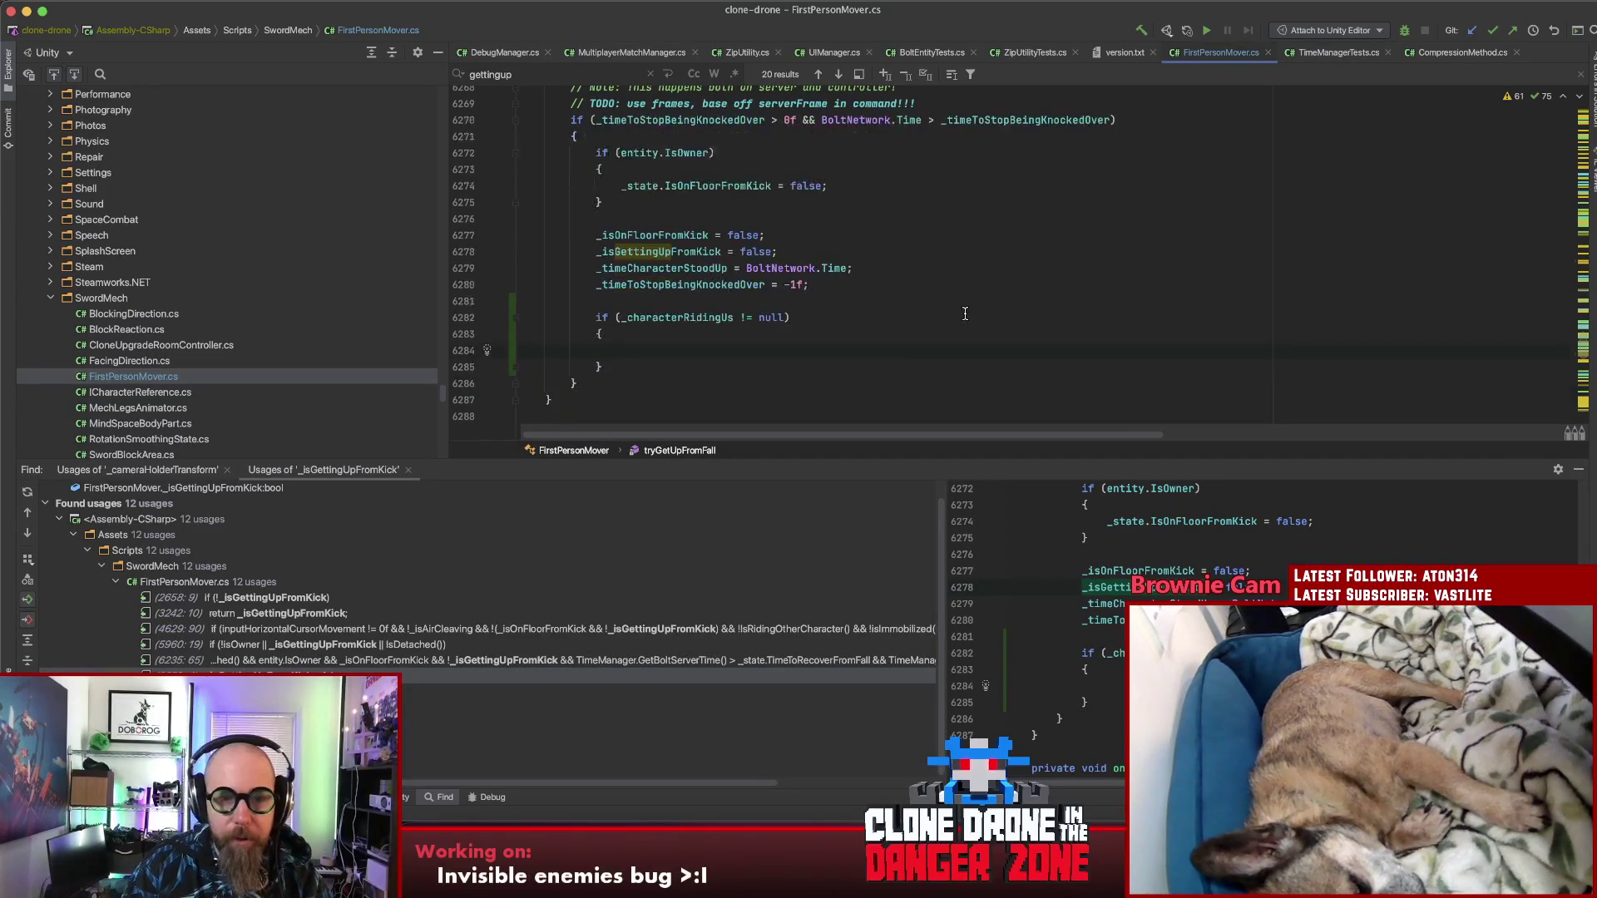
click(702, 358)
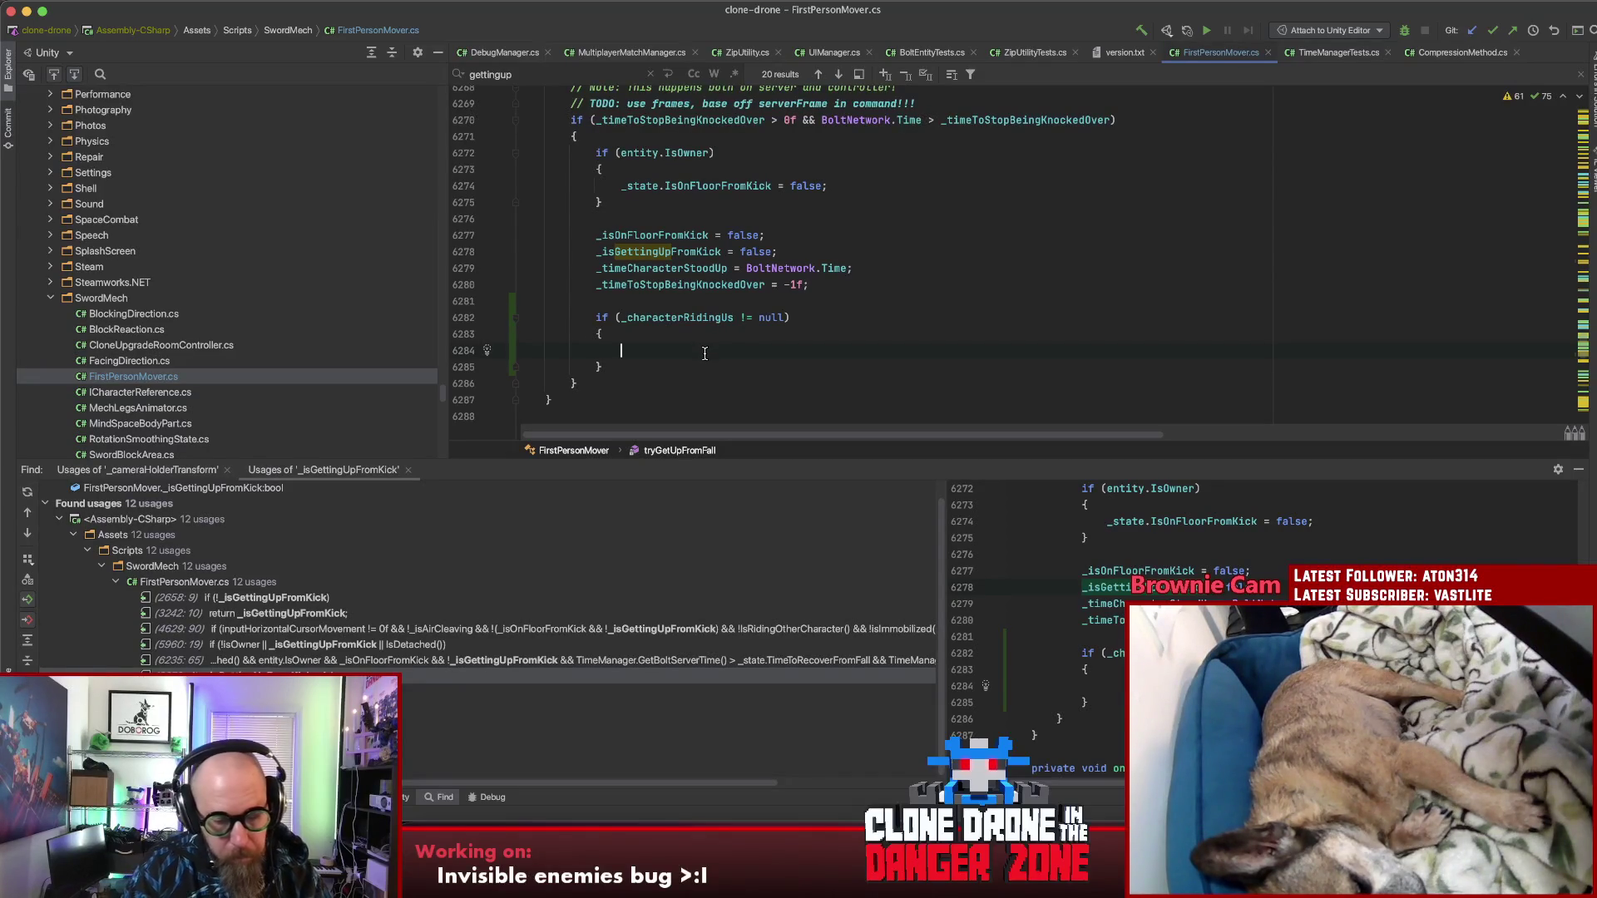
text(_cha)
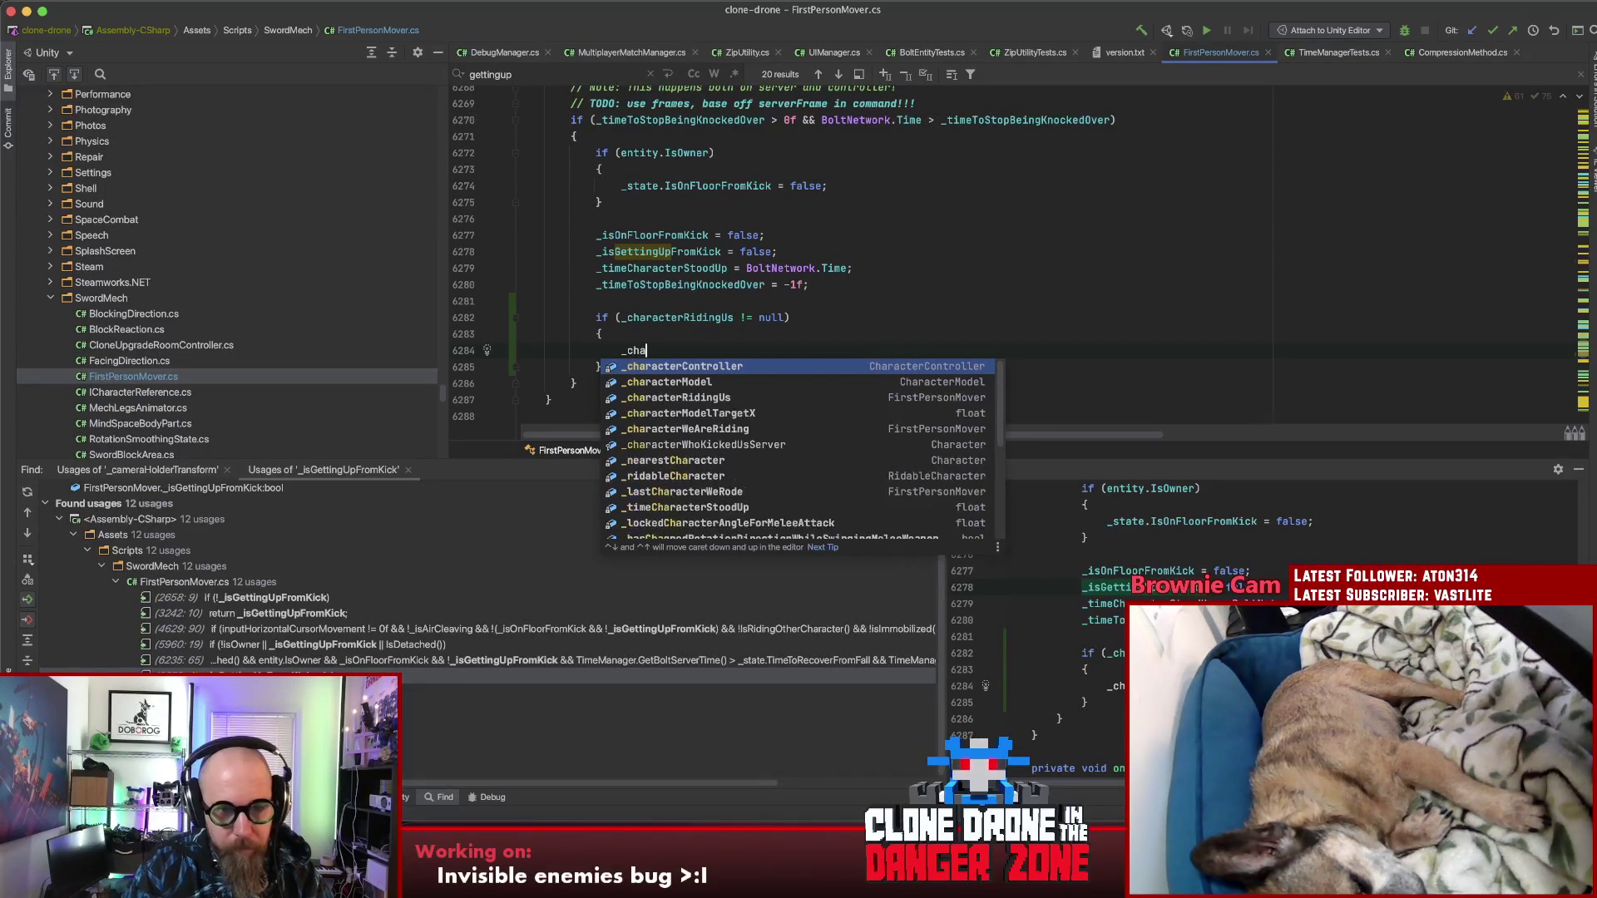
key(Down)
key(Down)
key(Return)
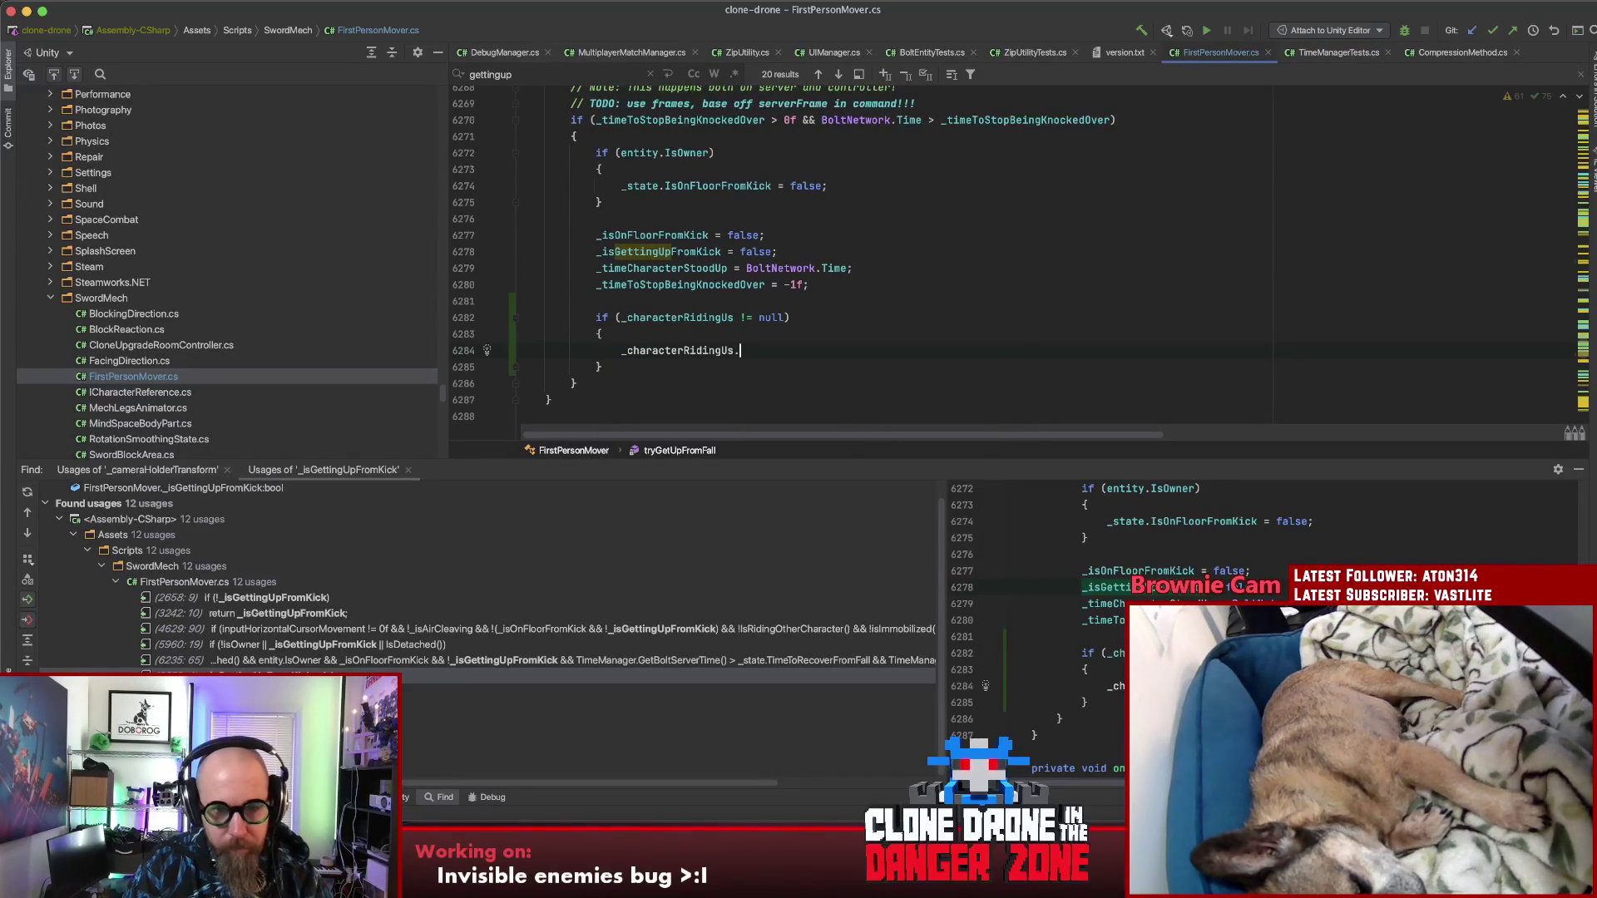
text(RestoreCam)
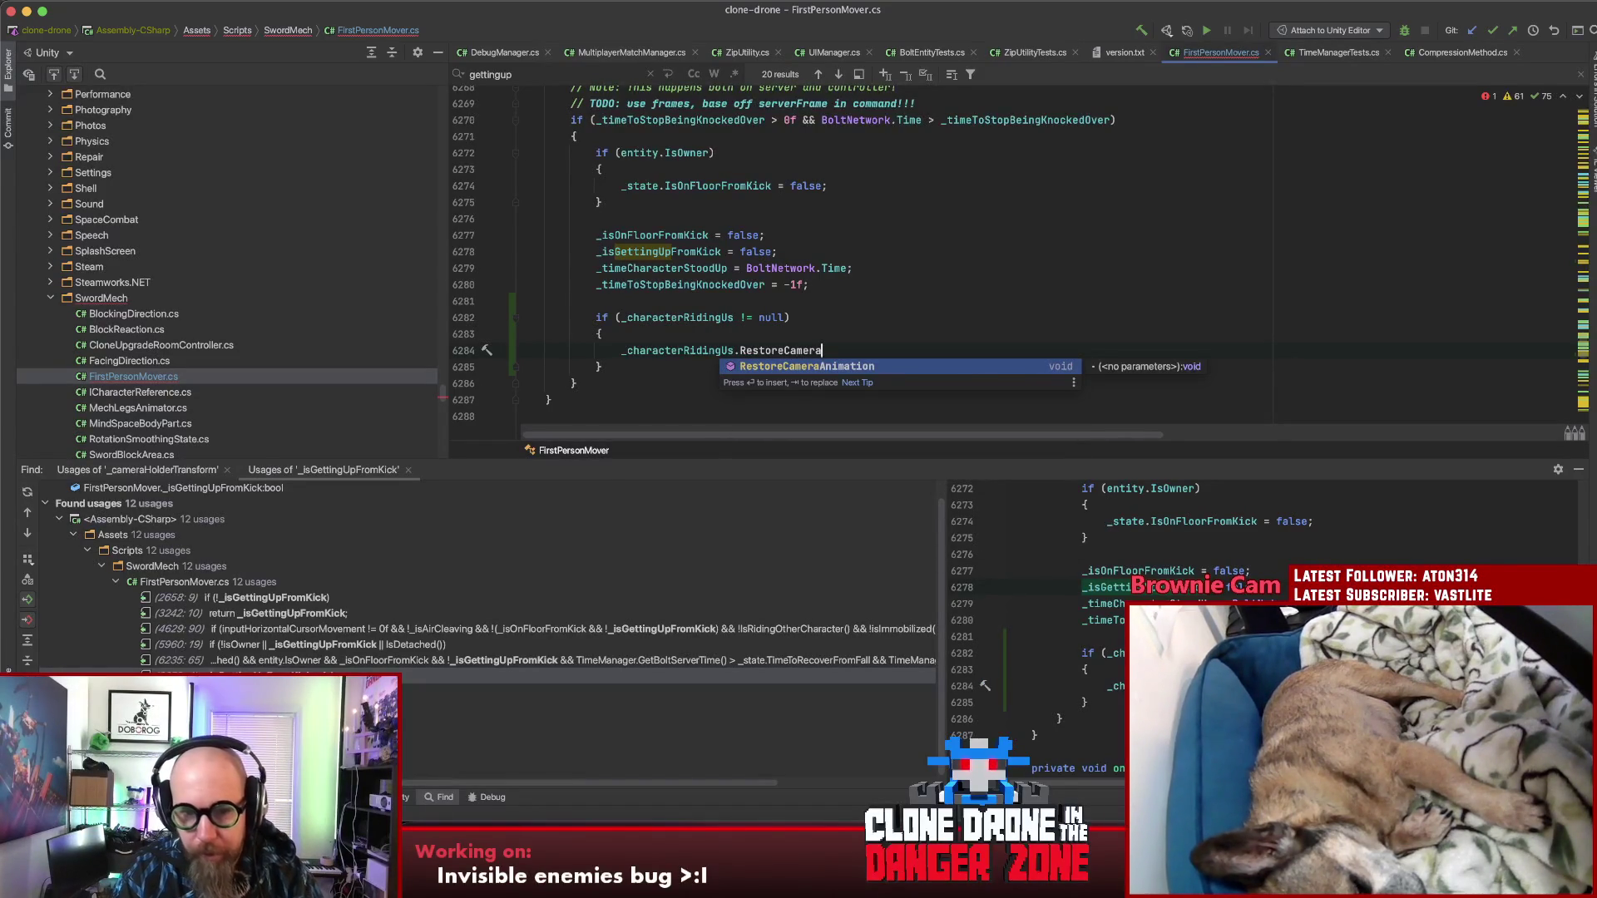
text(er)
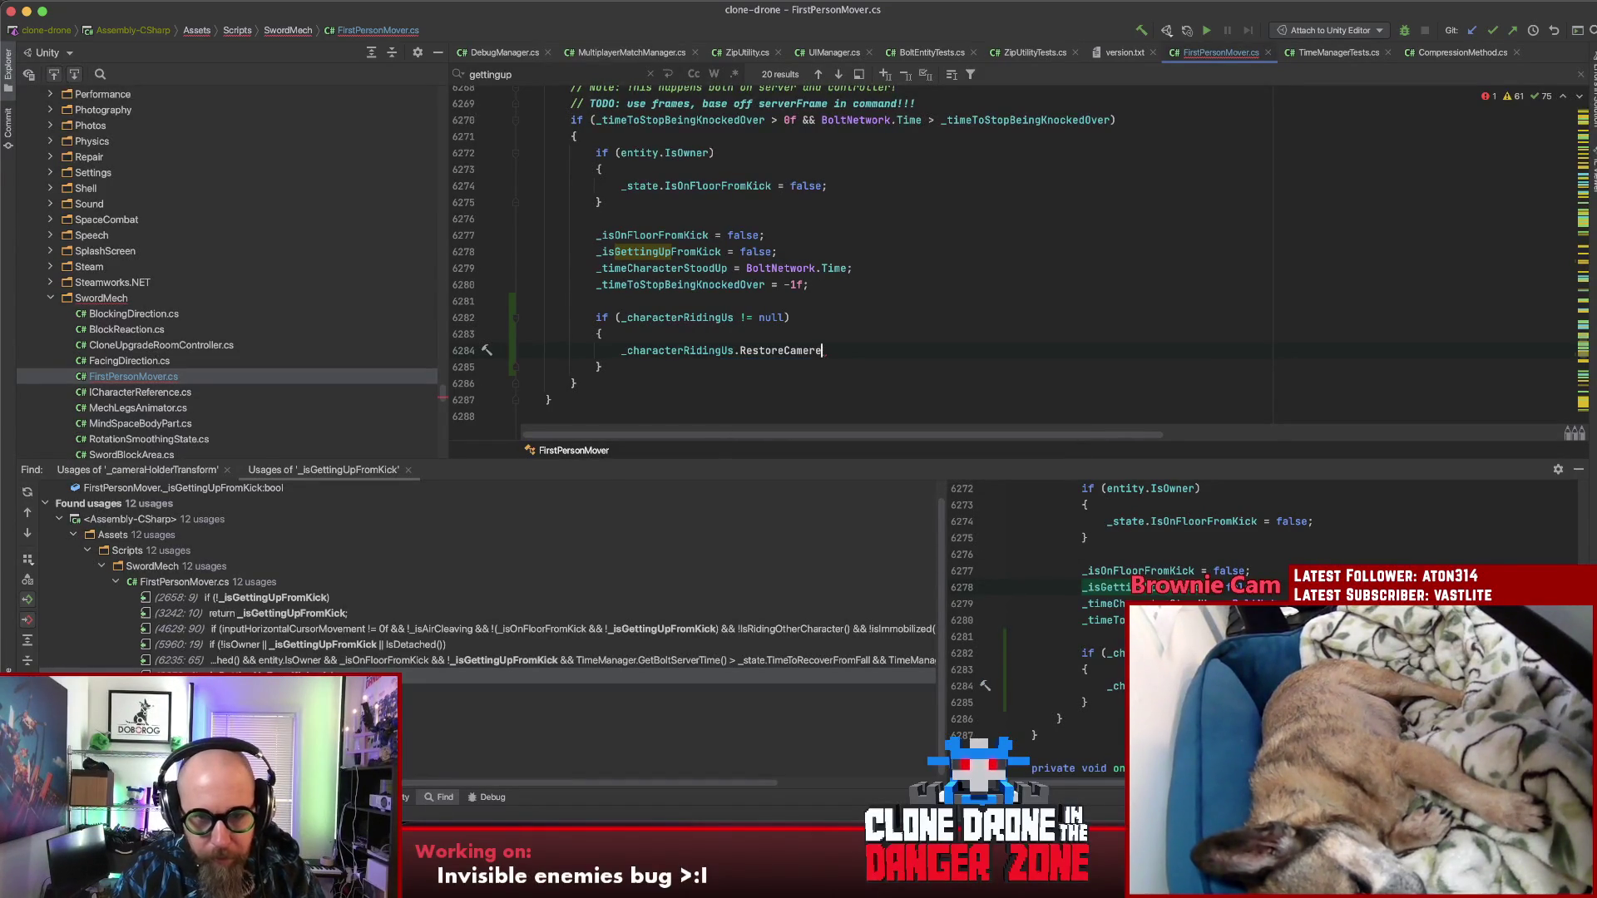
text(aPosition)
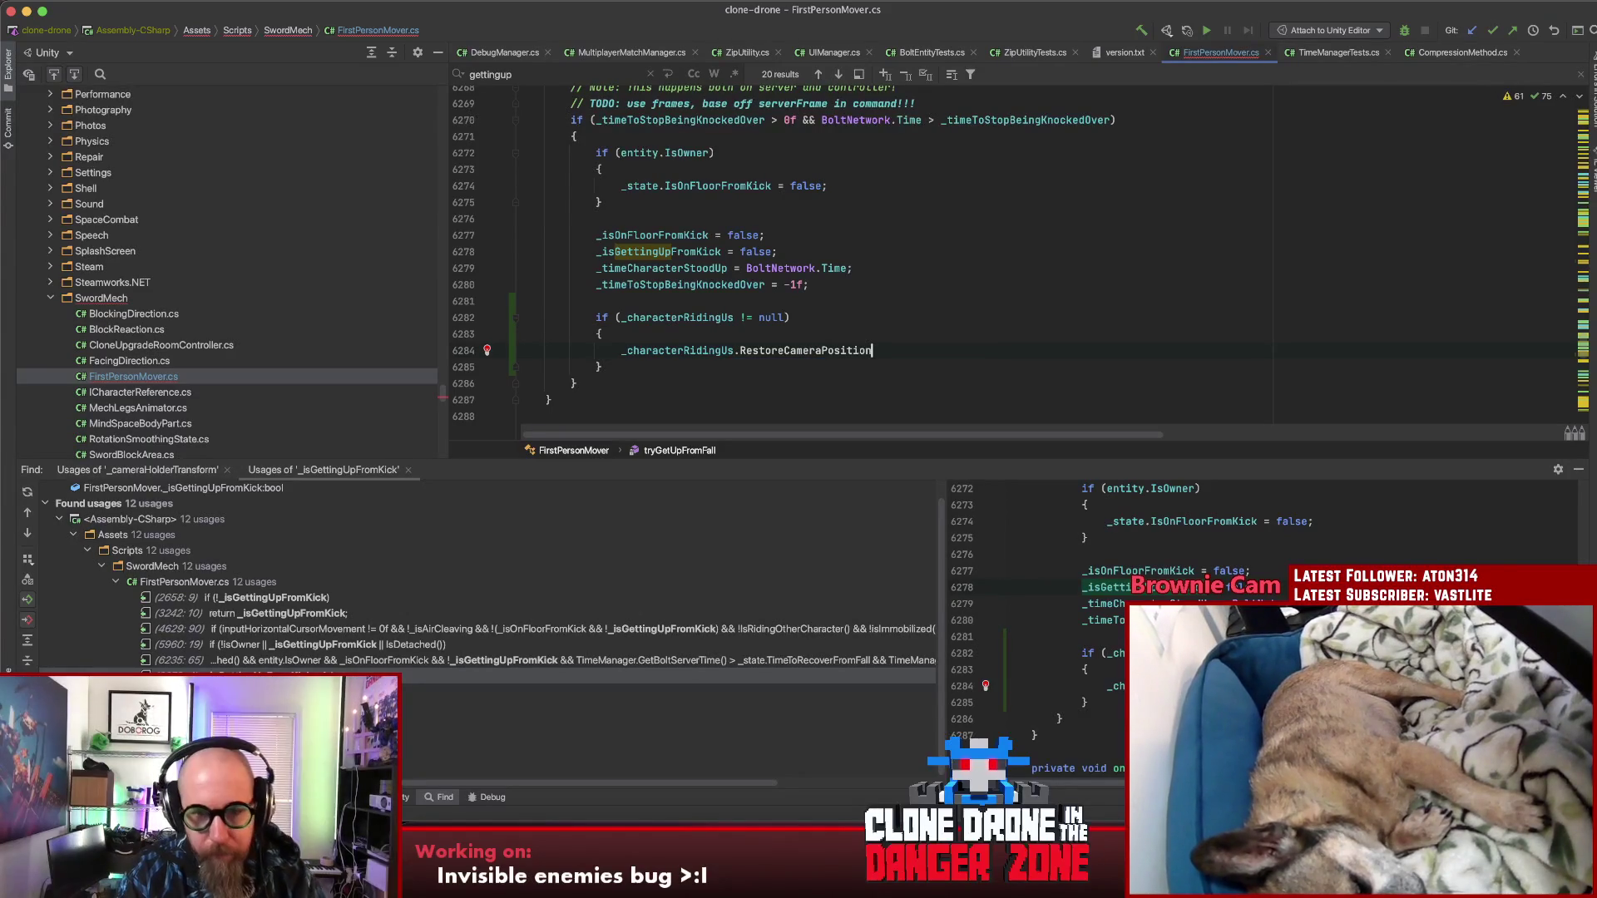
text(To)
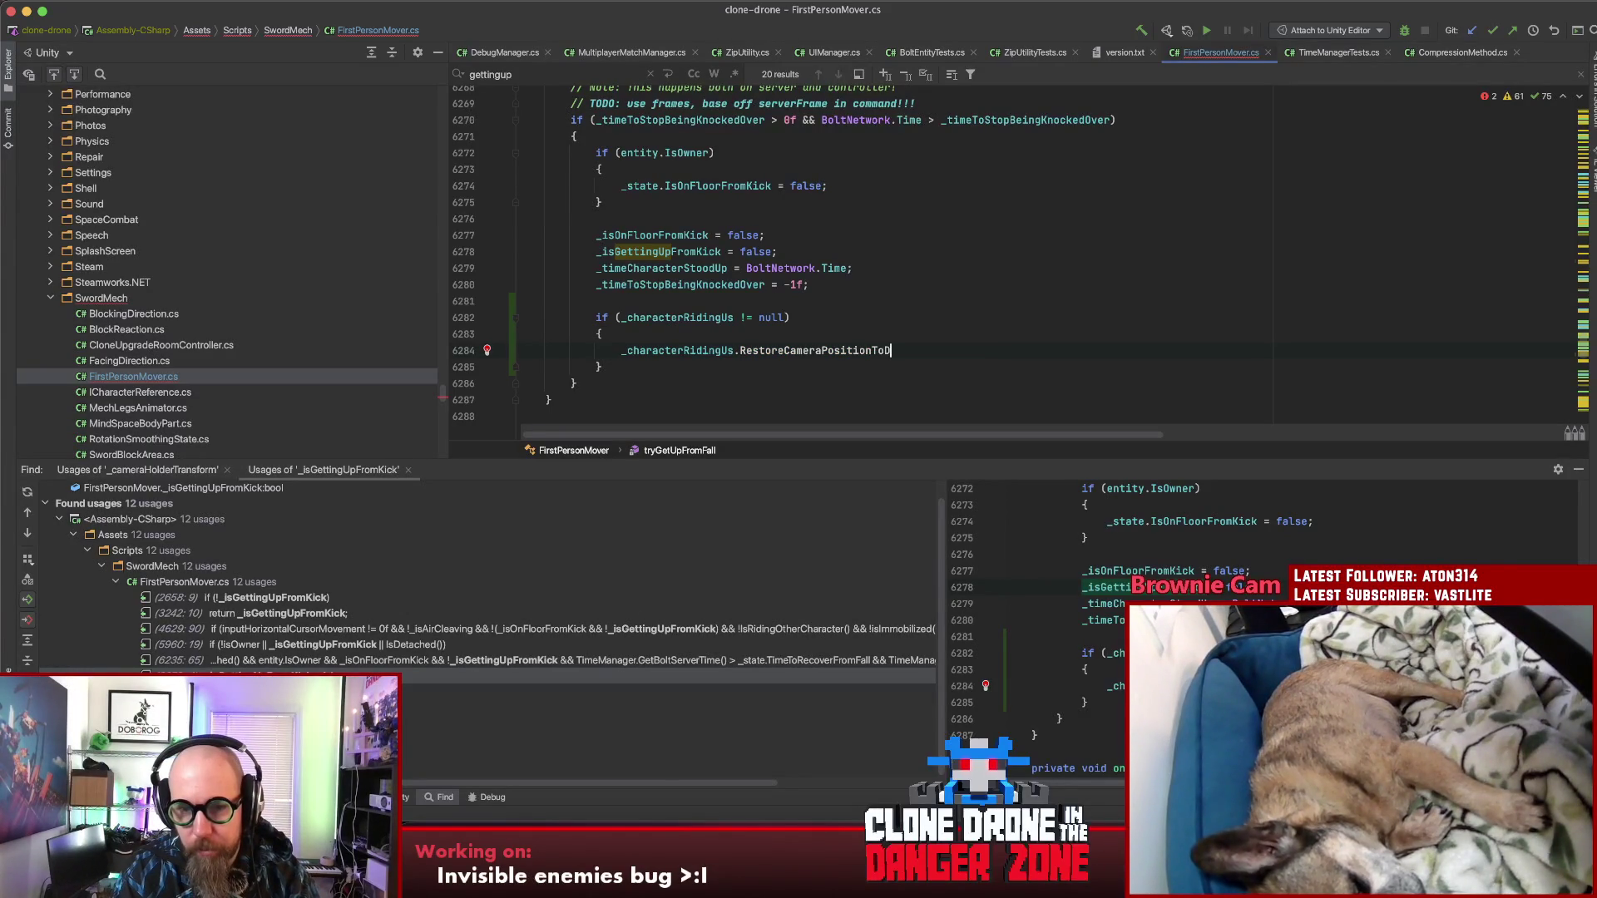
text(Ridi)
text(ngDefa)
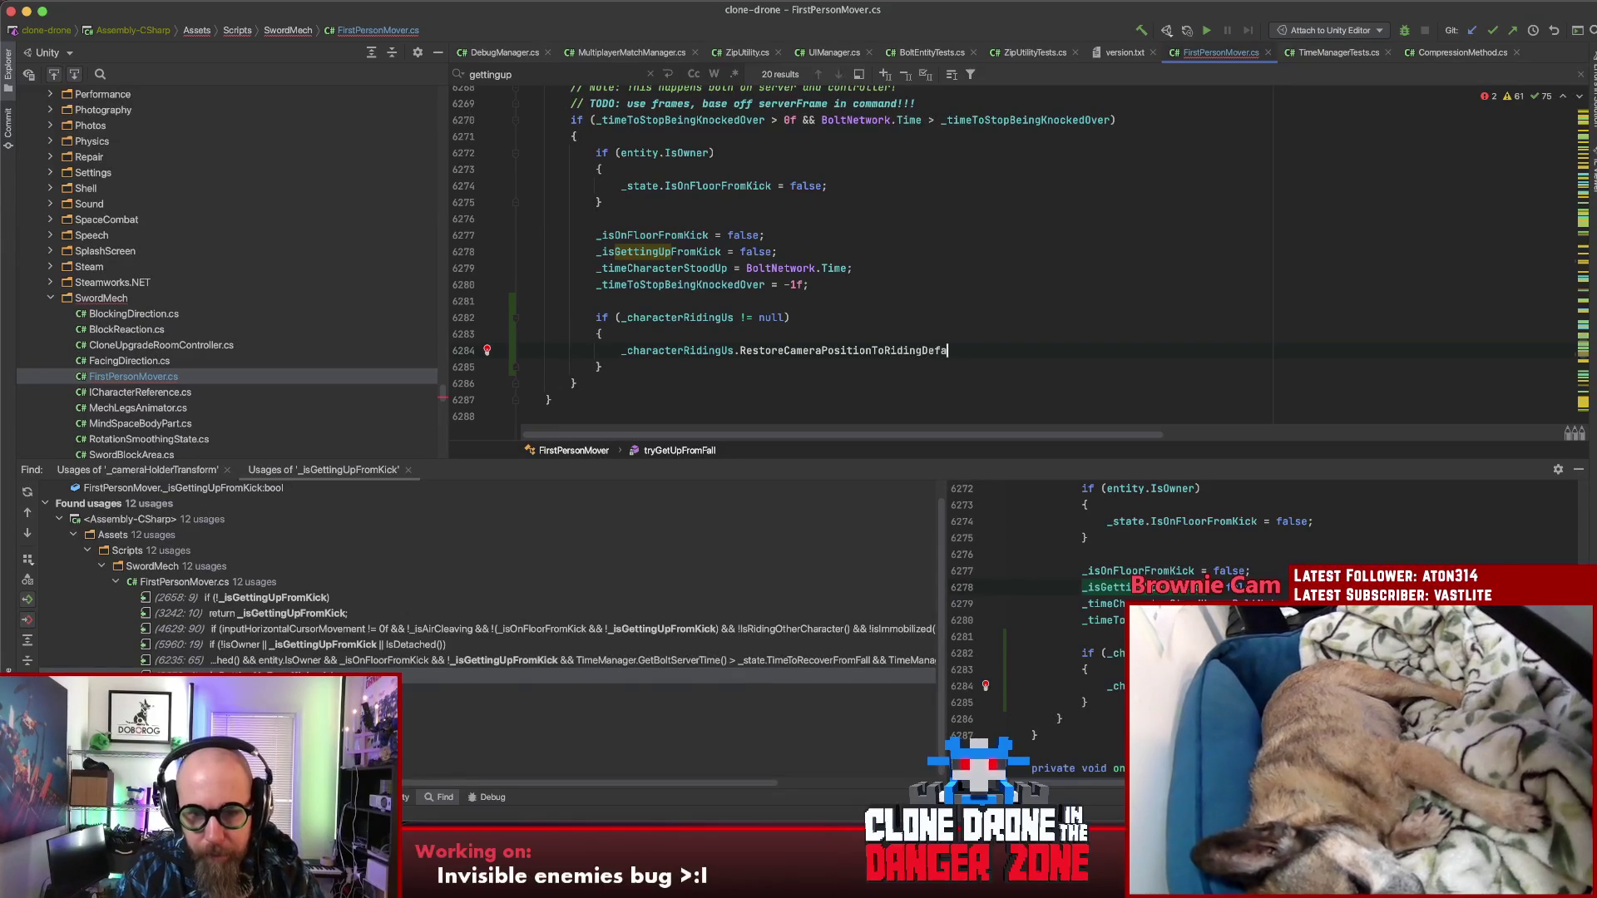
text(ult();)
key(alt+Return)
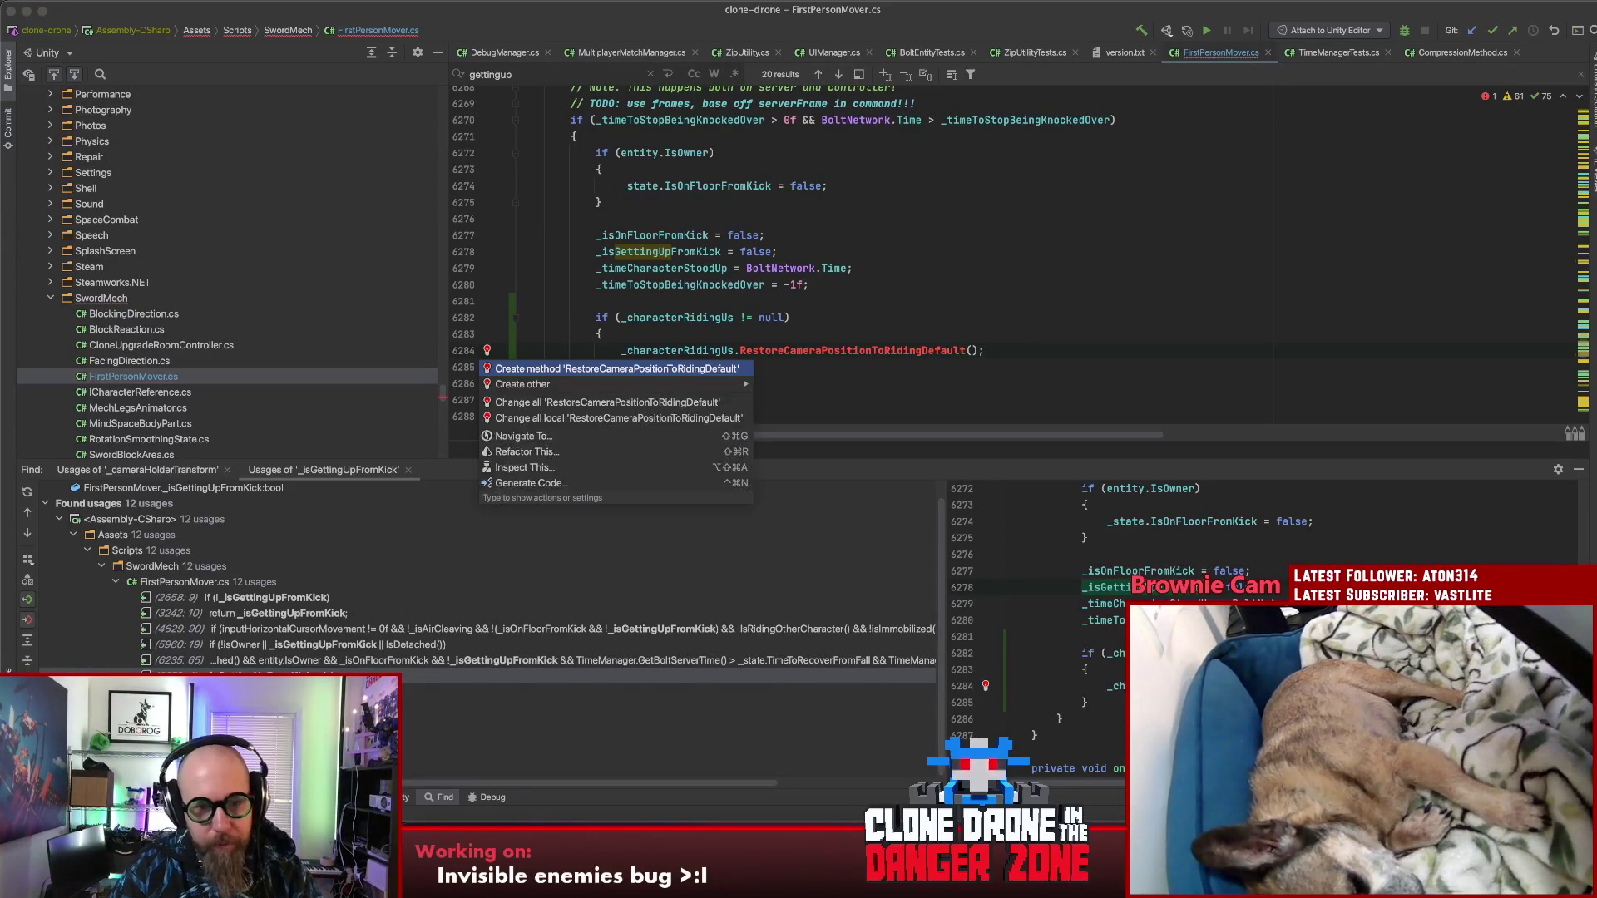
Step: Generate a void RestoreCameraPositionToRidingDefault method and remove its placeholder throw
key(Return)
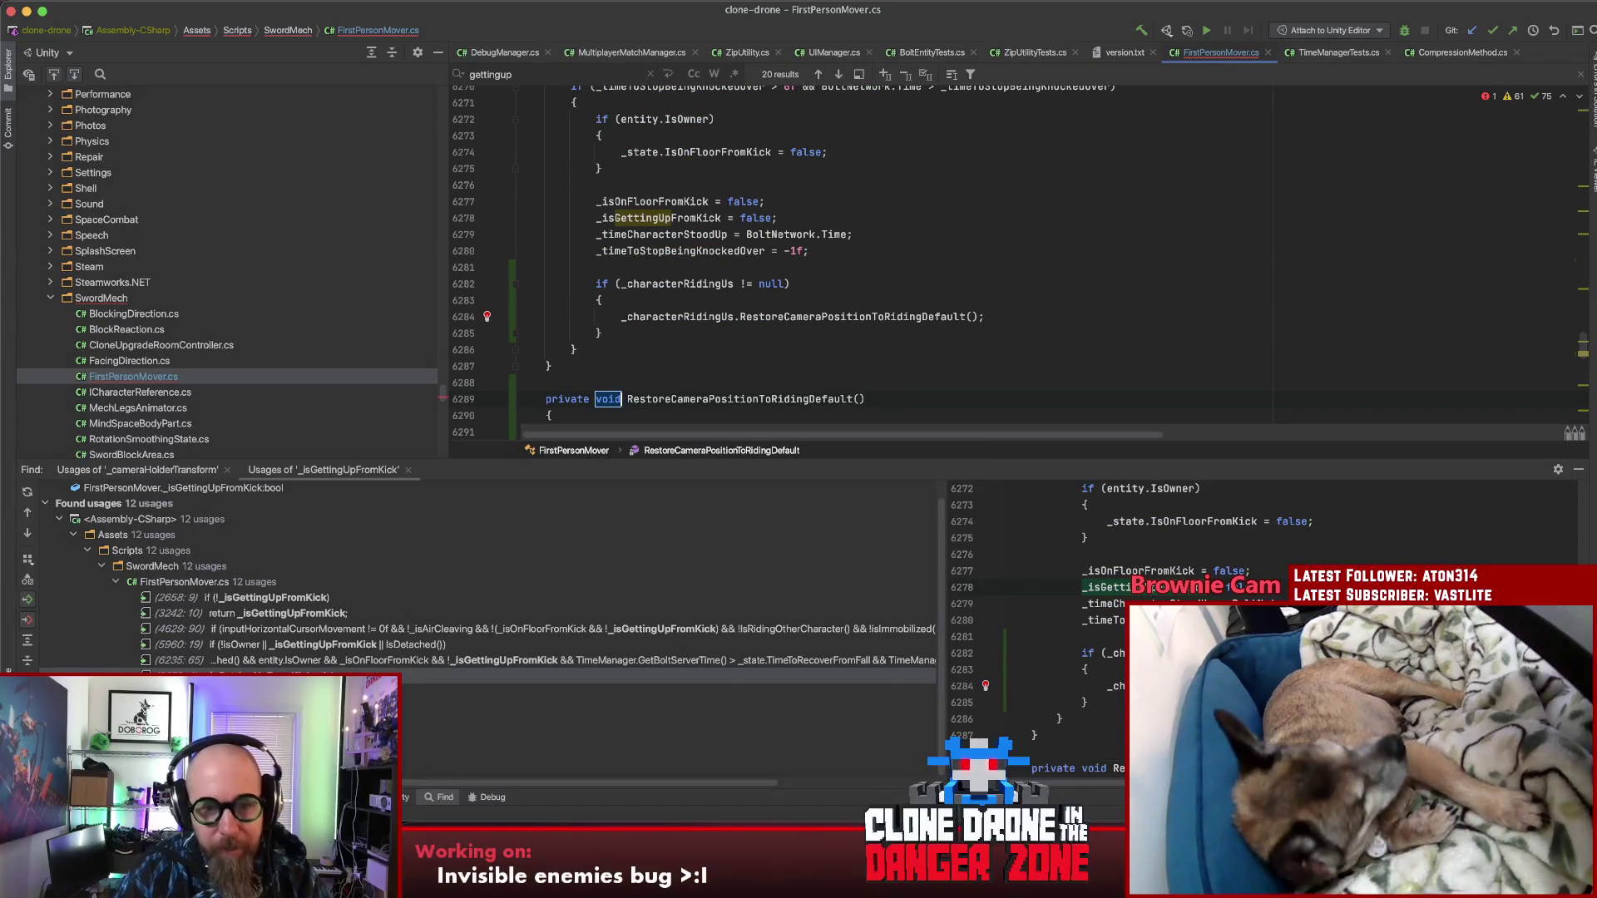
key(Tab)
key(BackSpace)
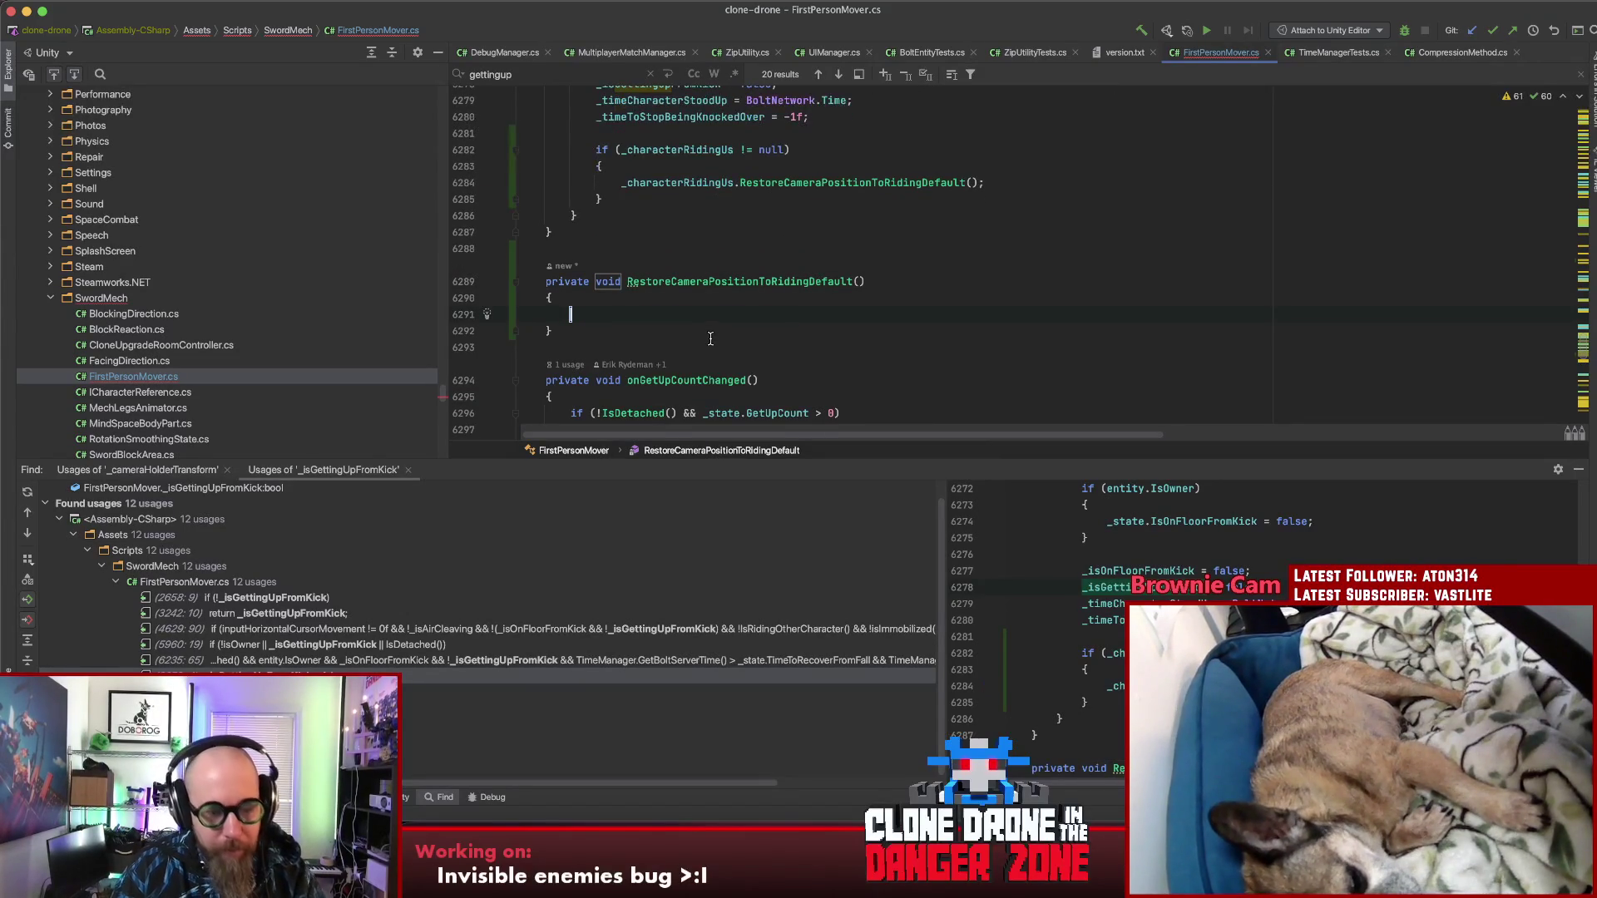
key(shift+Tab)
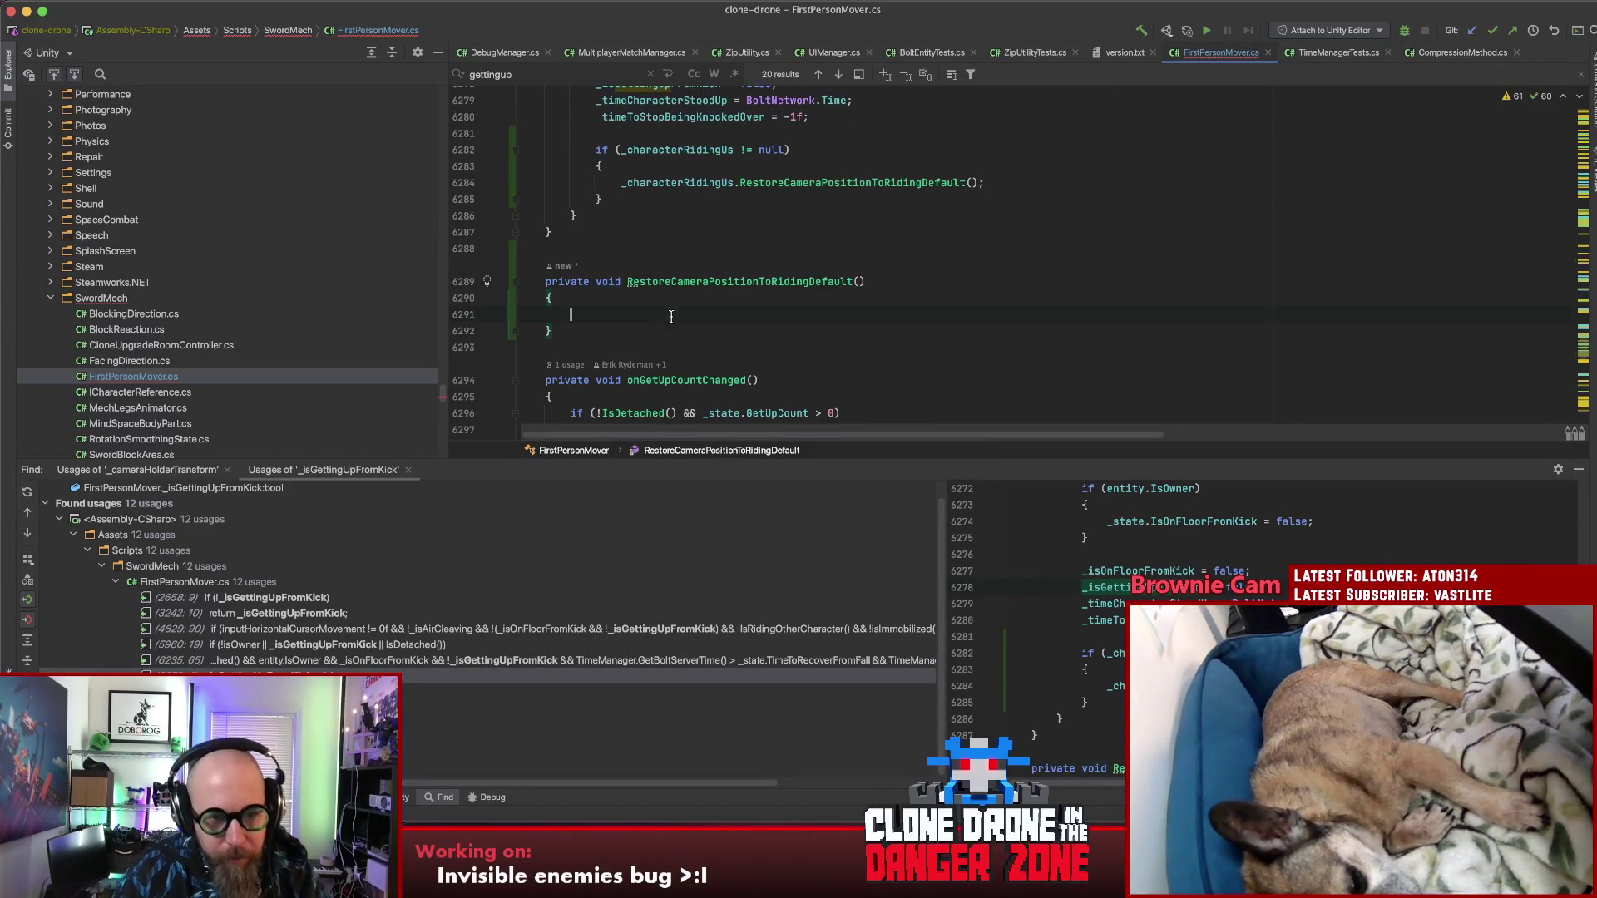
Step: Write if (!IsRidingOtherCharacter()) return; in the new method and open a line for the camera reset
text((Isri)
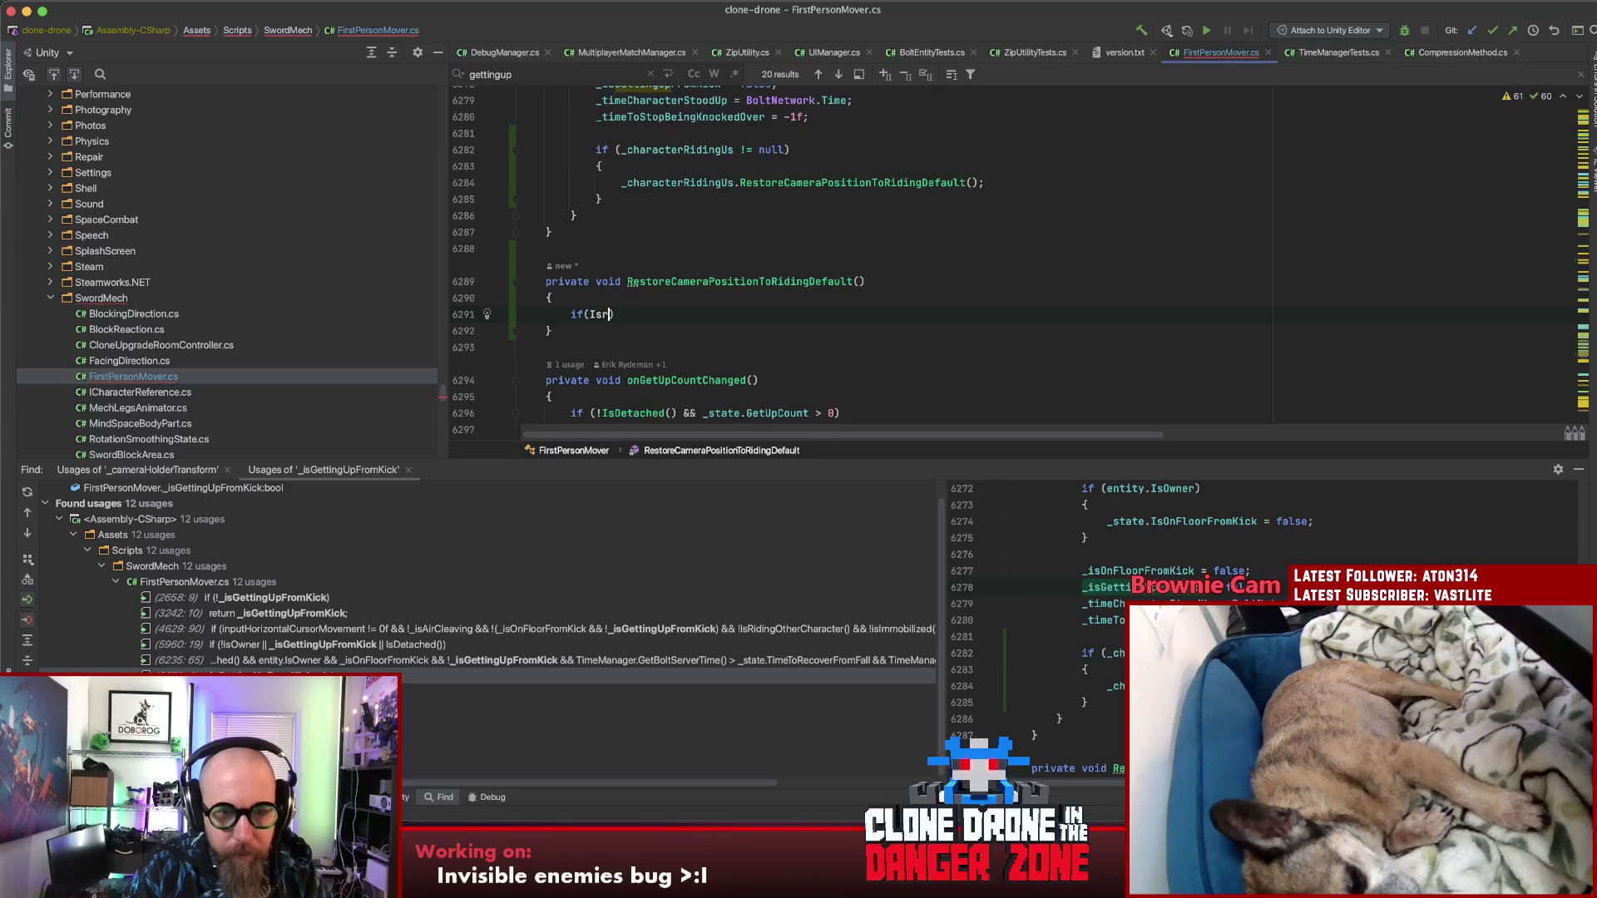
key(Down)
key(Down)
key(Down)
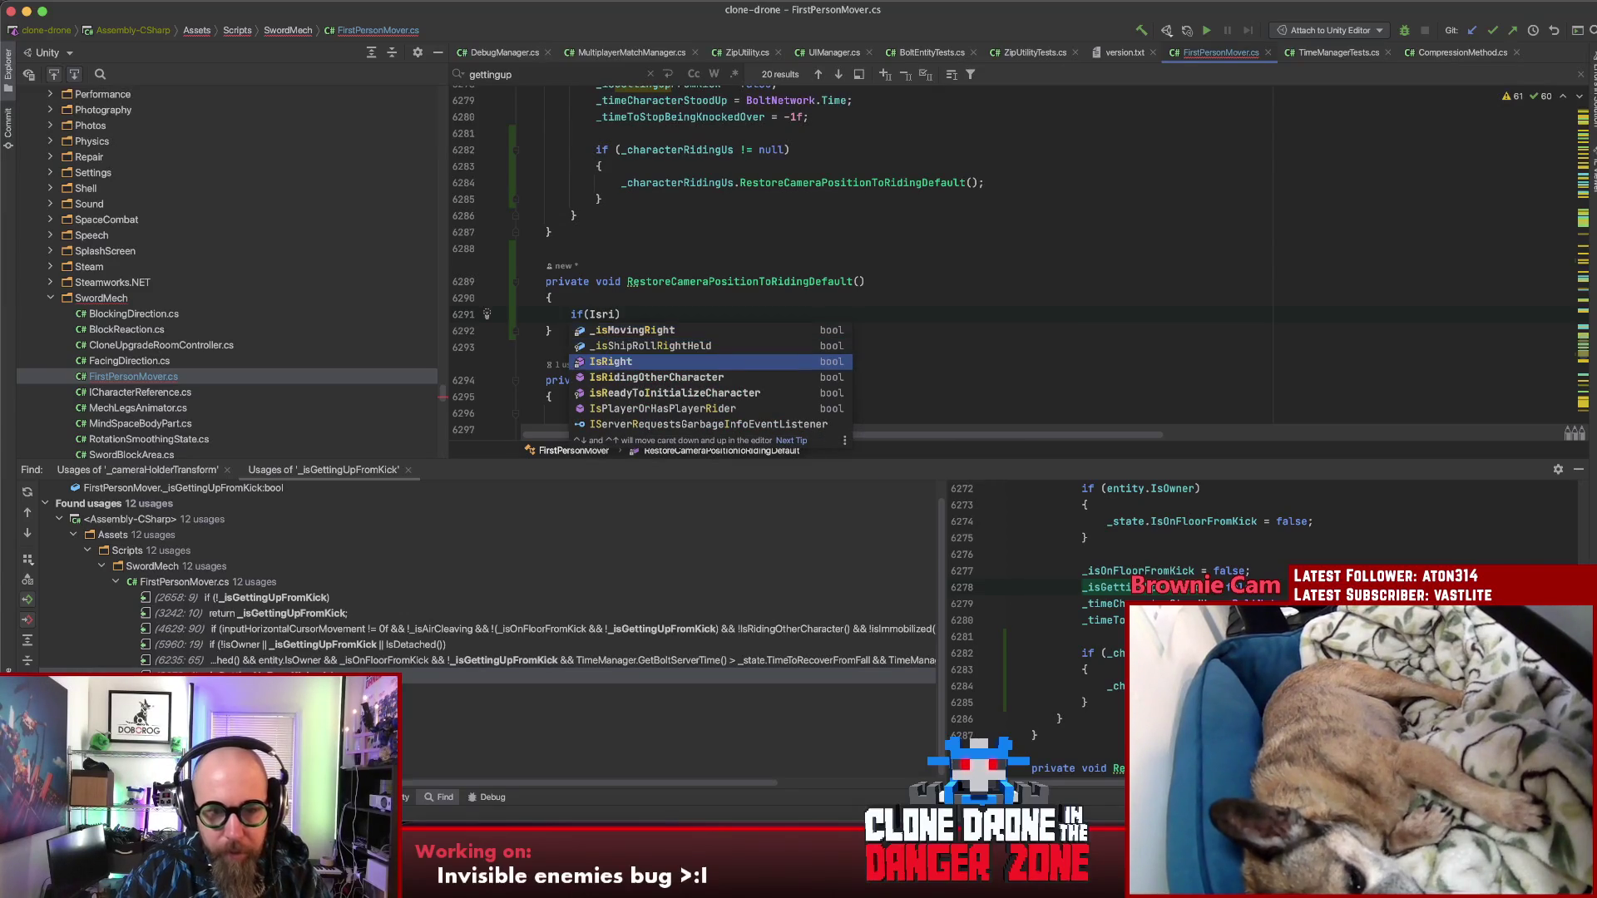
key(Return)
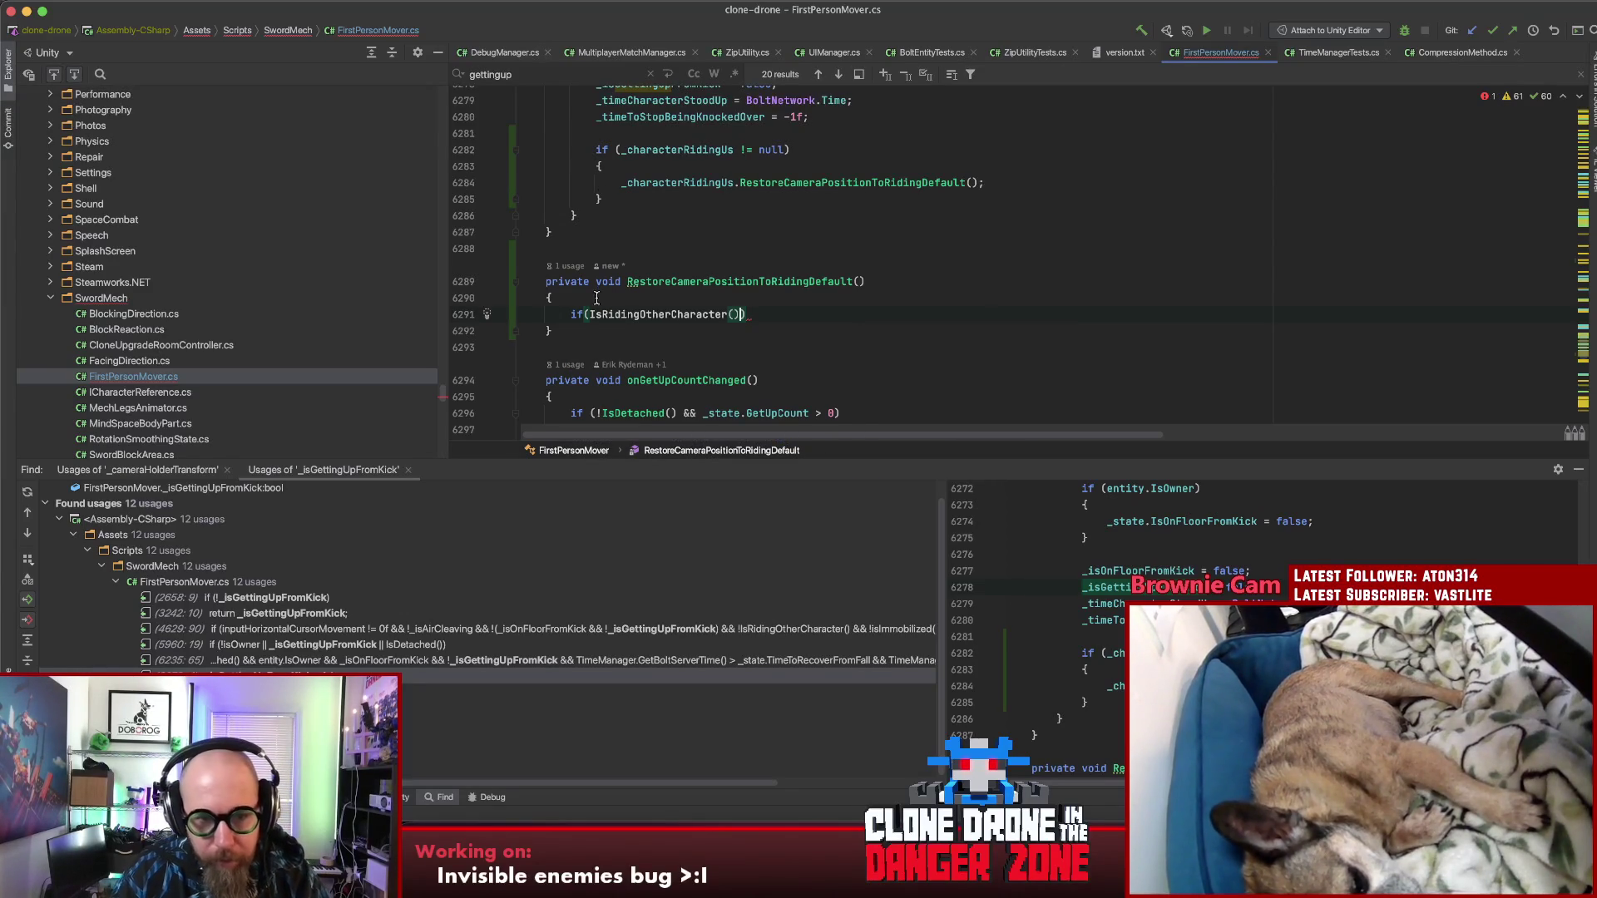
text(!)
key(End)
key(Return)
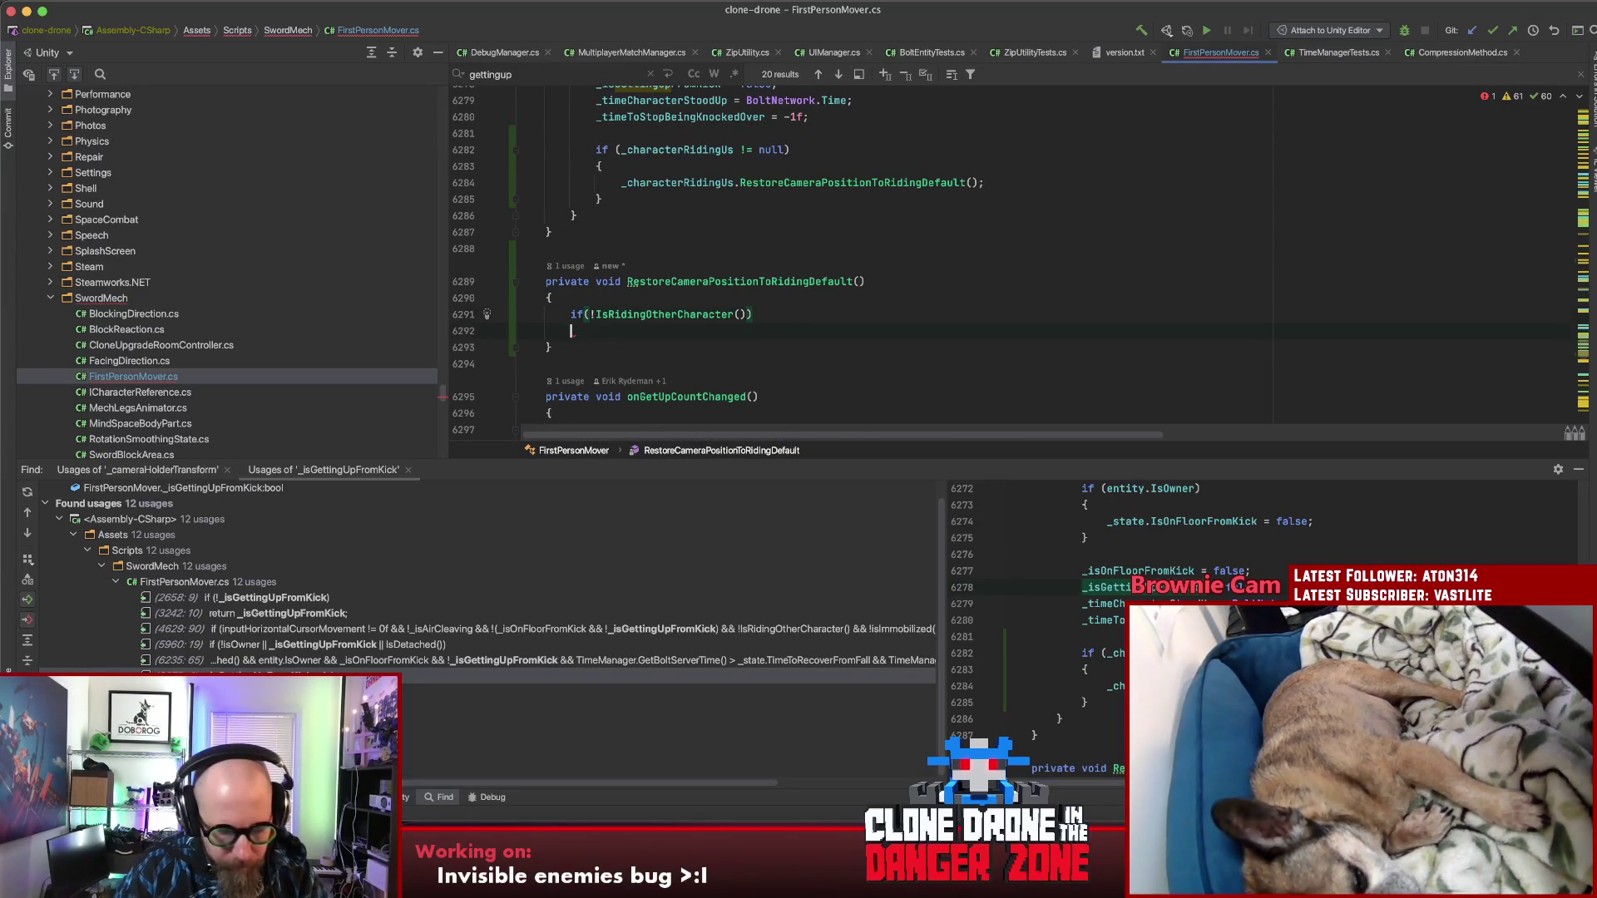
text(return;)
key(Return)
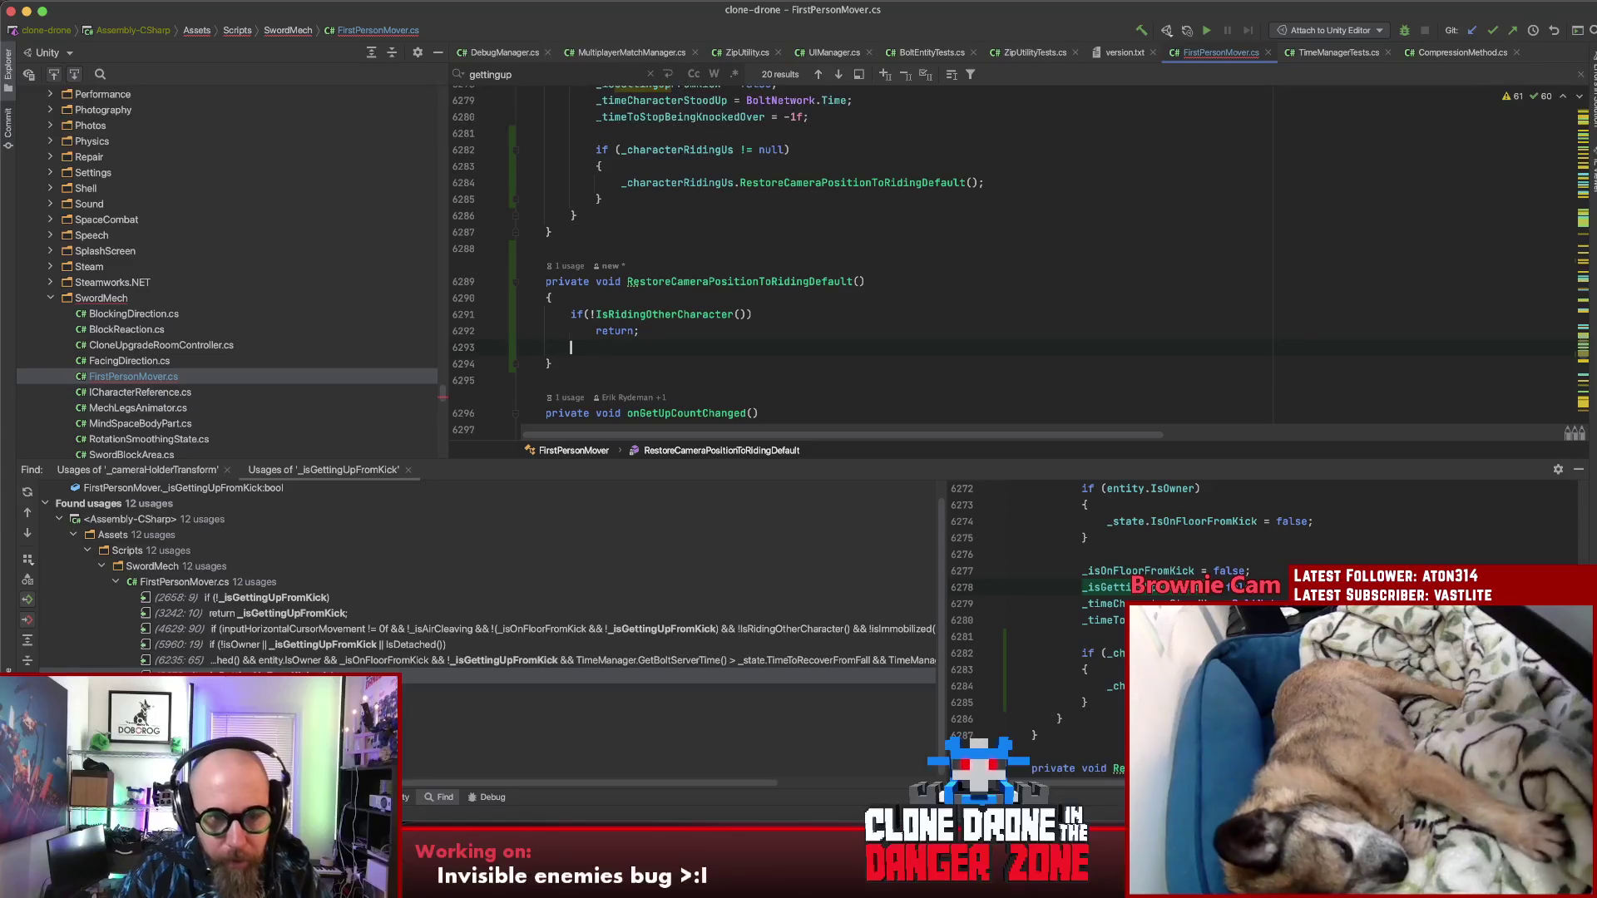
click(583, 313)
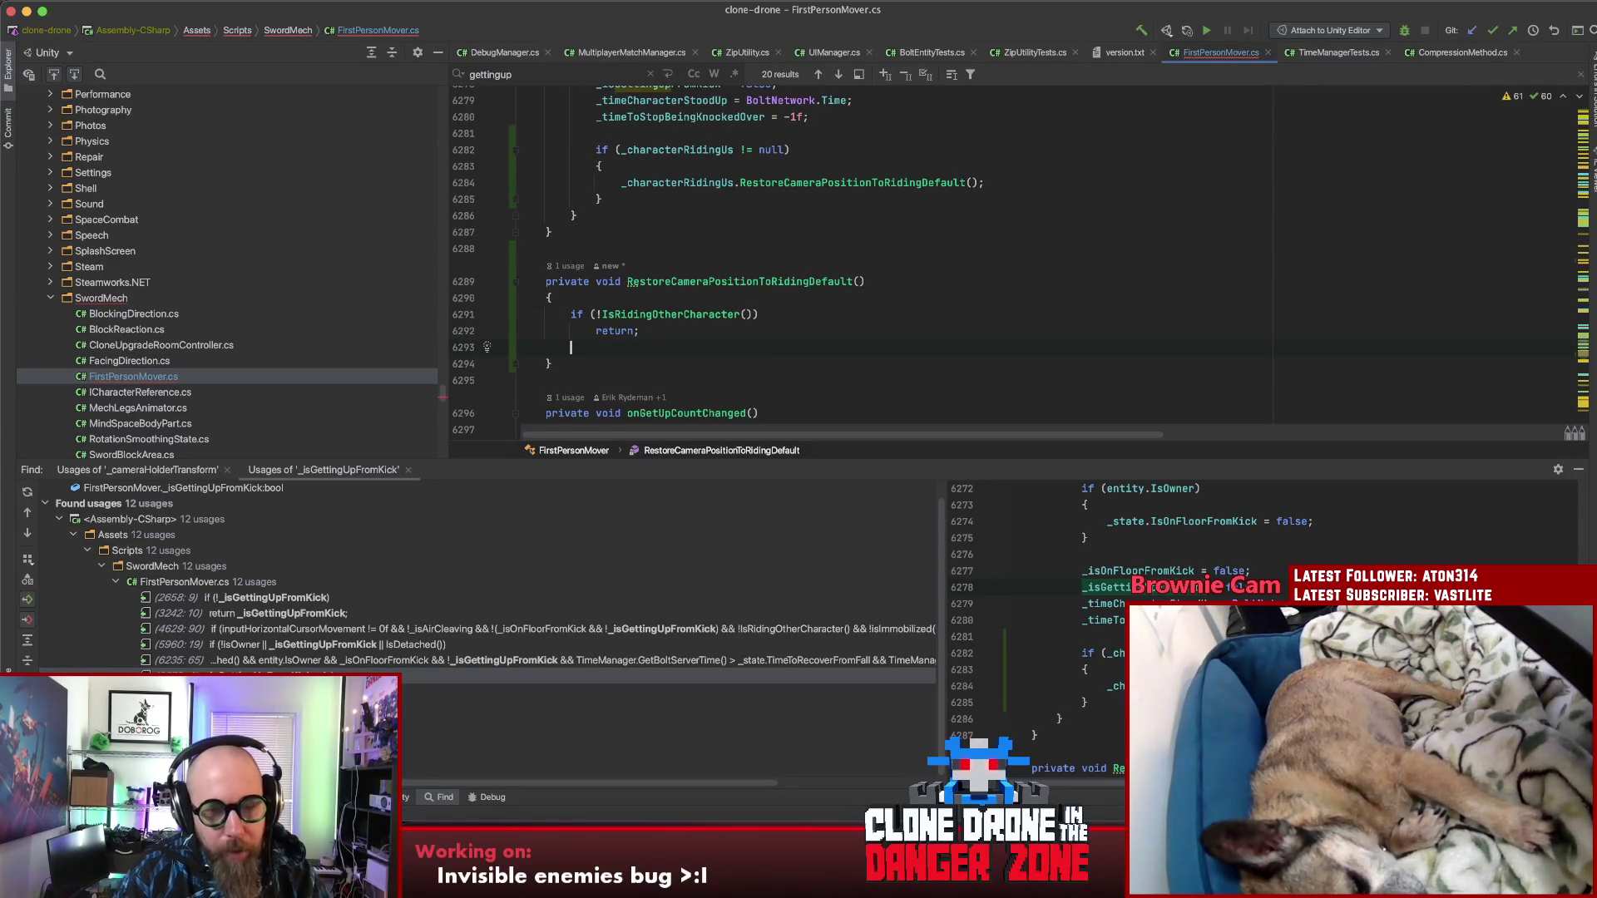
key(Down)
key(Down)
key(Return)
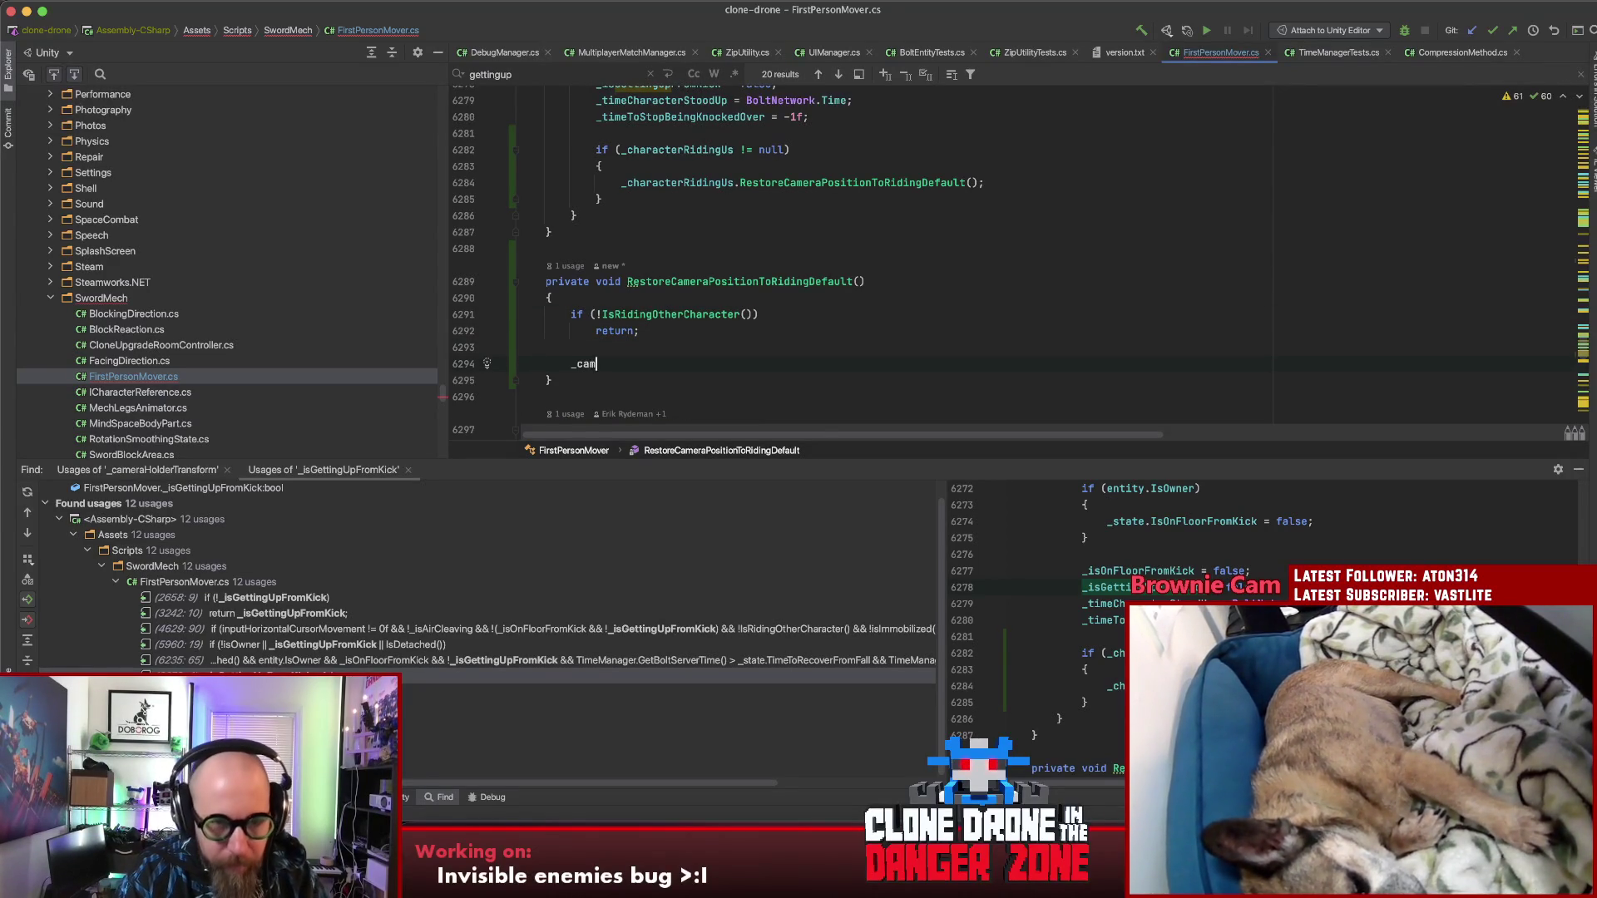
Step: Begin the new line with _cameraHolderTransform.position = transform. using autocomplete
text(merac)
key(BackSpace)
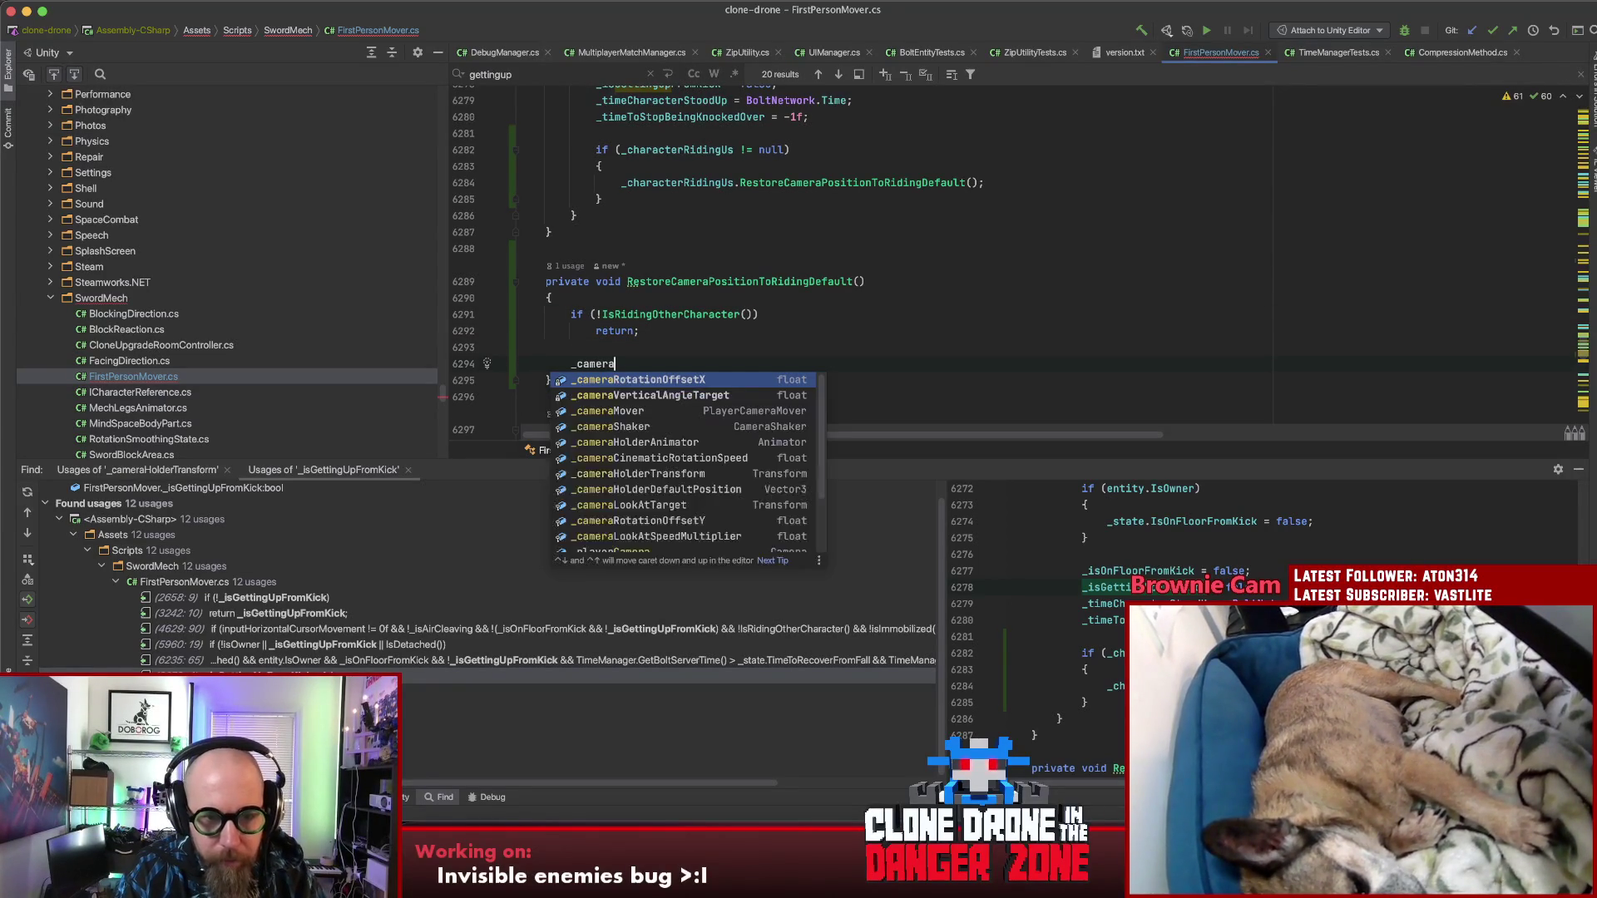
text(tr)
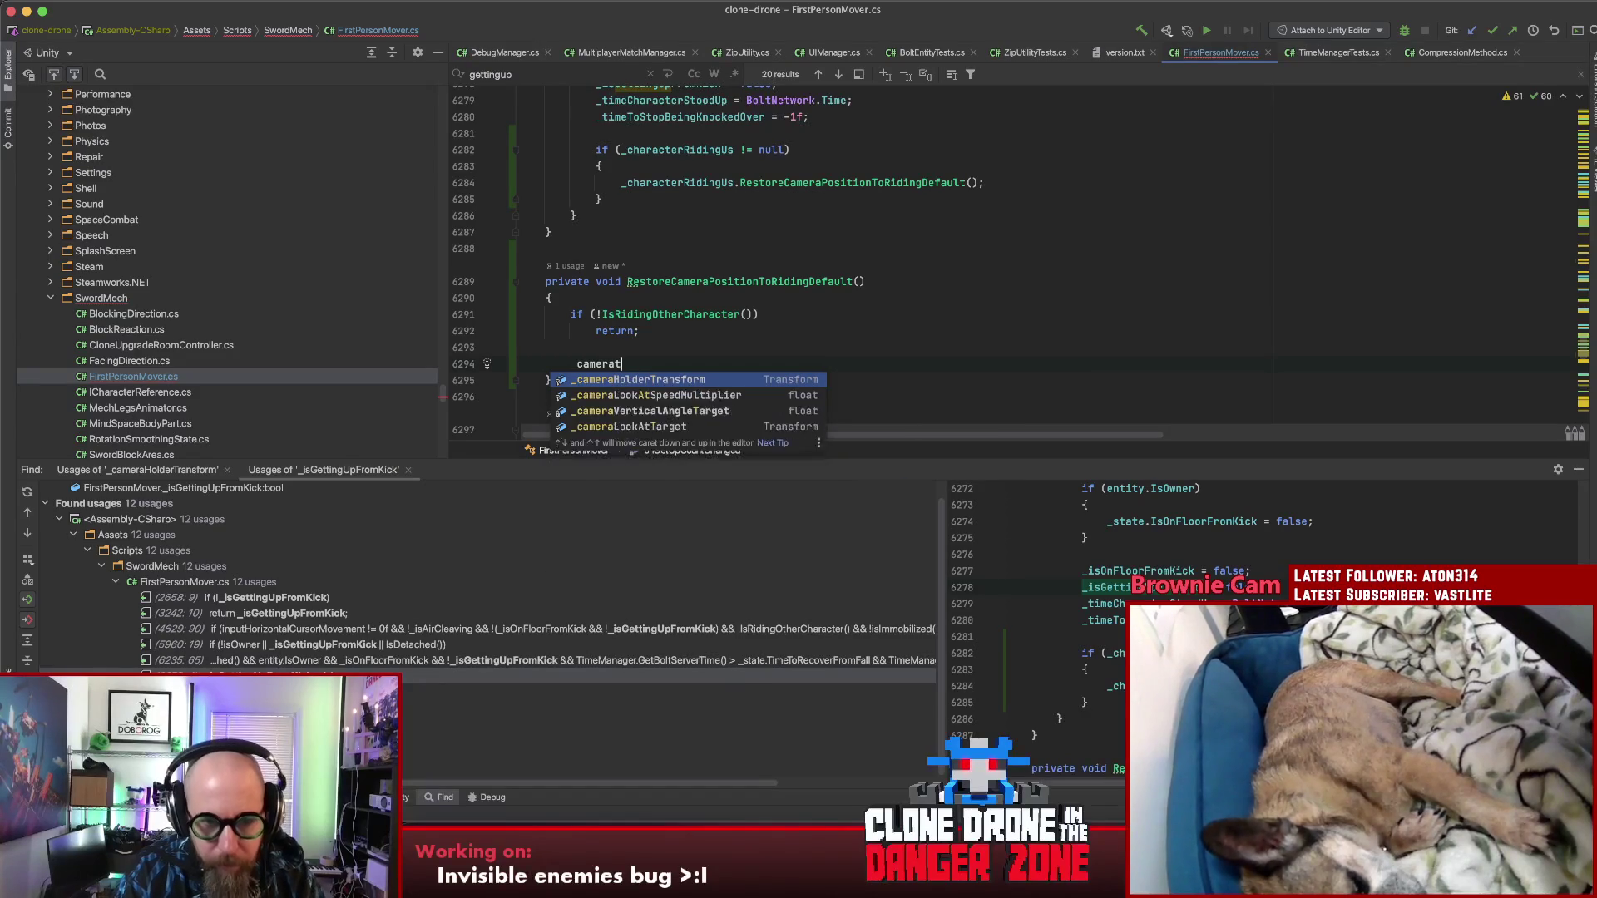
key(Return)
text(.)
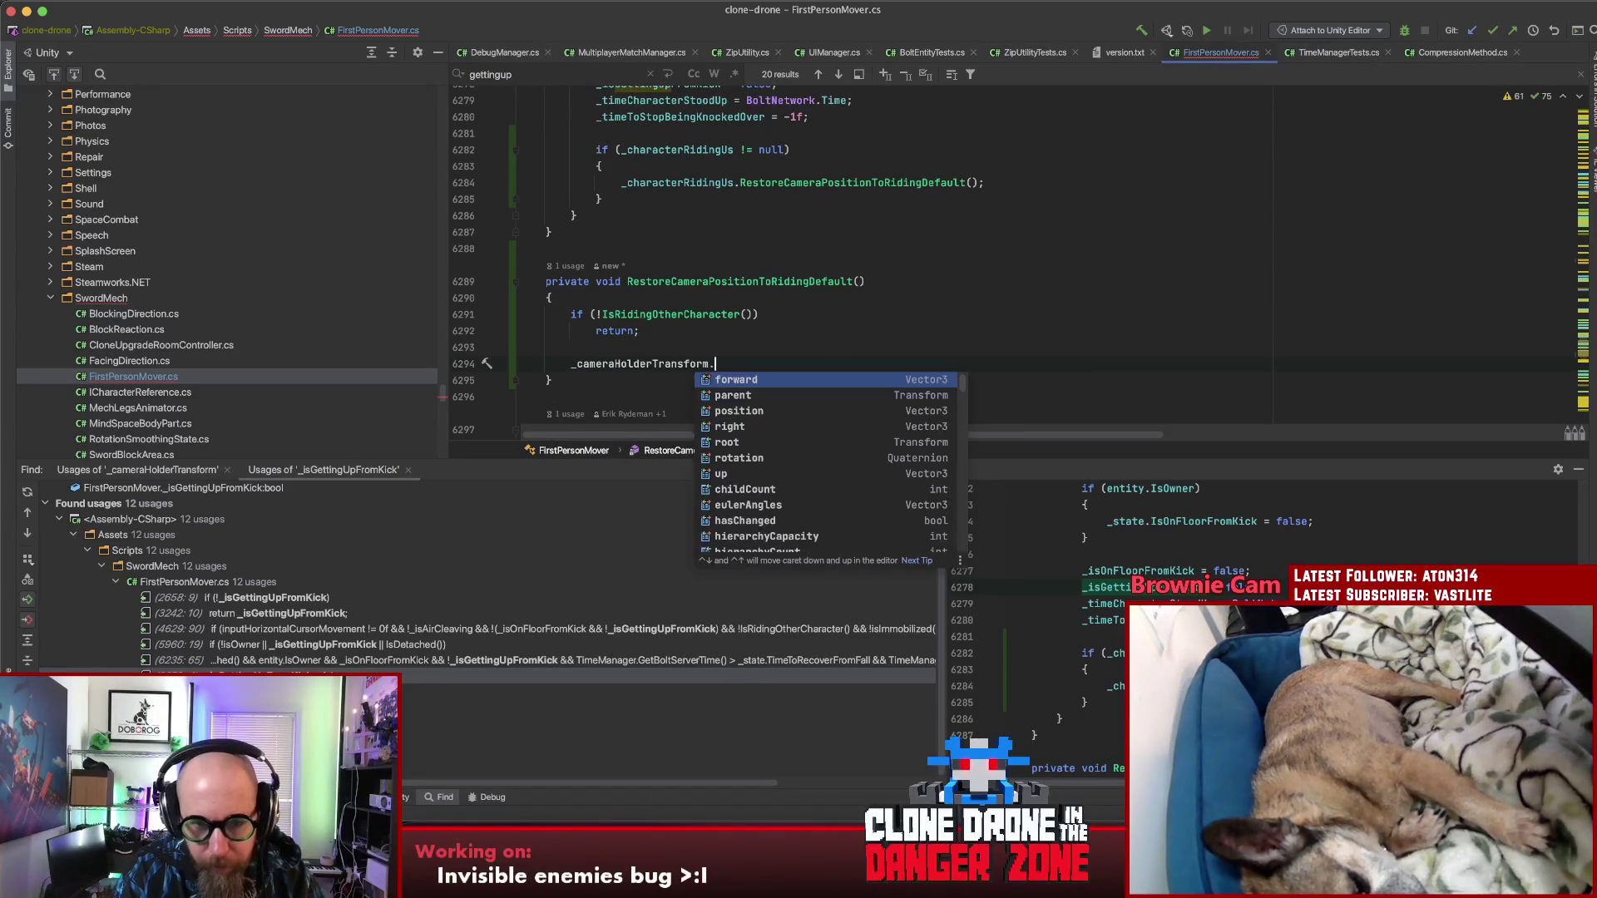
key(BackSpace)
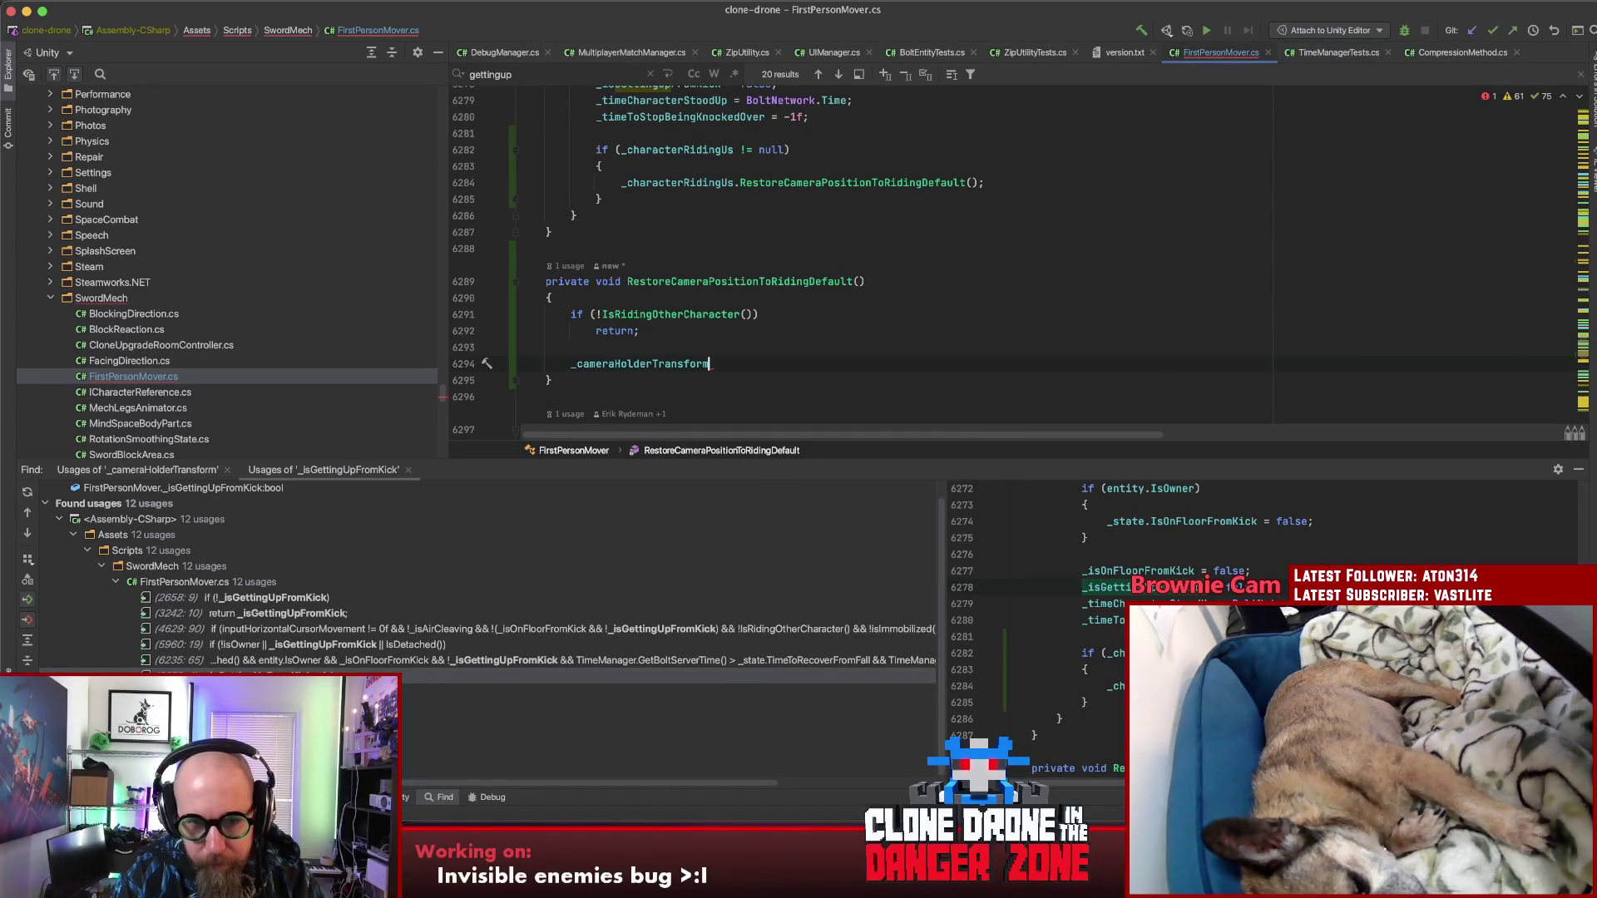
text(.)
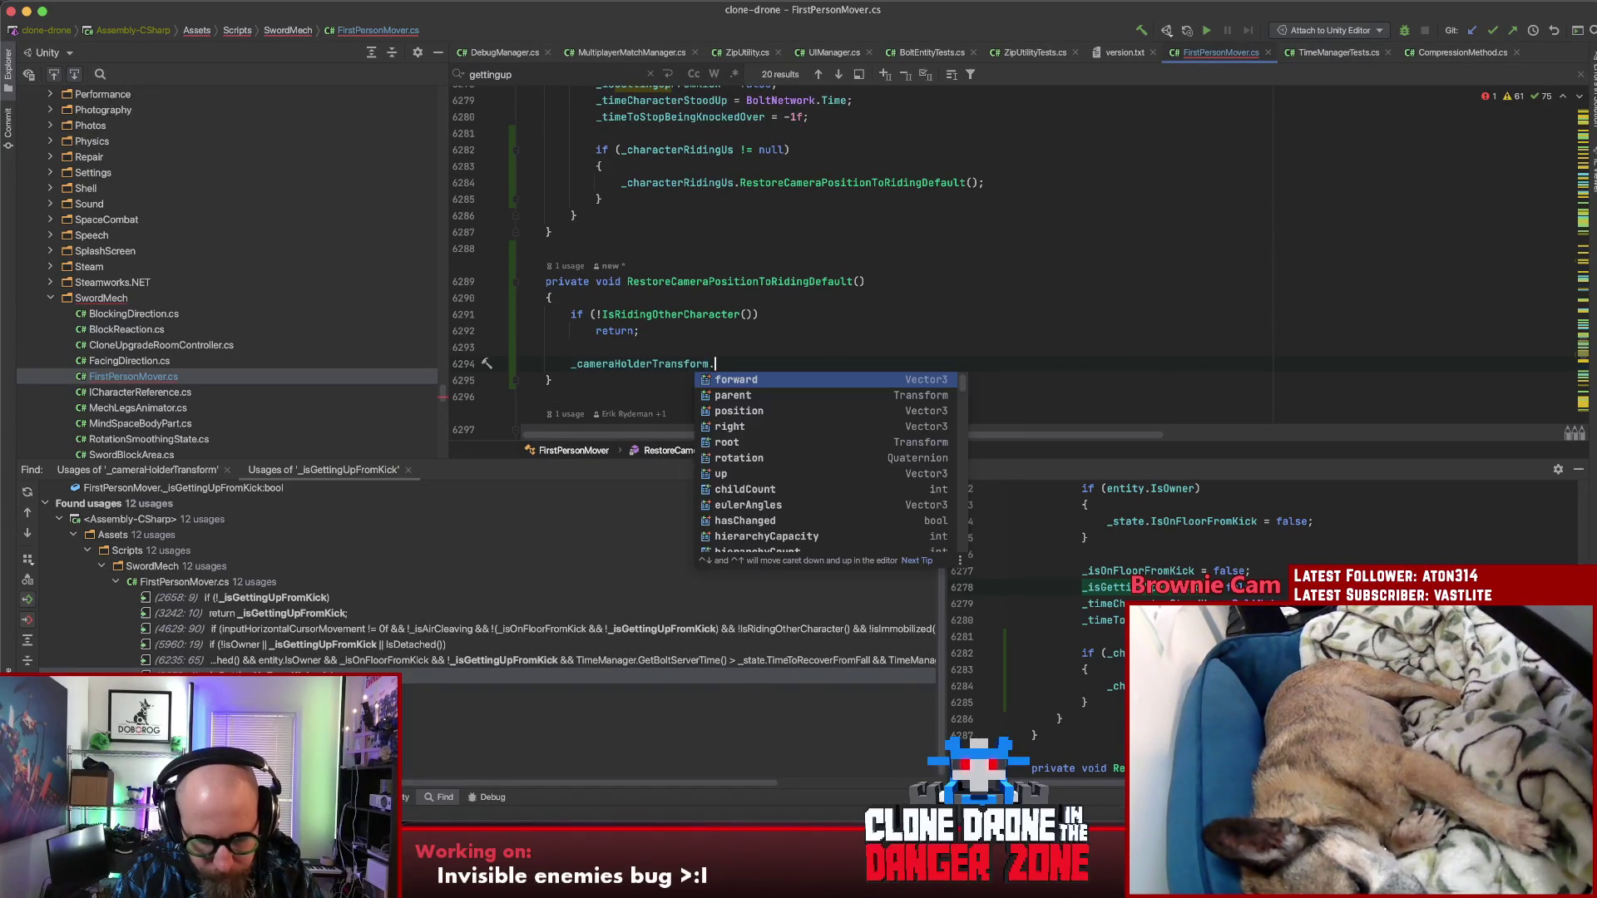
text(position )
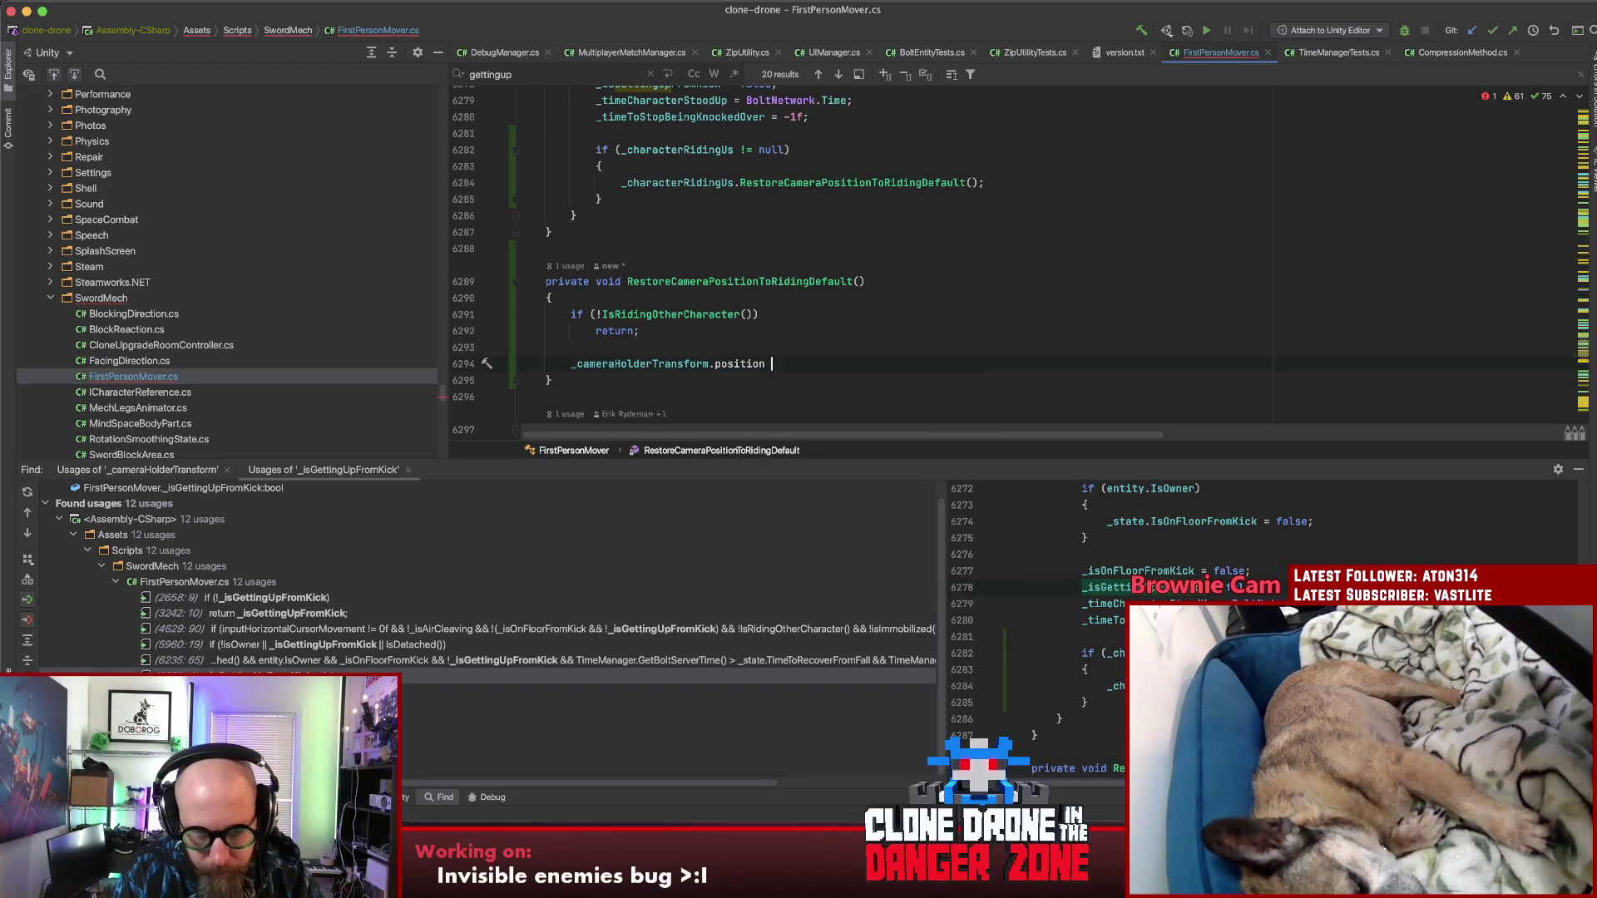
text(= transform.)
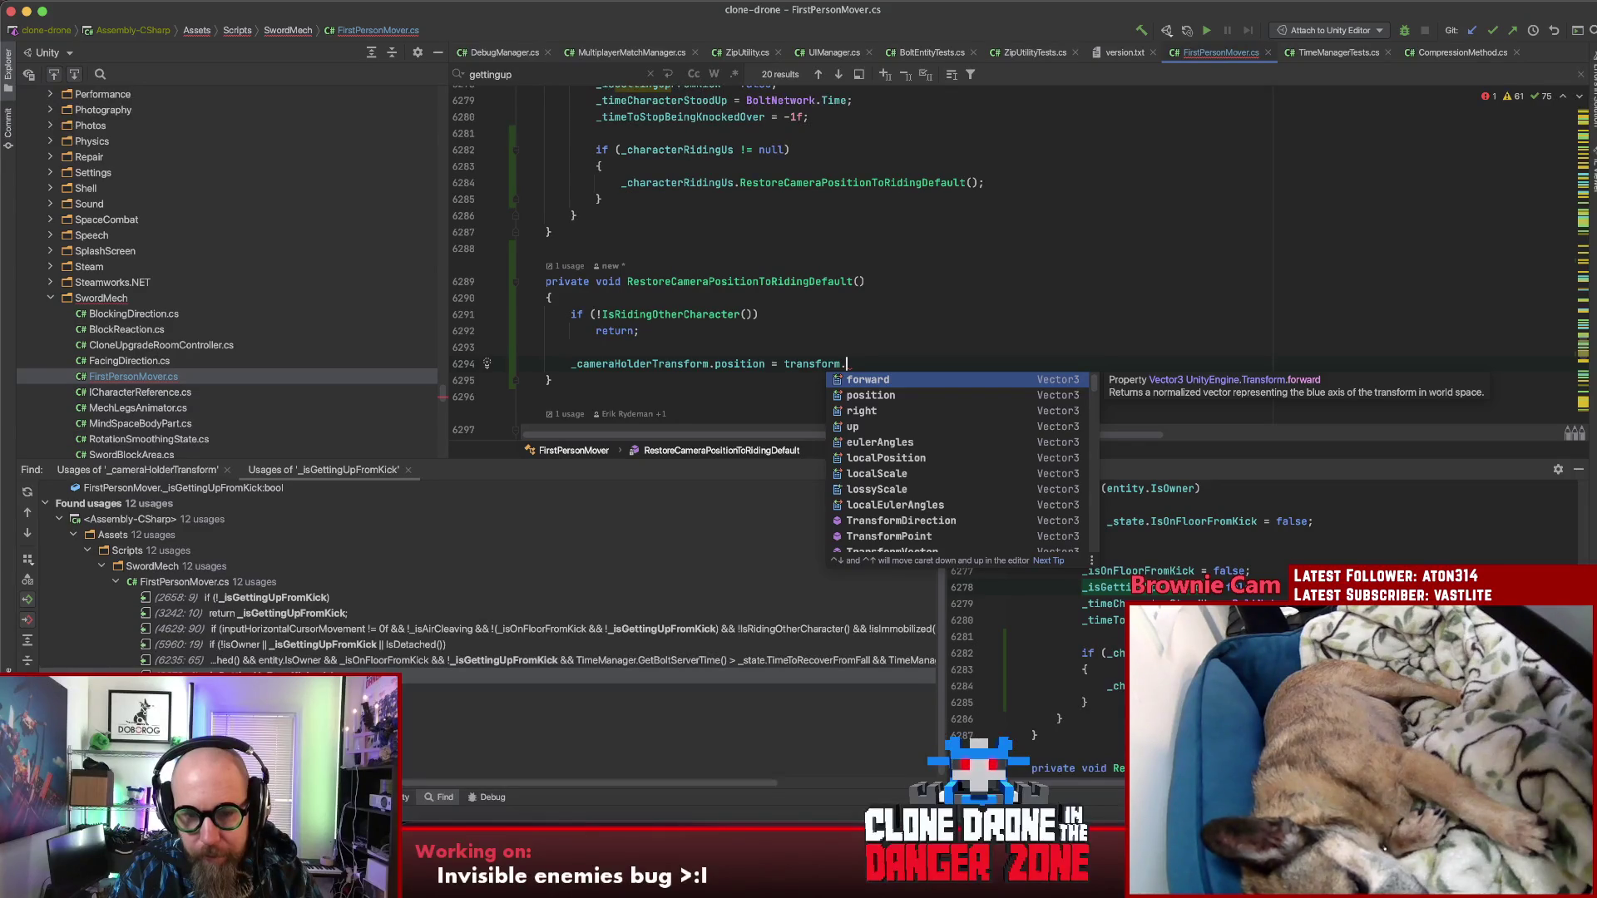
Step: Complete the assignment as transform.TransformPoint(_cameraHolderDefaultPosition); and let Unity reimport the script
key(Down)
key(Up)
key(Down)
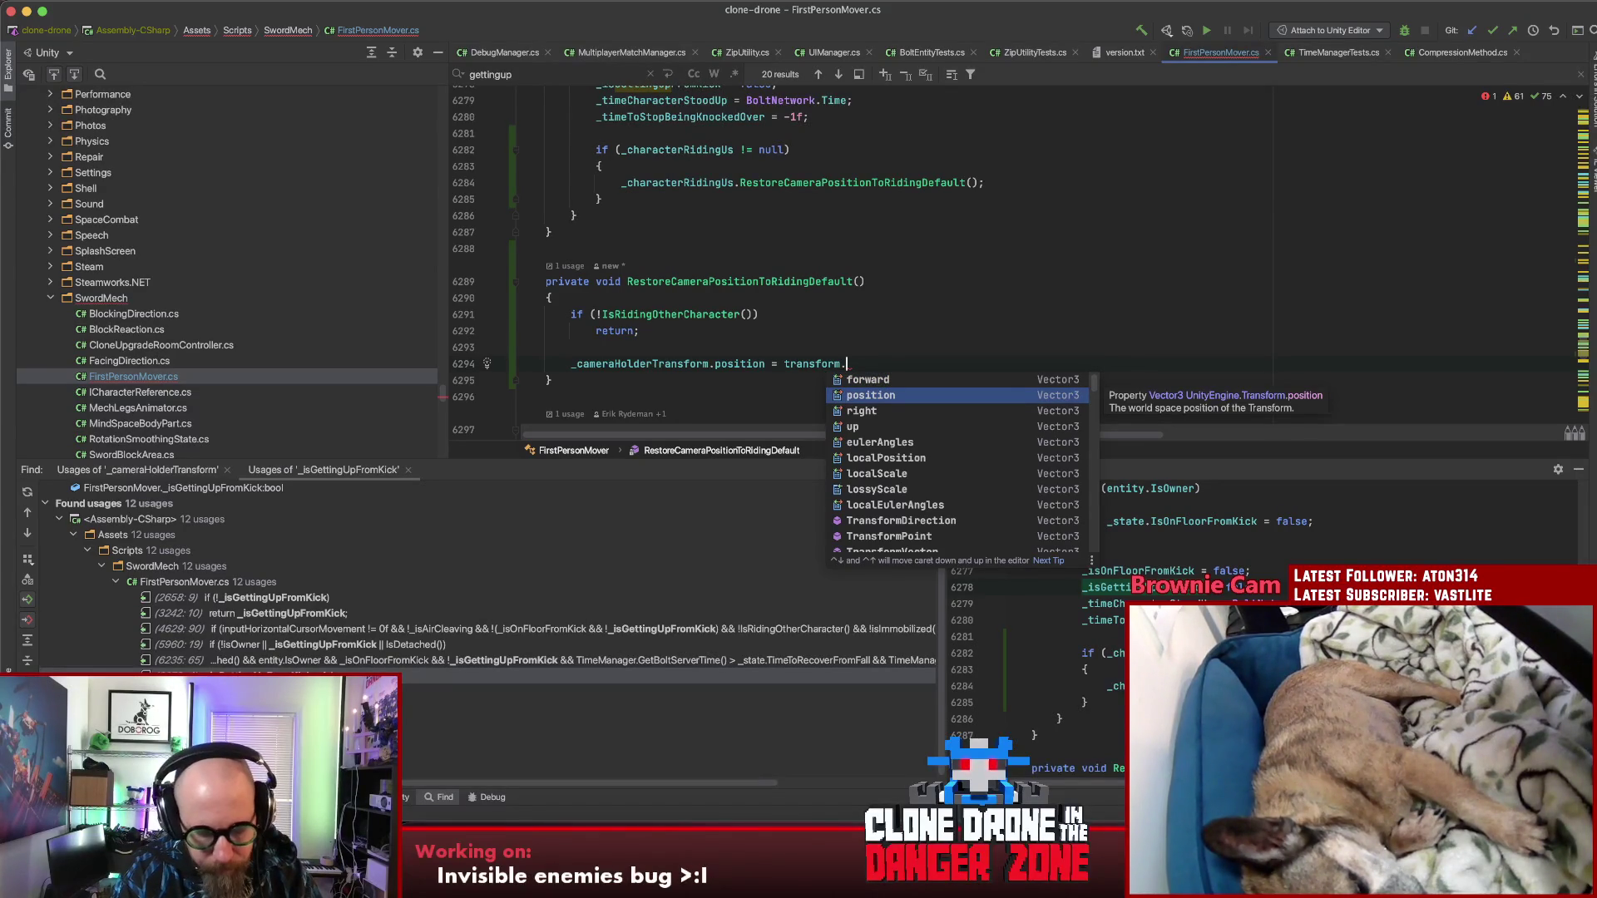
text(Inv)
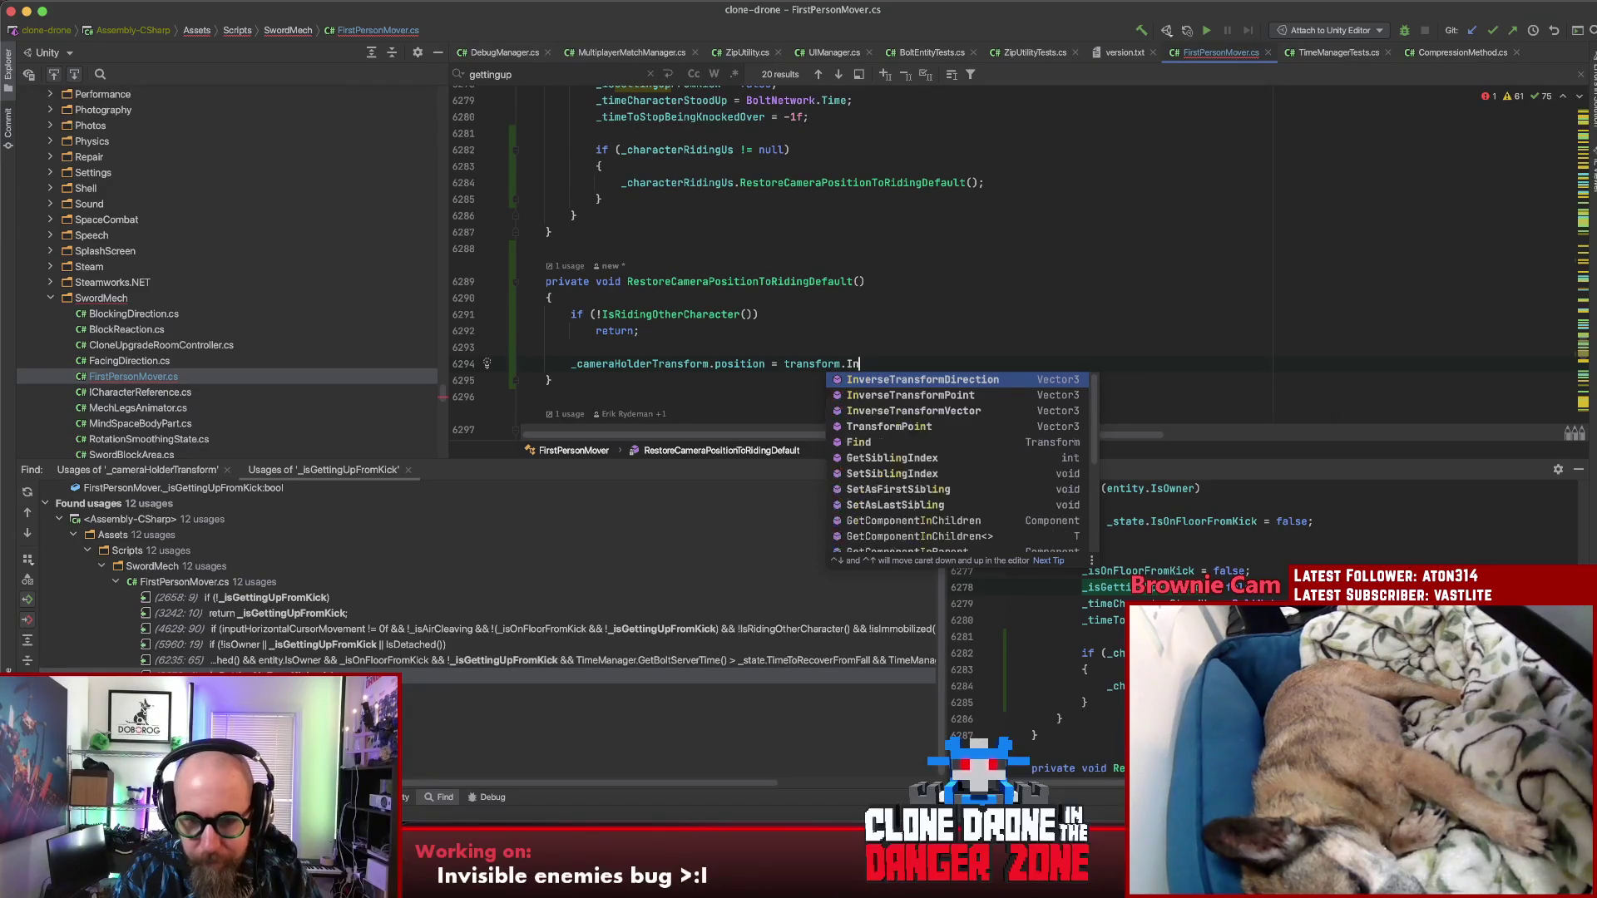
key(Down)
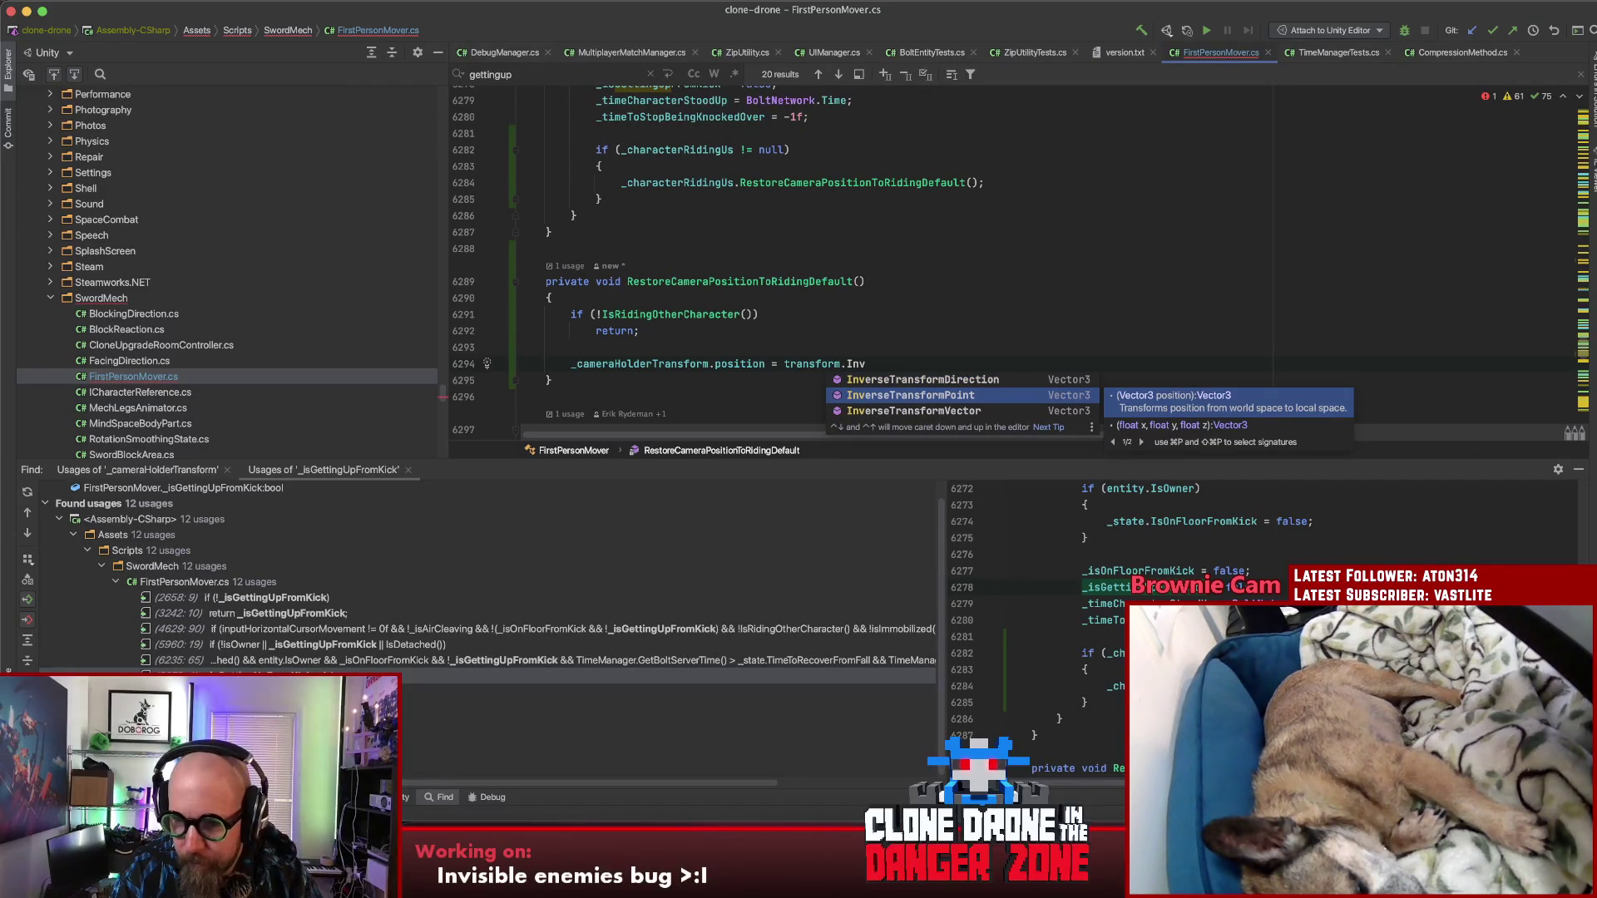
key(BackSpace)
key(BackSpace)
key(BackSpace)
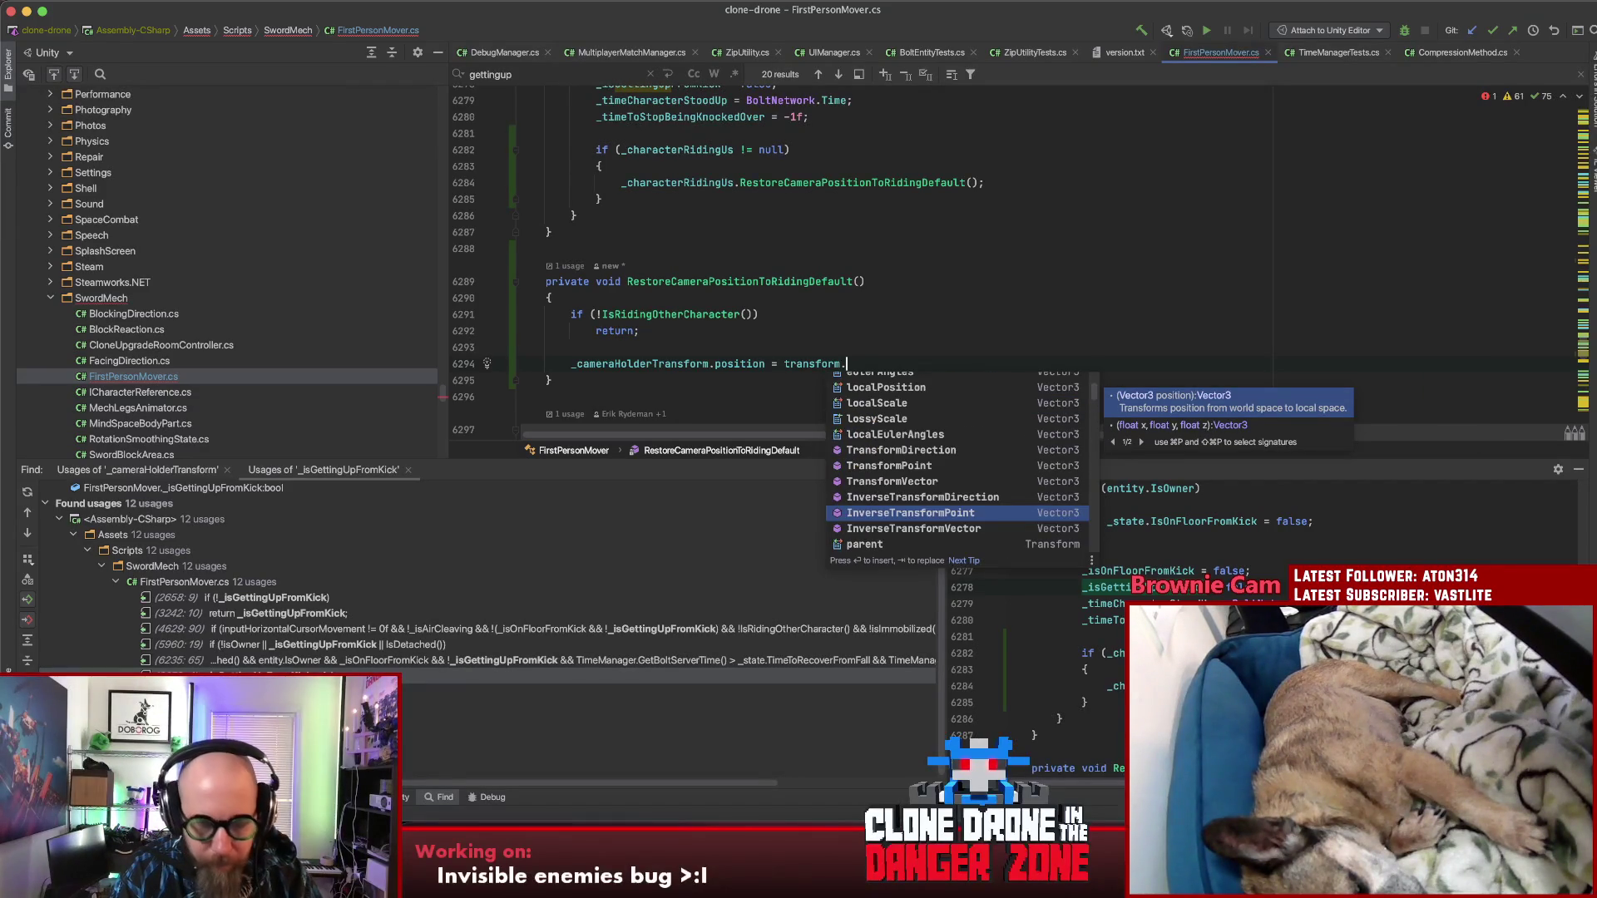
text(Trans)
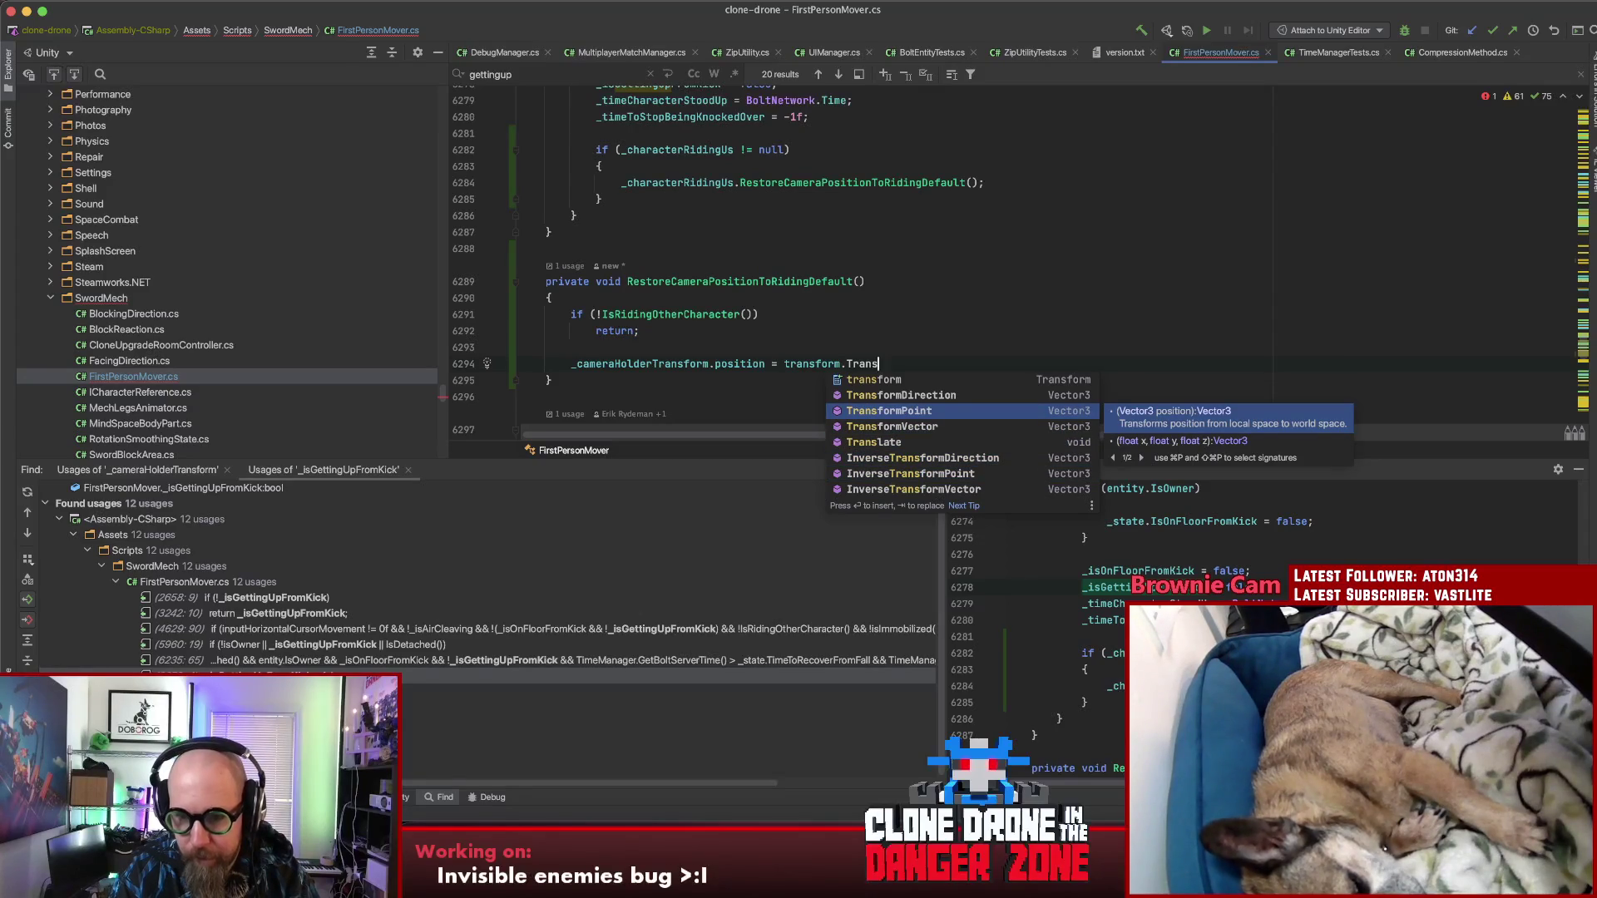
key(Return)
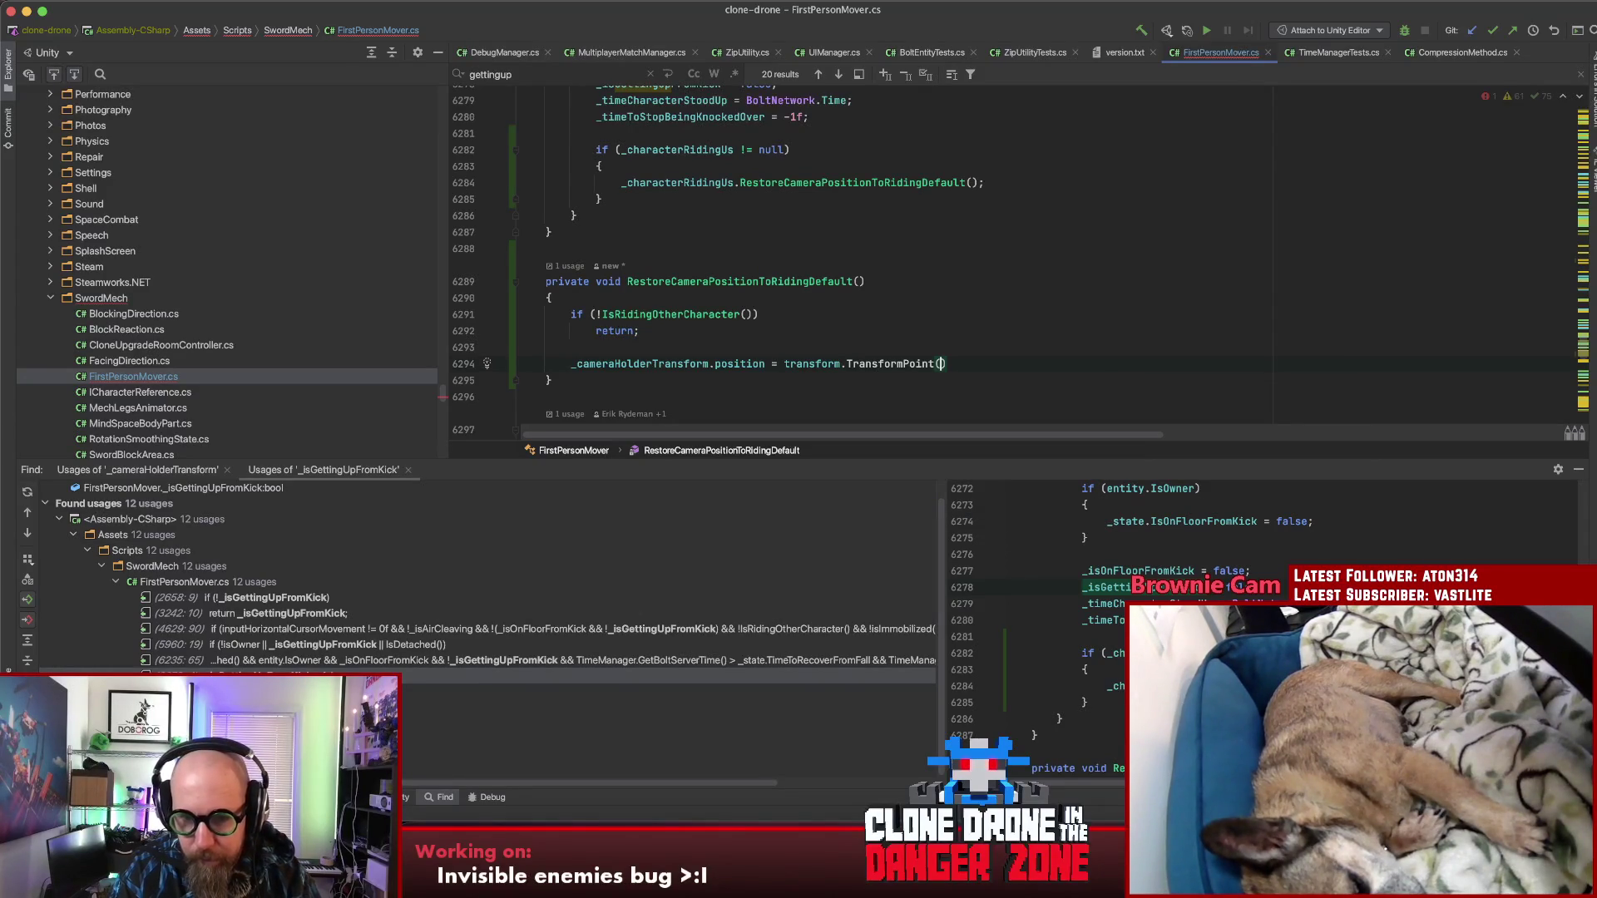
text(_)
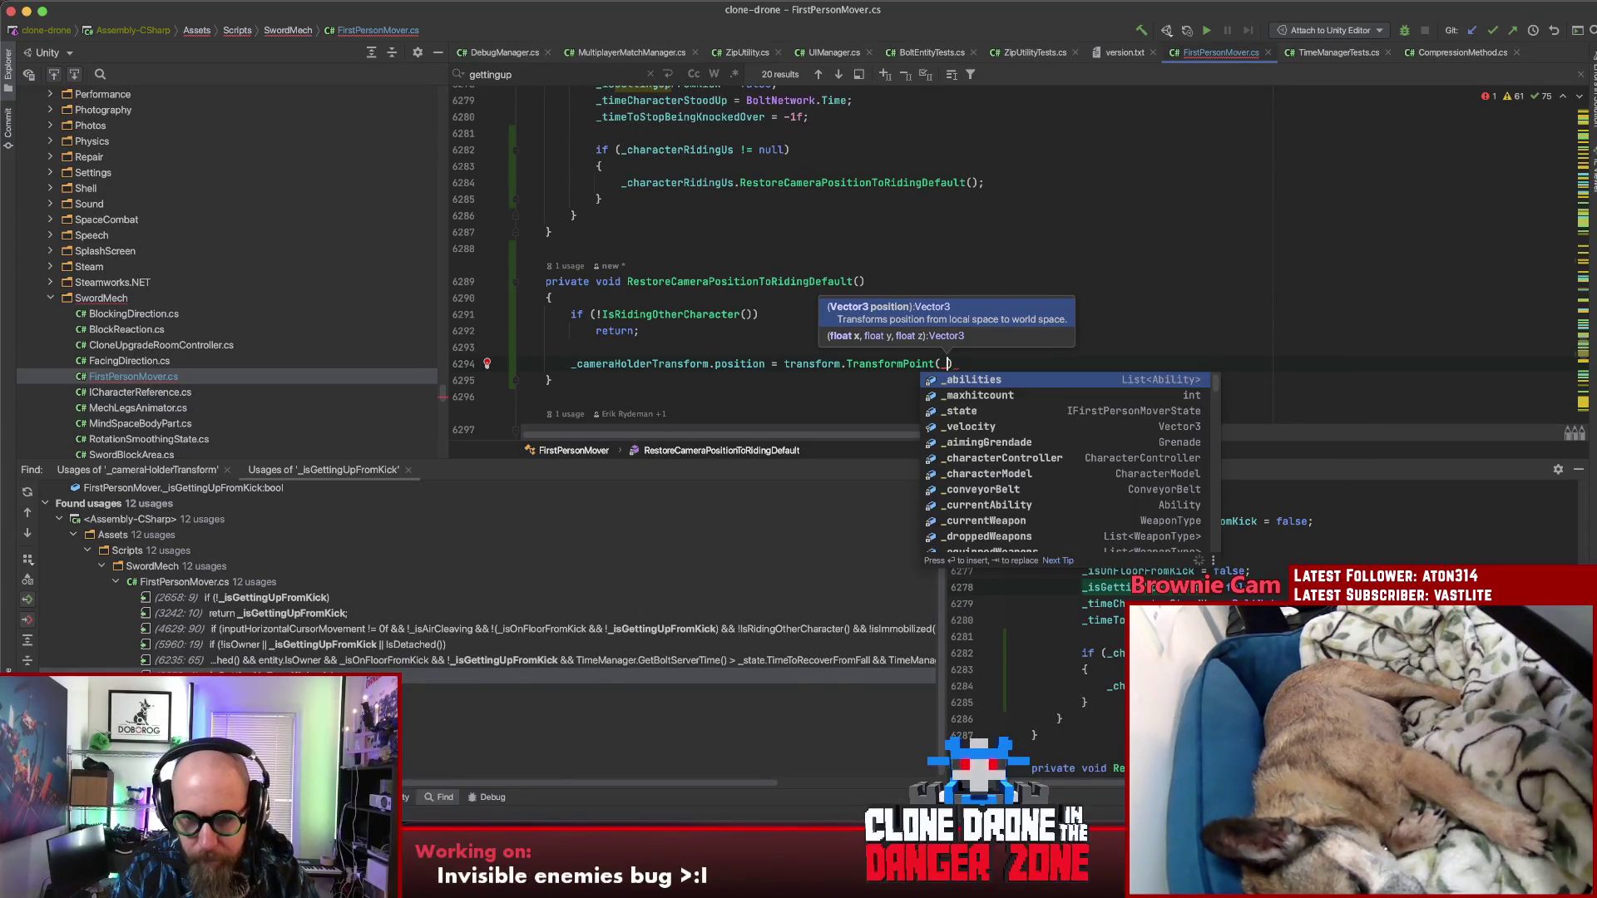
text(cam)
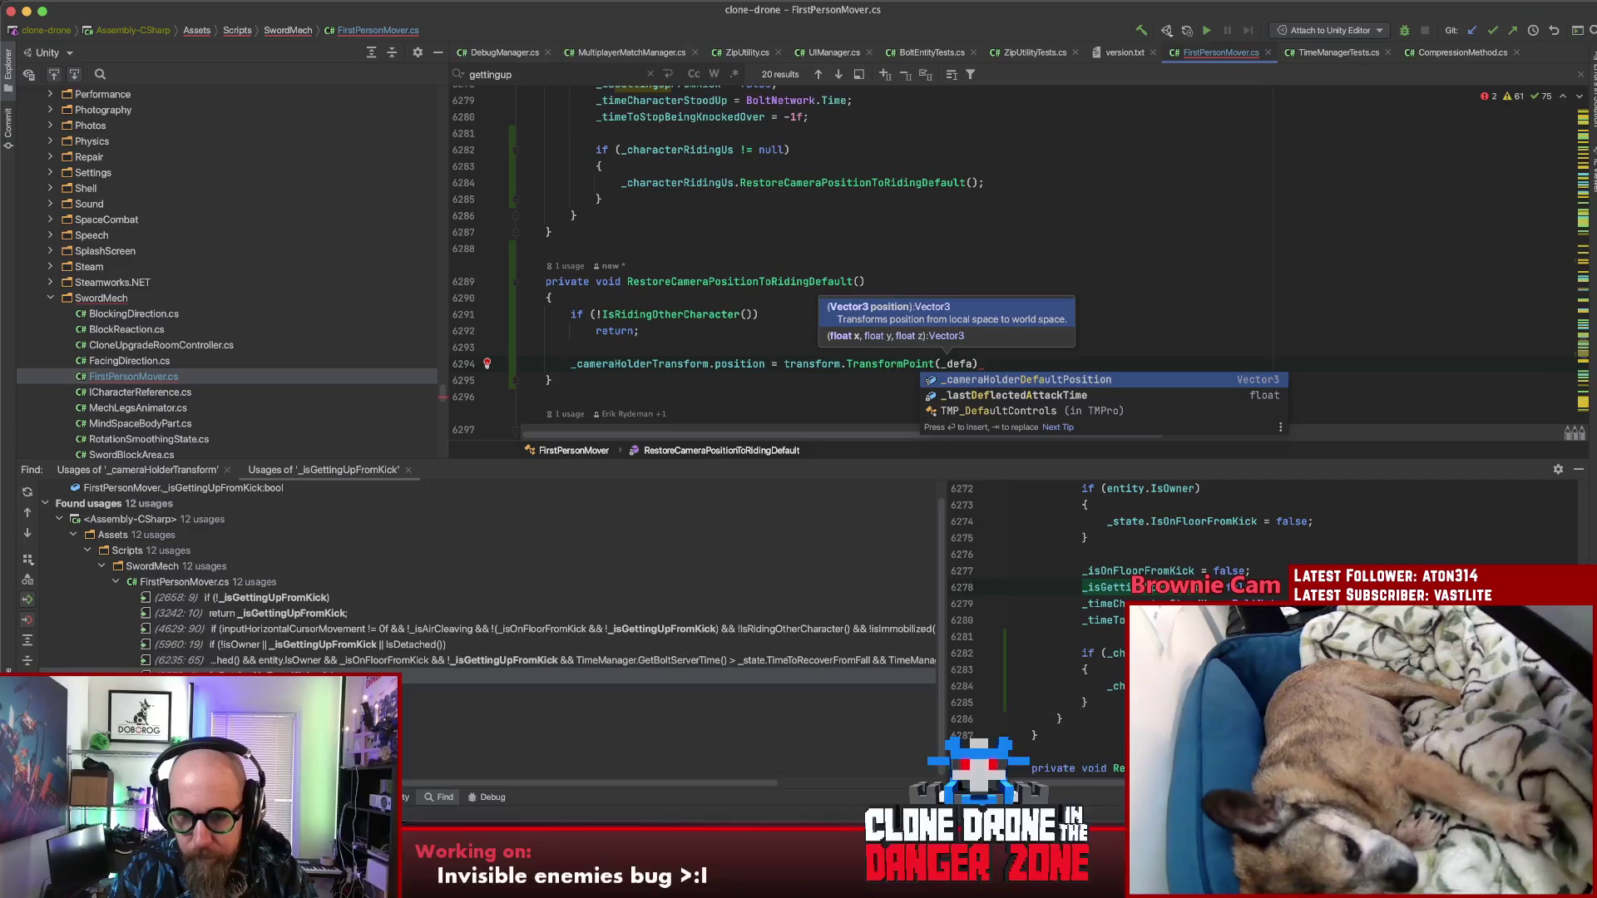
key(Return)
text(;)
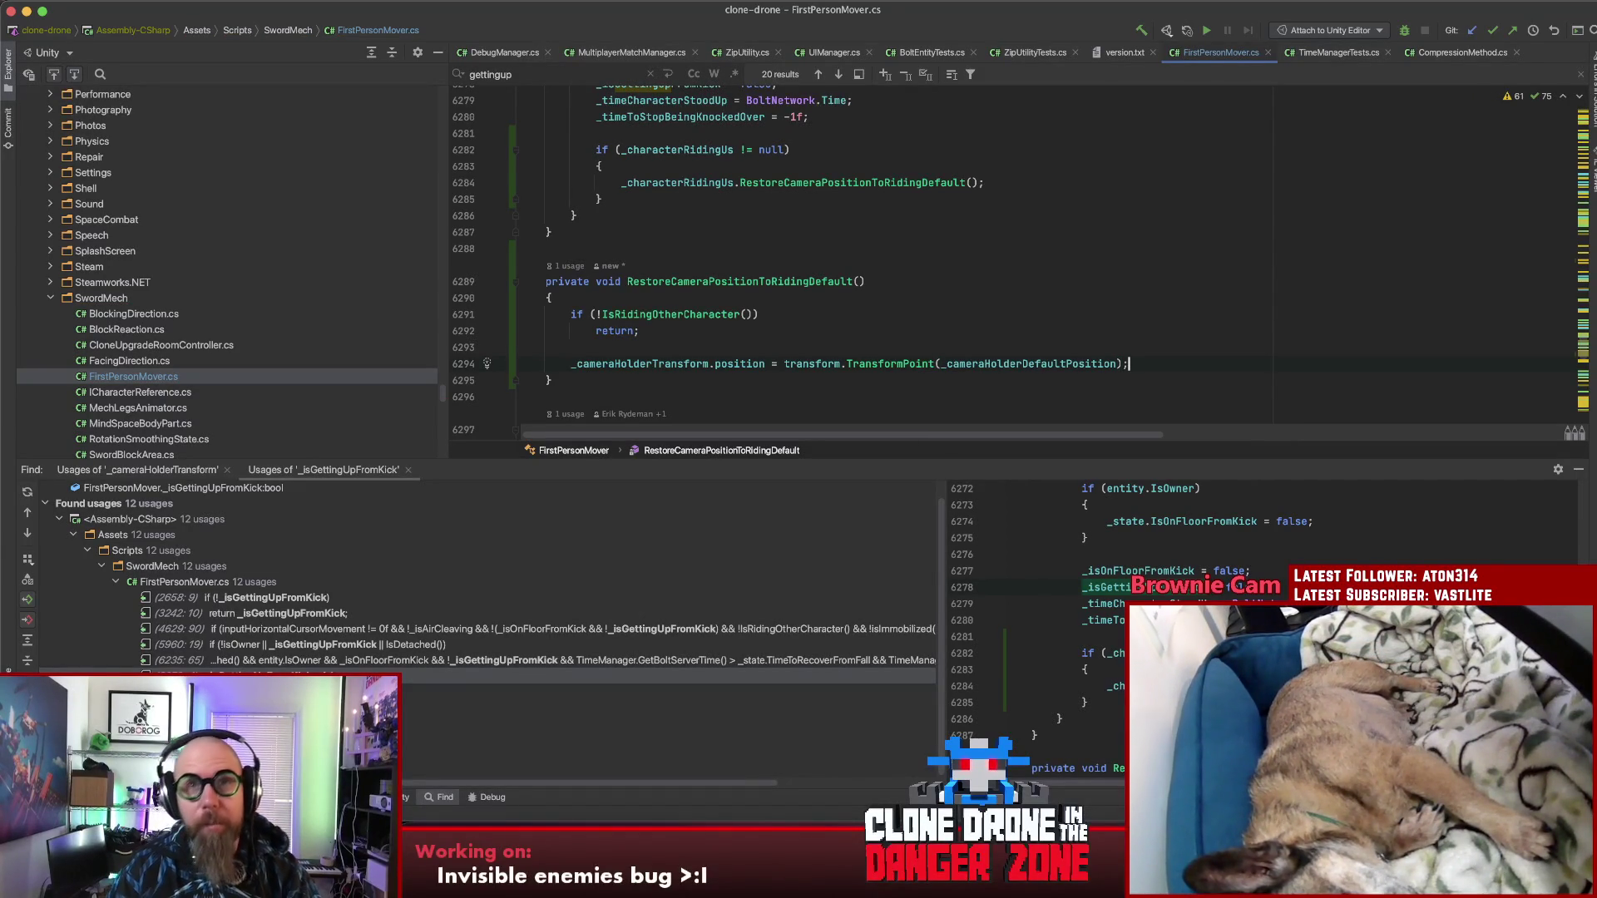
key(Up)
key(Up)
key(Up)
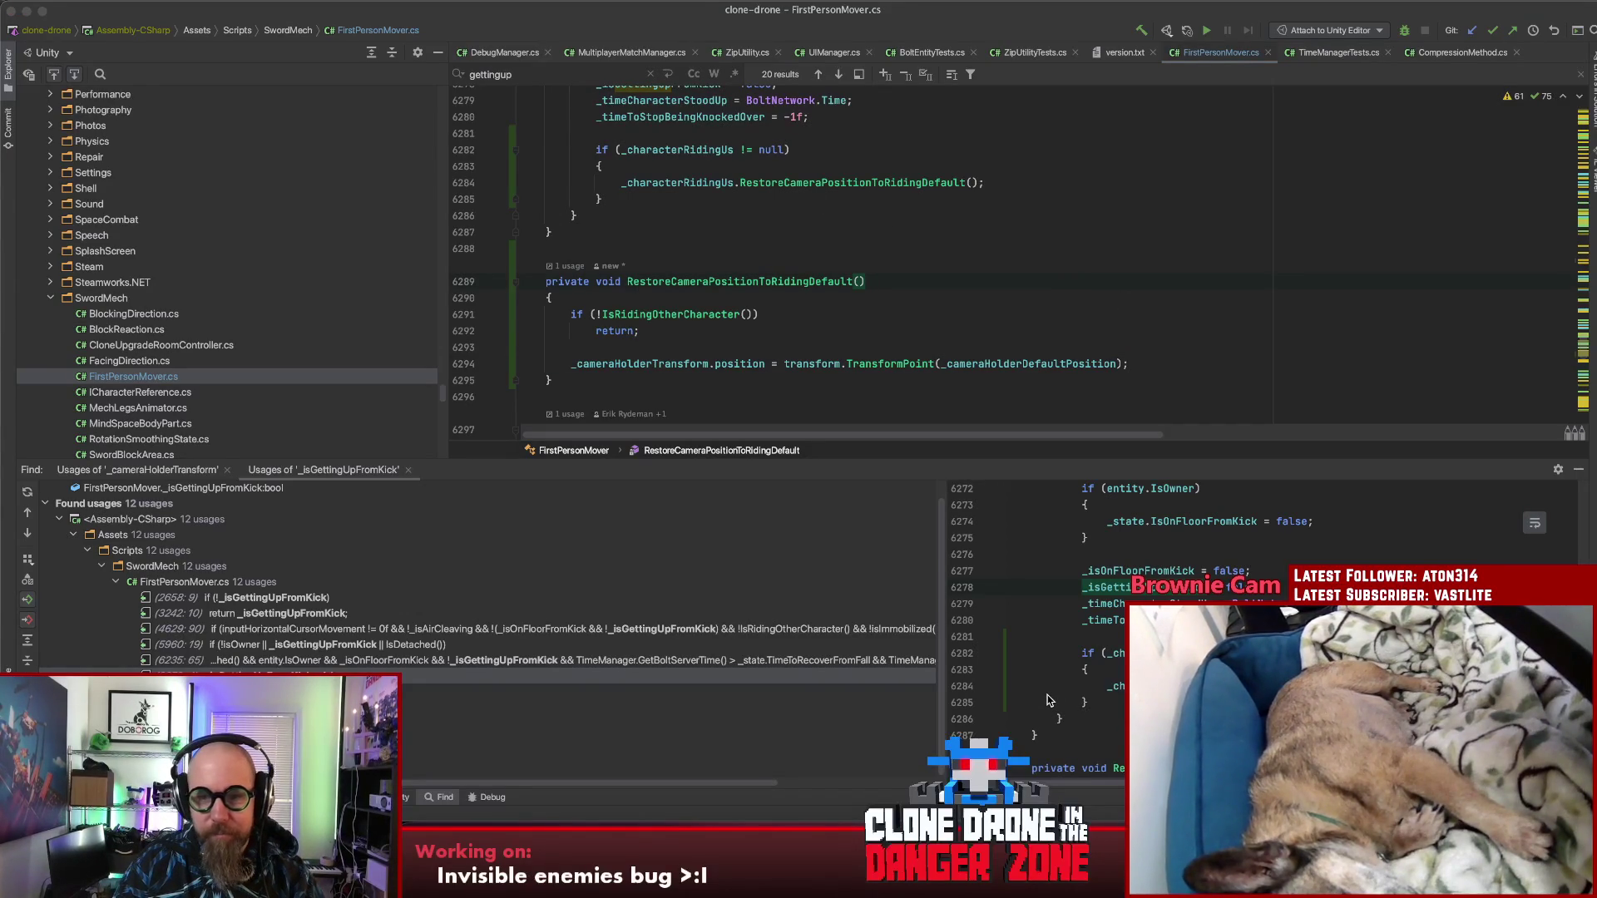
key(super+Tab)
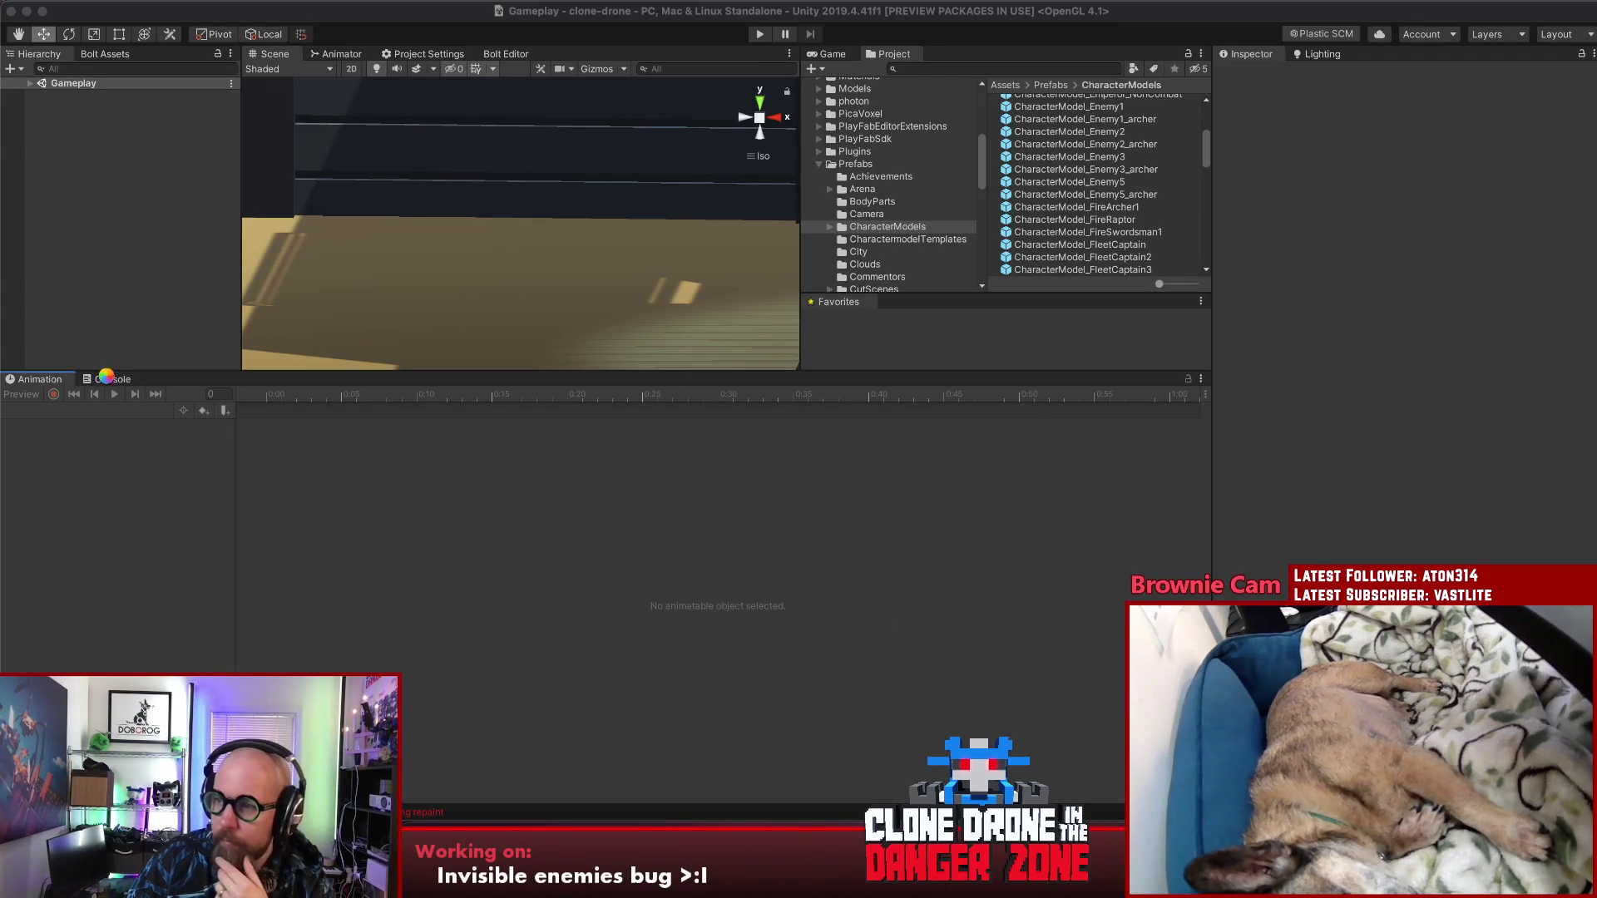
Step: Show the Console, clear all old log messages, and start Play mode
click(101, 379)
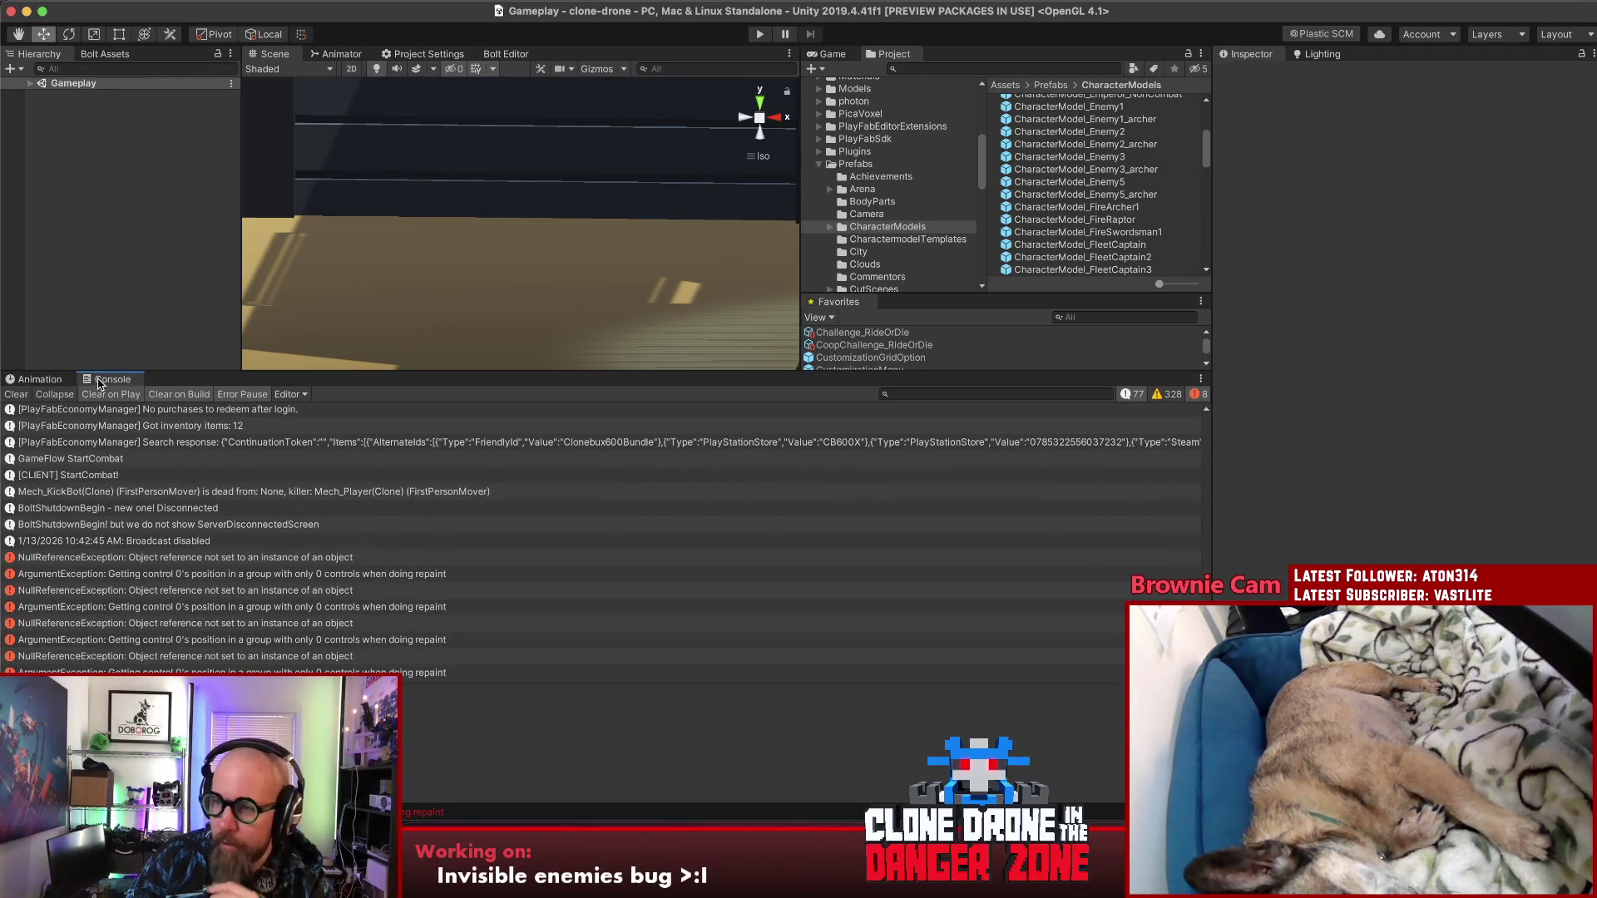
click(16, 394)
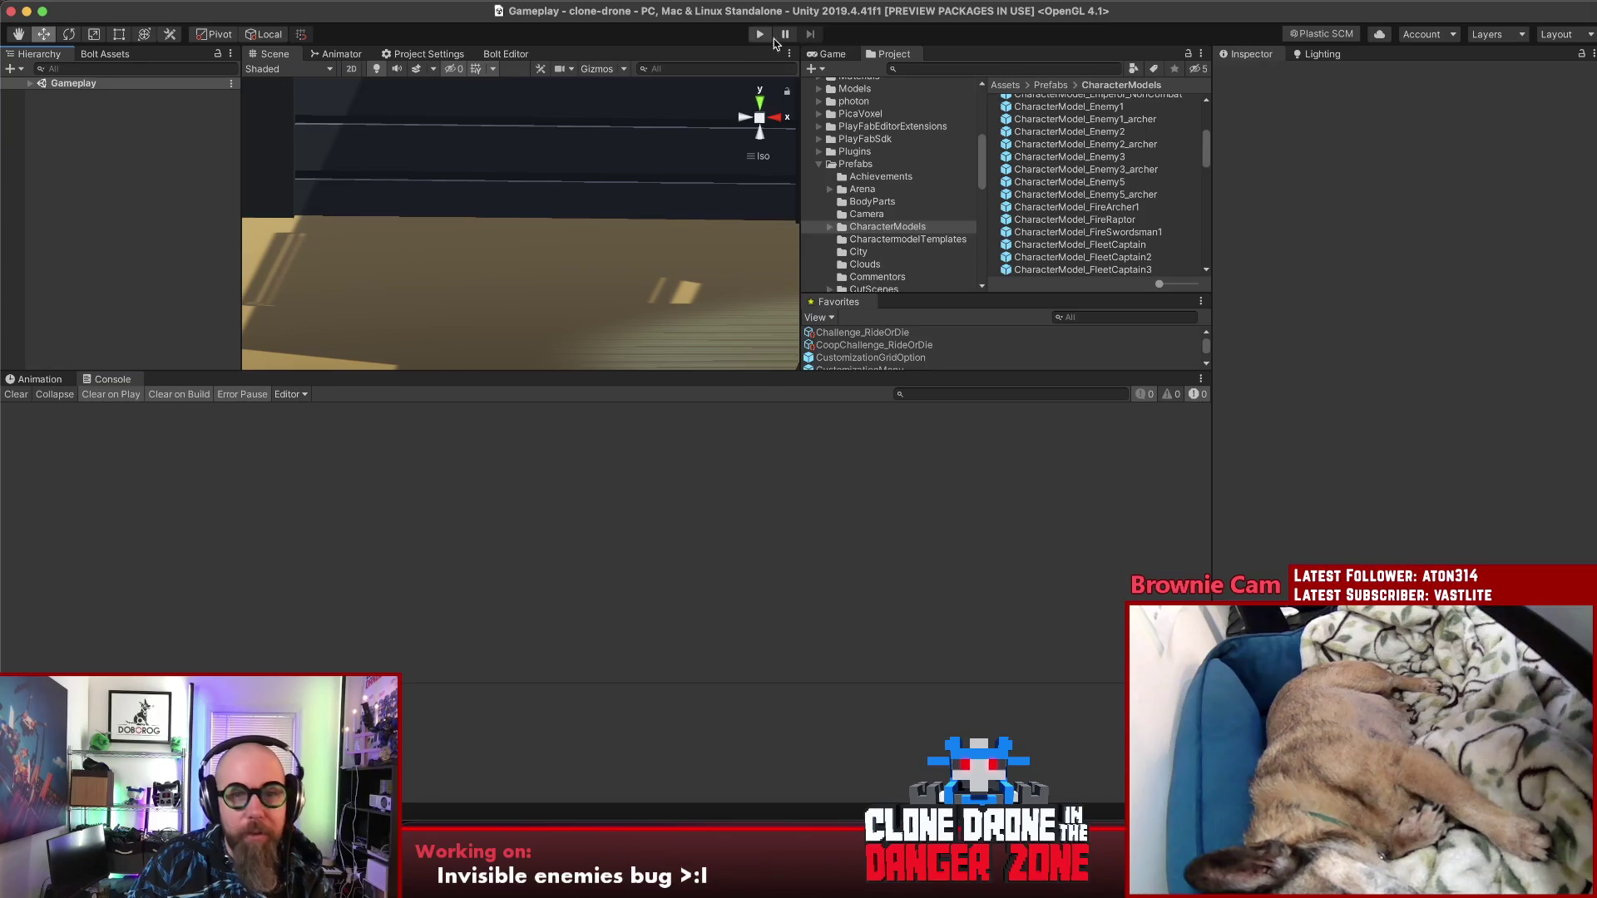
click(760, 35)
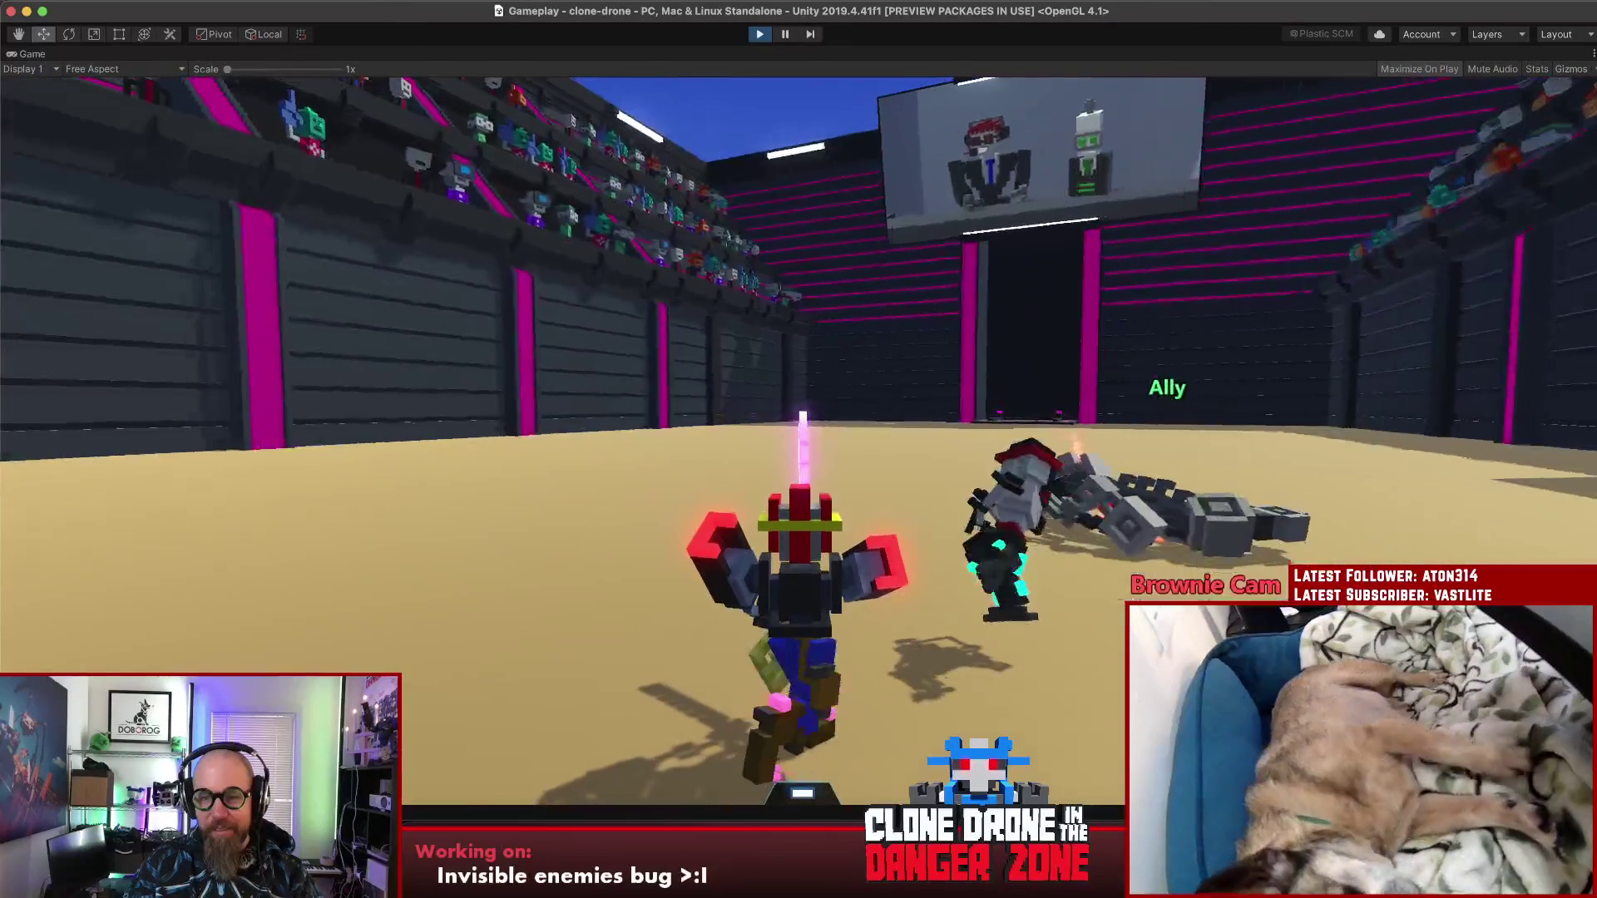
Step: Move the player onto the grey quadruped by the fallen Ally, then pause, stop playing and return to Rider
click(798, 450)
key(w)
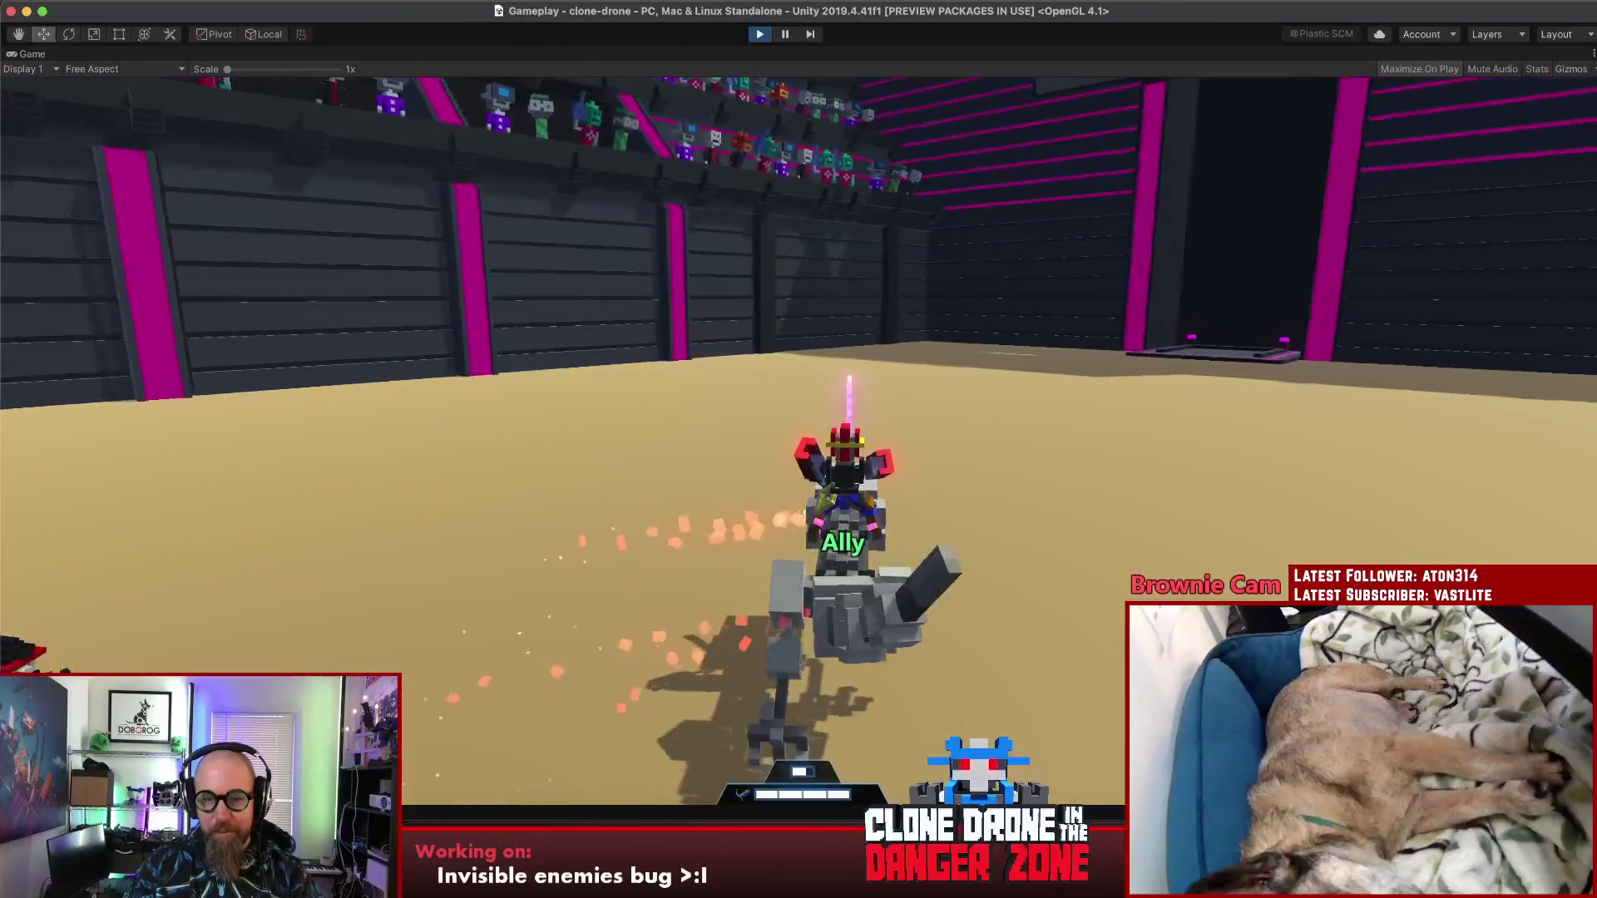
key(Escape)
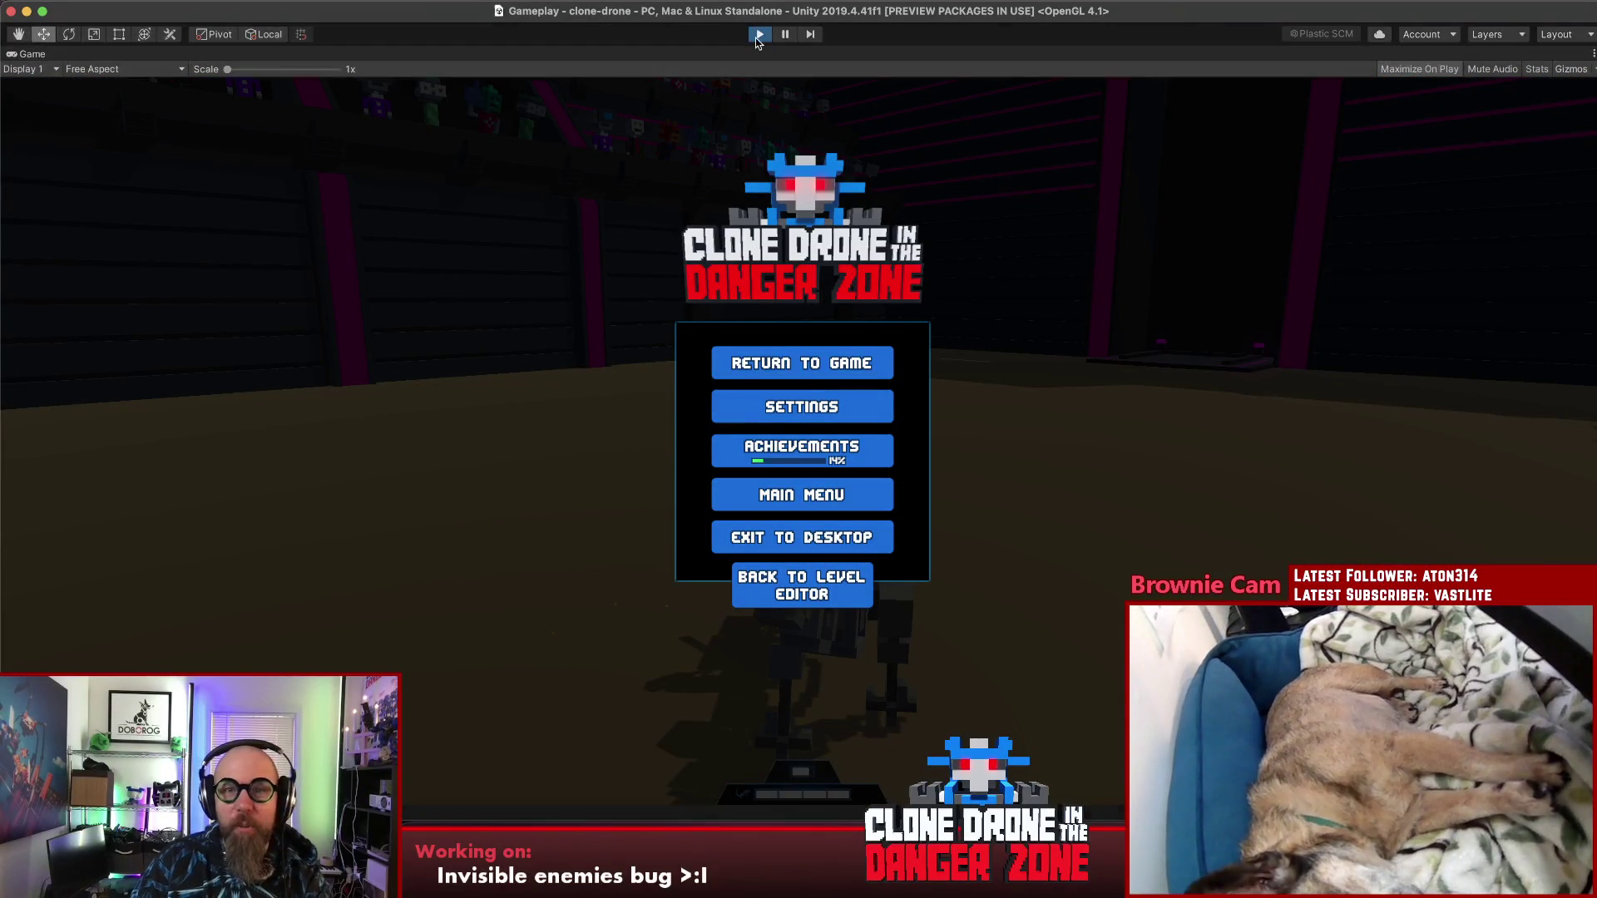
key(super+p)
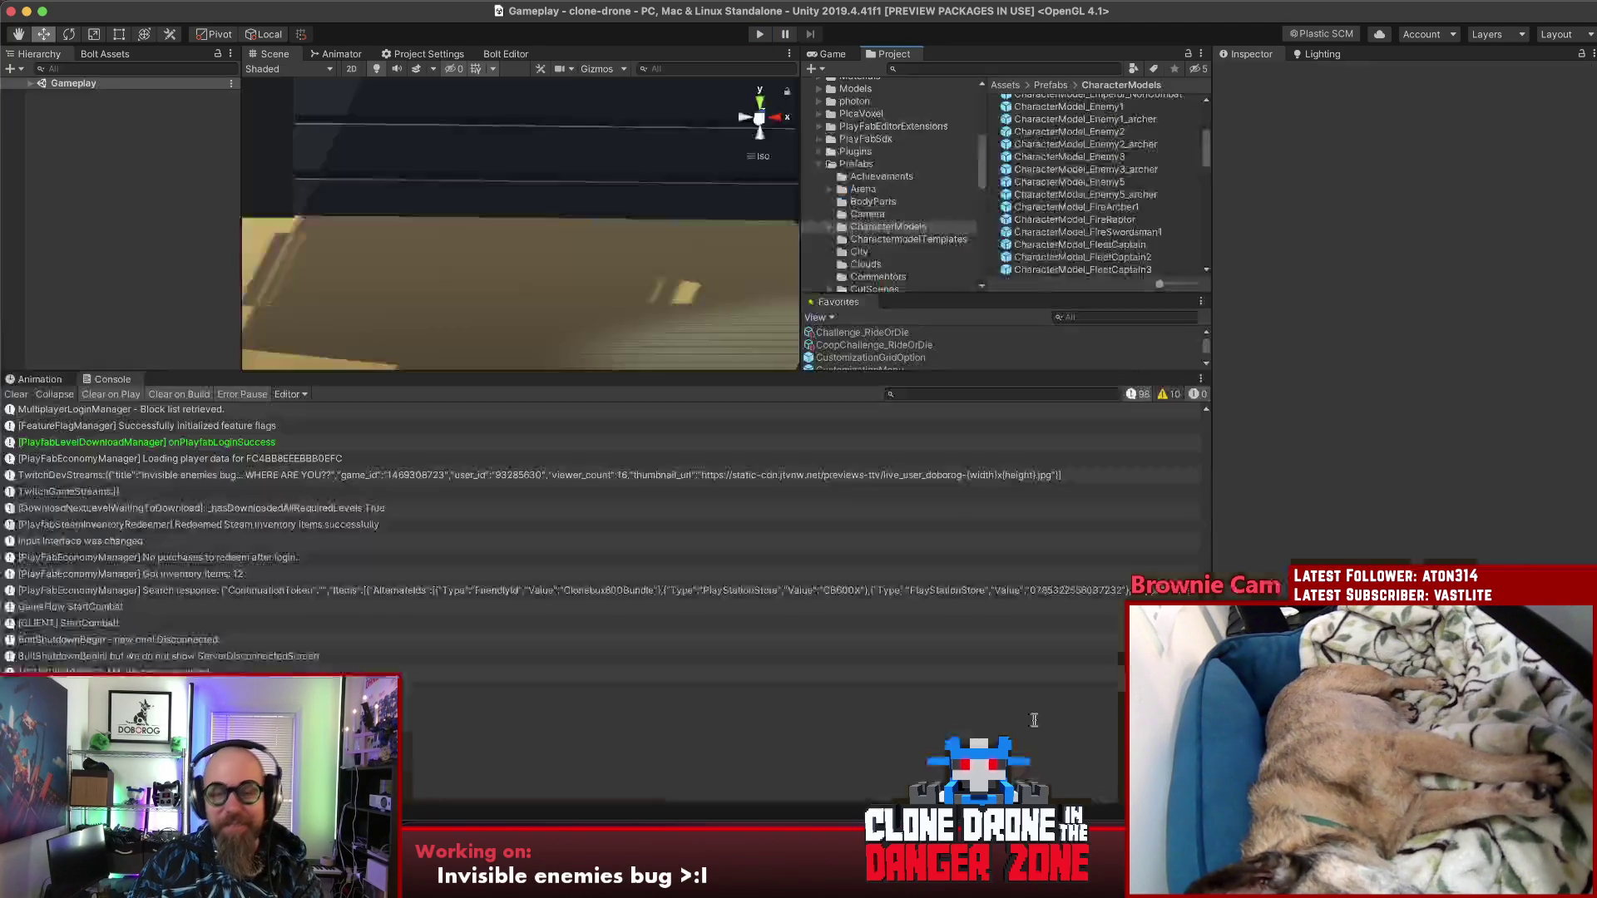
key(super+Tab)
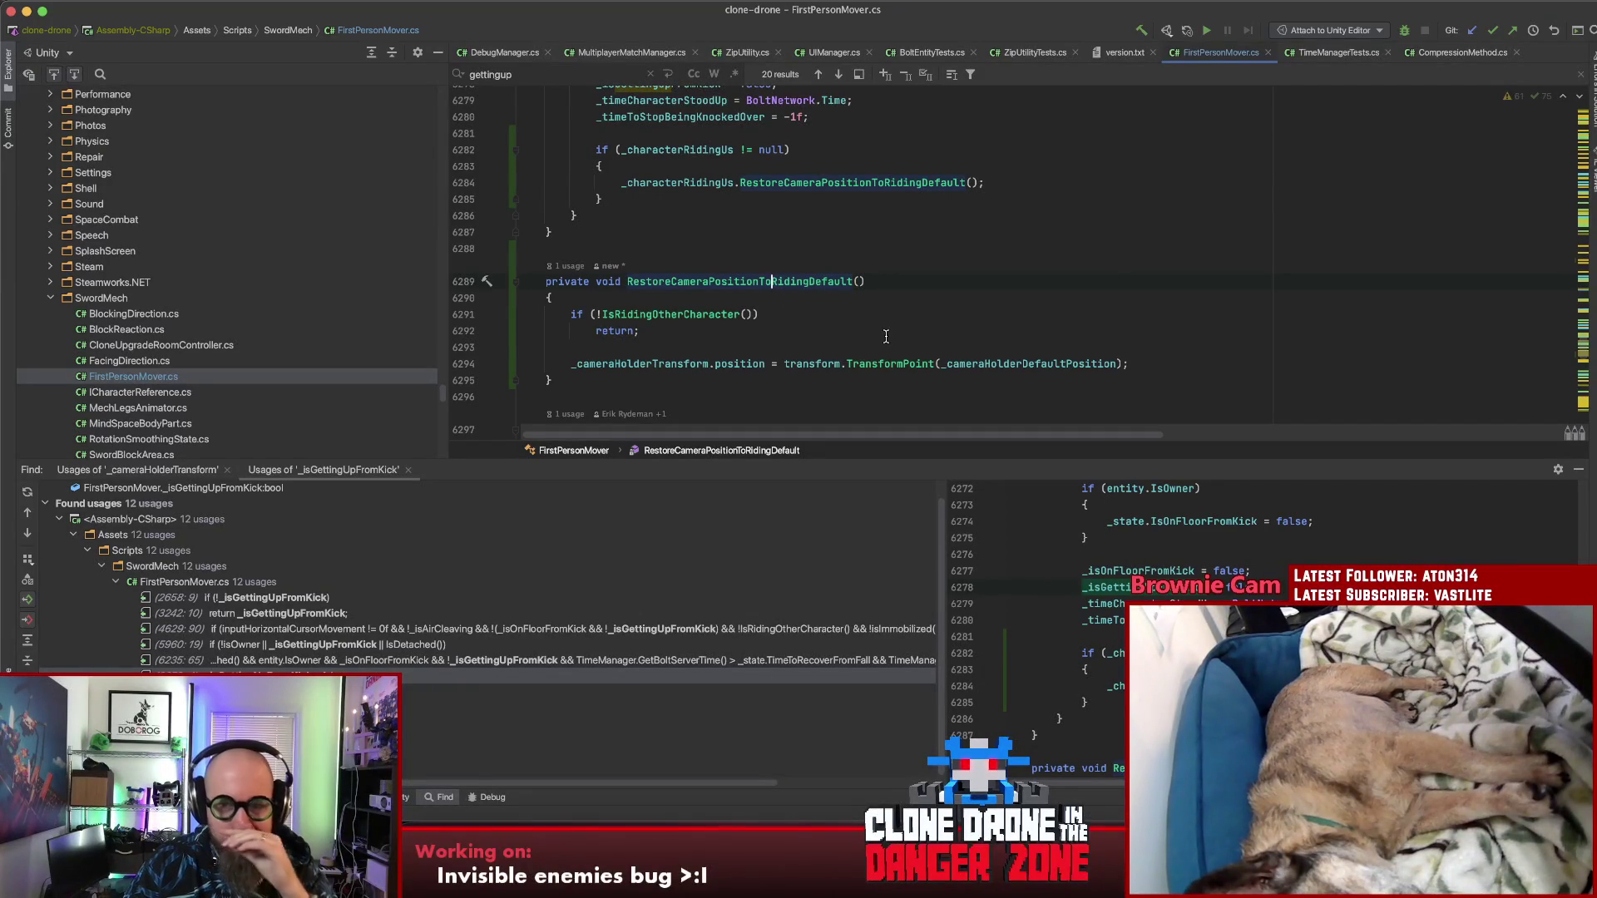
super+click(772, 281)
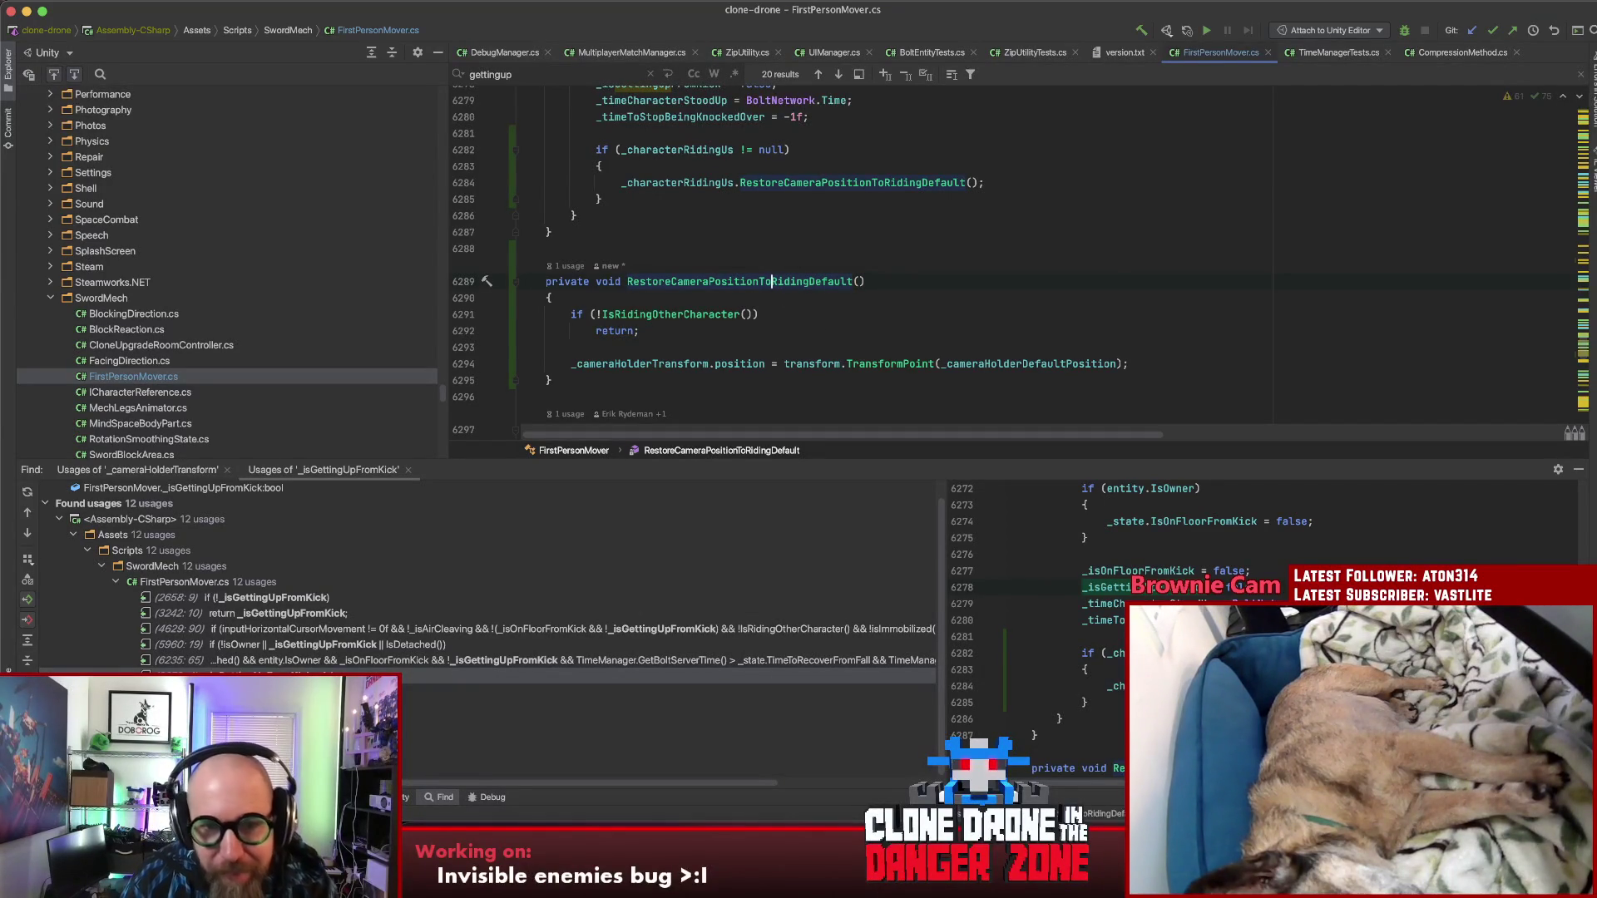
scroll(881, 324, up, 5)
scroll(855, 303, down, 5)
click(707, 133)
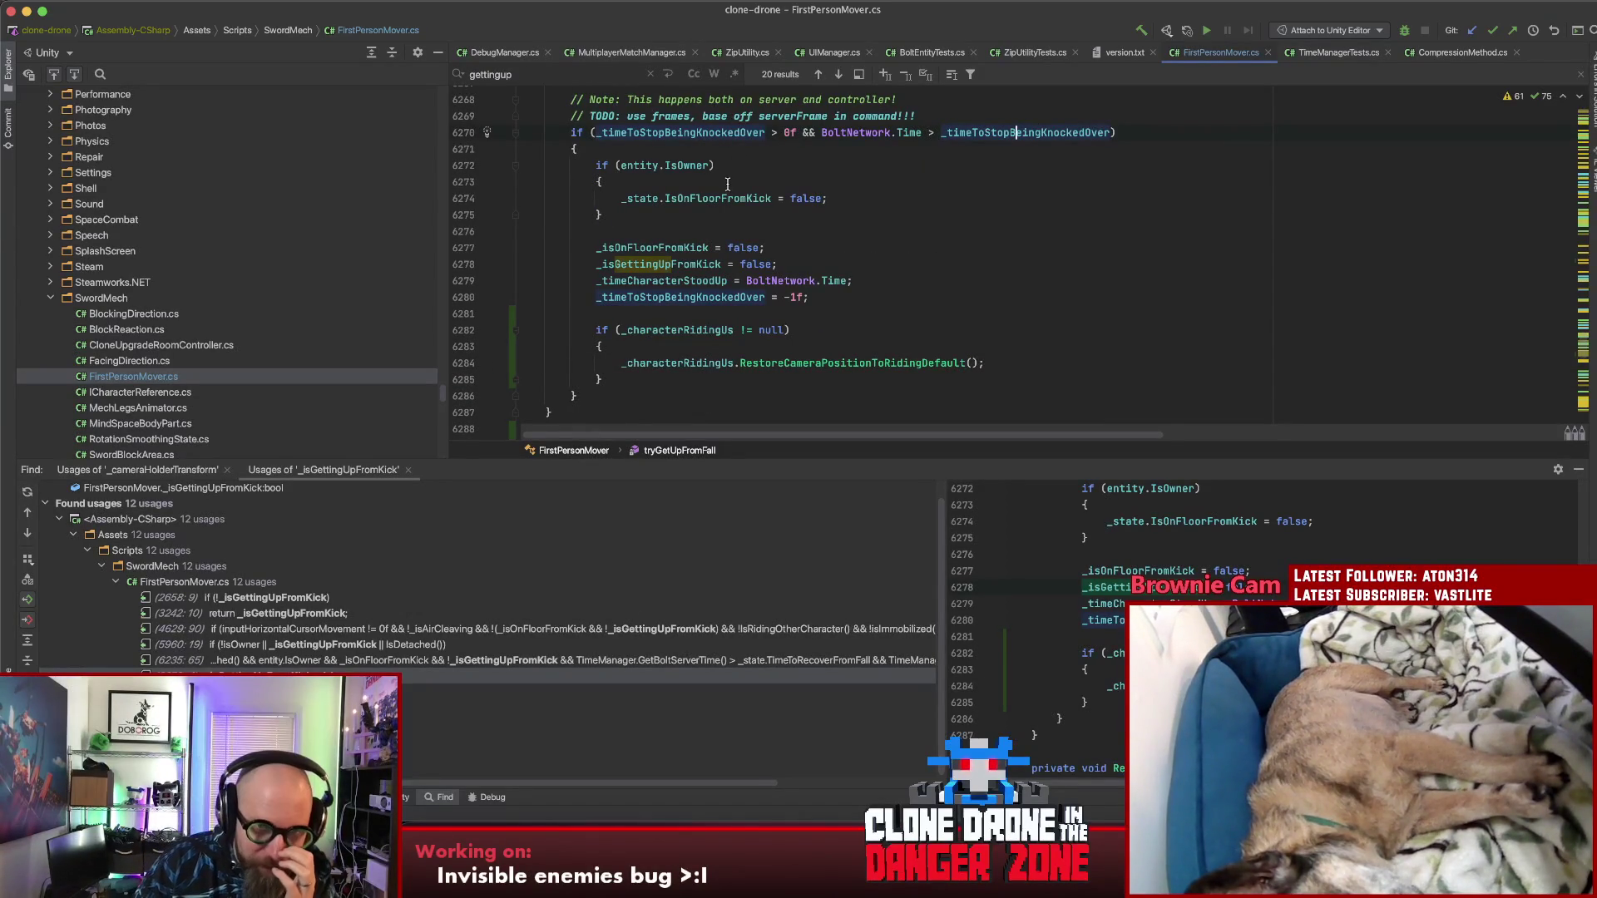
mouse_move(684, 195)
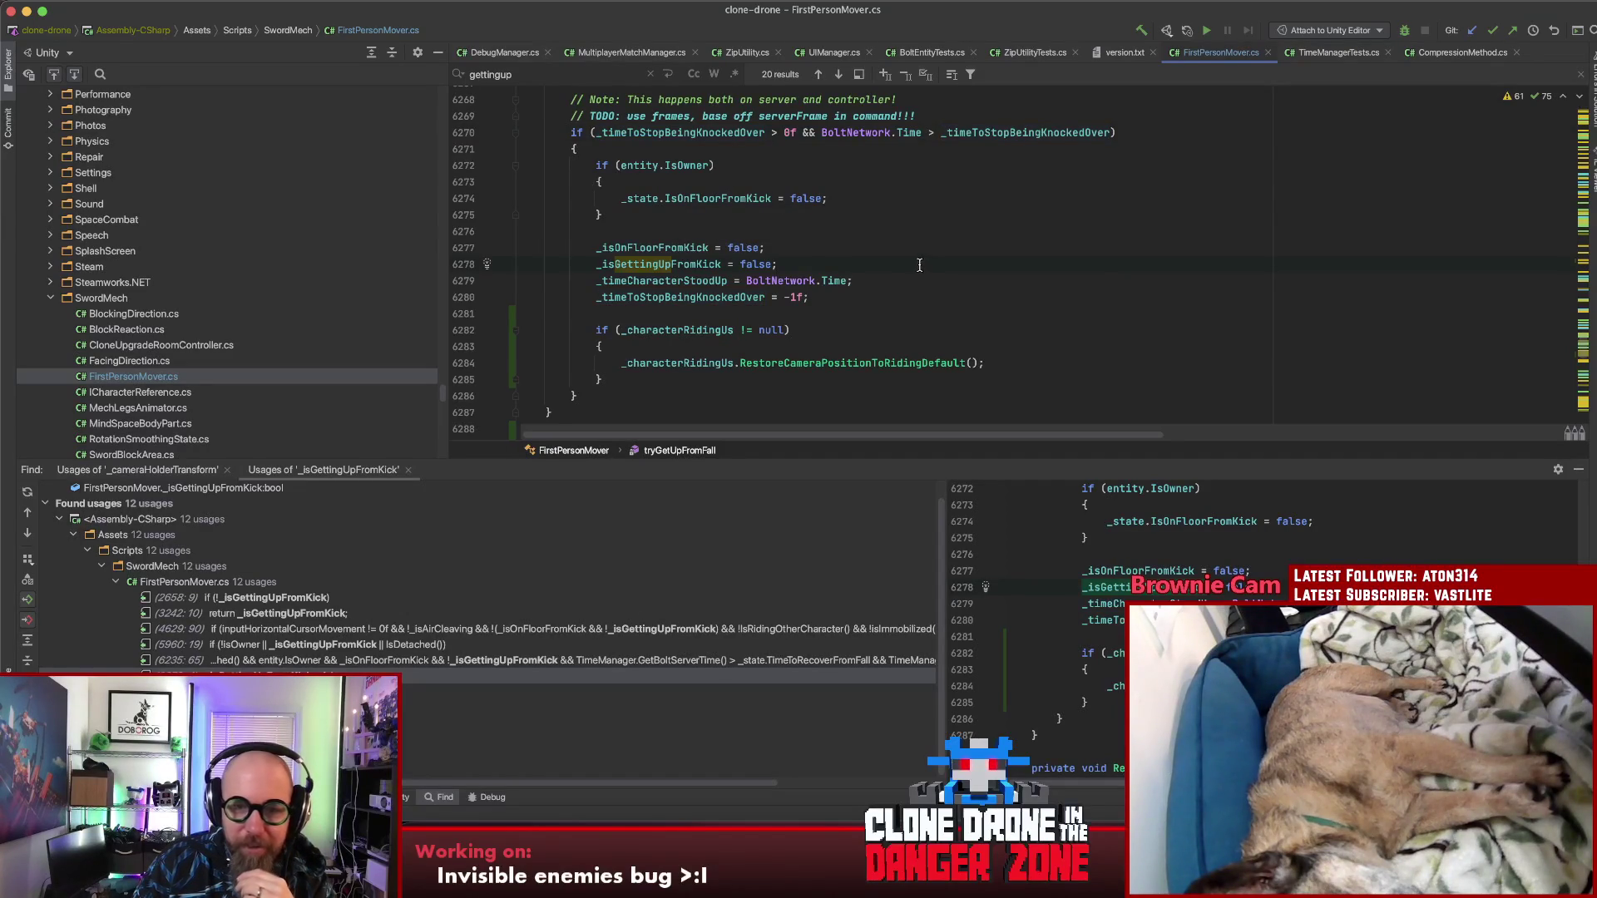
scroll(920, 265, down, 3)
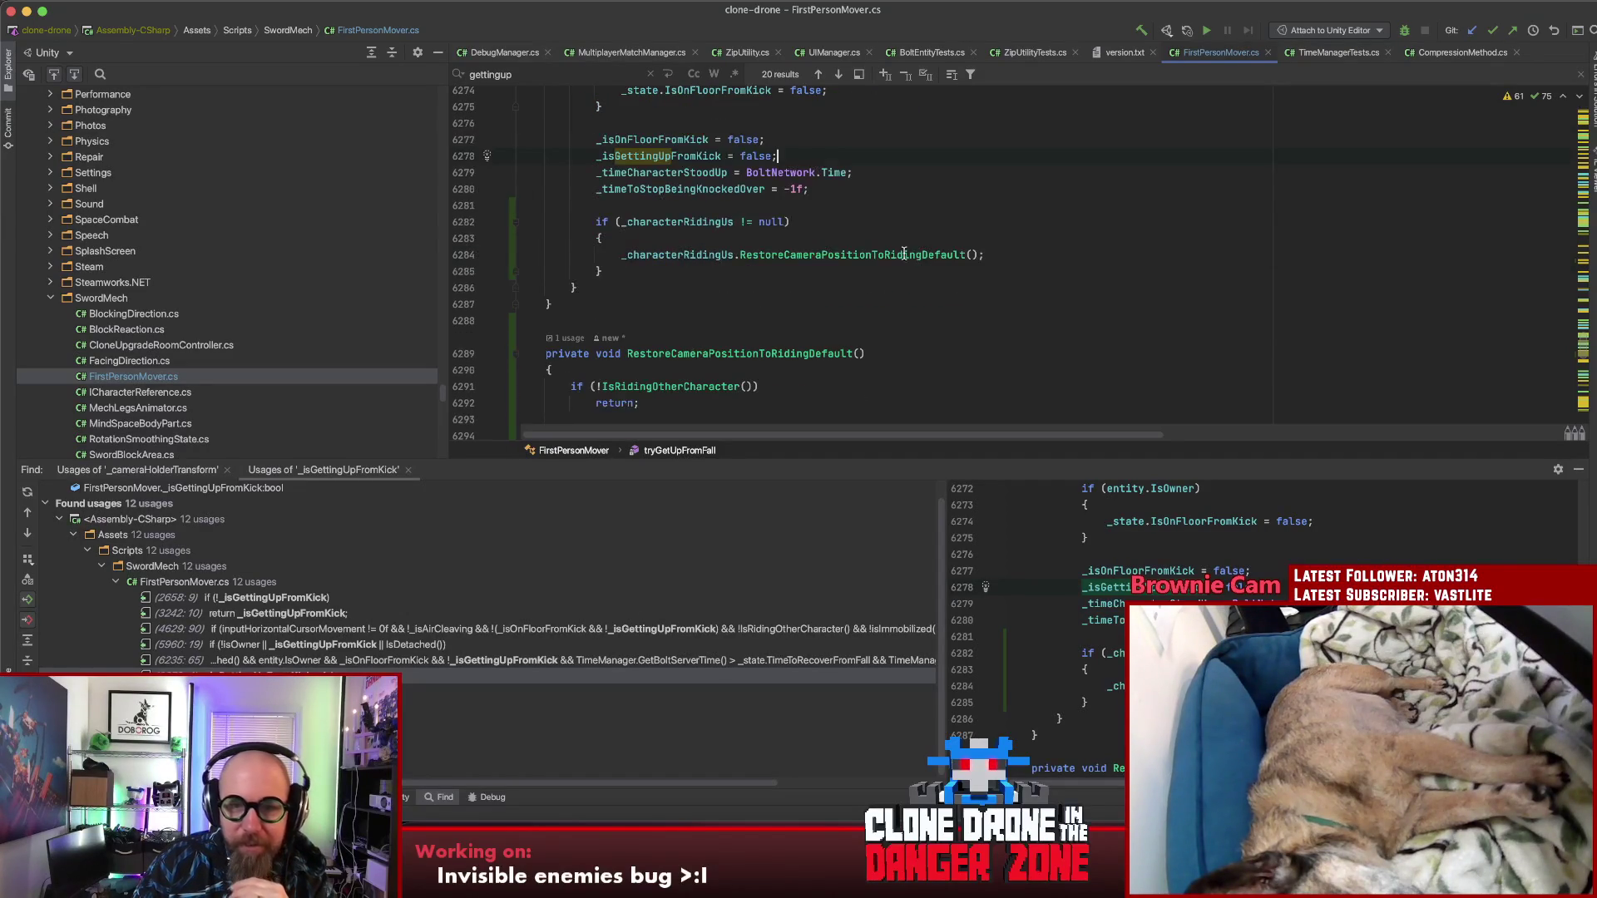
click(795, 254)
scroll(795, 257, down, 2)
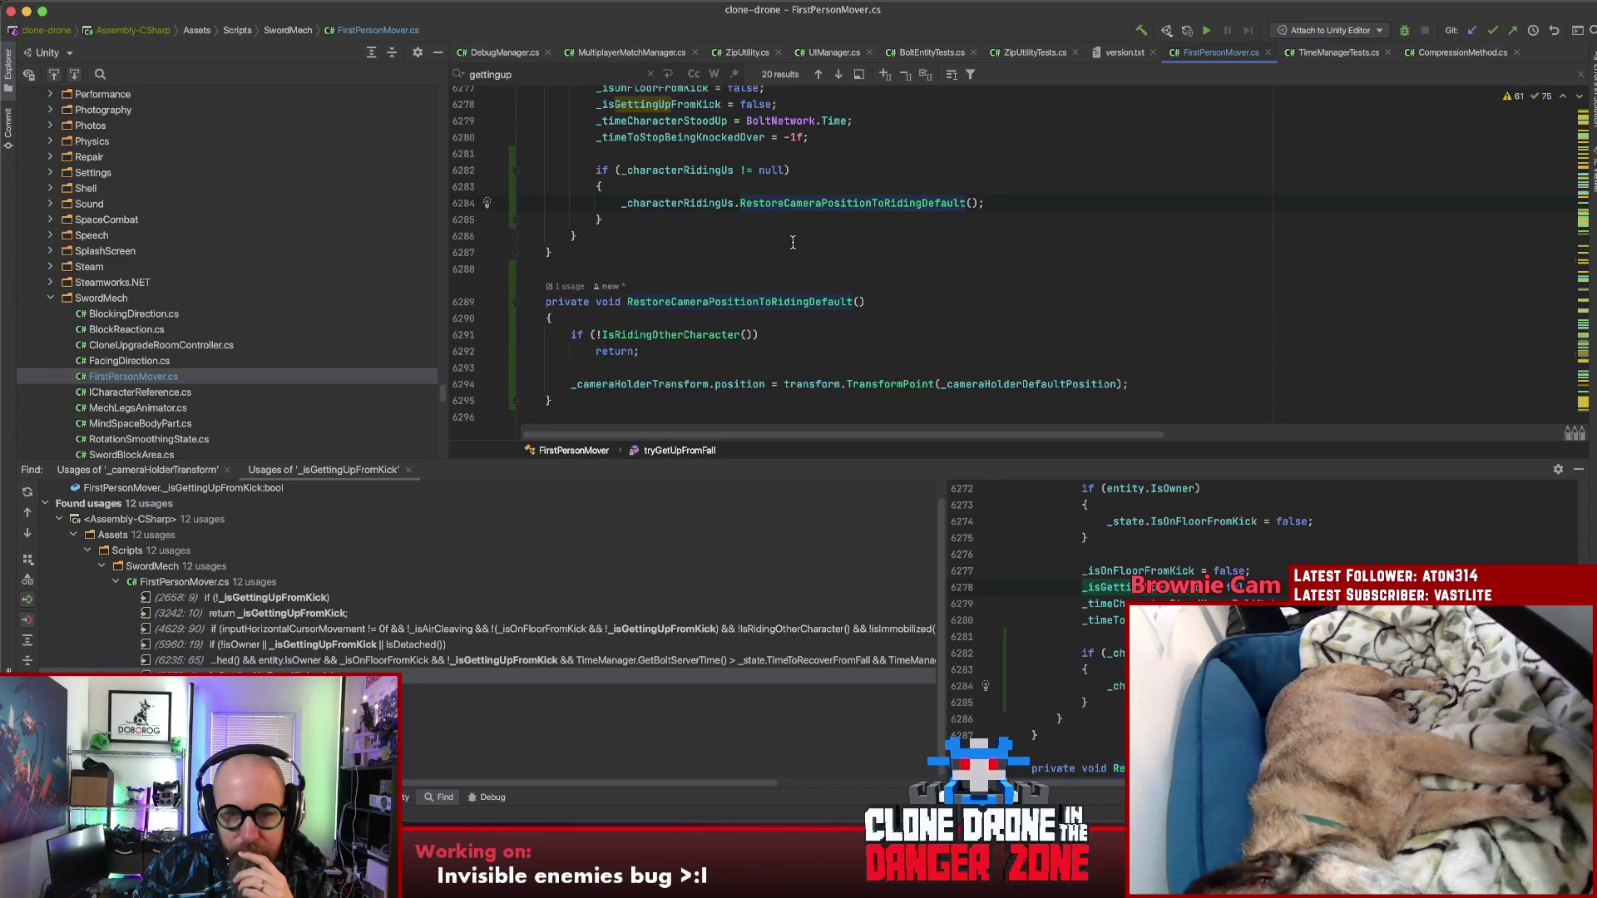
scroll(652, 374, down, 3)
Step: Insert StartCoroutine(waitThenRestoreCameraToRidingDefault()); above the position assignment, removing the generated placeholder and parameter
click(633, 251)
key(Return)
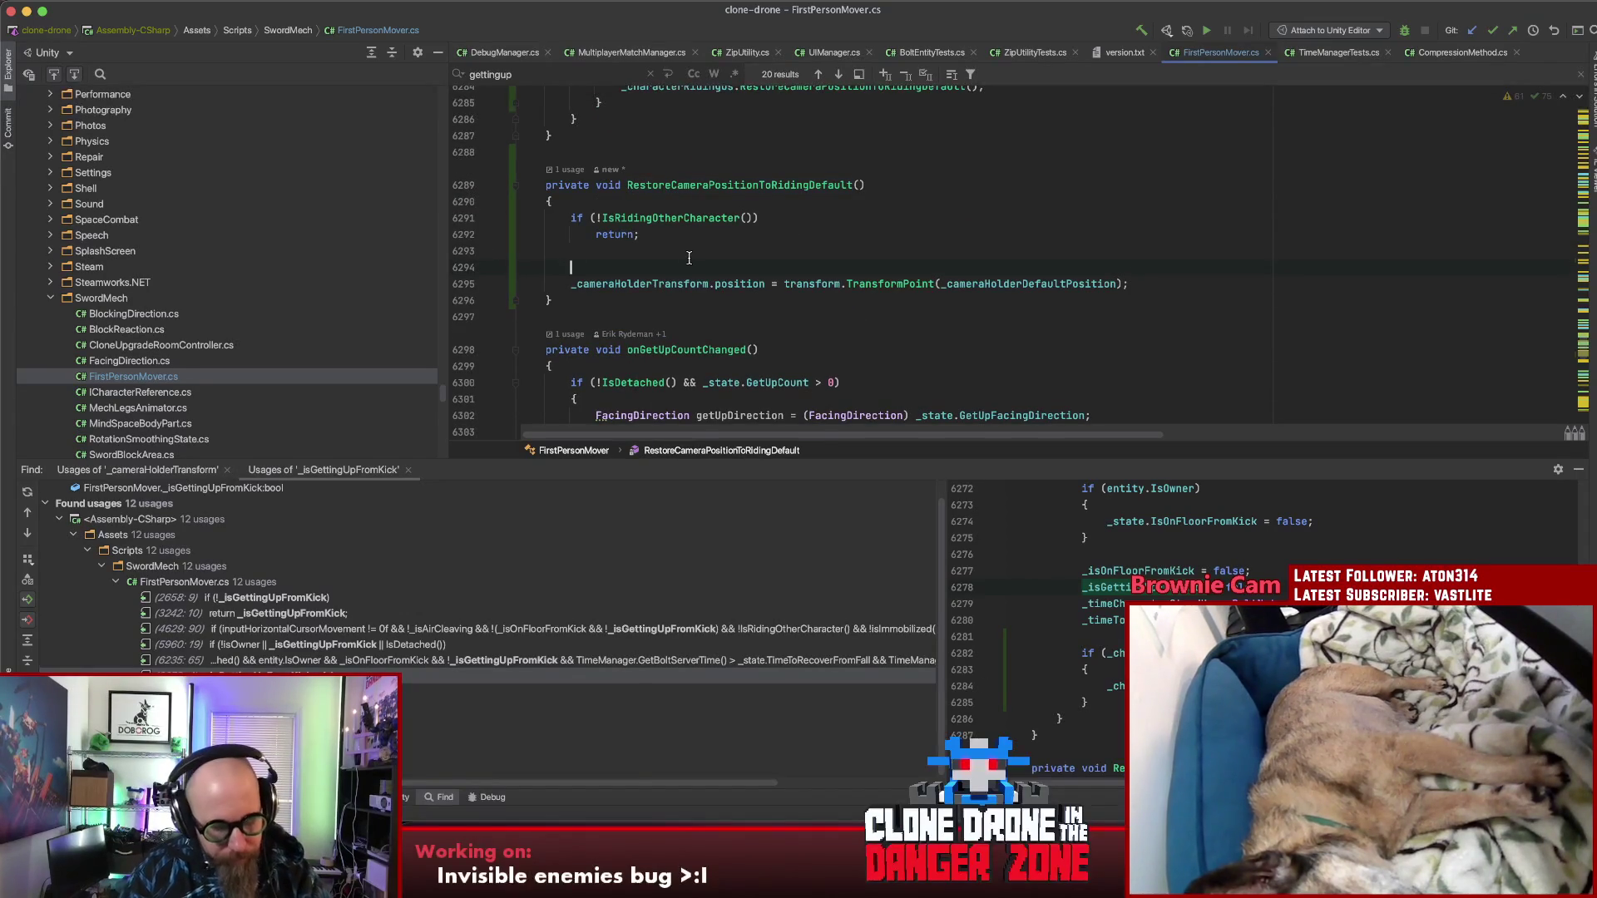
text(StartCoroutine)
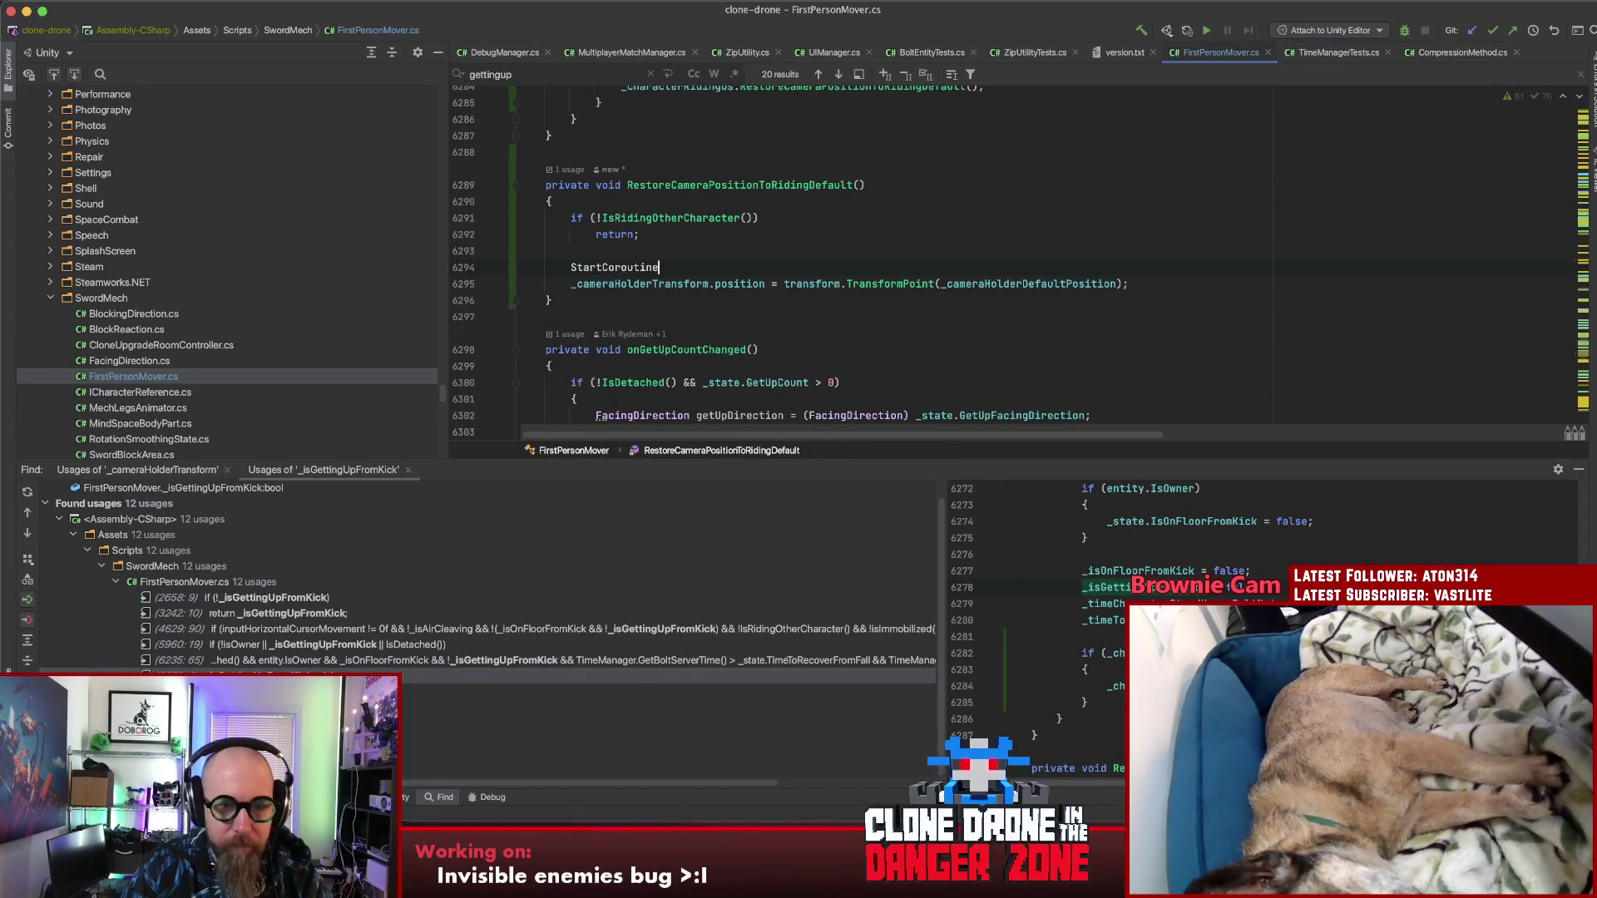
text((waitThenRestoreCameraToRidingD)
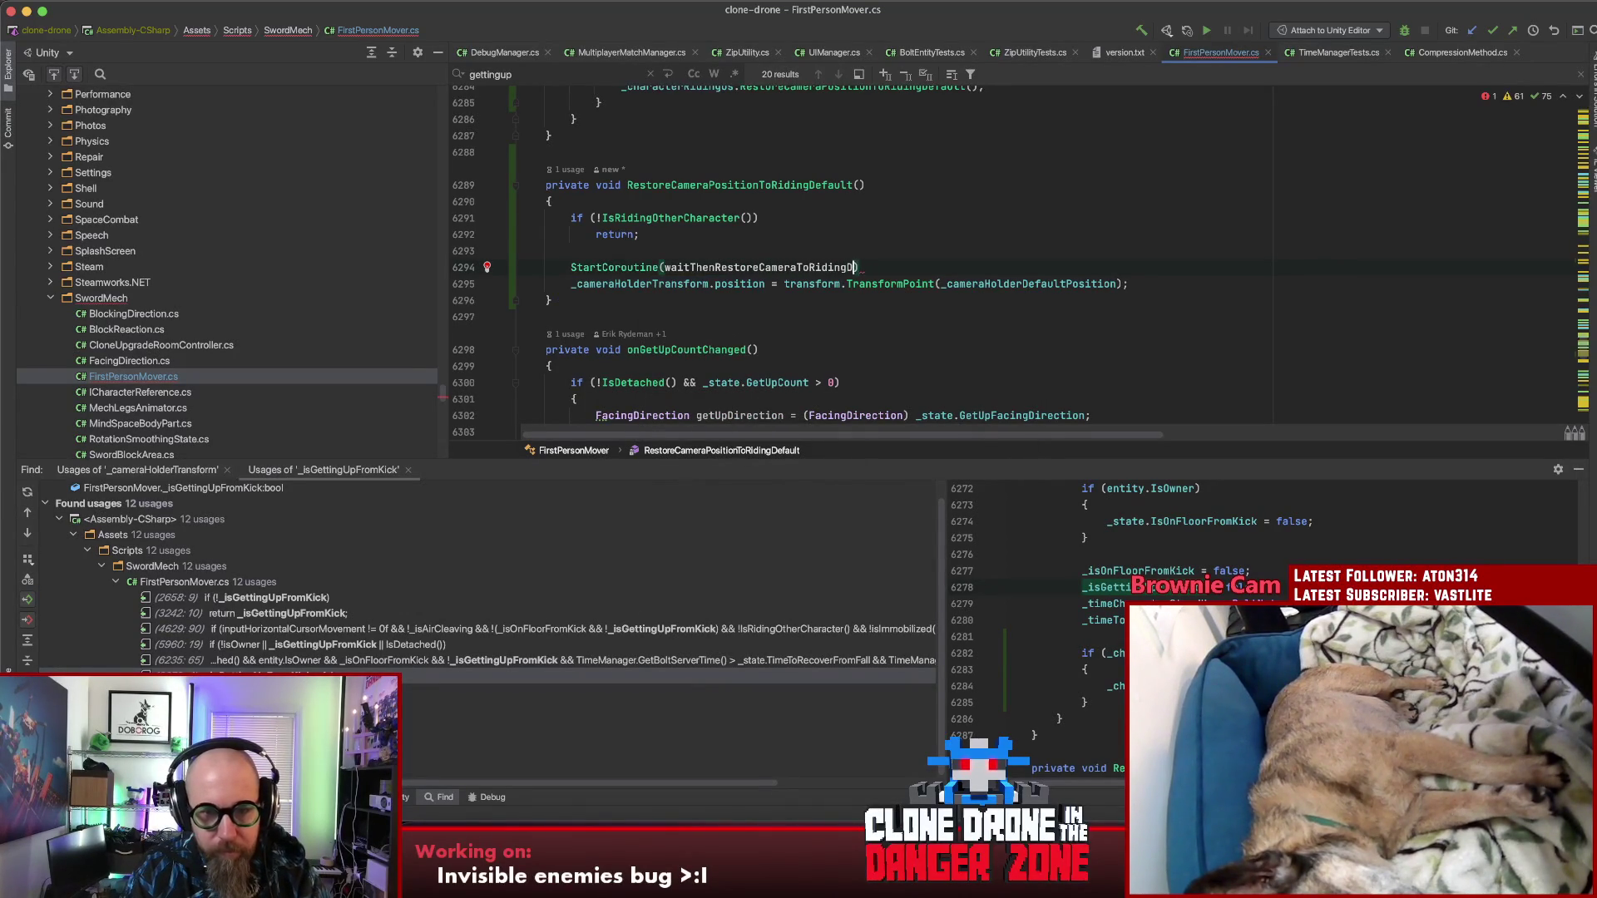
key(BackSpace)
key(BackSpace)
text(ault()
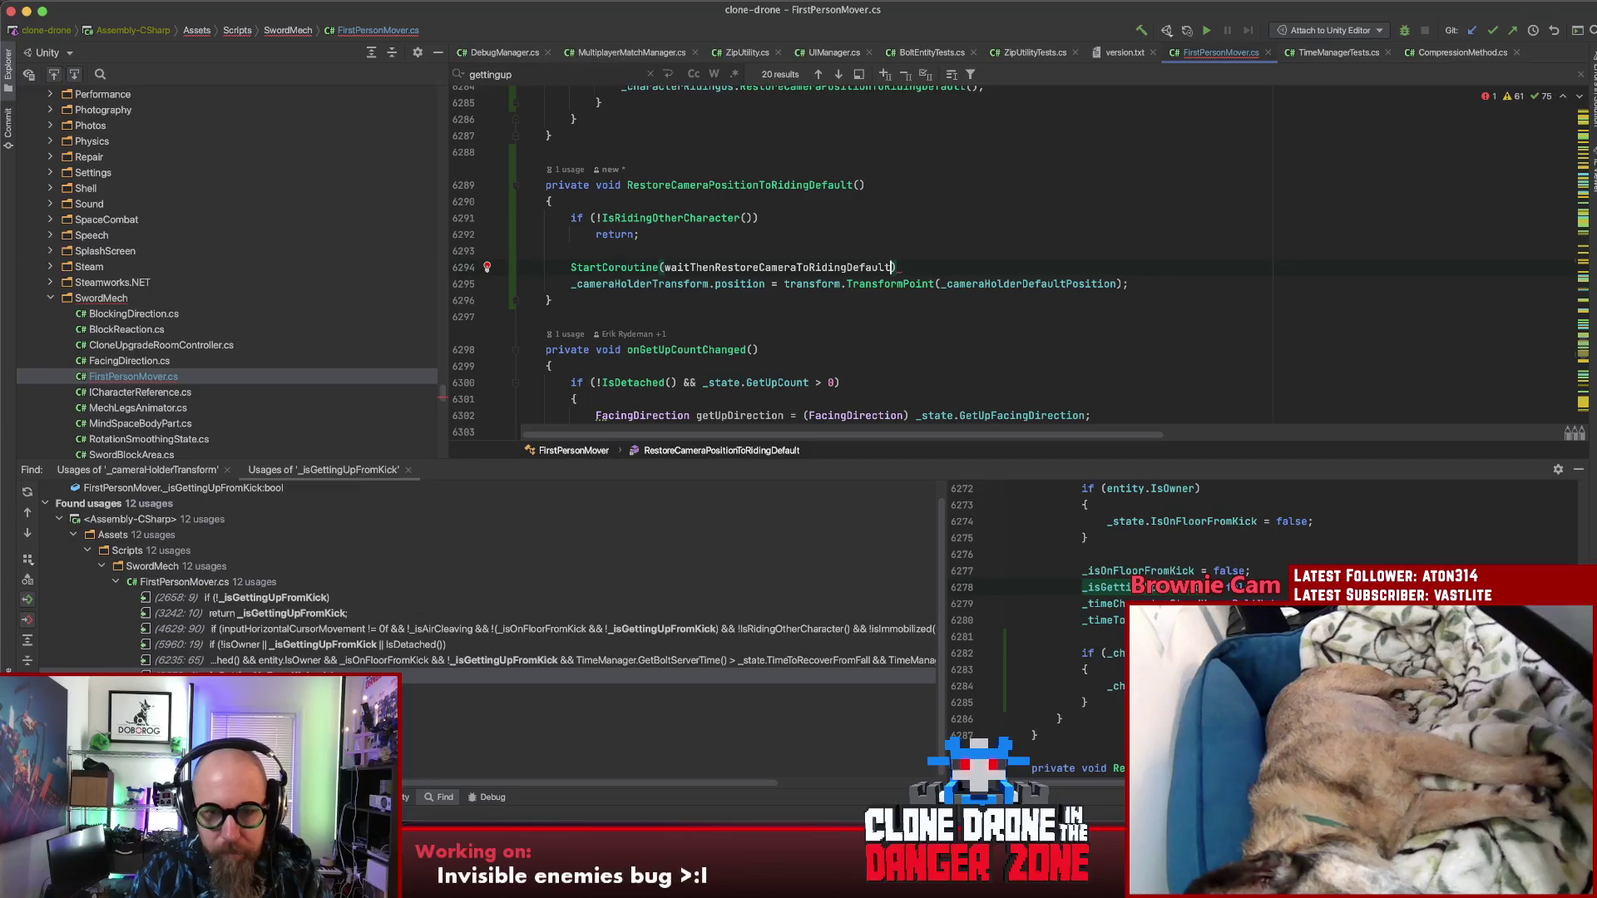
text();)
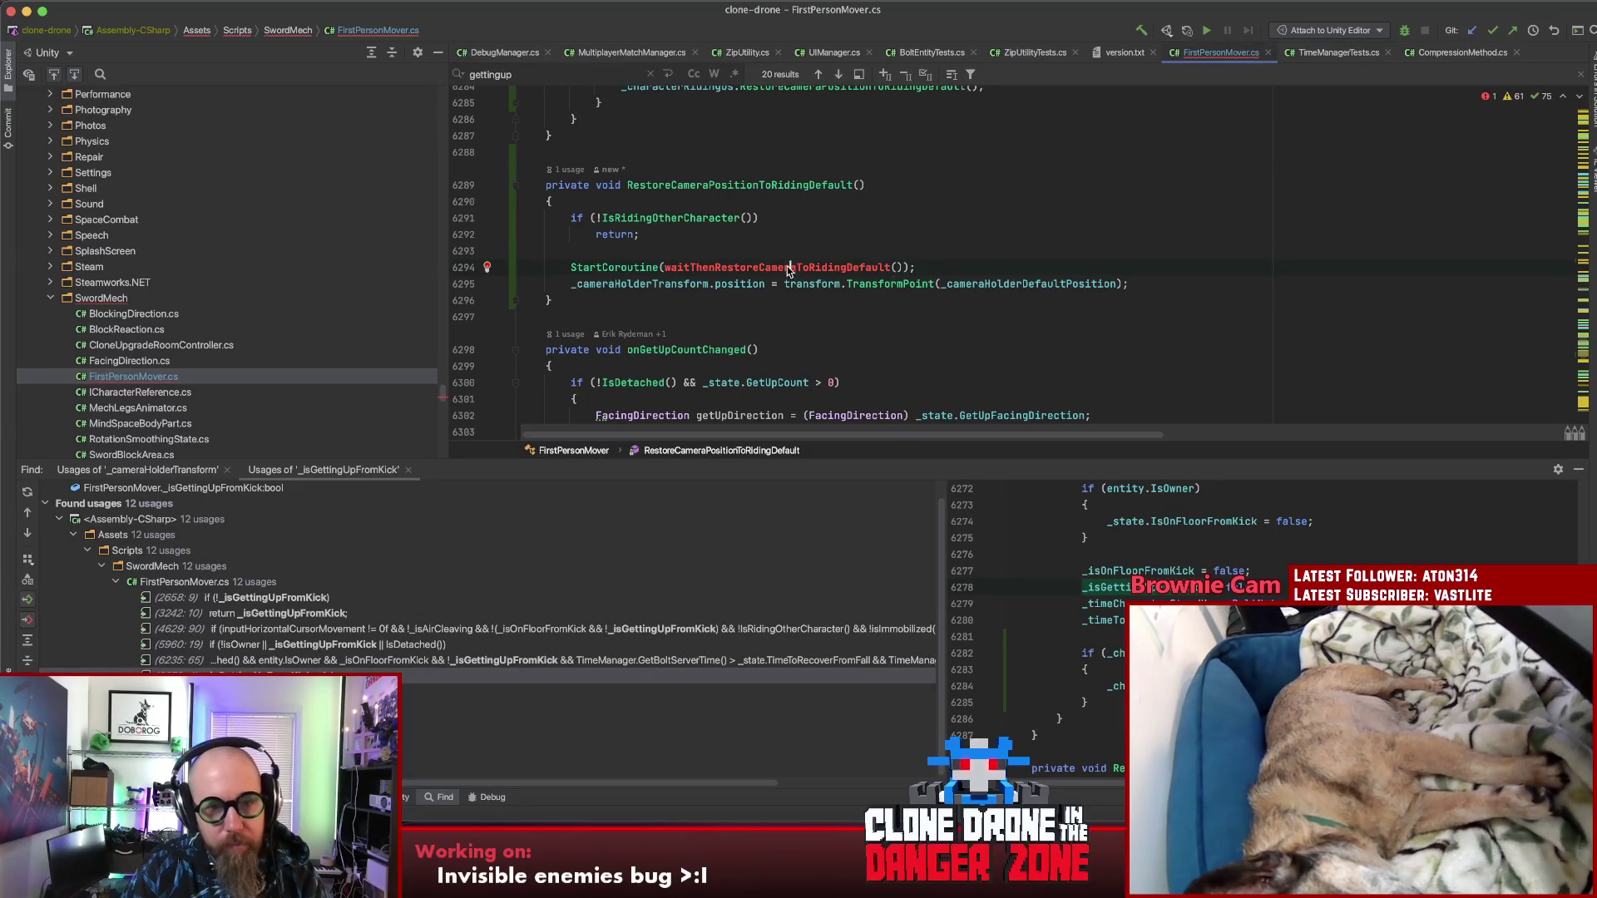
key(alt+shift+Return)
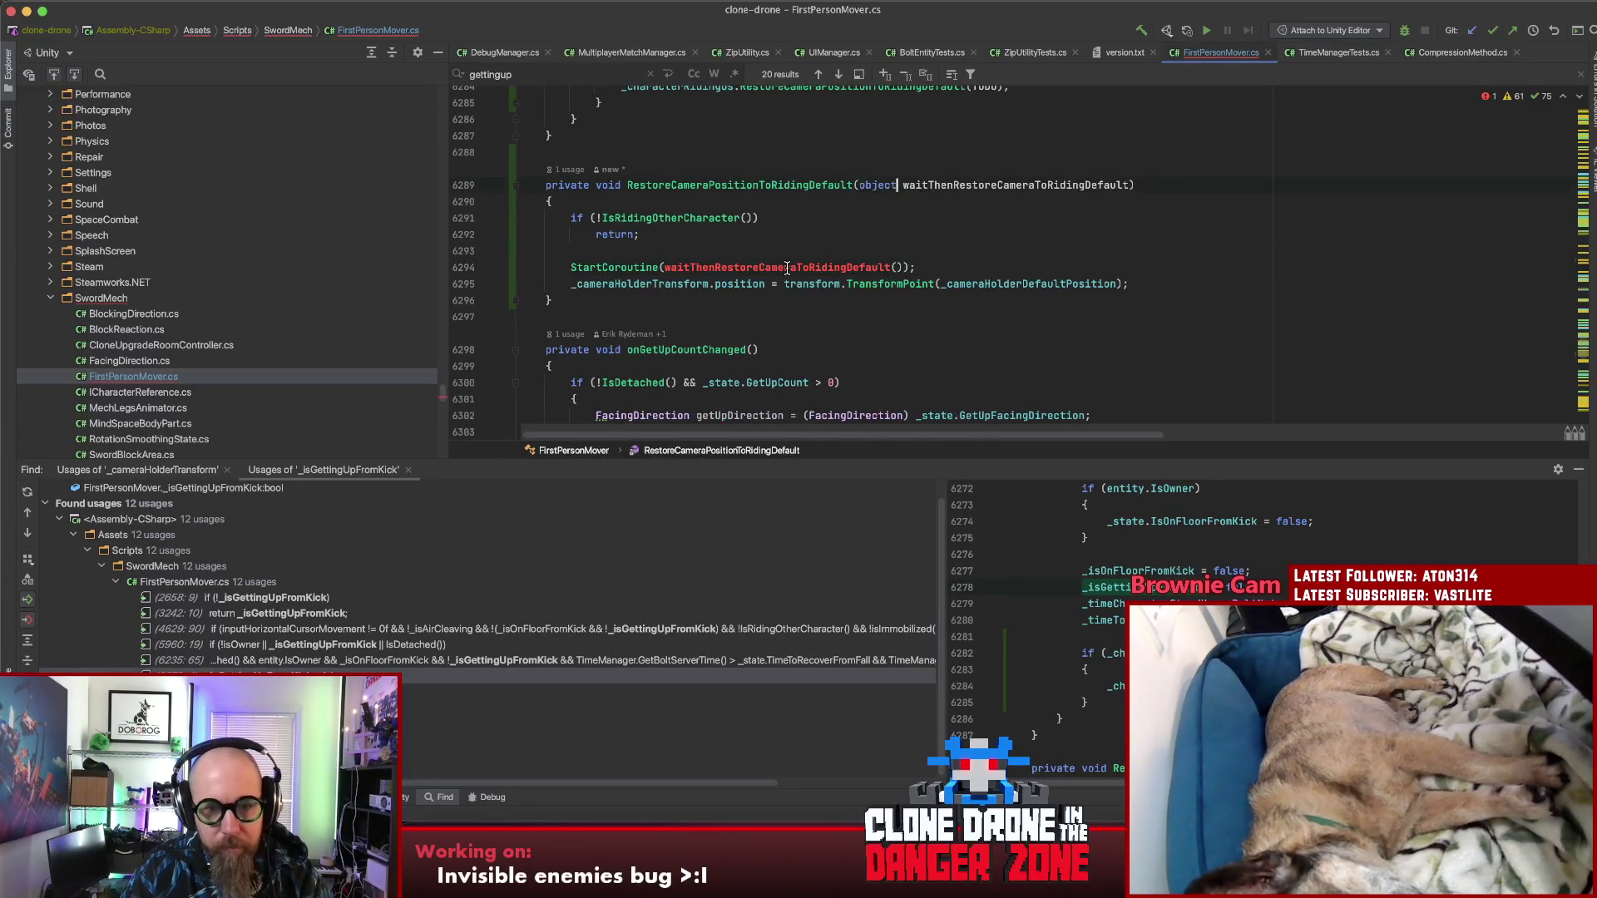
key(Return)
key(Escape)
double_click(983, 87)
key(BackSpace)
drag(929, 188, 862, 188)
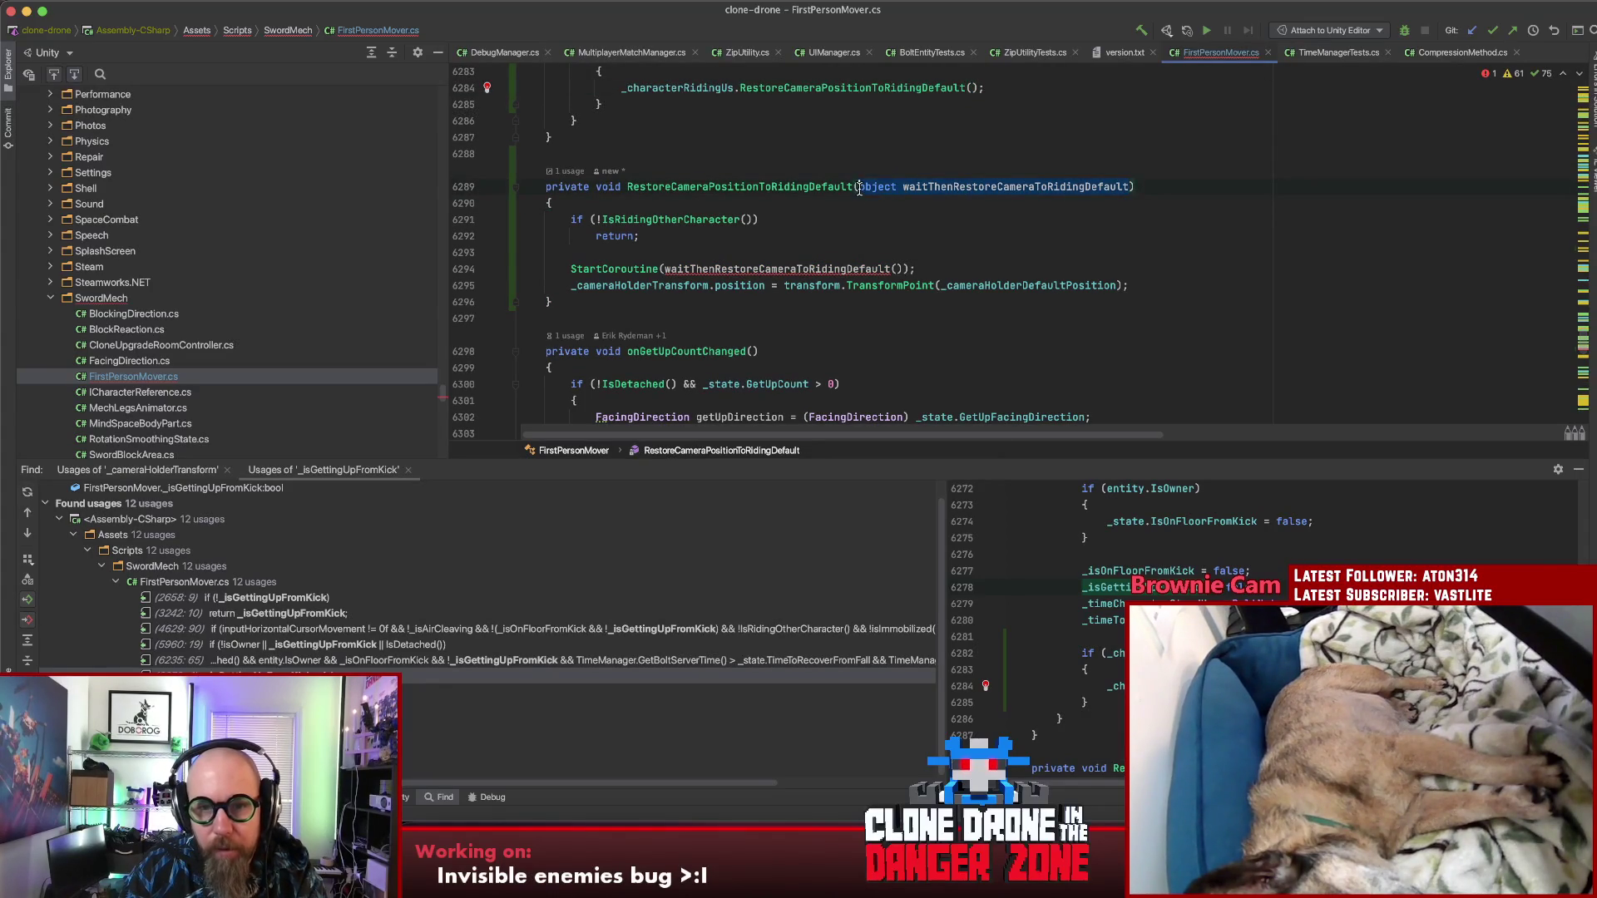
key(BackSpace)
Step: Generate the waitThenRestoreCameraToRidingDefault method with an IEnumerator return type
key(alt+Return)
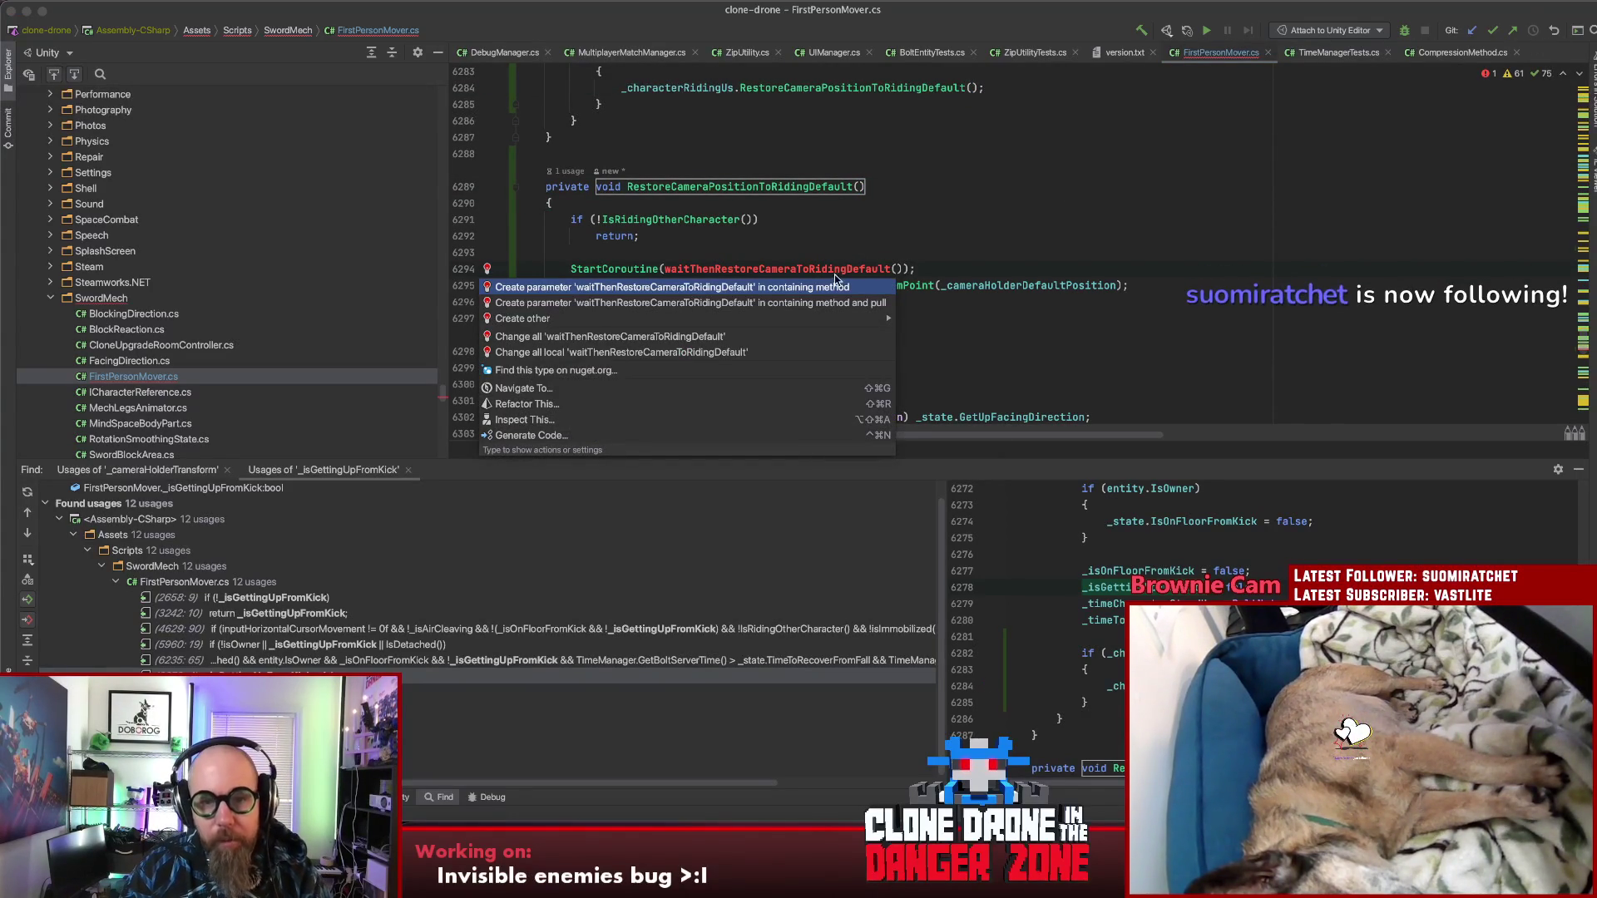
mouse_move(806, 321)
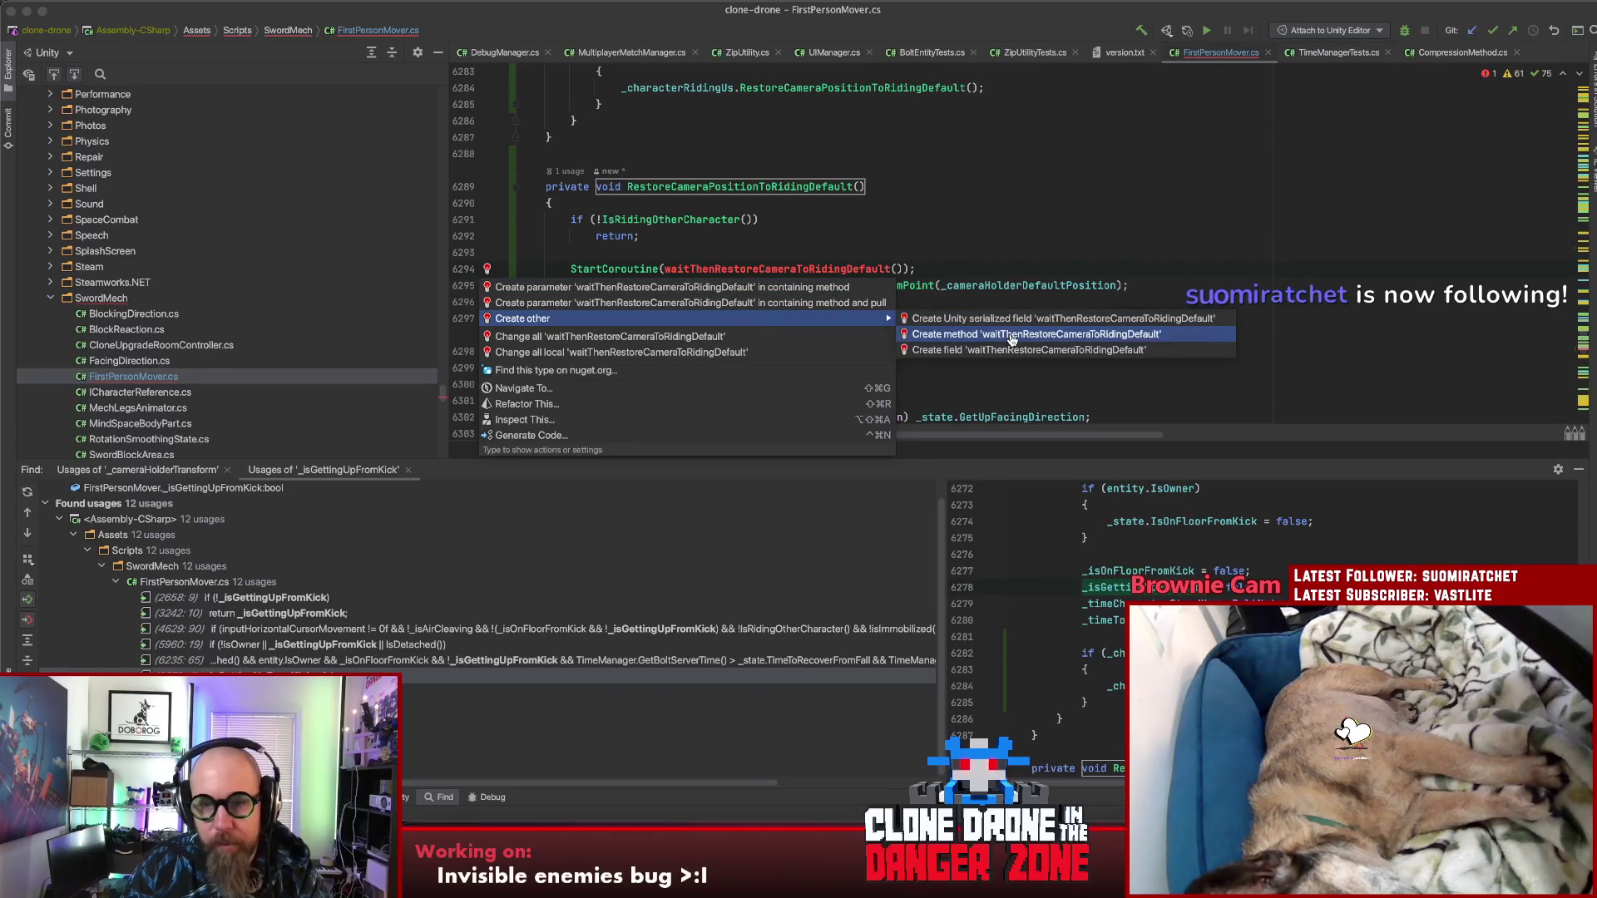
click(981, 333)
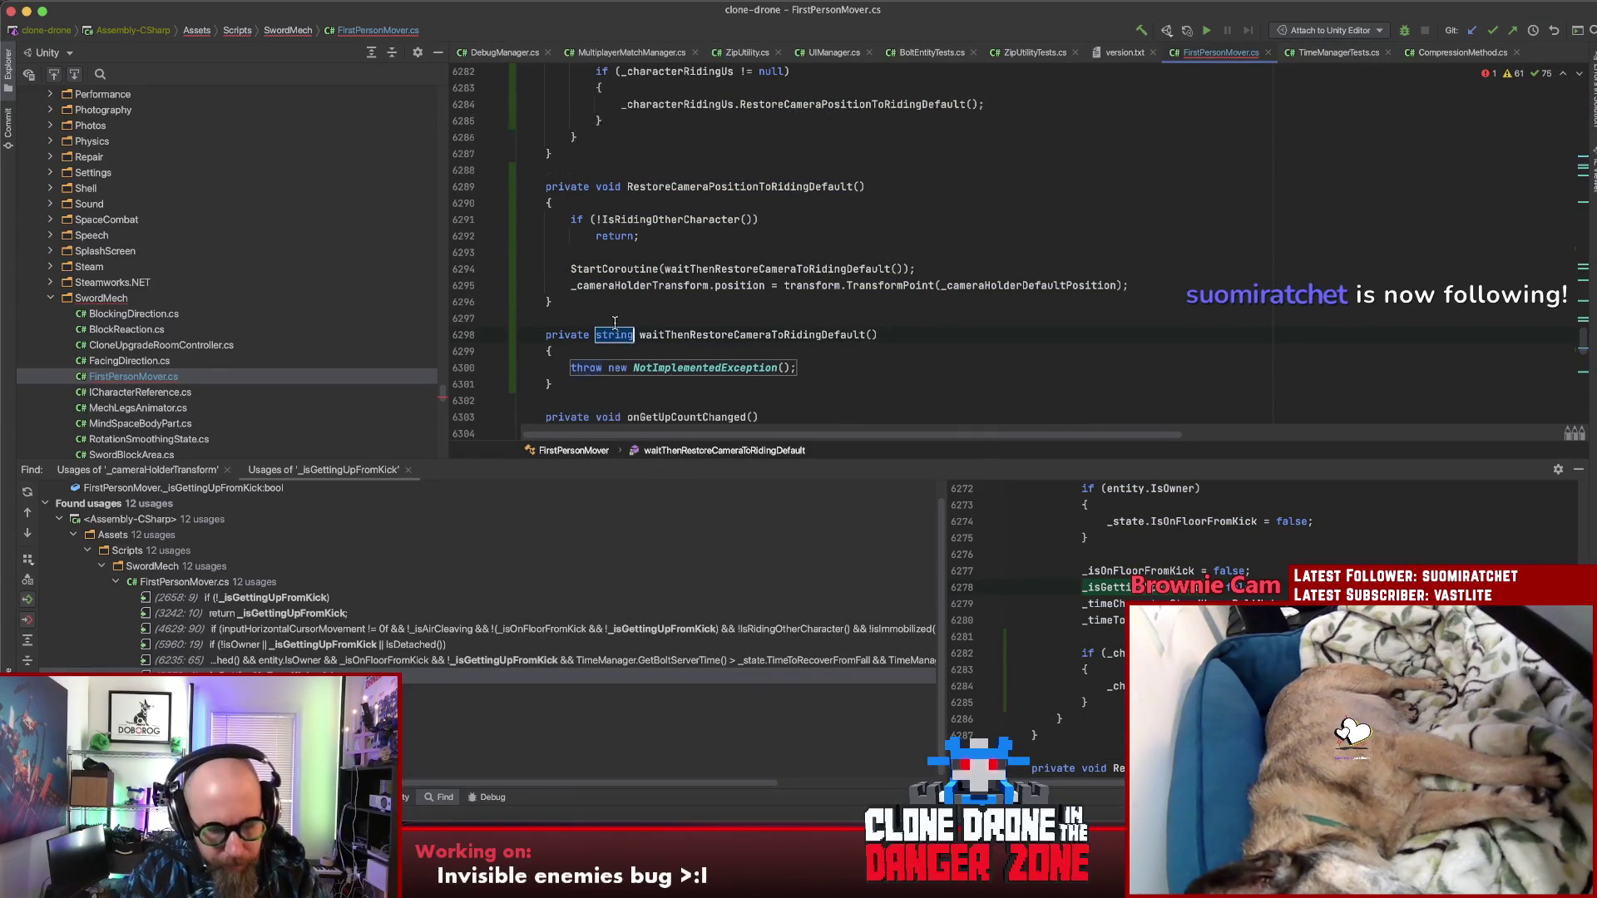
text(IEnu)
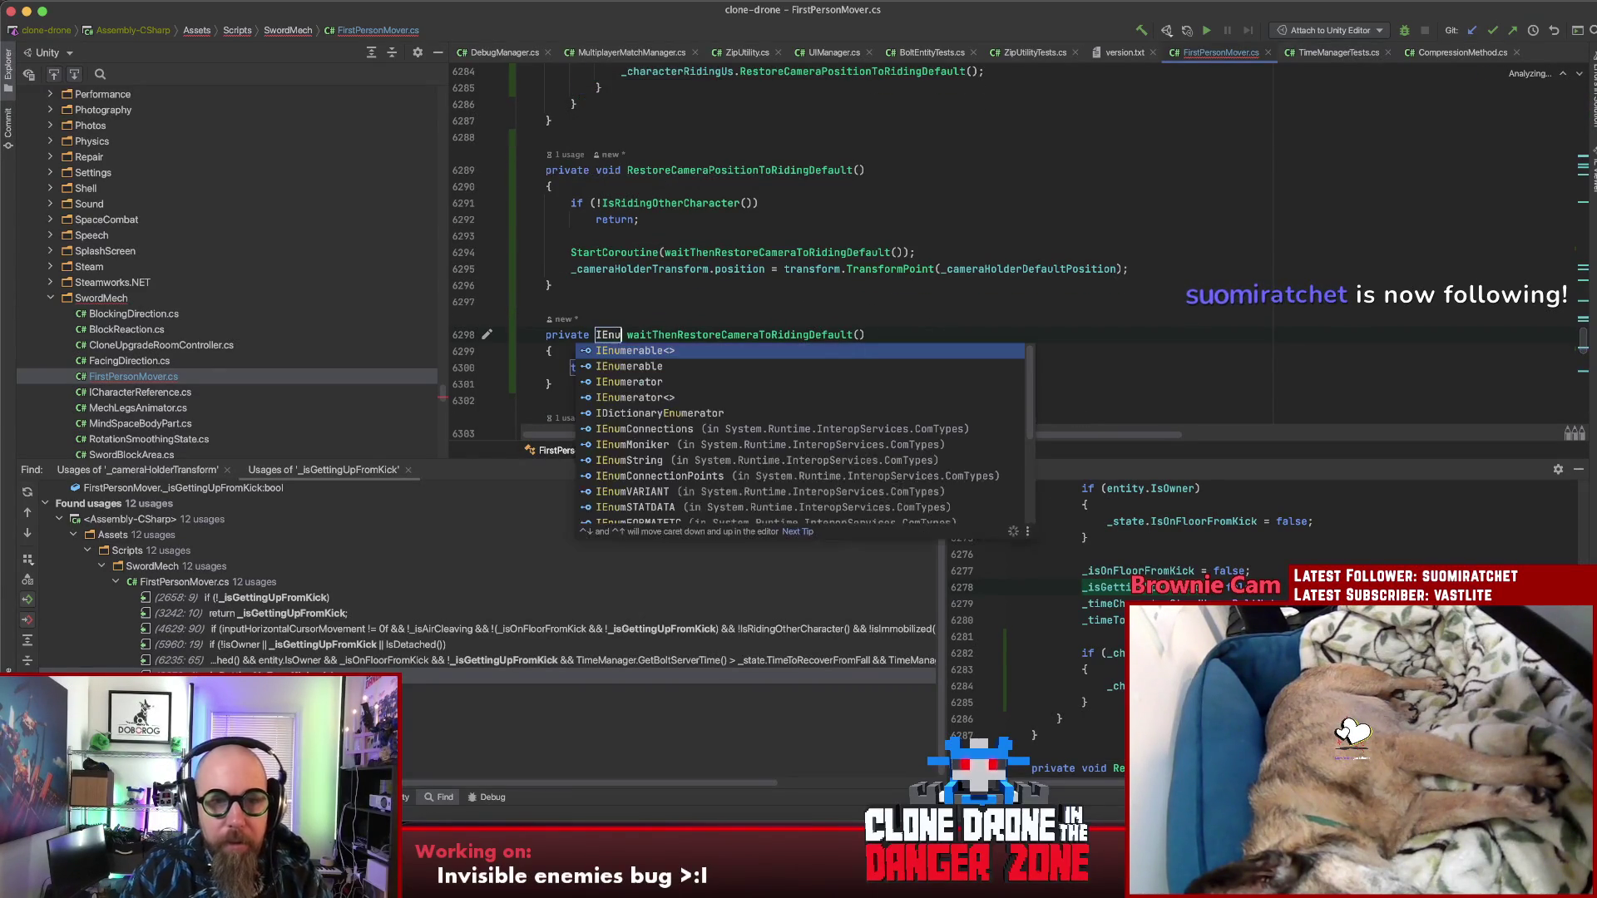
key(Down)
key(Return)
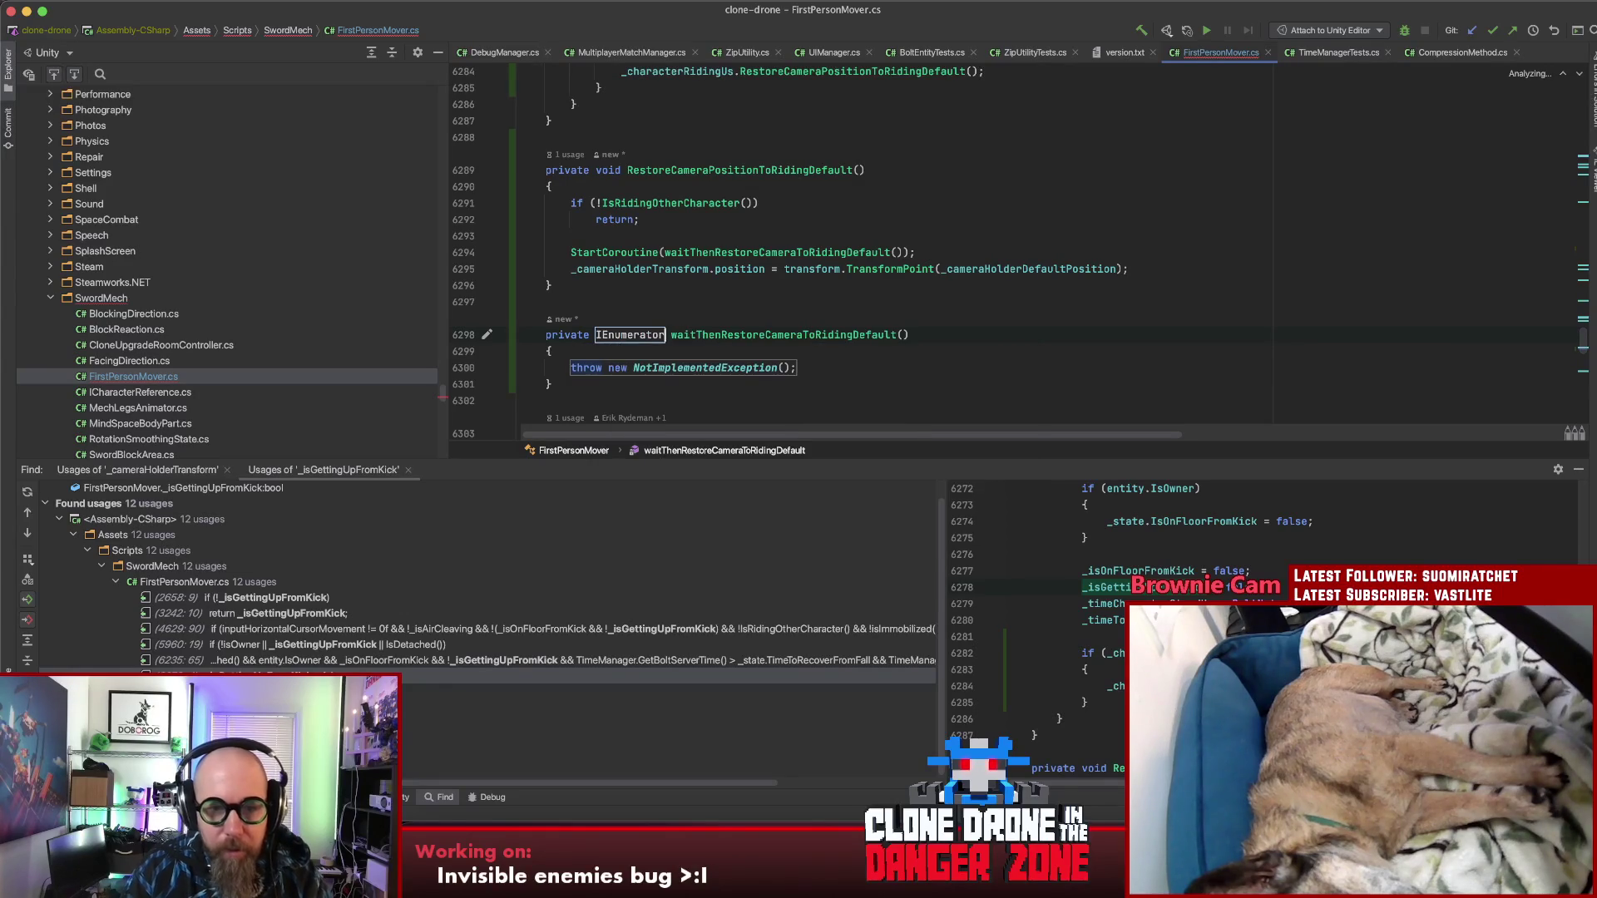
key(Tab)
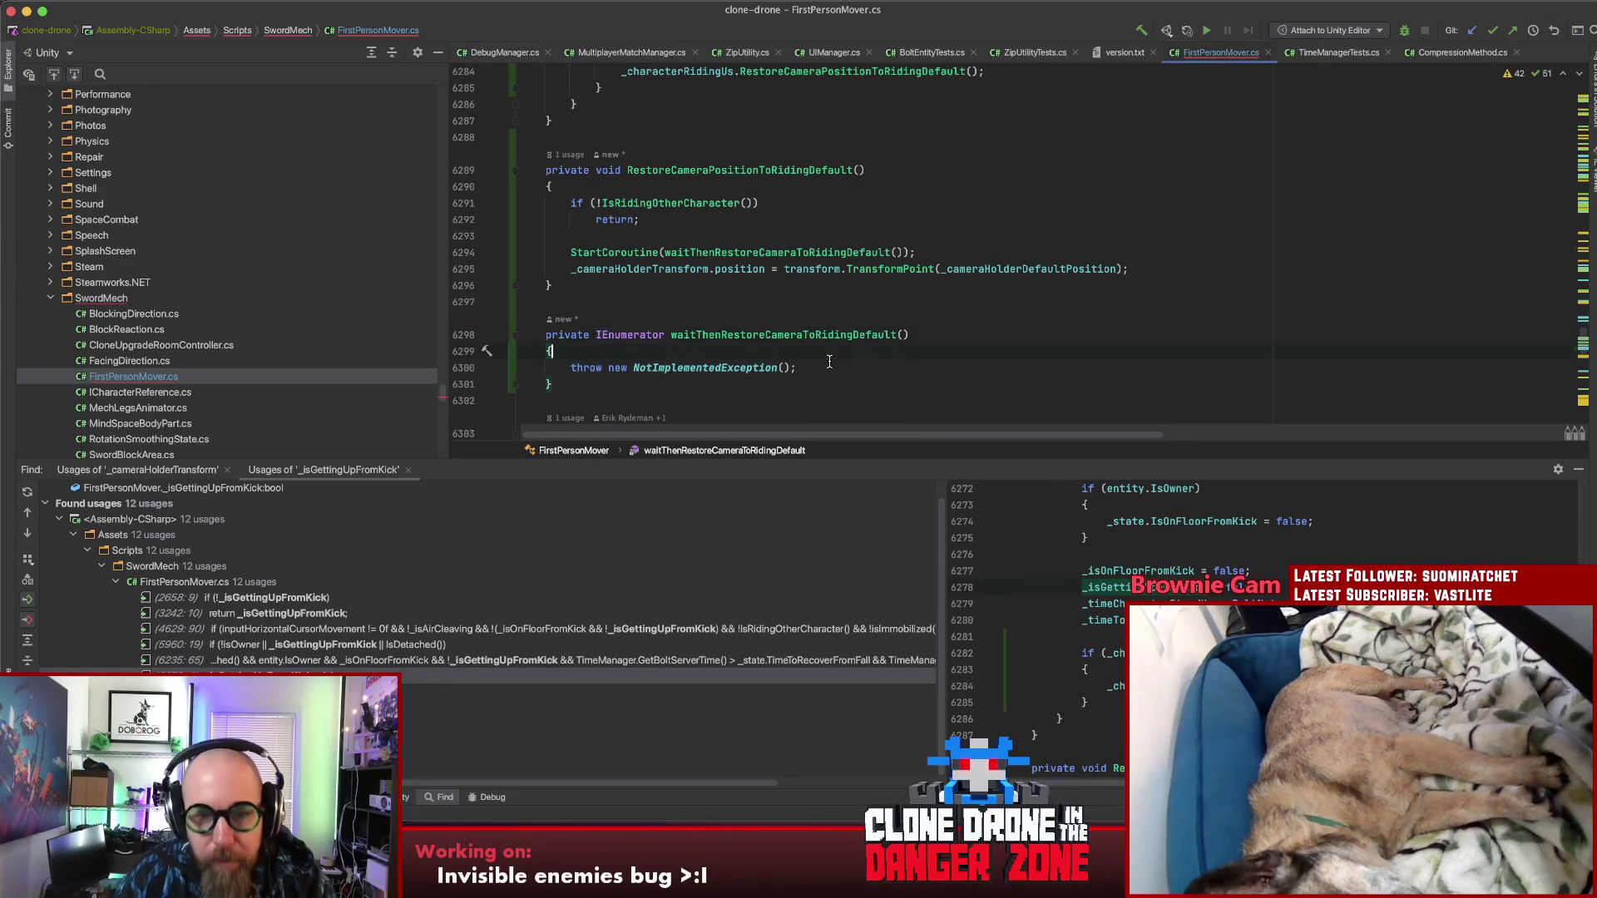
Step: Make the coroutine start with yield return new WaitForSeconds(1f)
text(yie)
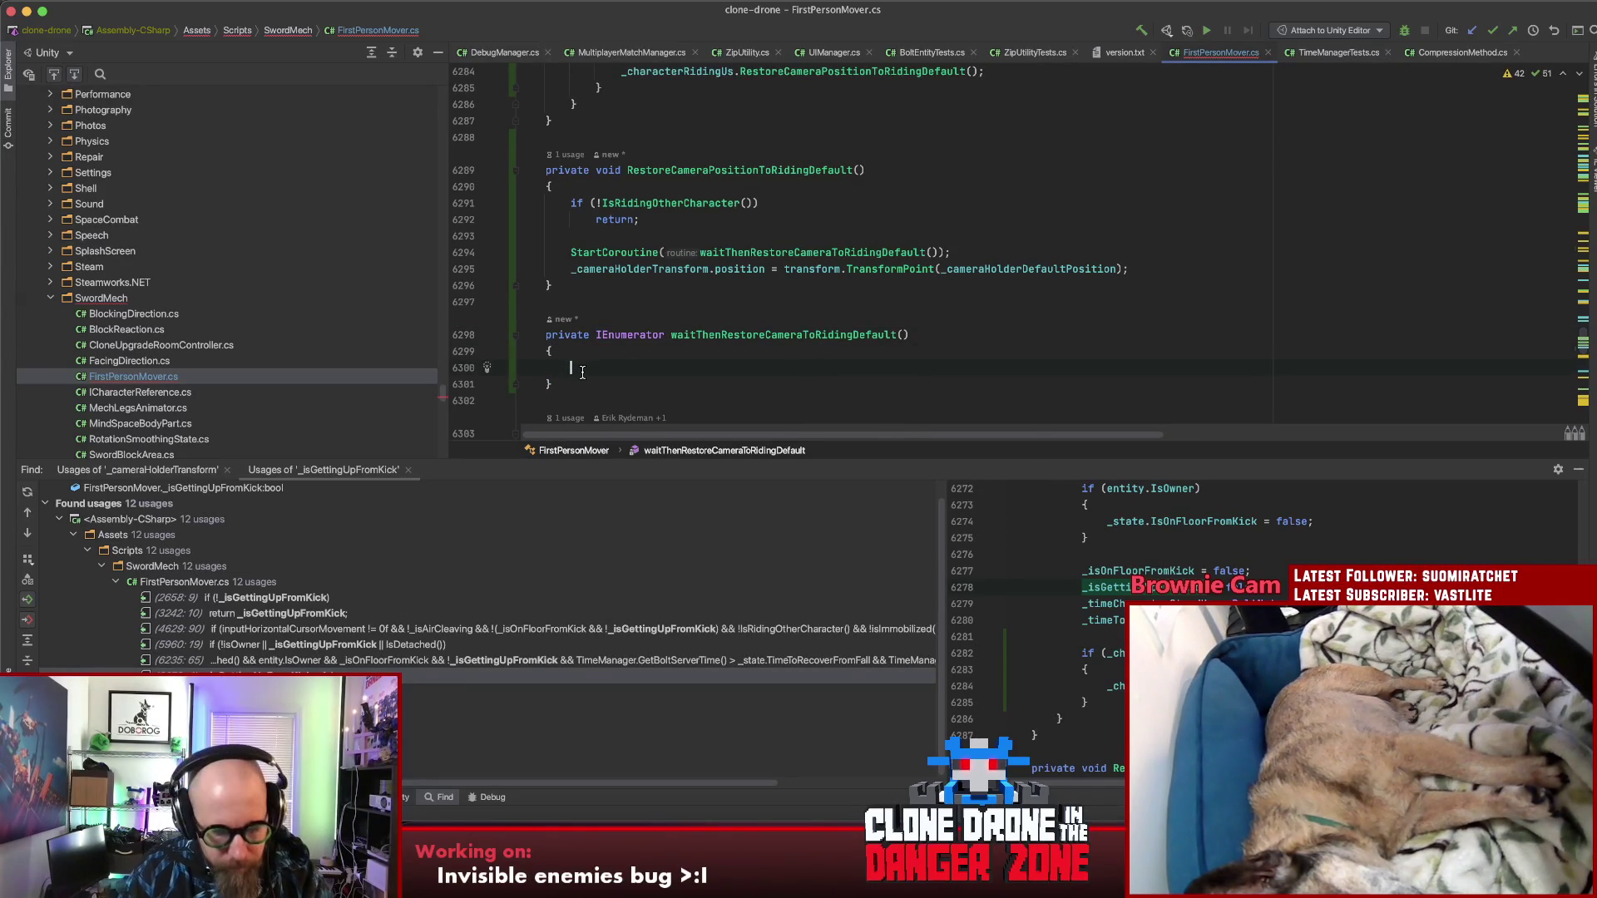
key(Down)
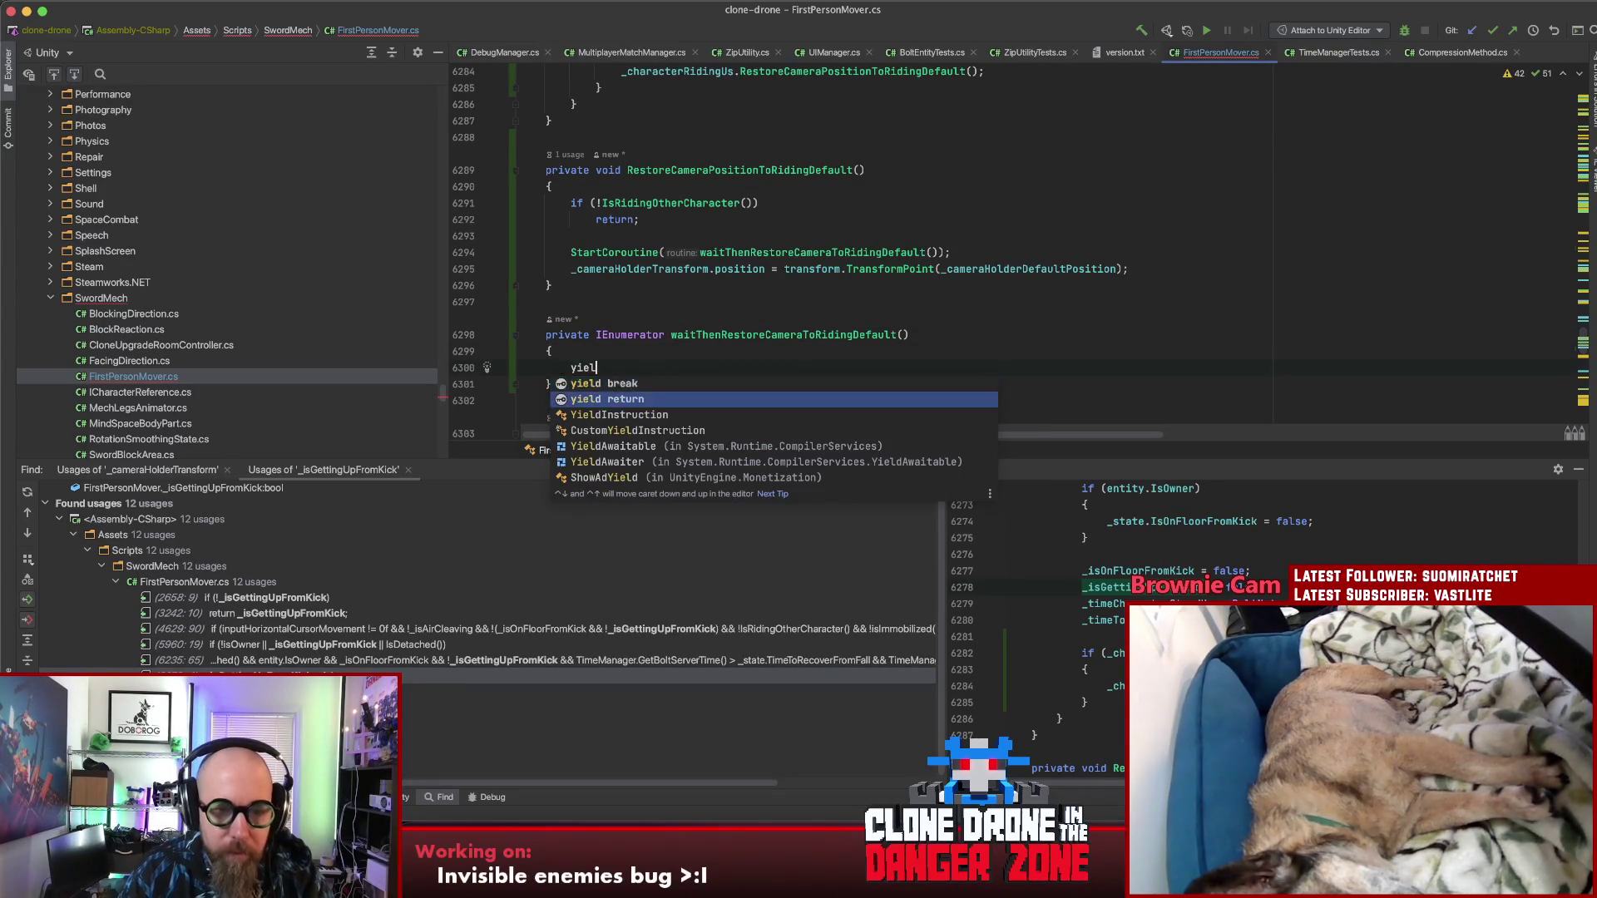
key(Return)
text(new Wa)
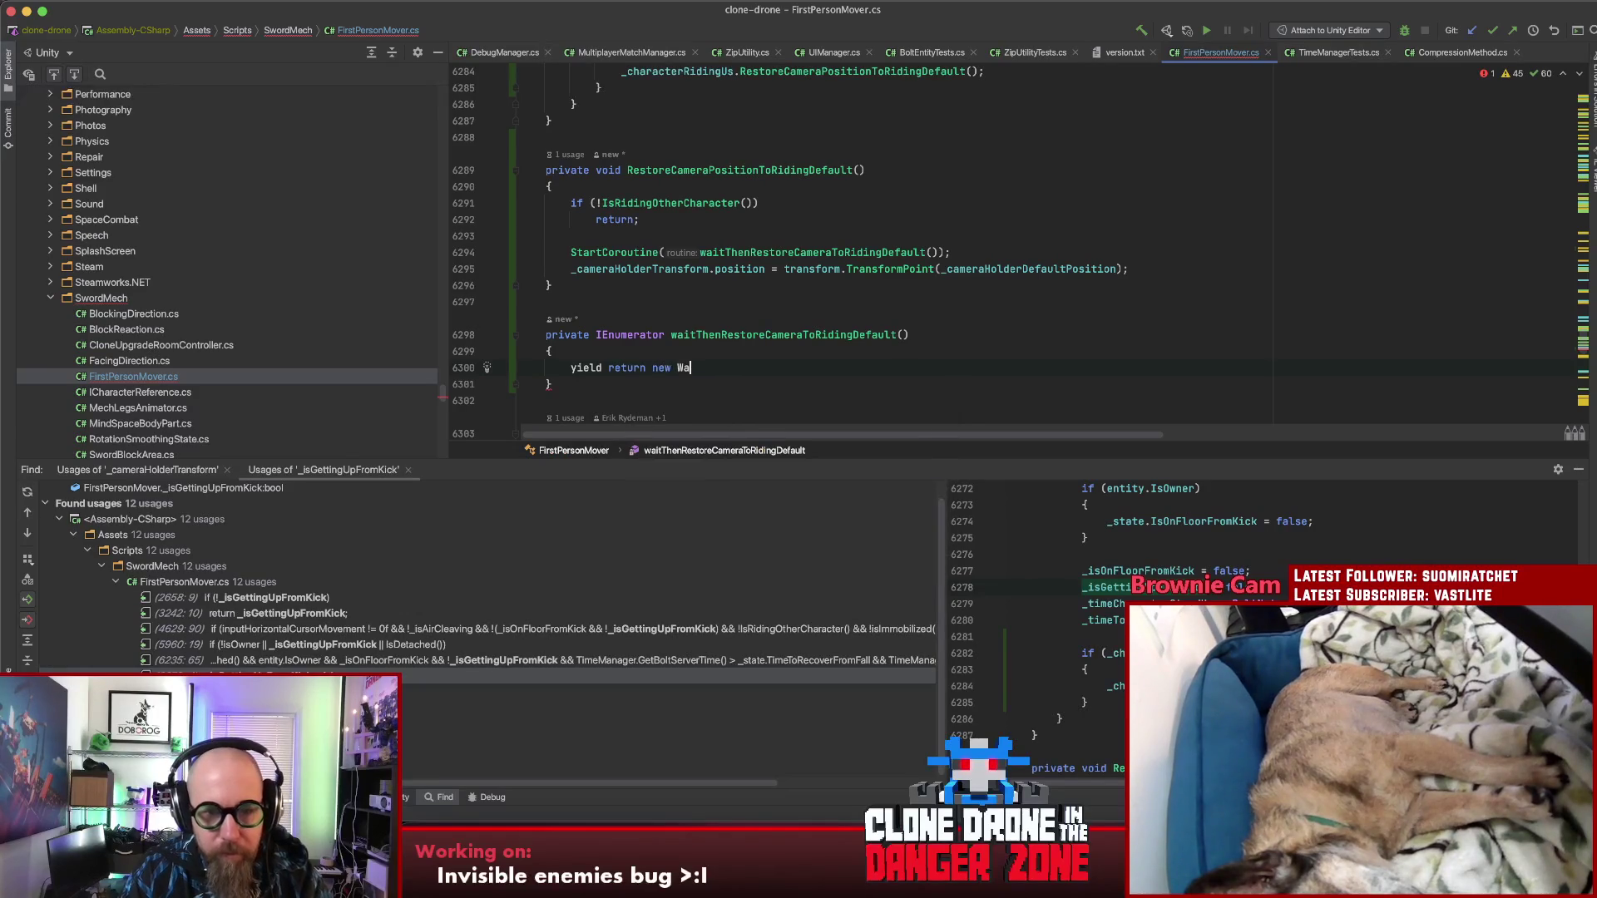
text(itForSeconds)
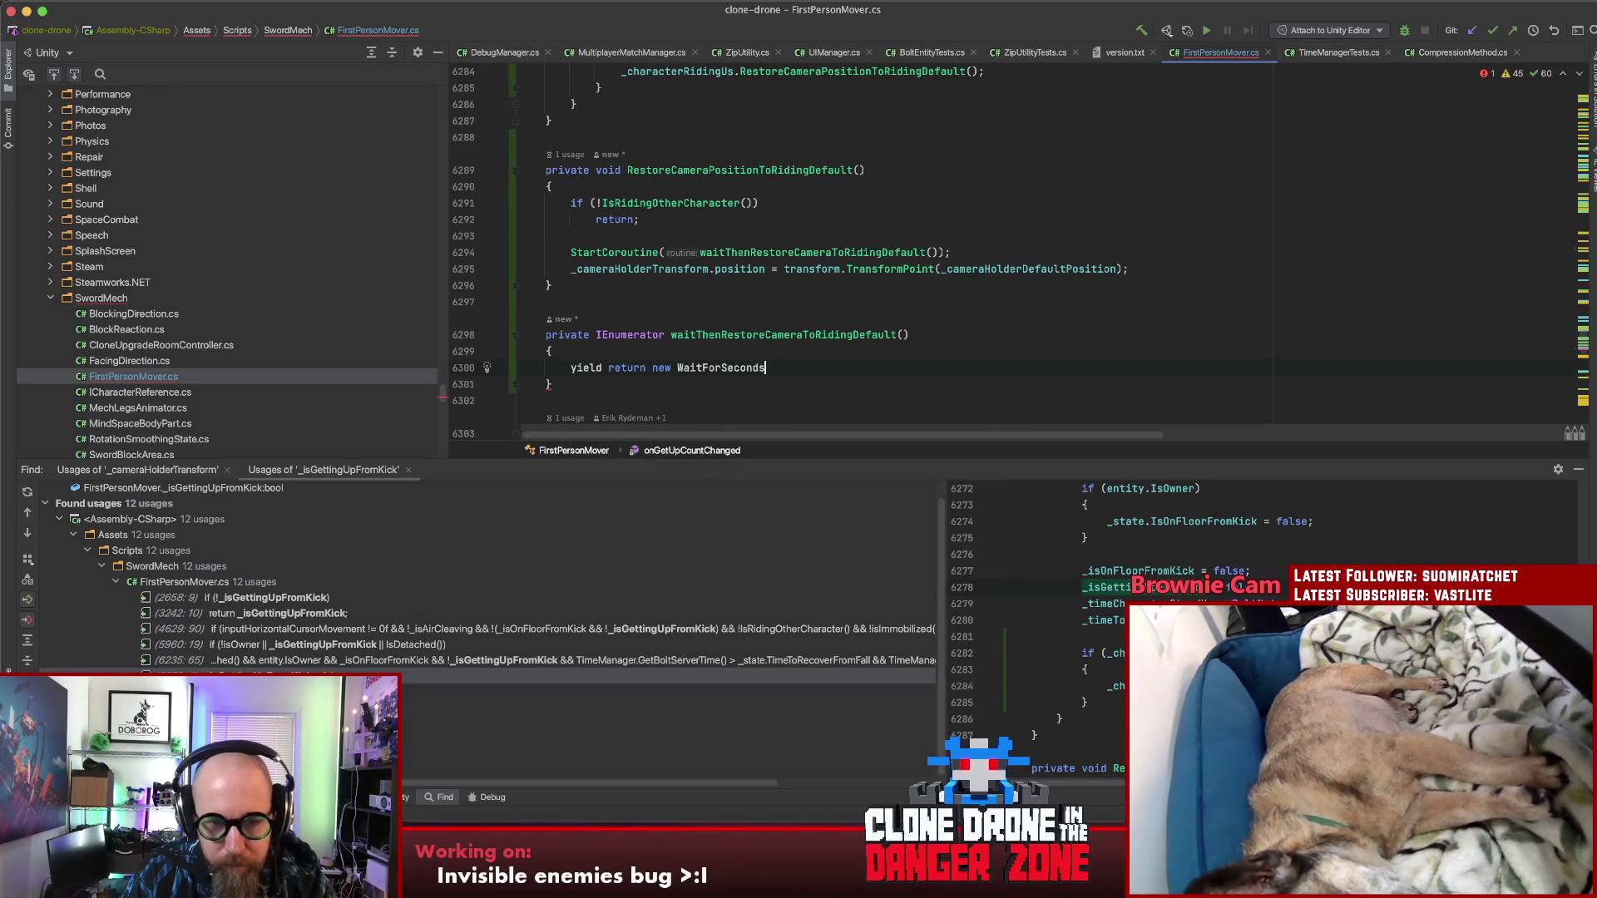
text((1)
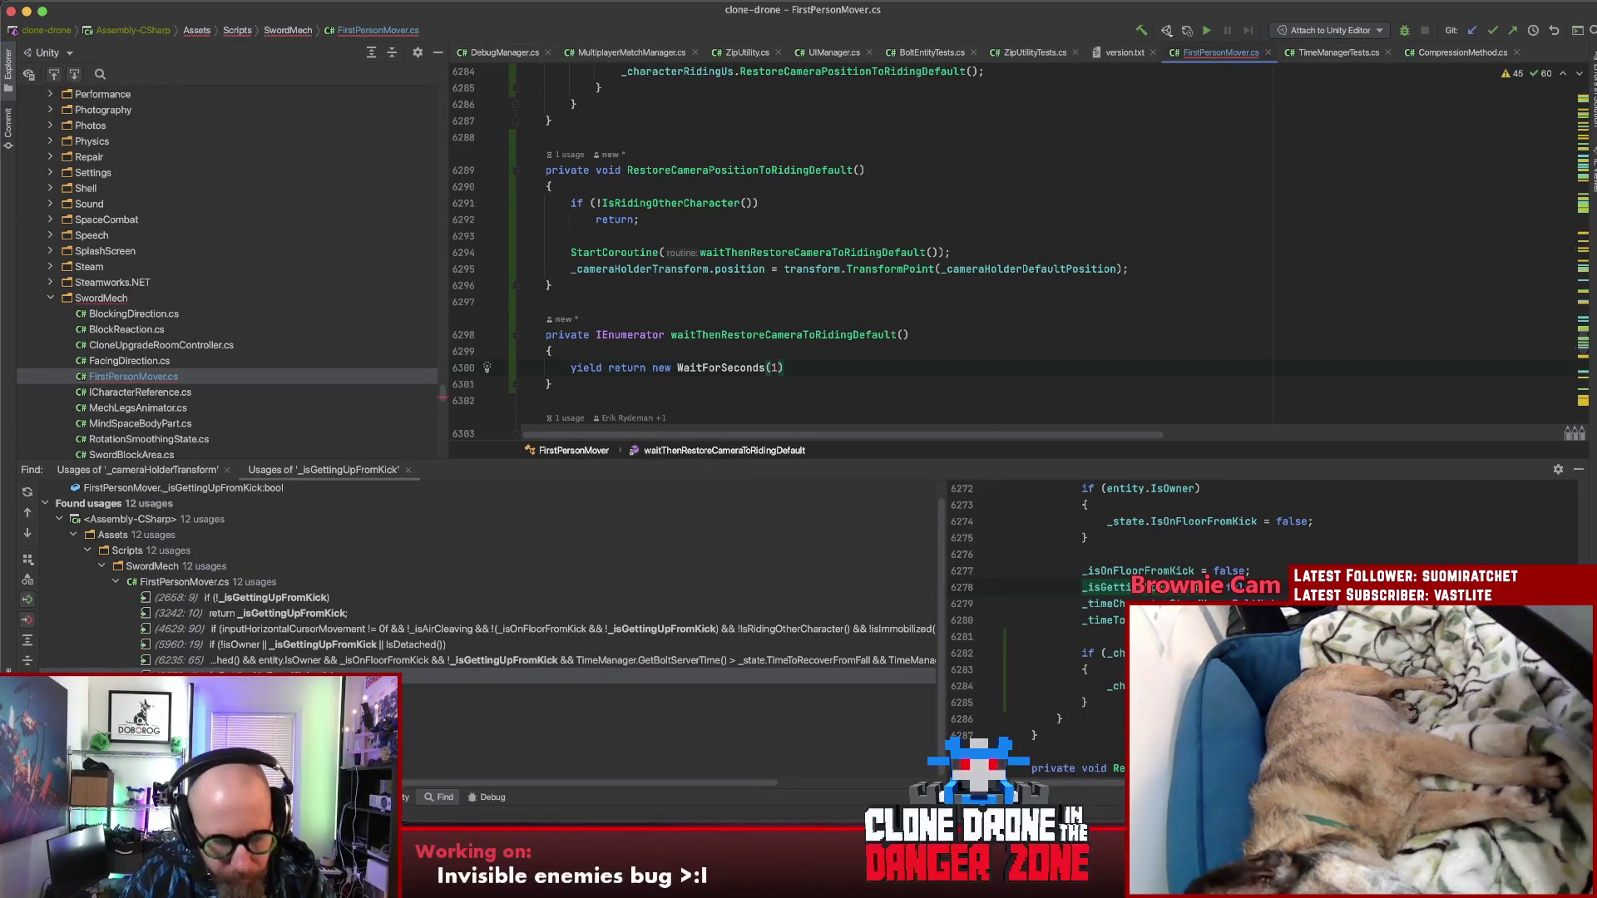
text(f))
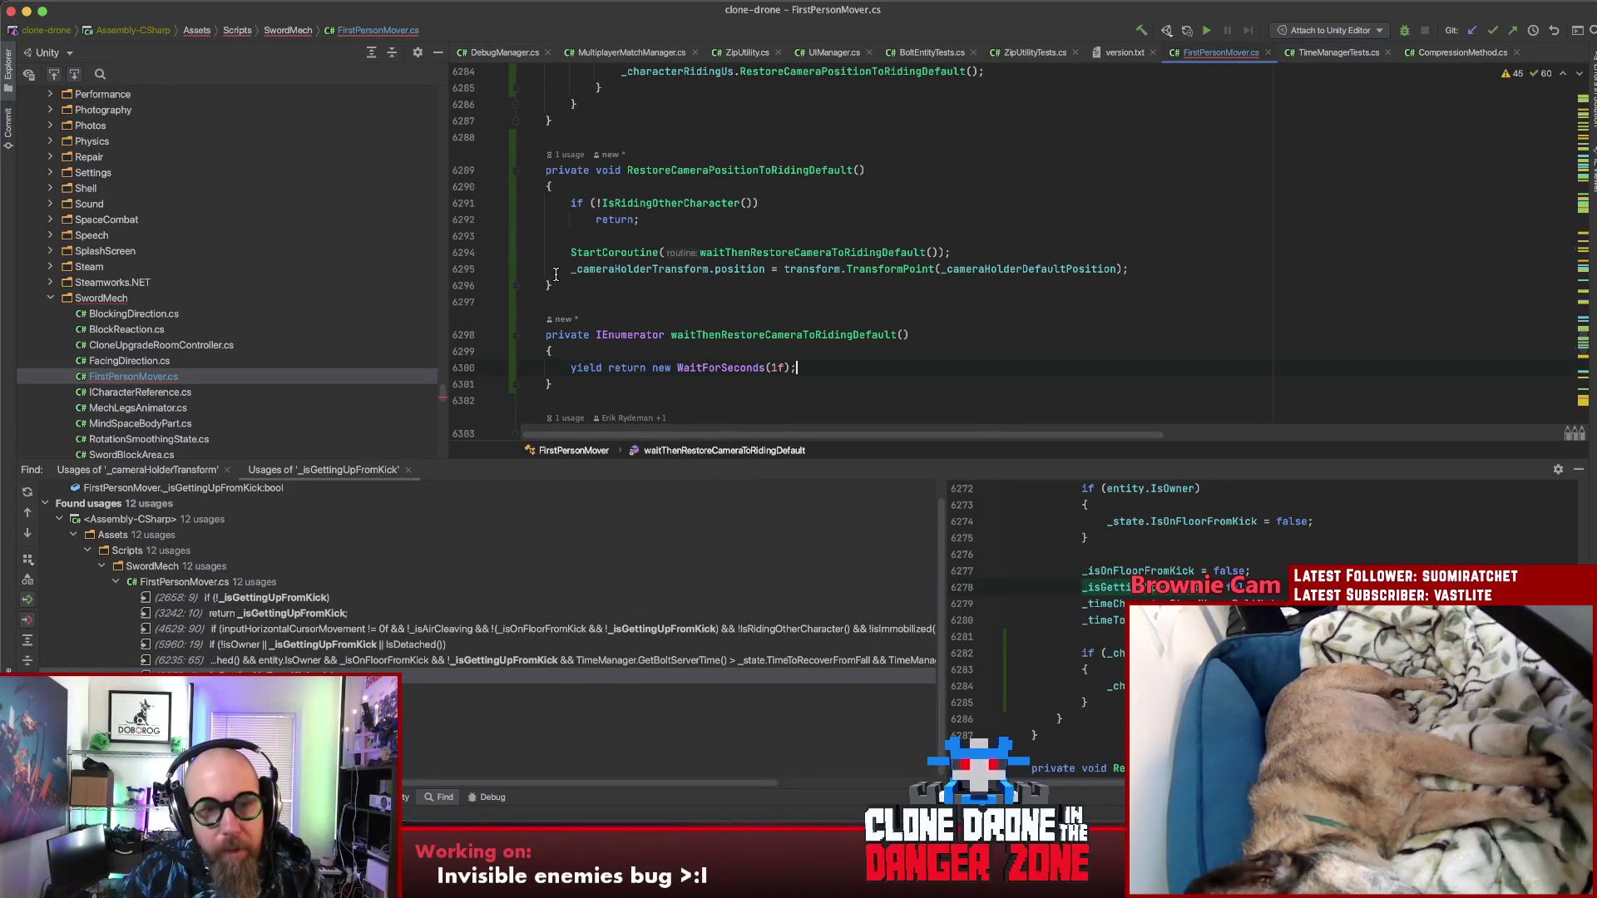
Step: Move the riding check and the camera holder position statement into the coroutine after the wait
mouse_move(569, 202)
mouse_down()
mouse_move(758, 203)
mouse_move(641, 220)
mouse_up()
key(super+c)
key(BackSpace)
click(676, 339)
key(Return)
key(super+v)
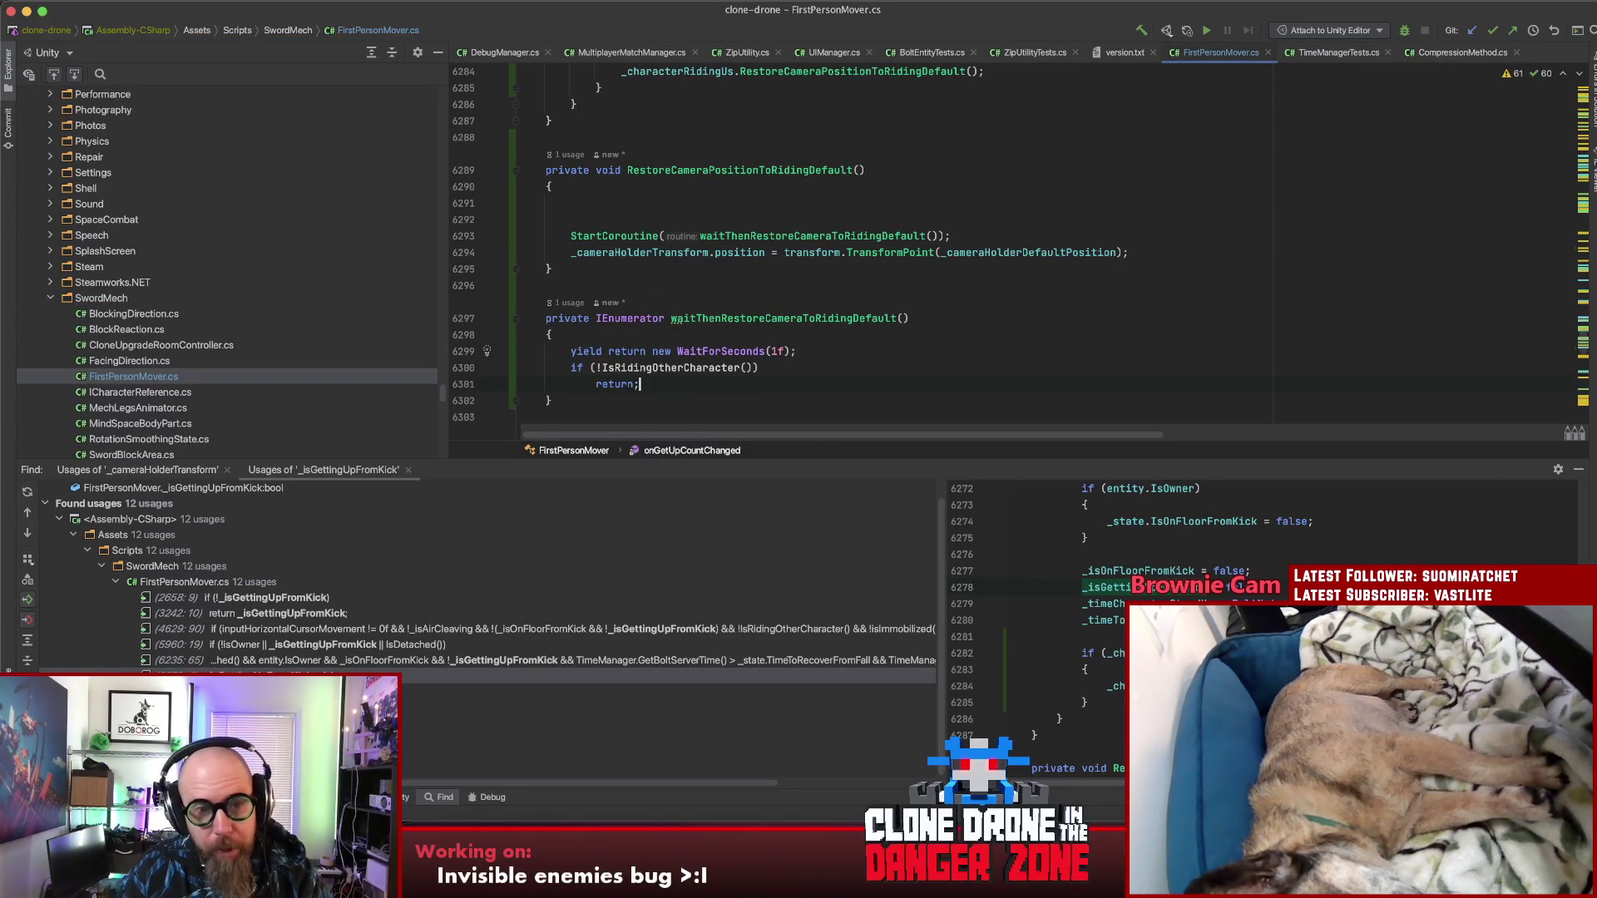
click(1123, 252)
drag(607, 253, 574, 254)
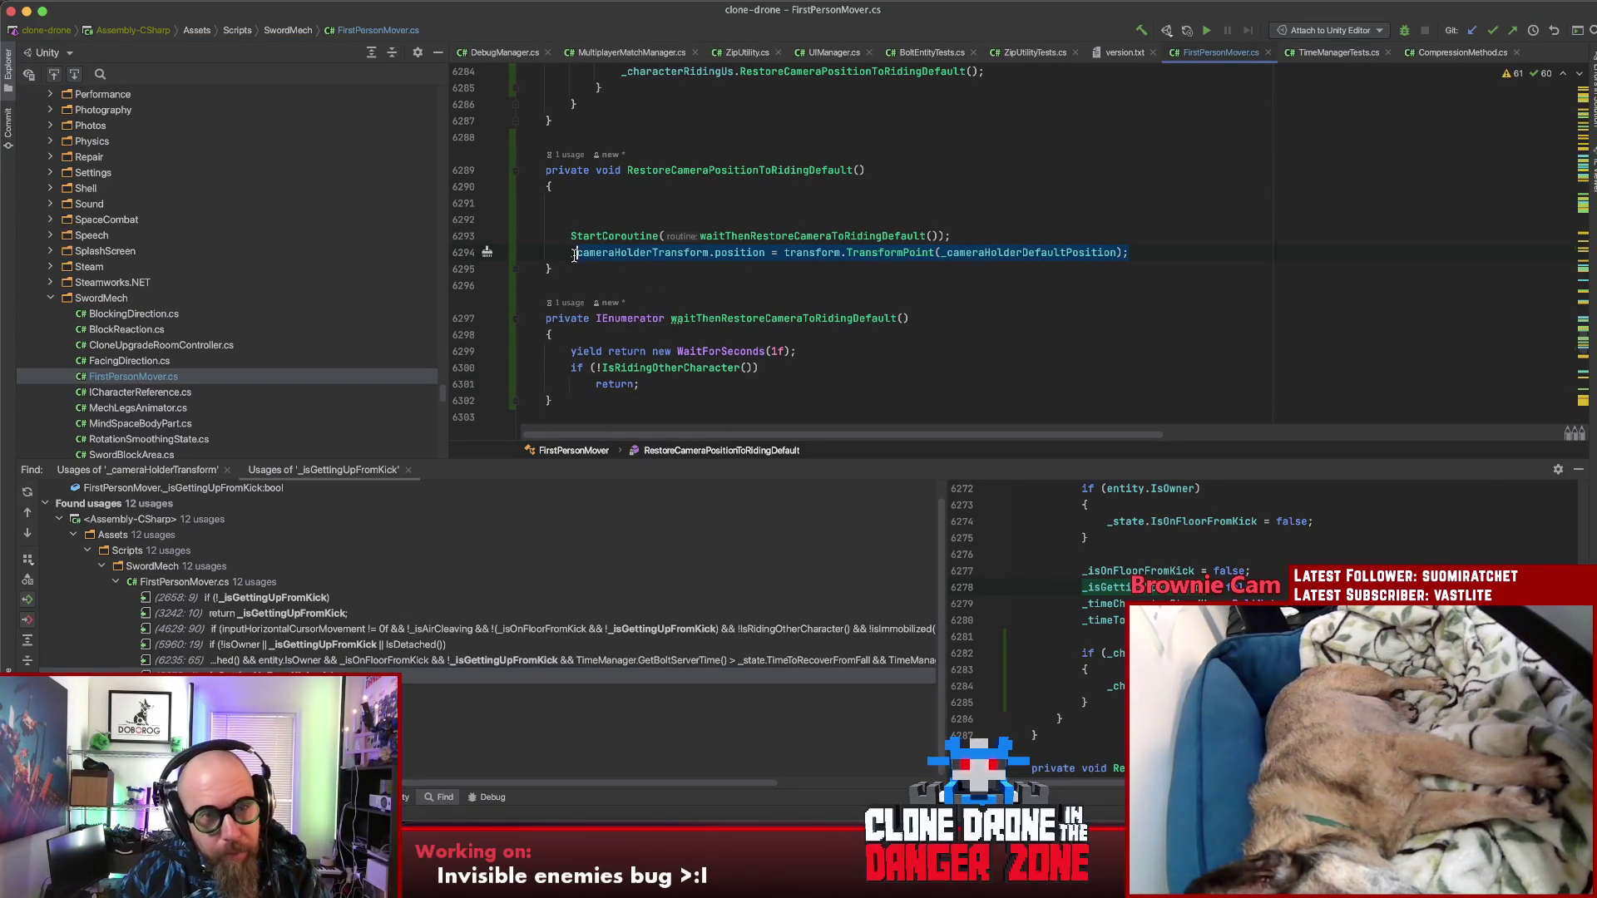
key(super+x)
click(677, 383)
key(Return)
key(super+v)
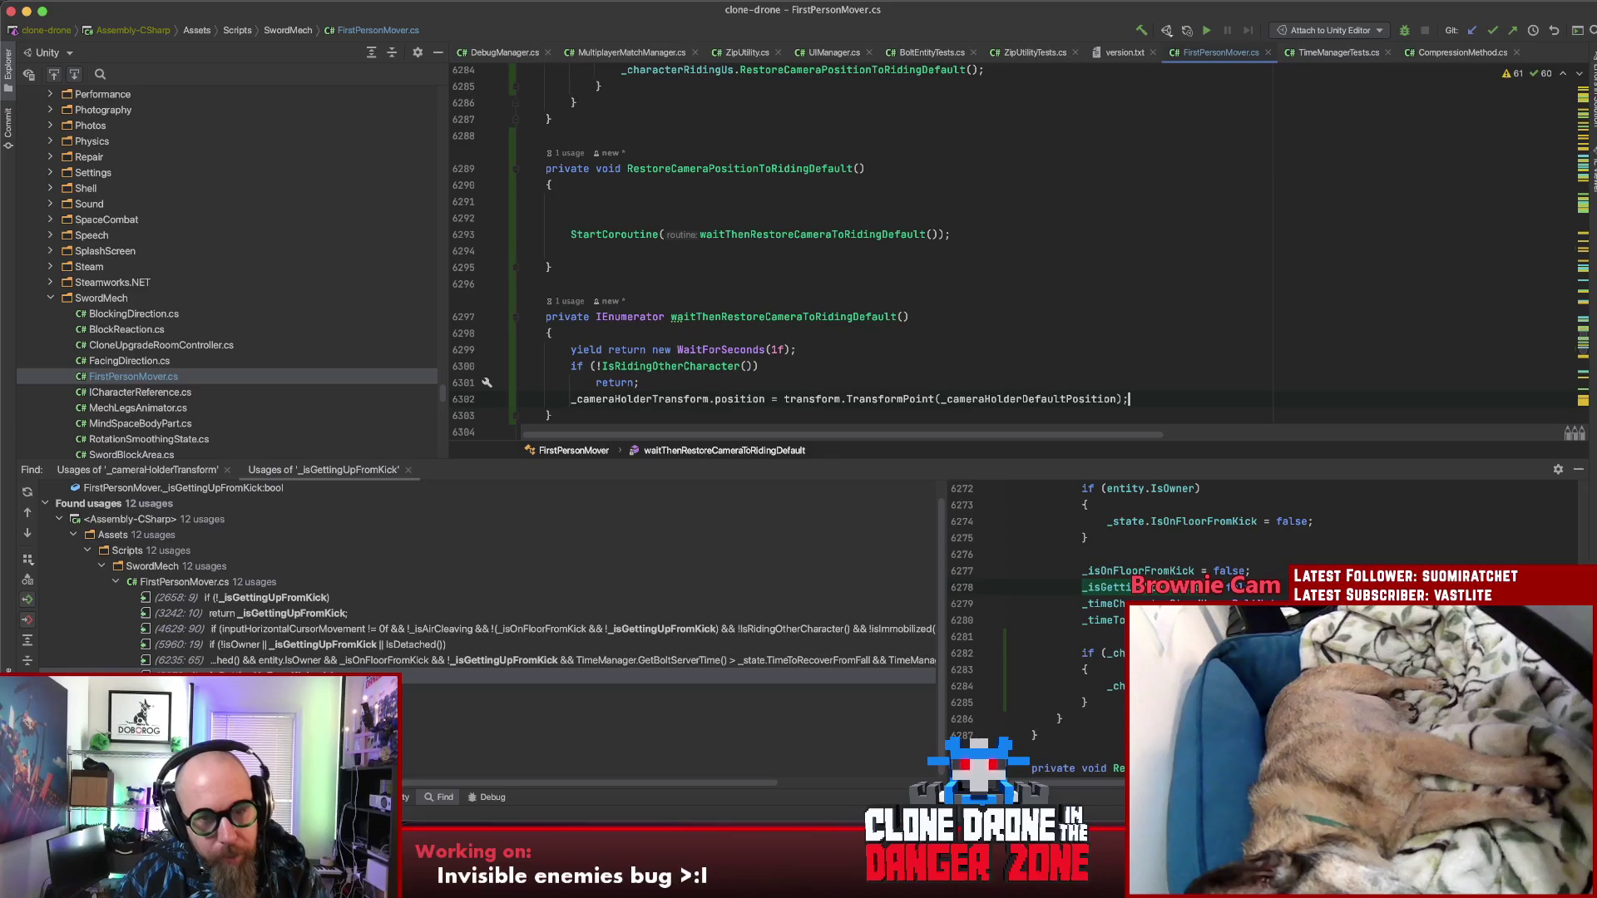
Step: Delete the leftover blank lines around StartCoroutine in RestoreCameraPositionToRidingDefault
click(862, 340)
click(709, 218)
key(BackSpace)
click(656, 235)
key(BackSpace)
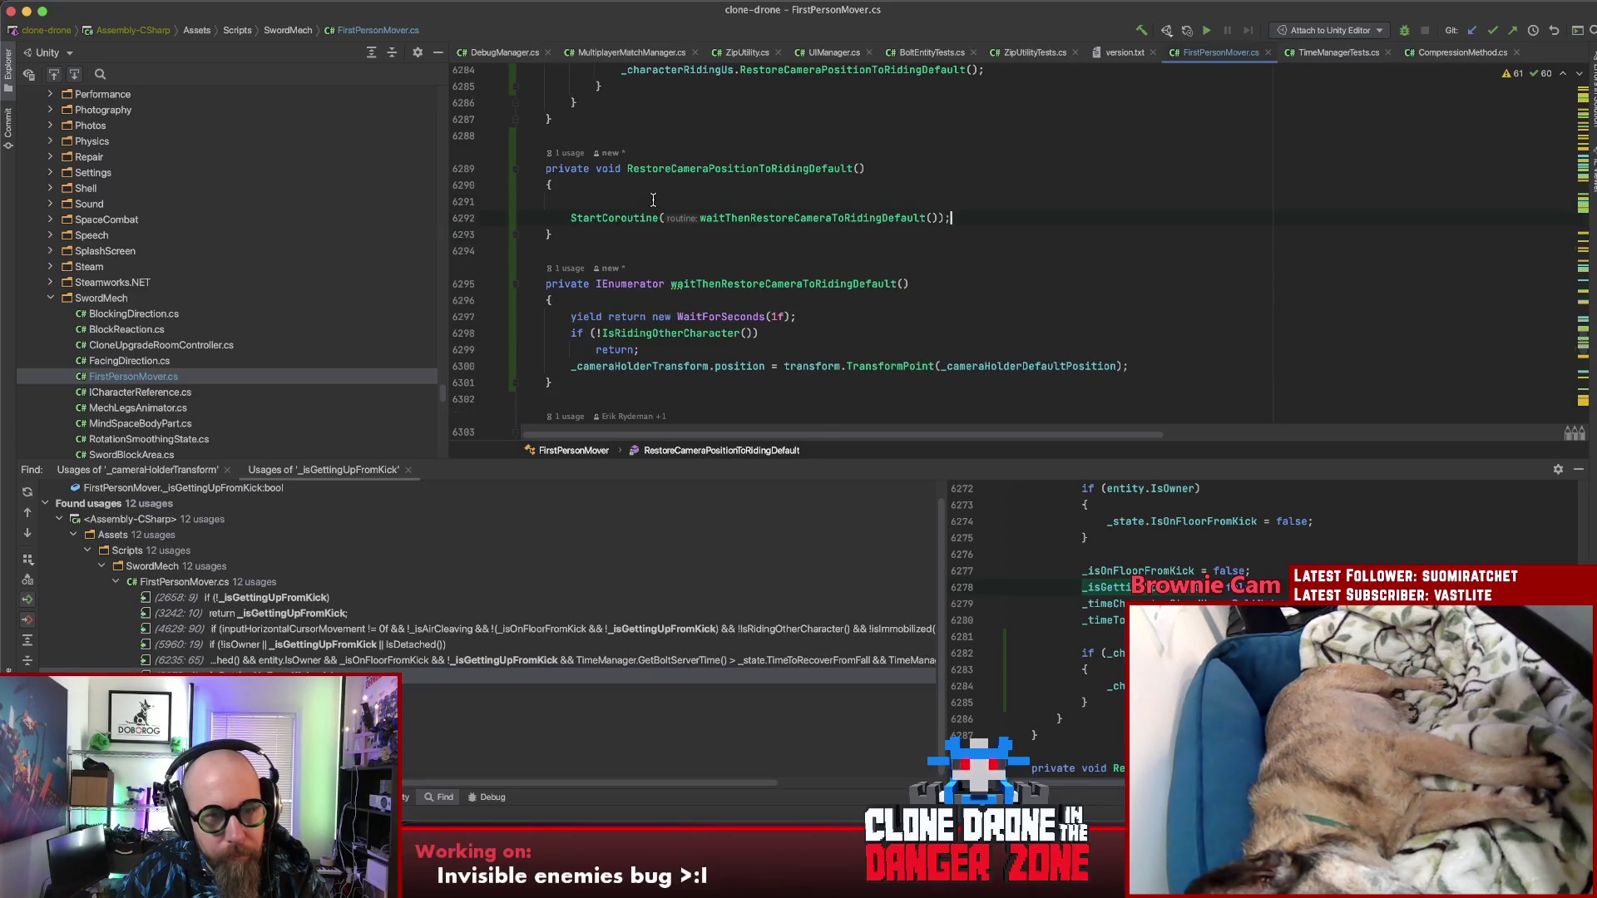
click(653, 200)
key(BackSpace)
click(1019, 207)
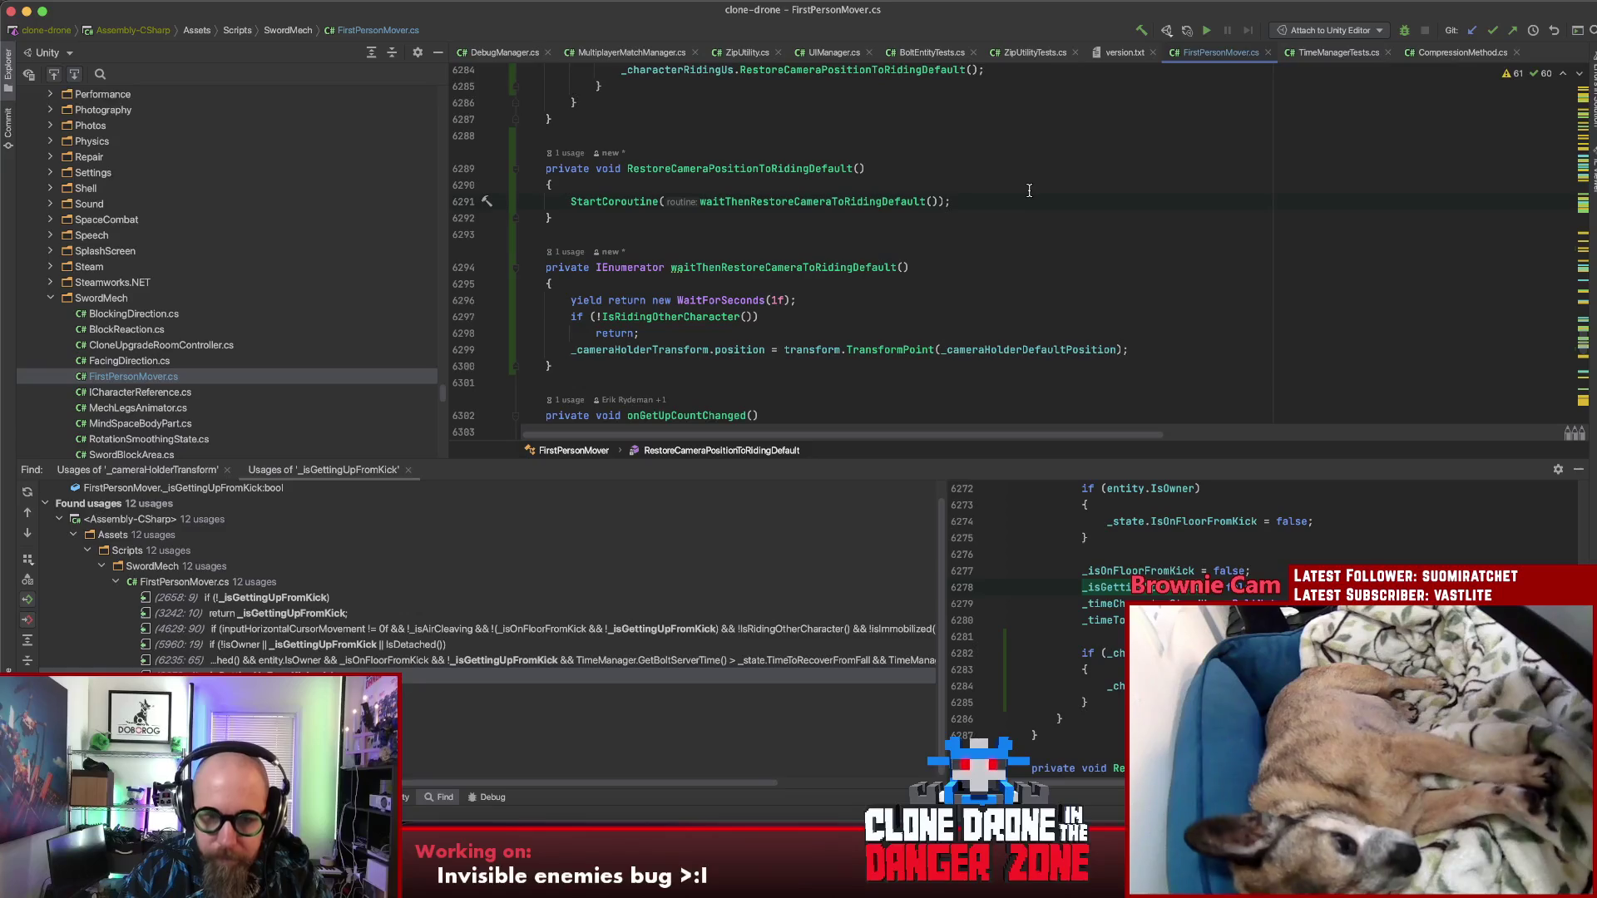
Step: Invert the riding check to if (IsRidingOtherCharacter() && _hasLocalControl)
click(628, 334)
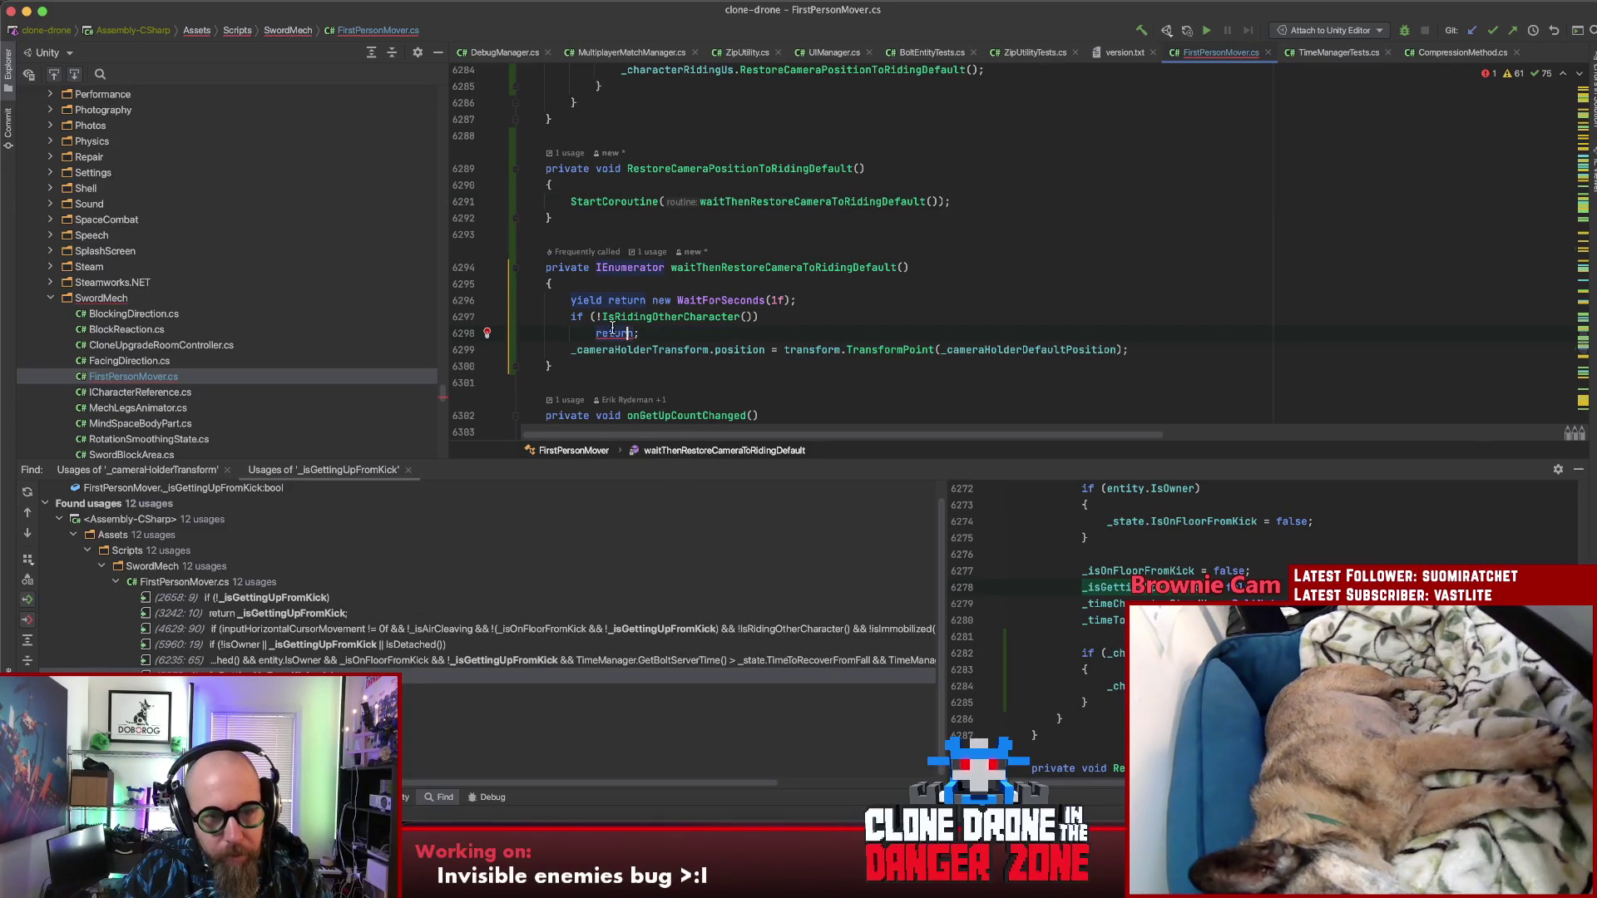
click(597, 317)
key(alt+Return)
key(Return)
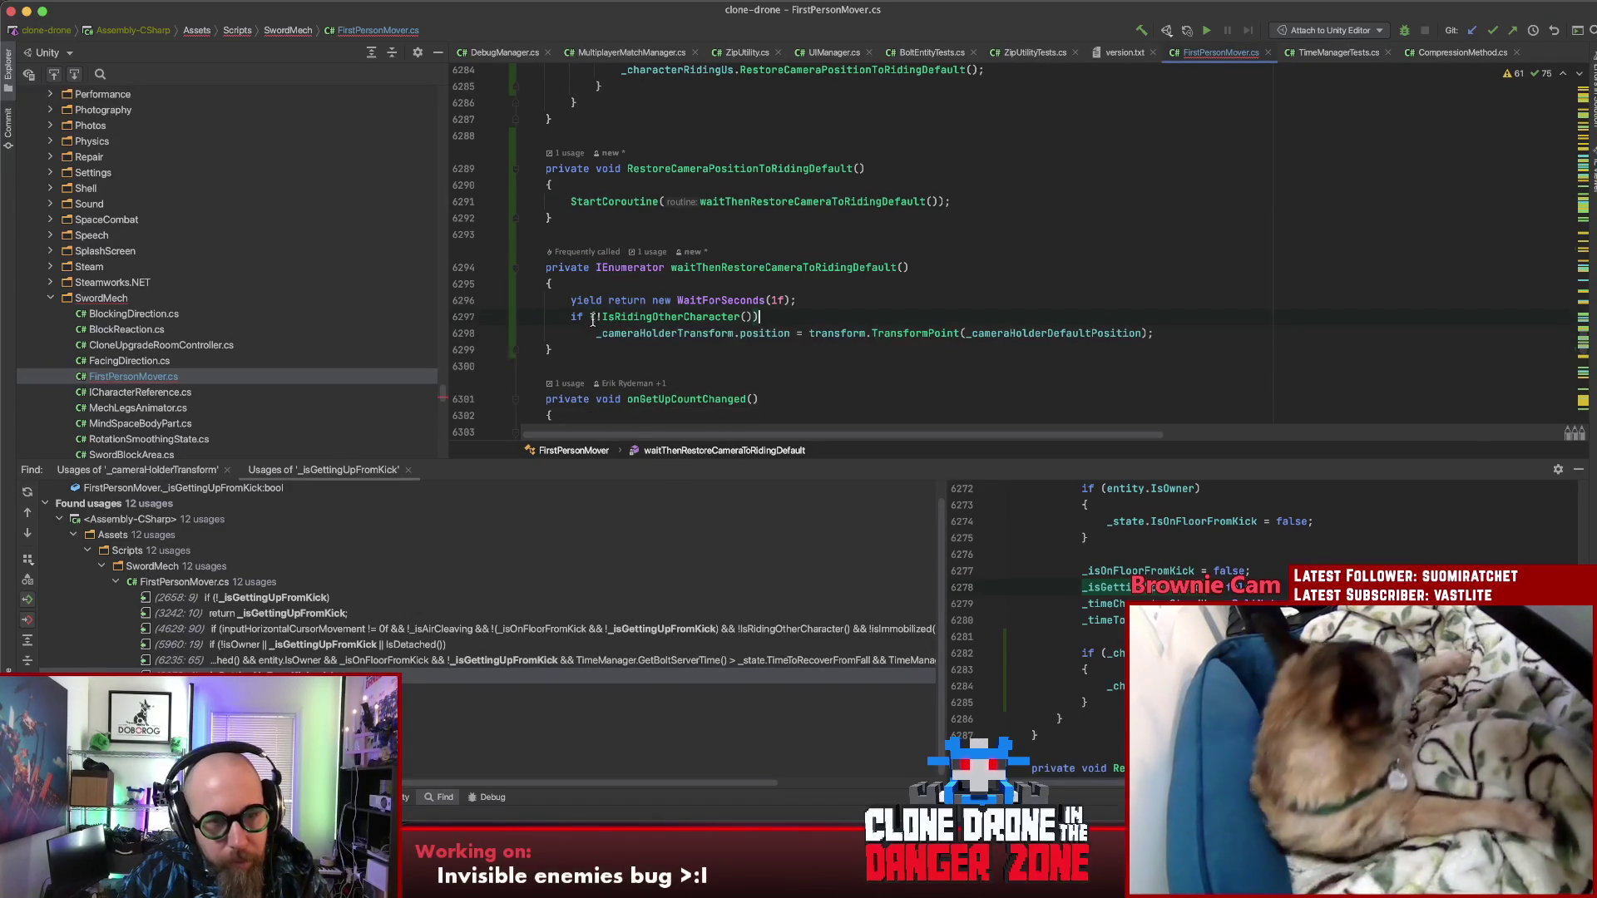
key(Delete)
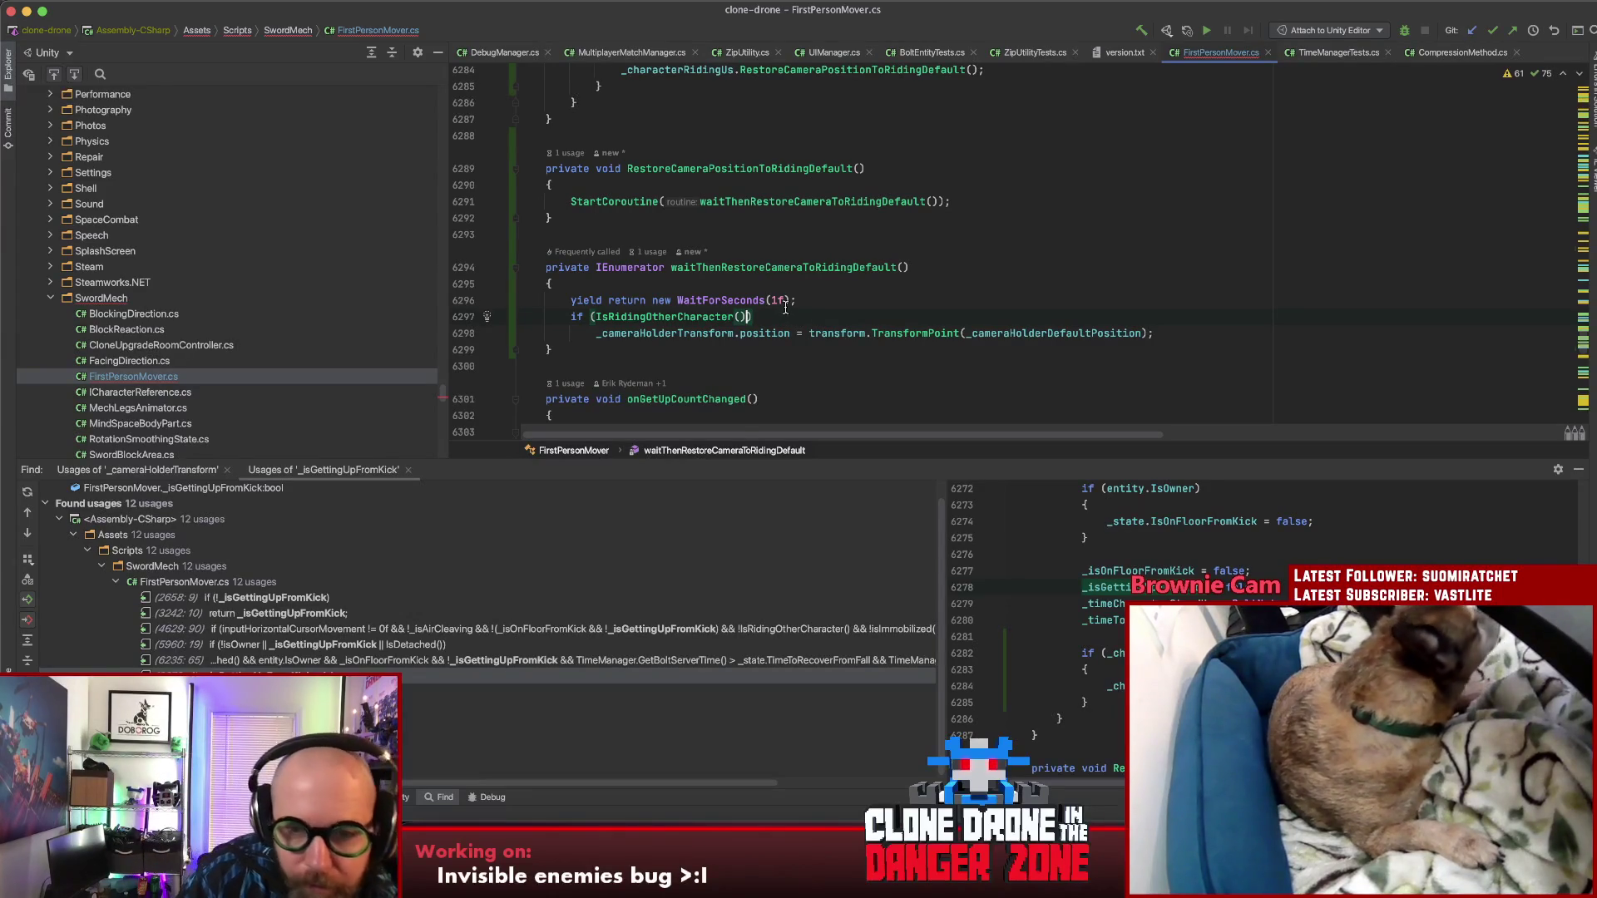
key(End)
key(Left)
text(&& )
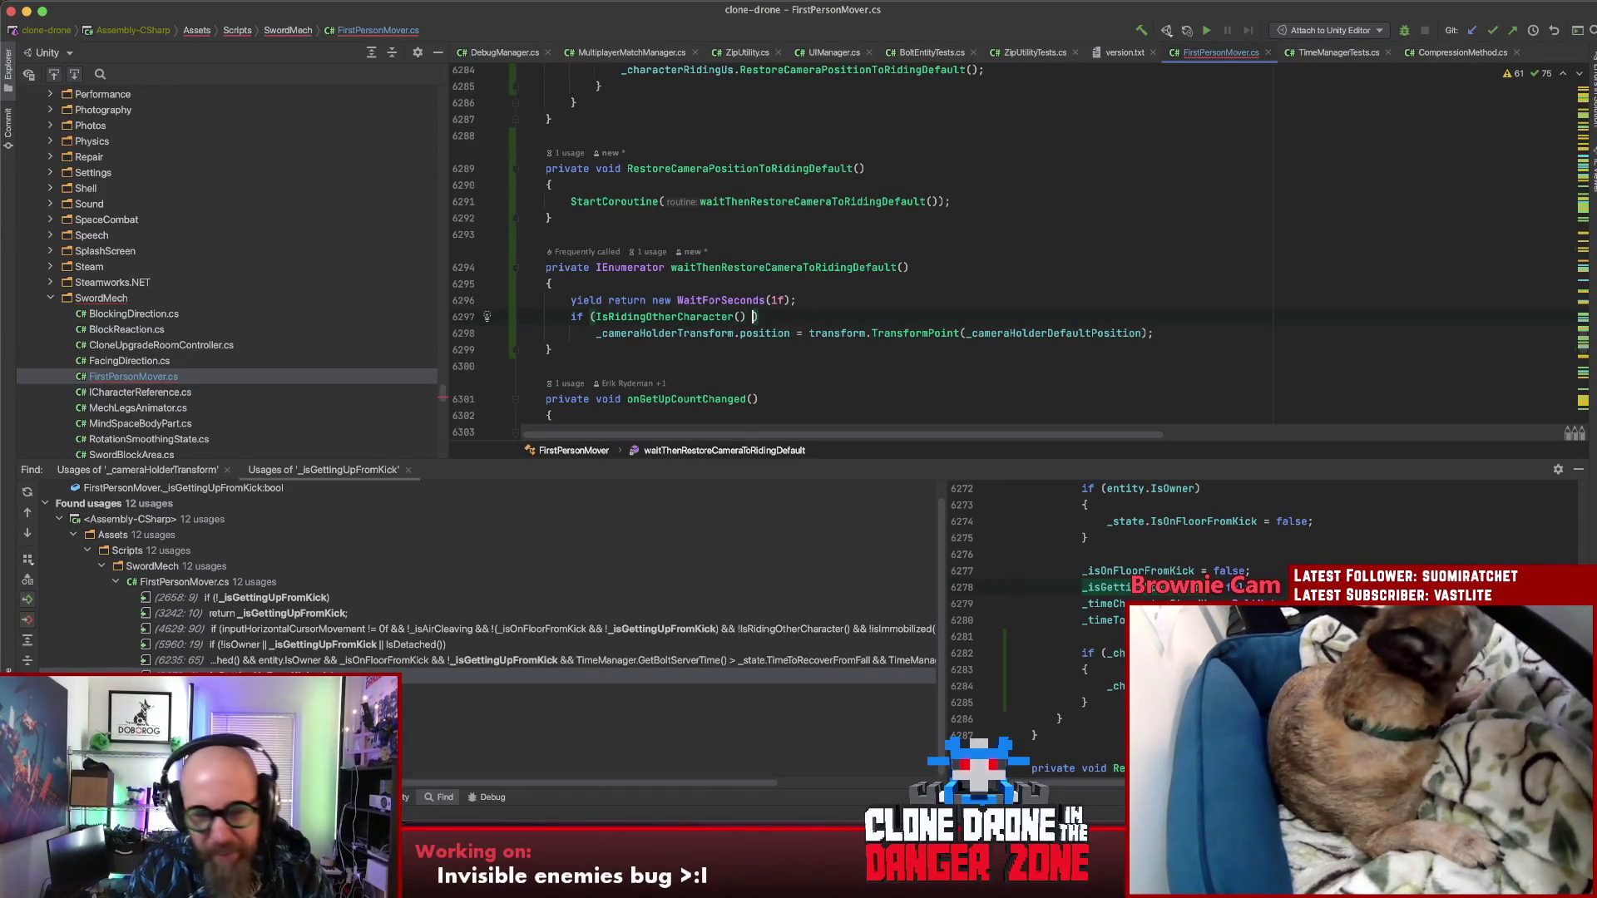
text(_hasLoc)
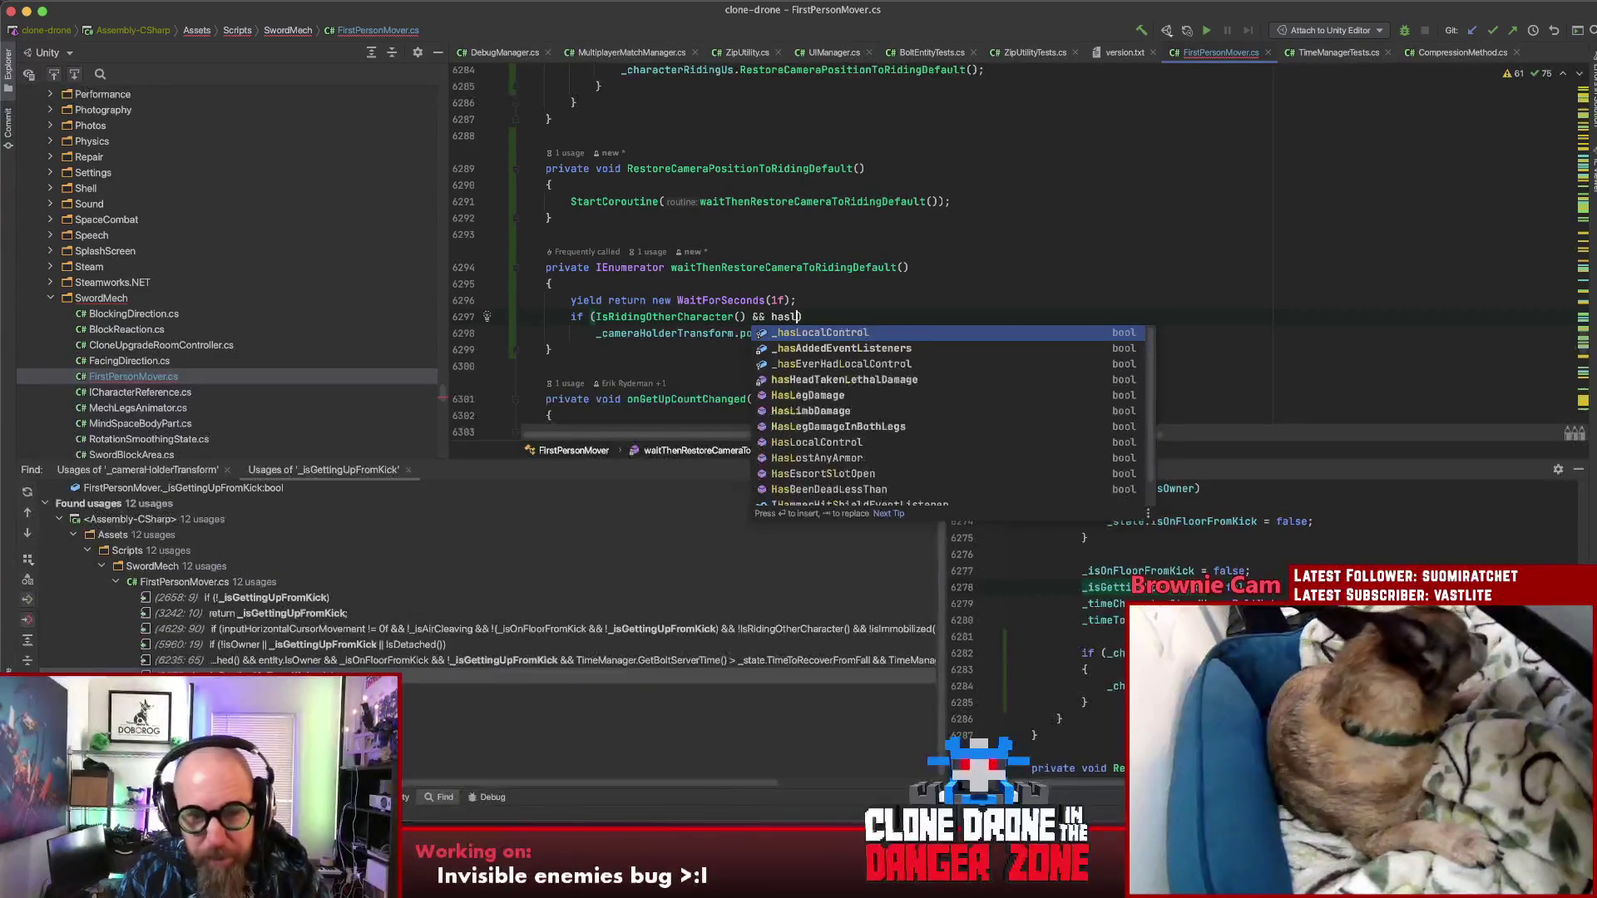
key(Return)
key(Up)
key(Up)
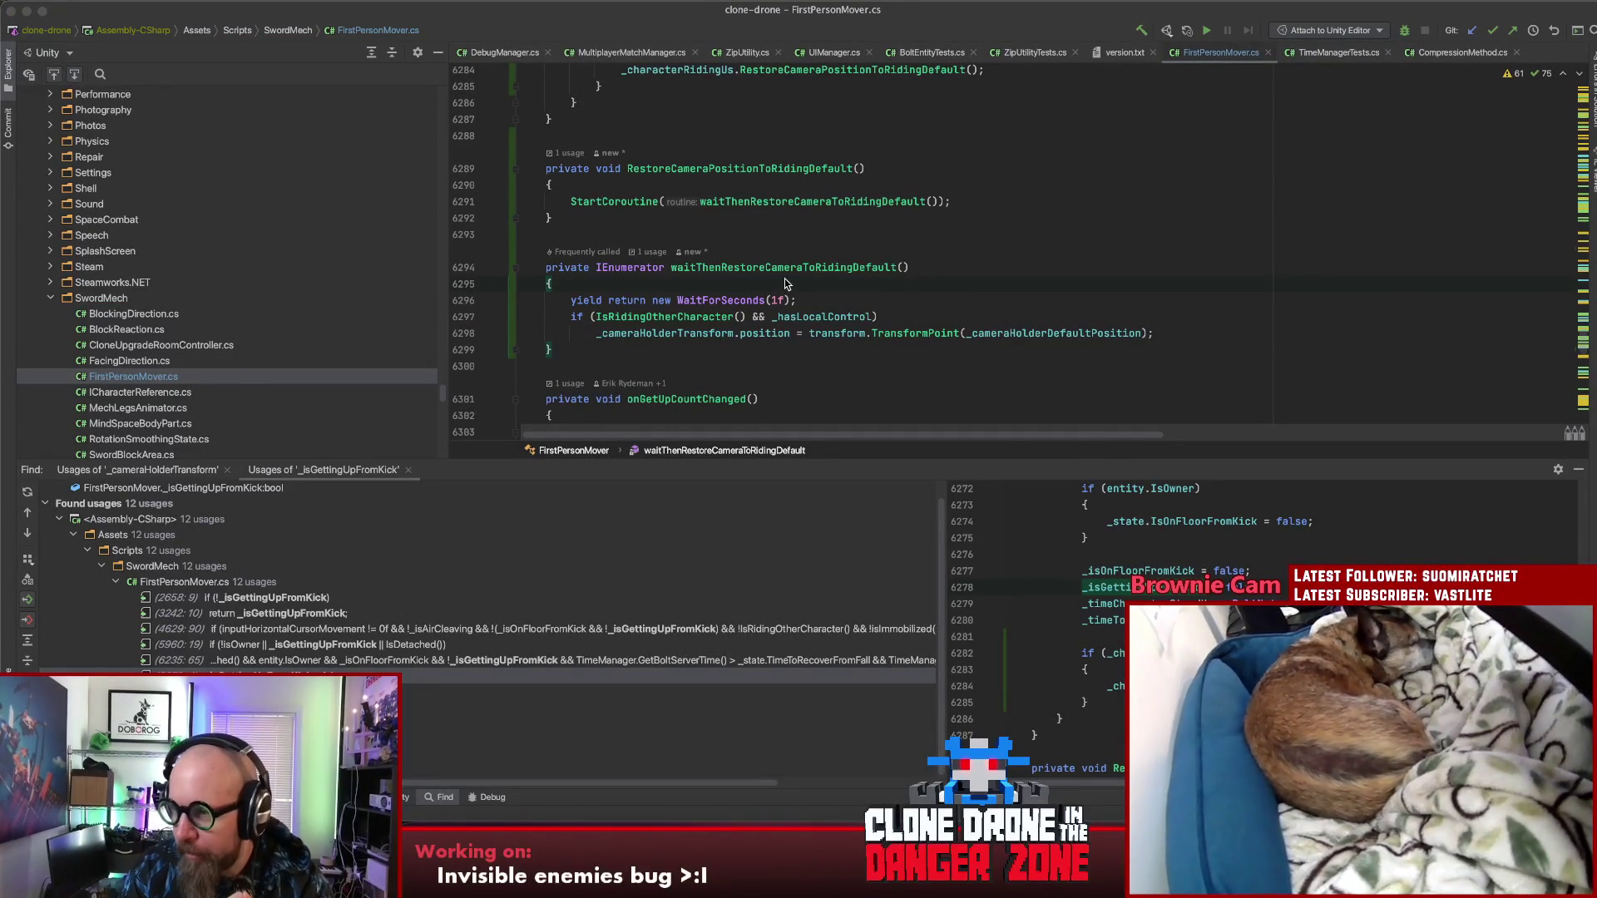
Step: Let Unity recompile the script, then open the Asana project in a new Chrome tab
key(super+Tab)
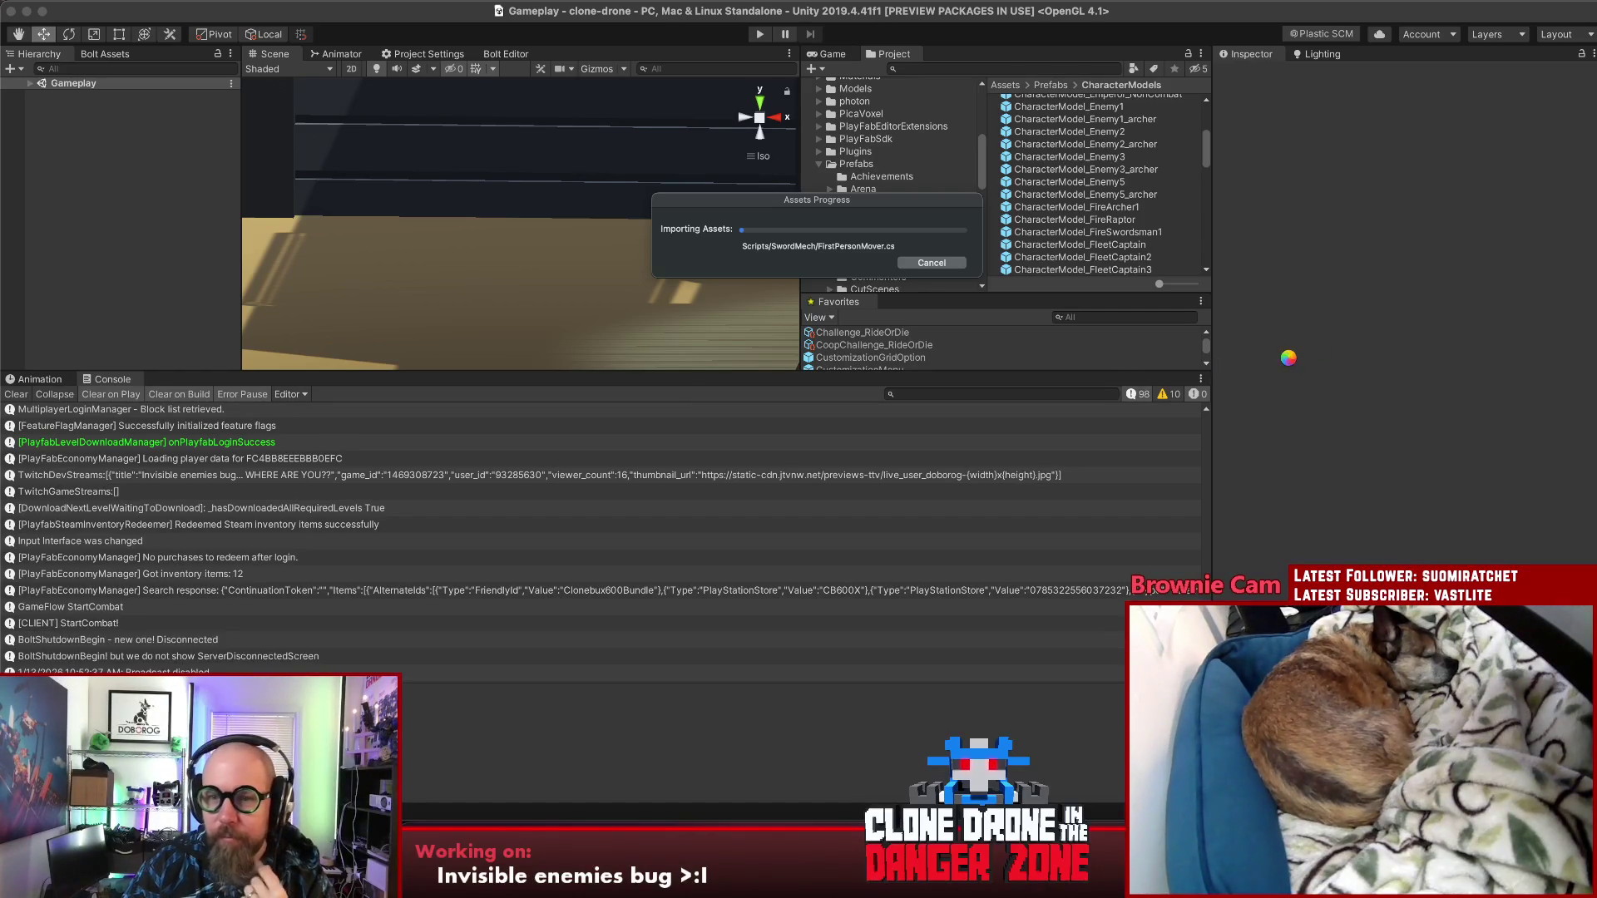
key(super+Tab)
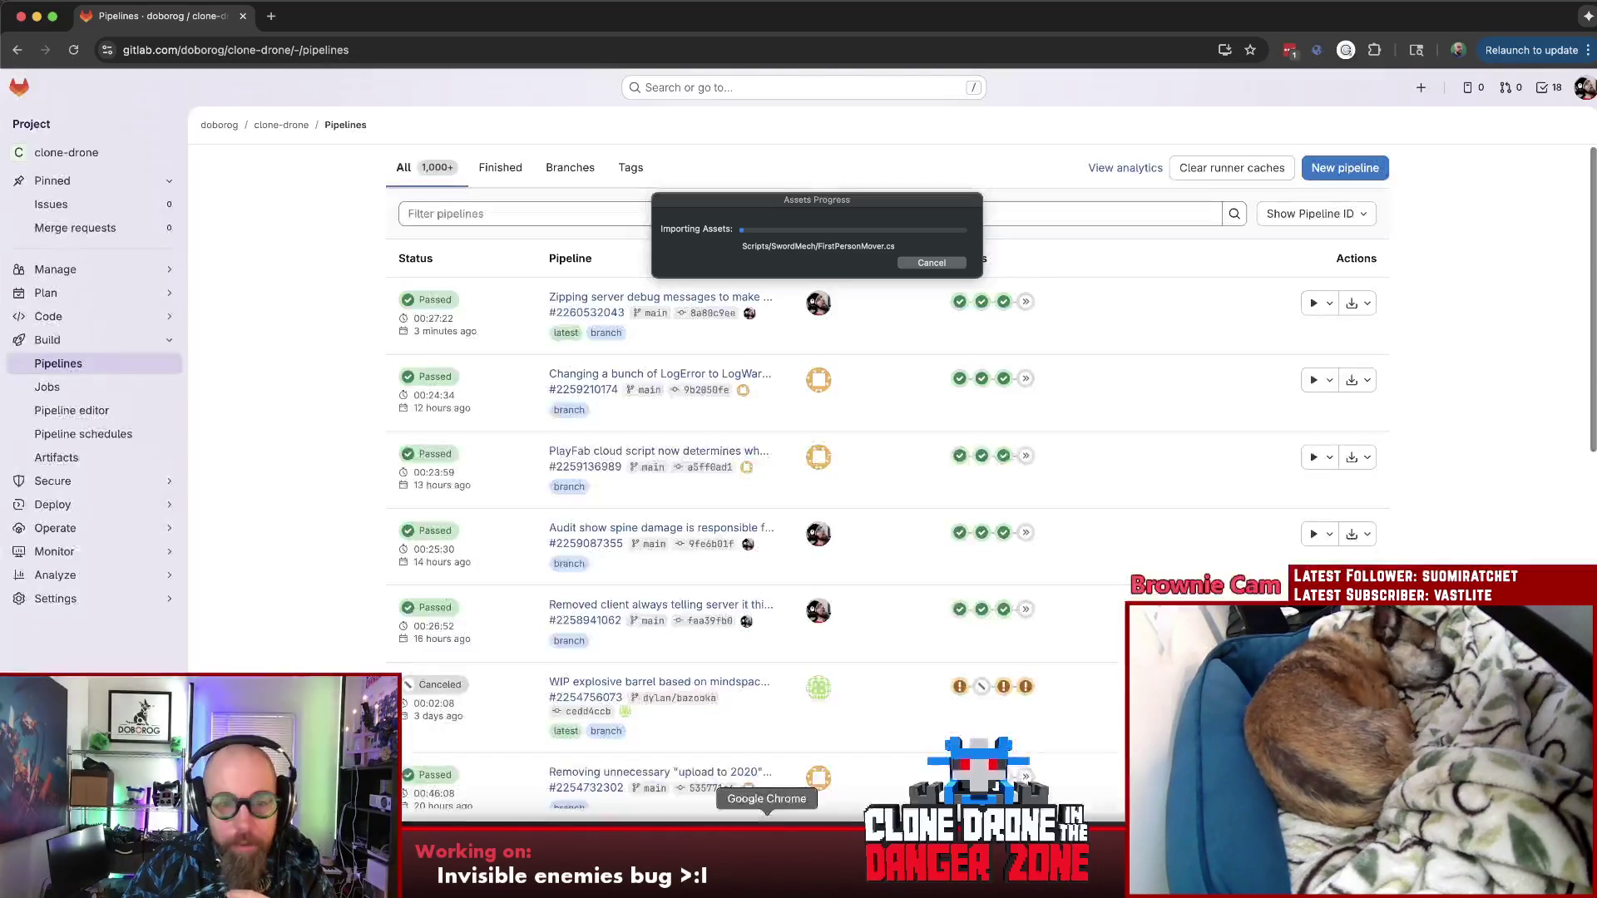
click(271, 16)
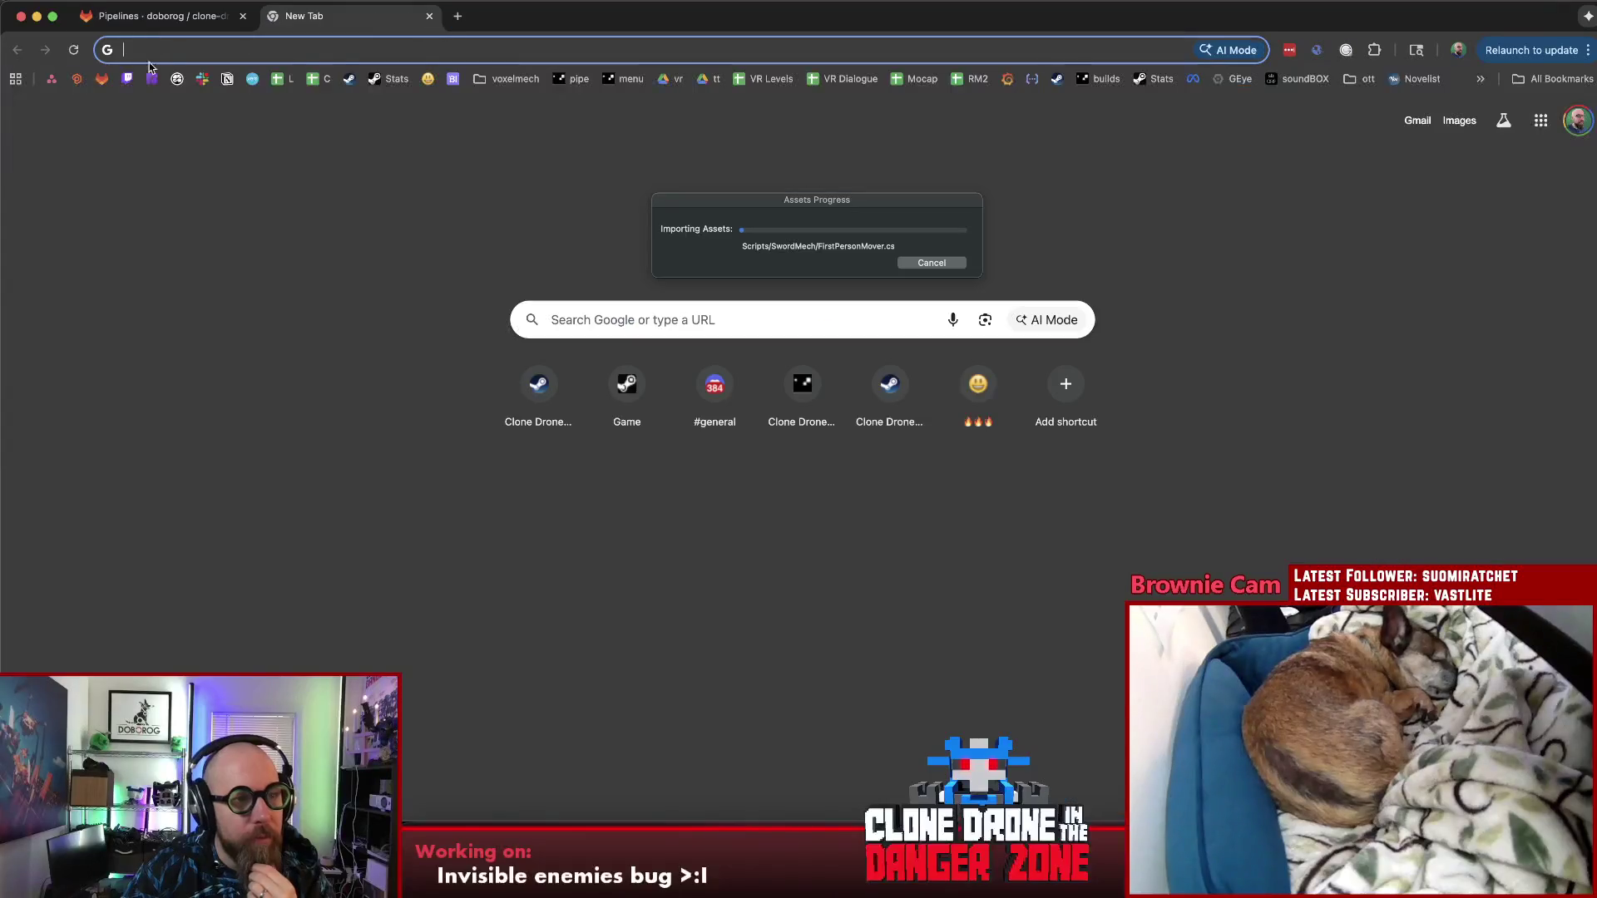
click(53, 80)
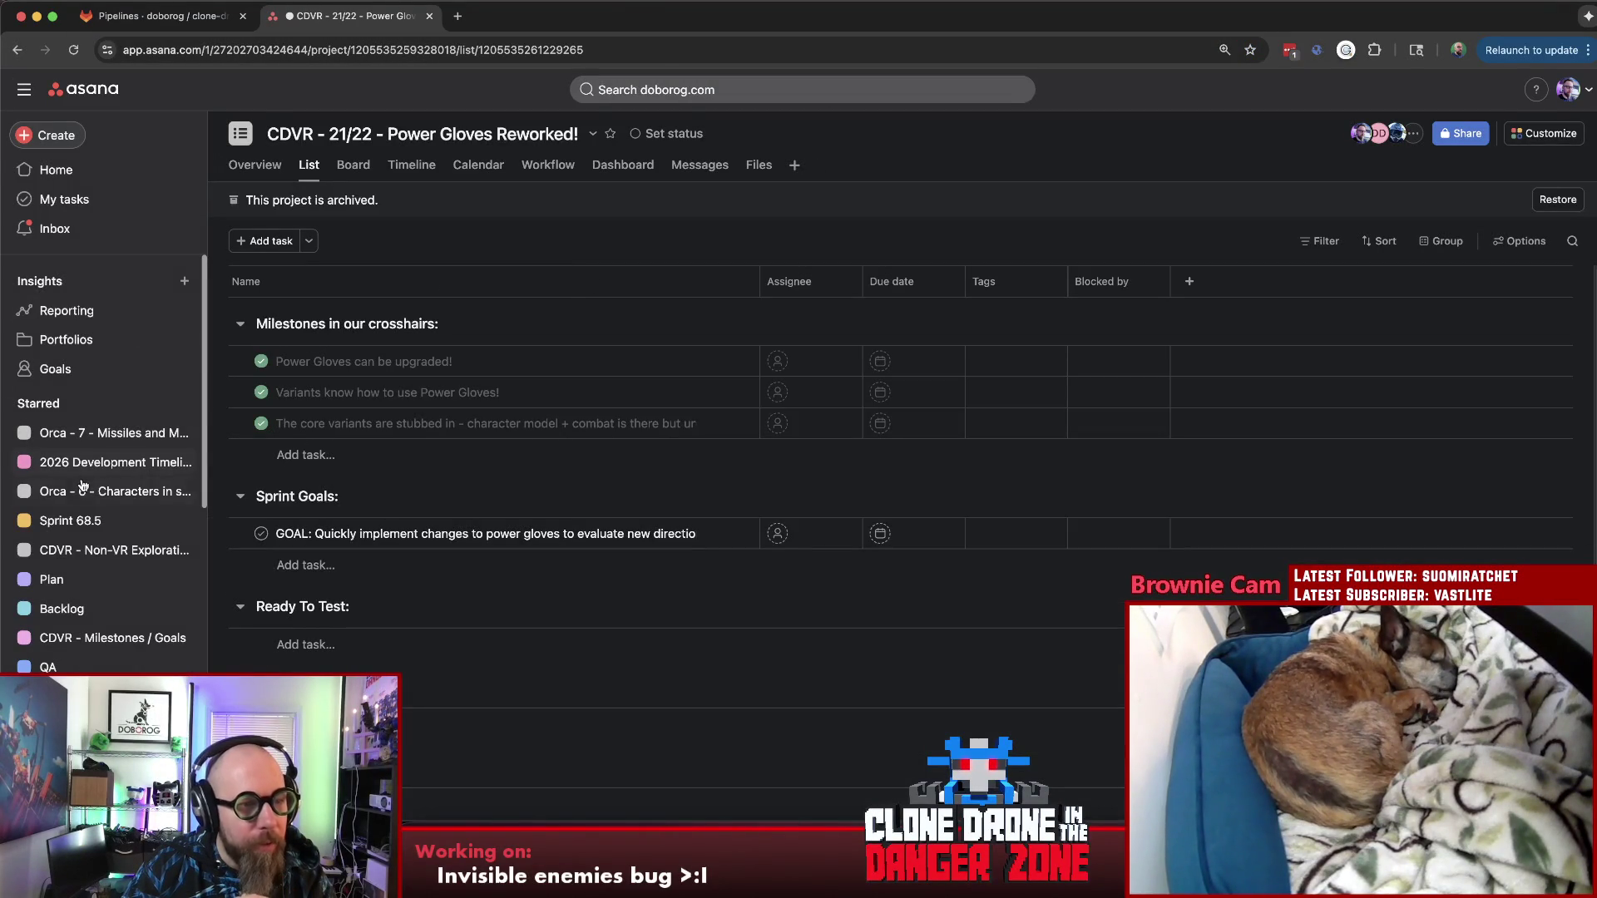
Step: Open the Sprint 68.5 project and scroll through its bug sections
click(127, 519)
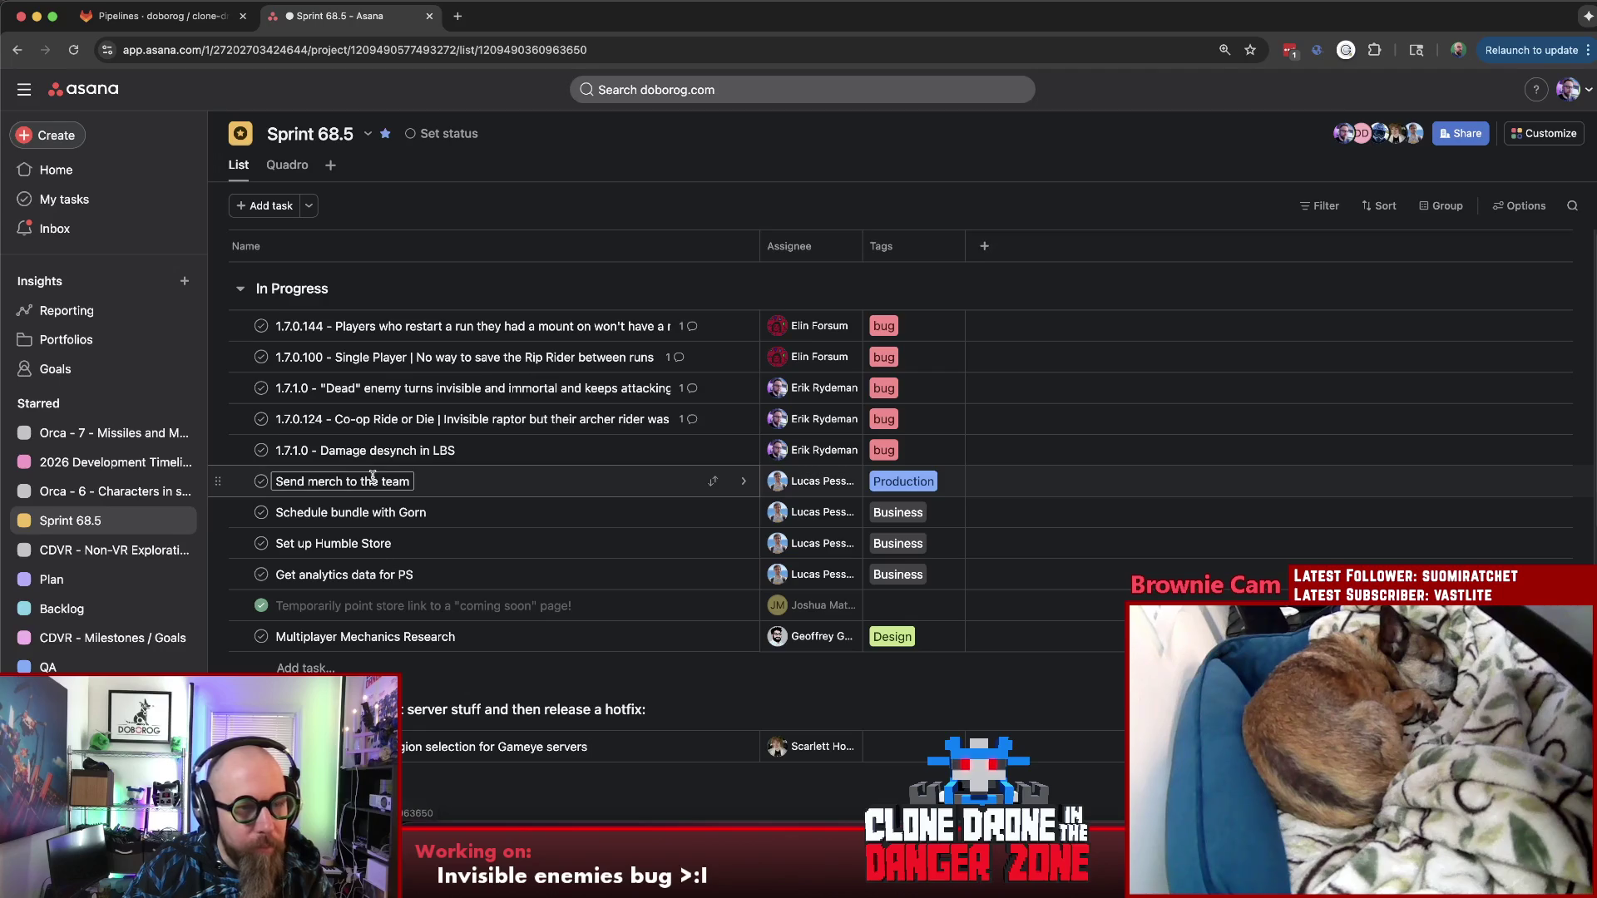
scroll(599, 483, down, 5)
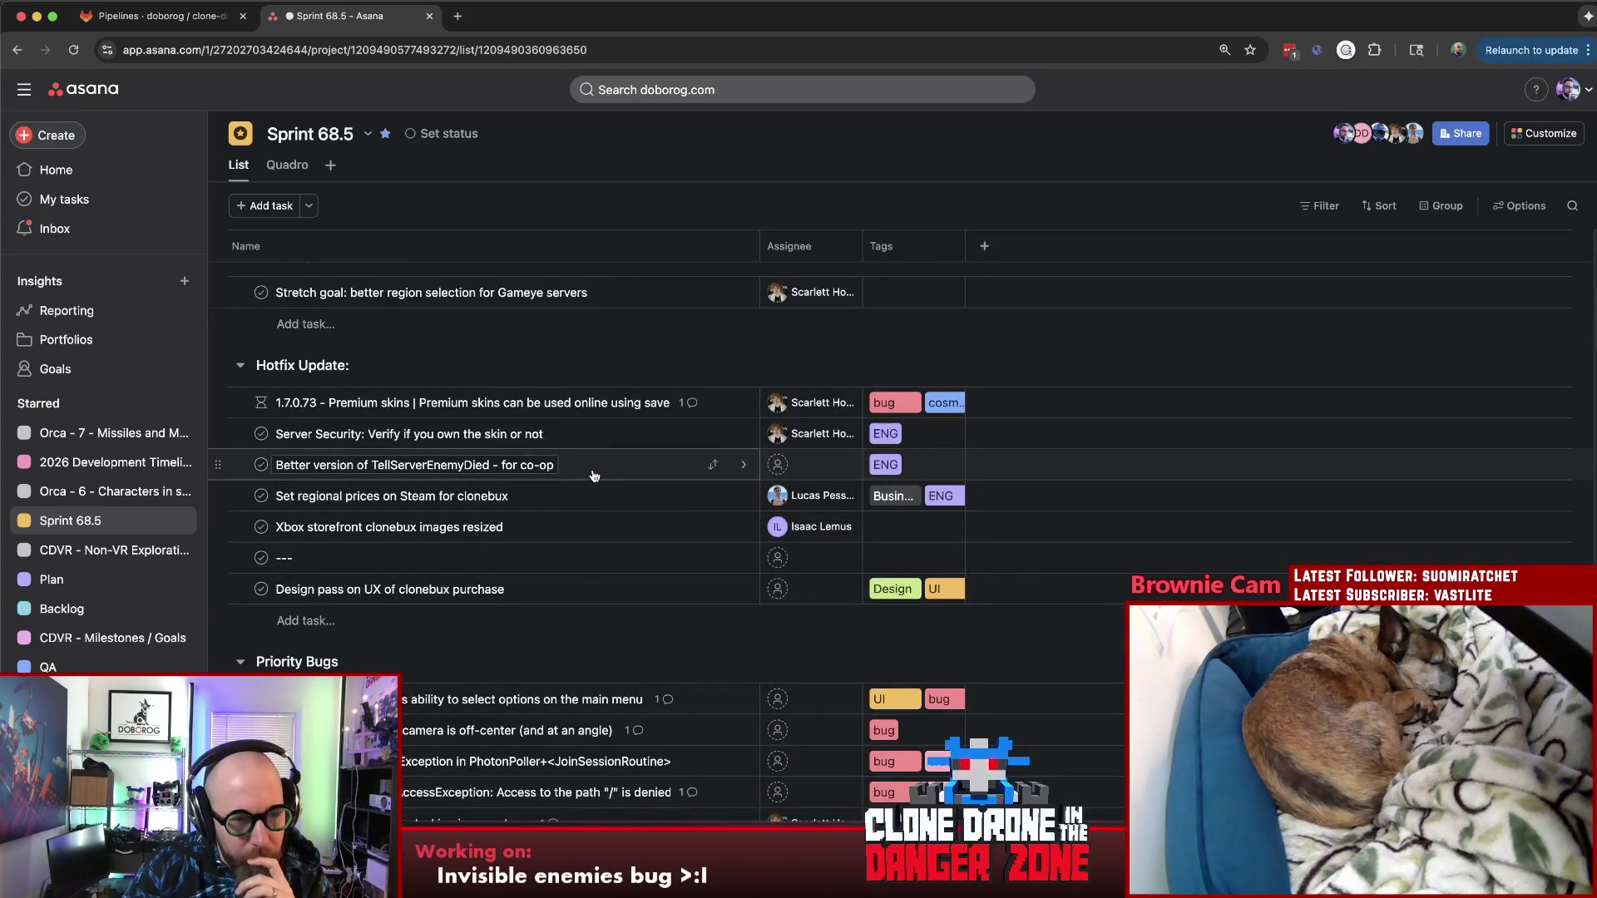
scroll(594, 472, down, 3)
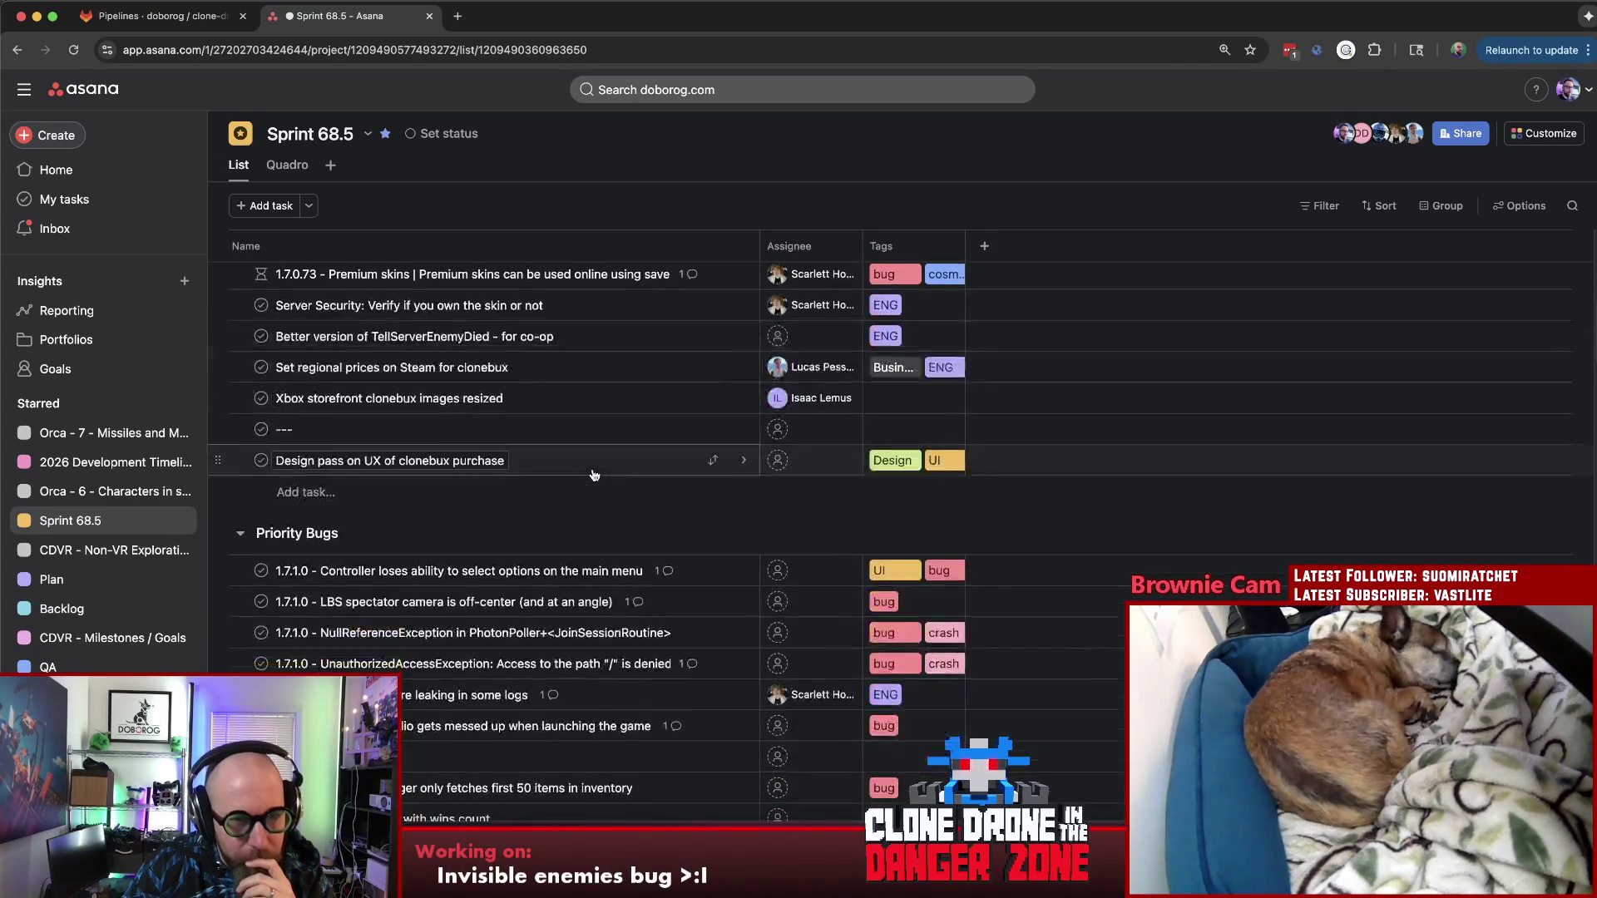
scroll(594, 469, down, 1)
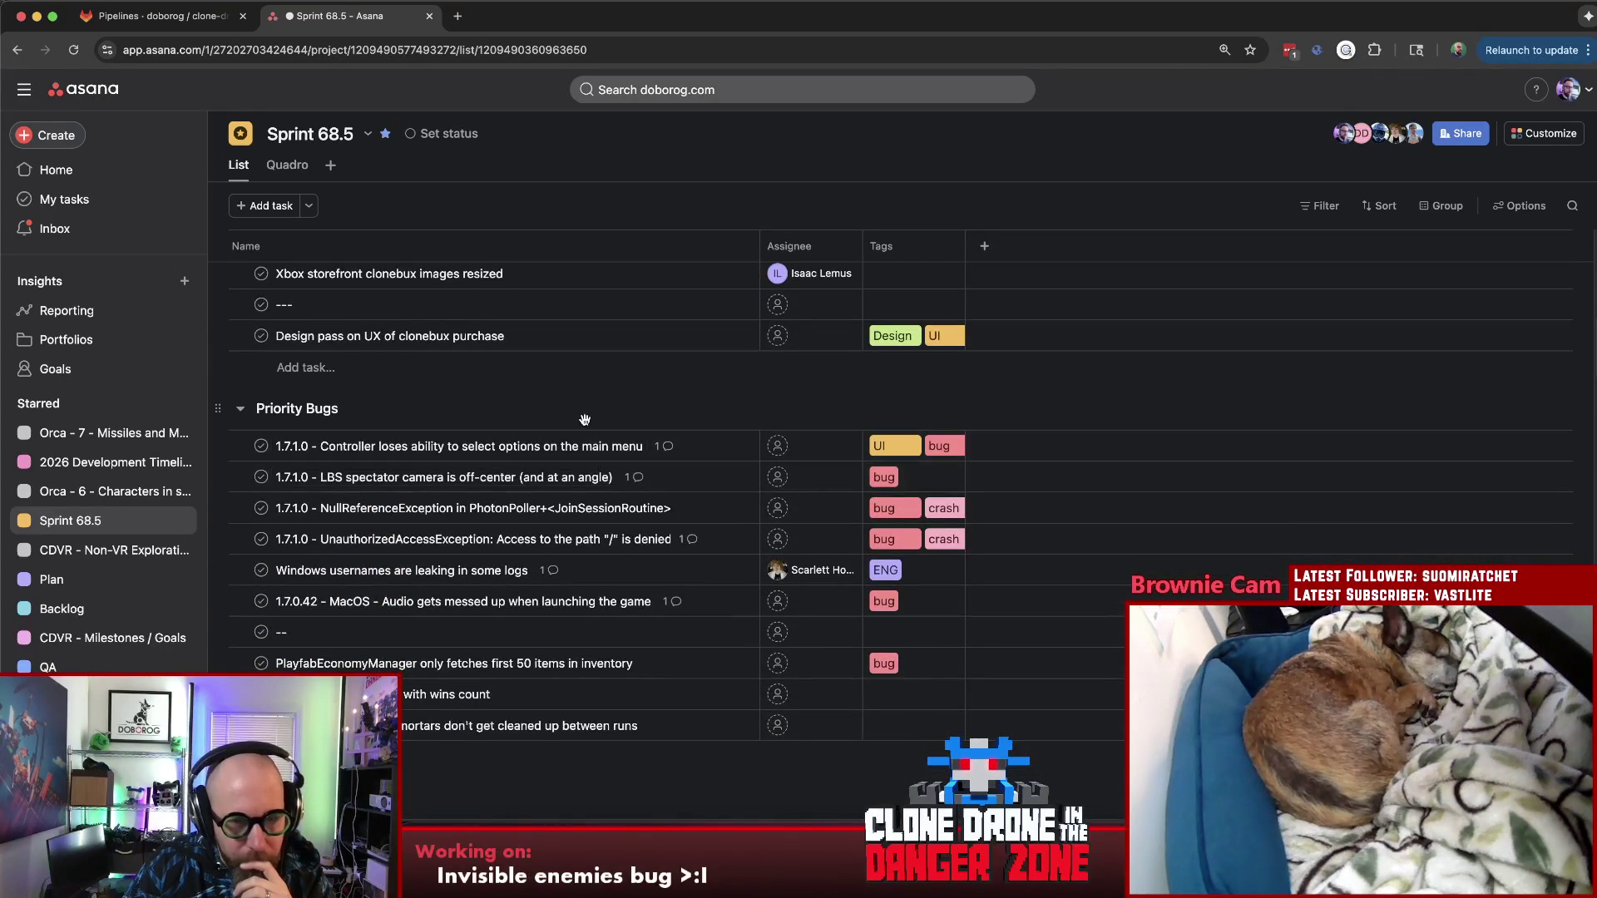
Step: Select the LBS spectator camera bug task, review the remaining lists, and return to Unity
click(423, 475)
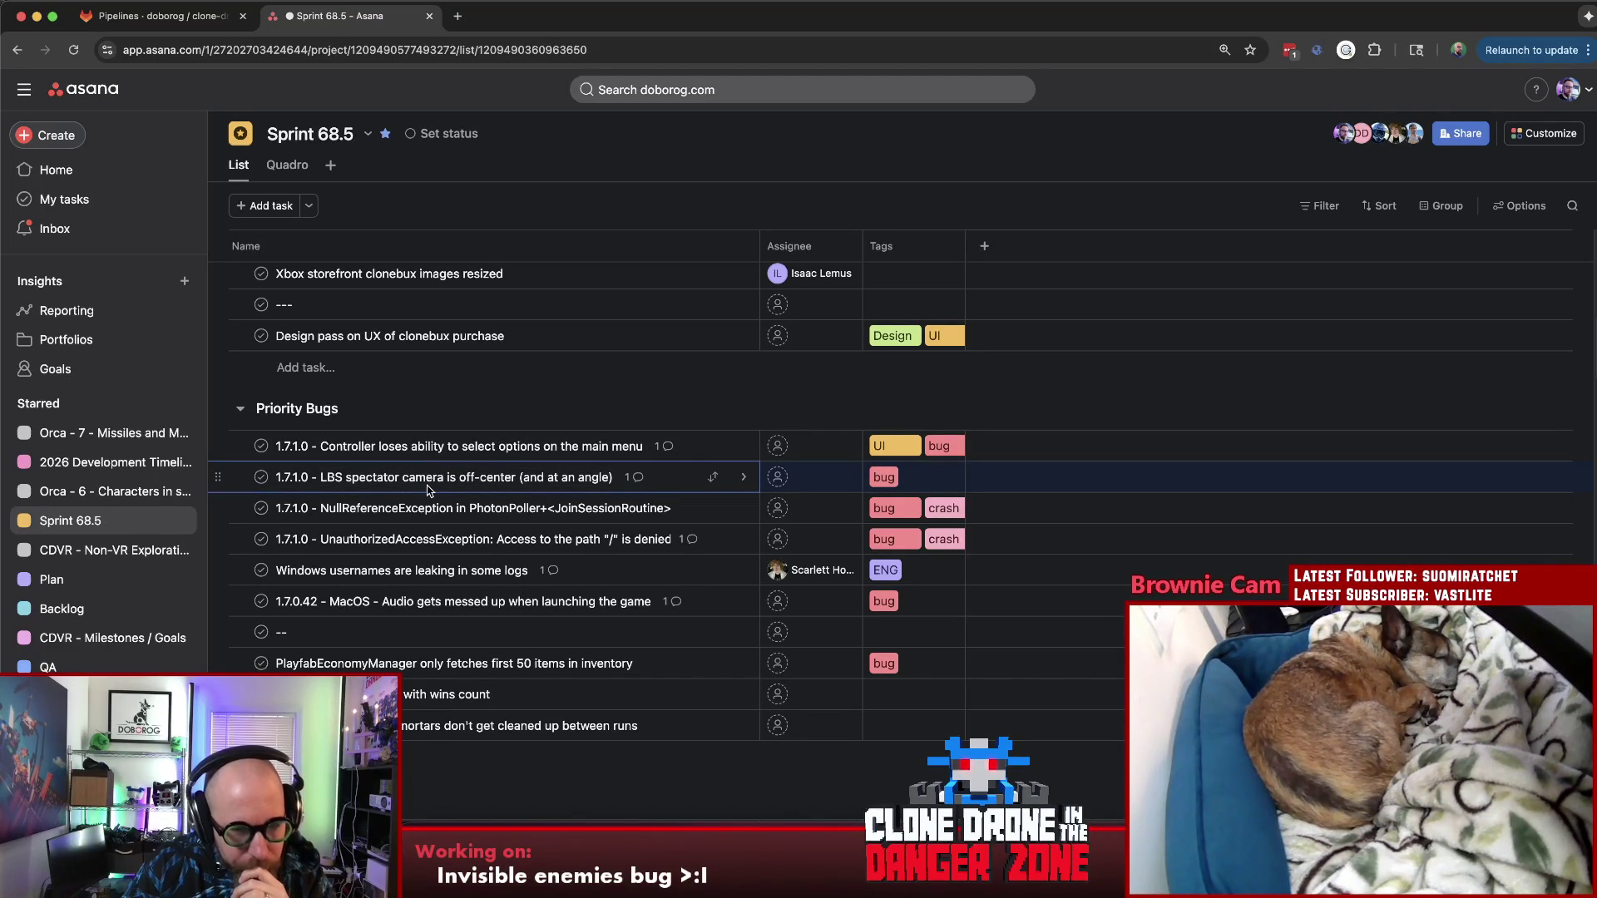
click(442, 489)
scroll(490, 472, down, 5)
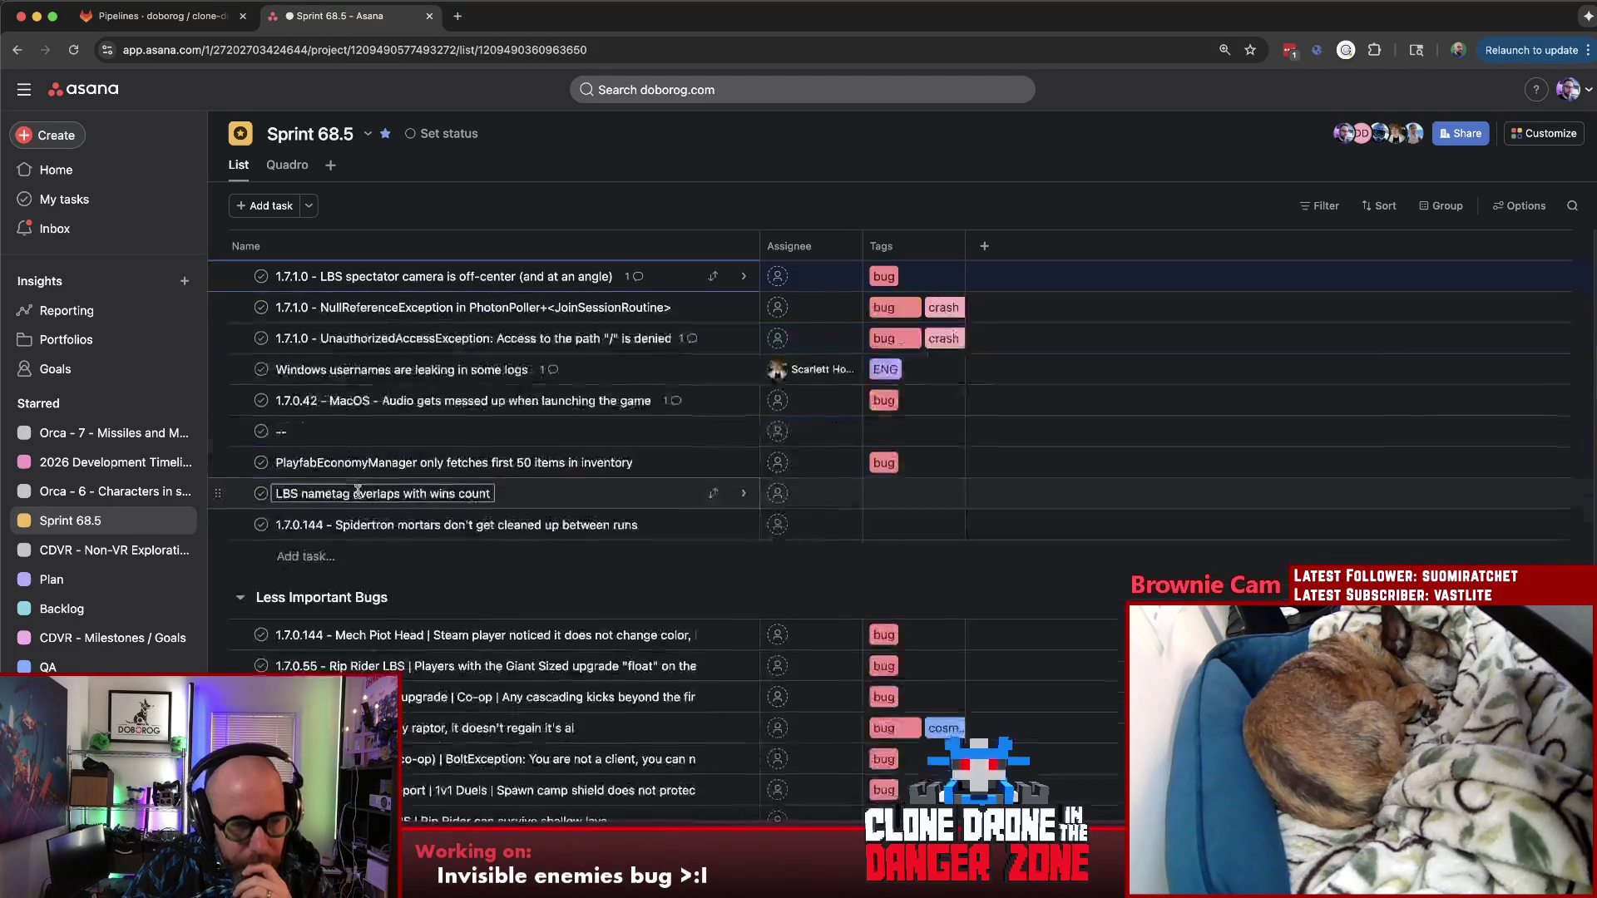
scroll(574, 468, down, 2)
scroll(580, 476, down, 3)
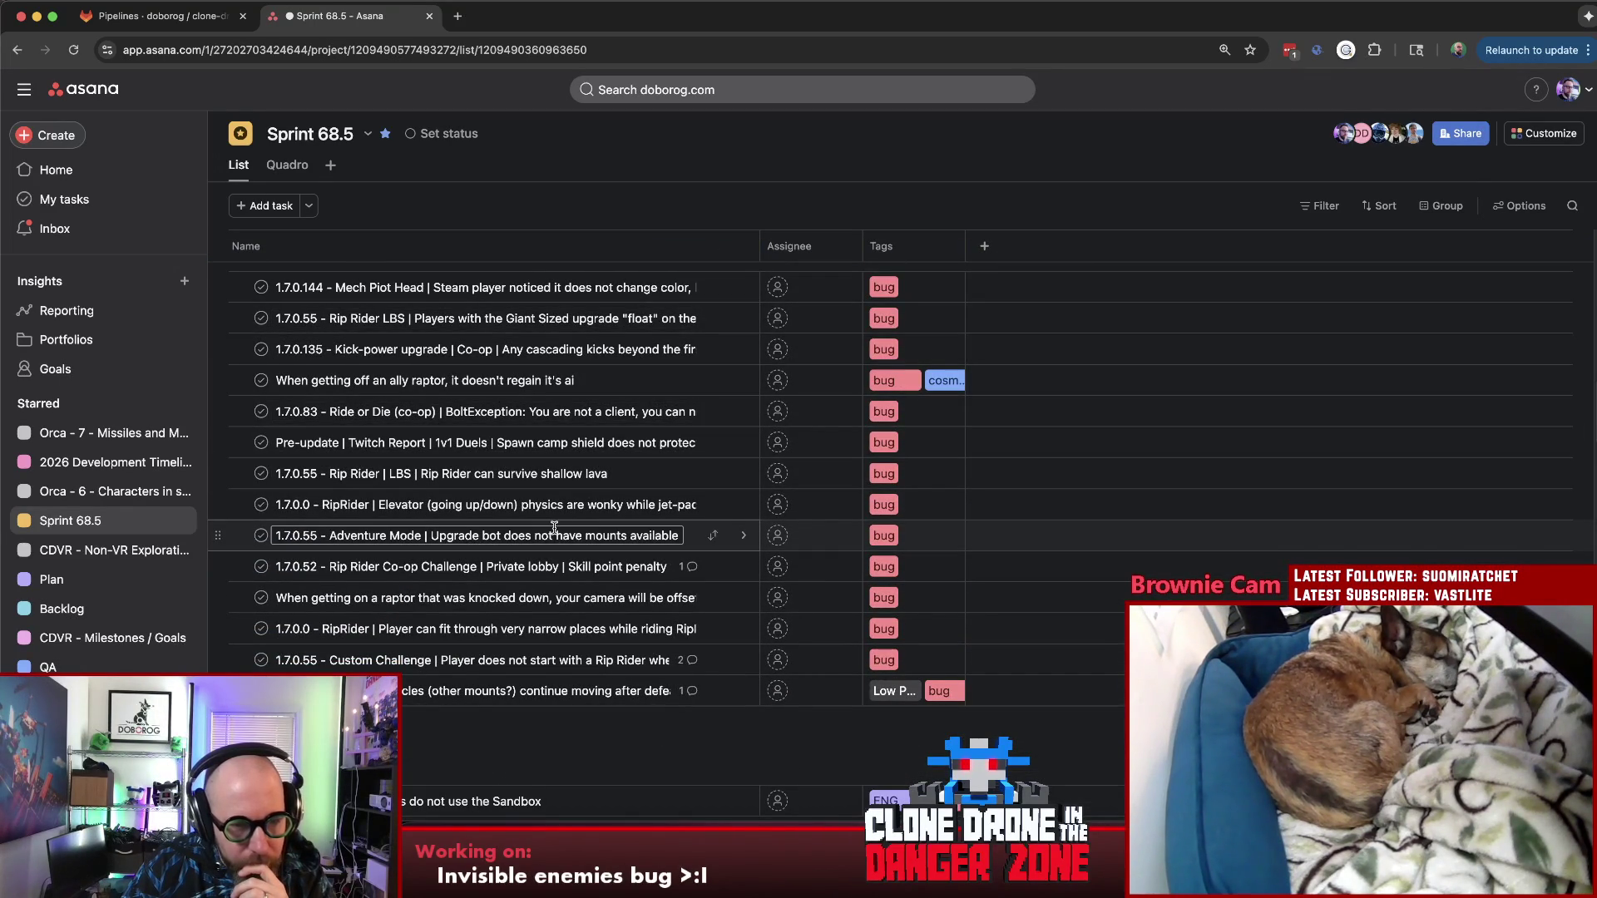
scroll(537, 539, down, 3)
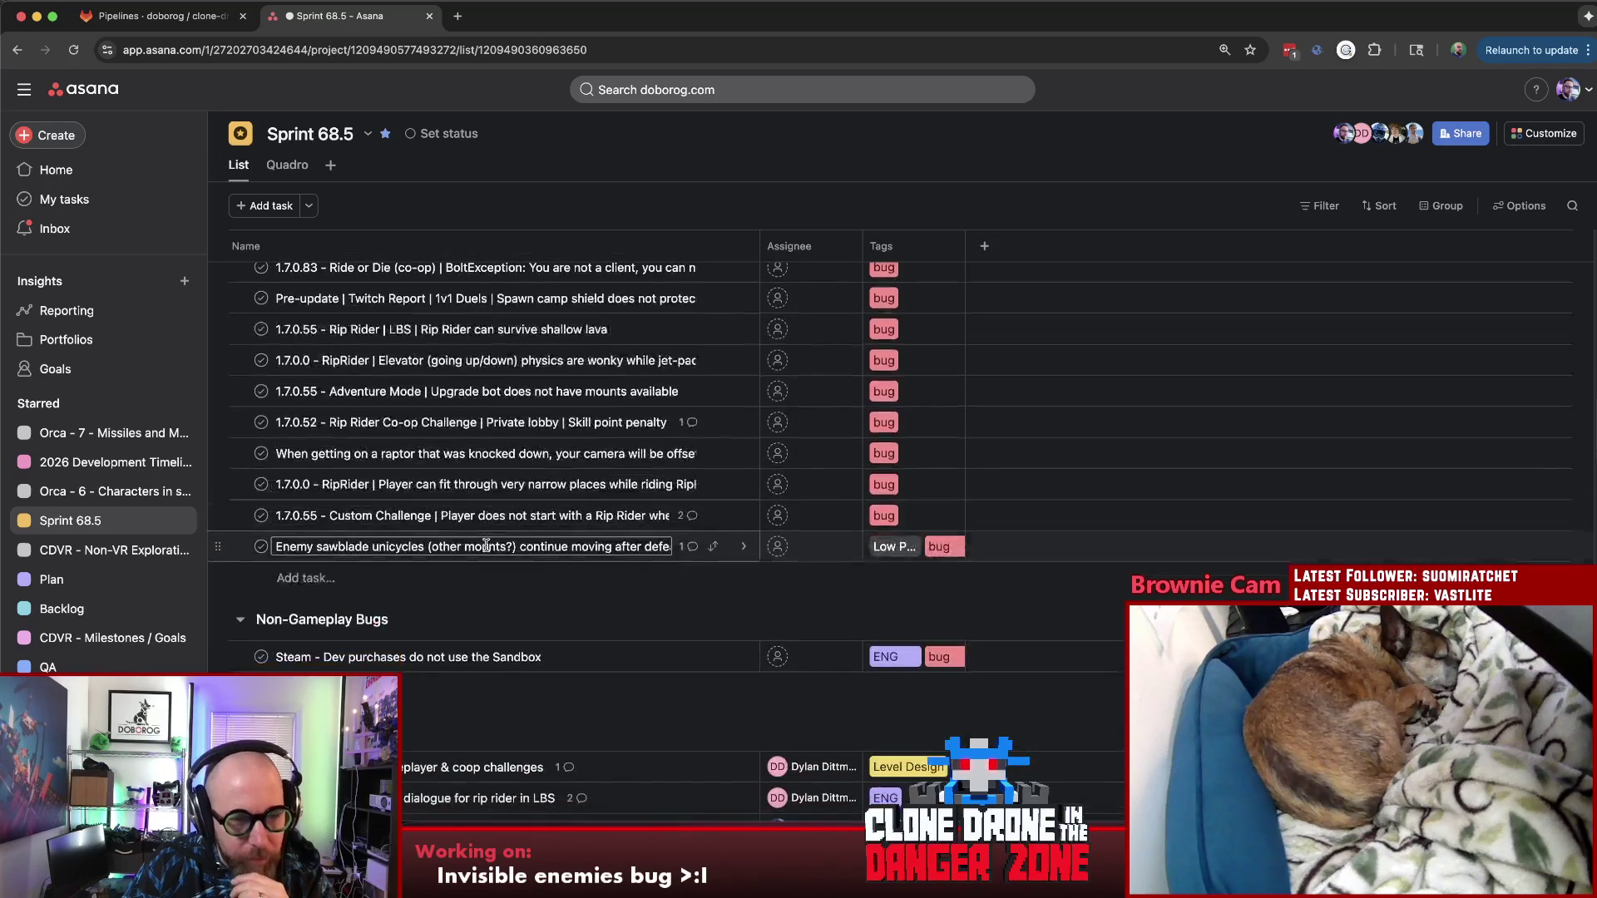
scroll(486, 544, down, 15)
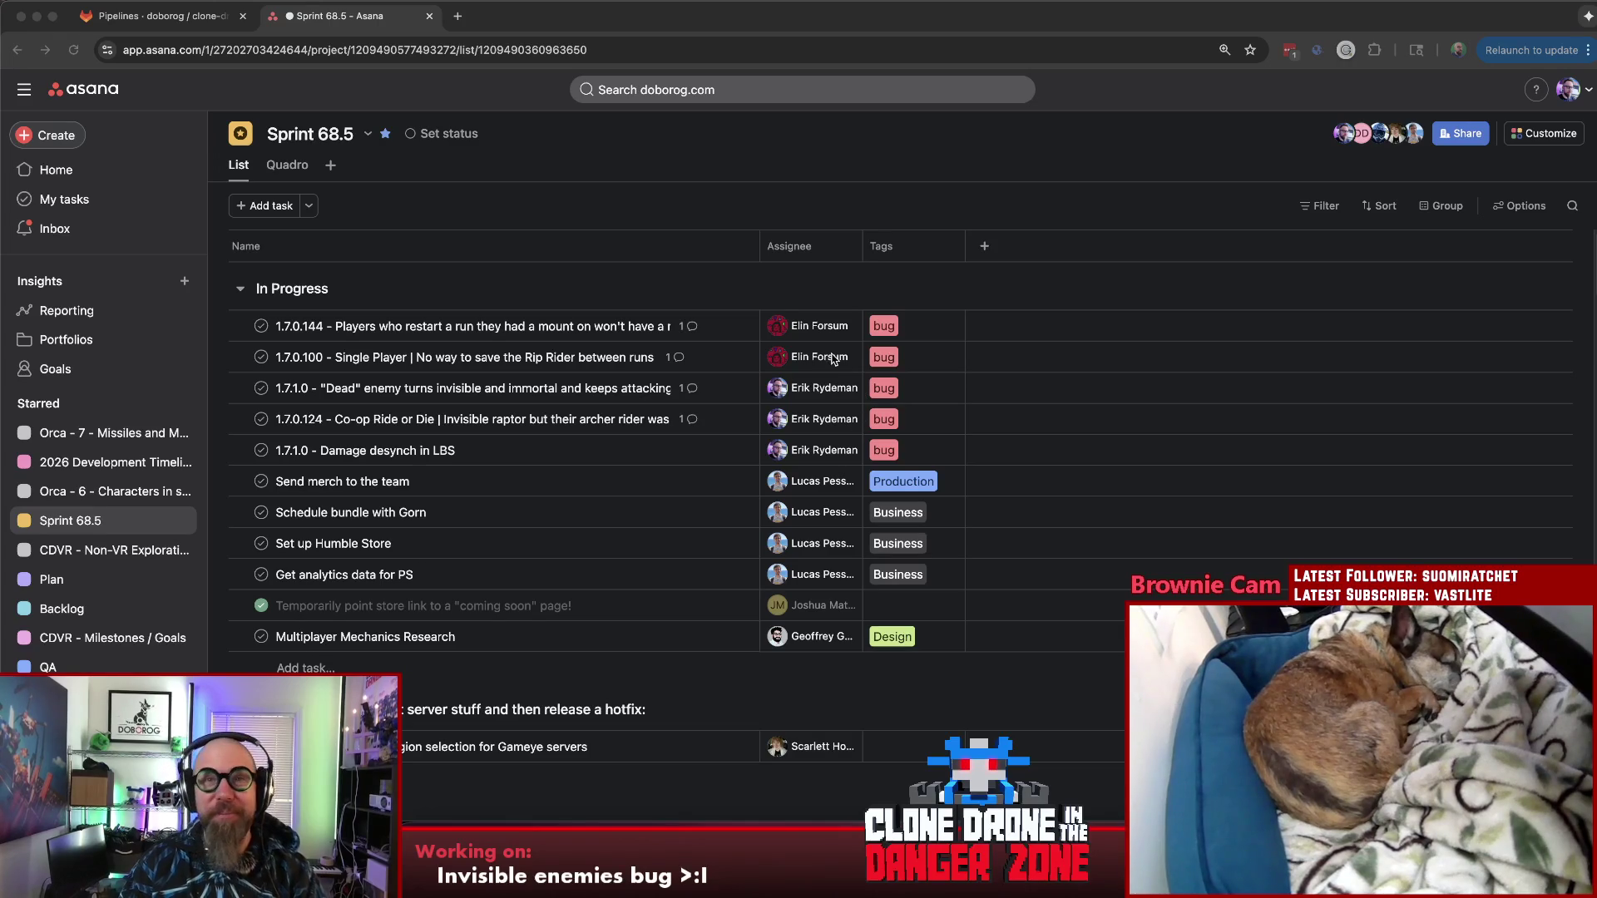
key(super+Tab)
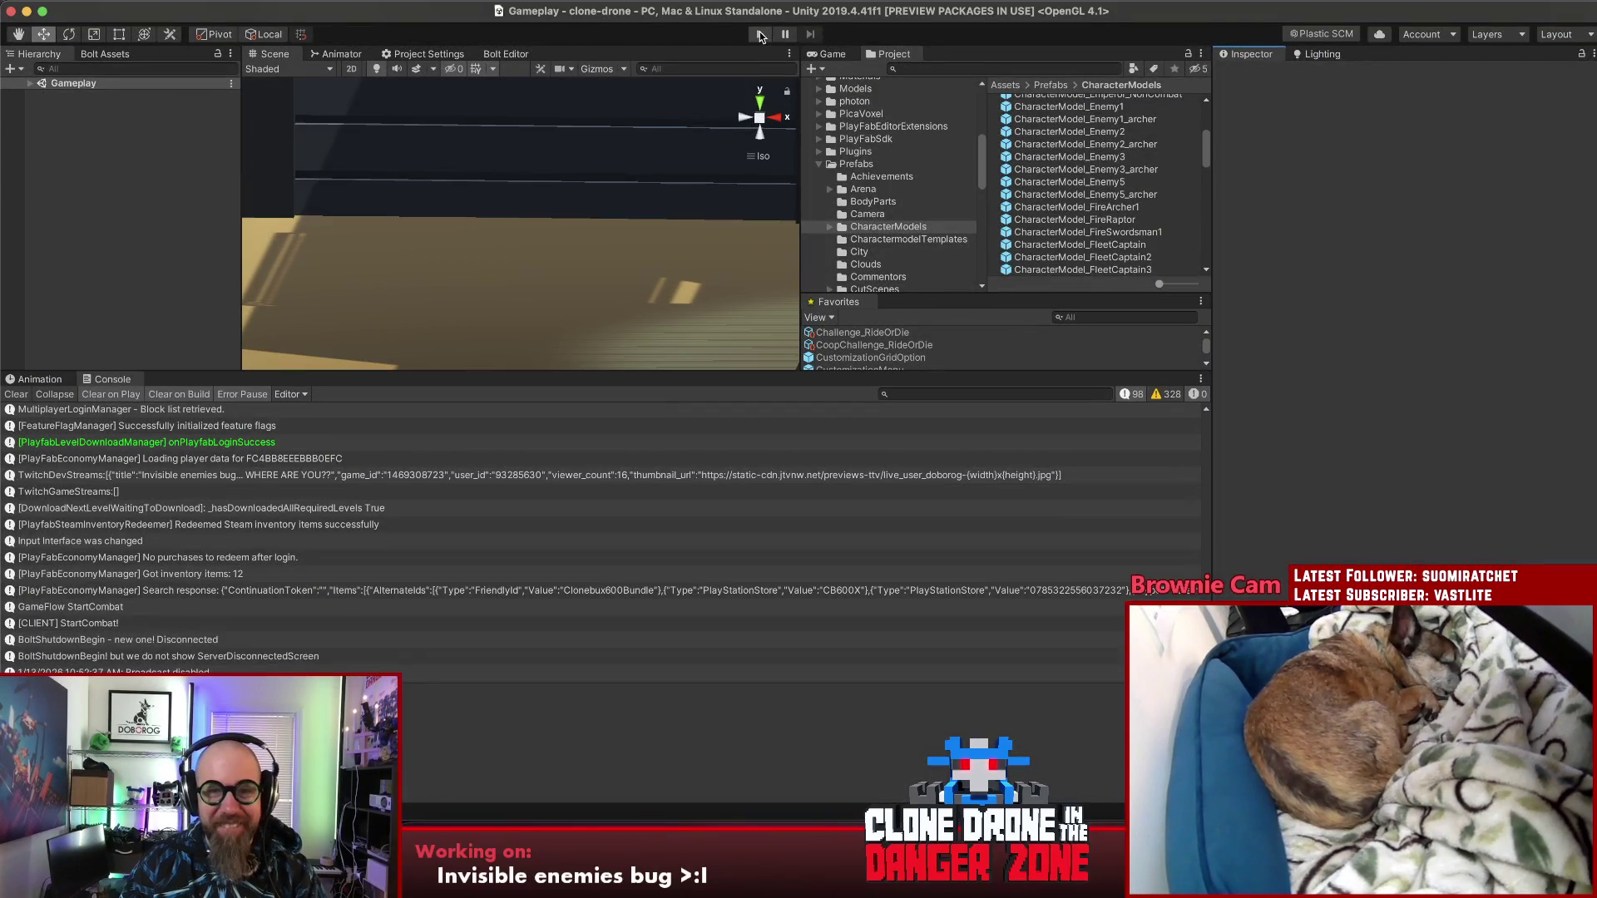
Step: Start Play mode and choose Level Editor from the game's main menu
click(760, 33)
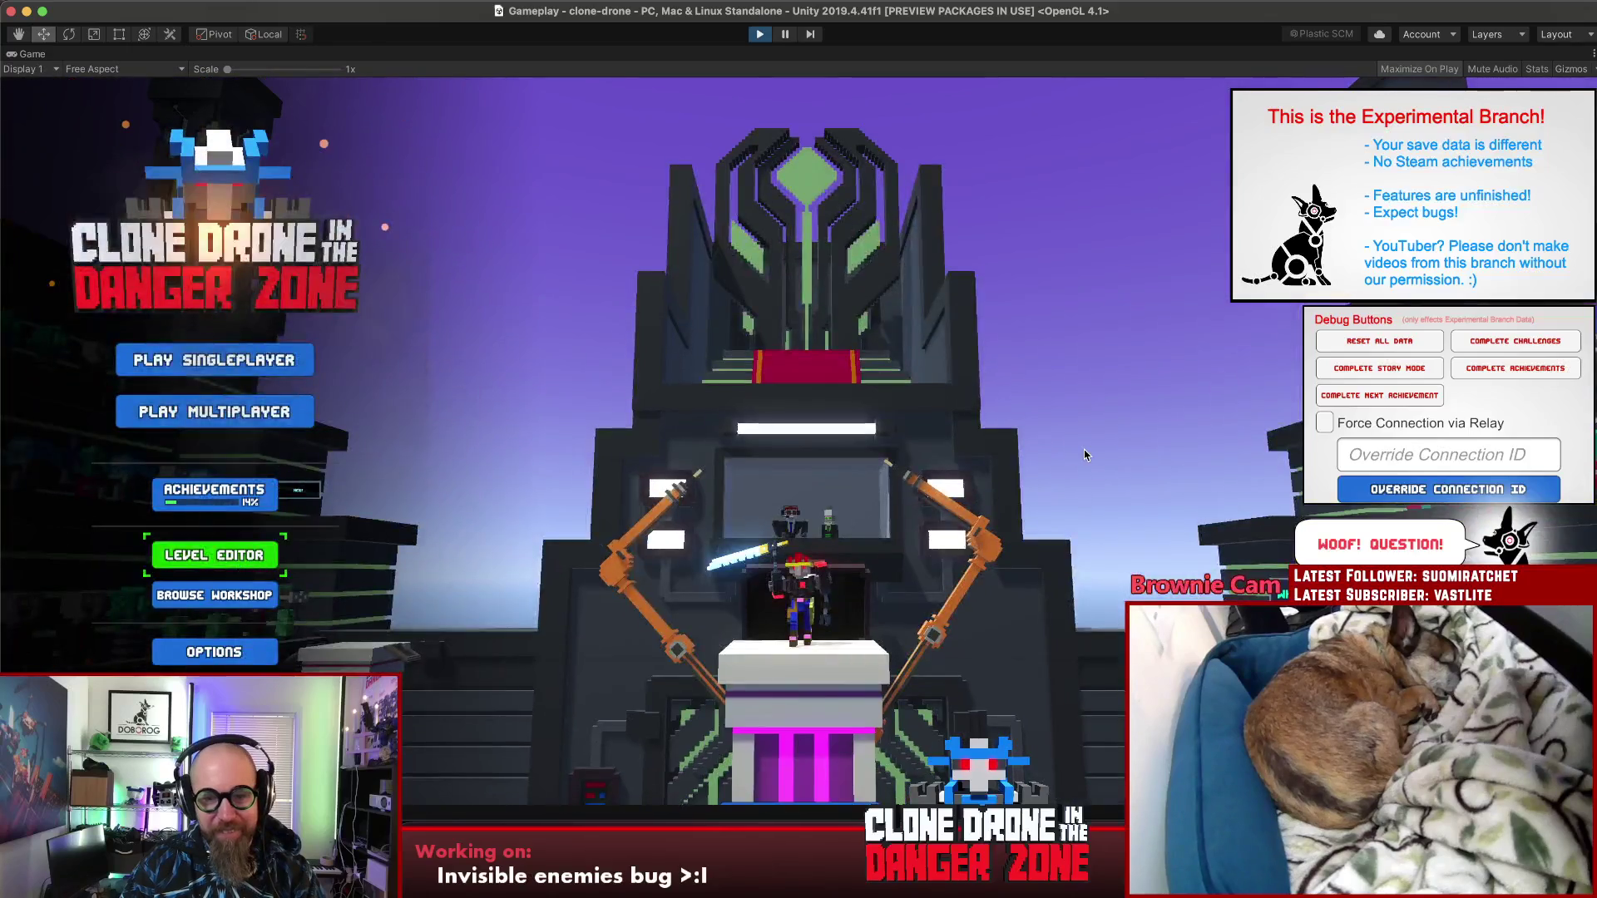
click(214, 554)
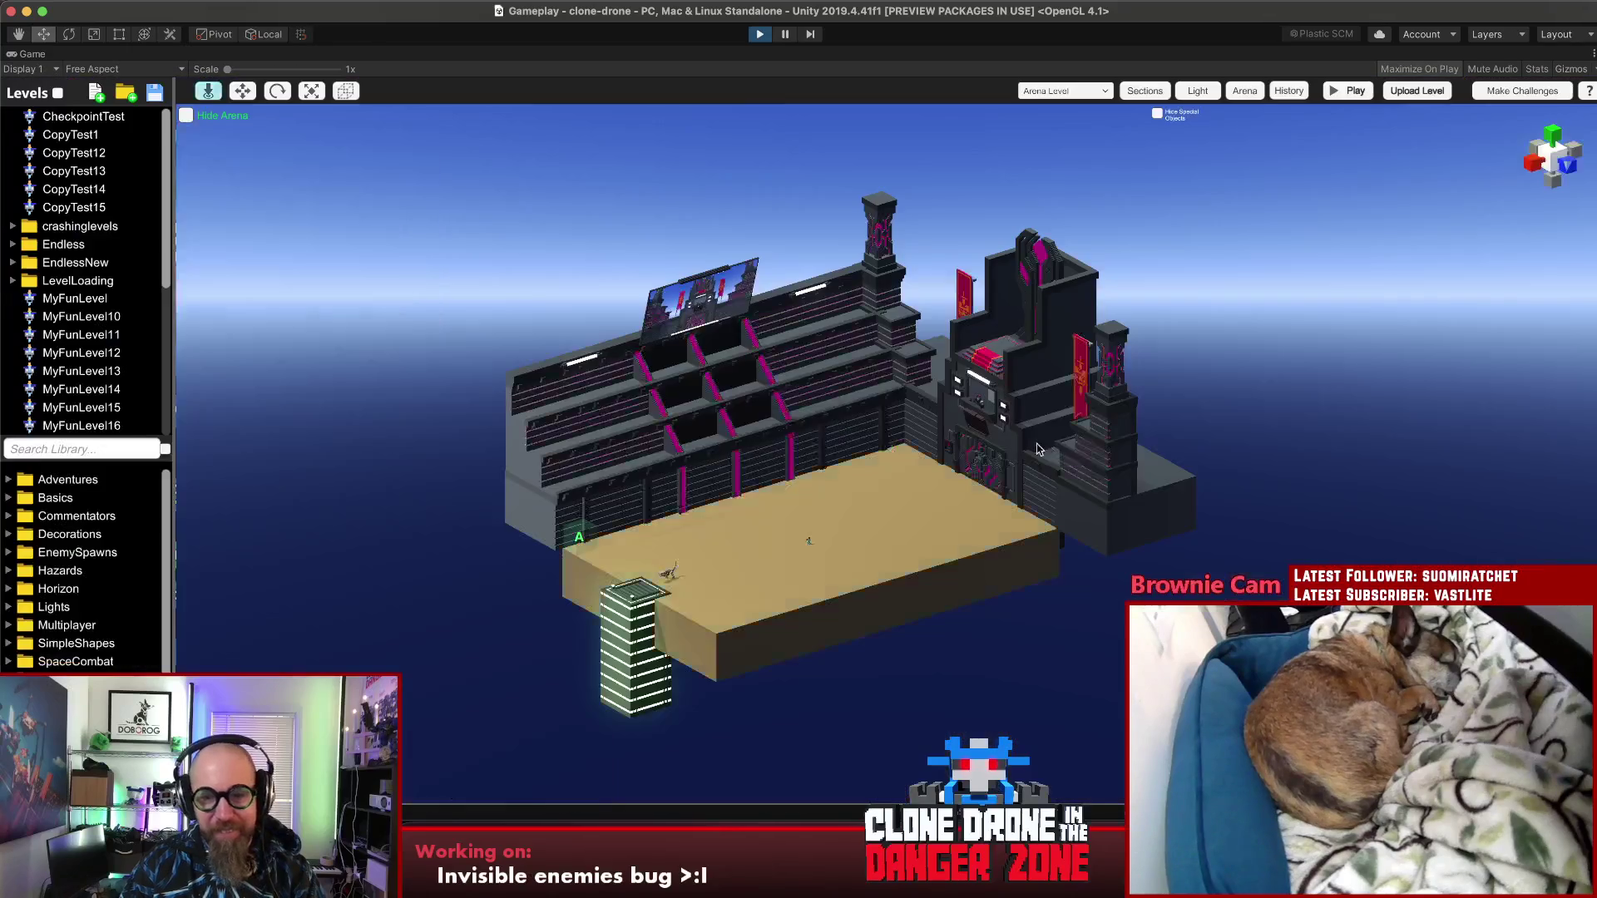
Step: Playtest the arena level from the level editor alongside the ally, then pause with Escape
click(1349, 90)
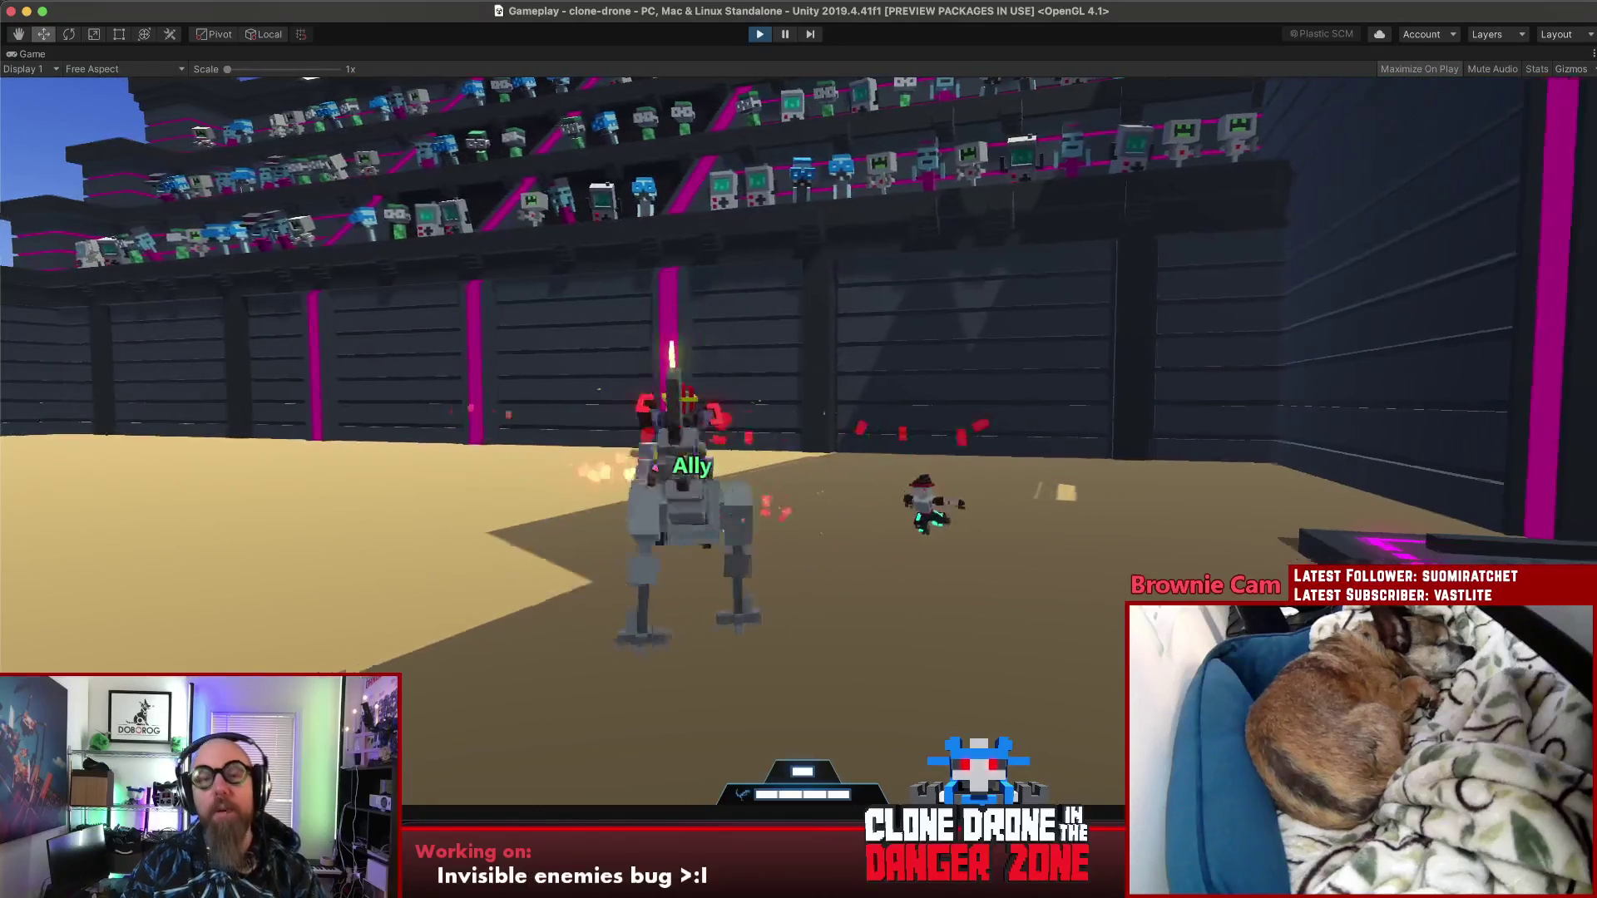
key(Escape)
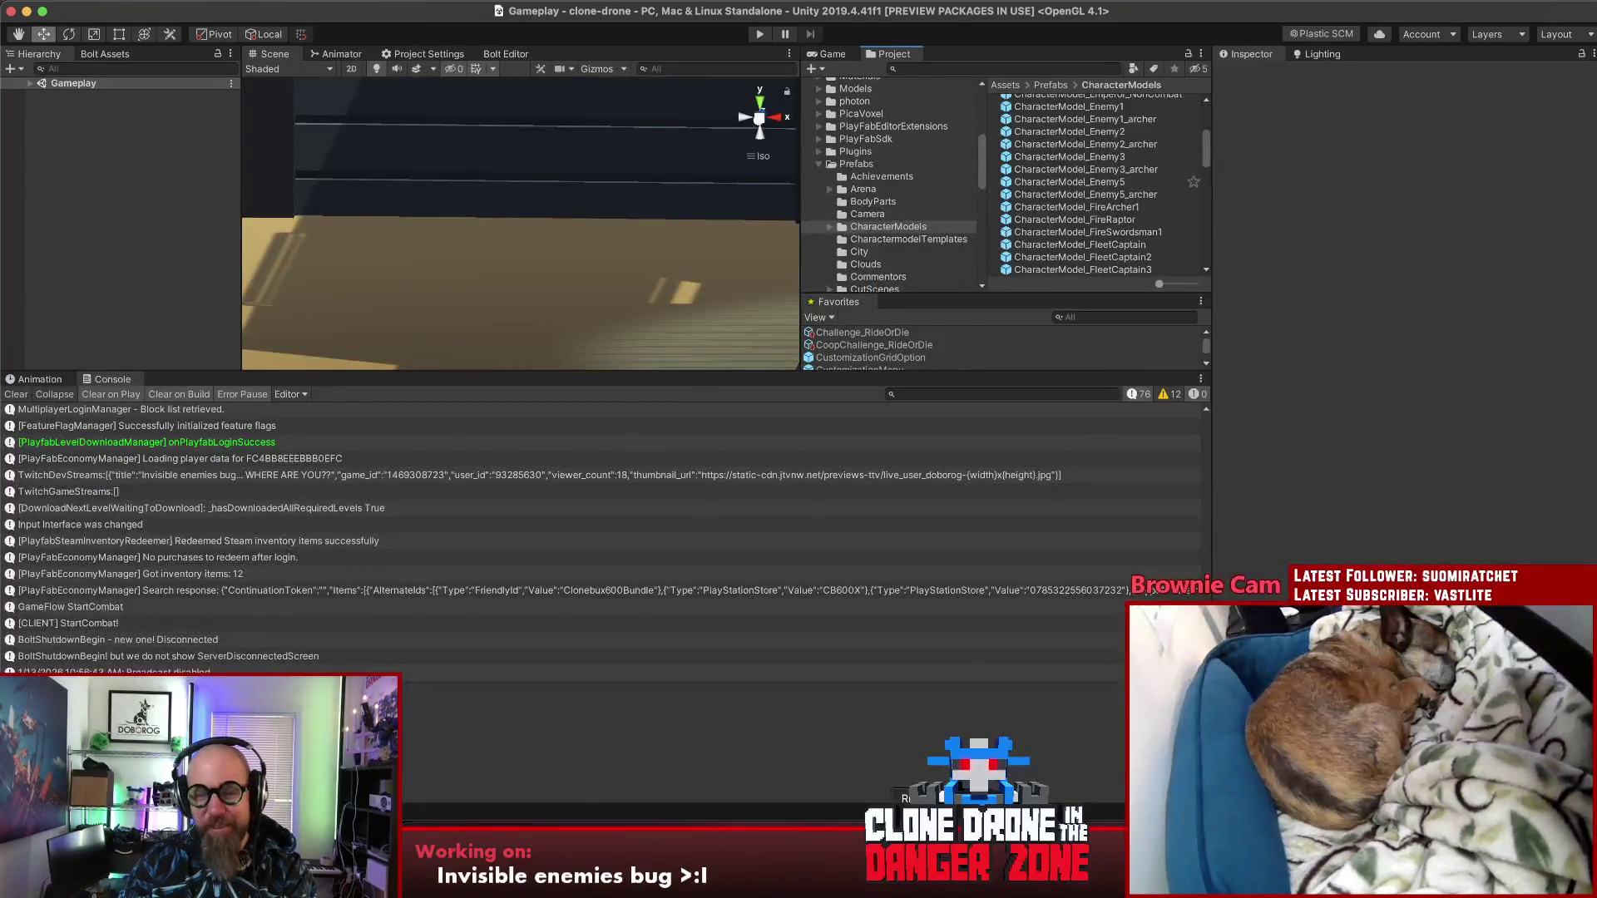
Step: Return from the Unity Editor to FirstPersonMover.cs in Rider
key(super+Tab)
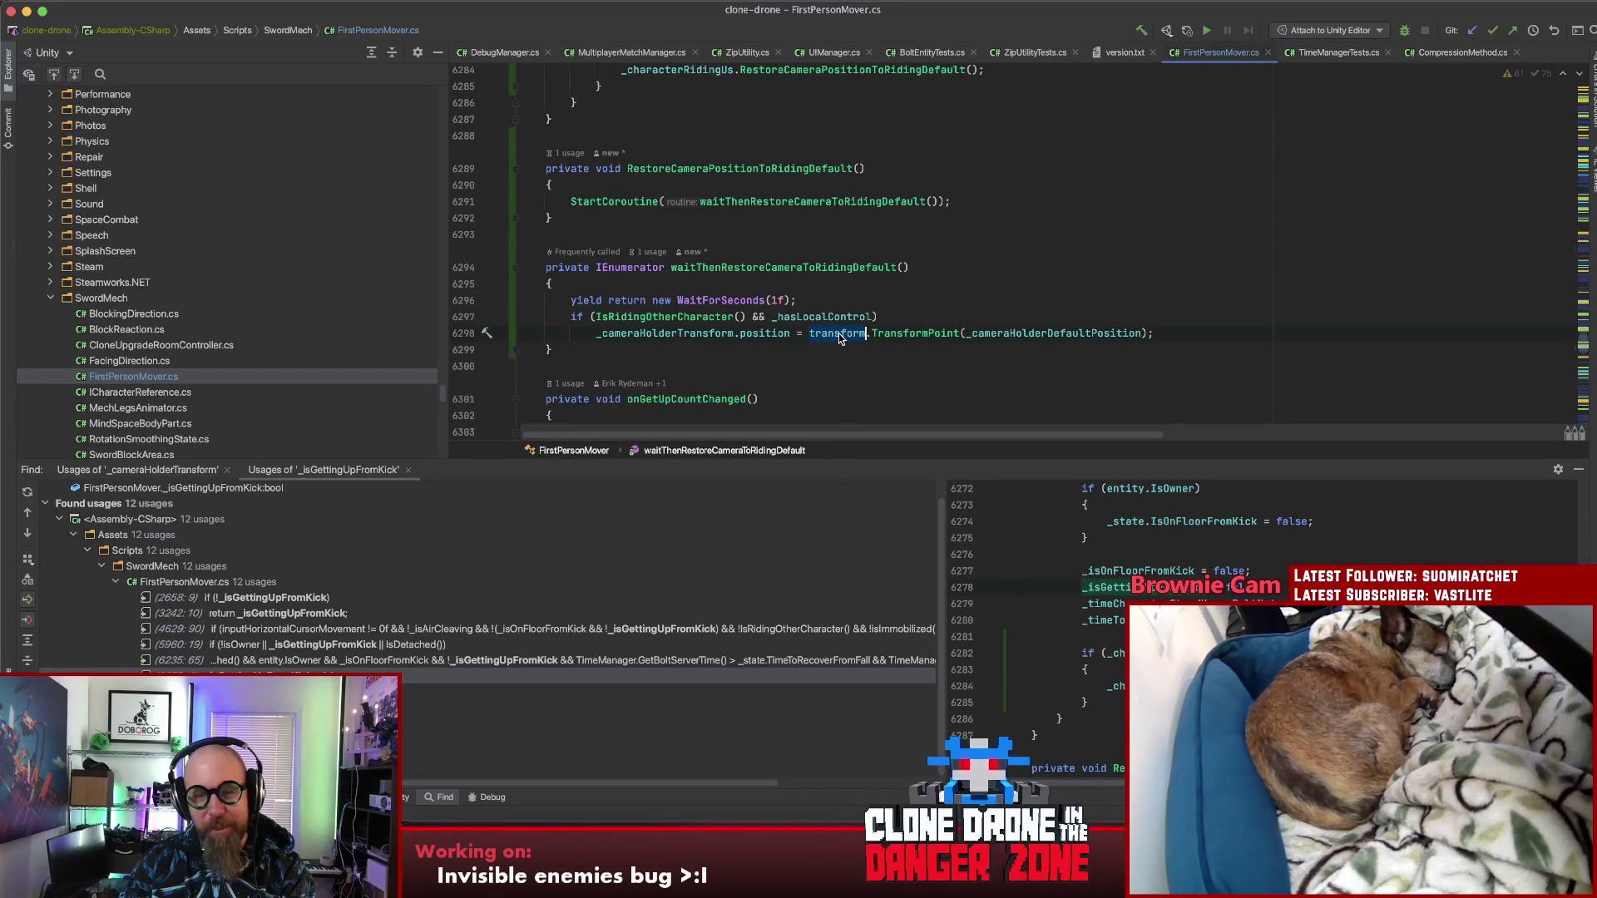
Step: Delete the two camera-restore methods and the _characterRidingUs null-check block
mouse_move(841, 334)
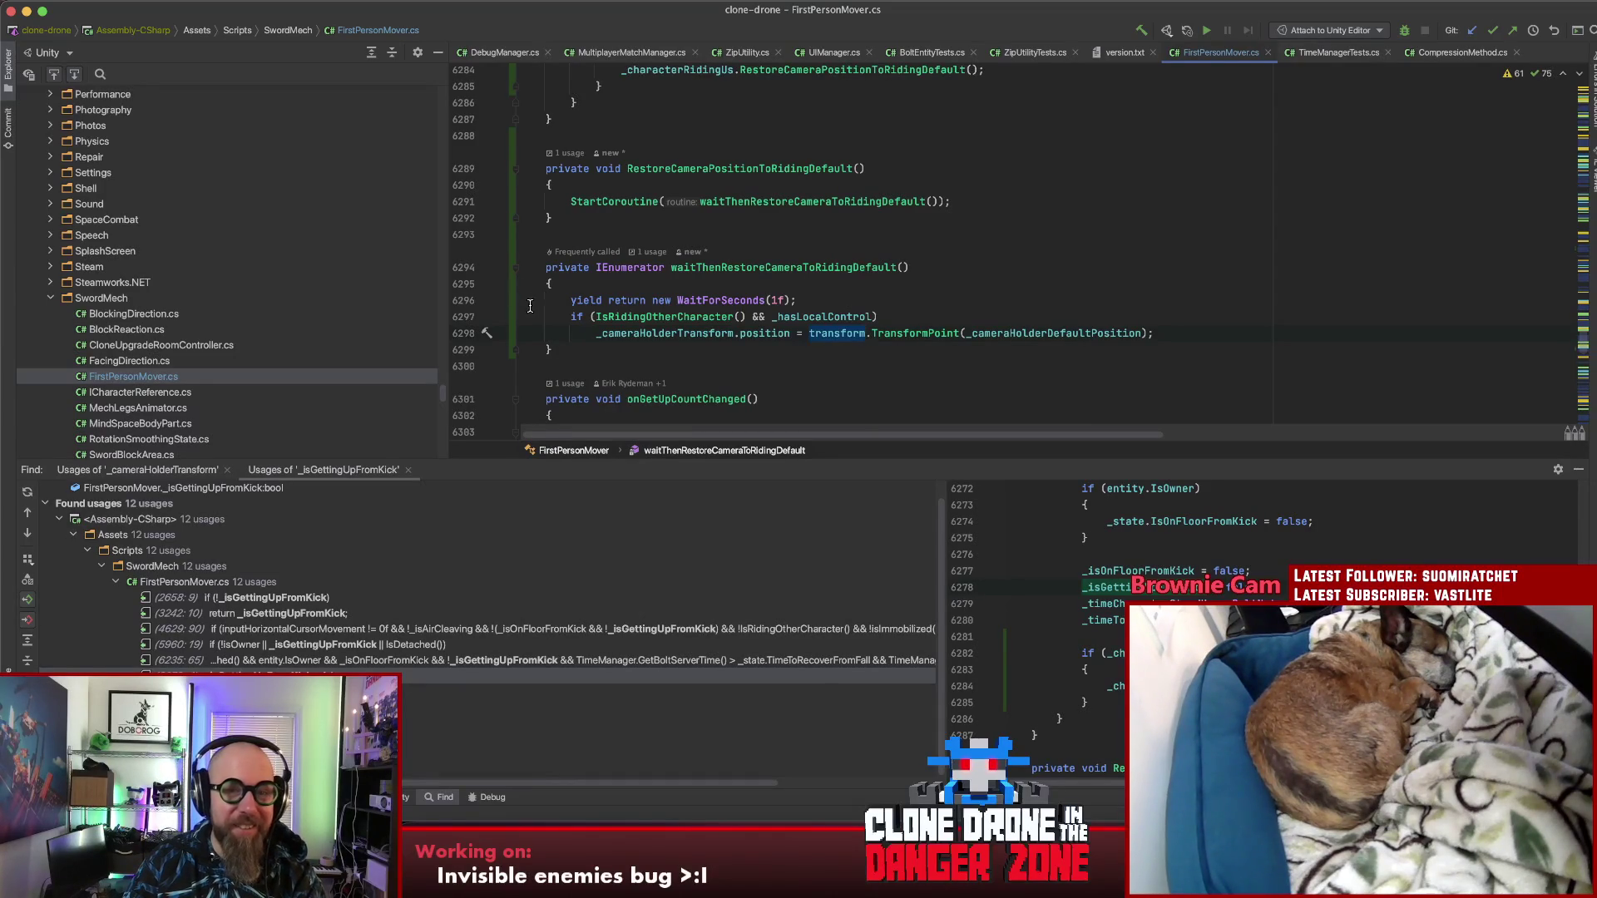
drag(570, 350, 545, 141)
key(BackSpace)
key(BackSpace)
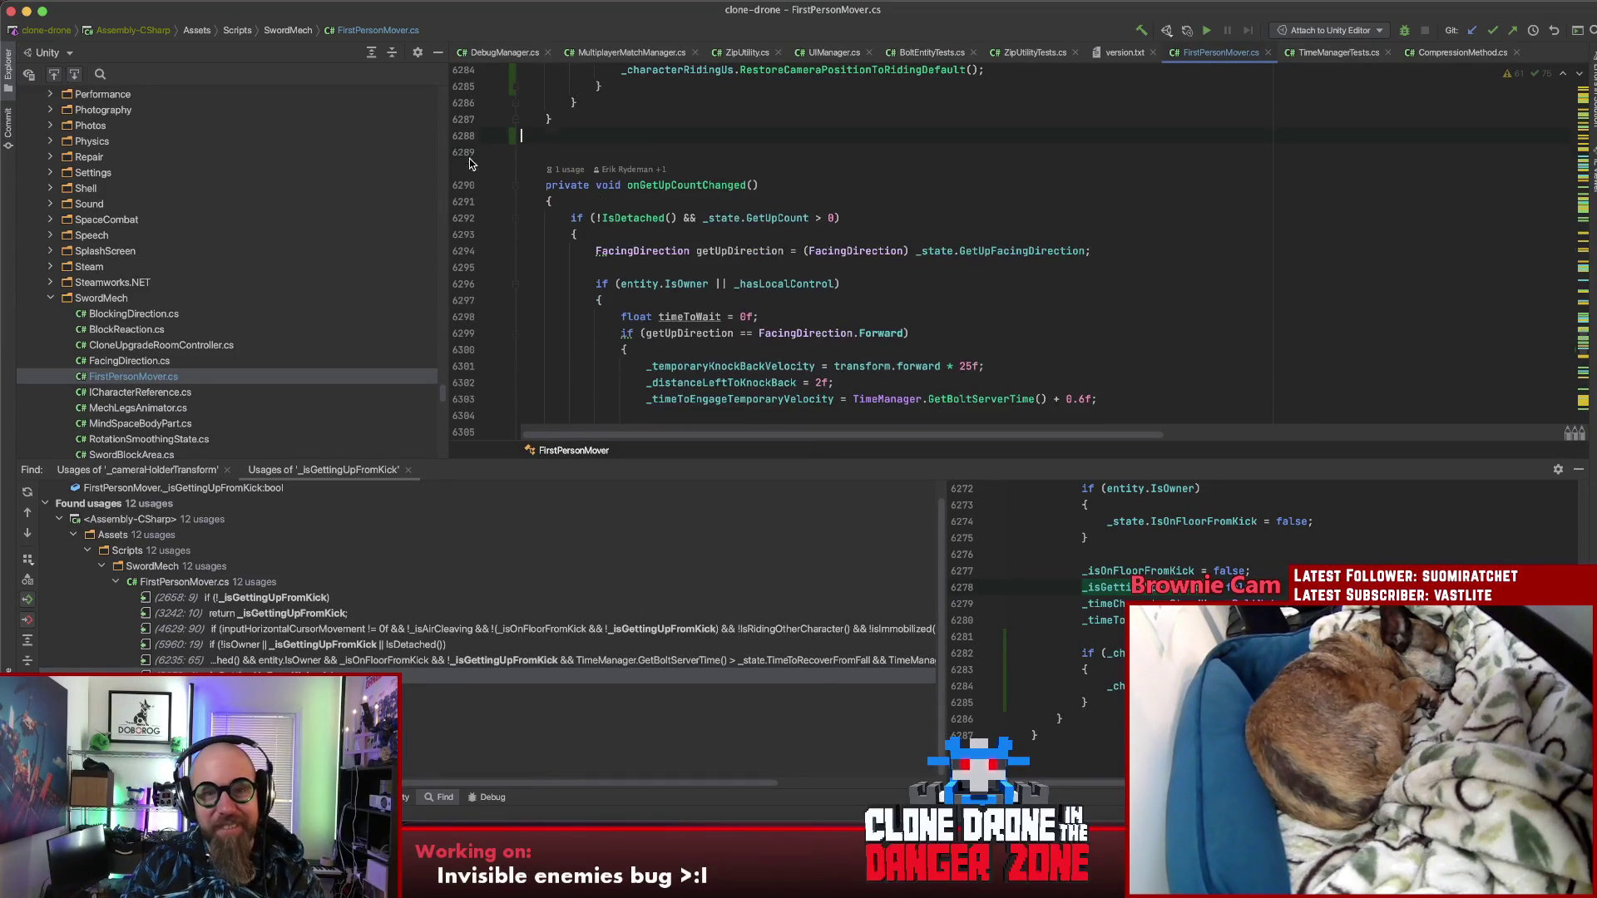
scroll(736, 170, up, 5)
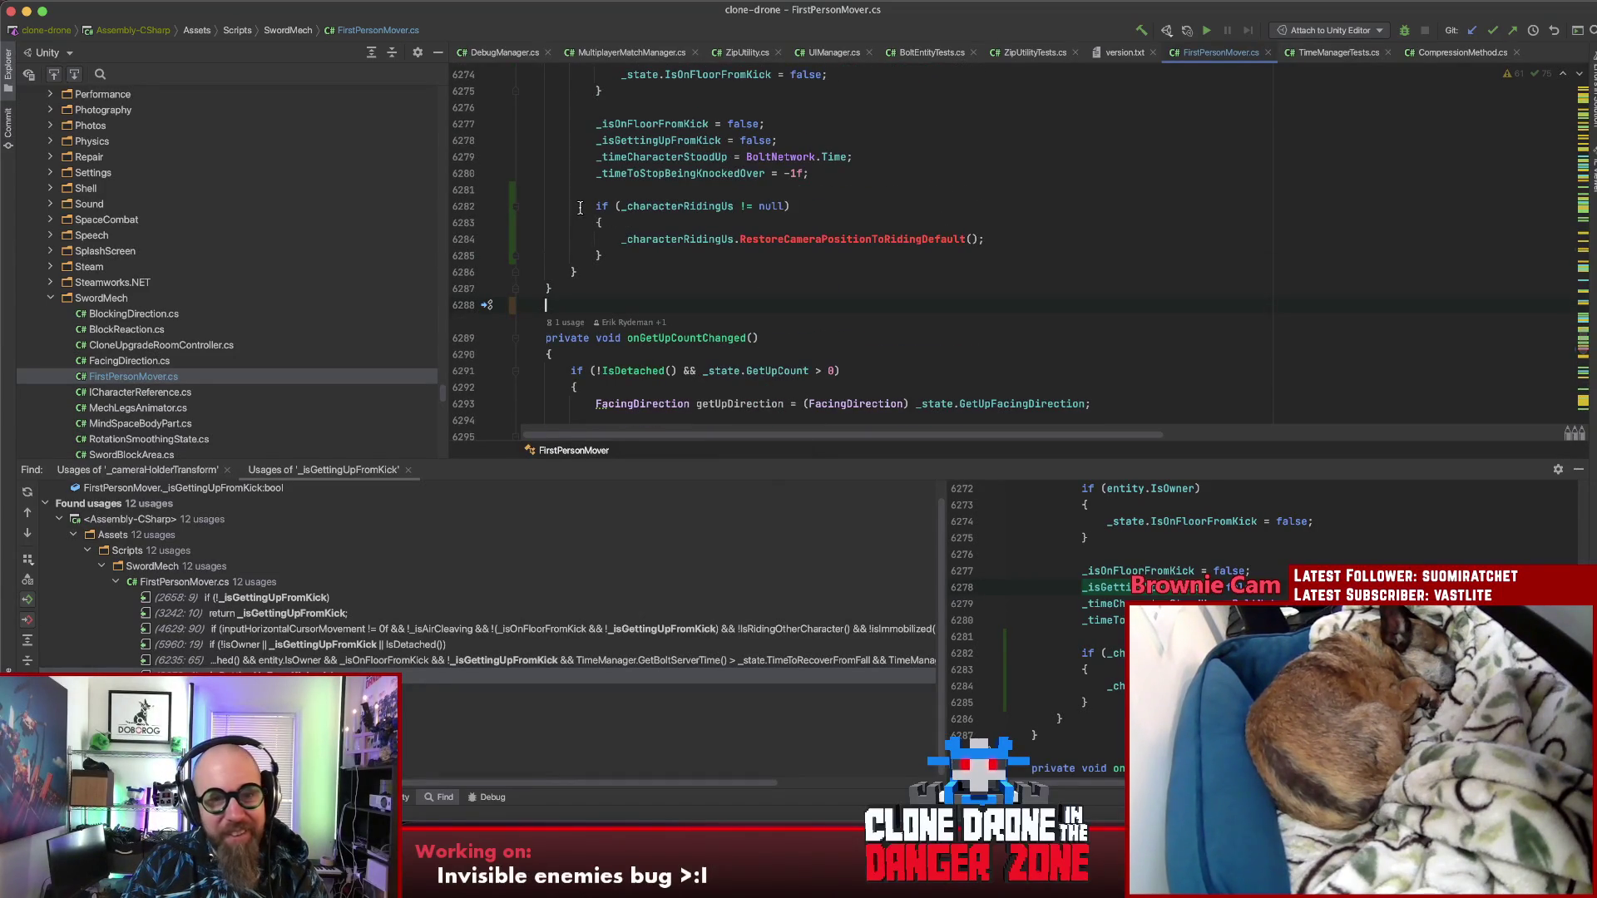
drag(592, 206, 602, 258)
key(ctrl+c)
key(BackSpace)
key(BackSpace)
key(BackSpace)
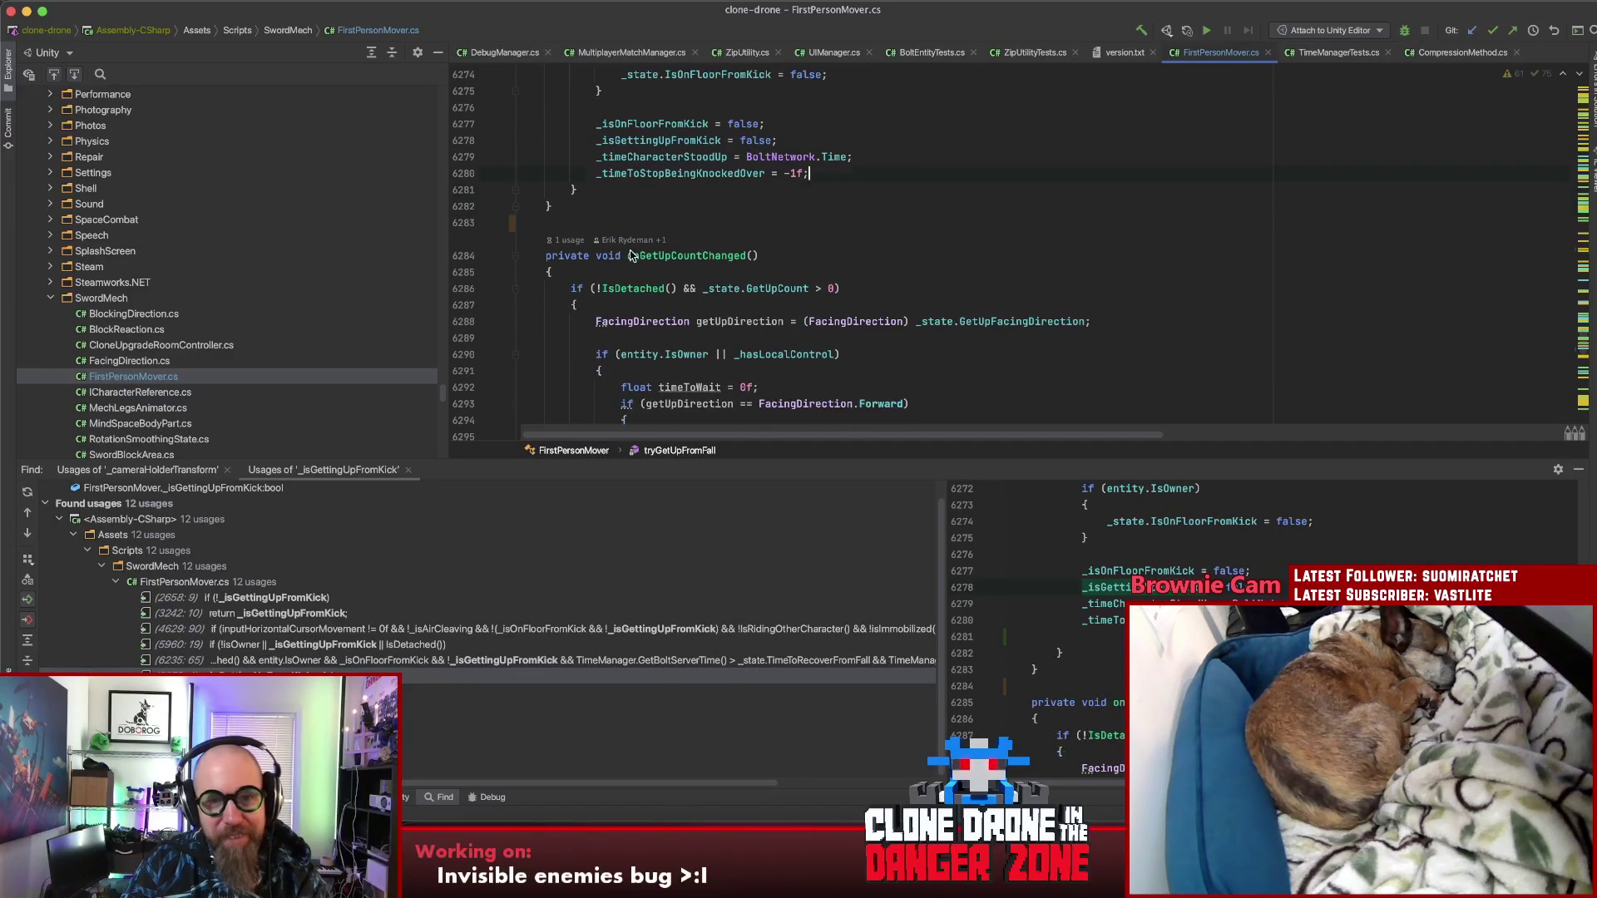
text(;)
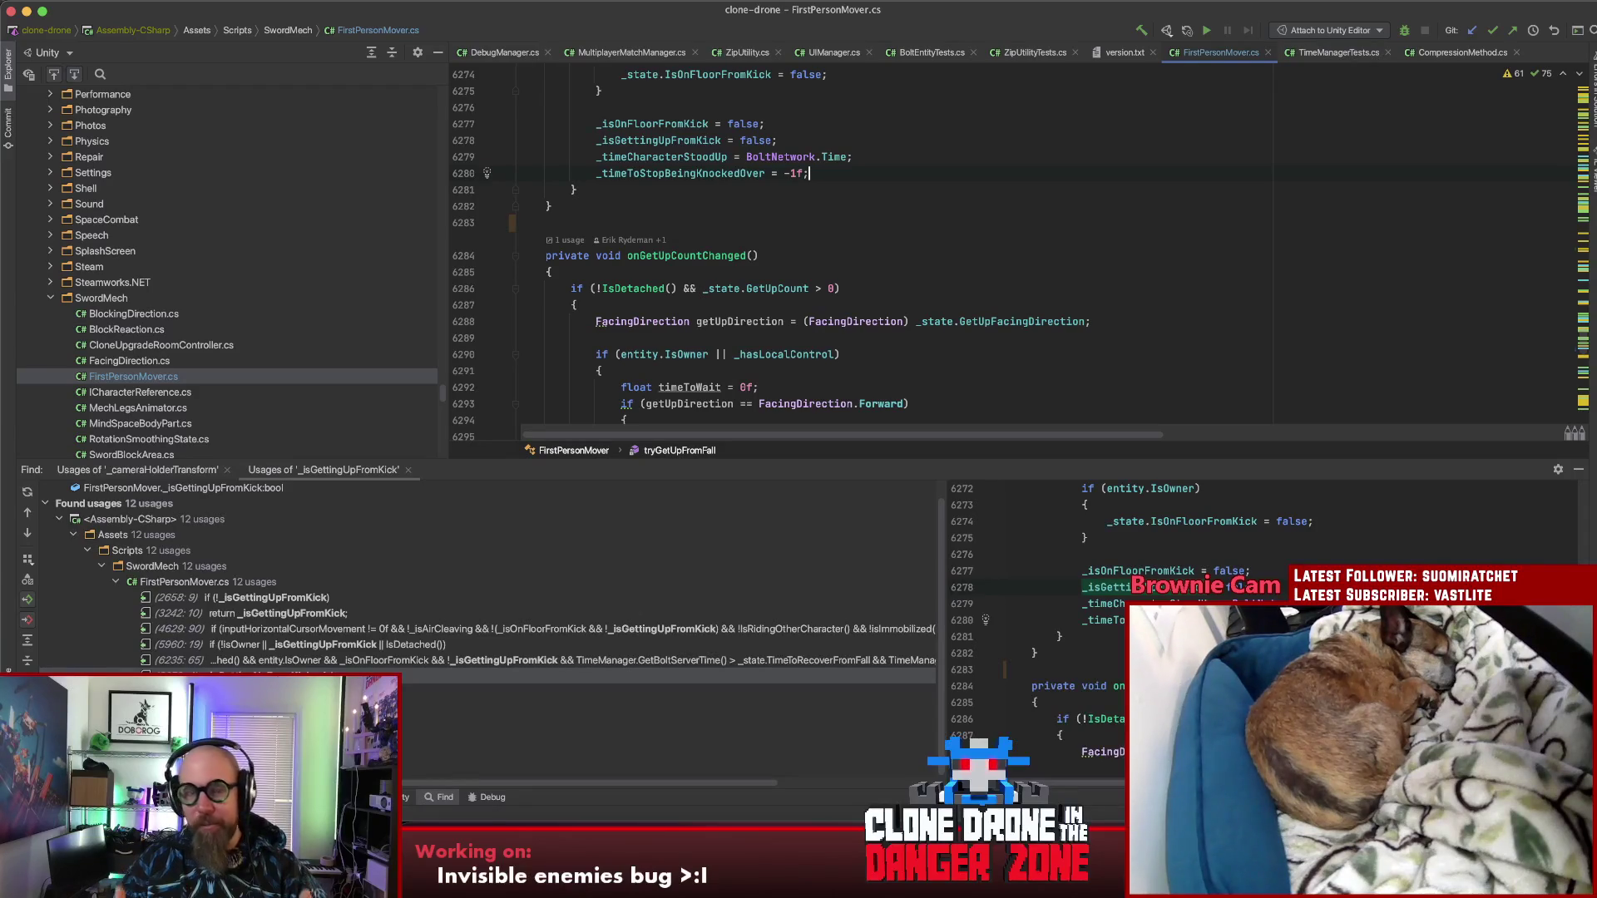
Step: Restore the deleted code and go to the _cameraHolderDefaultPosition declaration in Character.cs
key(ctrl+v)
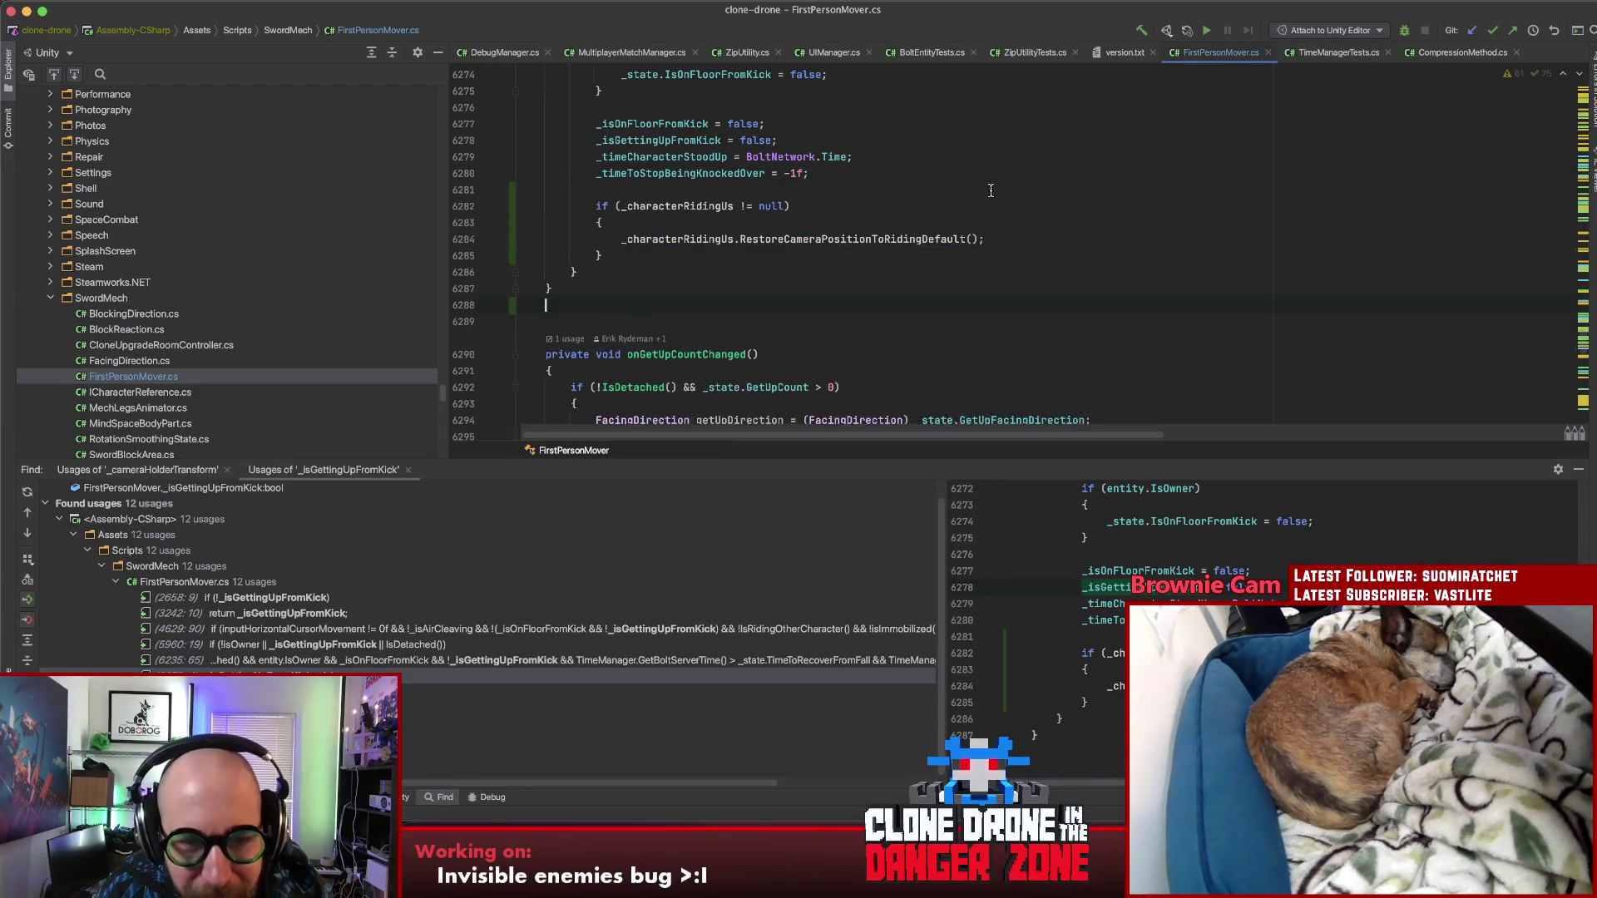
key(ctrl+v)
click(944, 223)
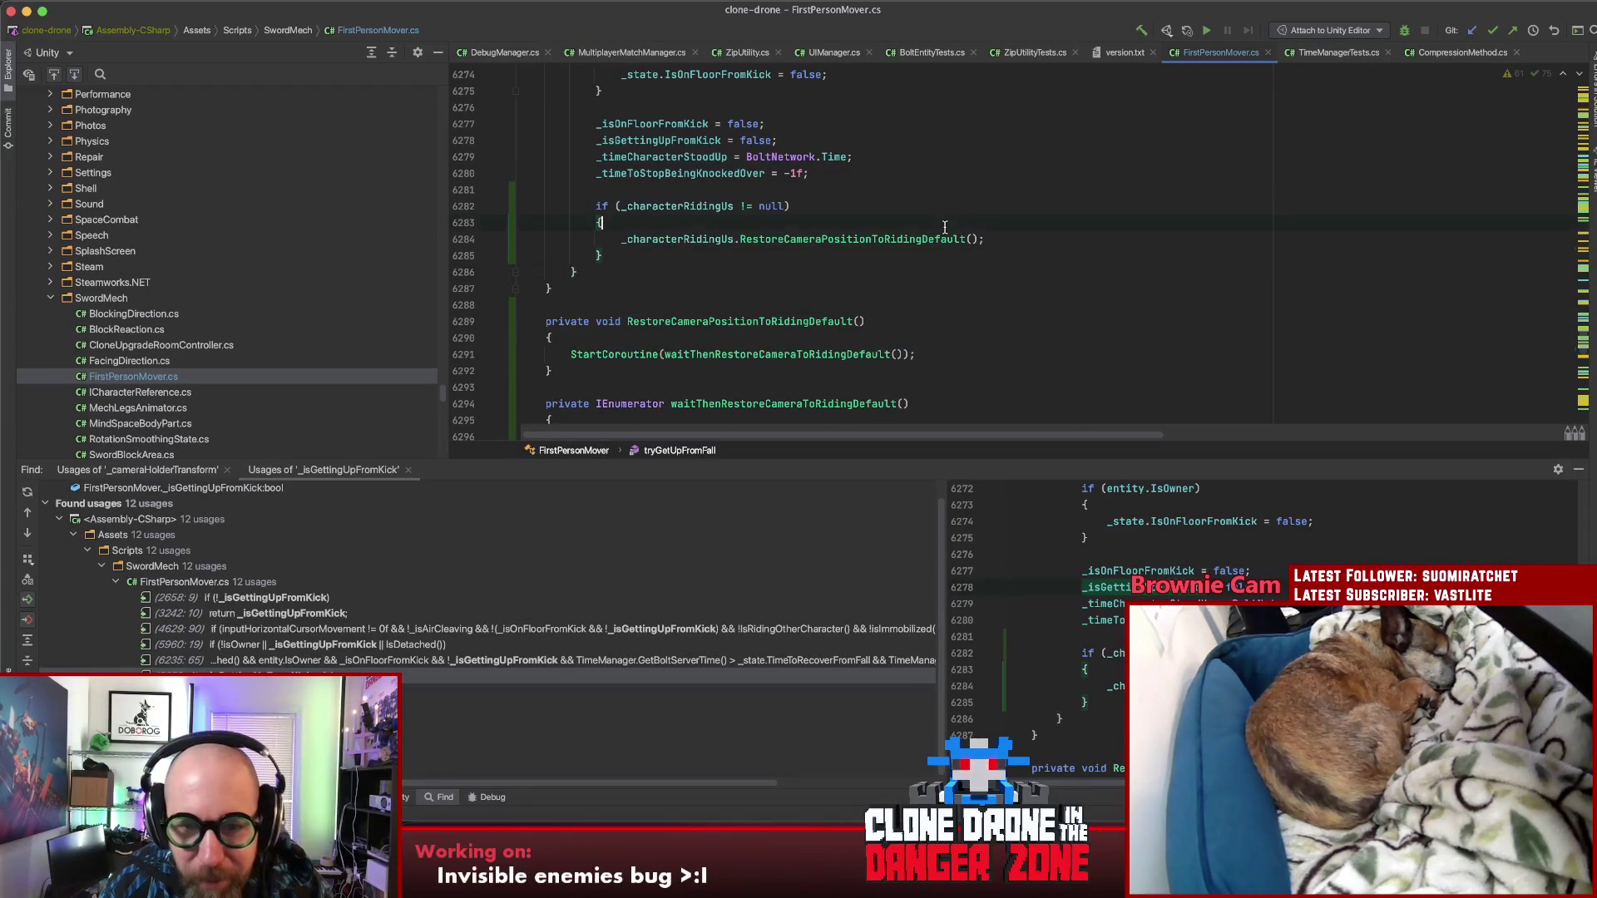
scroll(944, 227, down, 5)
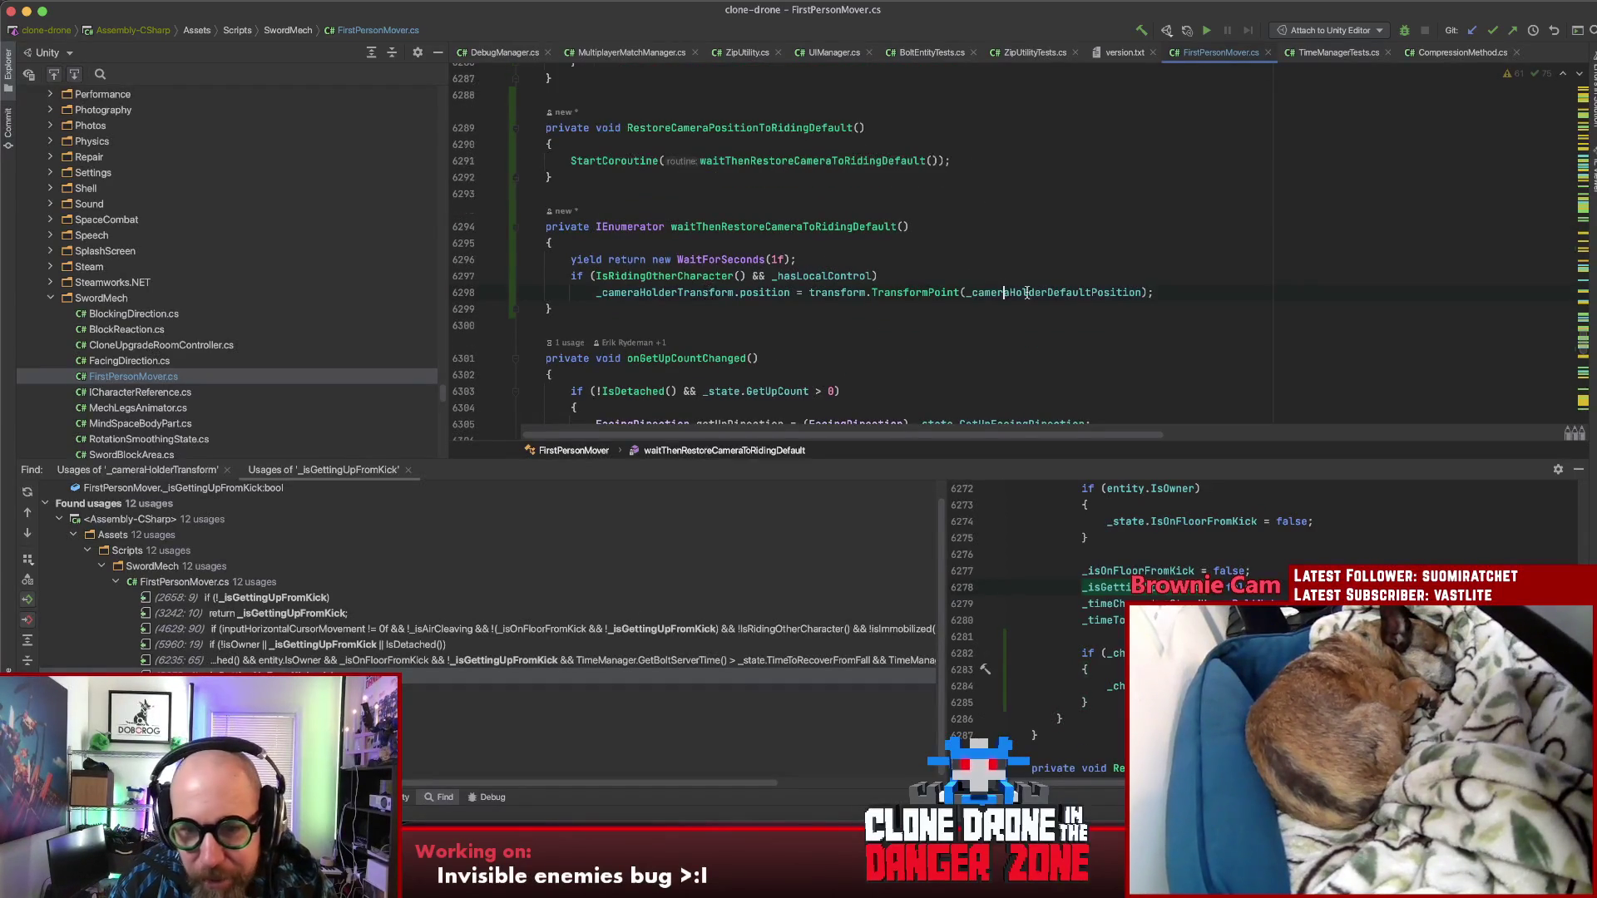
super+click(1052, 292)
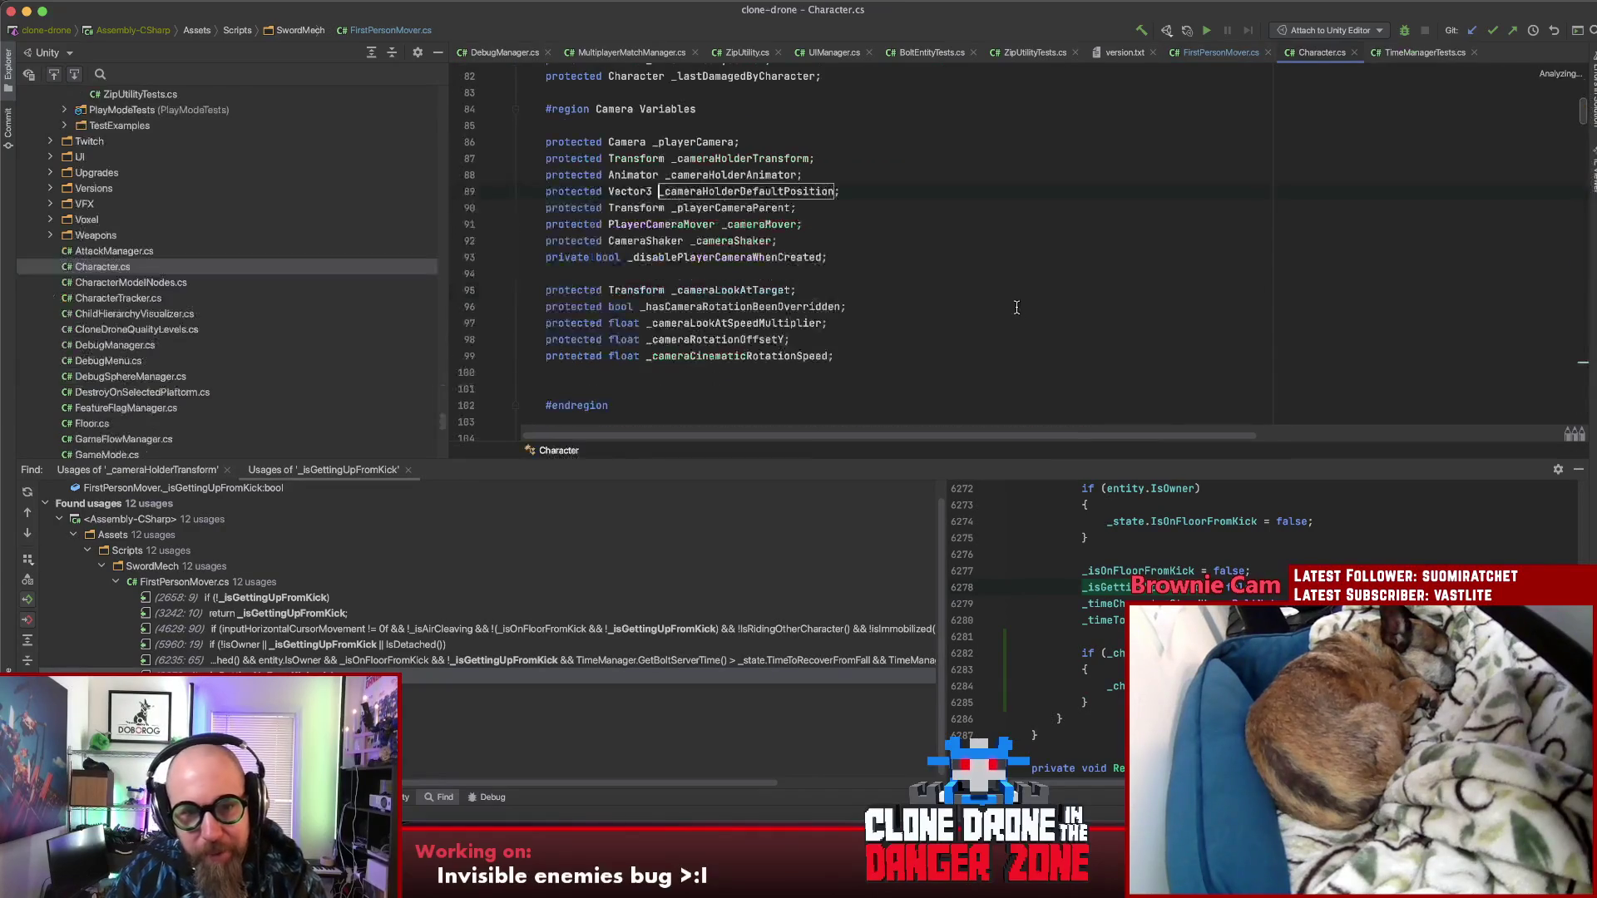
Step: Duplicate the _cameraHolderDefaultPosition declaration onto line 90
key(Return)
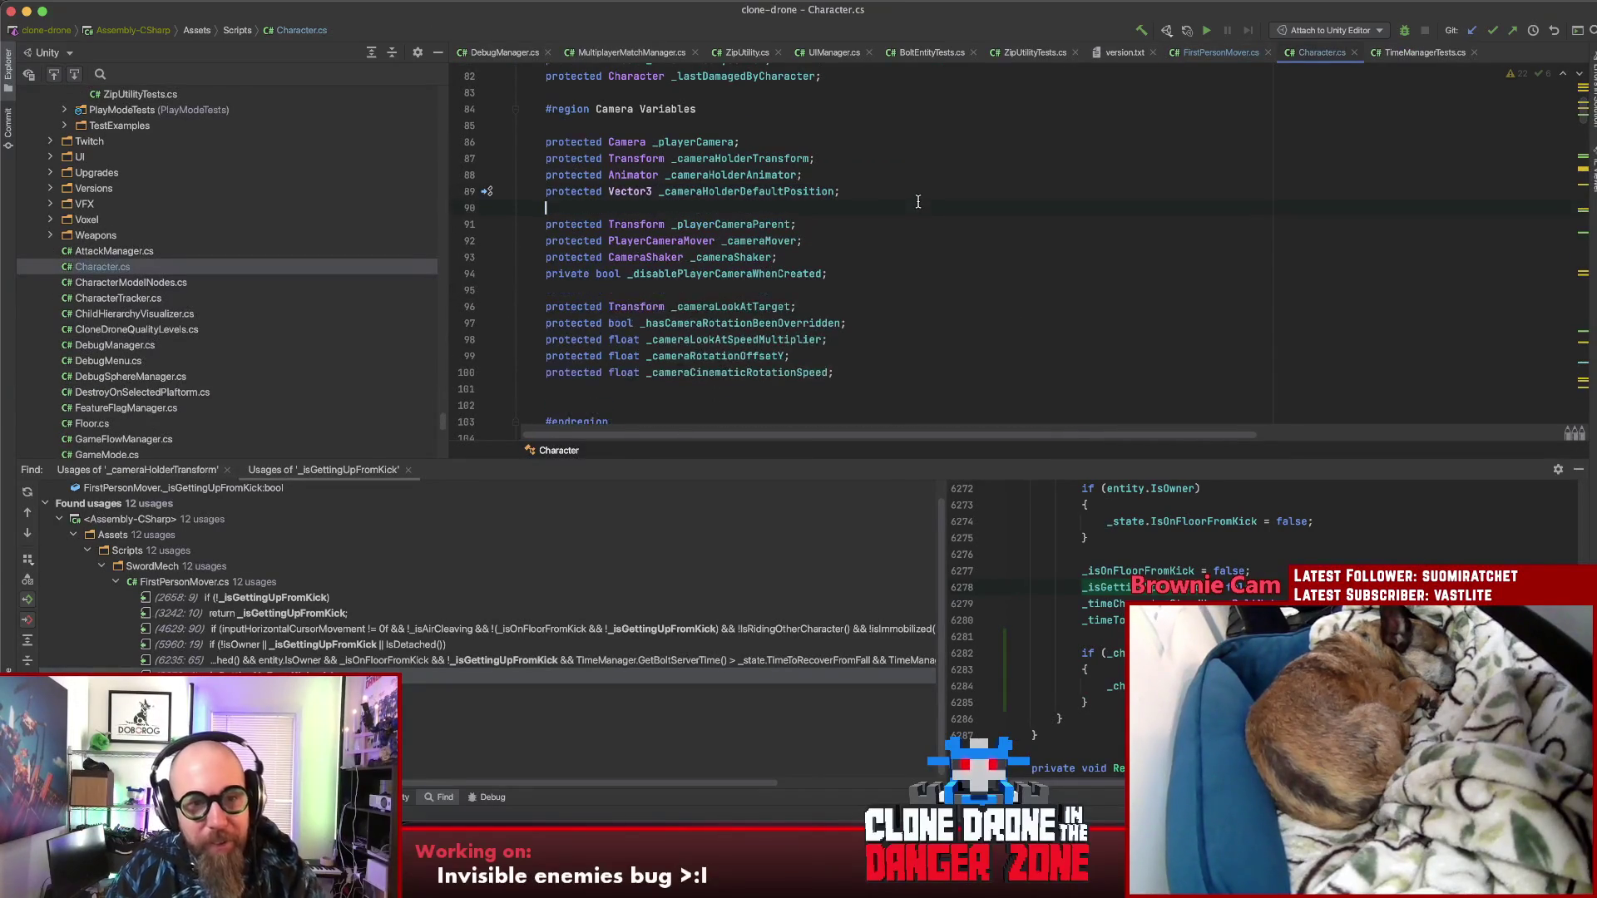
triple_click(558, 194)
key(super+c)
key(Down)
key(super+v)
Step: Rename the copy to _ridingContainerDefaultPoisition and find all usages of _cameraHolderDefaultPosition
key(Left)
key(alt+shift+Left)
text(_r)
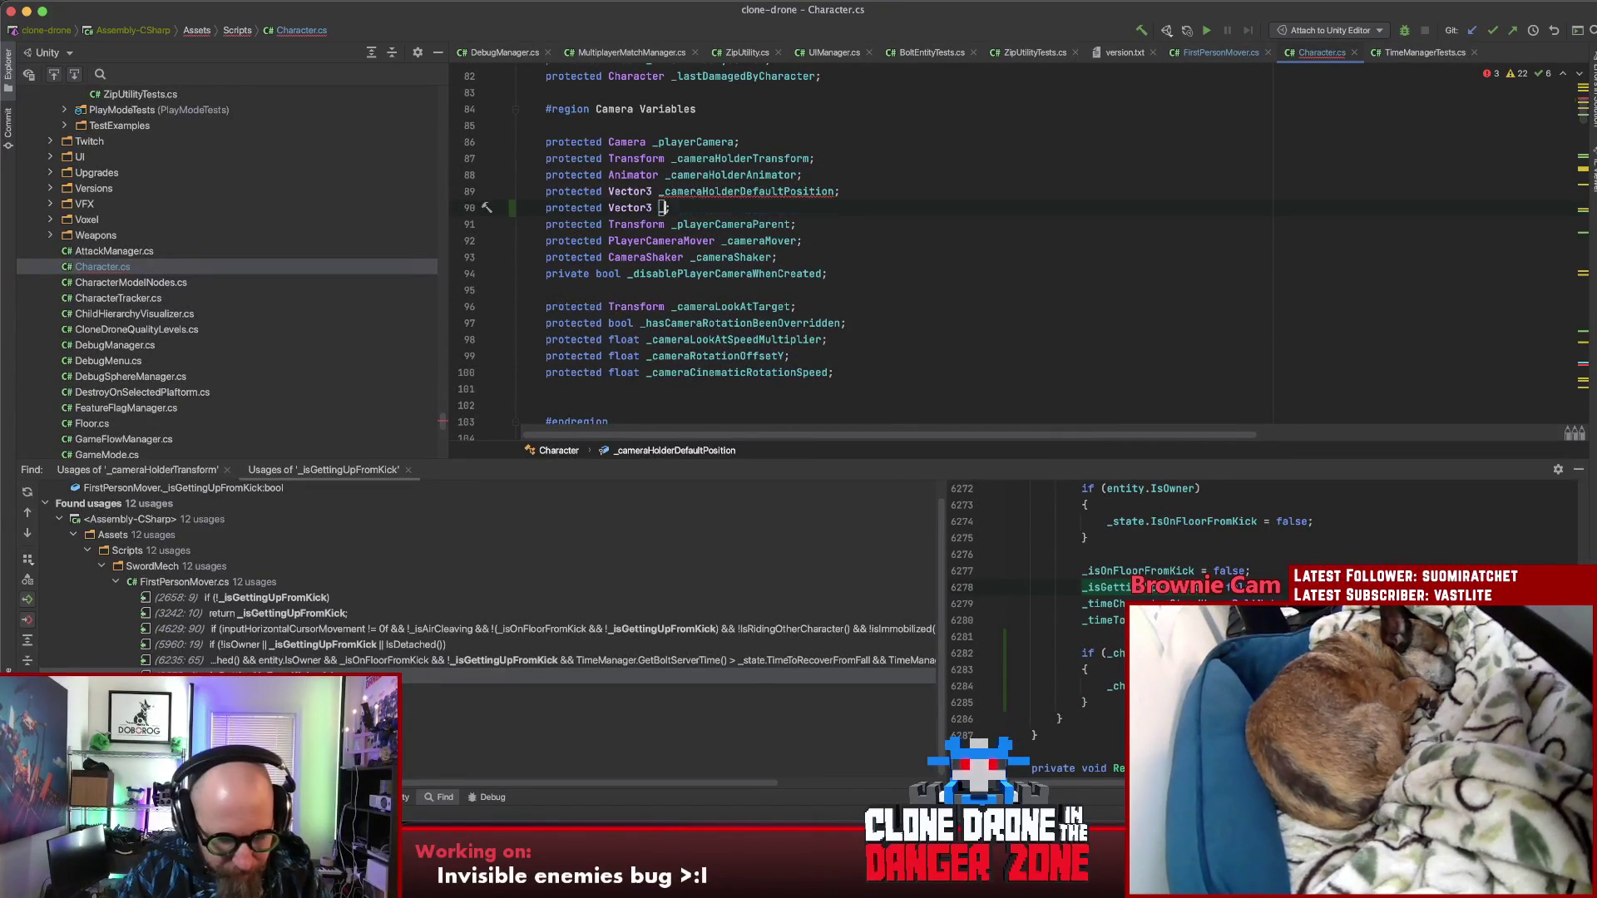
text(idingCo)
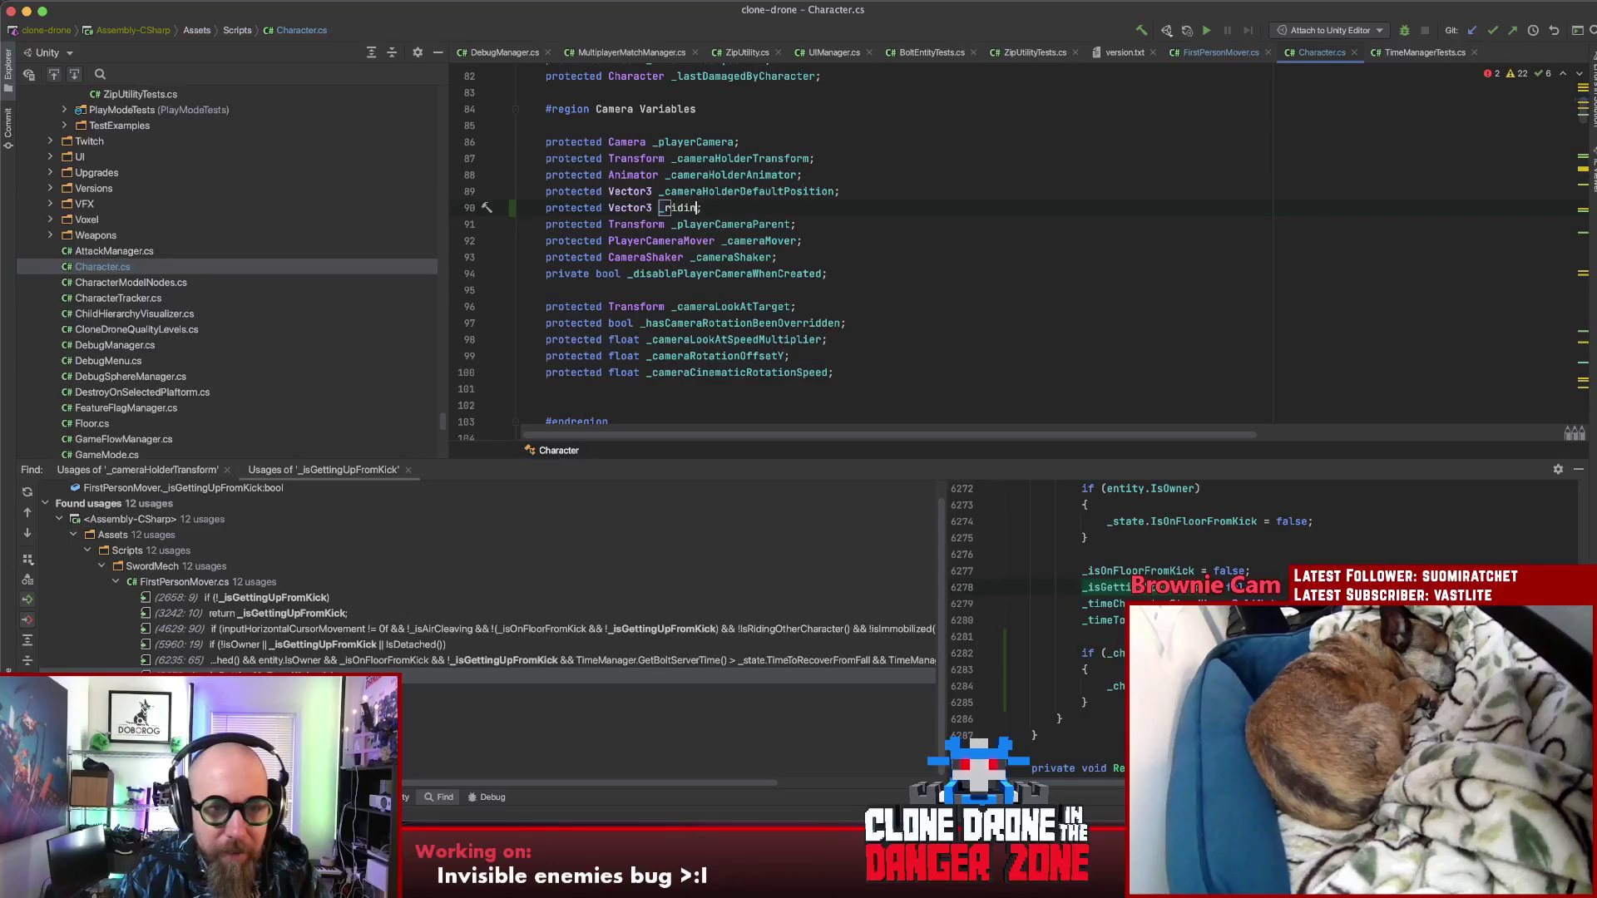
text(ntainerDefaultPo)
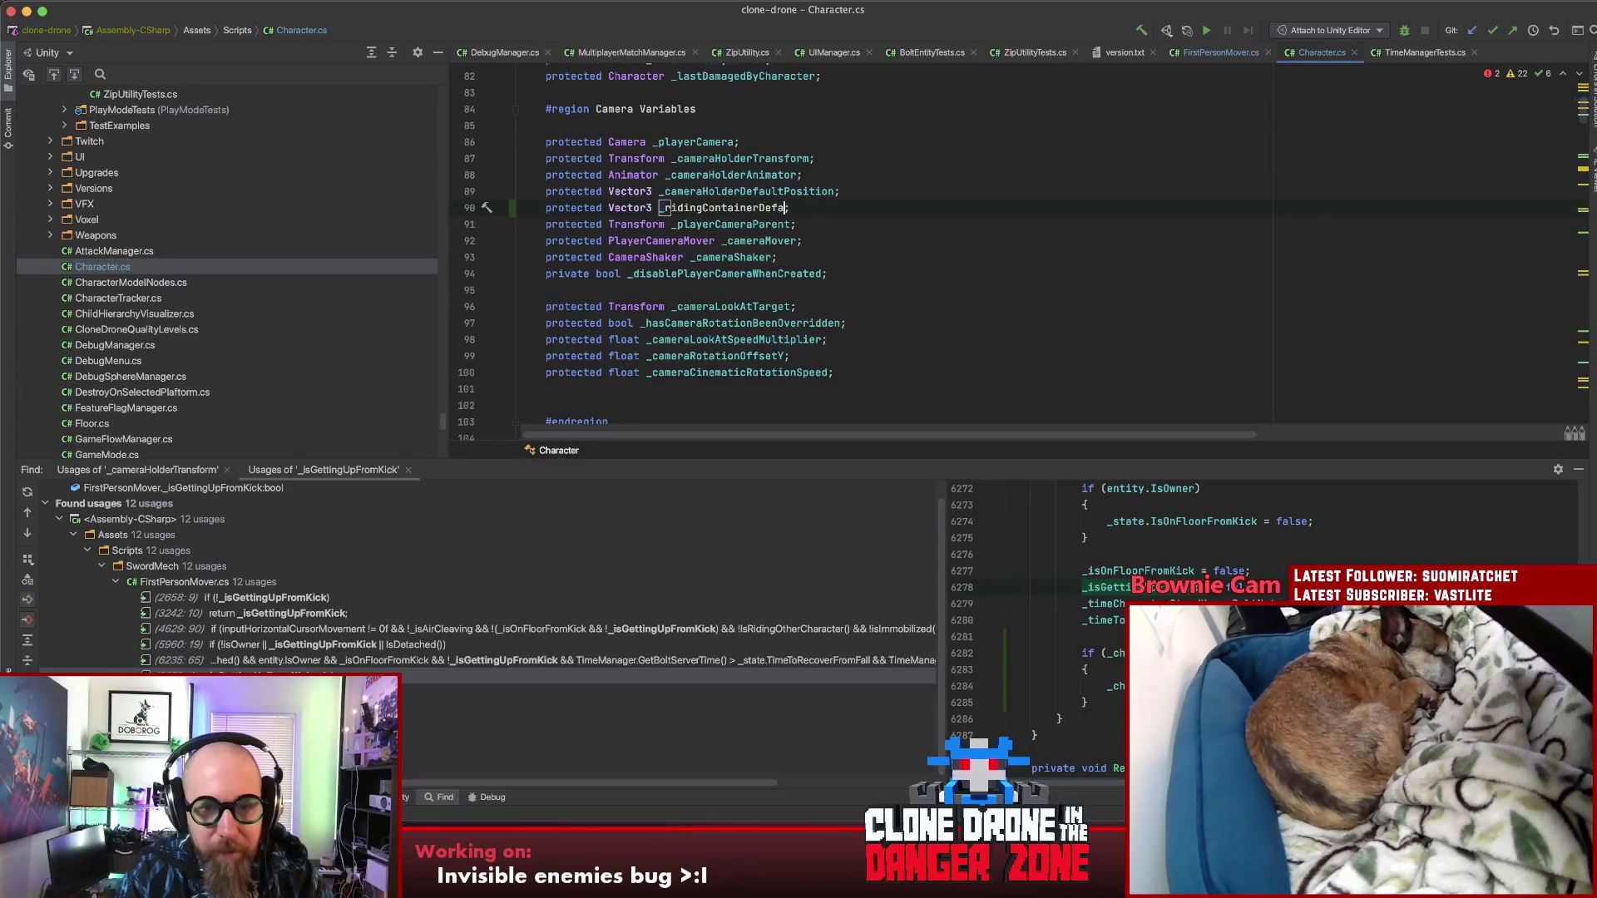
text(isition)
key(Return)
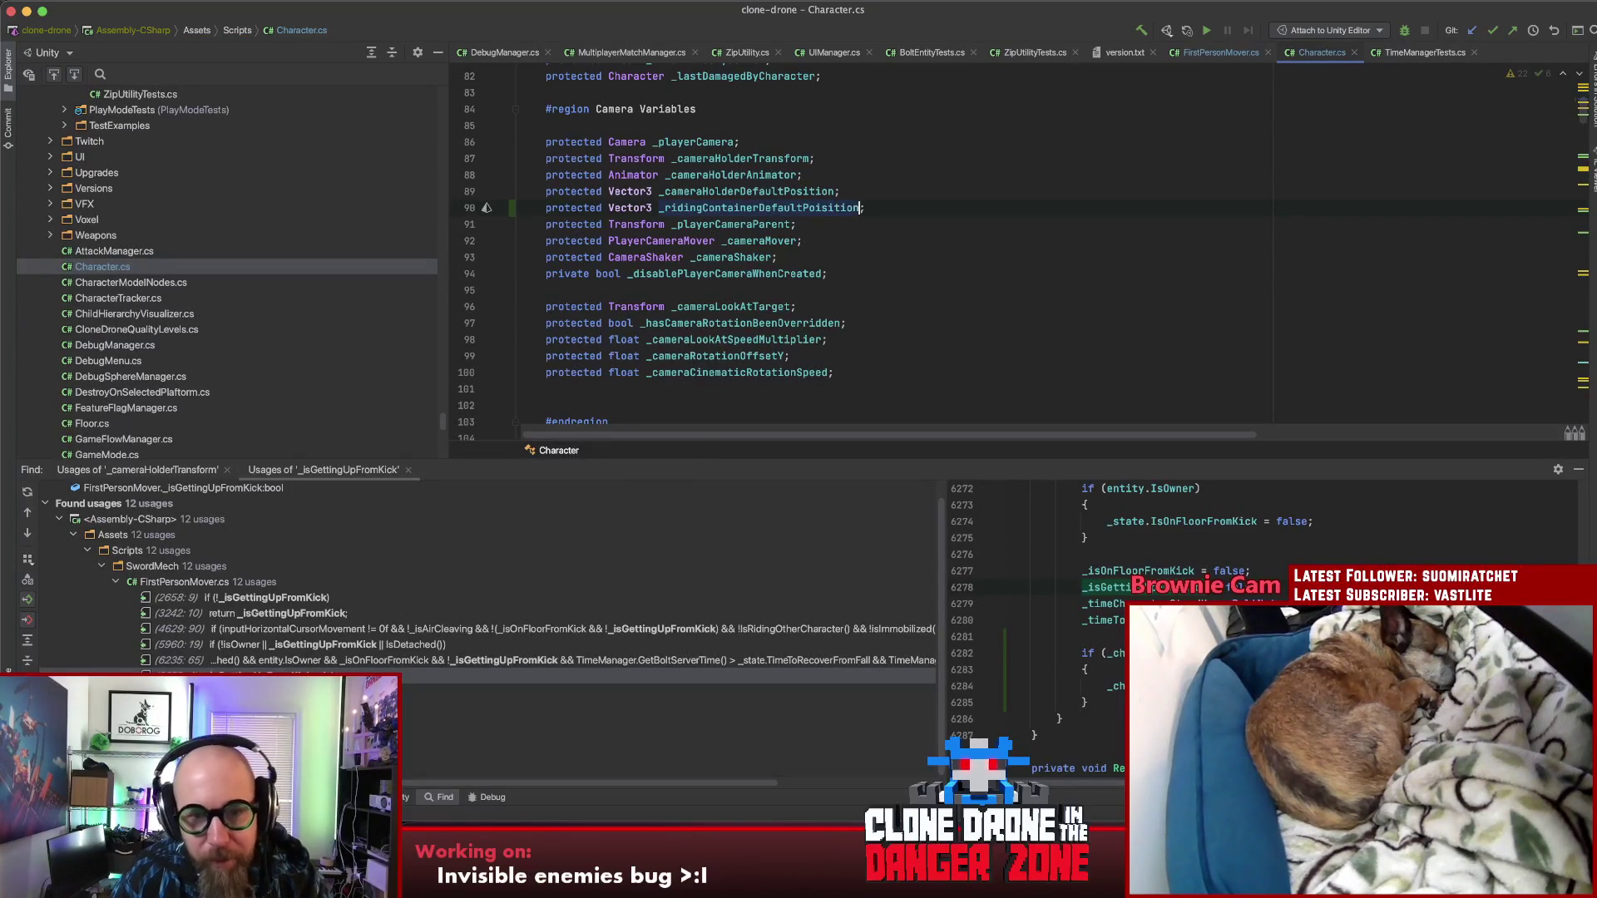
click(752, 192)
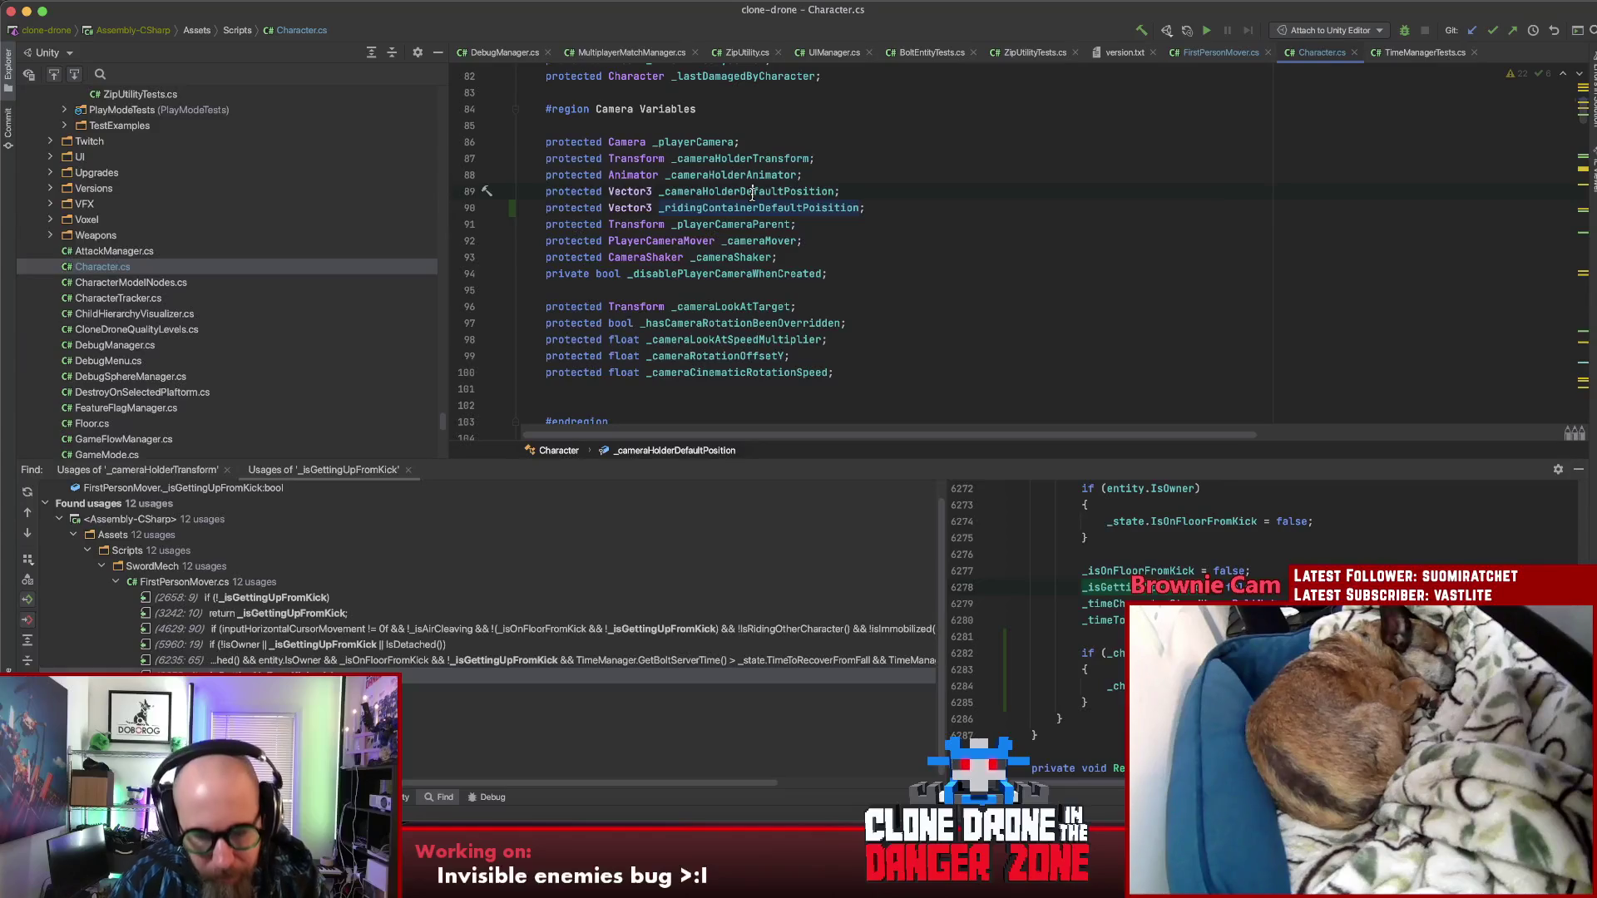
key(alt+F7)
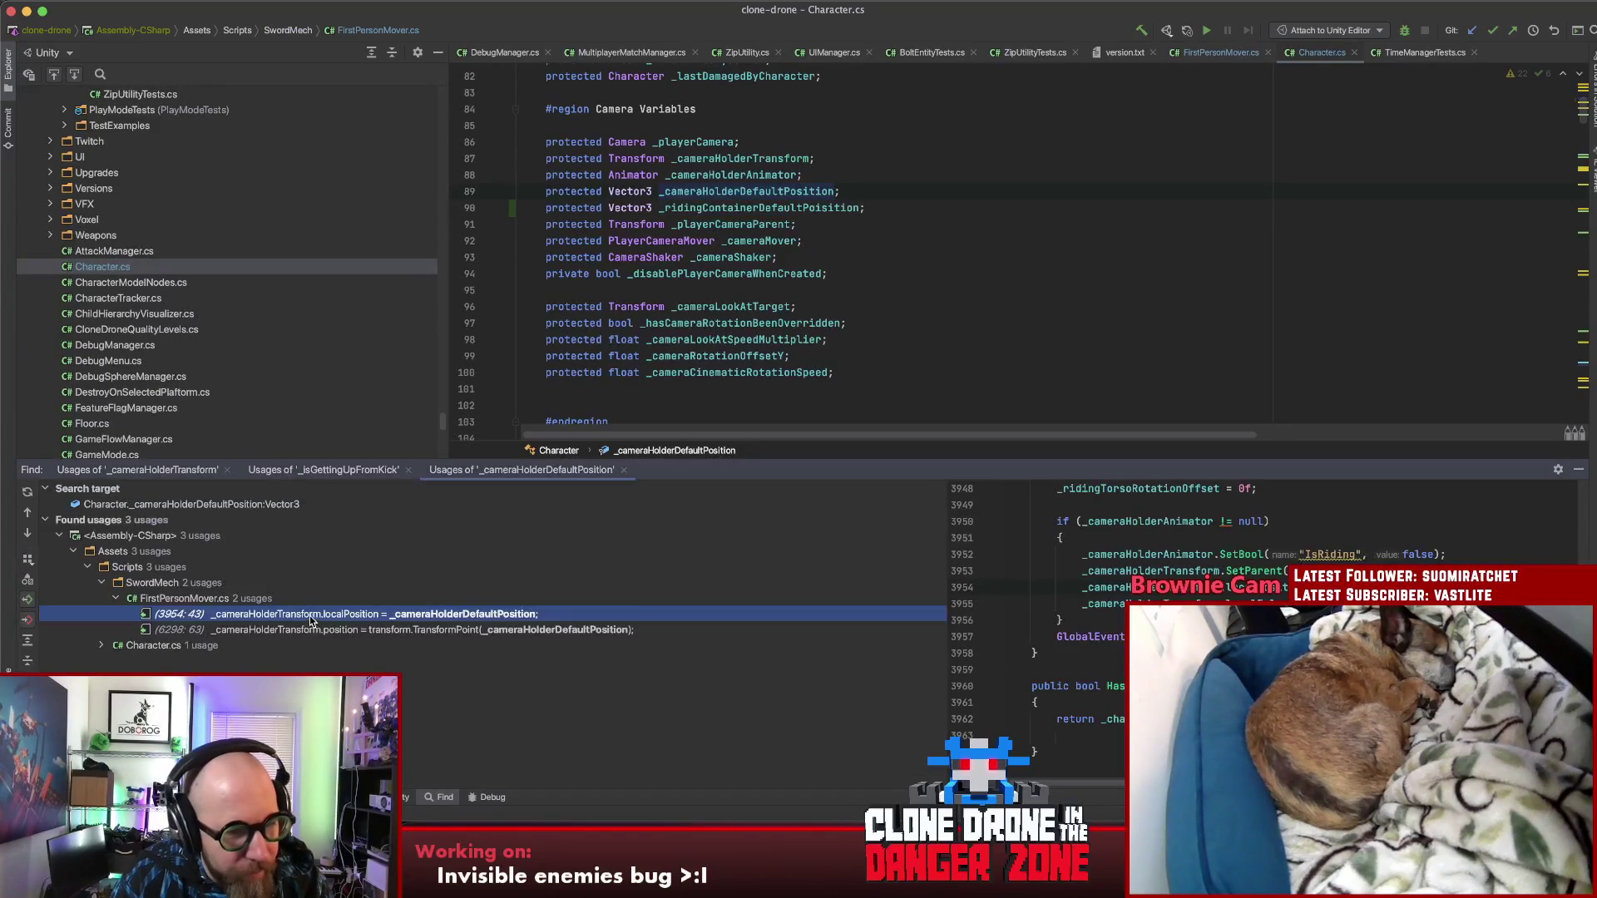
Step: Inspect the usages at lines 3954 and 6298, then the Character.cs usage at line 1537
double_click(343, 613)
scroll(853, 250, up, 5)
scroll(854, 250, up, 4)
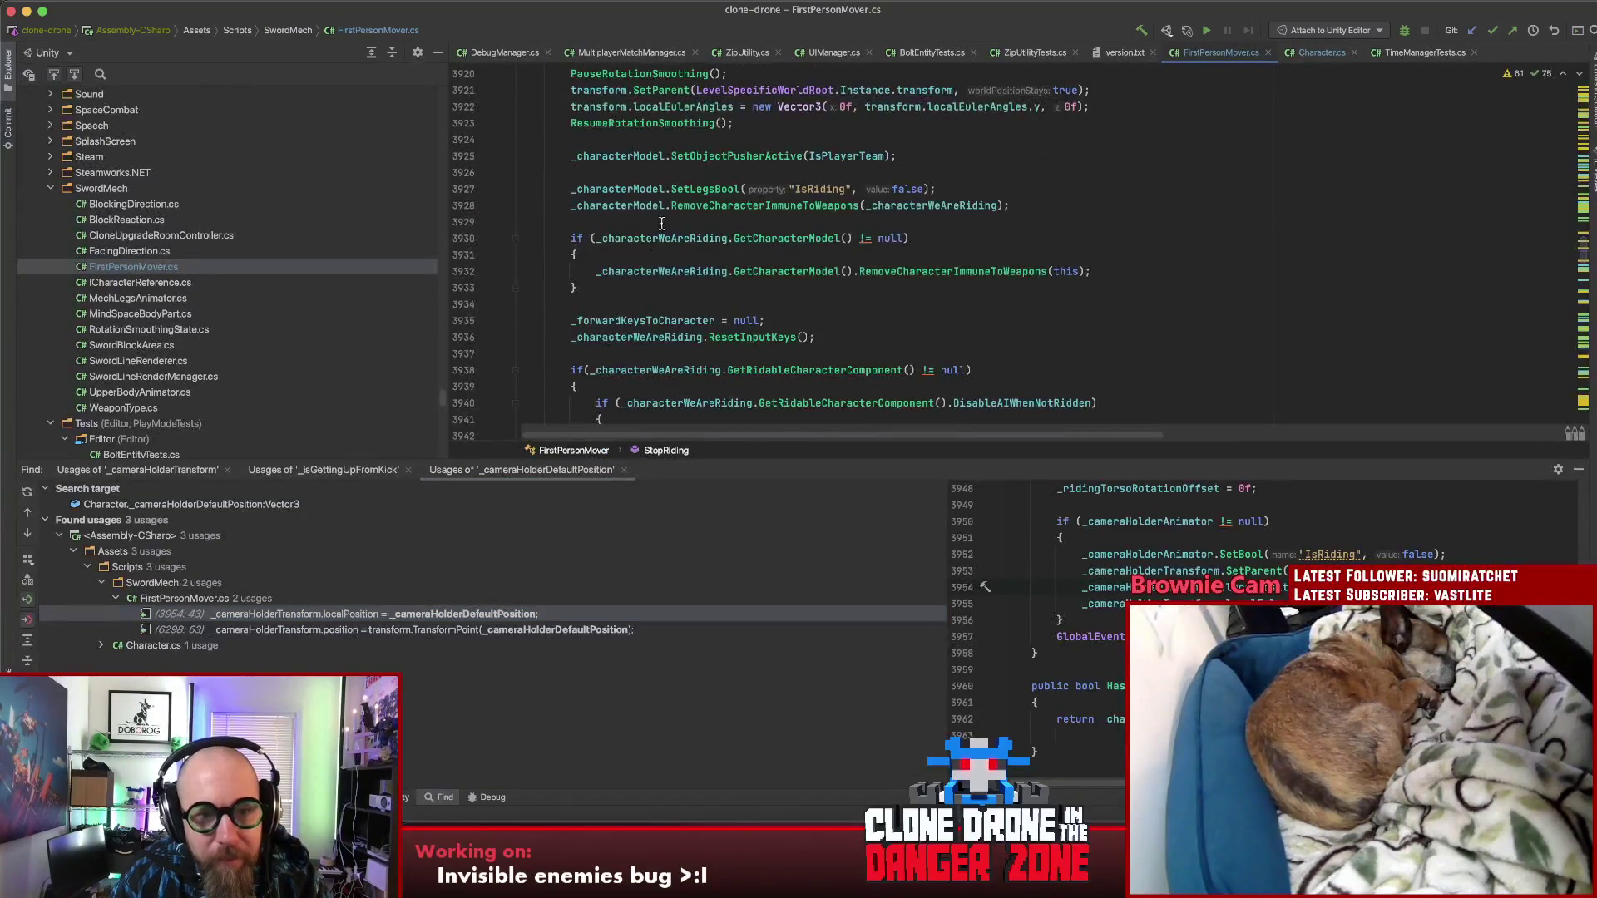
scroll(800, 330, up, 5)
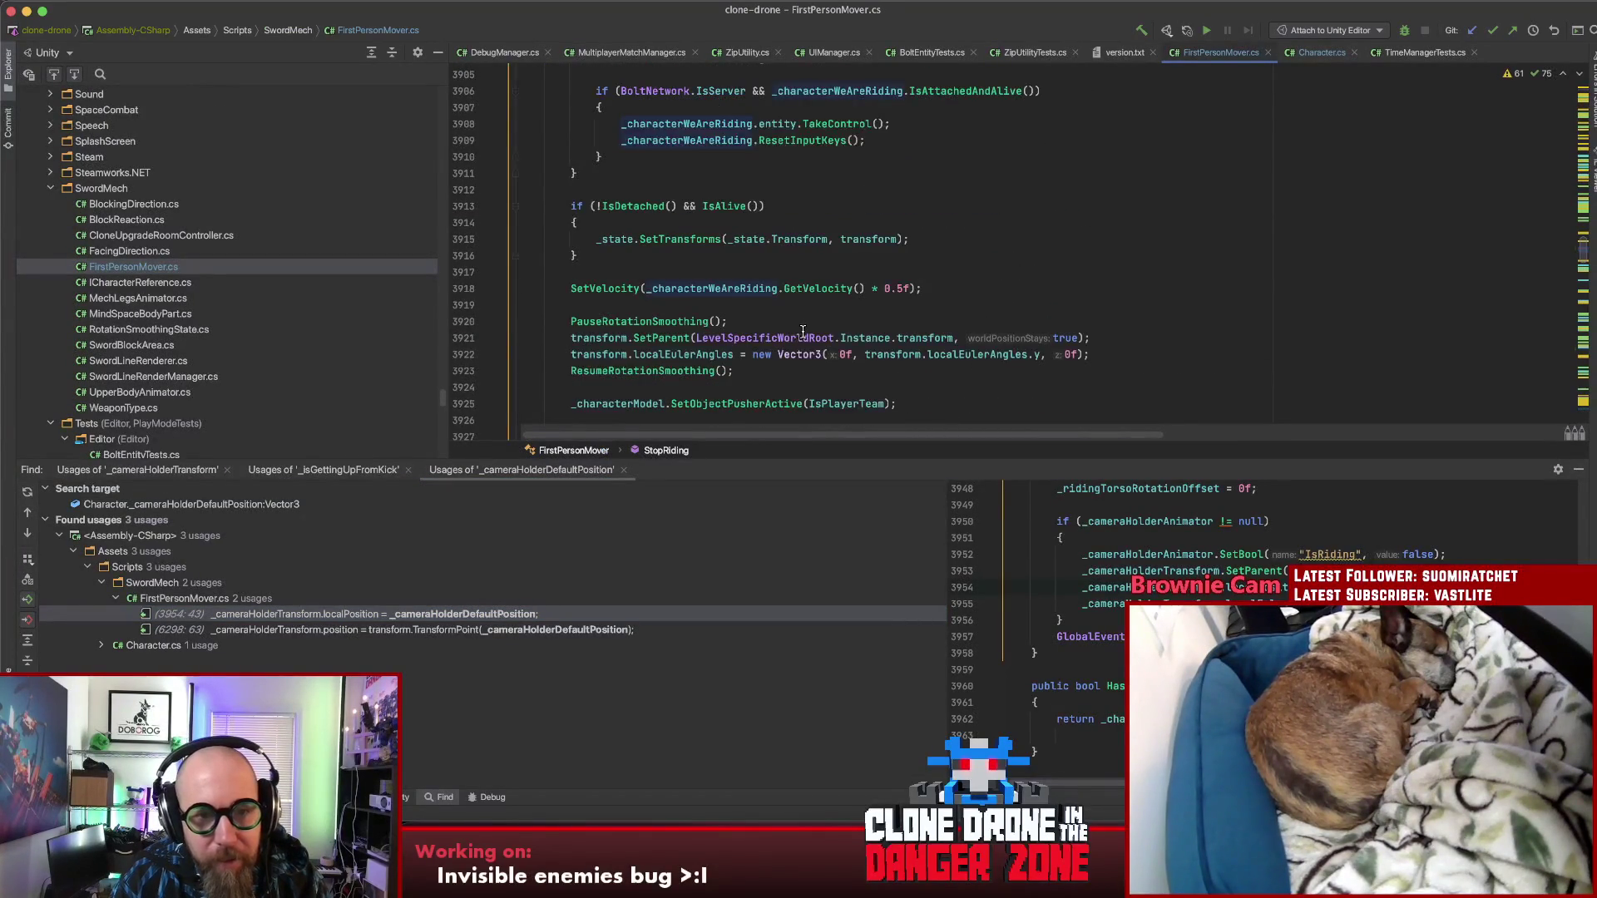
scroll(802, 331, up, 5)
scroll(840, 323, down, 8)
scroll(845, 321, down, 5)
scroll(845, 310, down, 1)
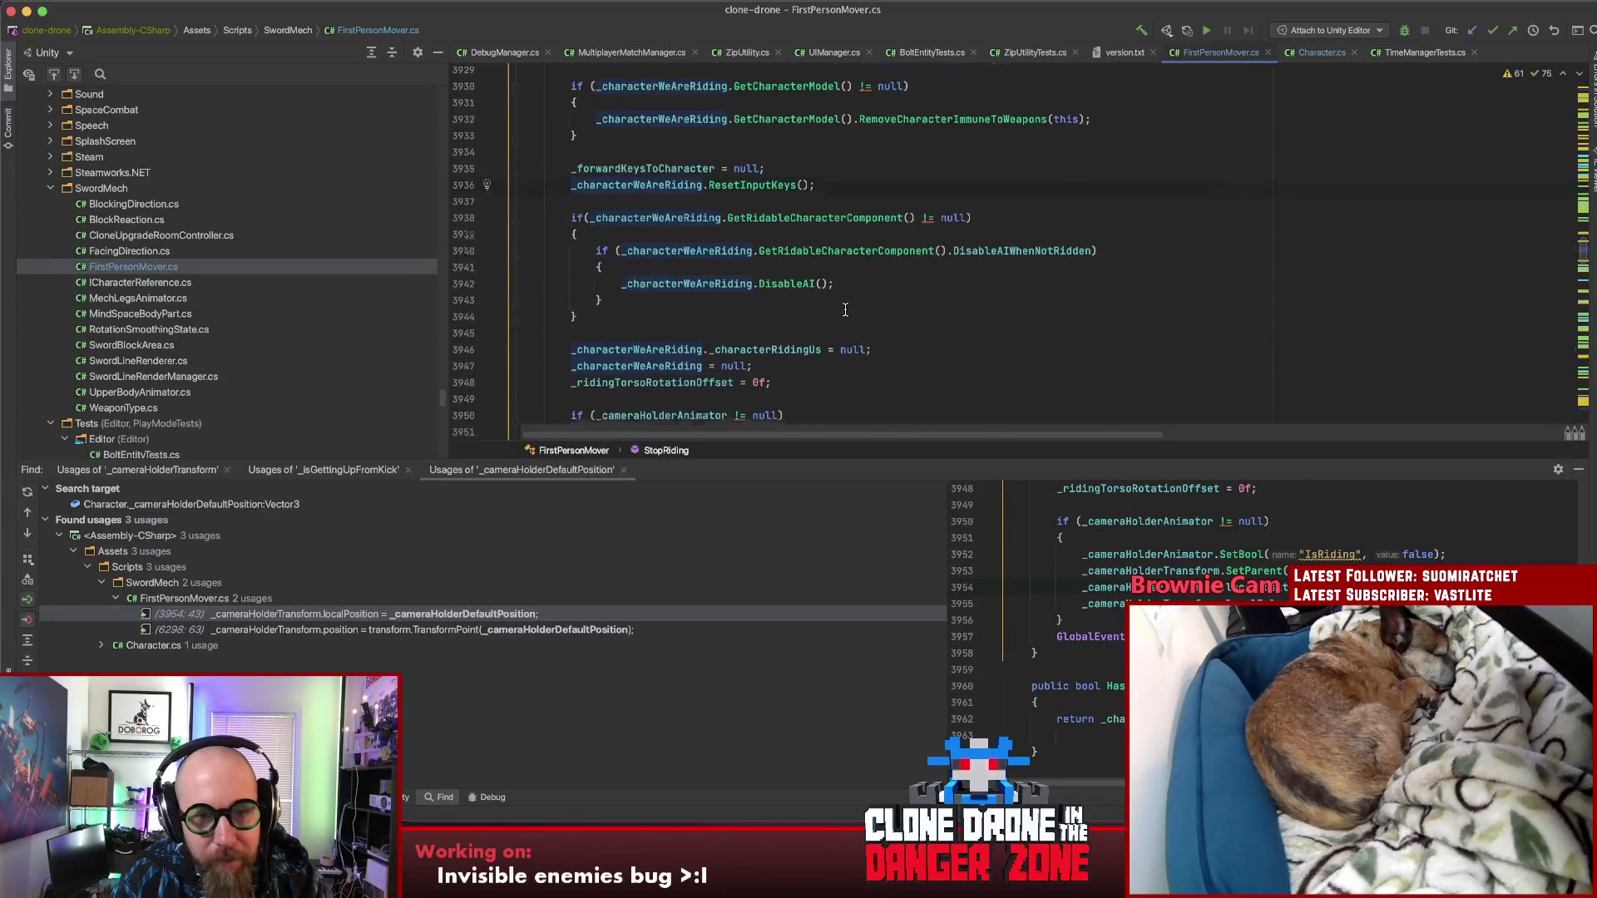
scroll(996, 321, down, 3)
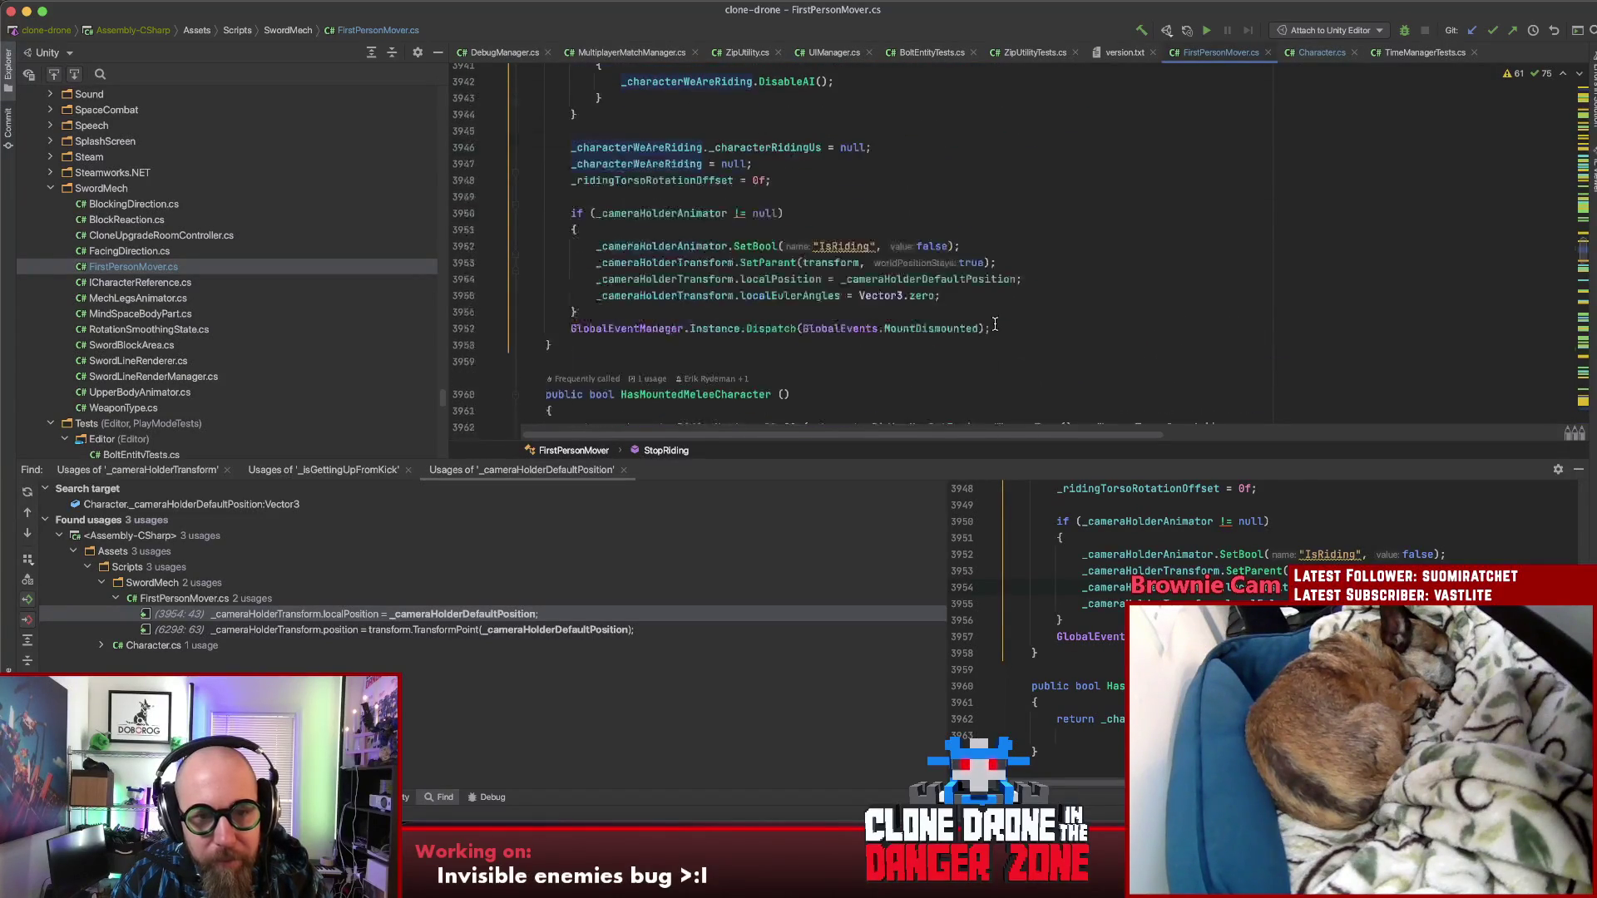
click(442, 630)
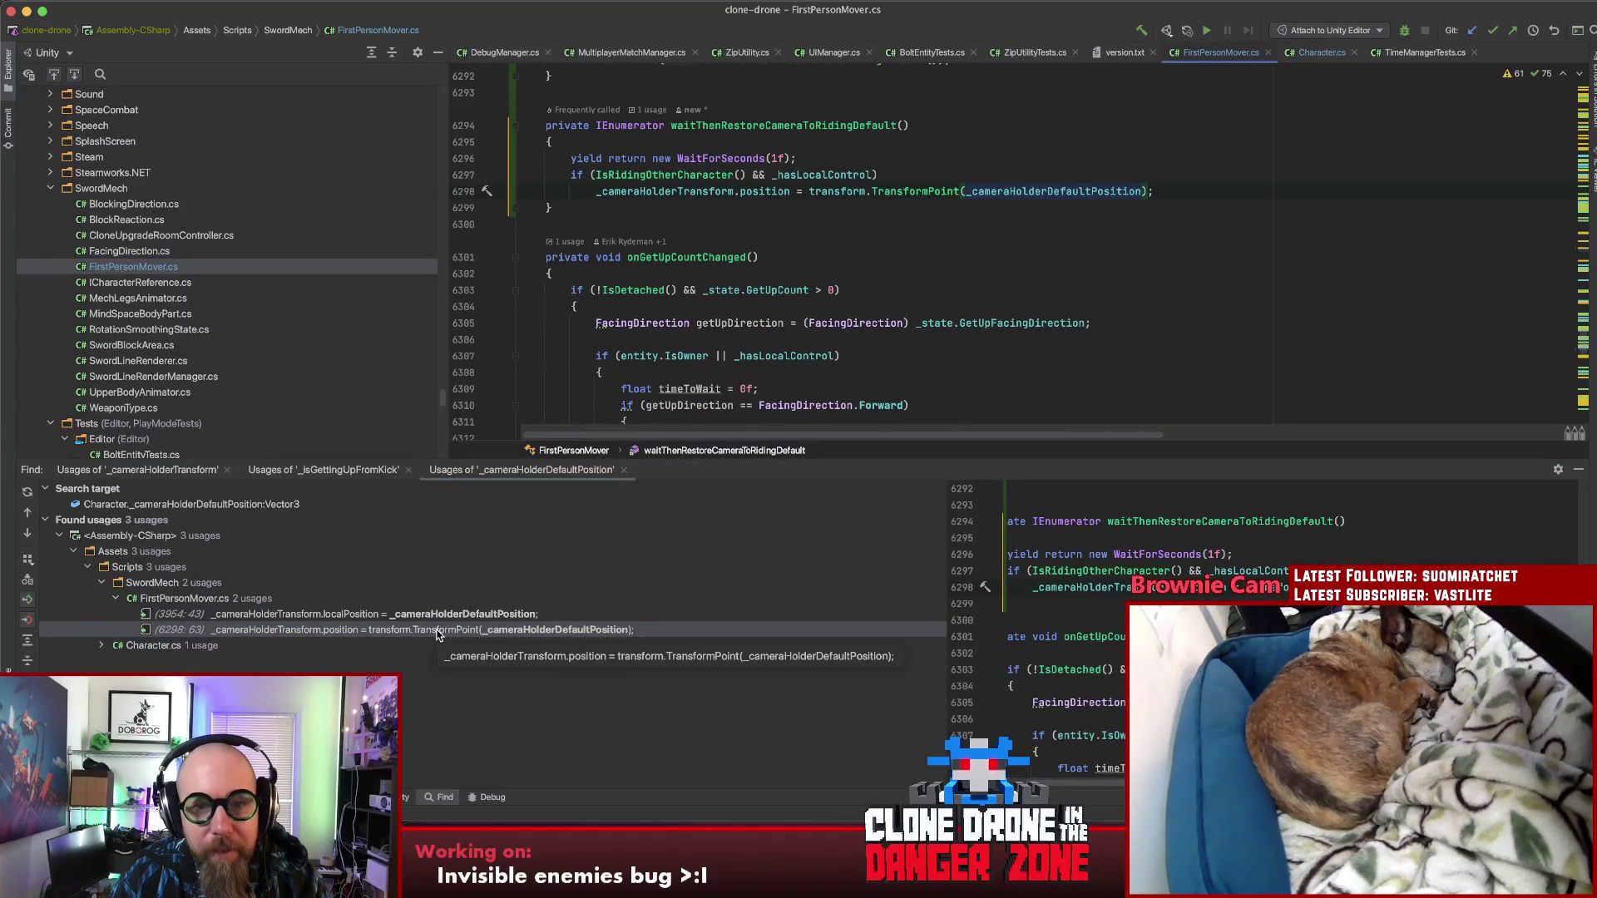
click(104, 645)
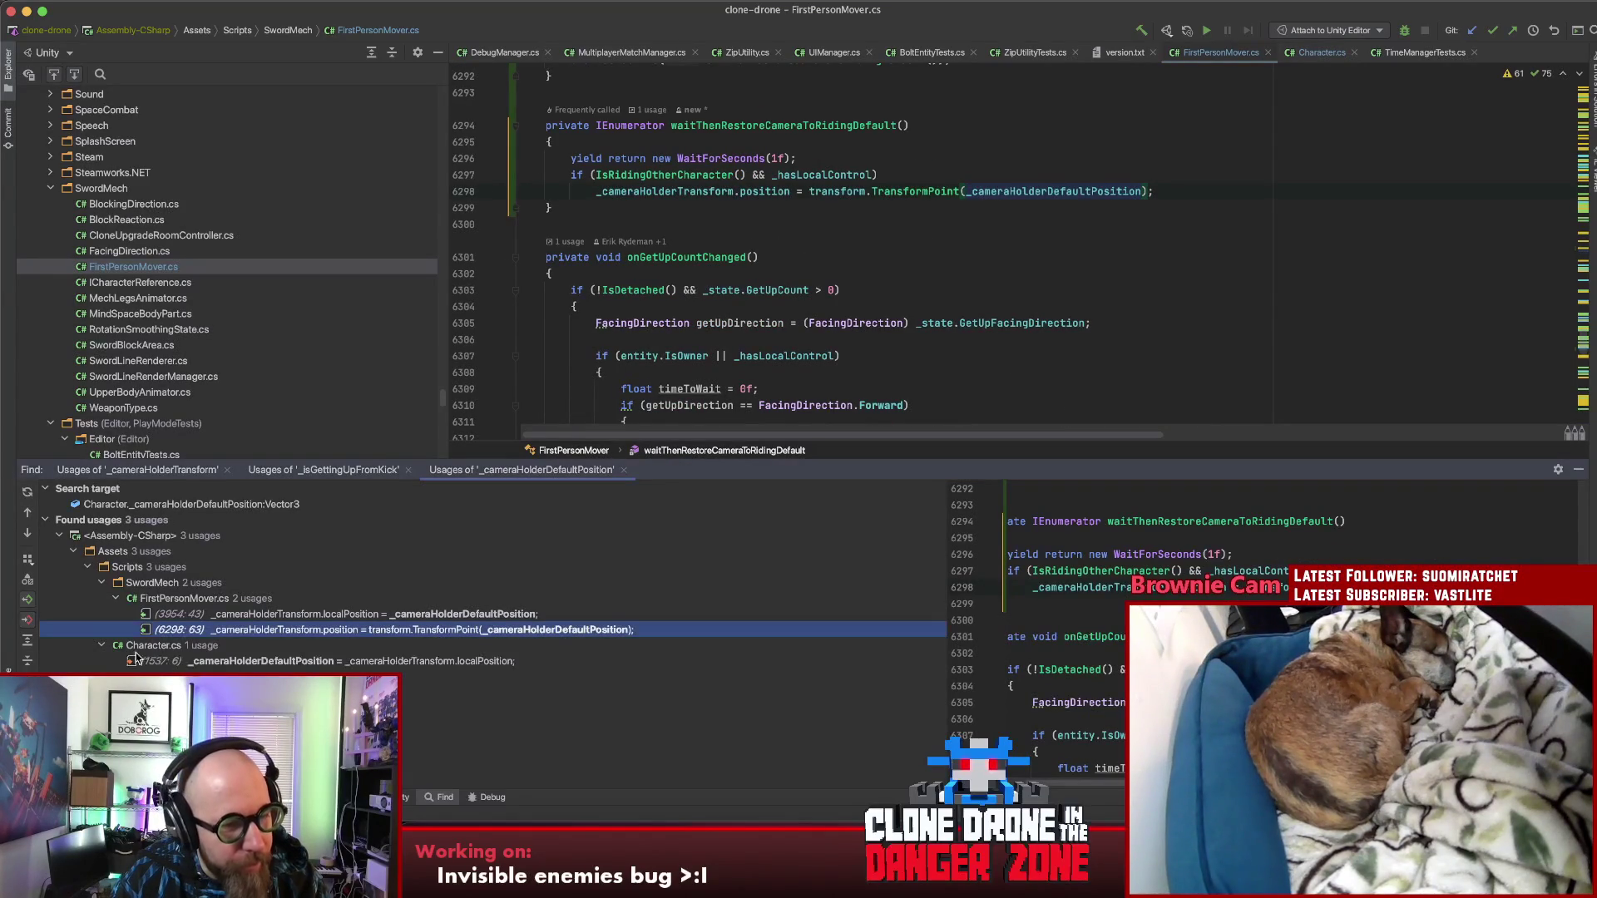
click(299, 661)
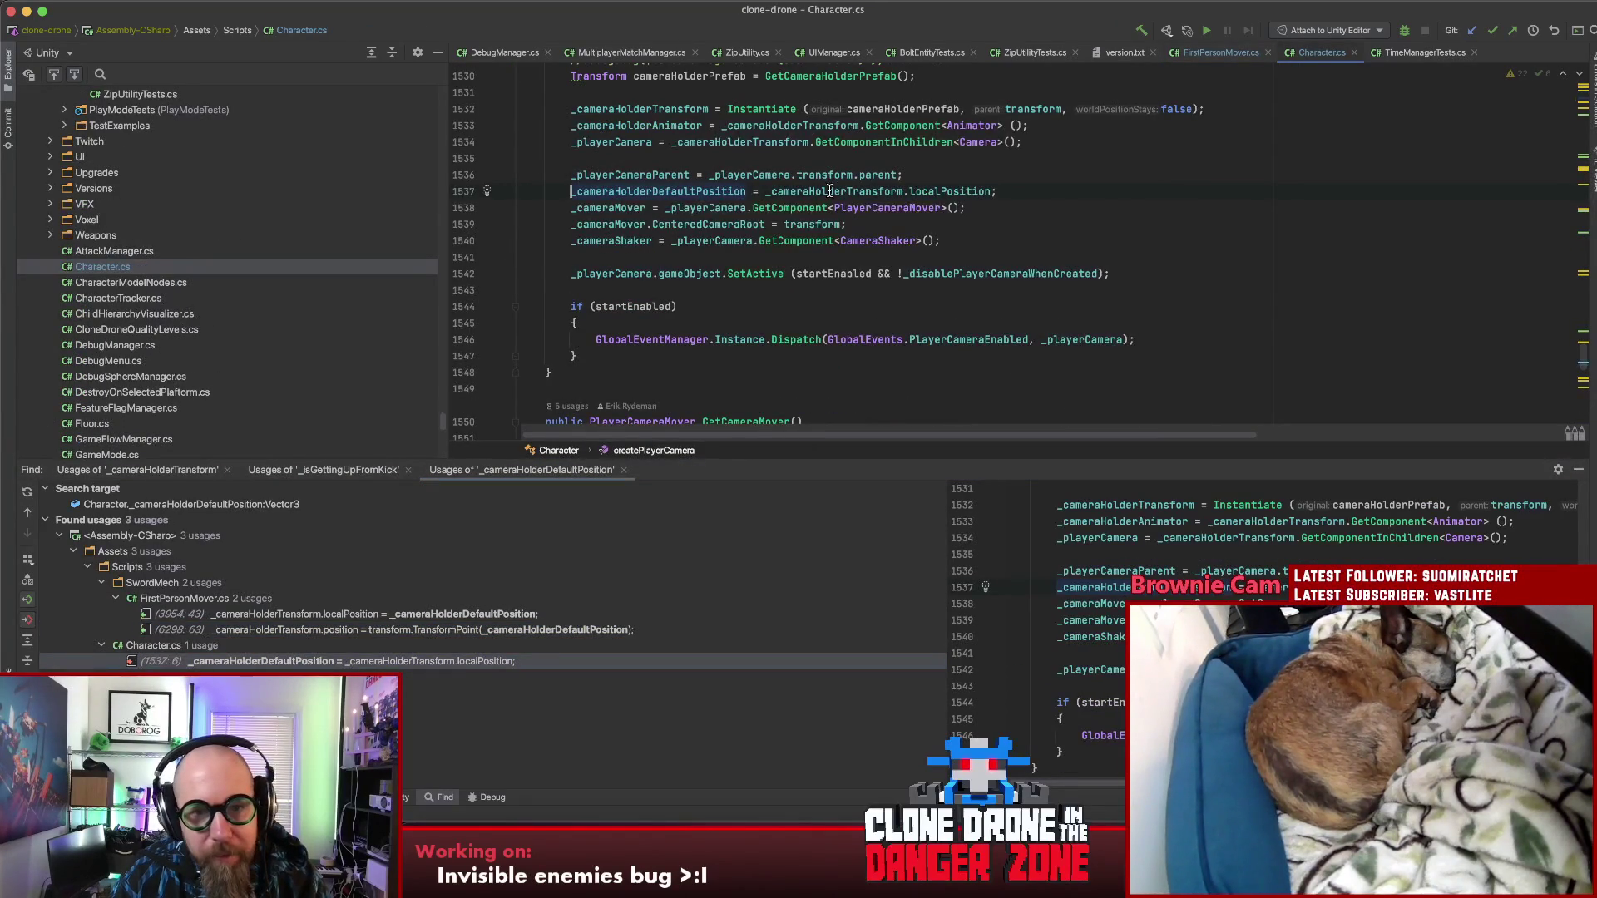
Step: Switch back to FirstPersonMover.cs and search it for 'ceate'
scroll(778, 197, up, 4)
scroll(684, 256, down, 4)
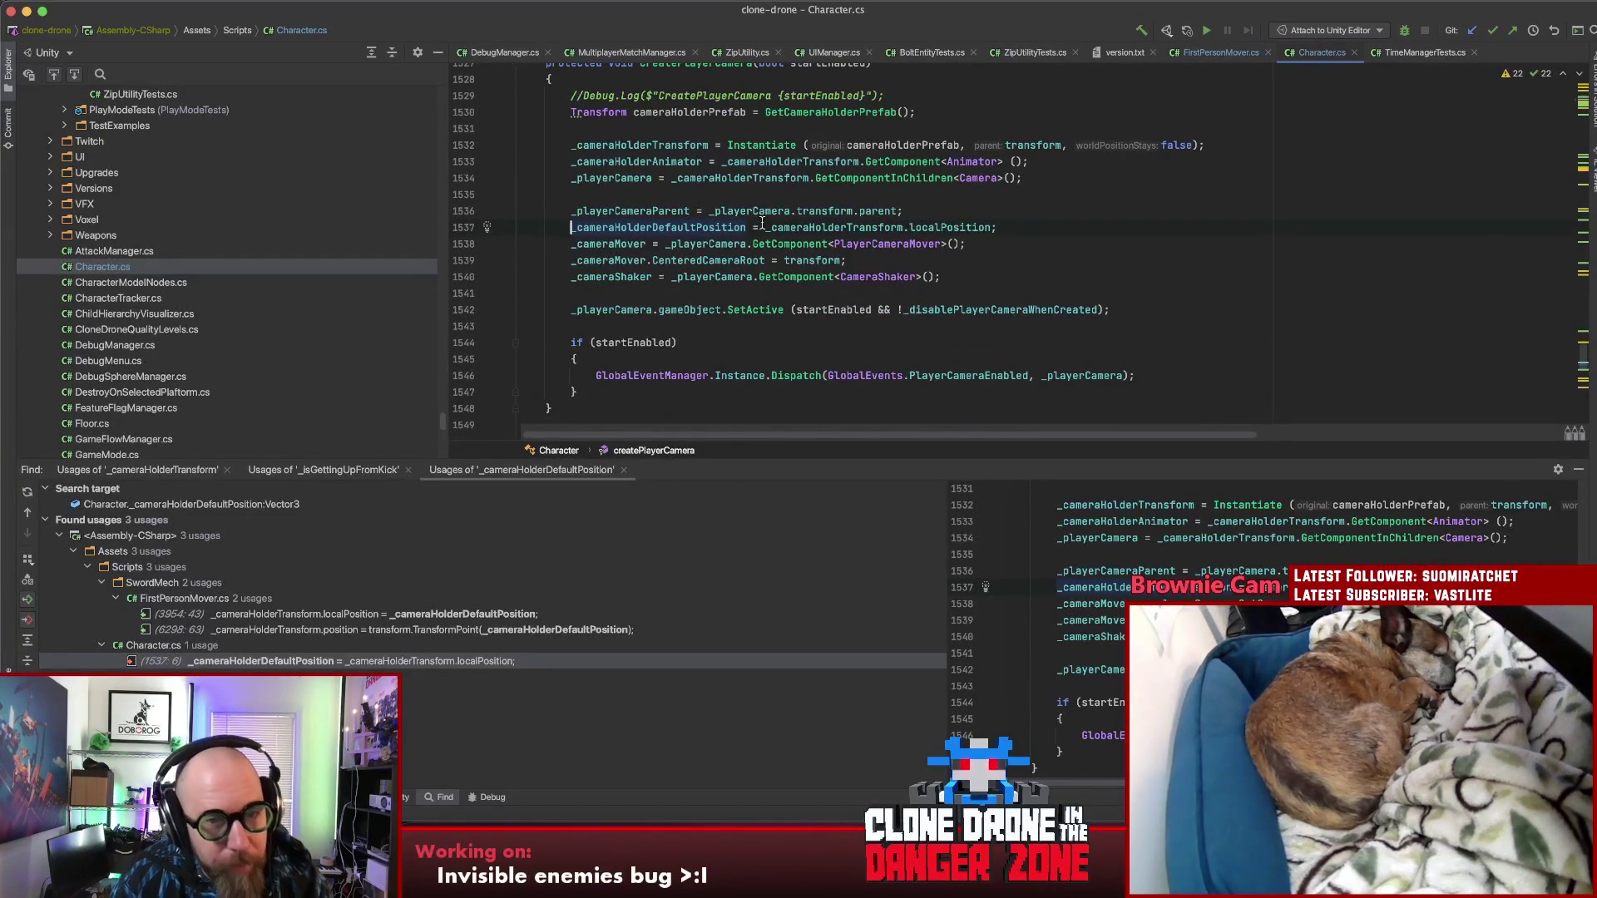
key(Down)
key(End)
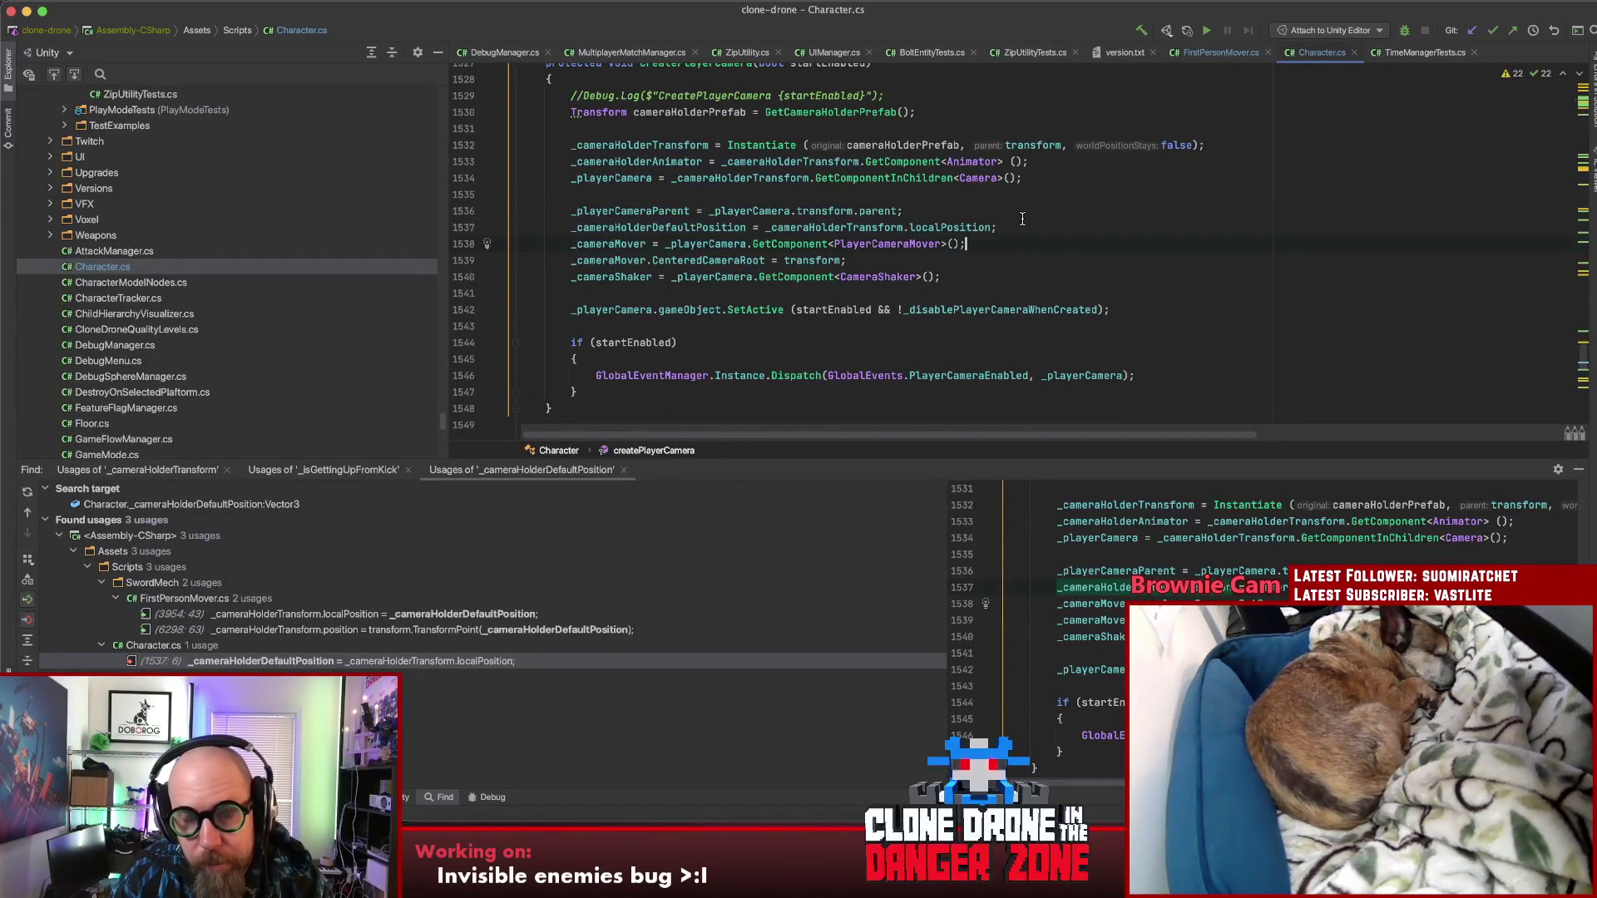
click(1206, 53)
key(ctrl+f)
text(c)
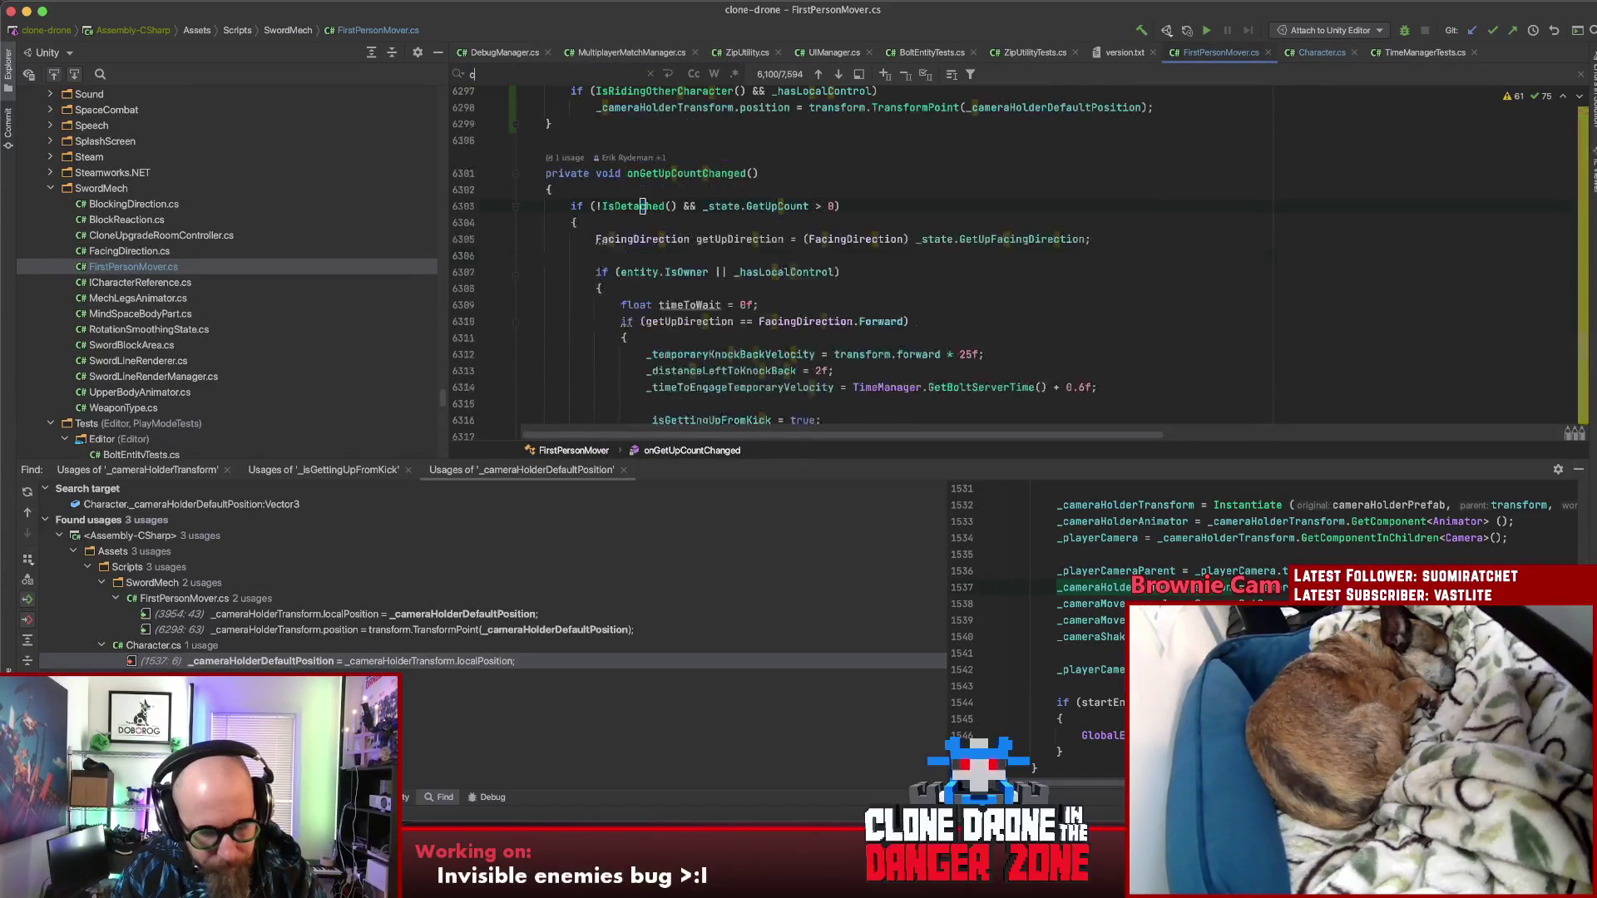
text(eatechara)
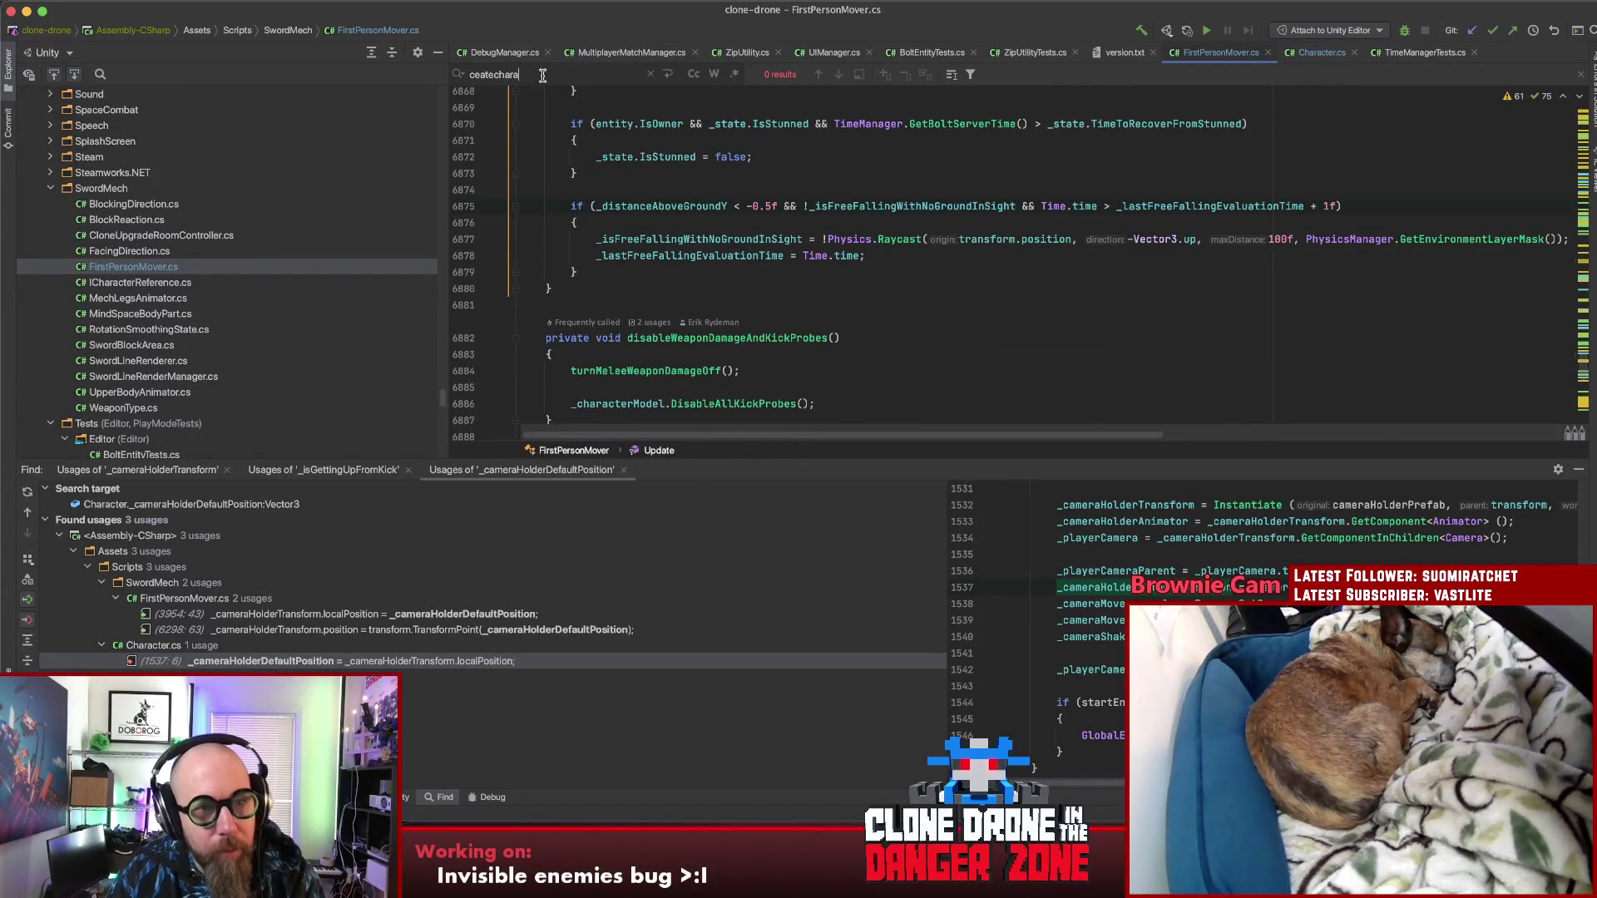
Step: Search for 'initialize' and go to the initializeCharacterModelAndUpgrades declaration
key(super+a)
key(BackSpace)
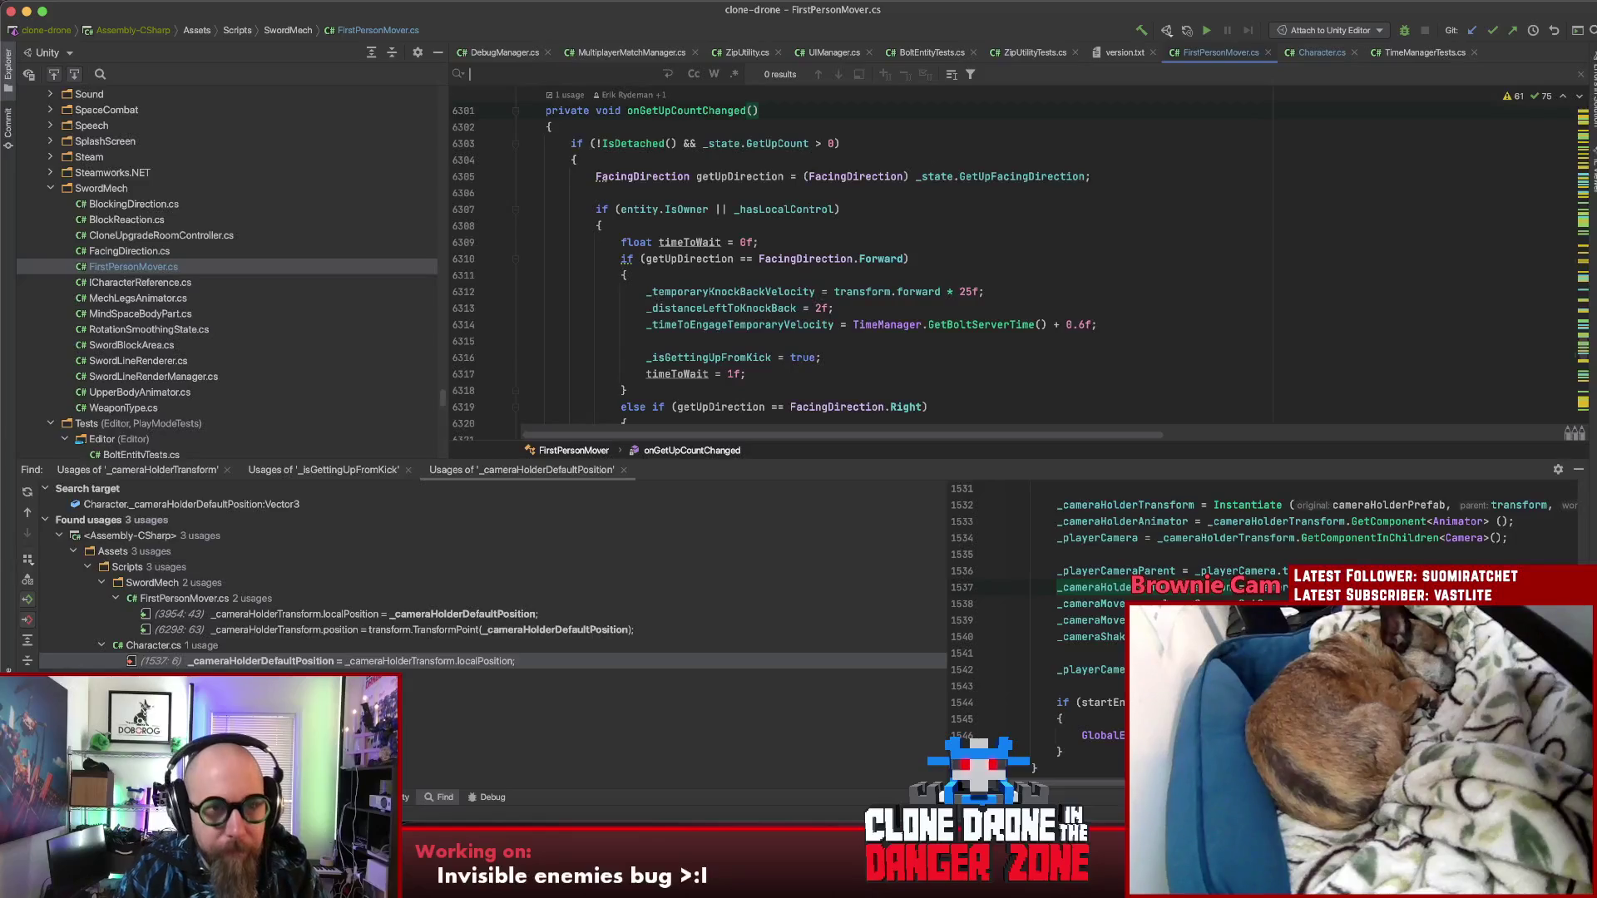
text(init)
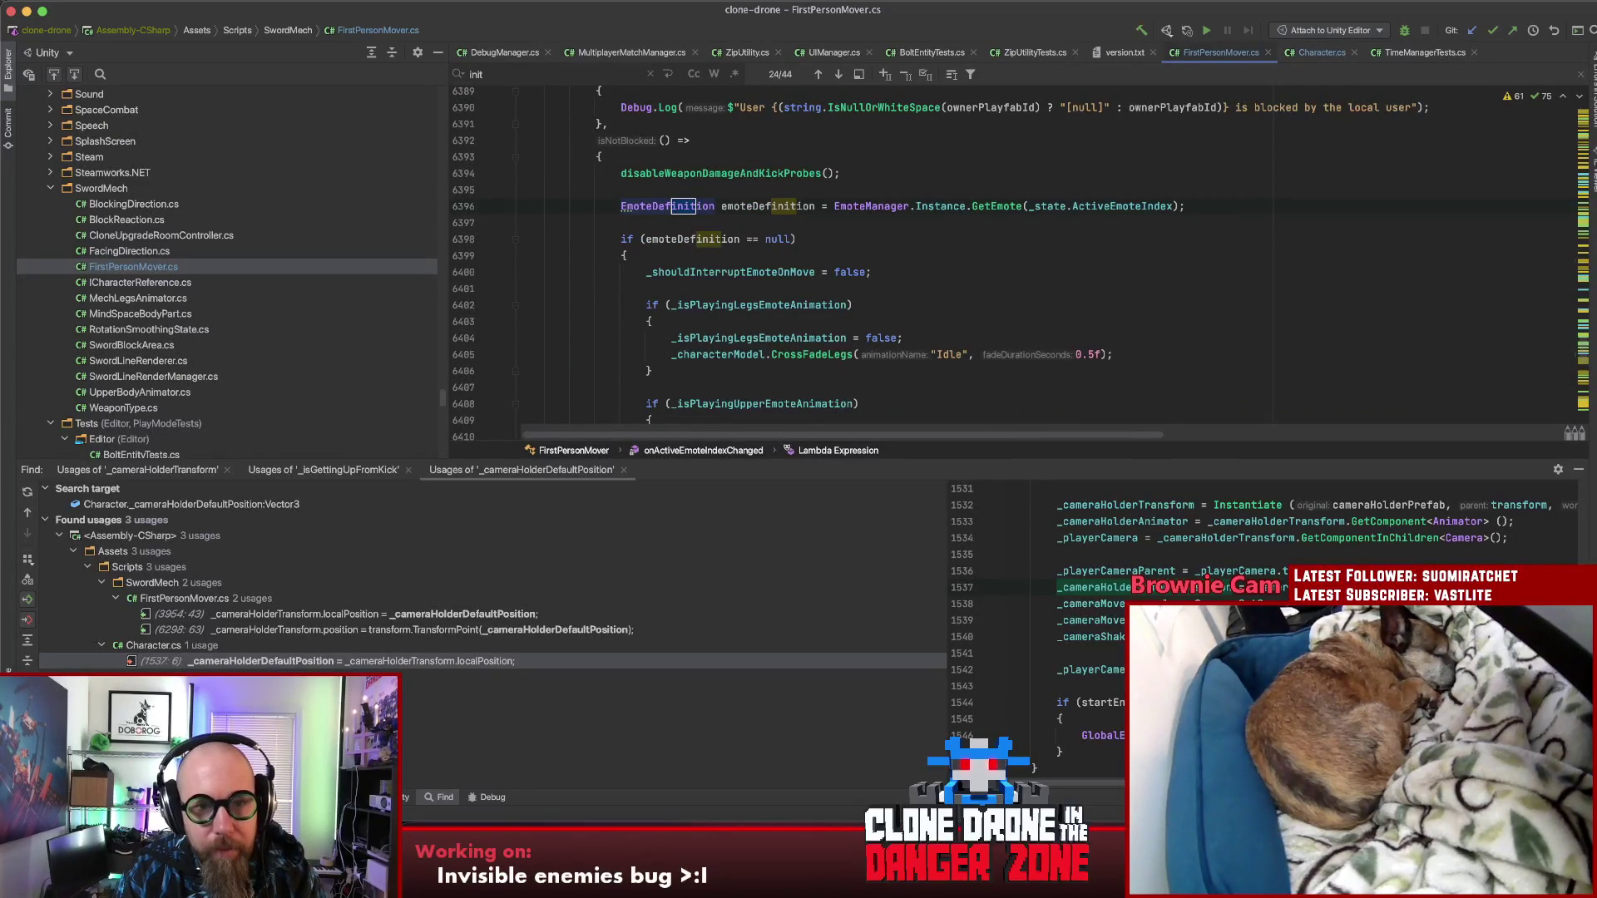
text(ialize)
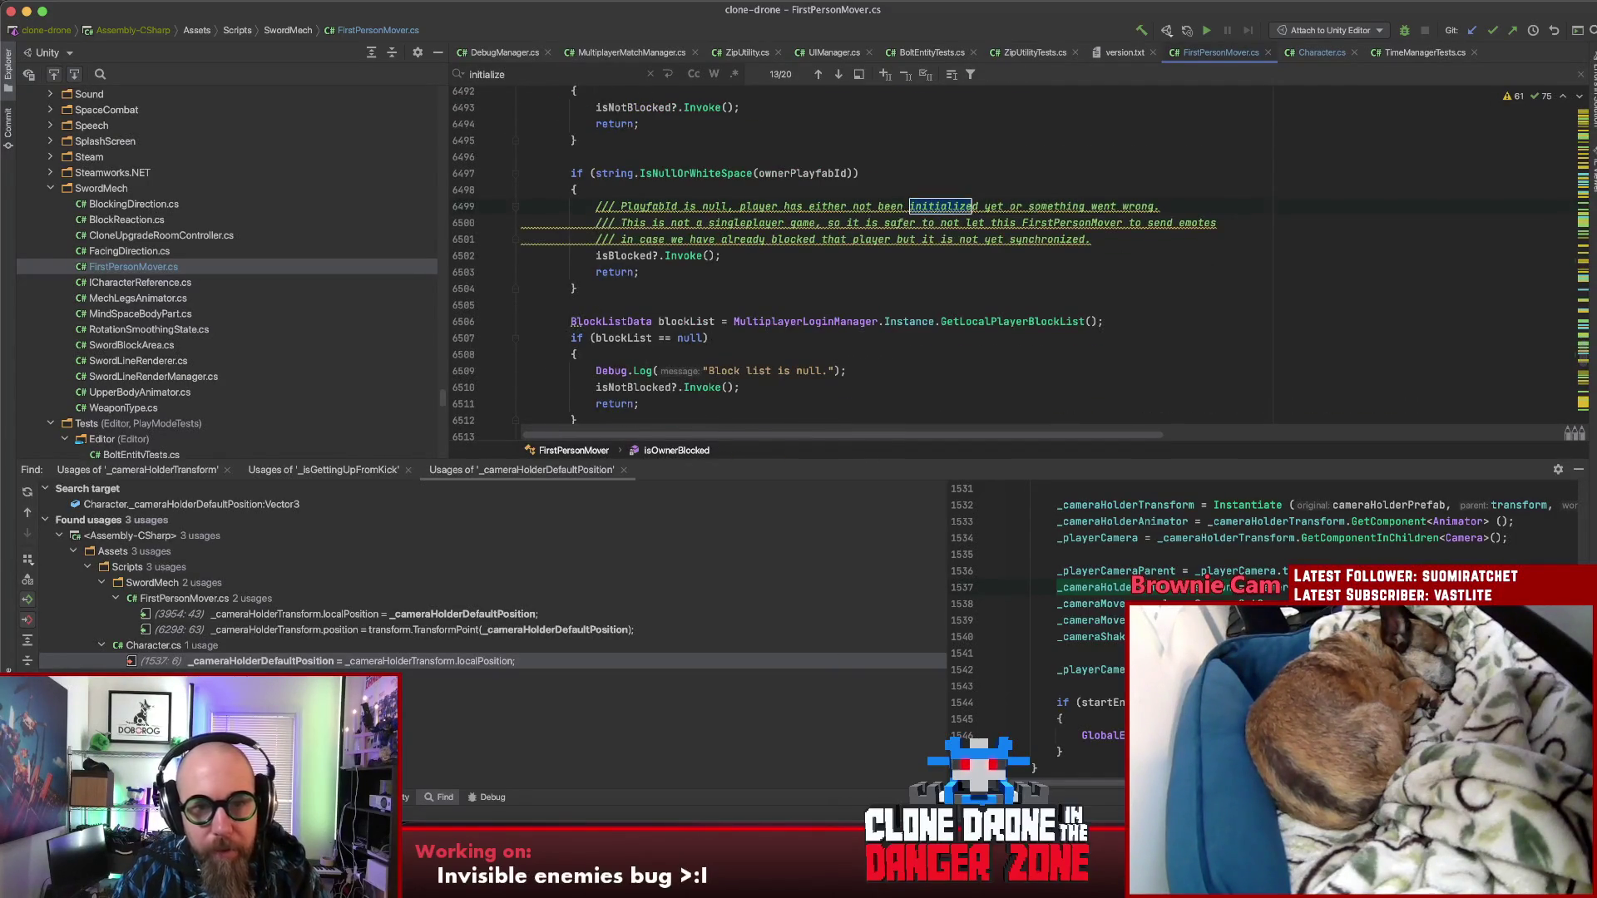
key(Return)
key(Return)
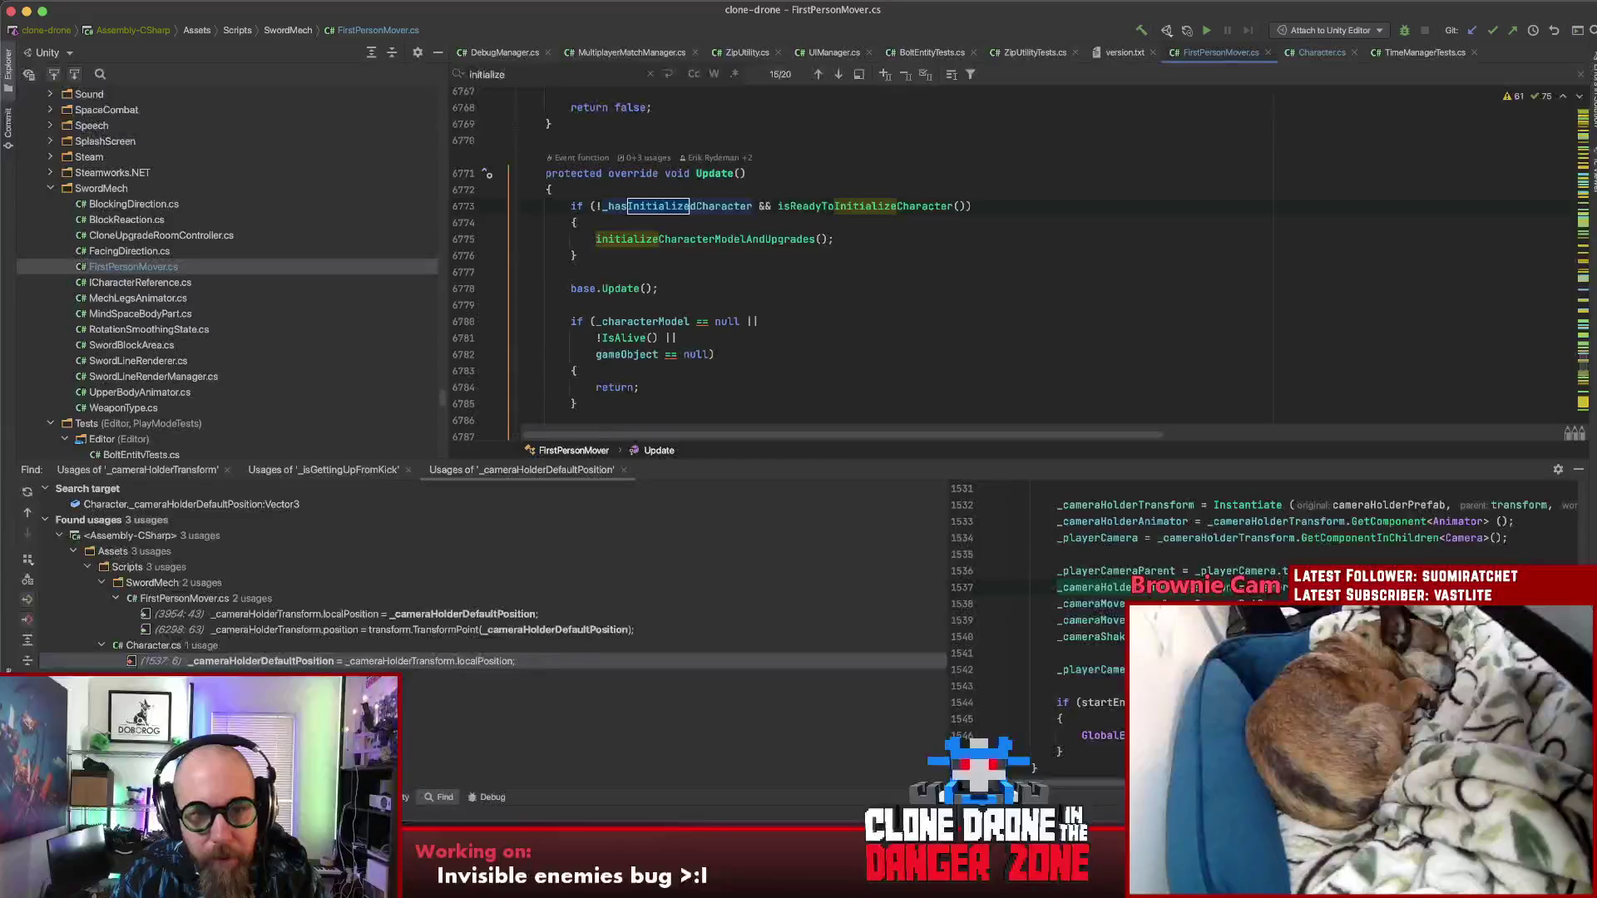
super+click(752, 241)
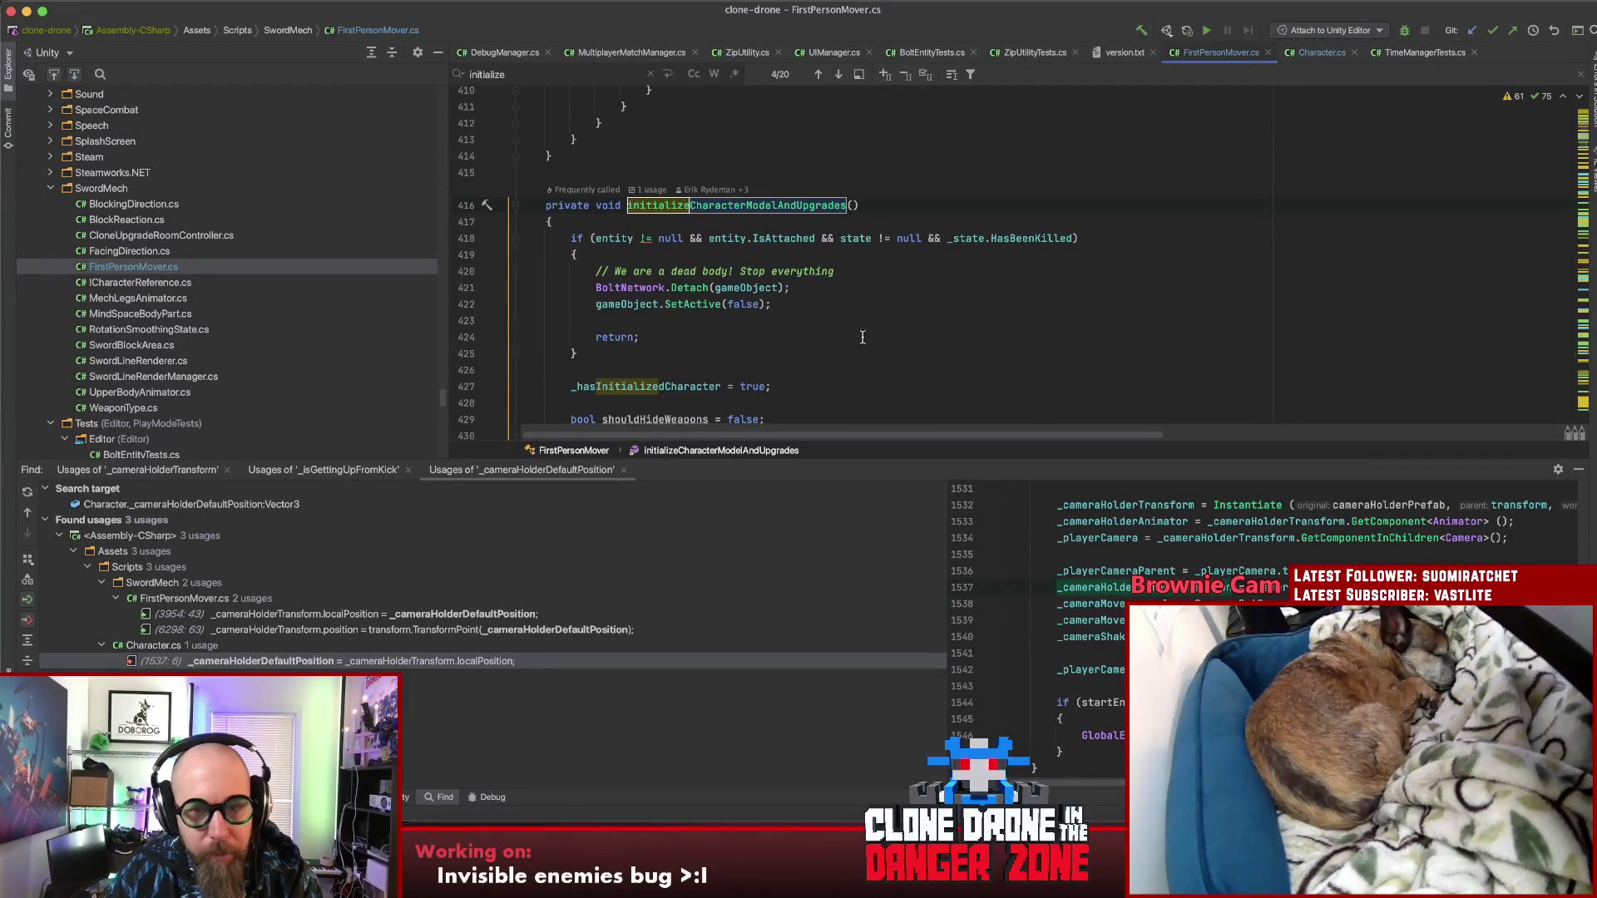
Step: Paste _ridingContainerDefaultPoisition on a new line after the IsMainPlayer block
scroll(863, 337, down, 5)
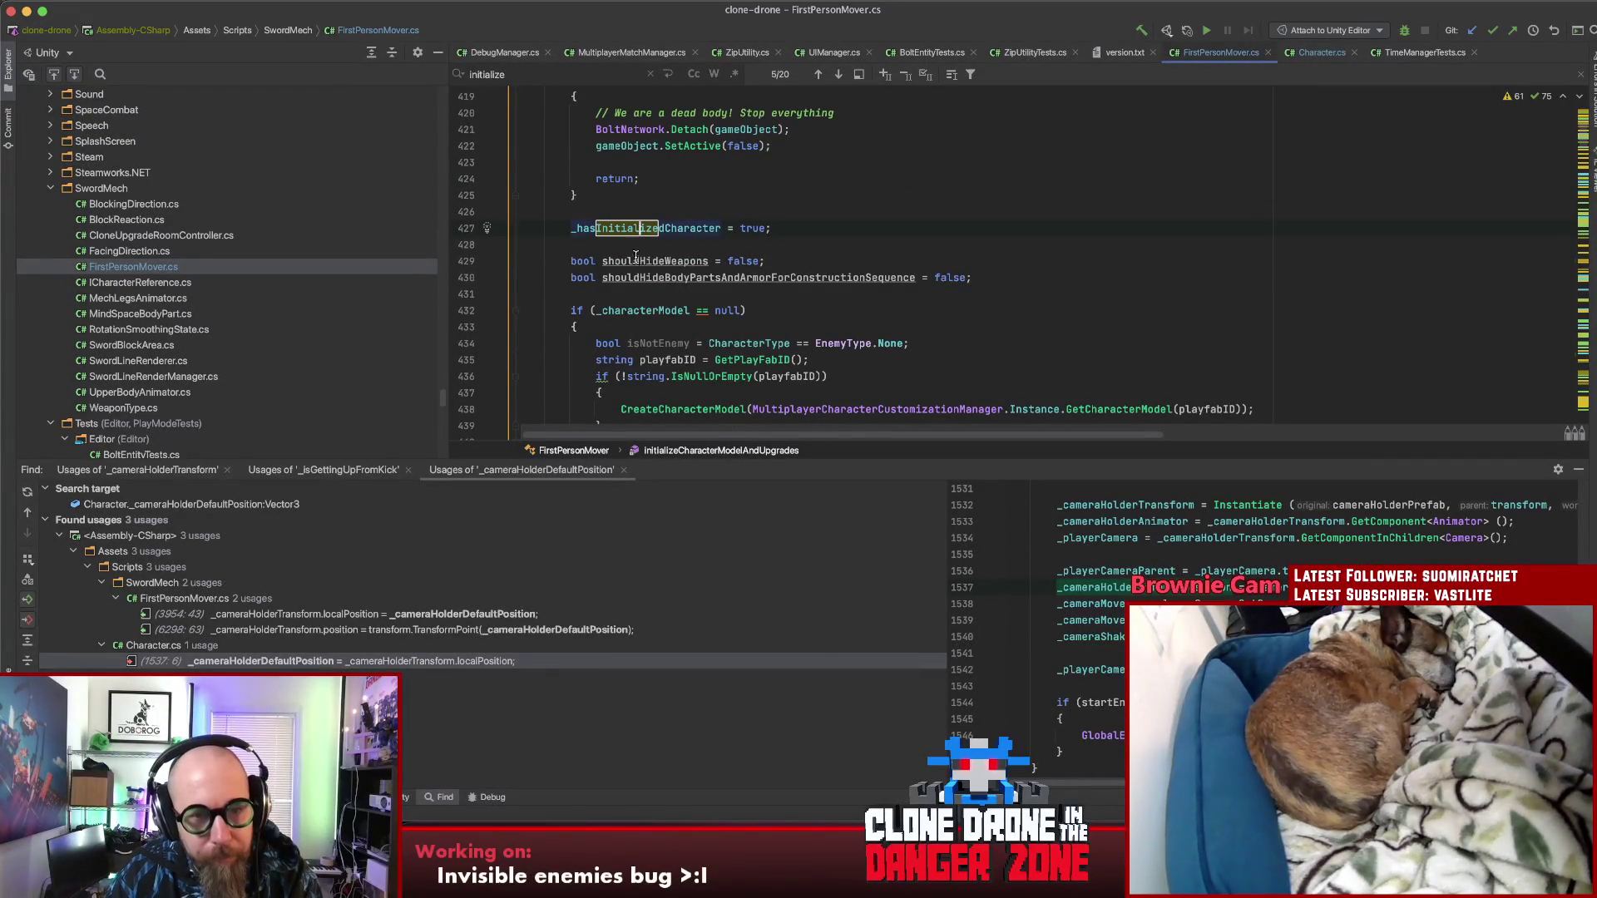
scroll(634, 251, down, 7)
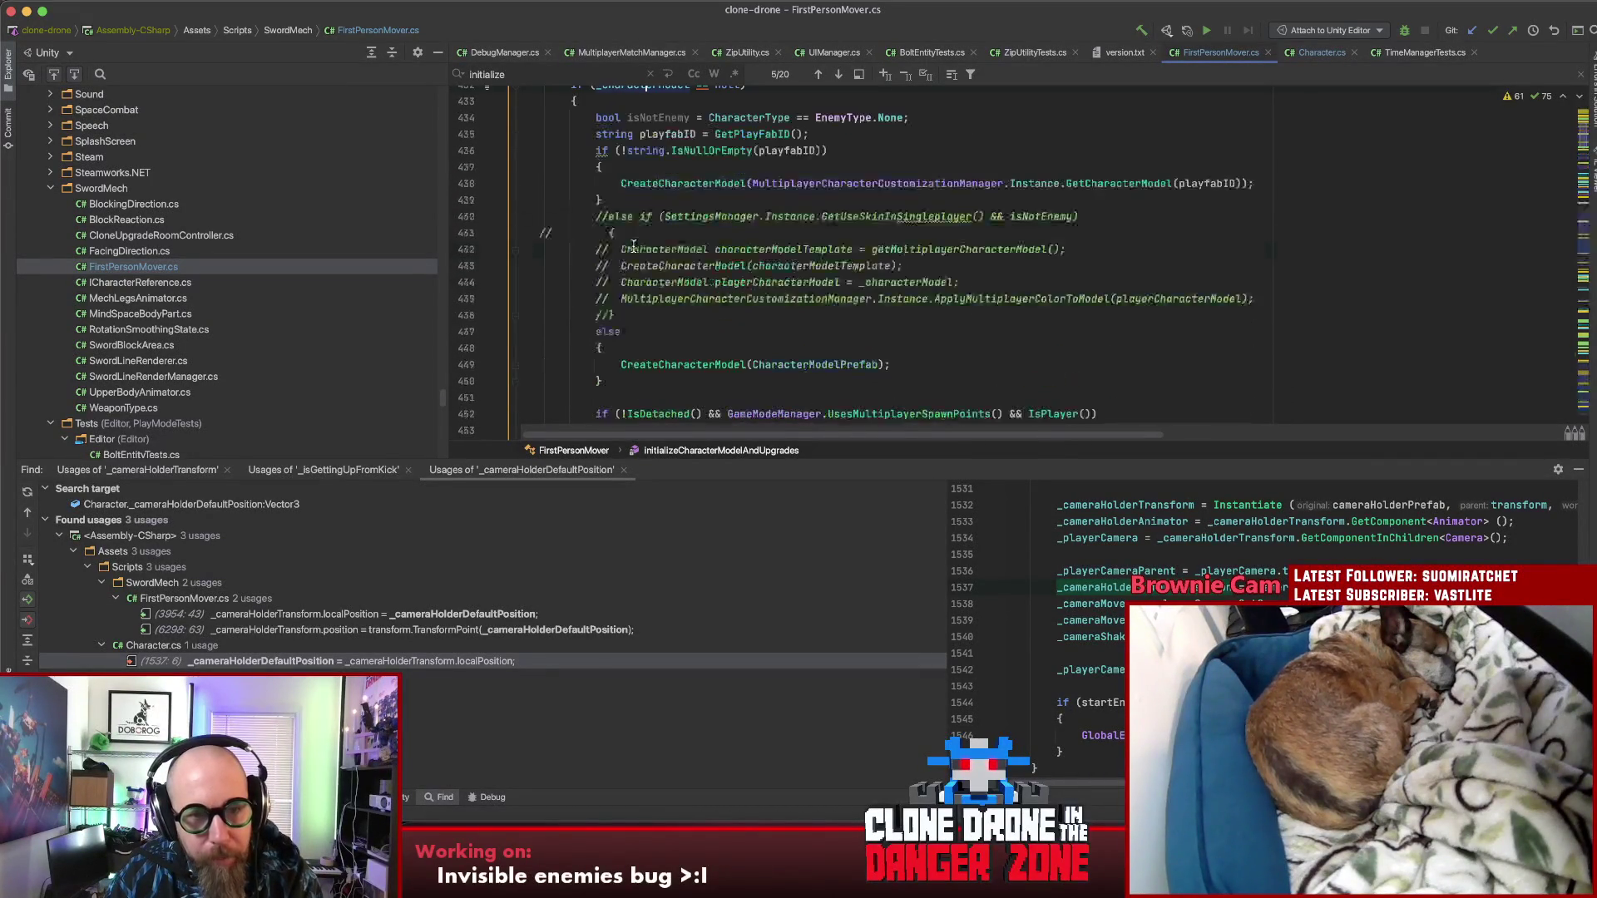
scroll(635, 247, down, 4)
scroll(579, 240, up, 7)
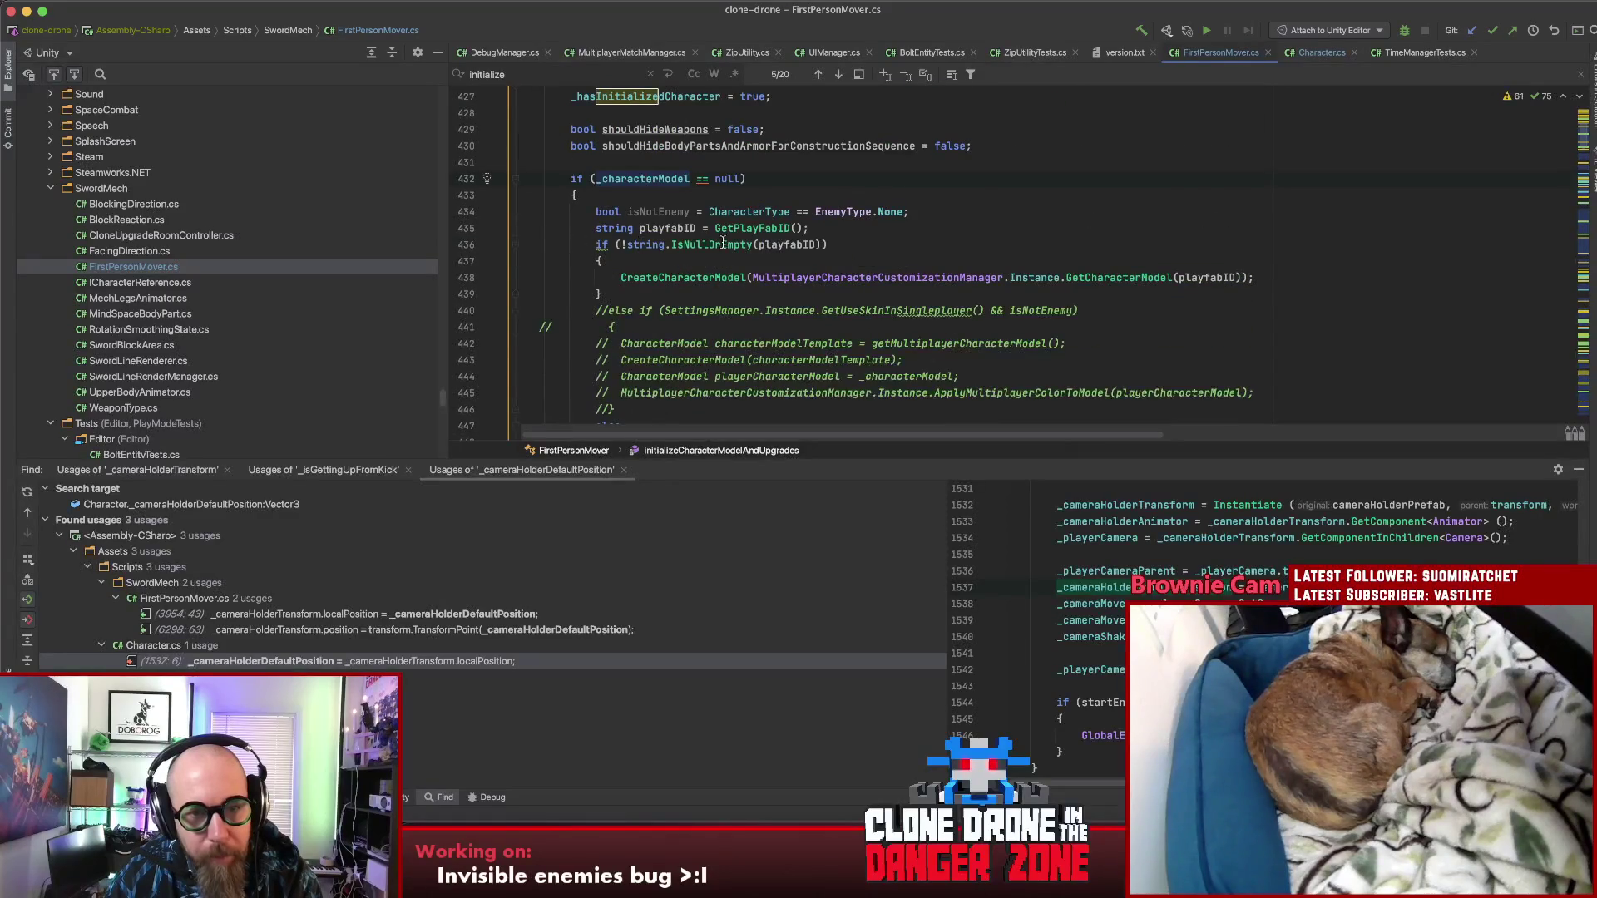
scroll(601, 296, down, 10)
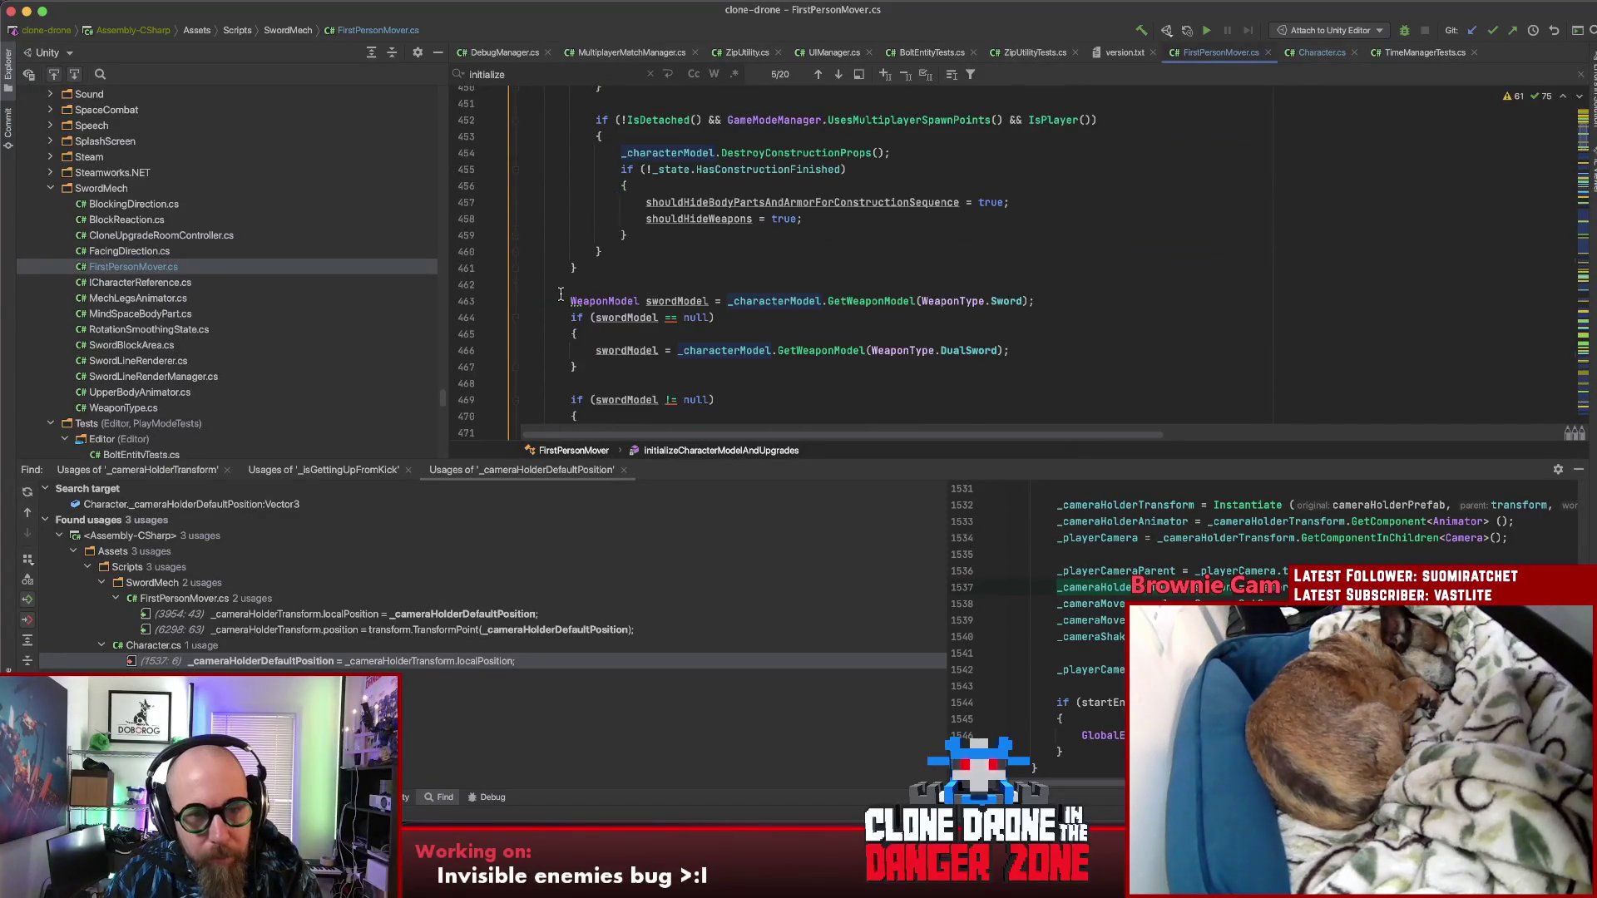
scroll(640, 275, up, 8)
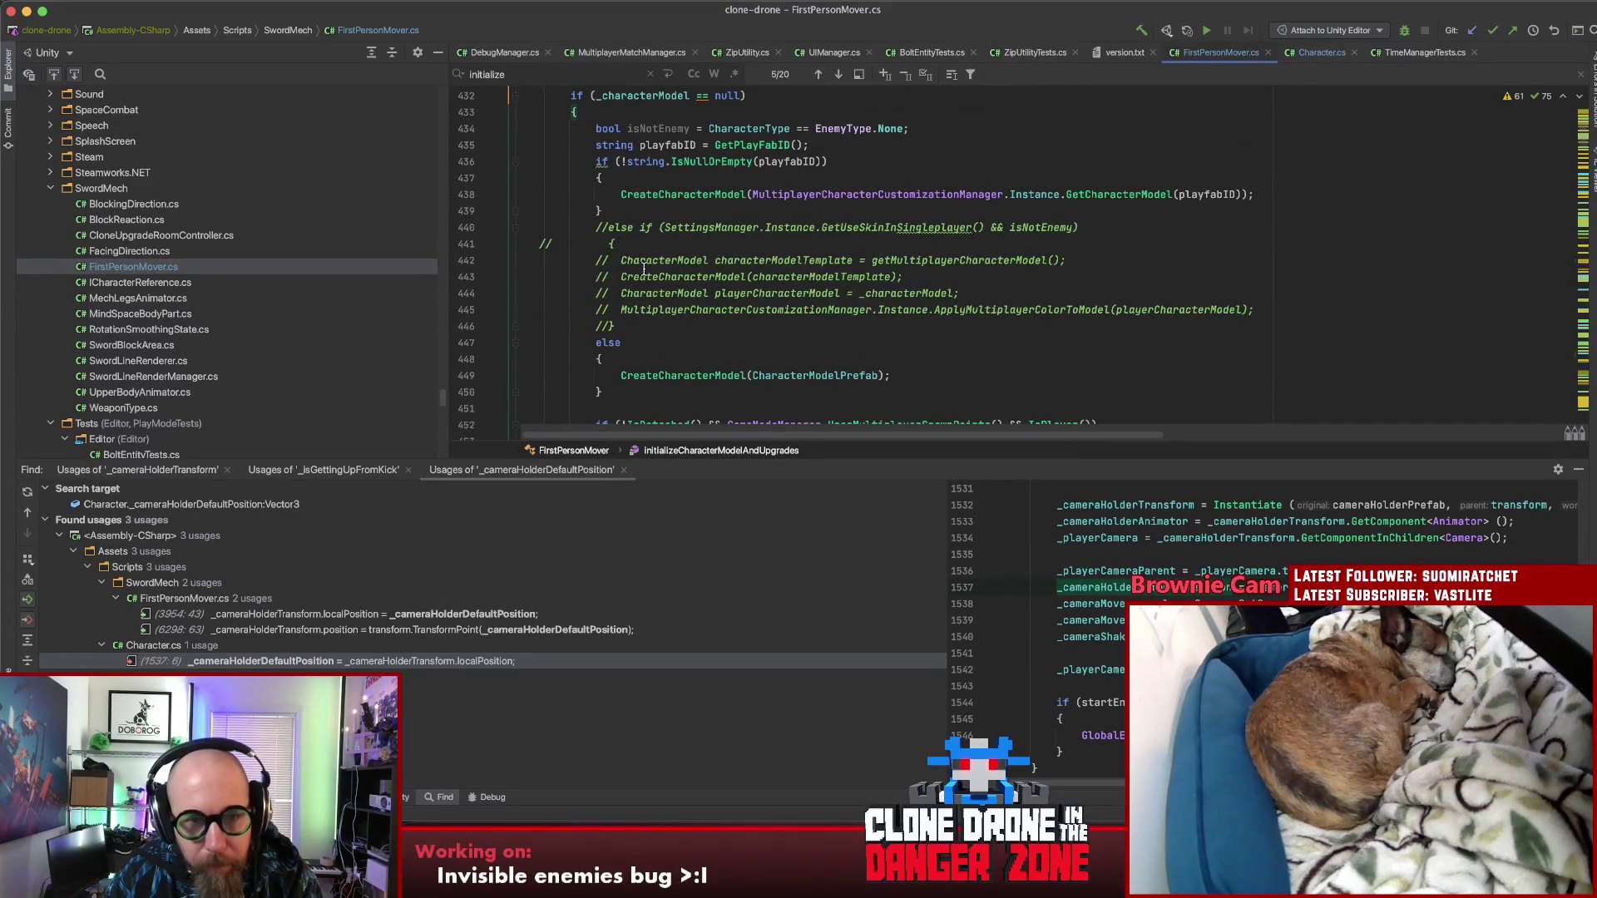
scroll(619, 276, down, 12)
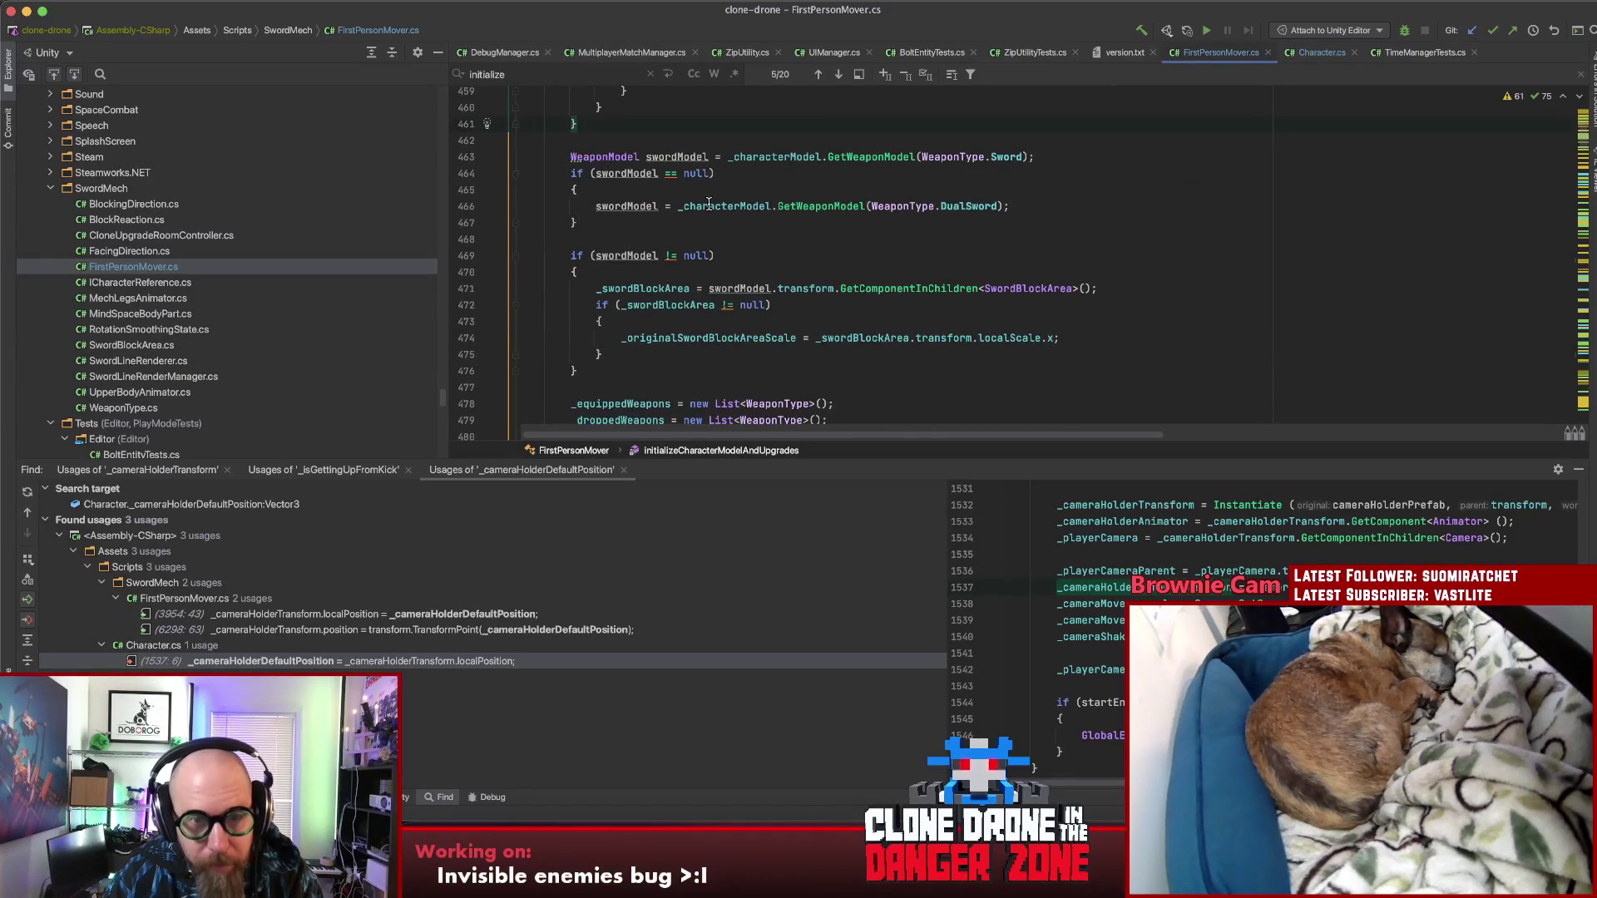
scroll(708, 205, down, 8)
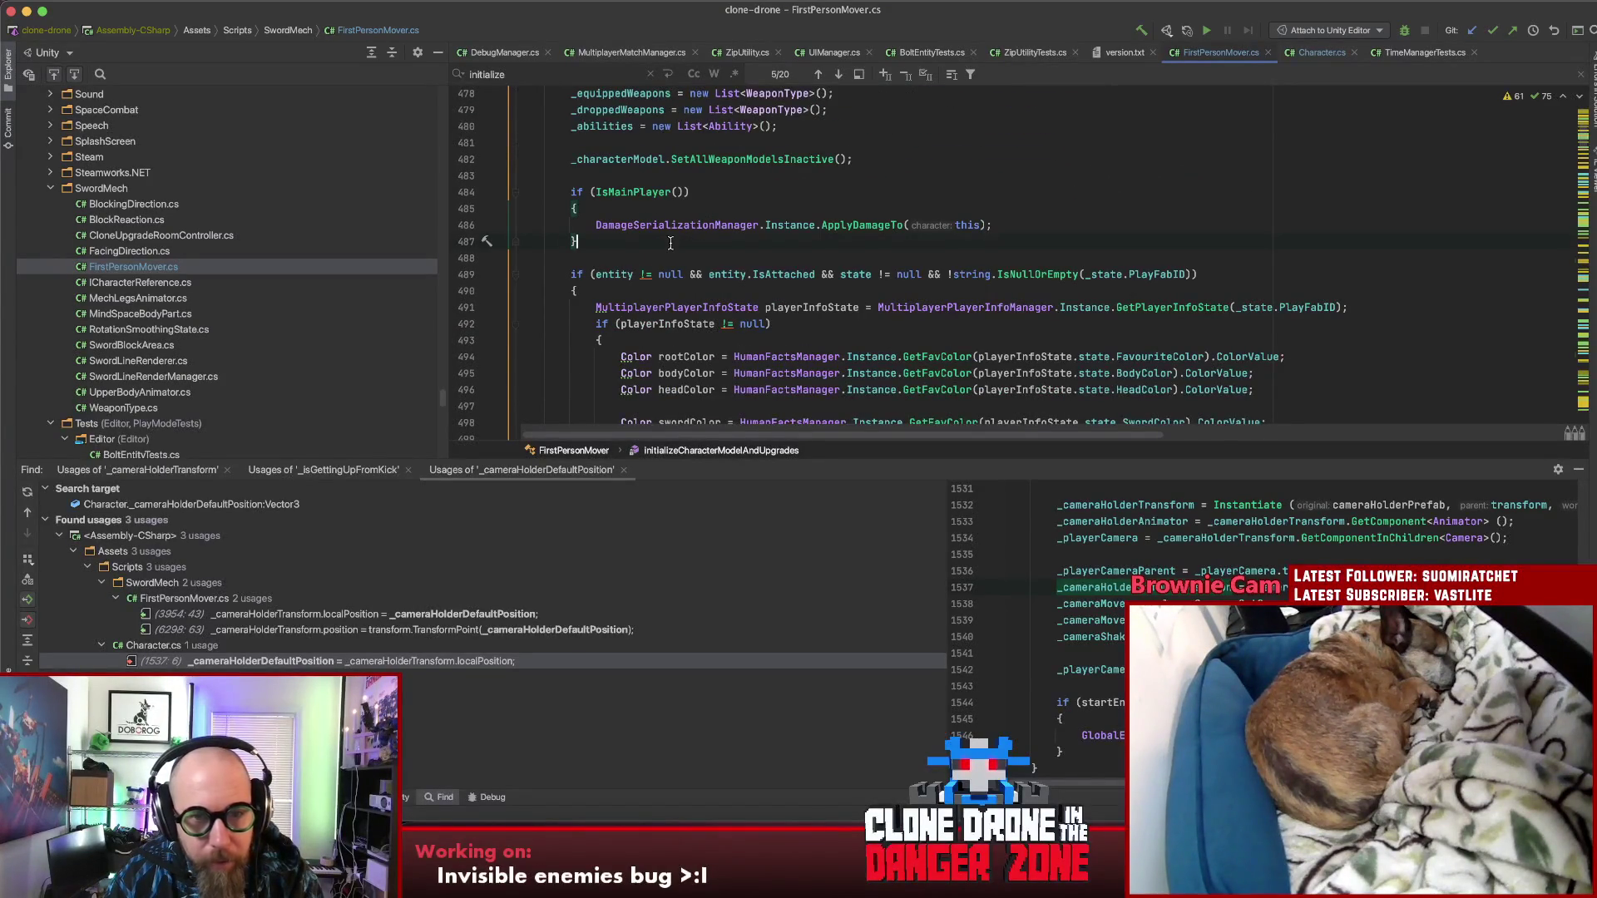
key(Return)
key(Return)
text(_ridingContainerDefaultPoisition)
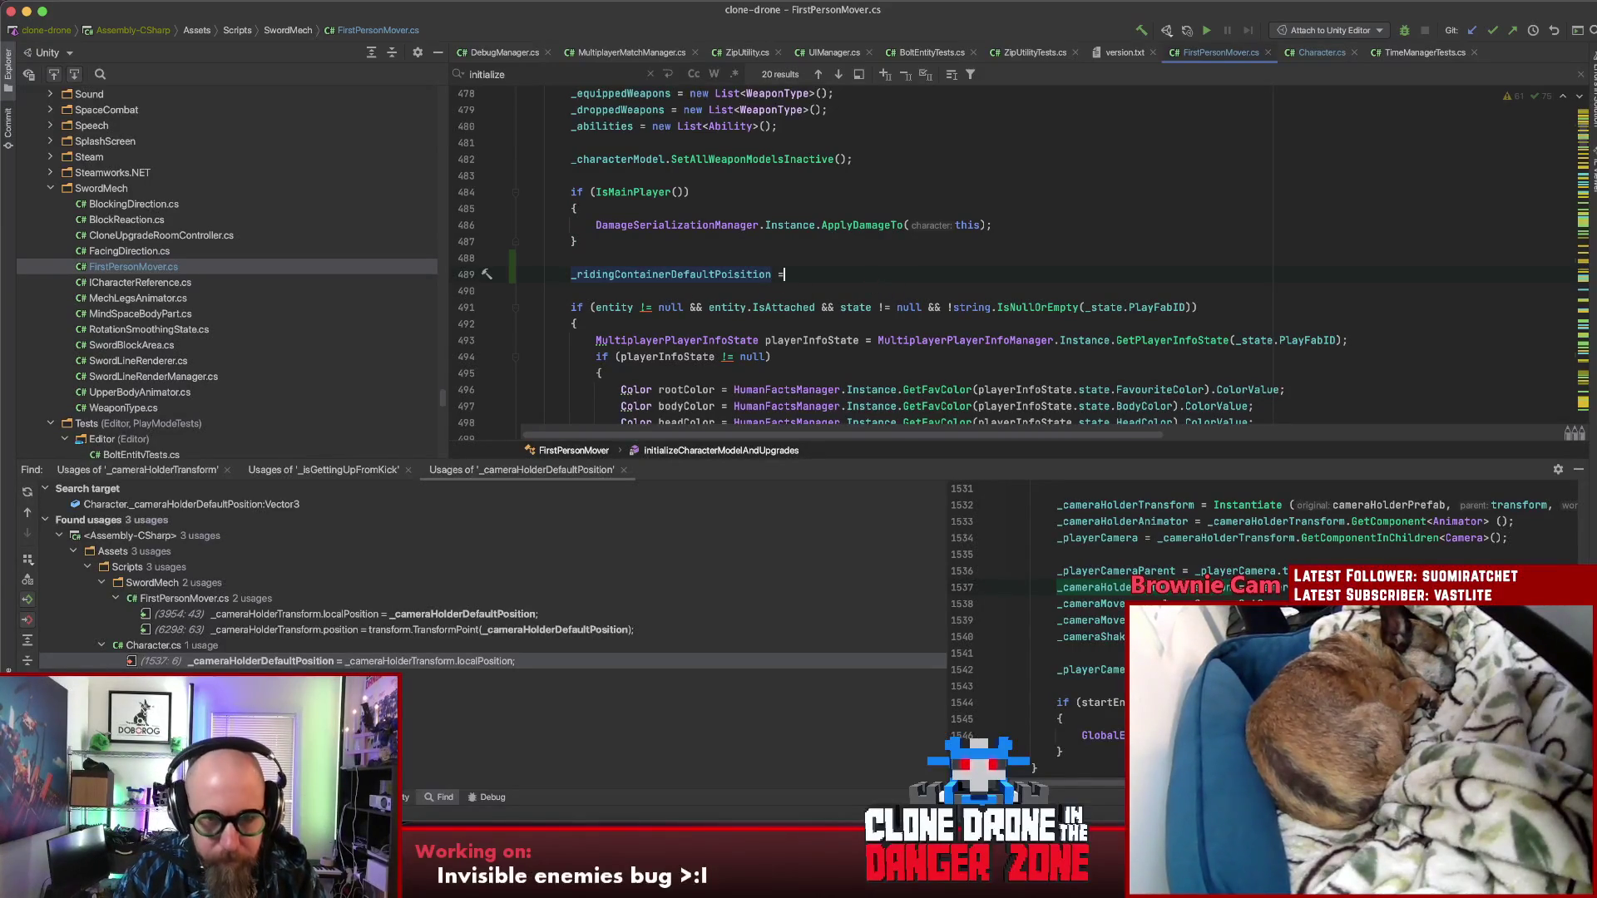
Step: Add the condition 'if (_characterModel.RiderContainer != null)' above the new line
click(865, 258)
key(Return)
text((_char)
key(Return)
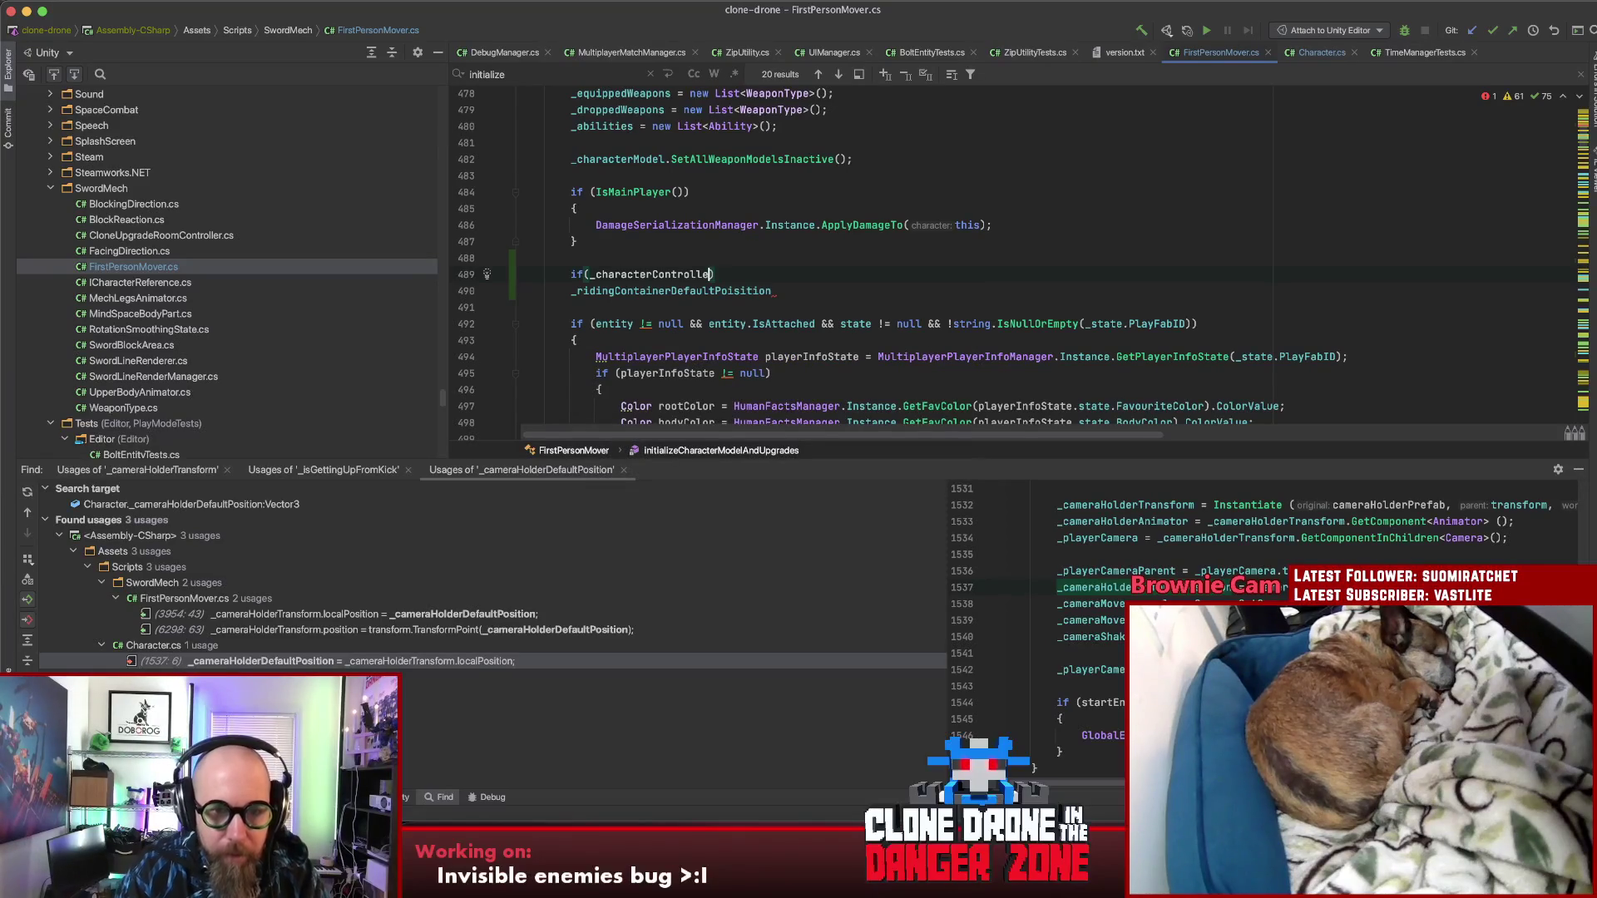
key(BackSpace)
key(BackSpace)
key(BackSpace)
key(Return)
text(Rid)
key(Return)
text(!= nuyll)
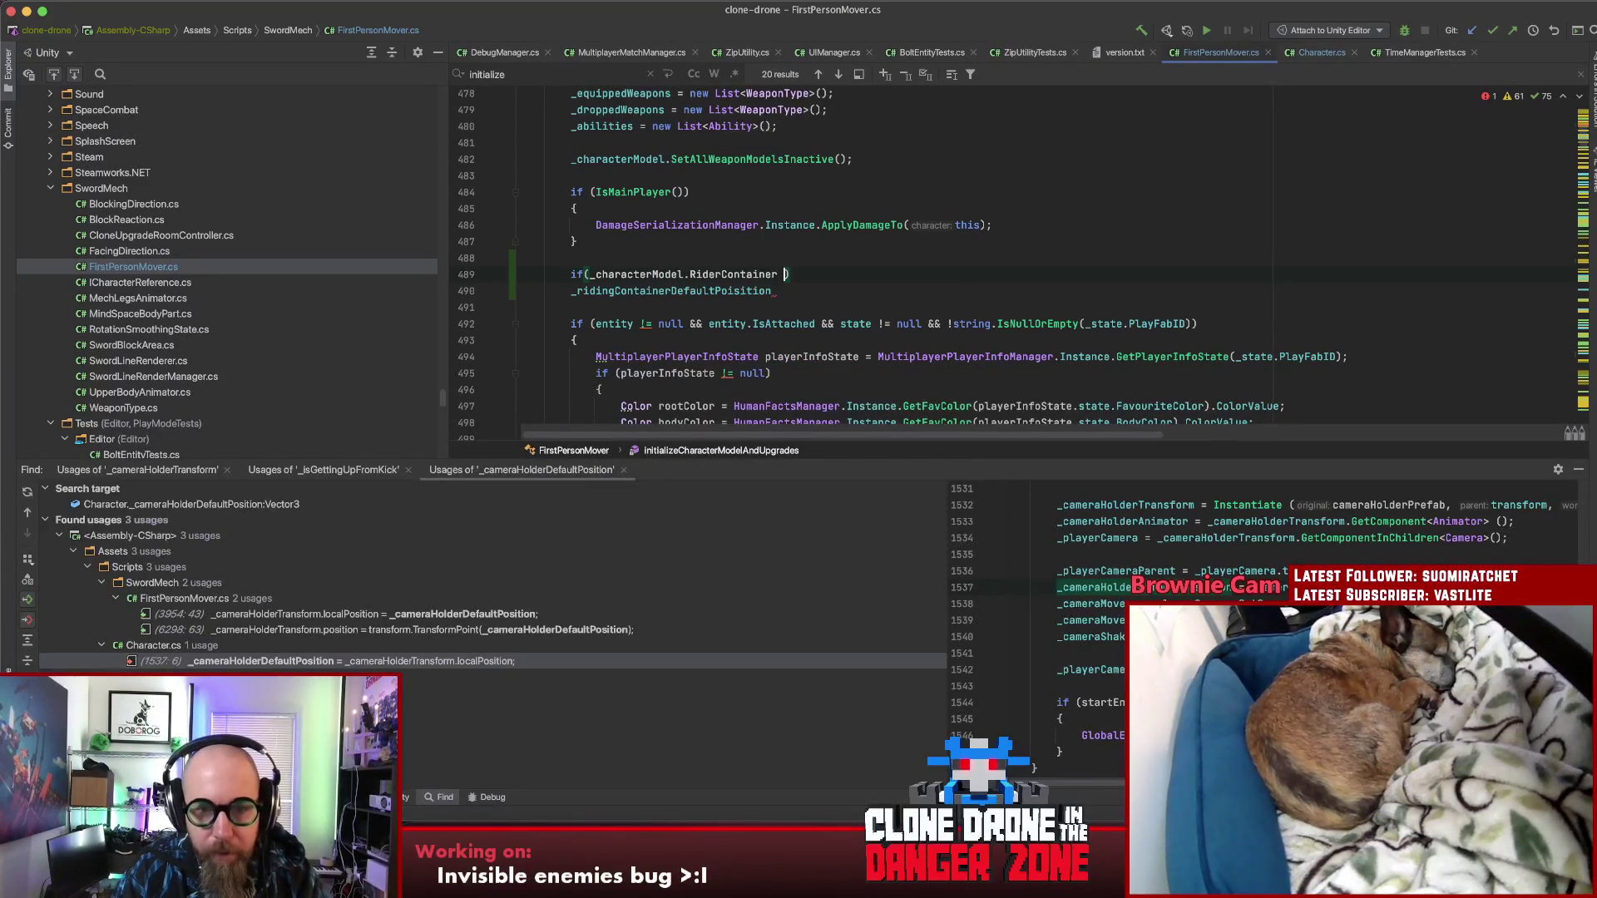
key(BackSpace)
key(BackSpace)
key(BackSpace)
text(ull)
Step: Assign '= _characterModel.RiderContainer;' to the field, indented under the if
click(773, 290)
text(= _cha)
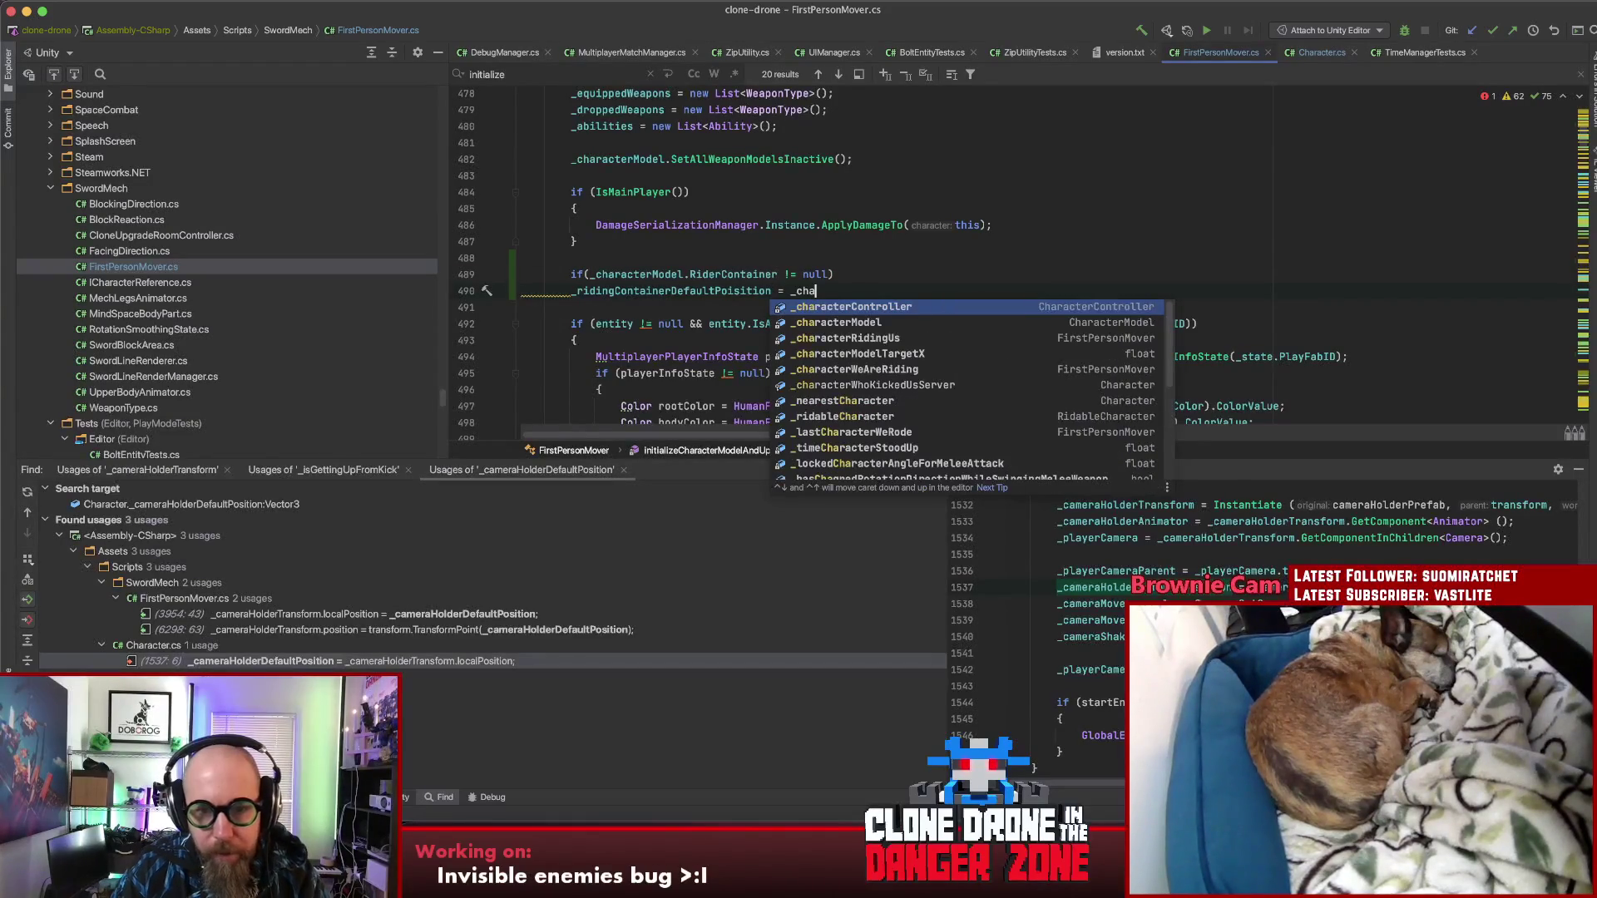
key(Down)
key(Return)
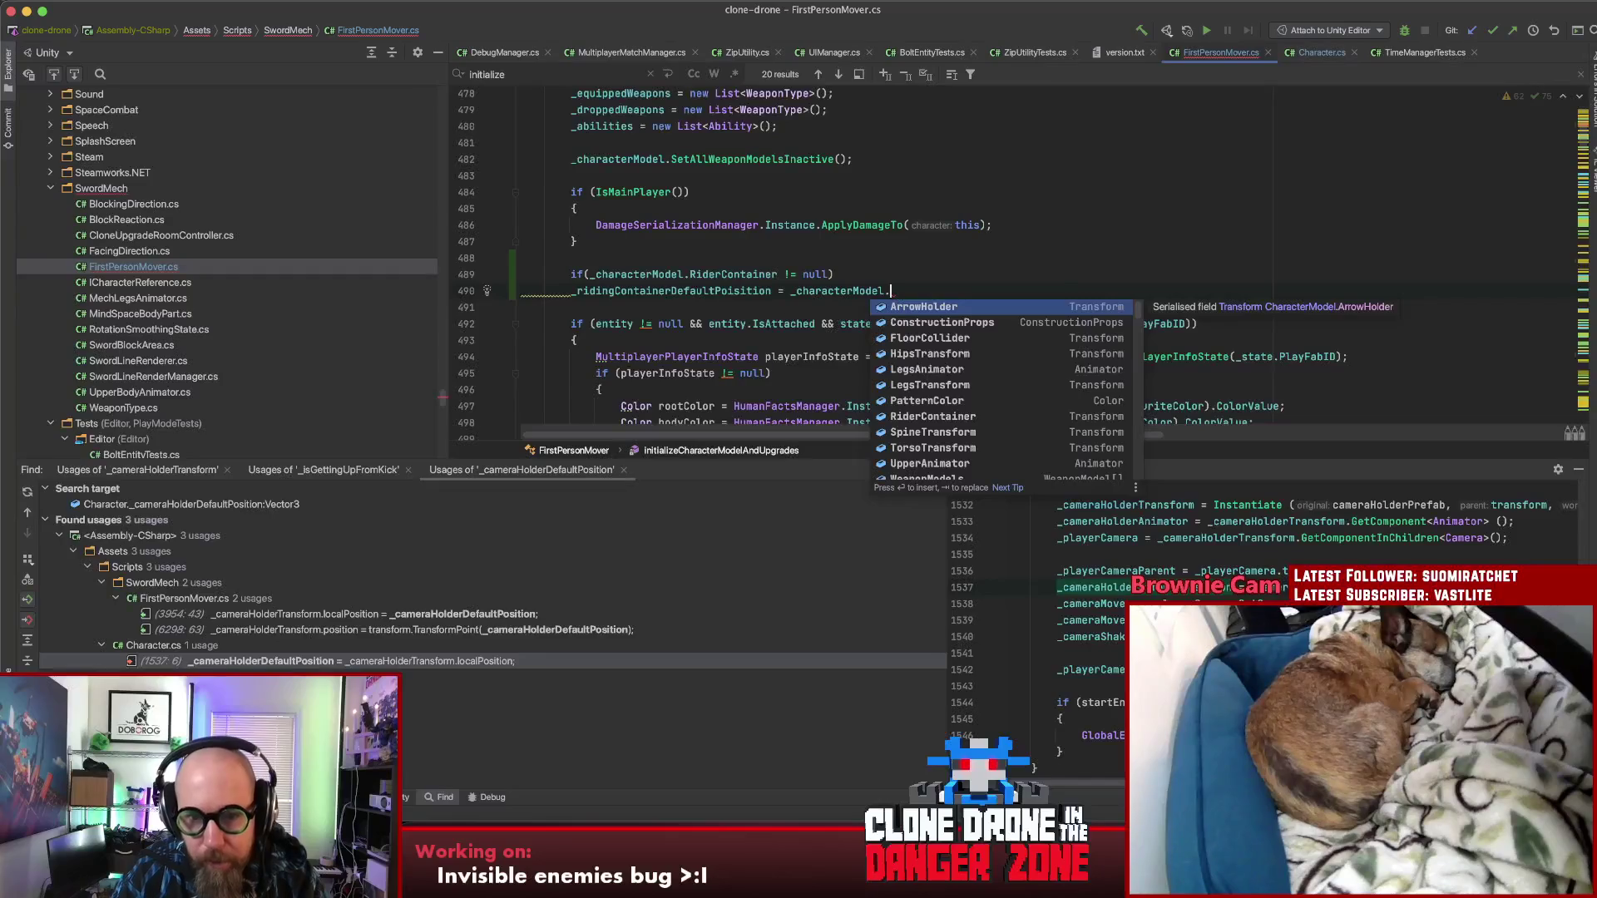
text(Ri)
key(Return)
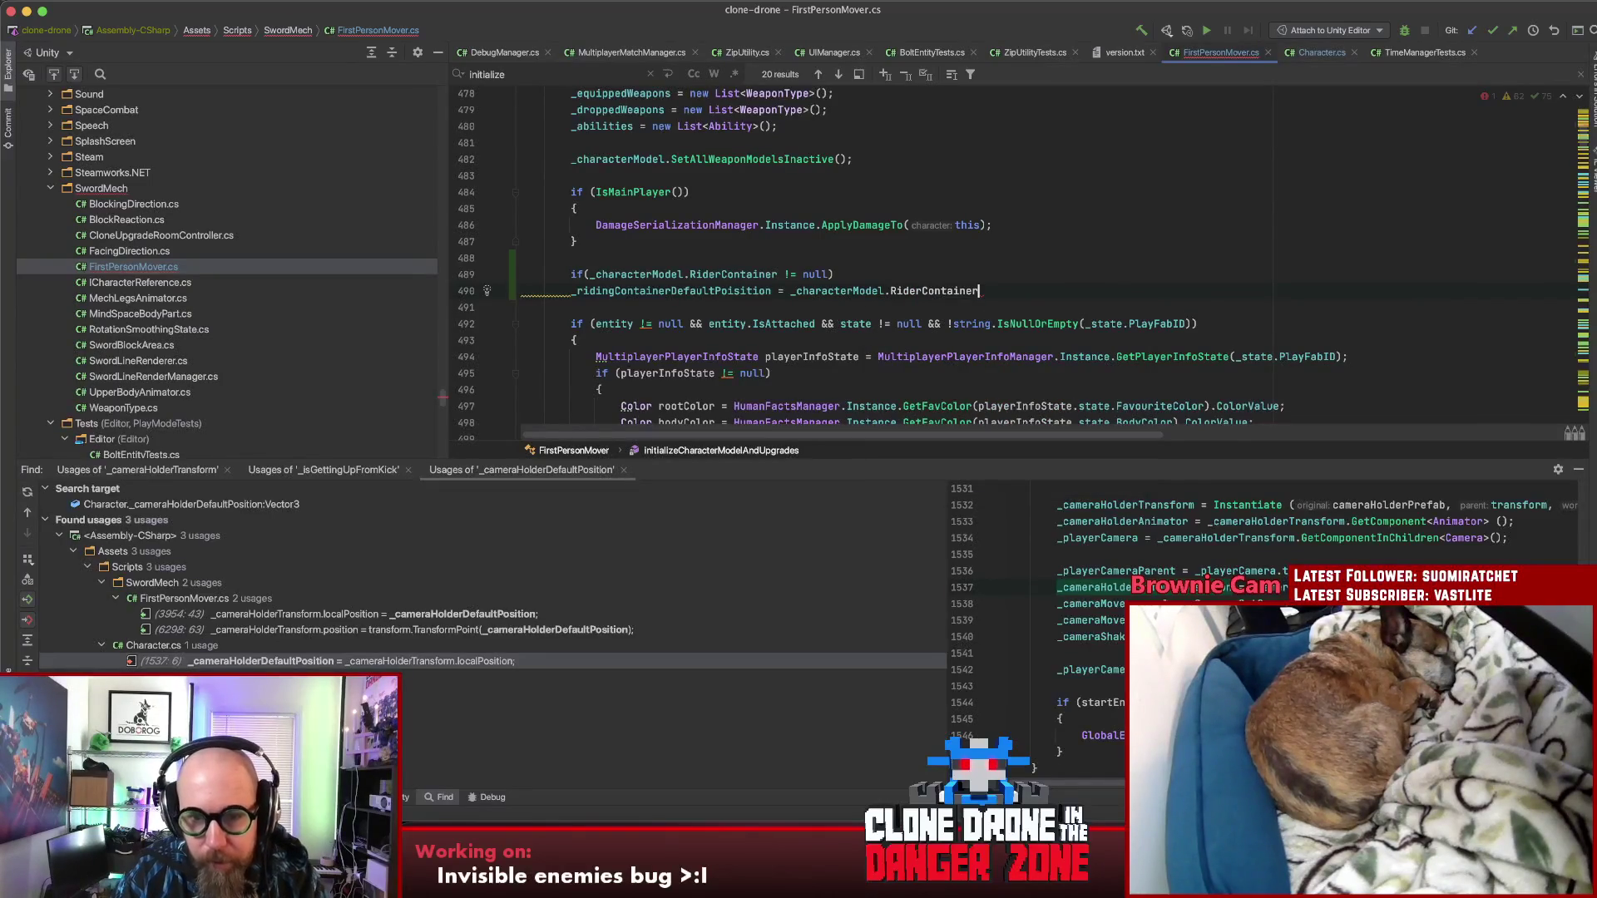
text(.)
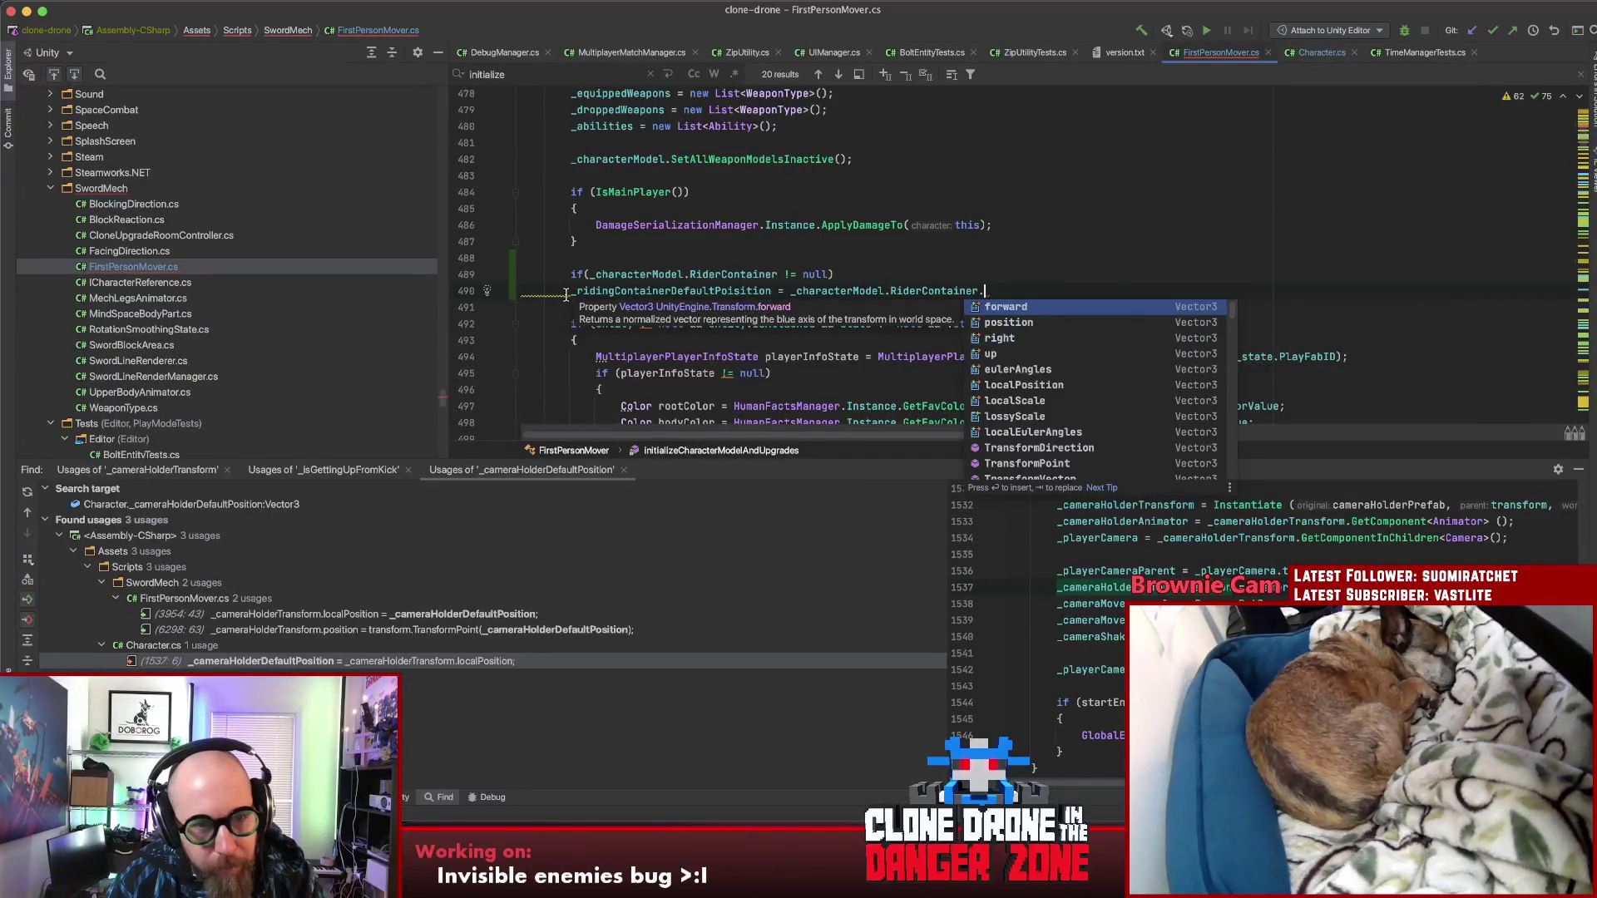
click(565, 292)
key(Tab)
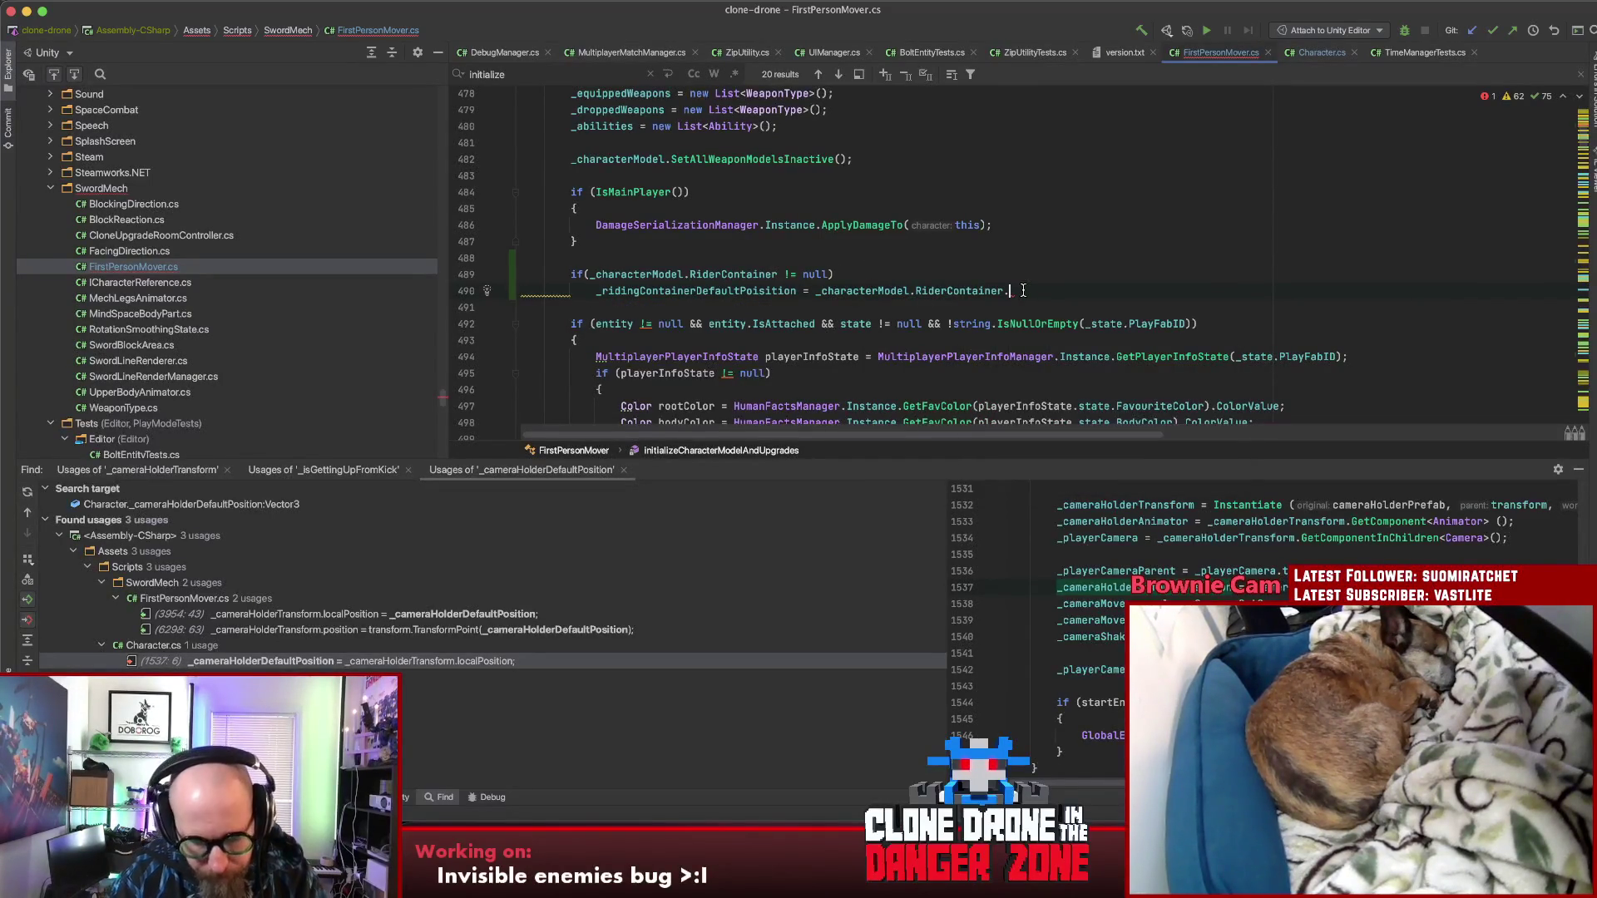
key(BackSpace)
text(;)
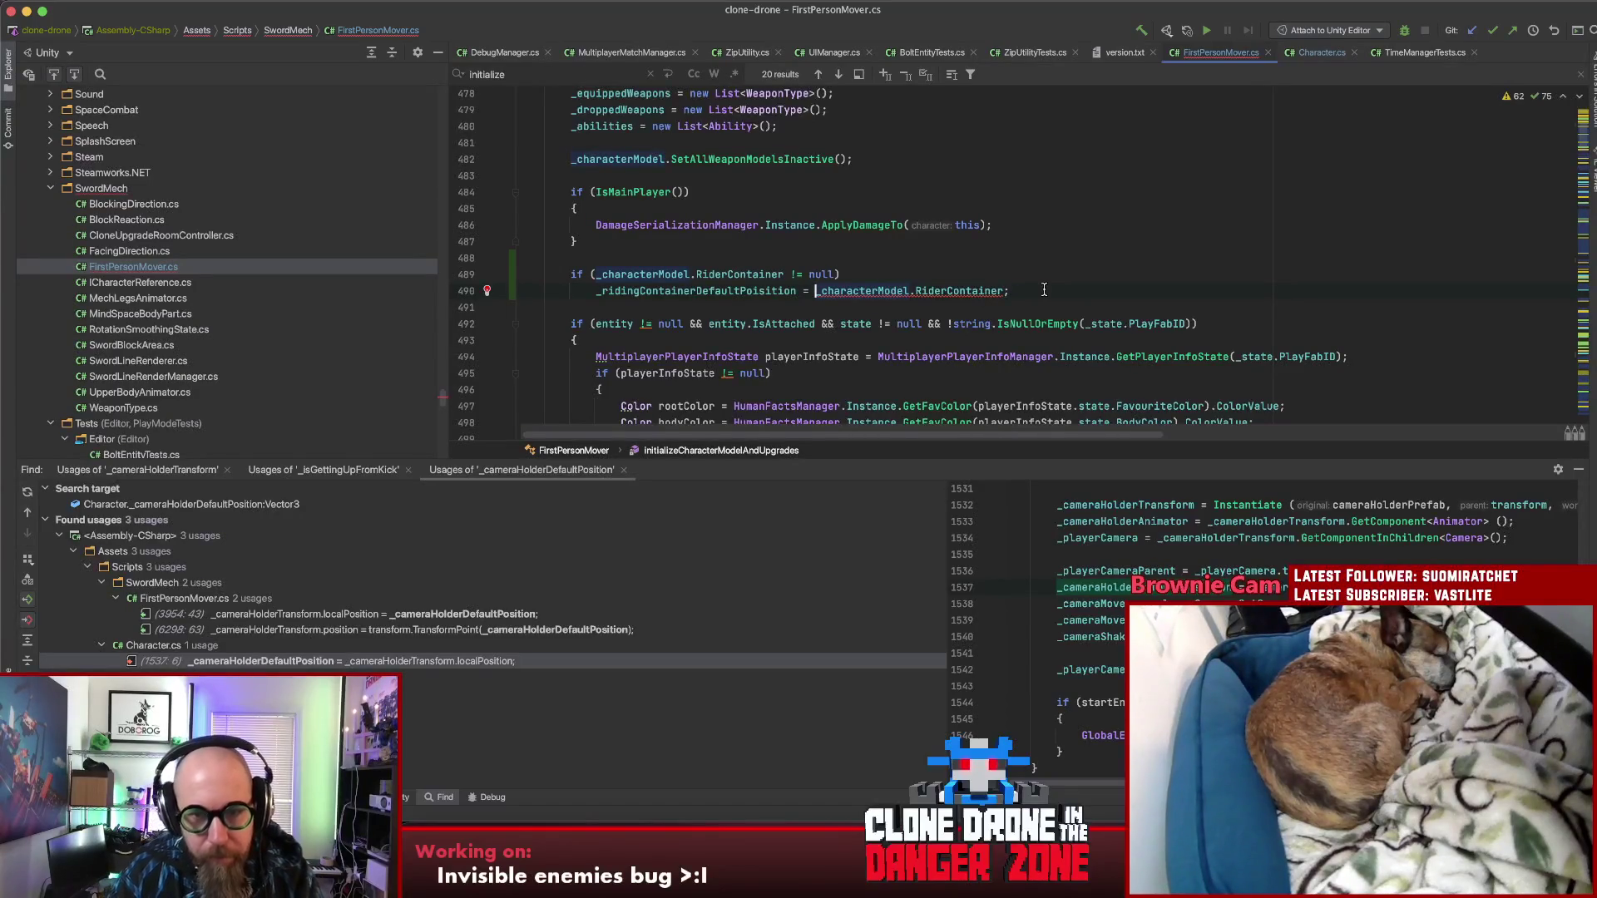
Step: Wrap the value as transform.InverseTransformPoint(_characterModel.RiderContainer.position)
text(transform.)
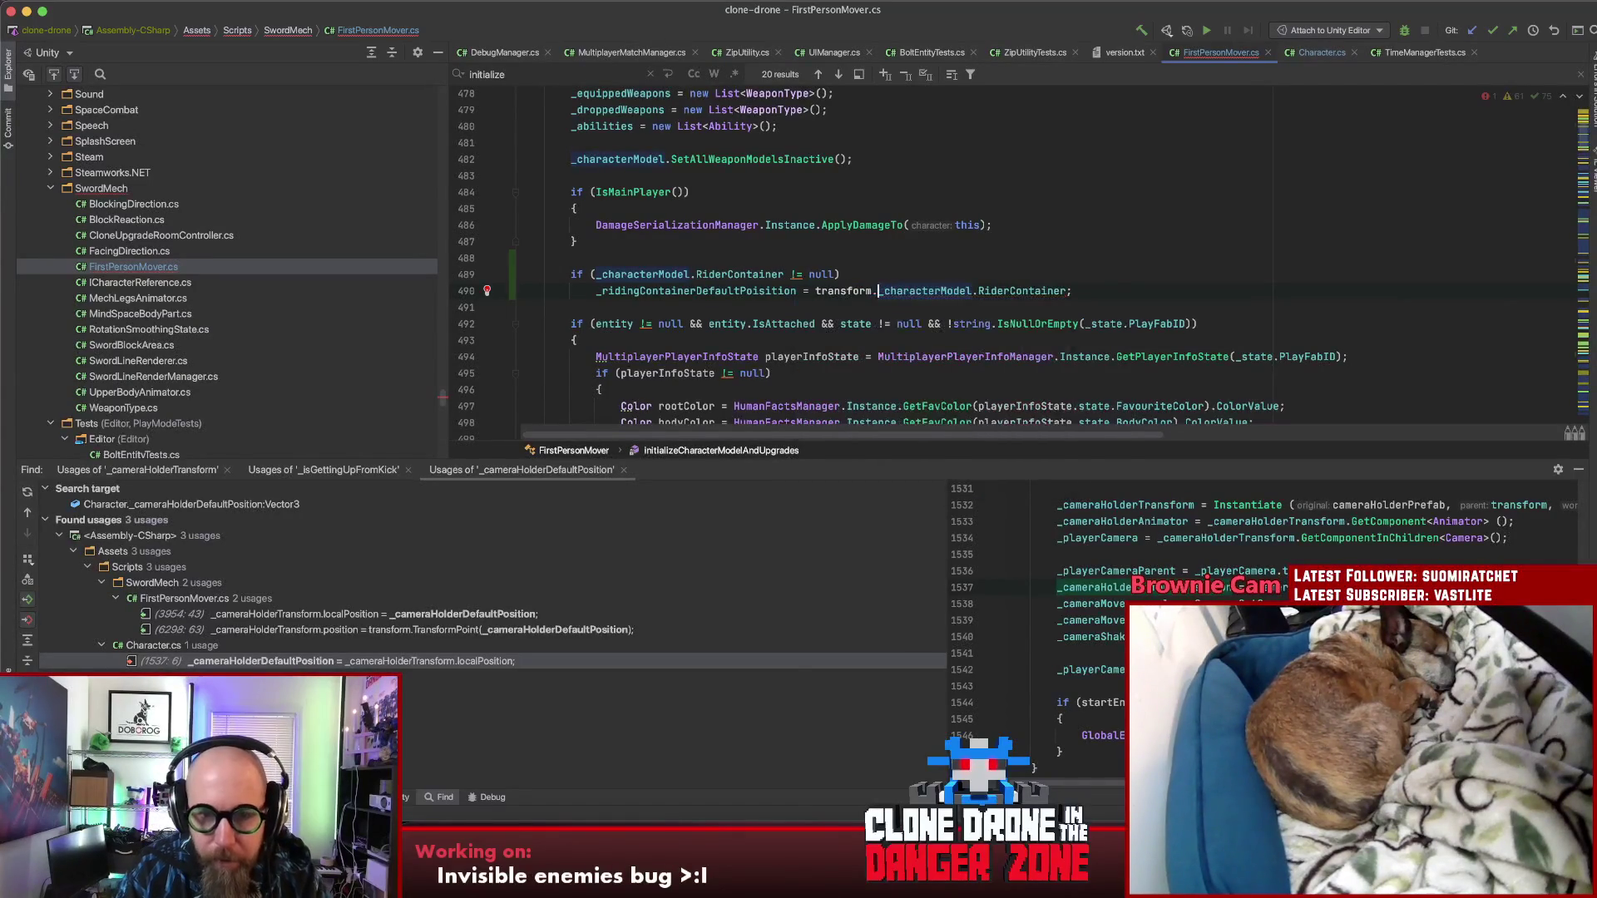
key(ctrl+space)
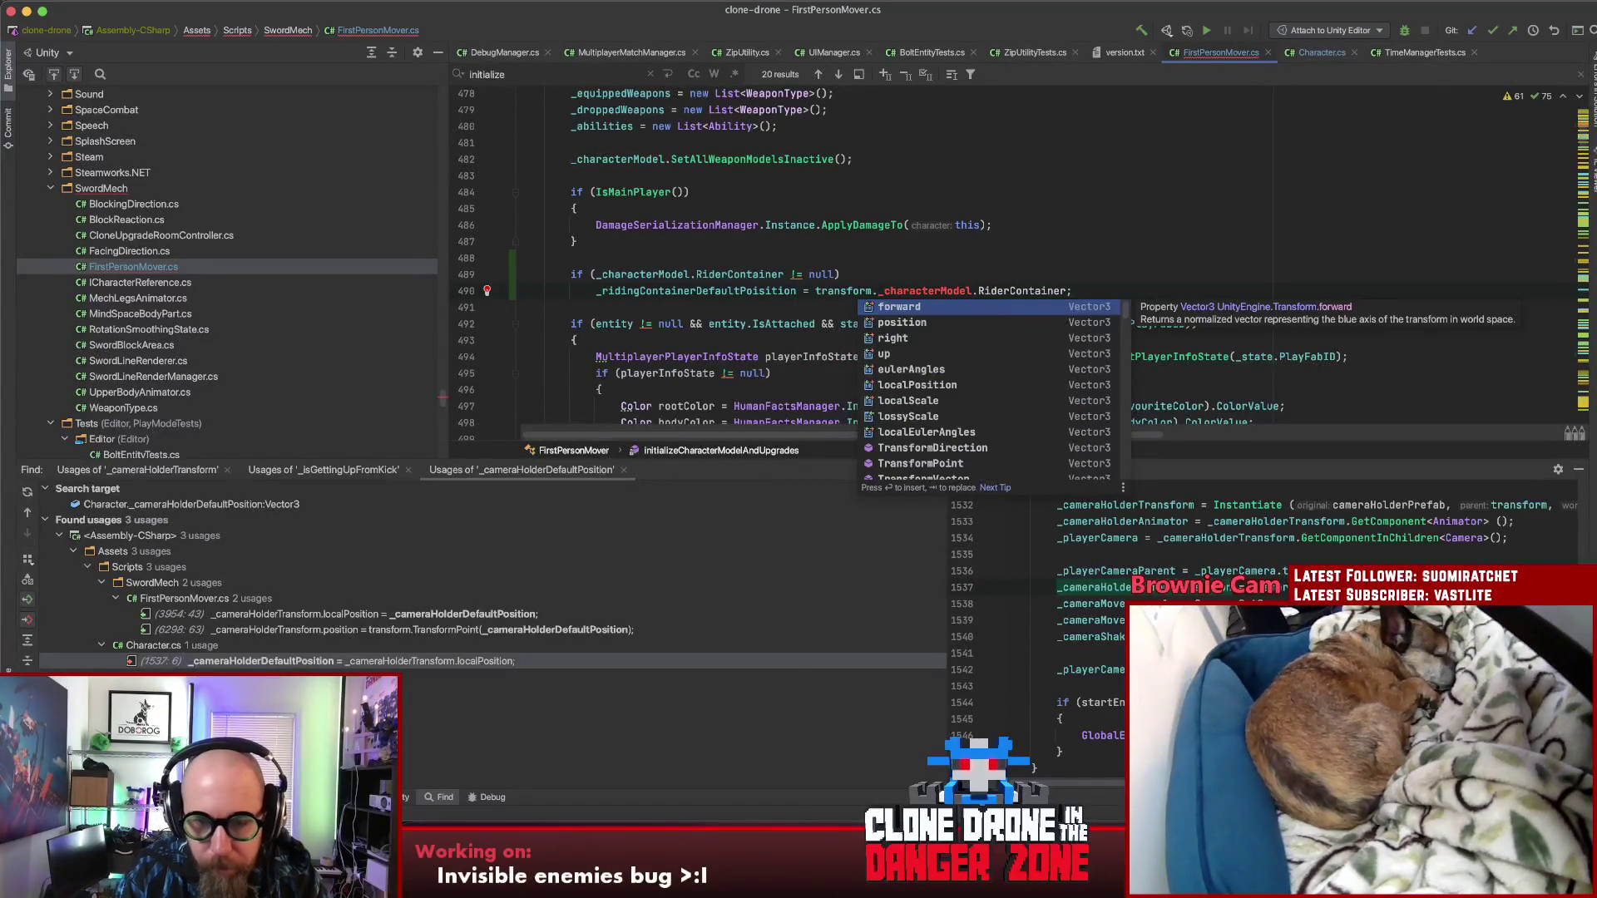
text(In)
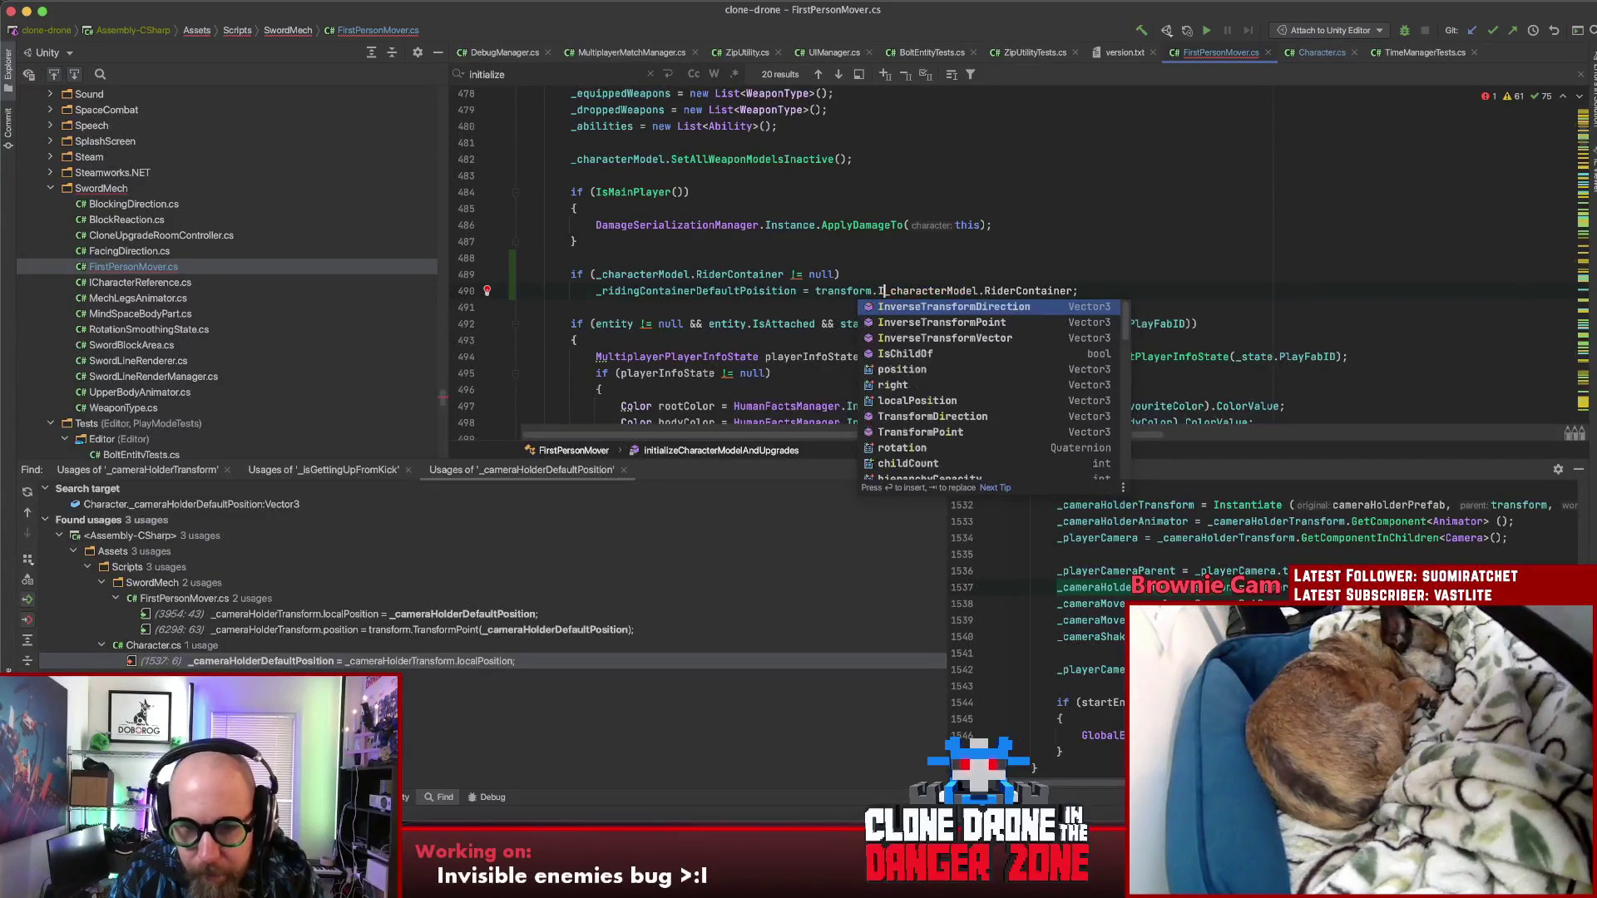
key(Down)
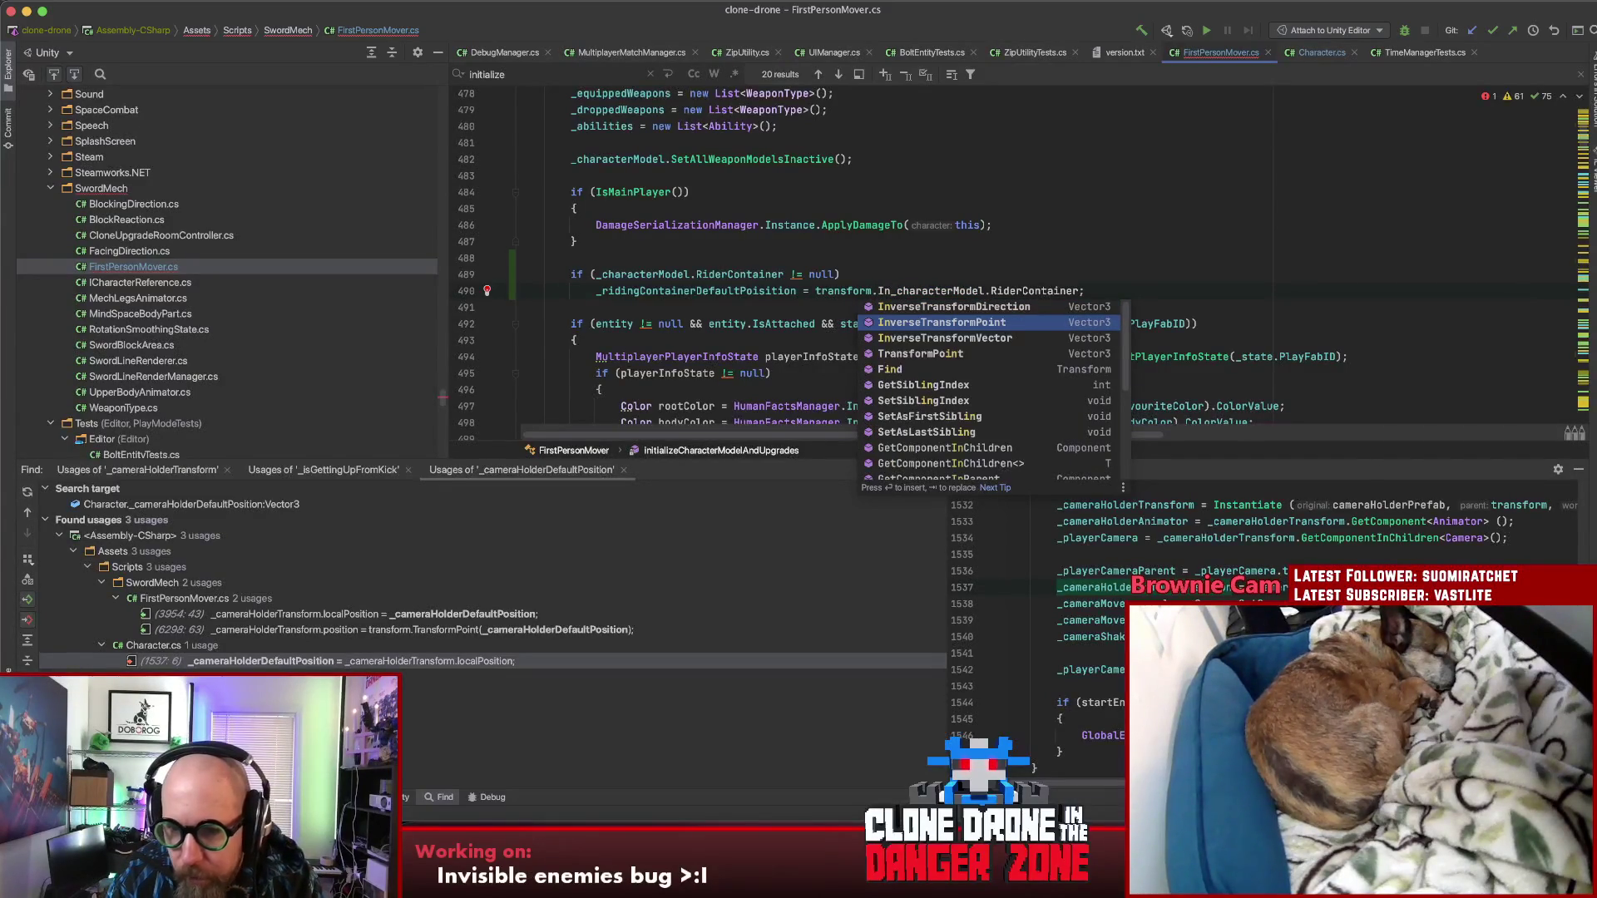
key(Return)
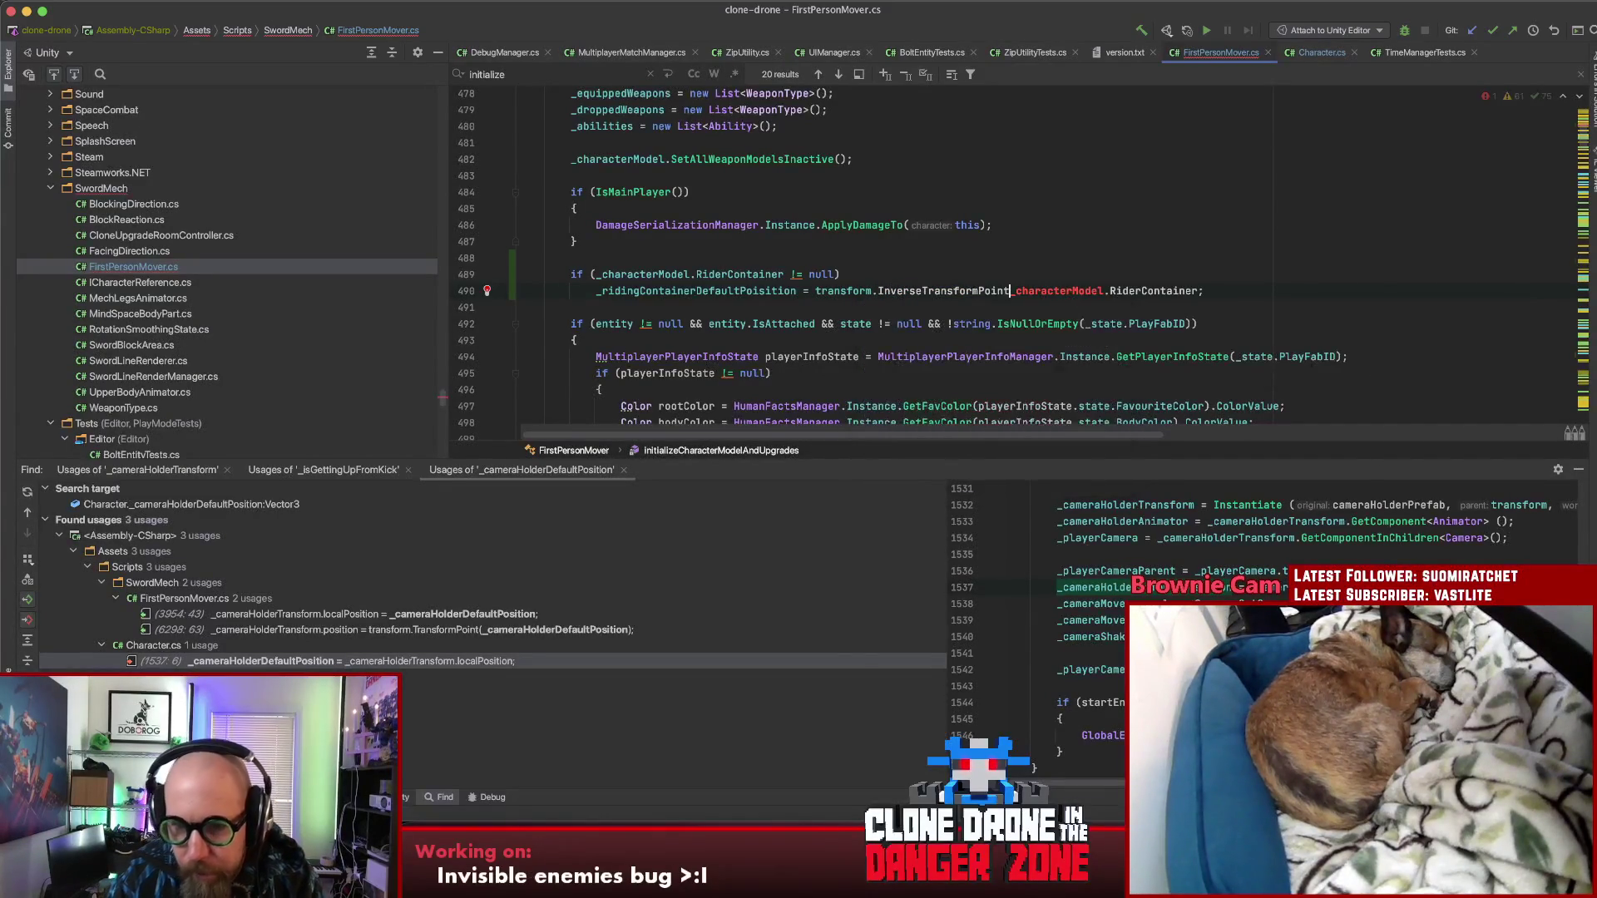
text())
key(Left)
text(.po)
key(Return)
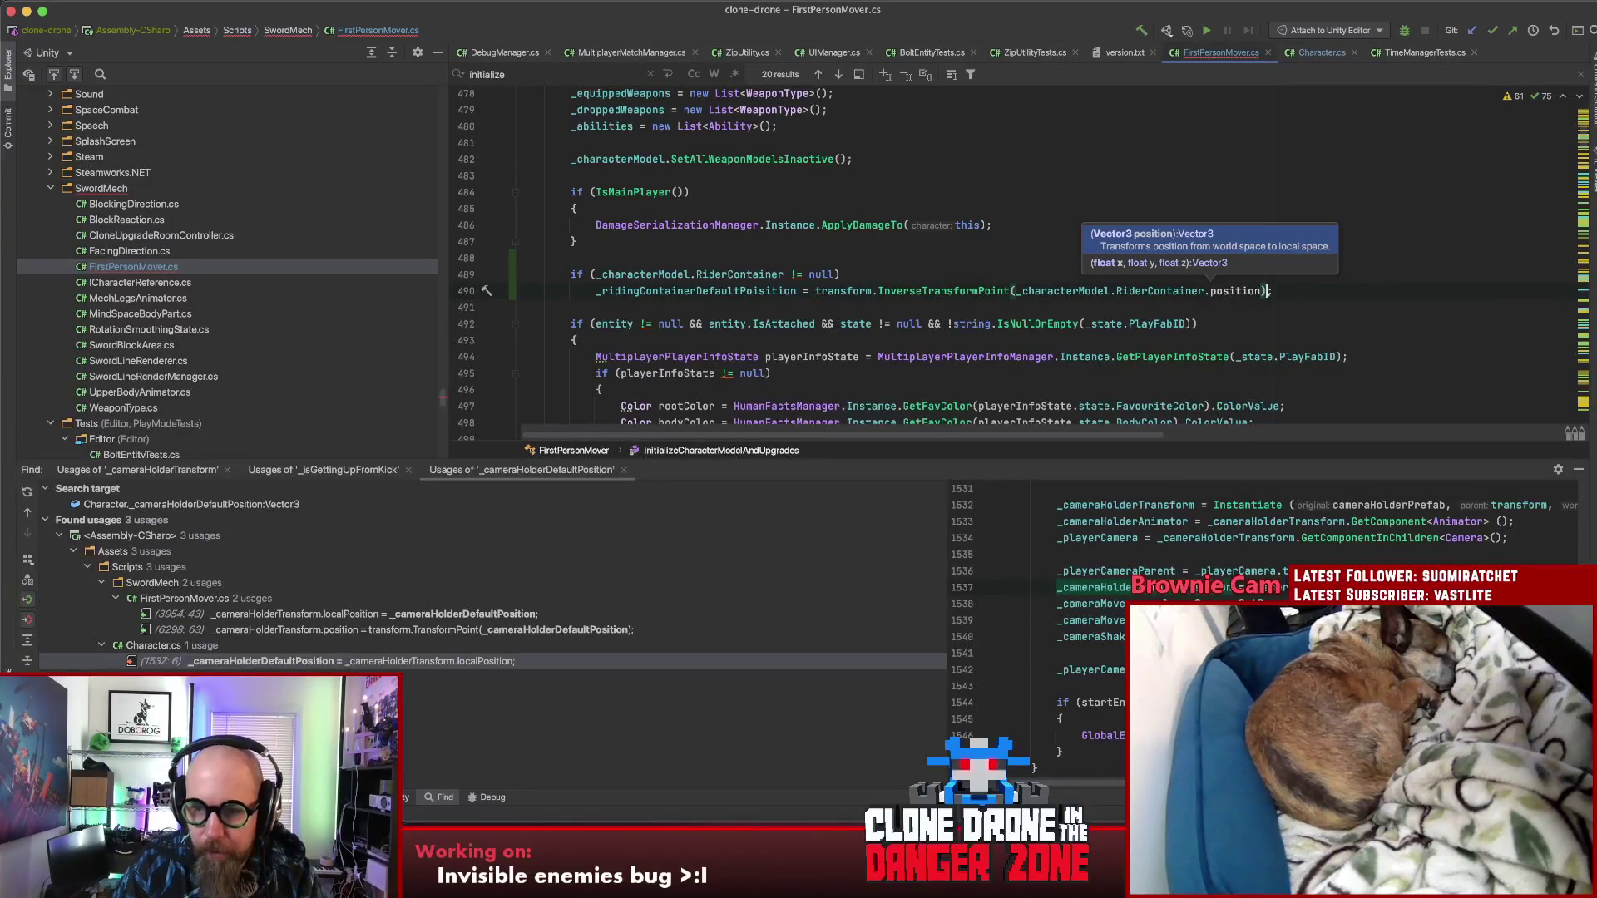
key(End)
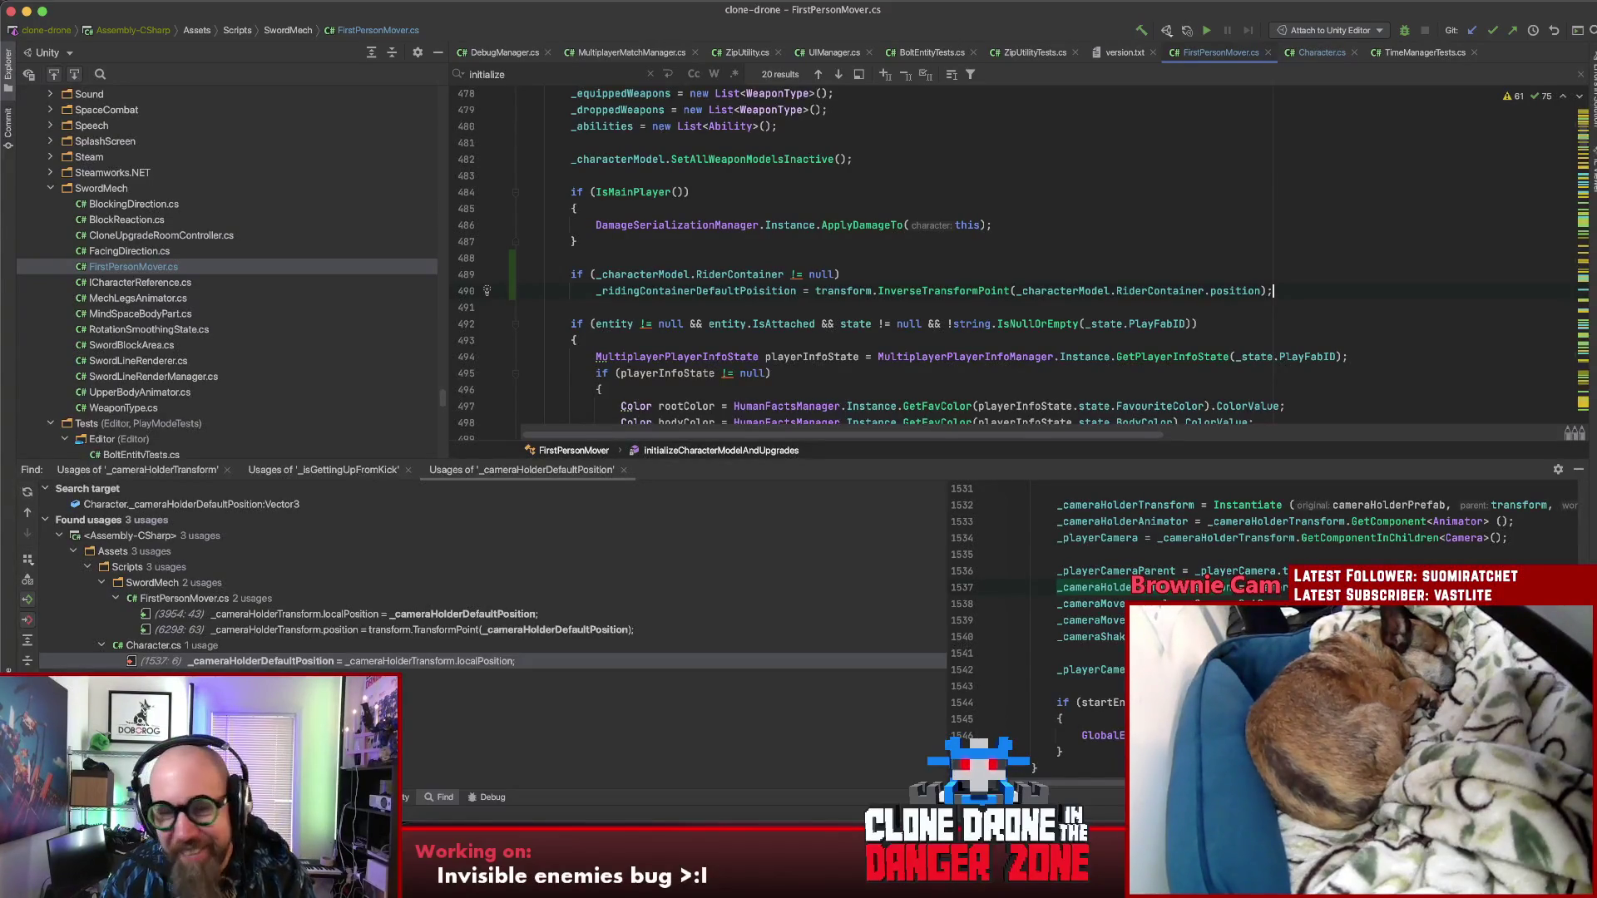
Step: Navigate back to the camera reset line in waitThenRestoreCameraToRidingDefault
click(1206, 271)
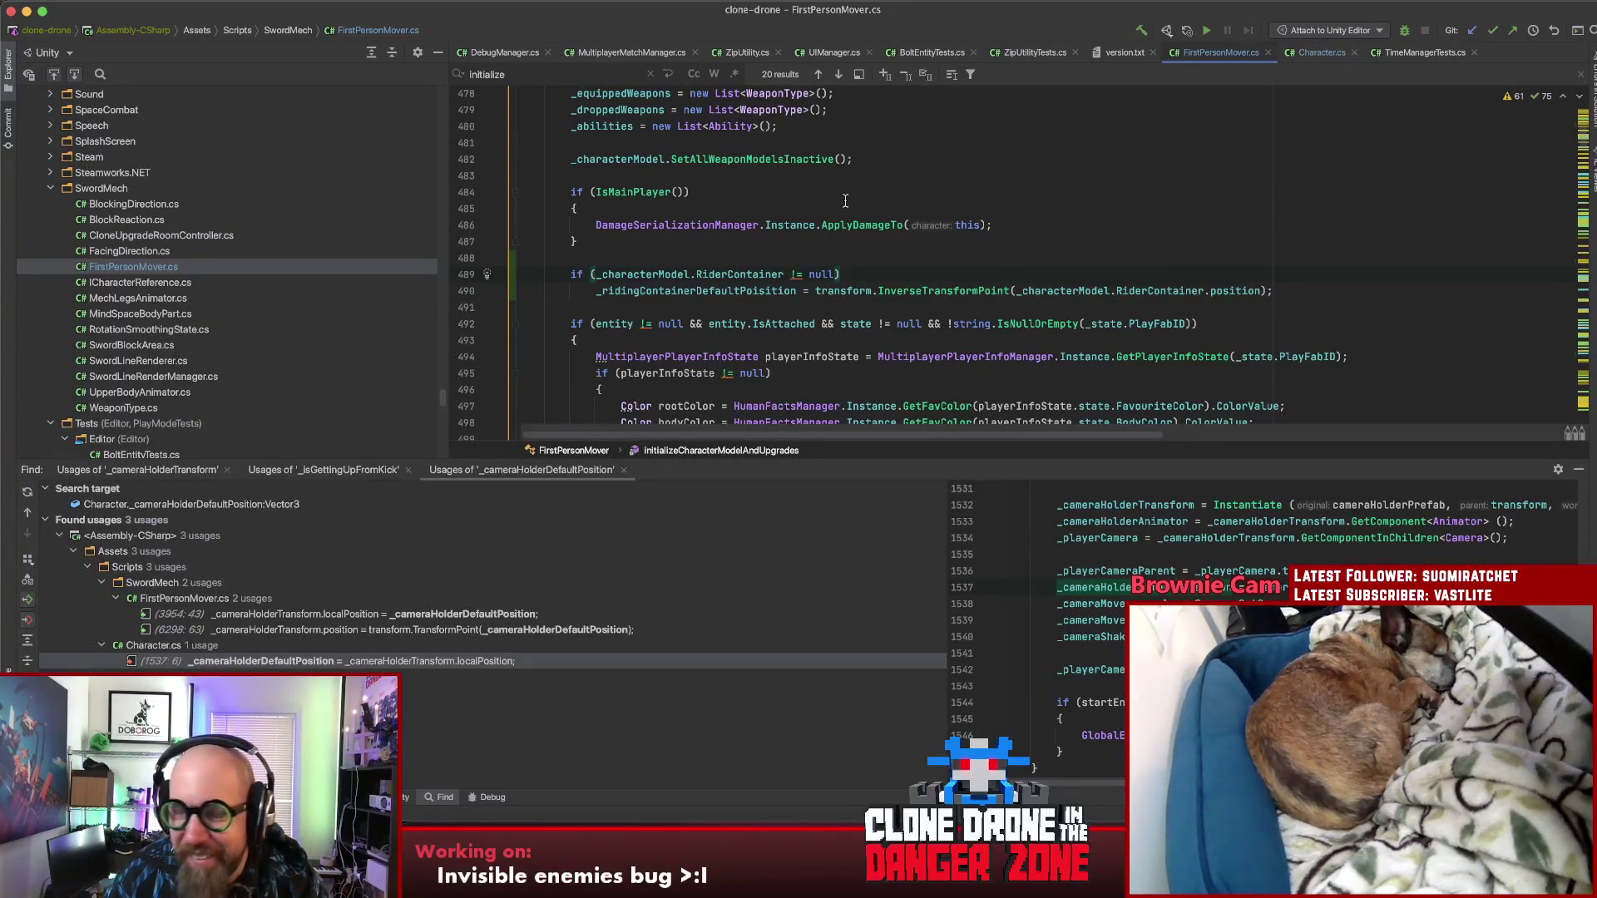
click(622, 290)
double_click(622, 290)
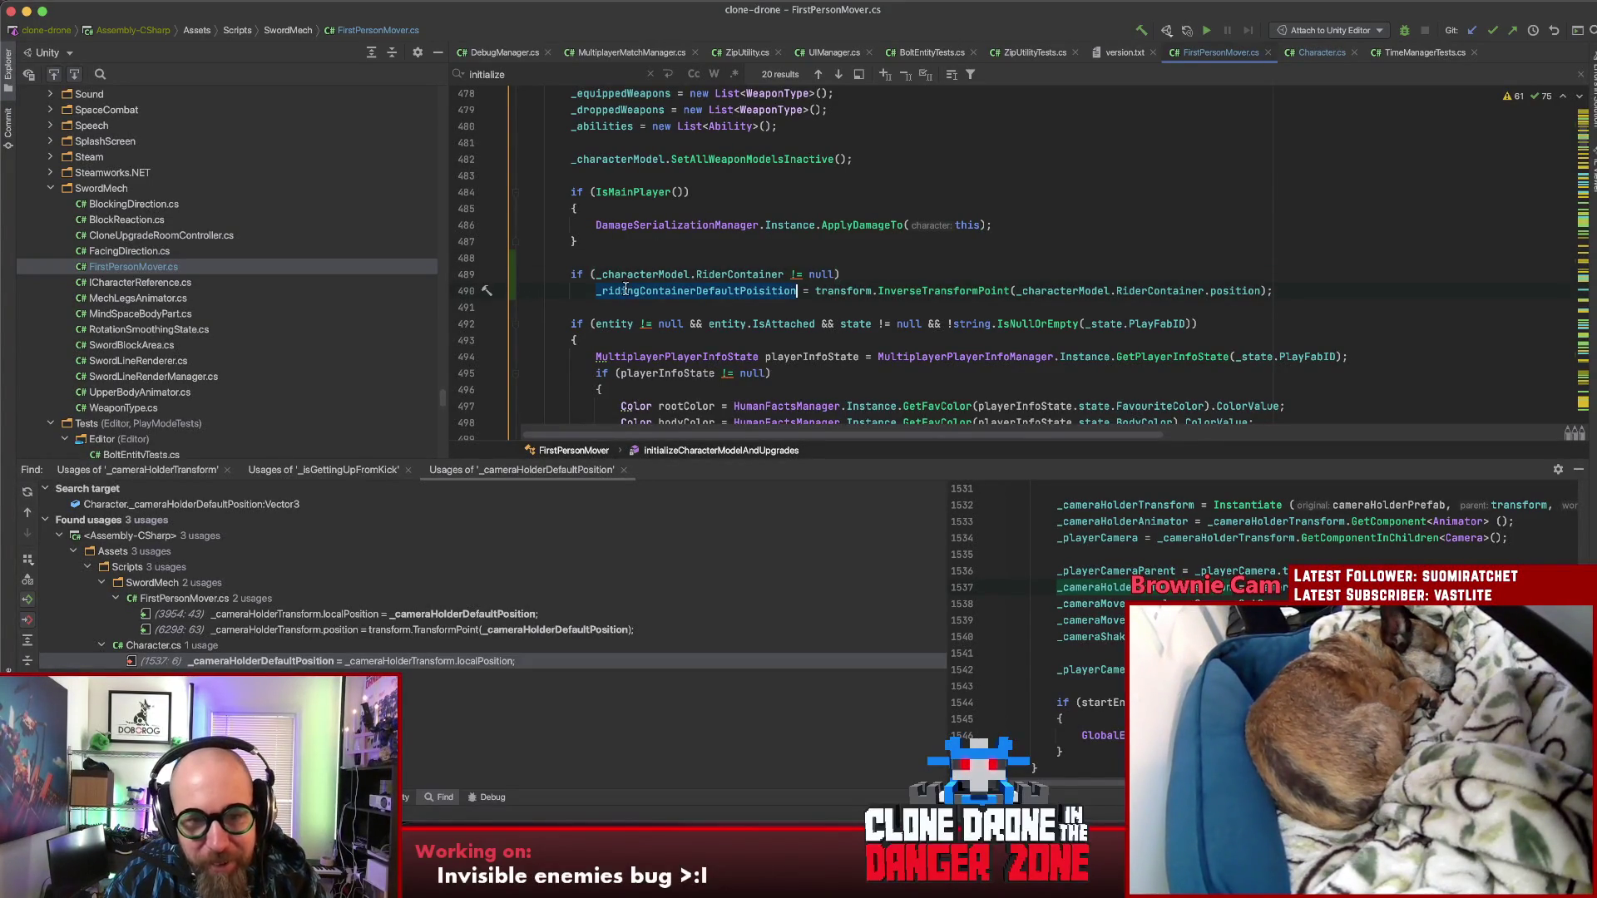
click(677, 291)
scroll(674, 285, down, 15)
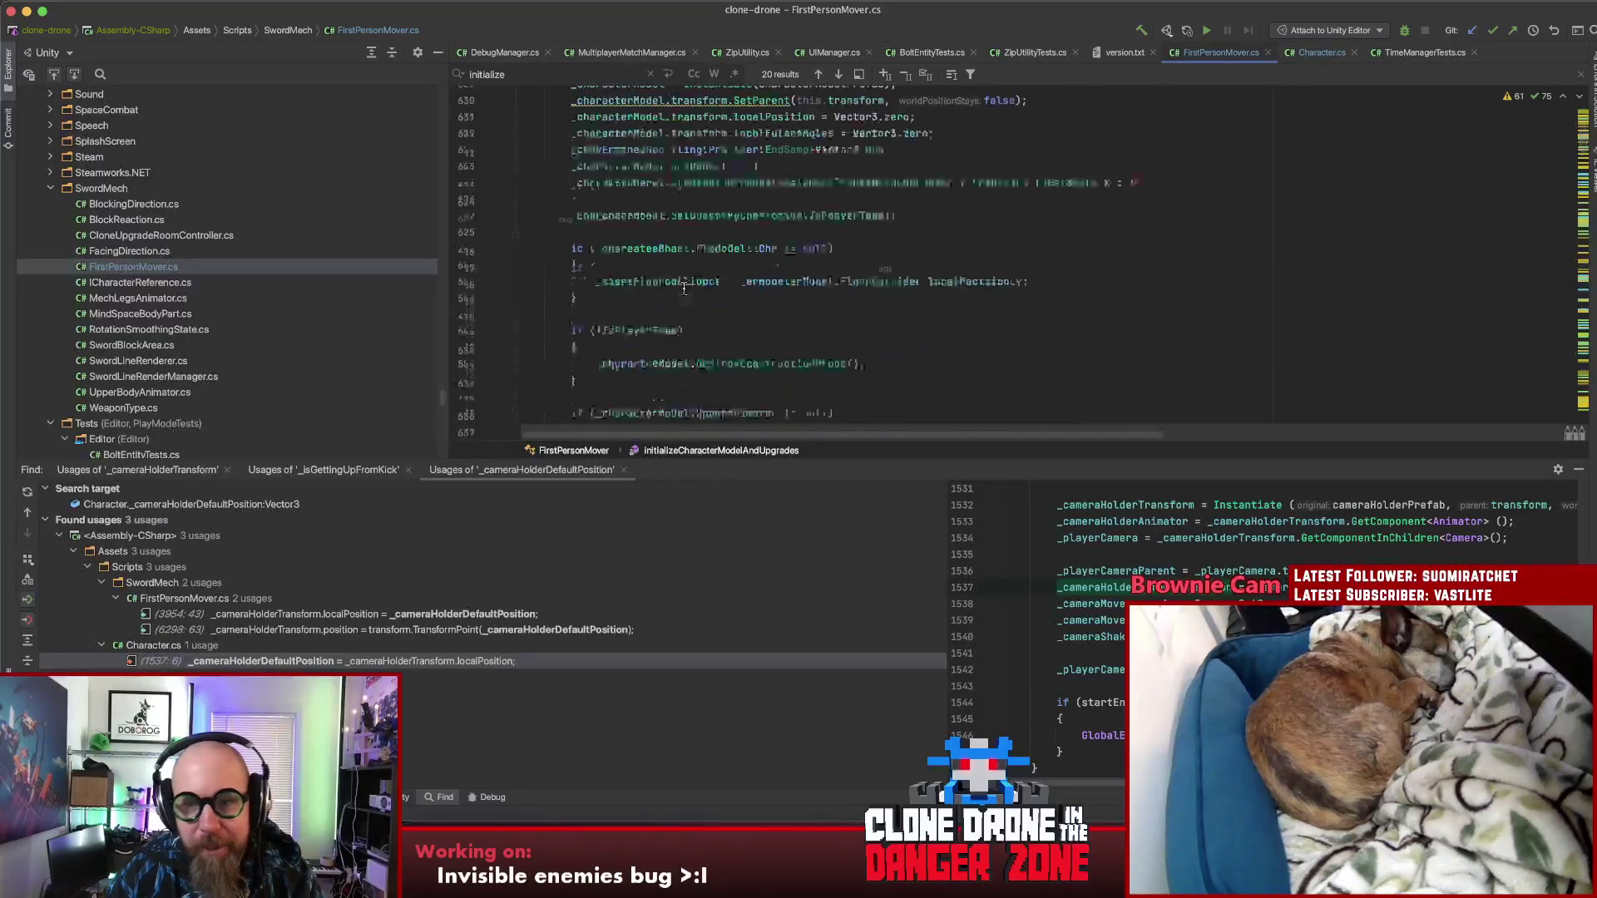
scroll(734, 257, up, 20)
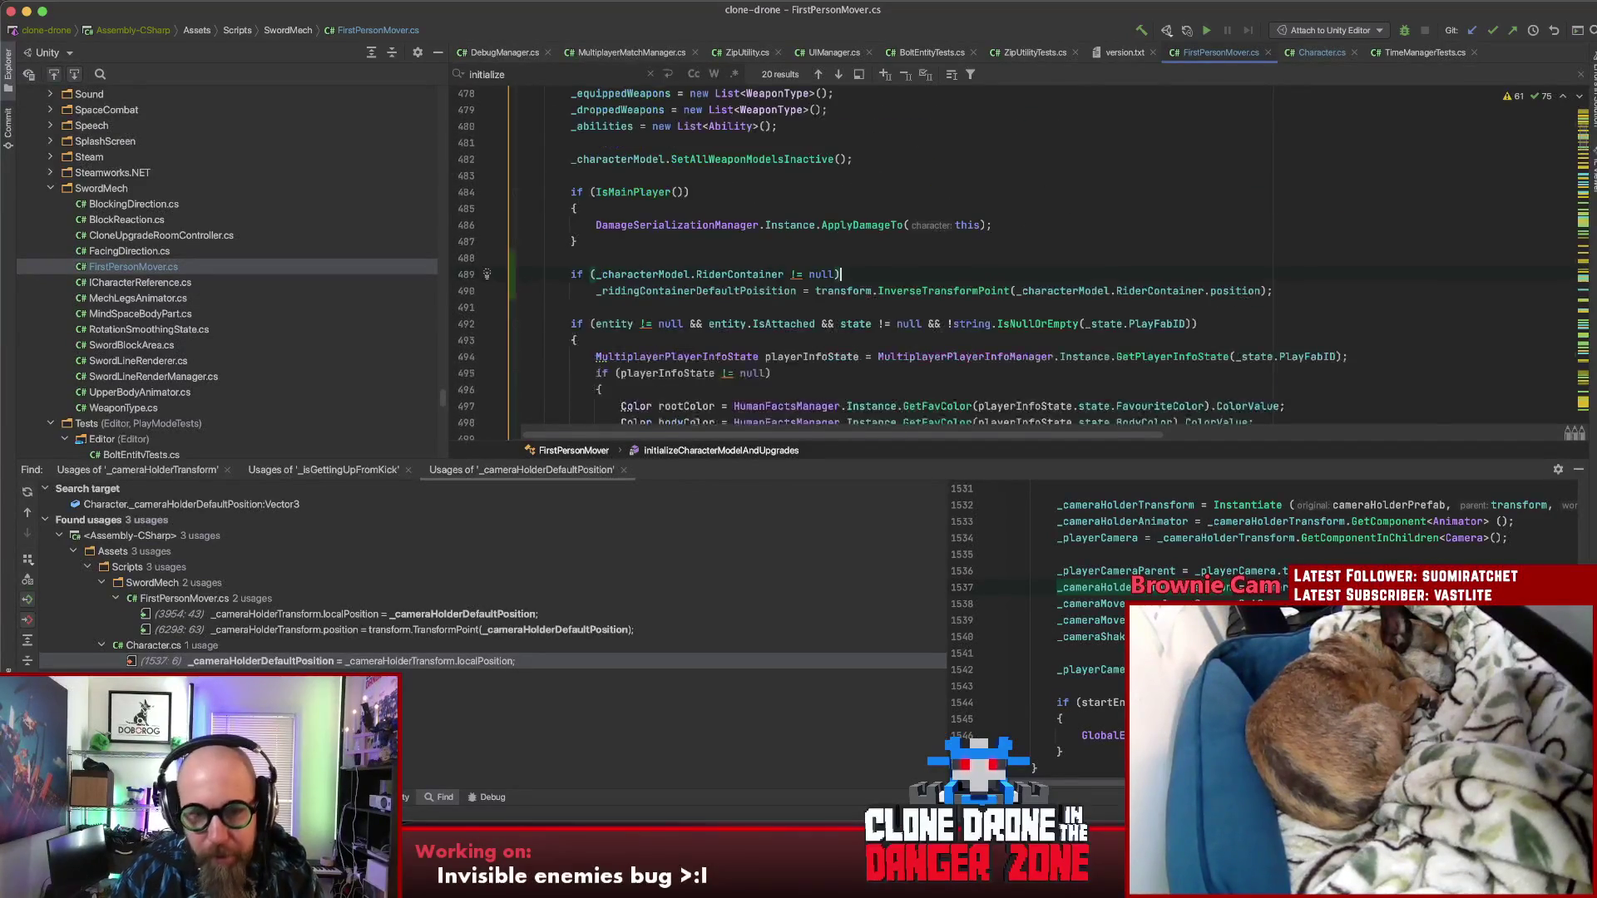
key(Return)
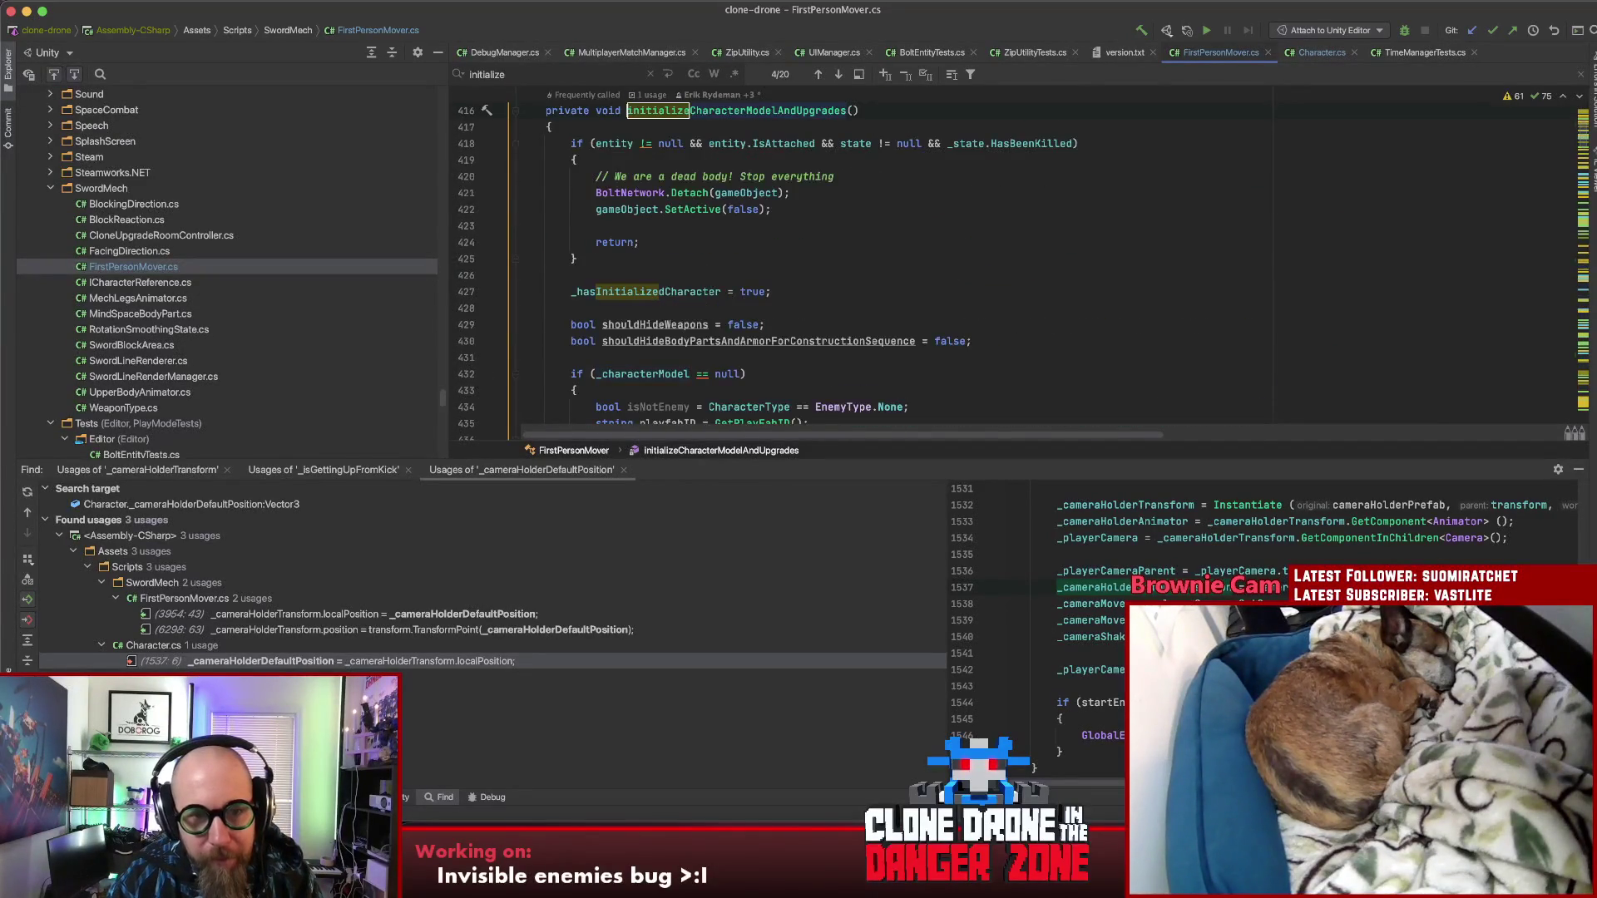
key(super+bracketleft)
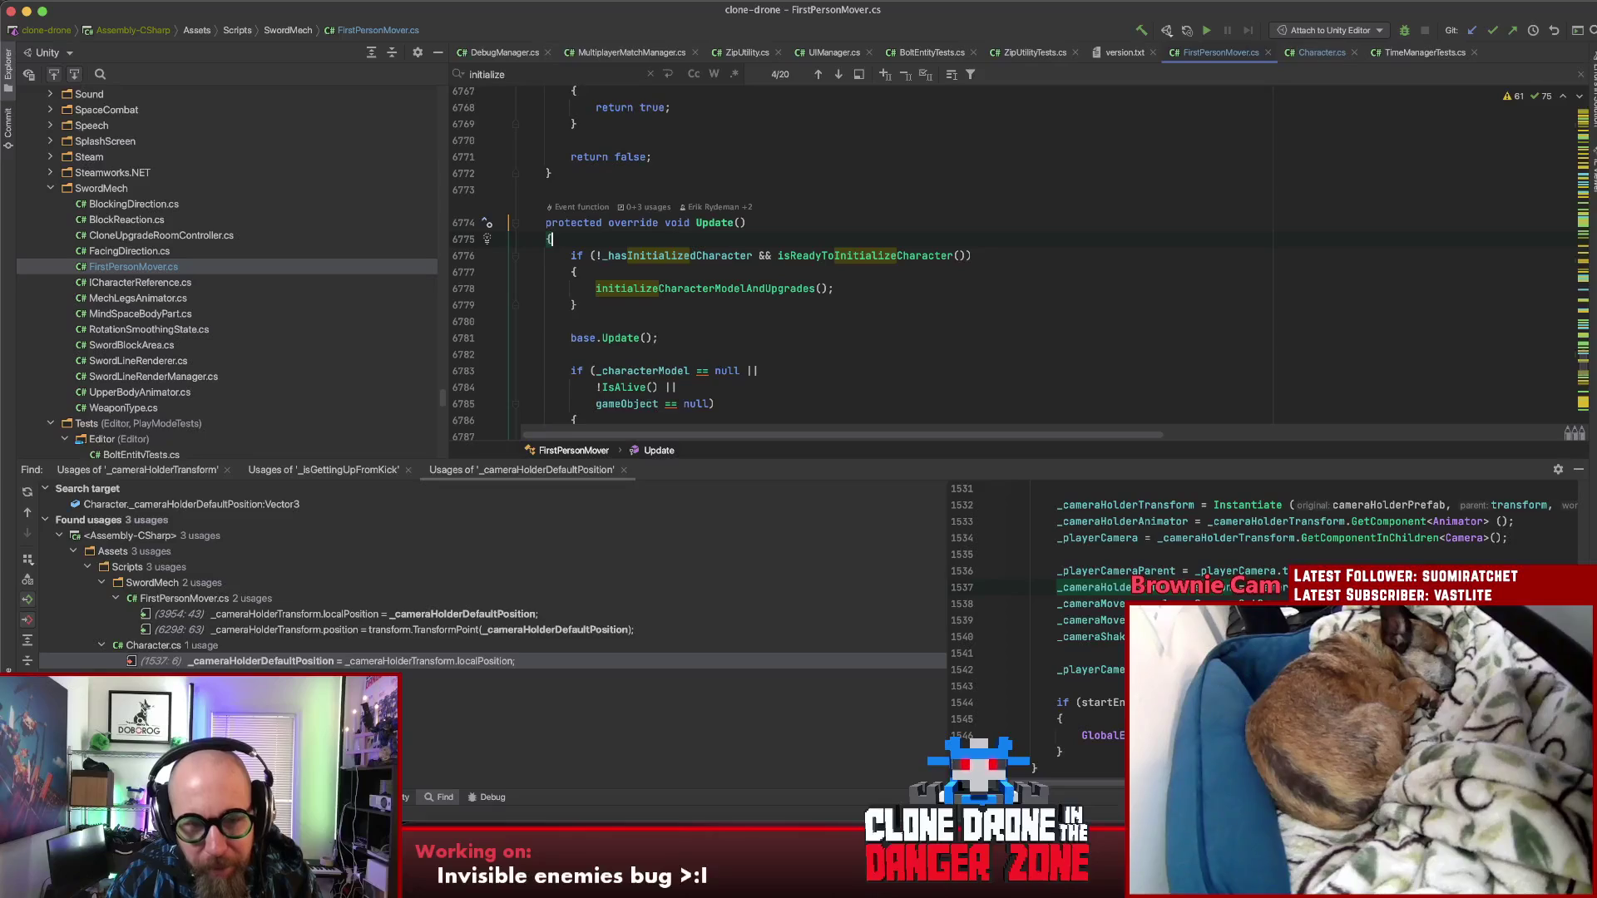
key(super+bracketleft)
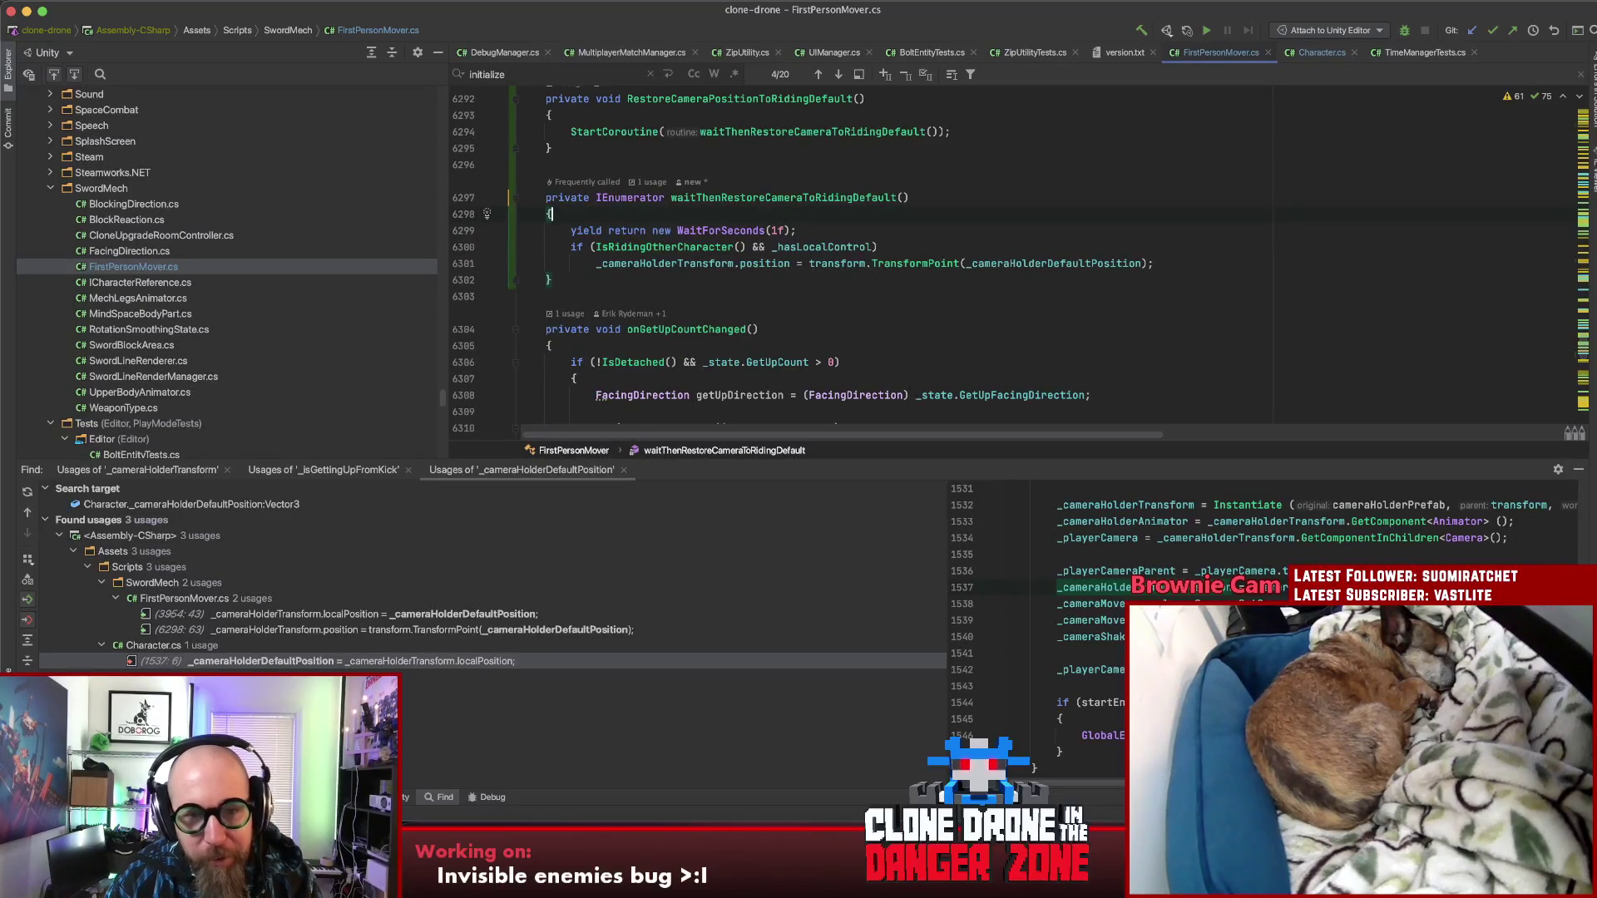
click(1156, 261)
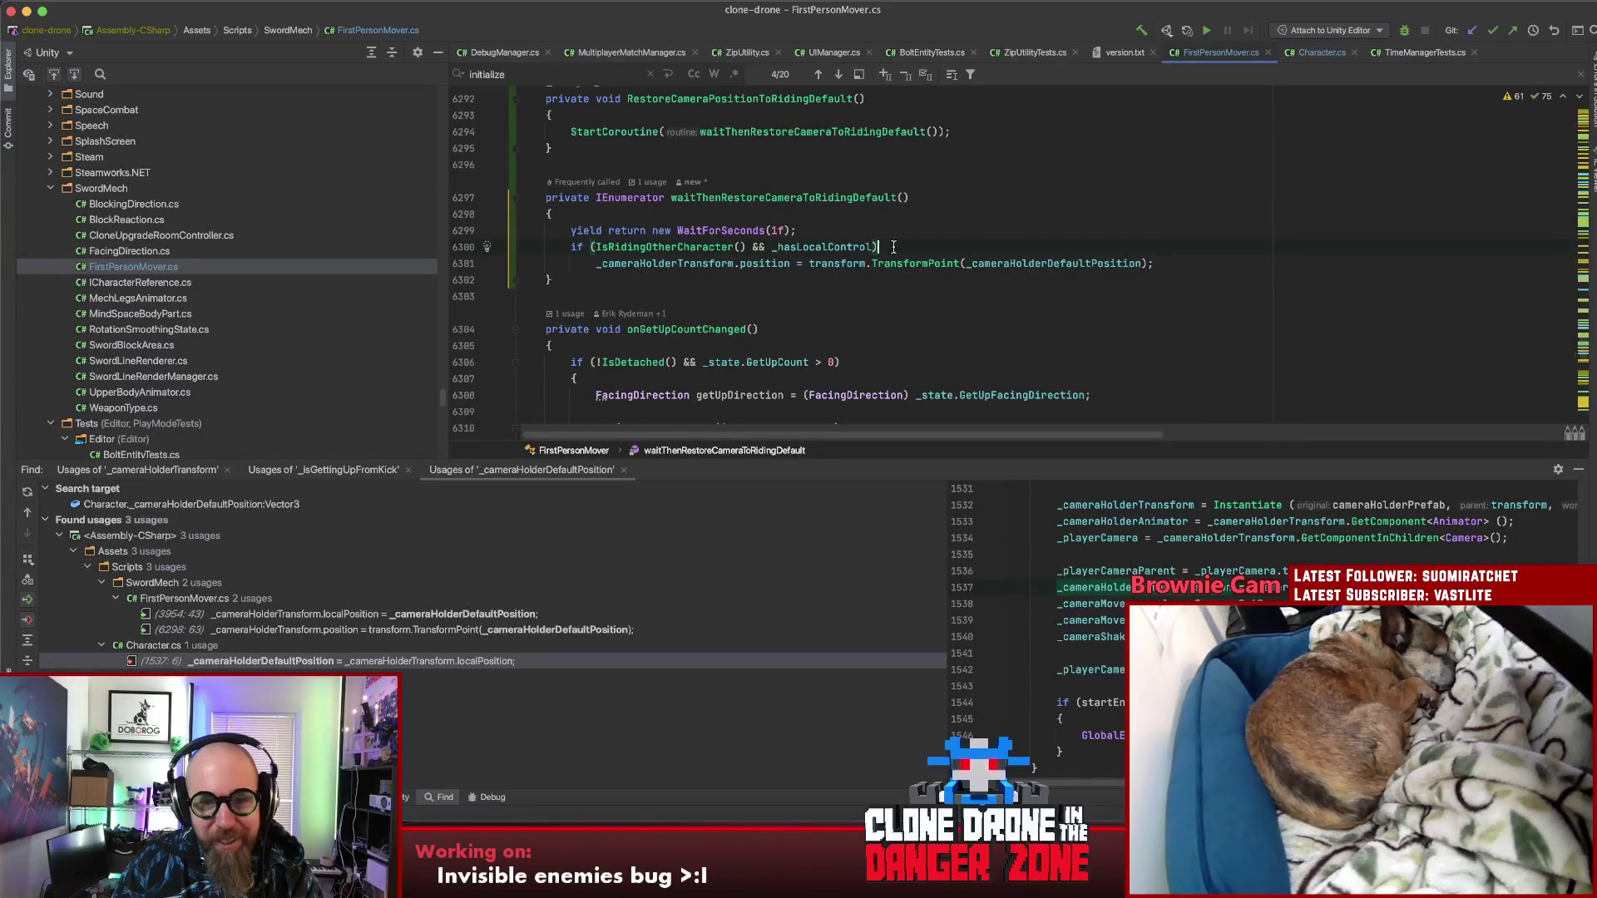
Step: Select 'transform.TransformPoint(_cameraHolderDefaultPosition);' through the end of line 6301
click(672, 249)
click(907, 262)
double_click(1039, 265)
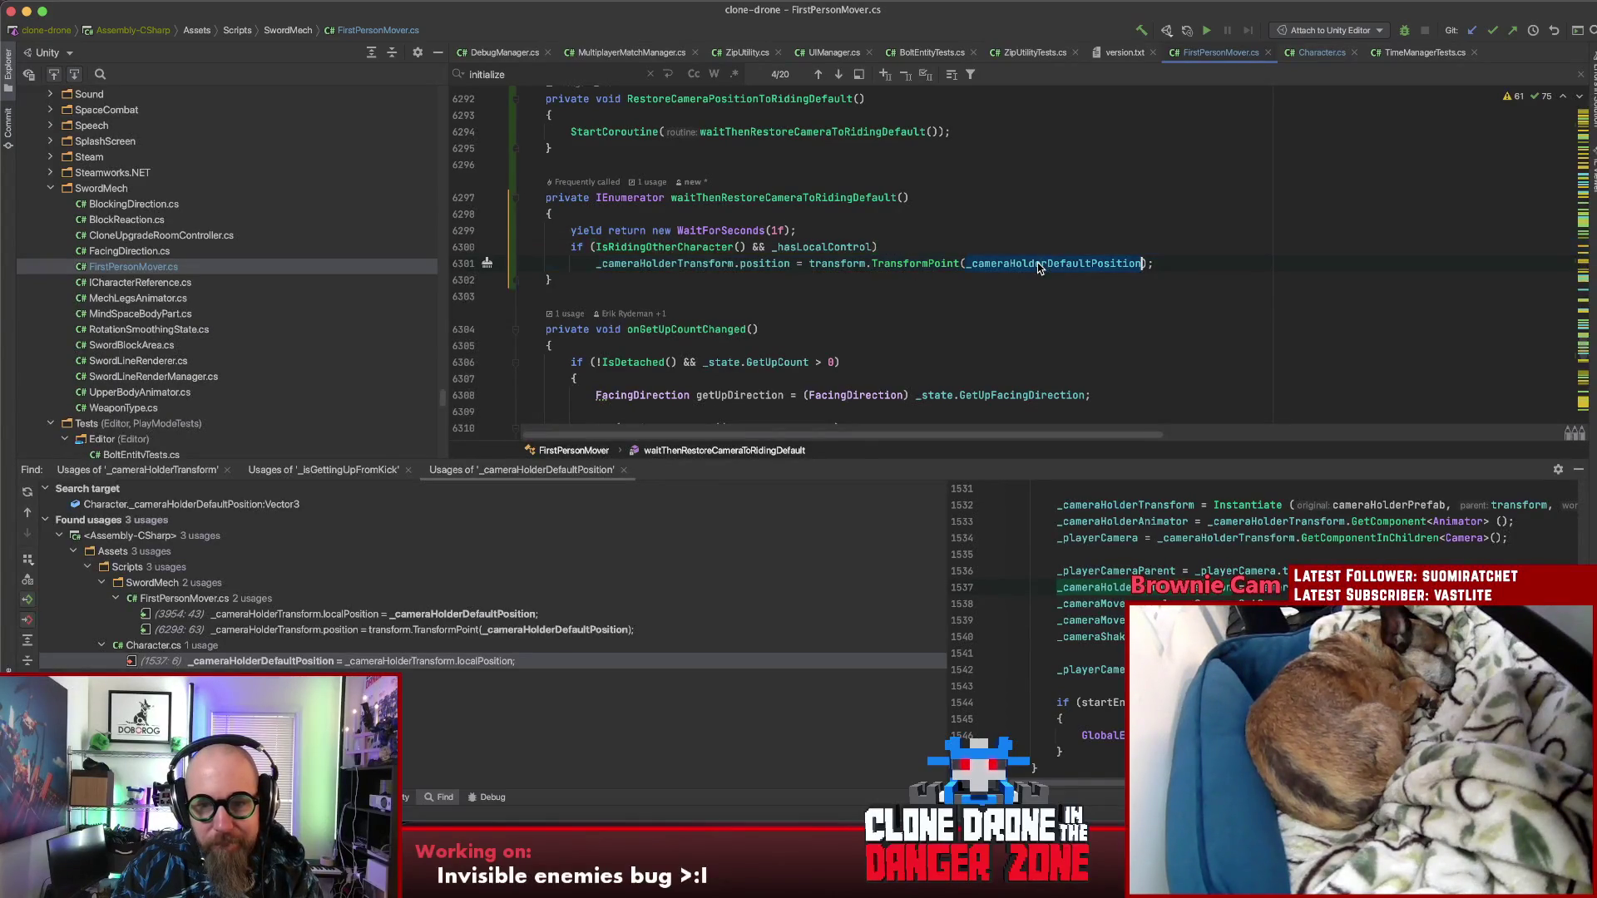
drag(1151, 265, 807, 263)
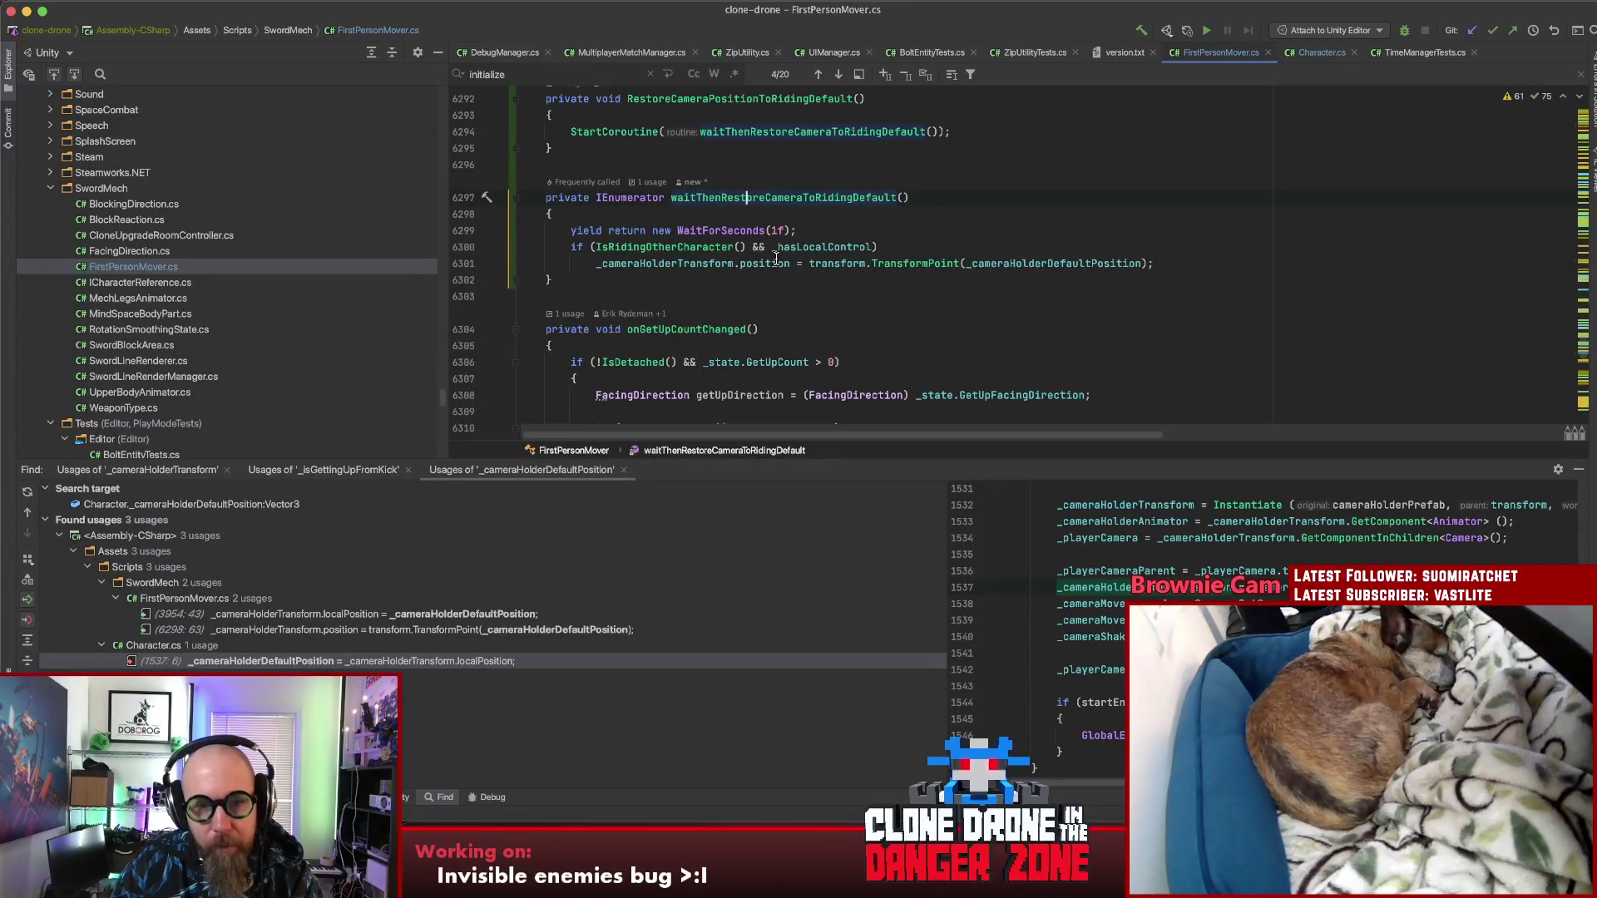
double_click(664, 264)
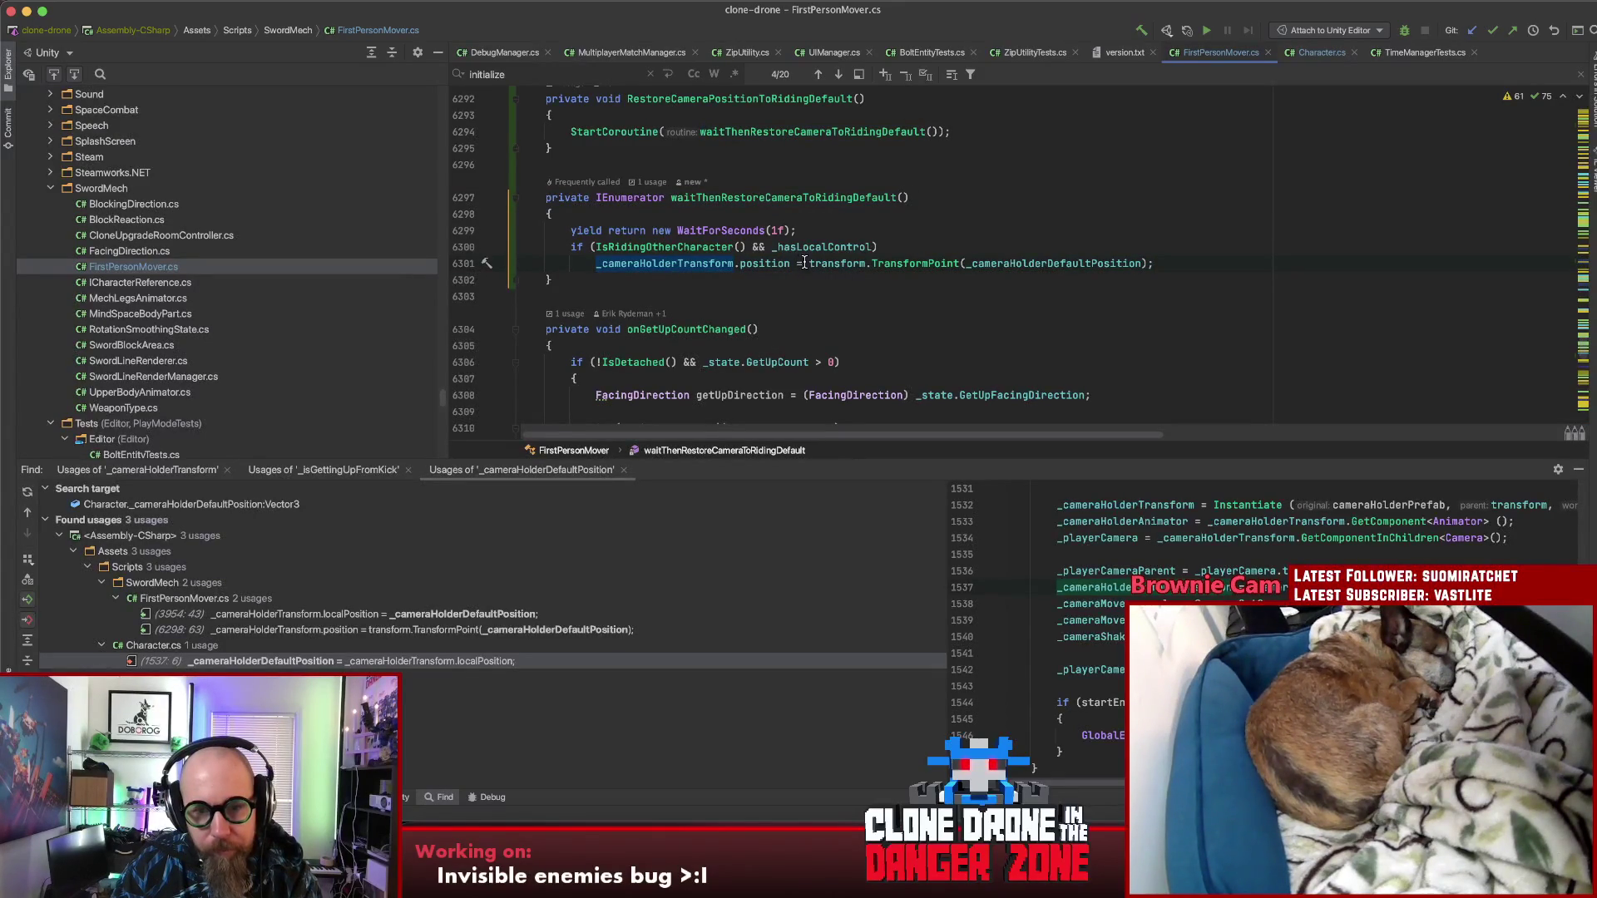
drag(808, 264, 1200, 262)
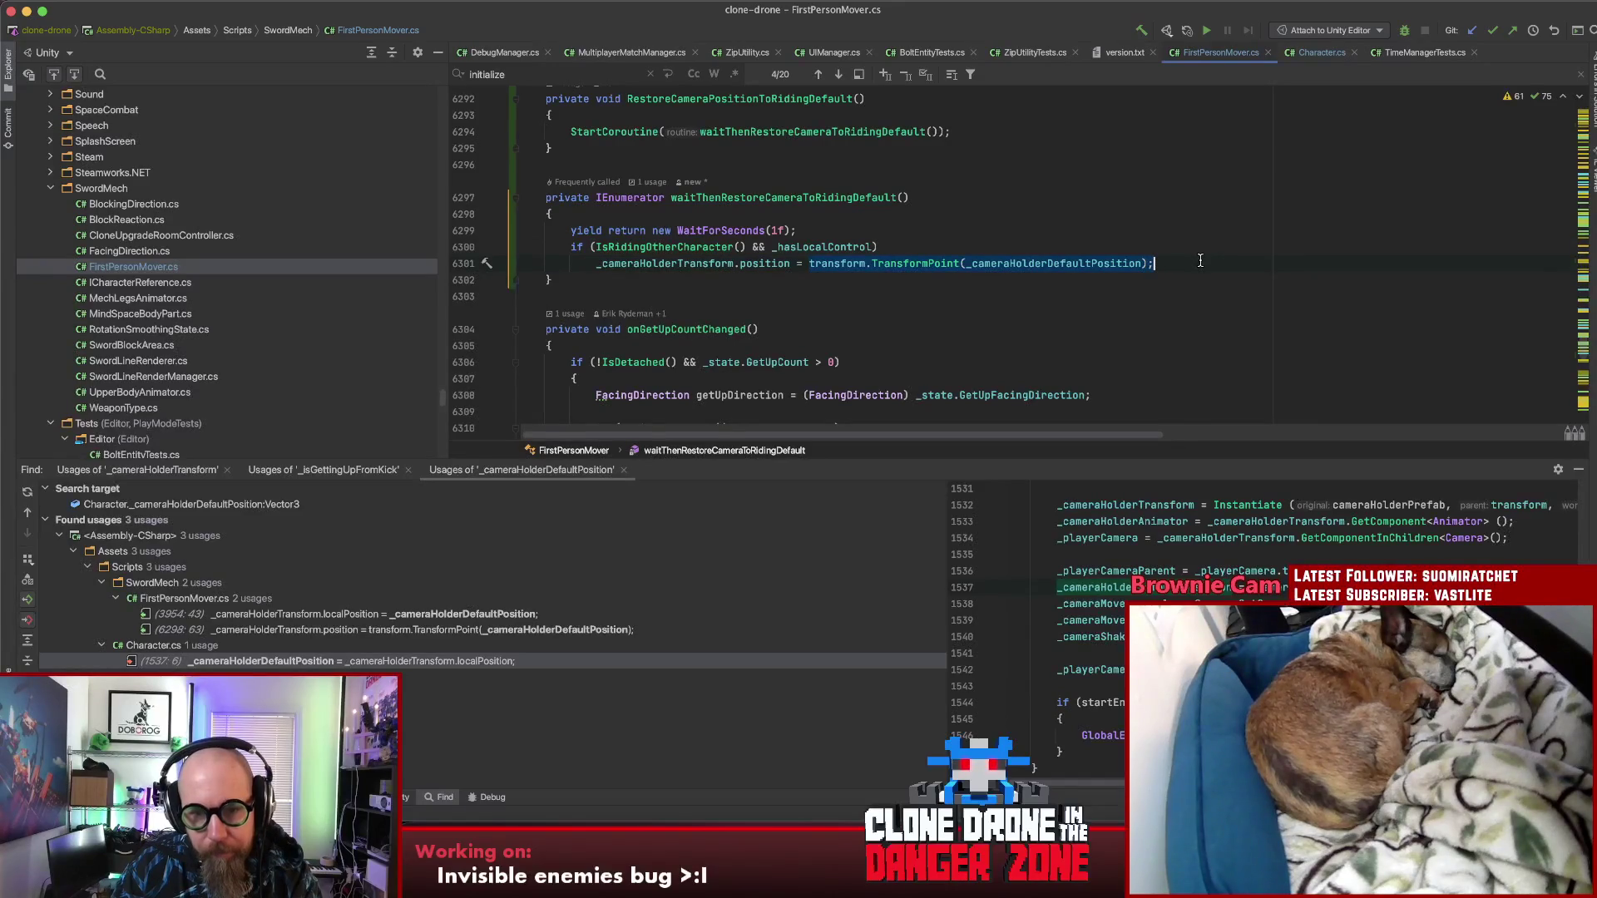
Step: Replace the value with _characterWeAreRiding and change position to localPosition
key(BackSpace)
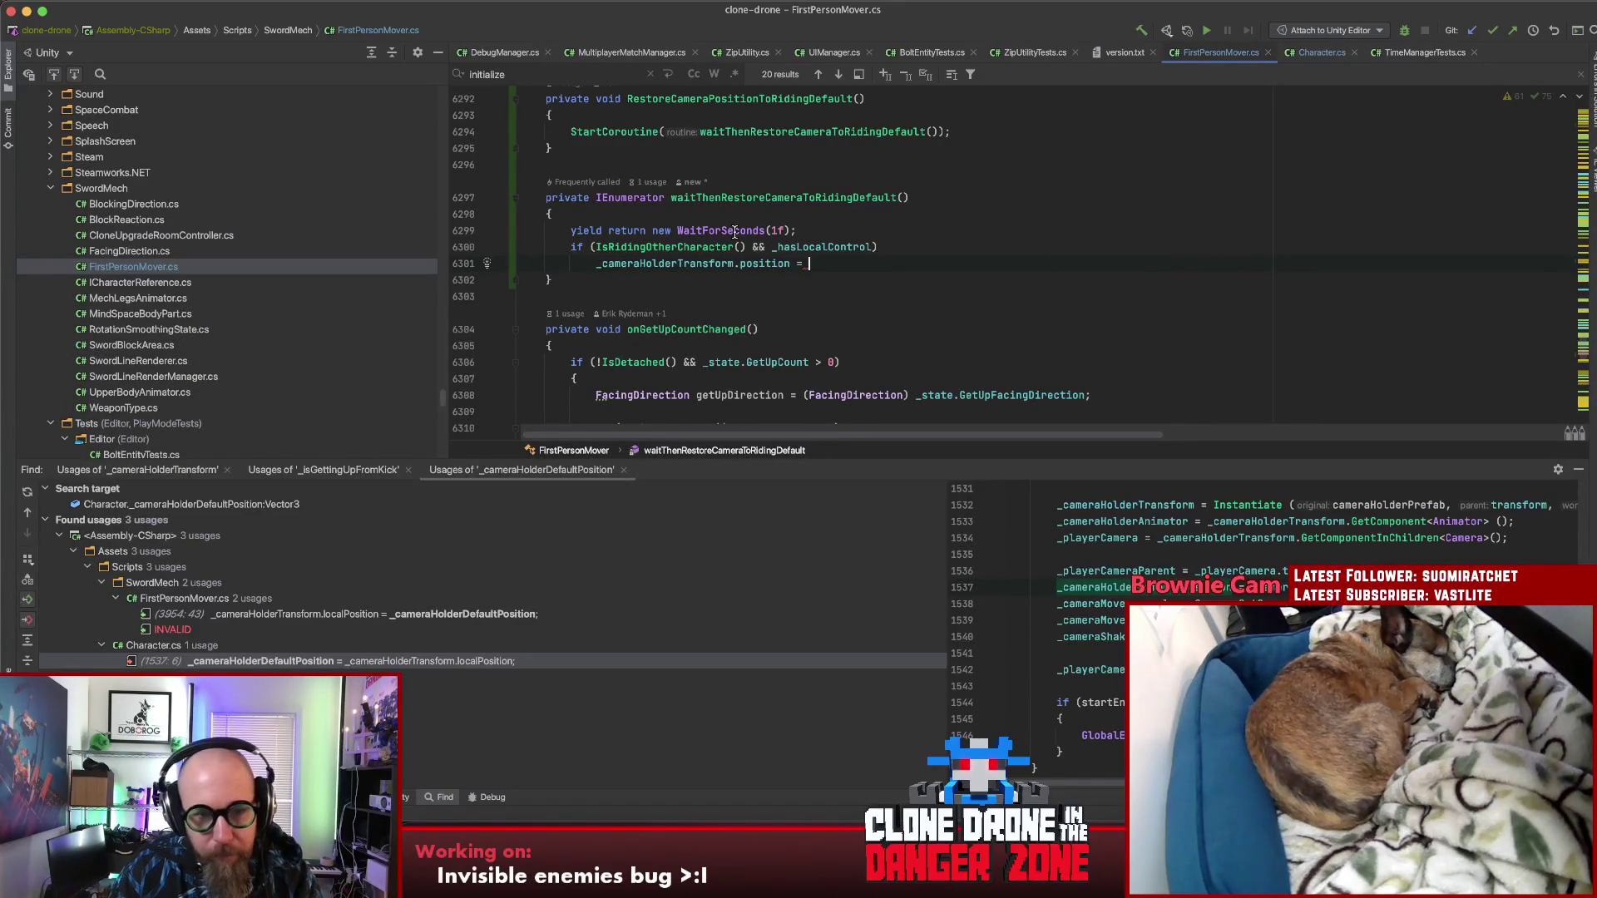
text(_ch)
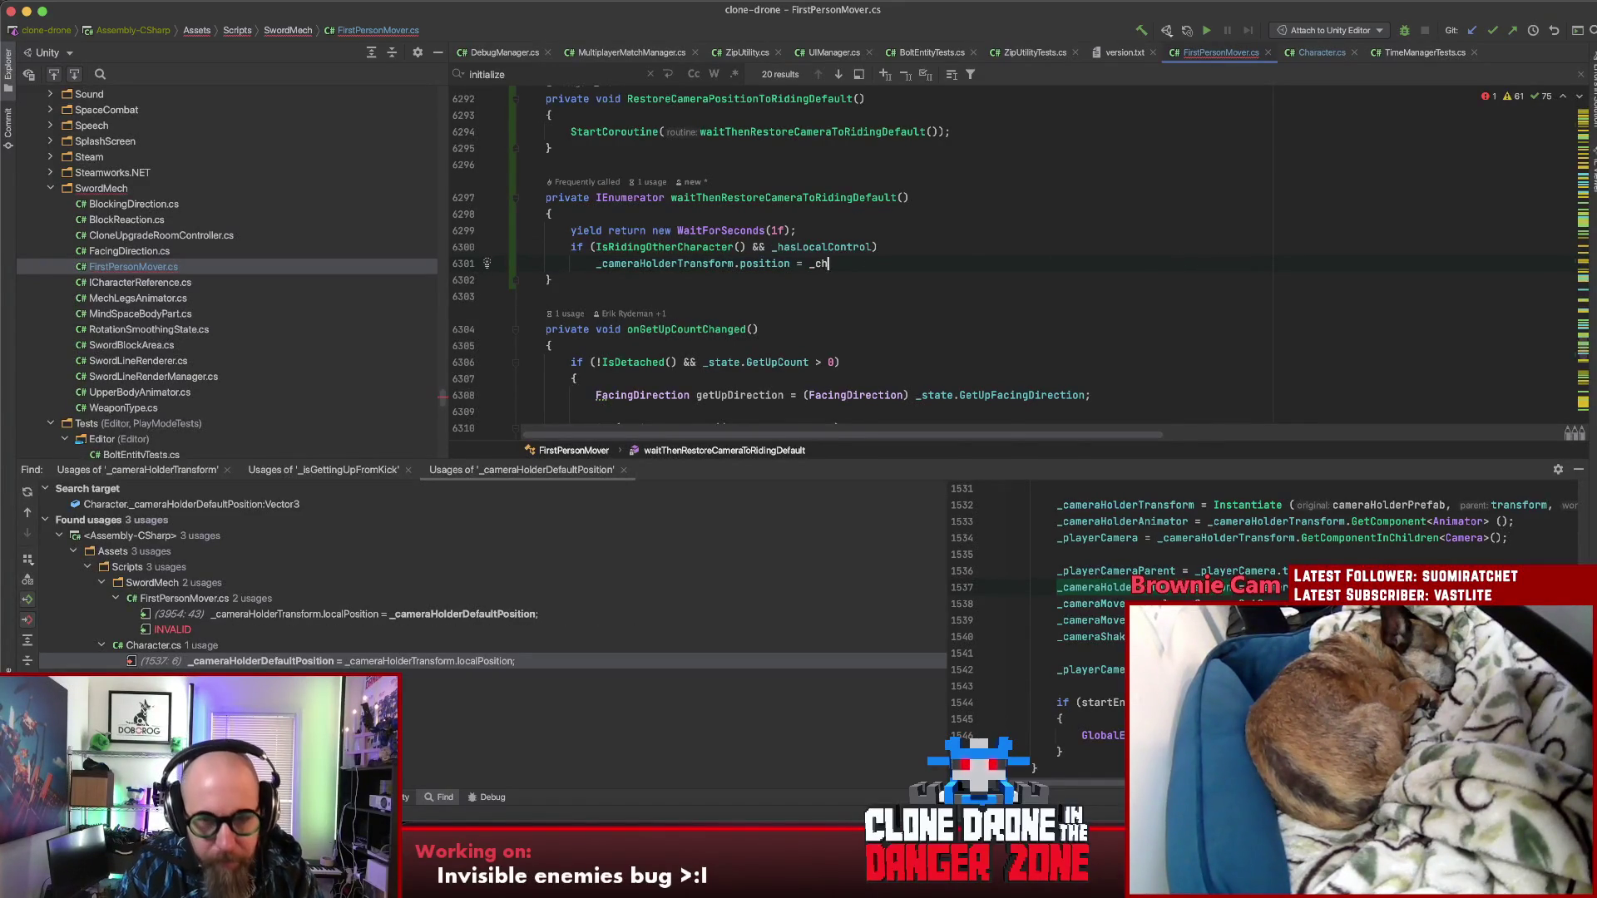
text(a)
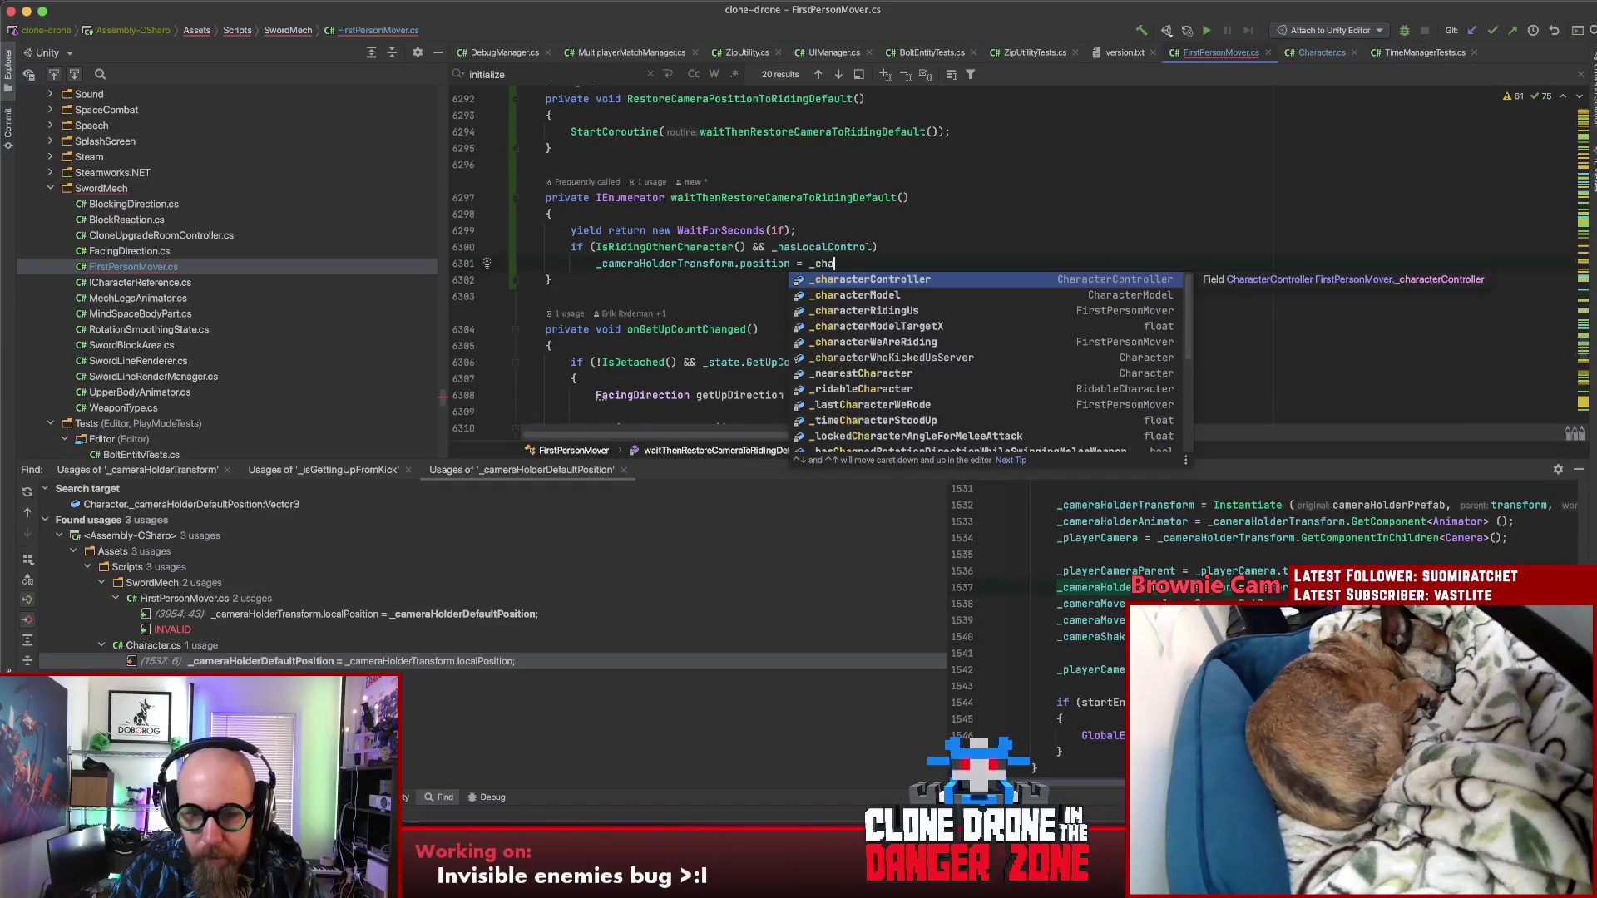
key(Down)
key(Down)
key(Down)
key(Return)
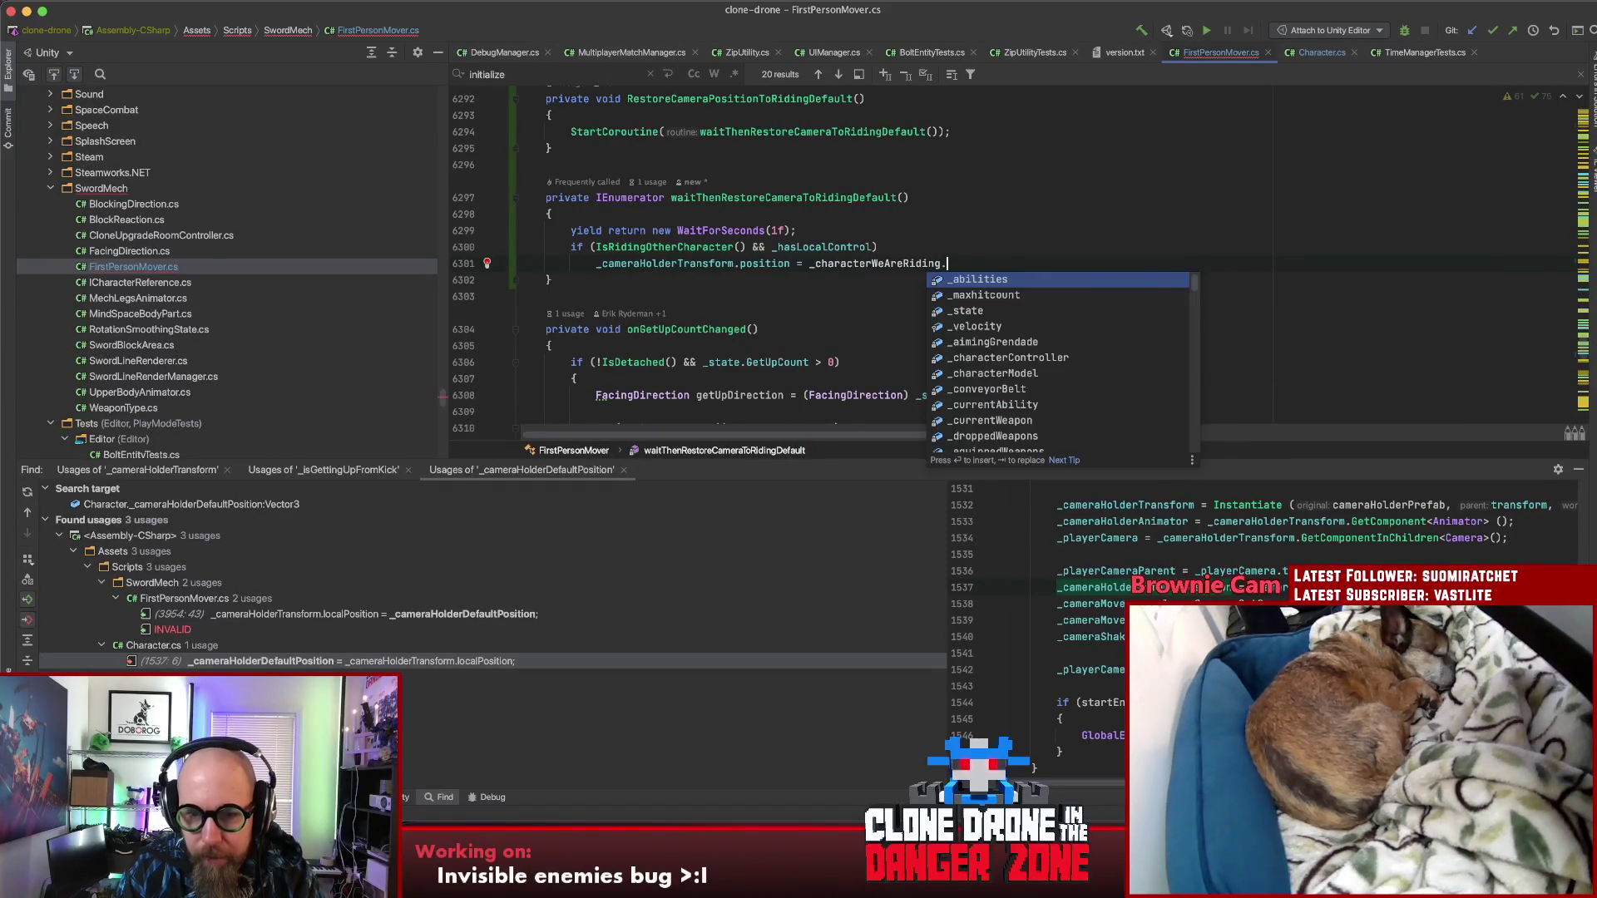
click(741, 263)
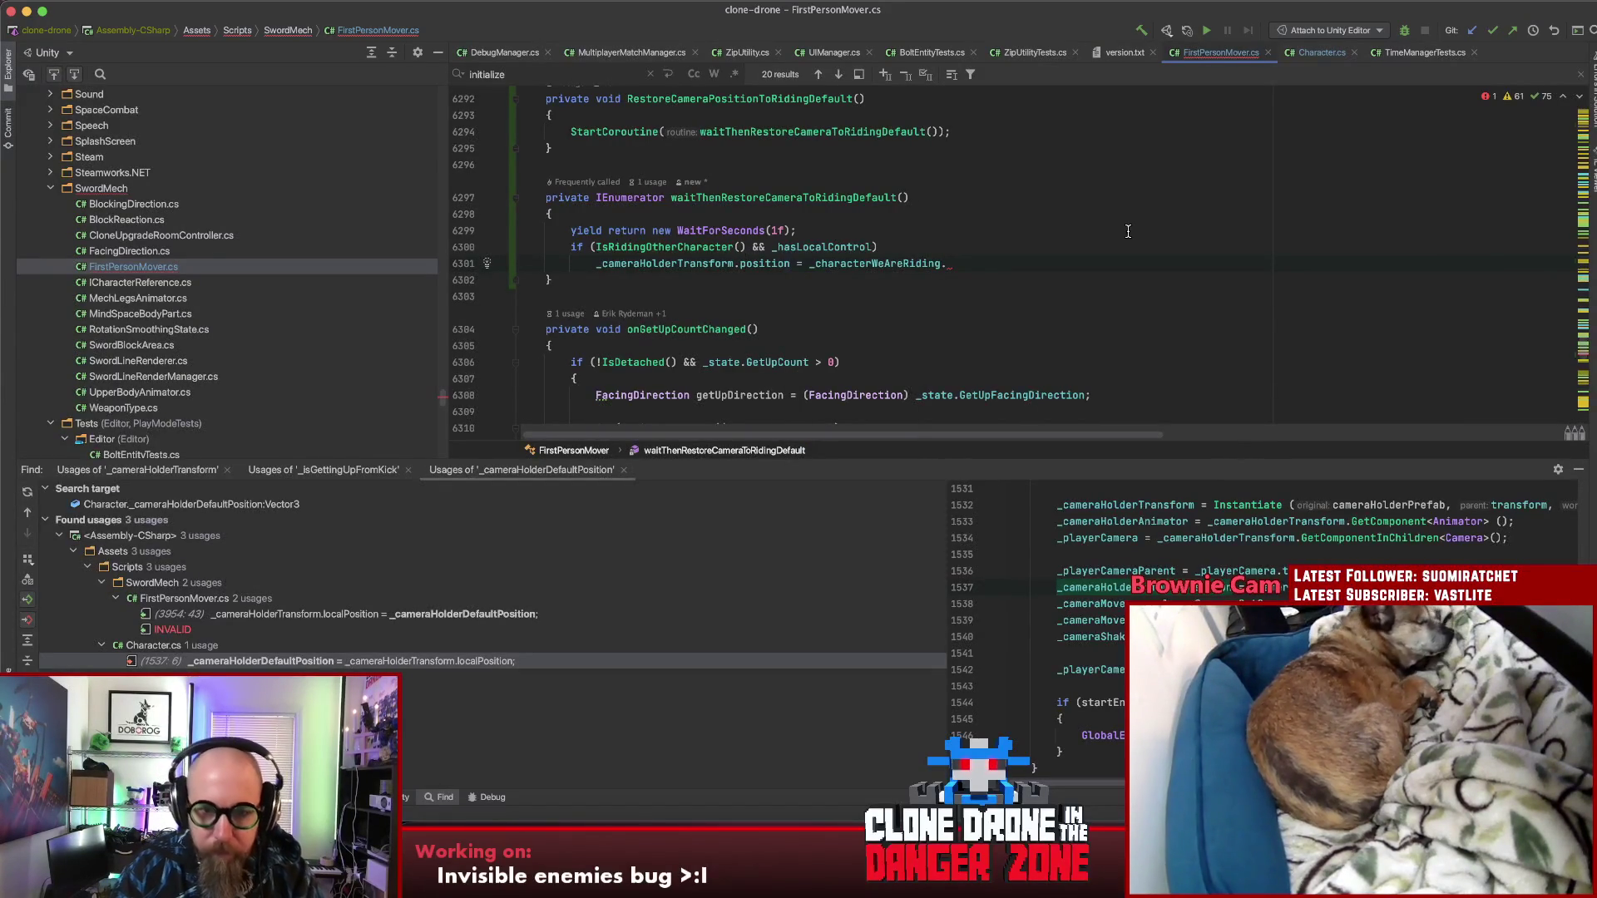
key(alt+shift+Right)
text(local)
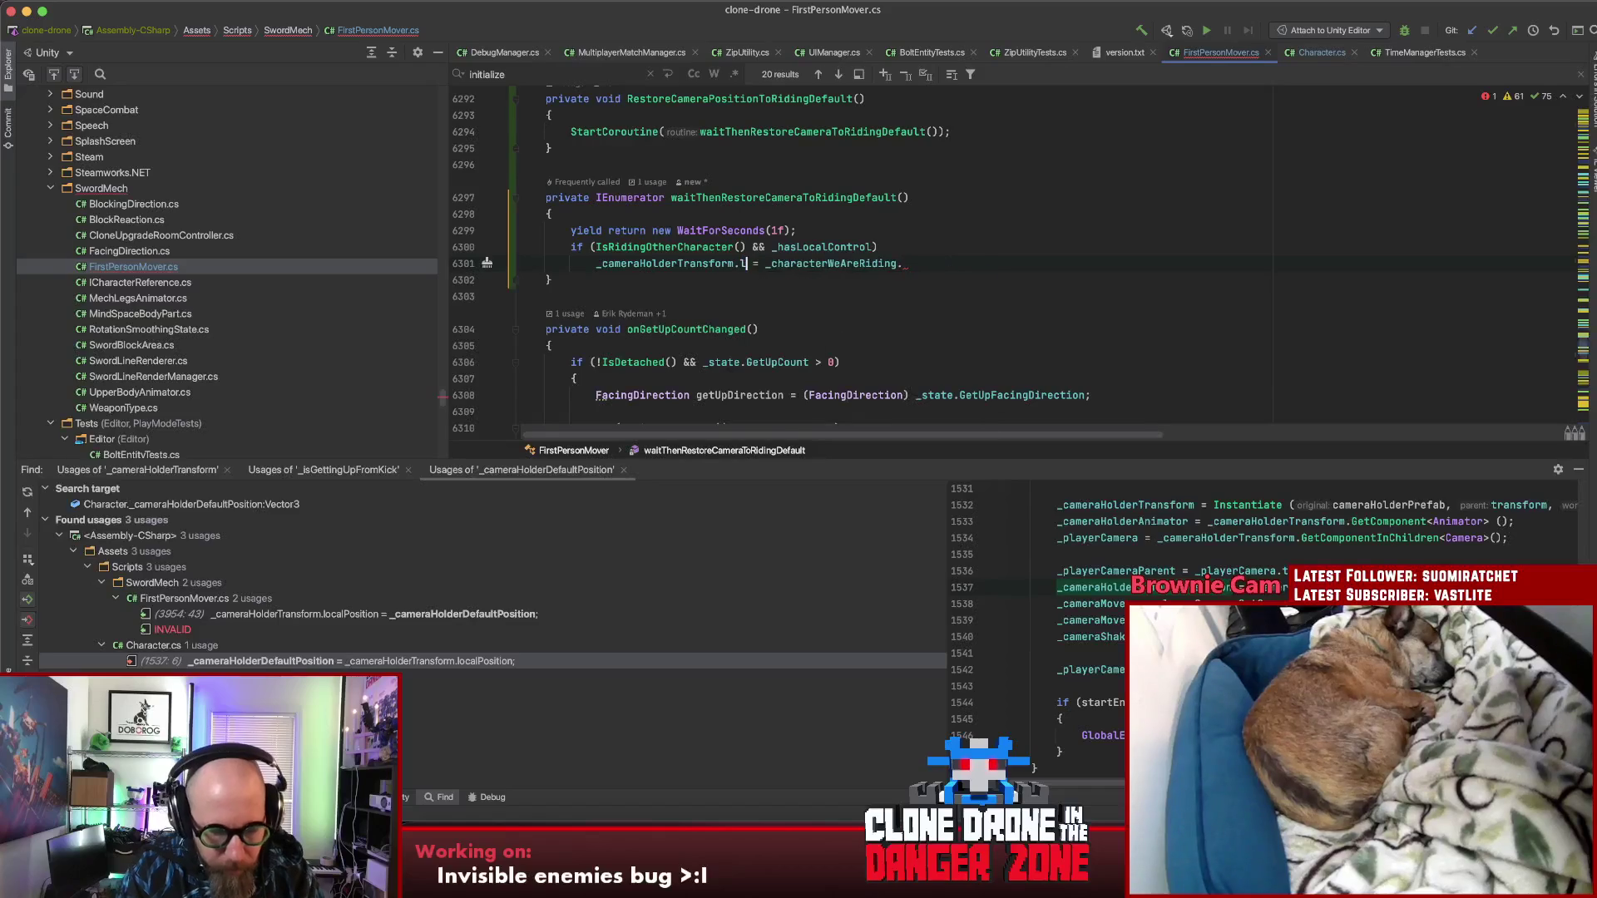
key(super+z)
key(super+z)
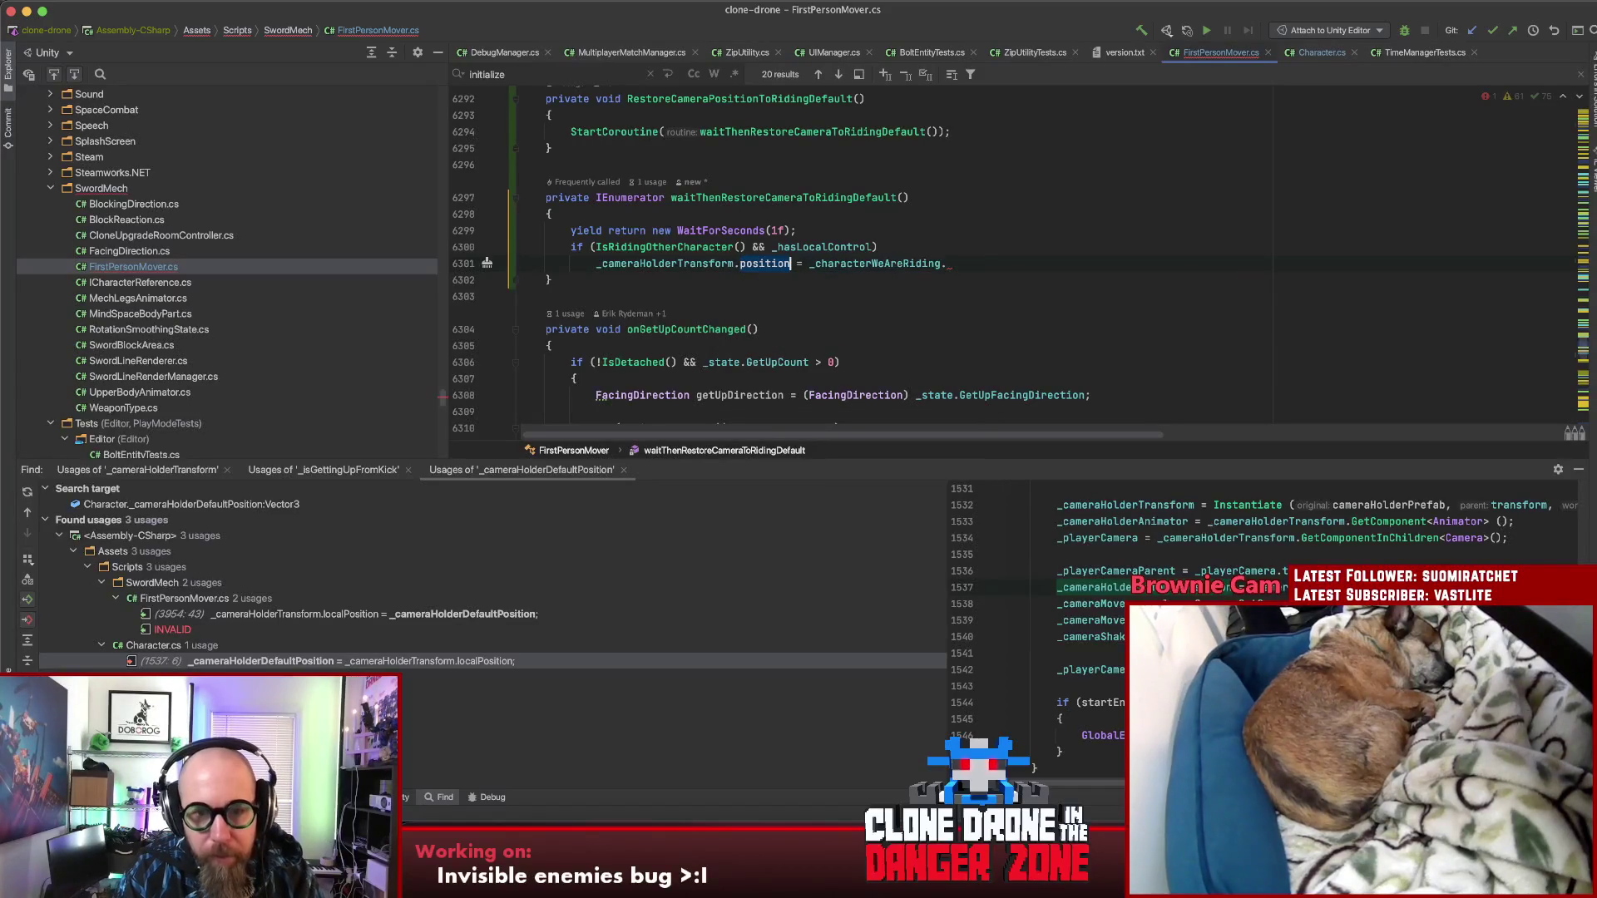
text(local)
key(Return)
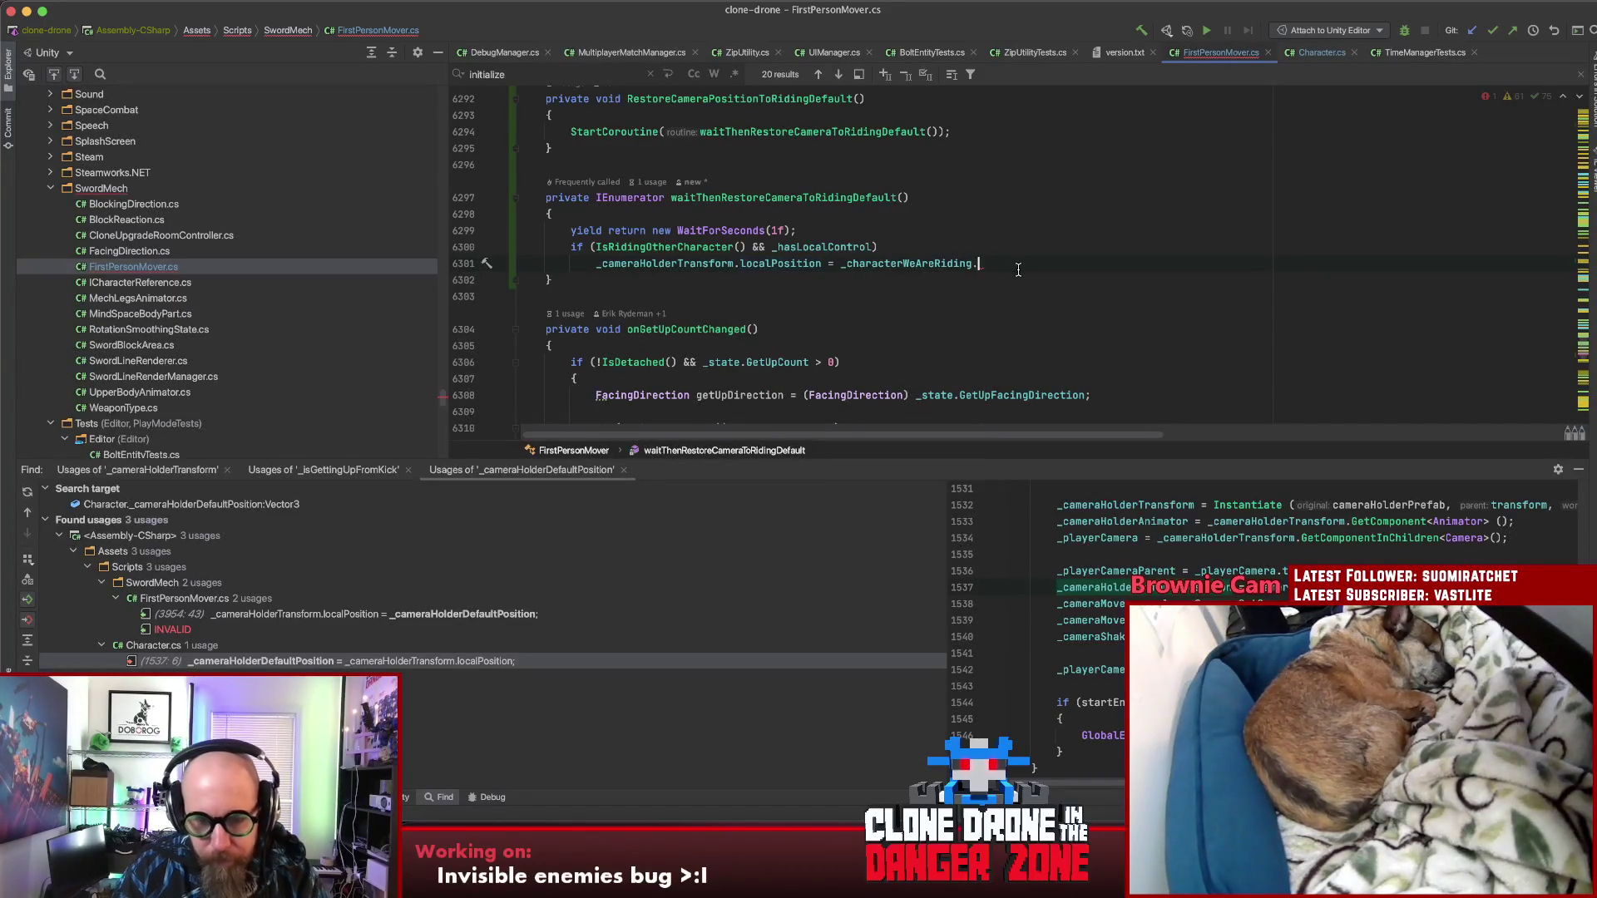
Step: Append _ridingContainerDefaultPoisition + to the value, then undo to rework the restore method
text(_de)
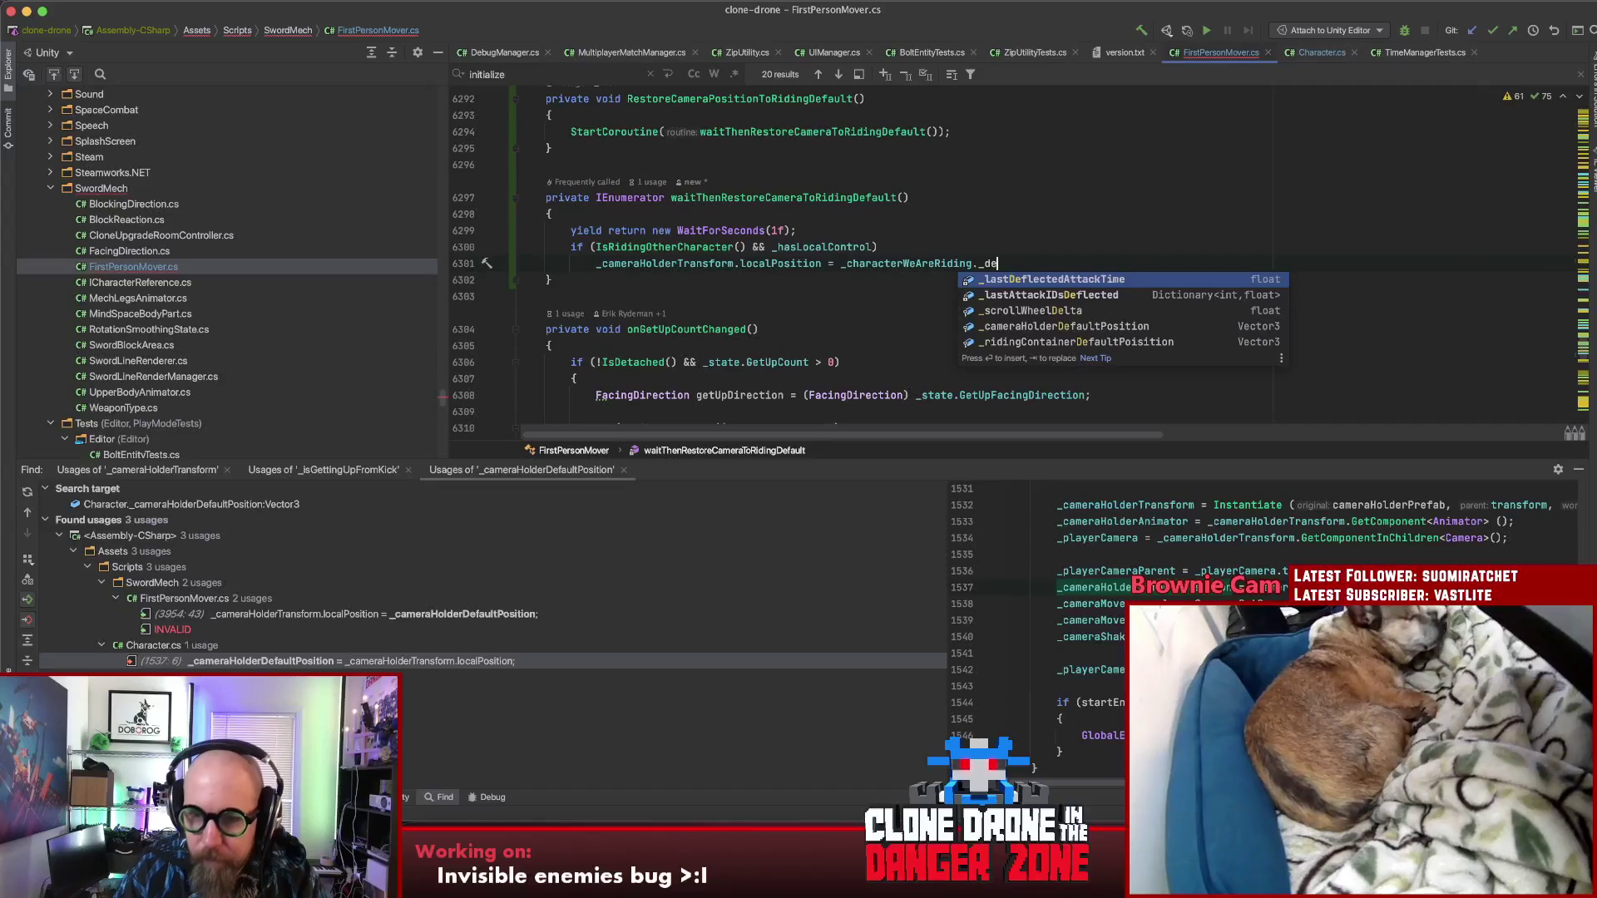
key(Down)
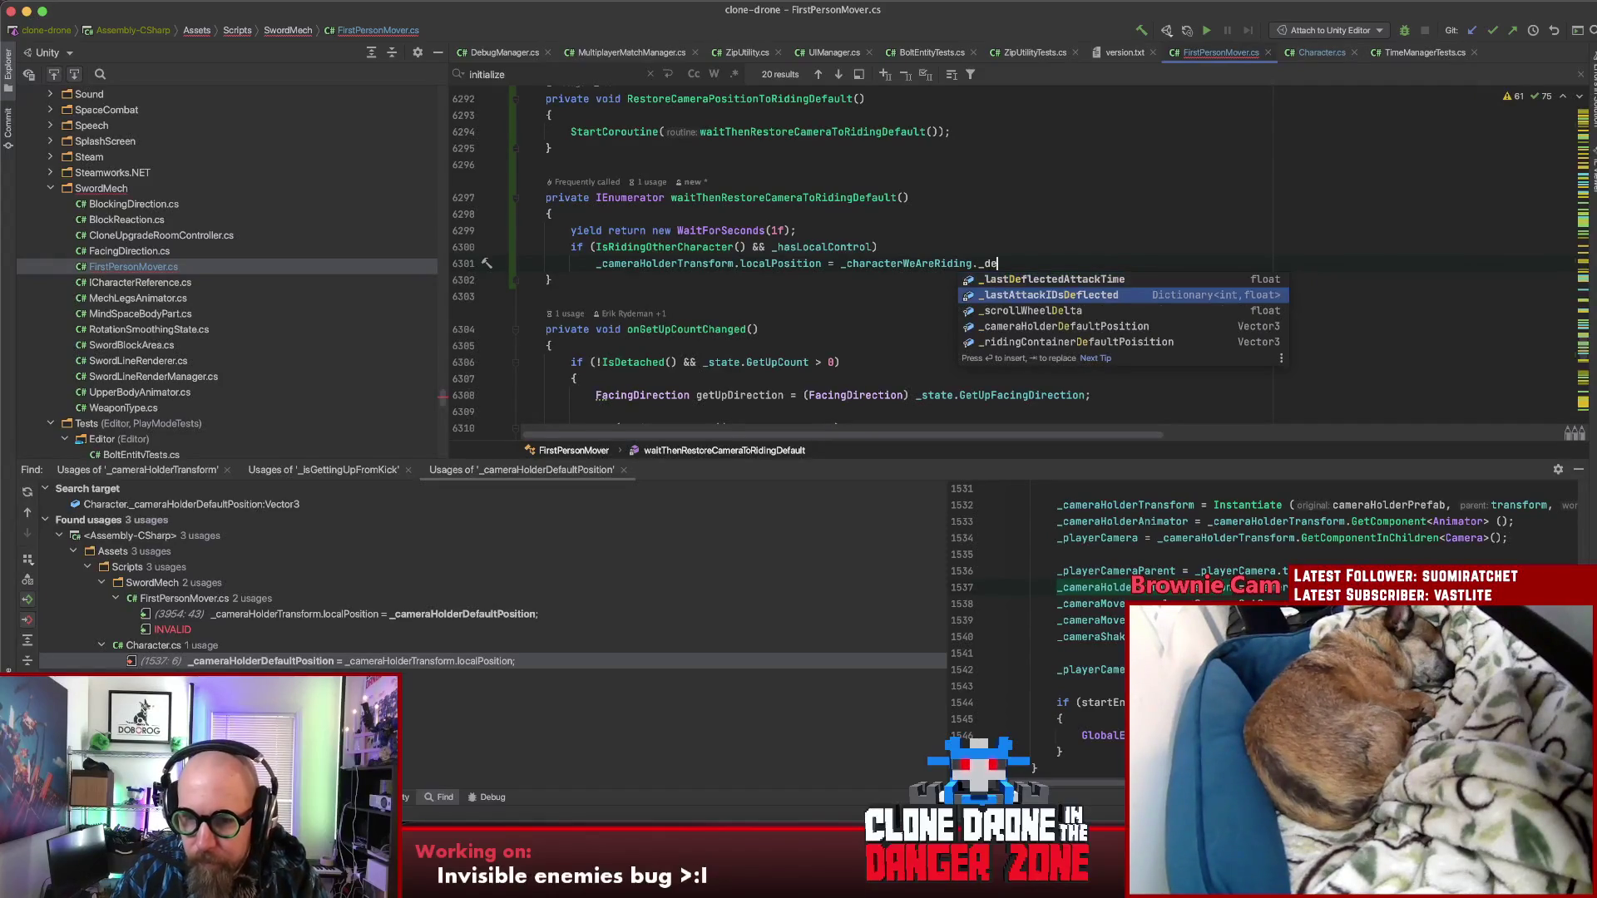
key(Down)
key(Down)
key(Down)
key(Return)
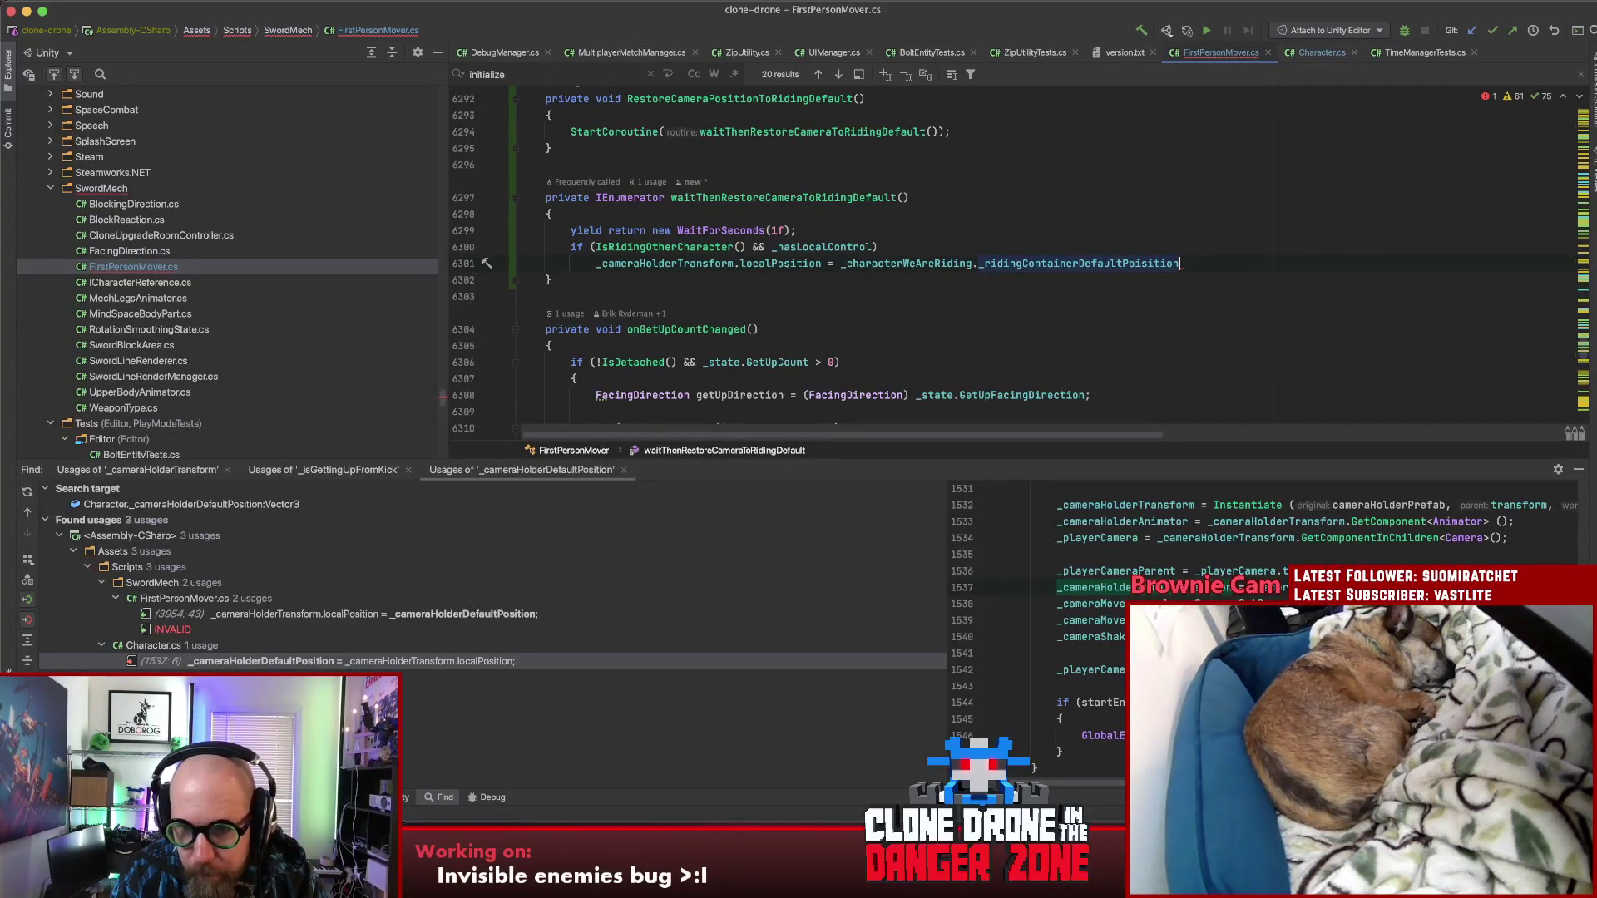
text(+)
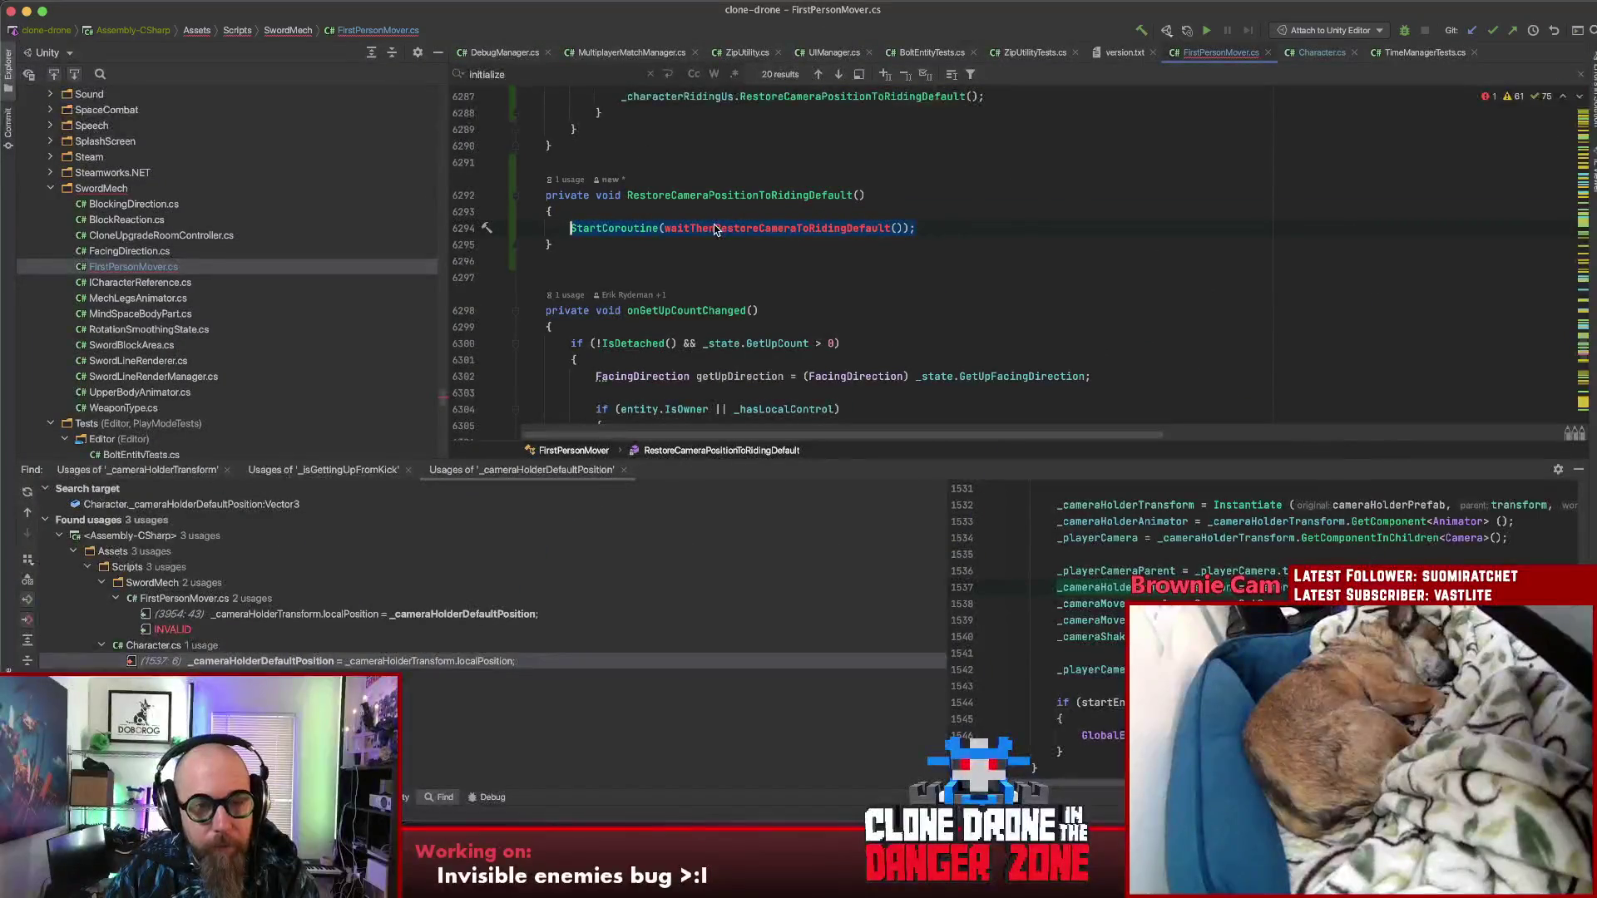
key(super+z)
key(super+z)
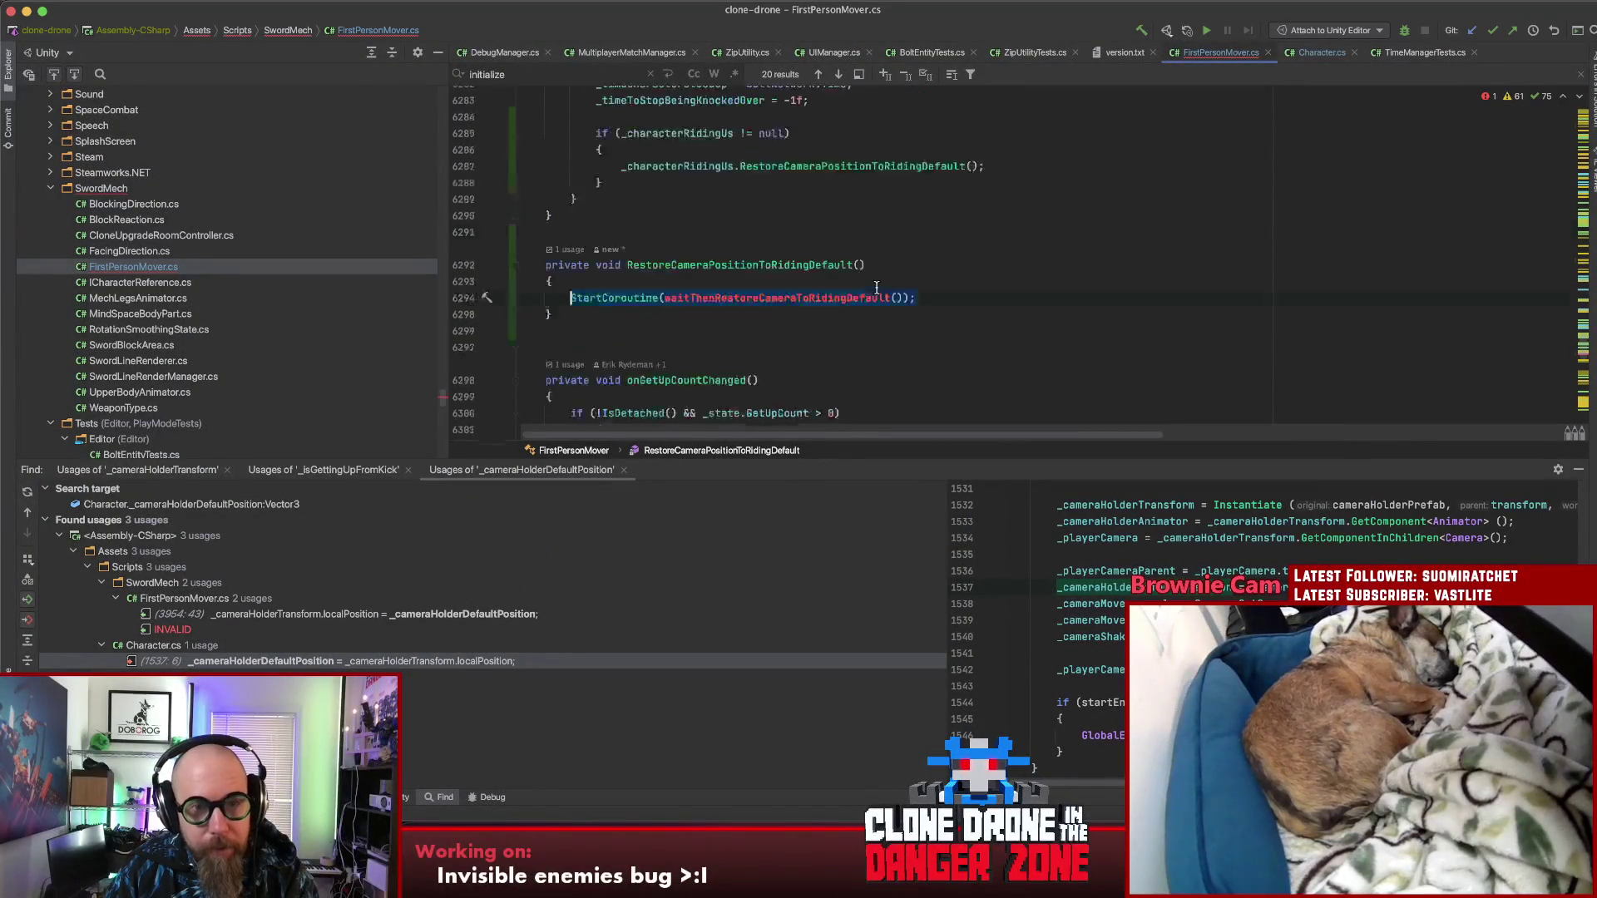
Step: Fix the localPosition line's indentation, then return to Unity and enter Play mode
key(super+z)
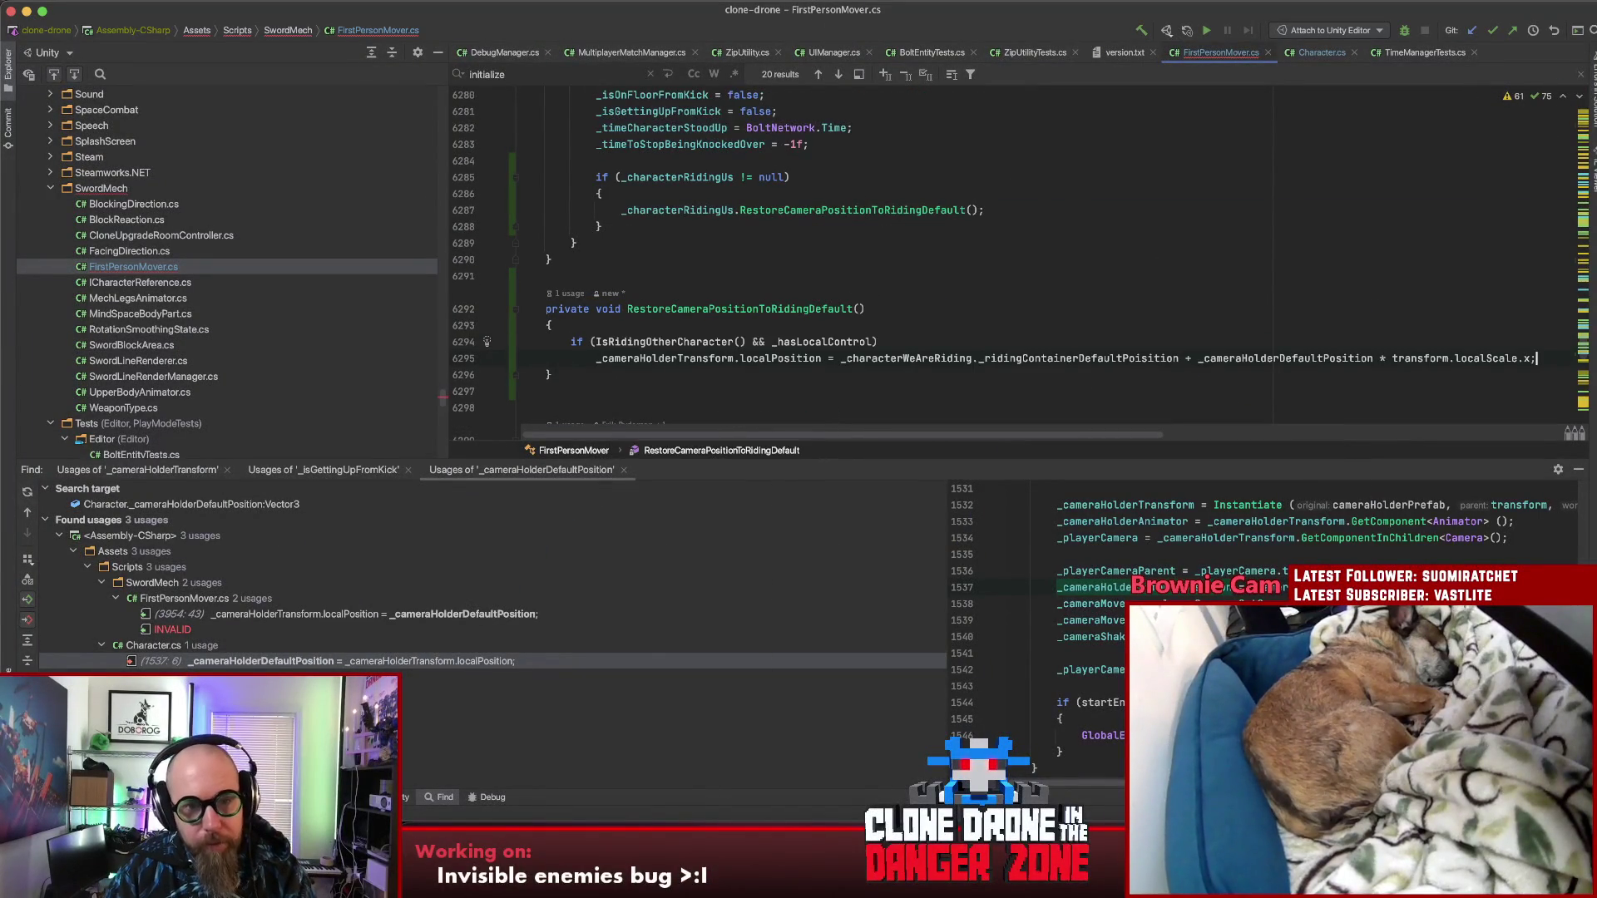
click(931, 337)
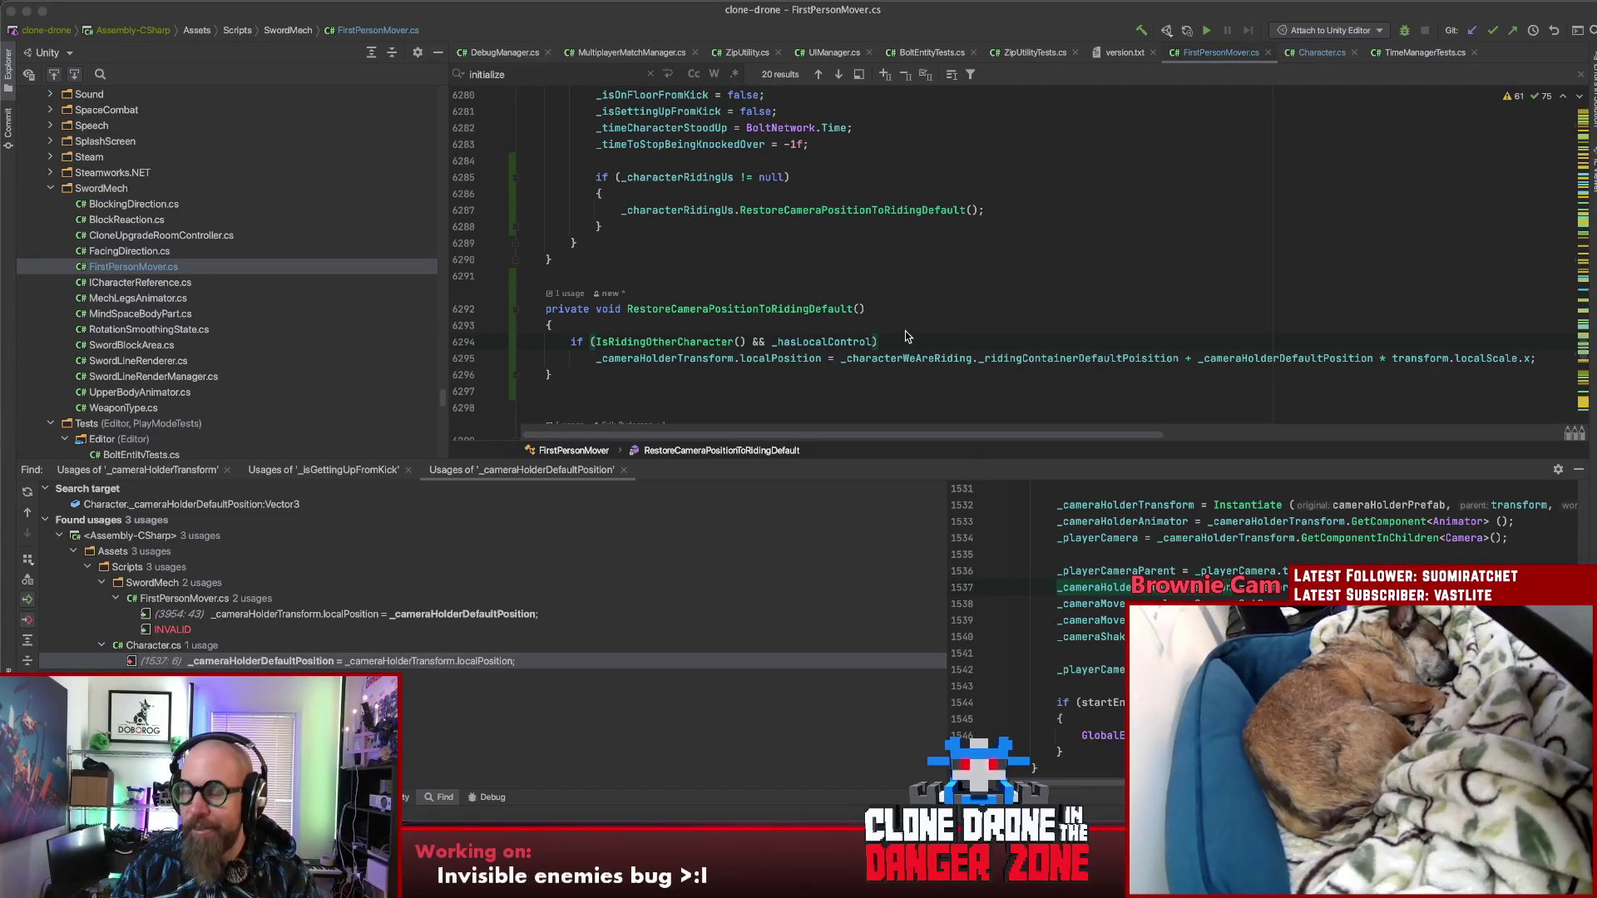
key(super+Tab)
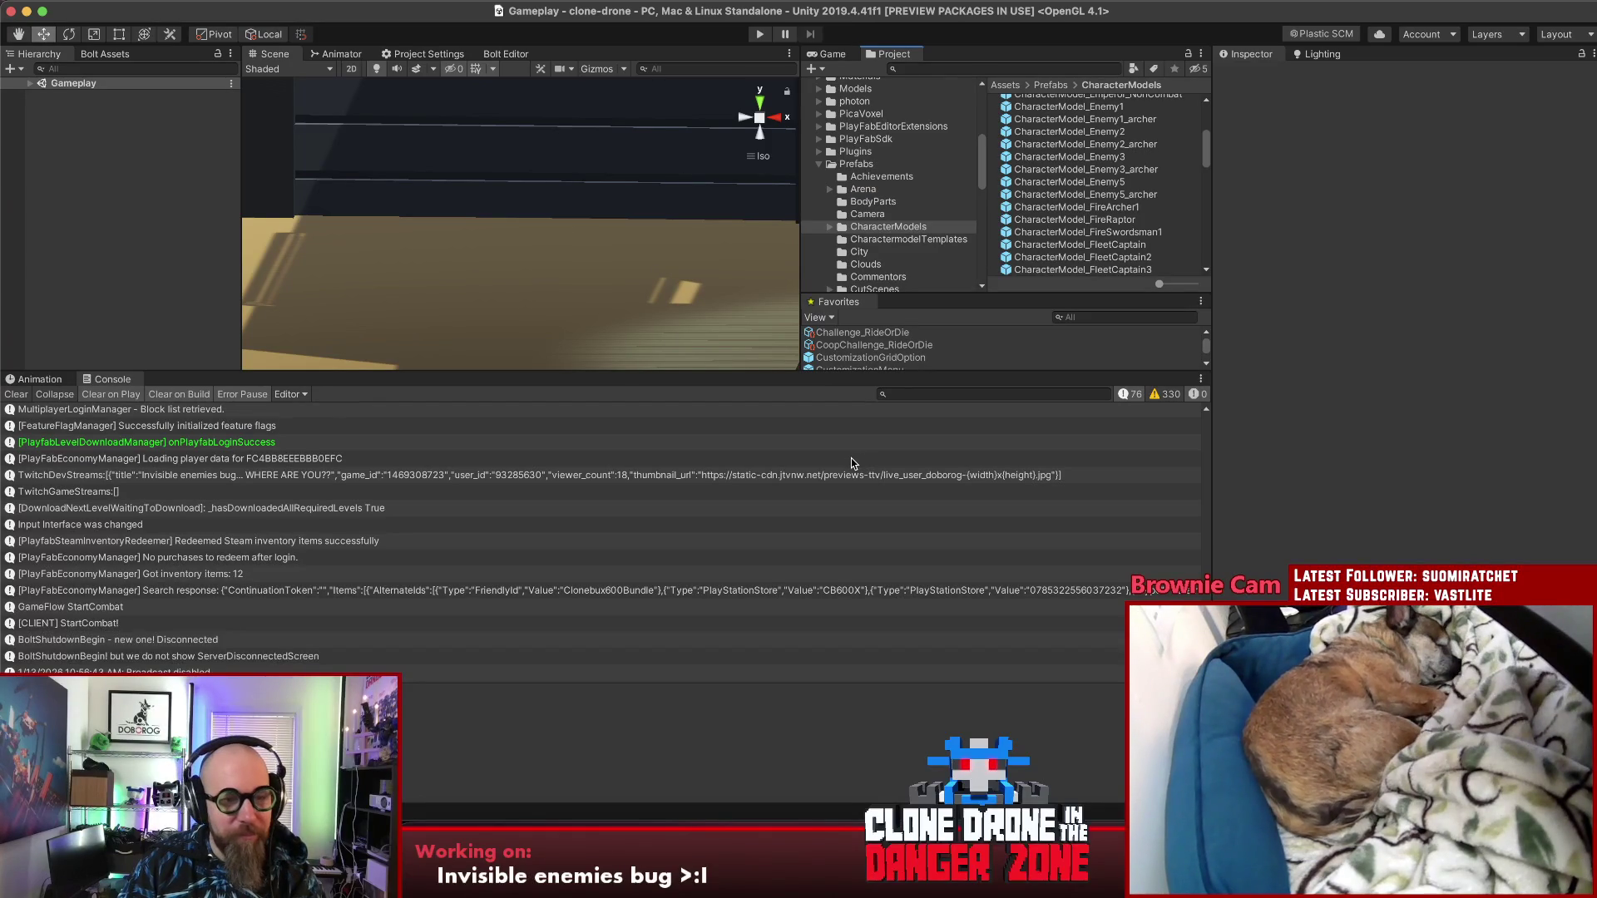
click(755, 36)
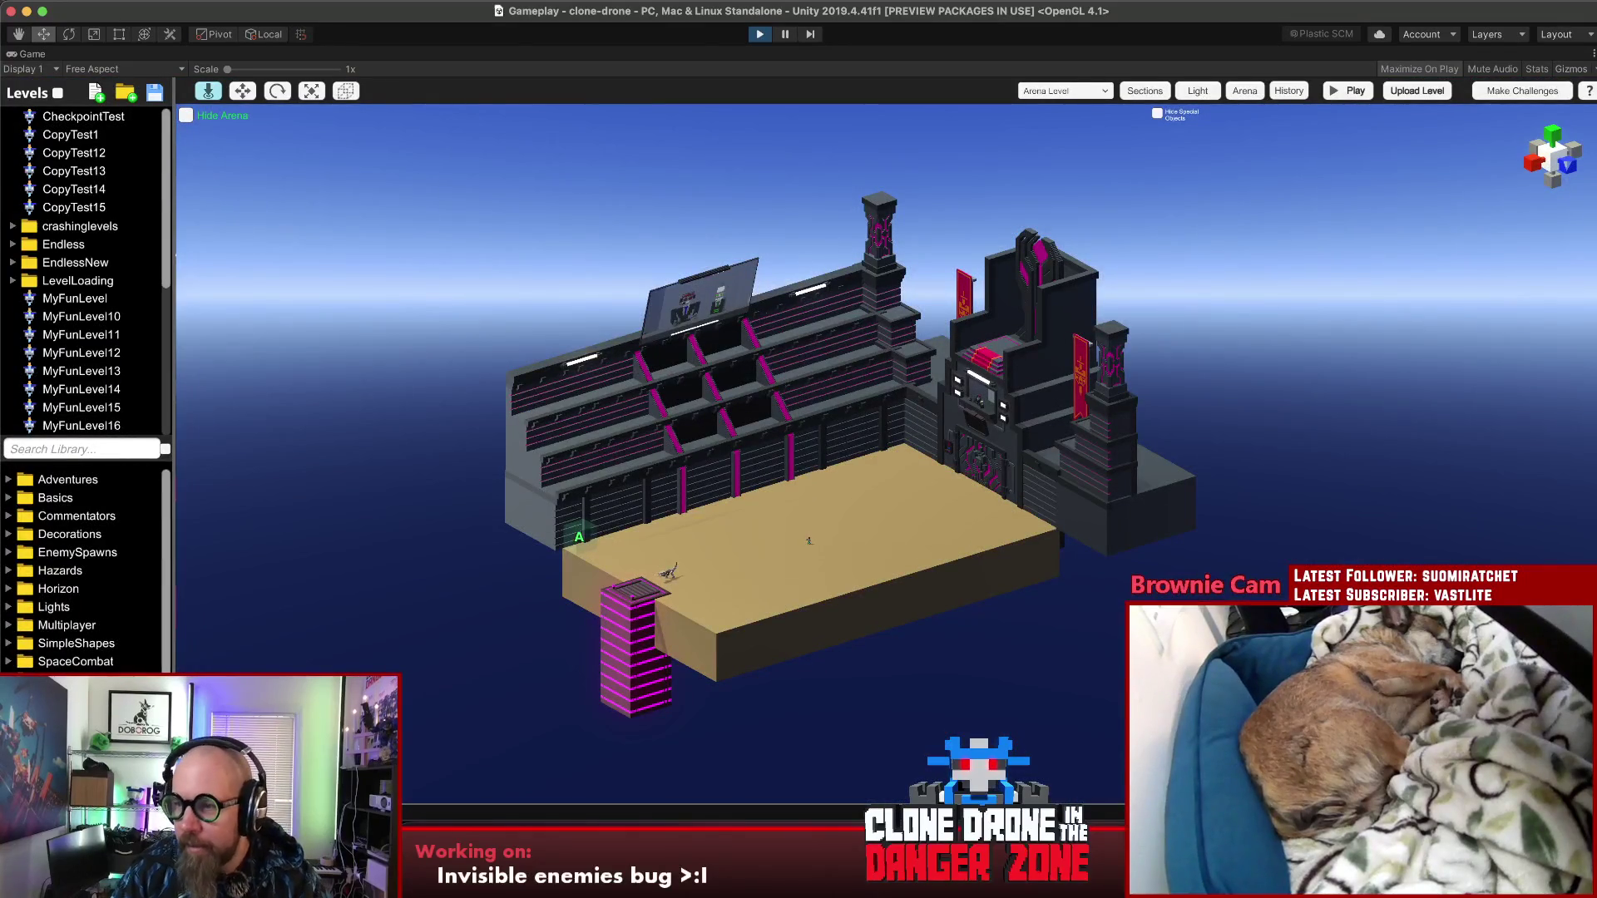
Step: Start play mode to playtest the arena level from the Level Editor
click(1346, 98)
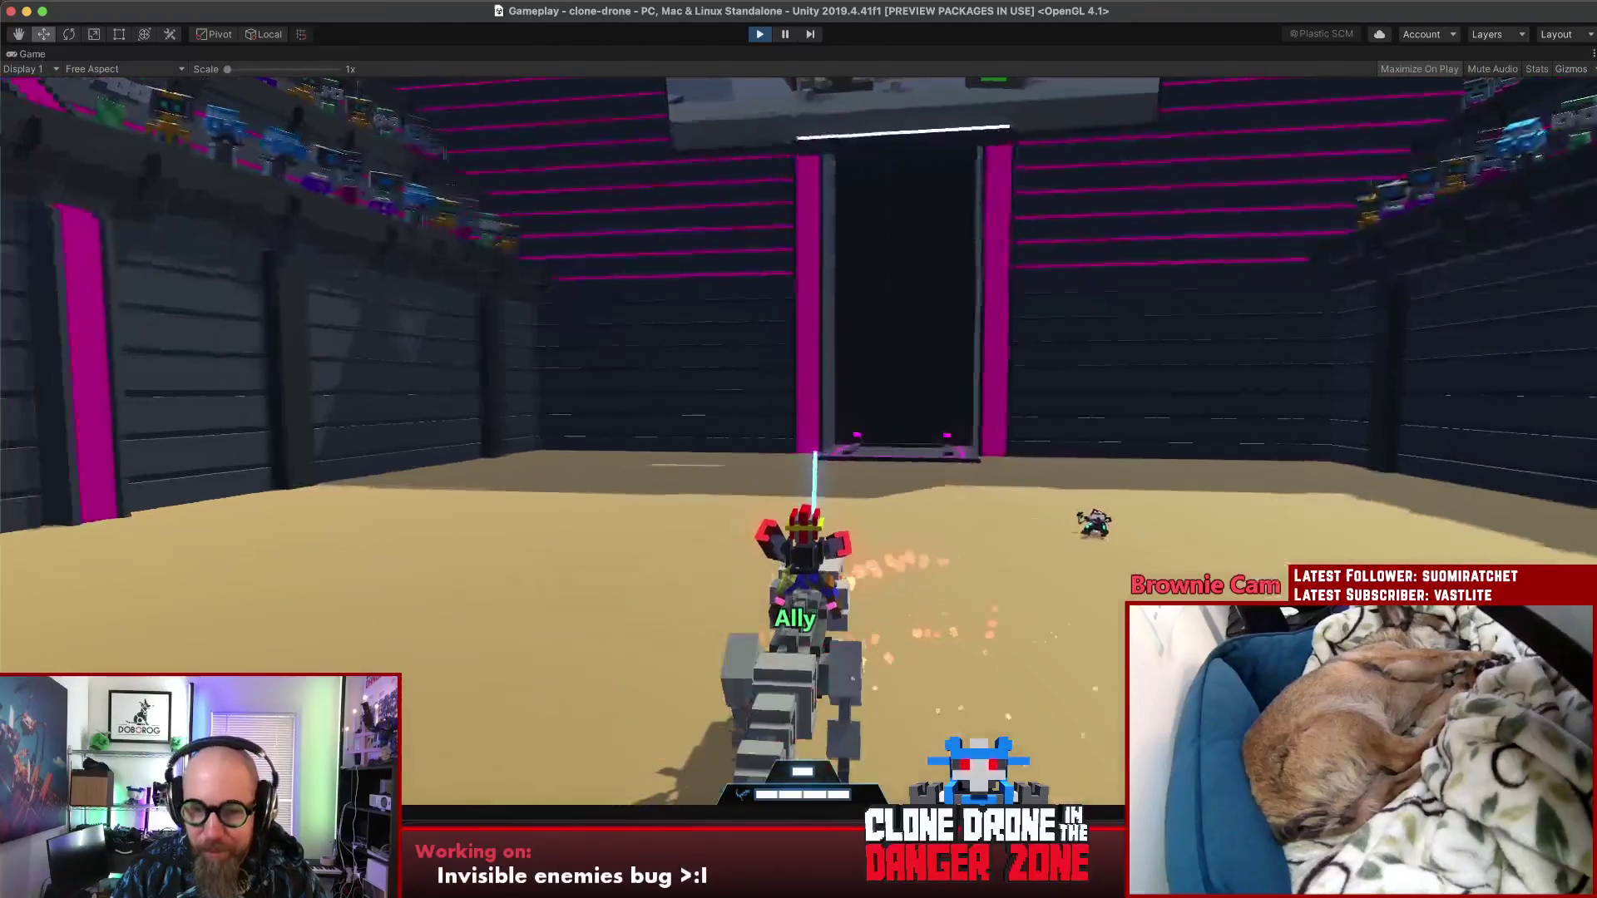
Step: Bring up the game's pause menu mid-playtest, then leave play mode
key(Escape)
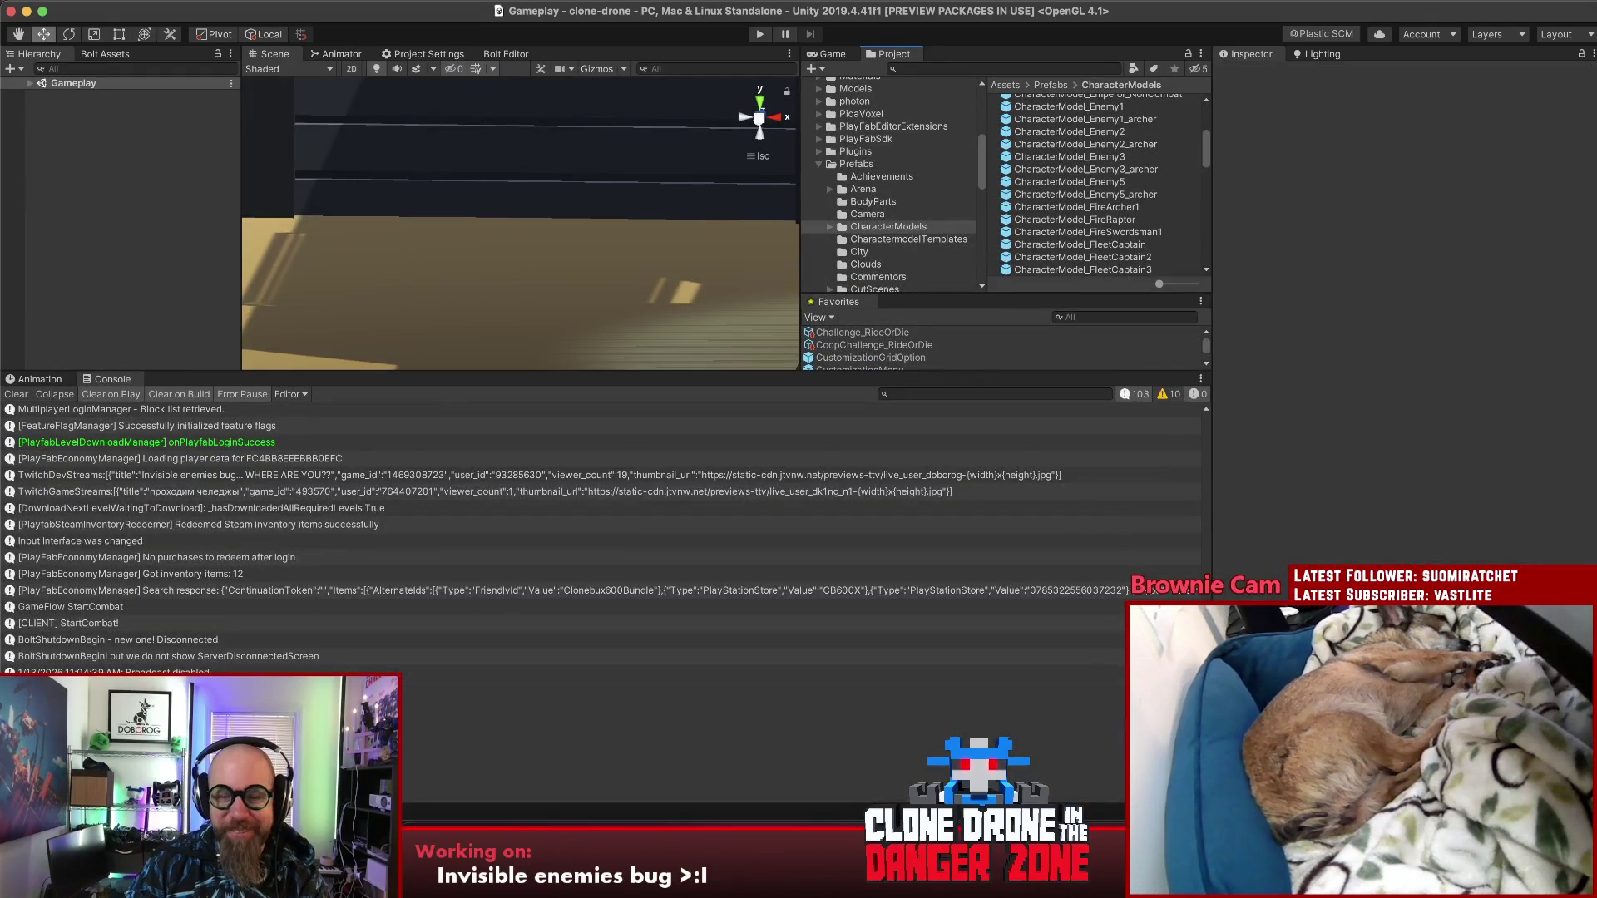
key(super+Tab)
Step: Delete the RestoreCameraPositionToRidingDefault method from FirstPersonMover.cs
key(alt+Up)
key(alt+Up)
key(alt+Up)
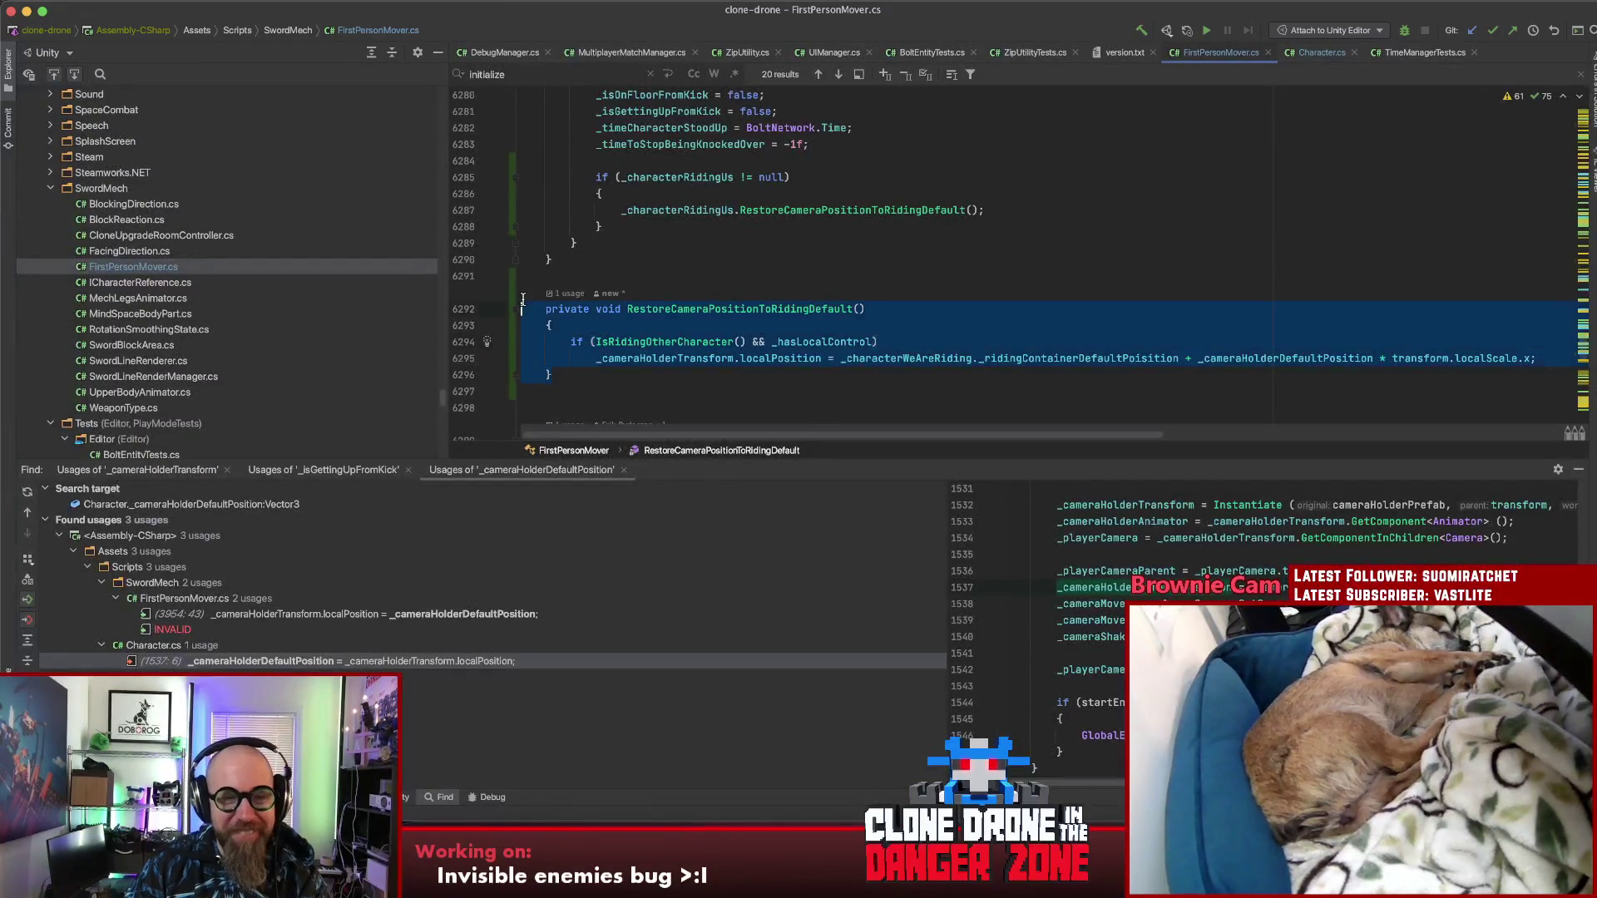
key(BackSpace)
key(BackSpace)
key(alt+Up)
key(alt+Up)
key(alt+Up)
key(BackSpace)
key(BackSpace)
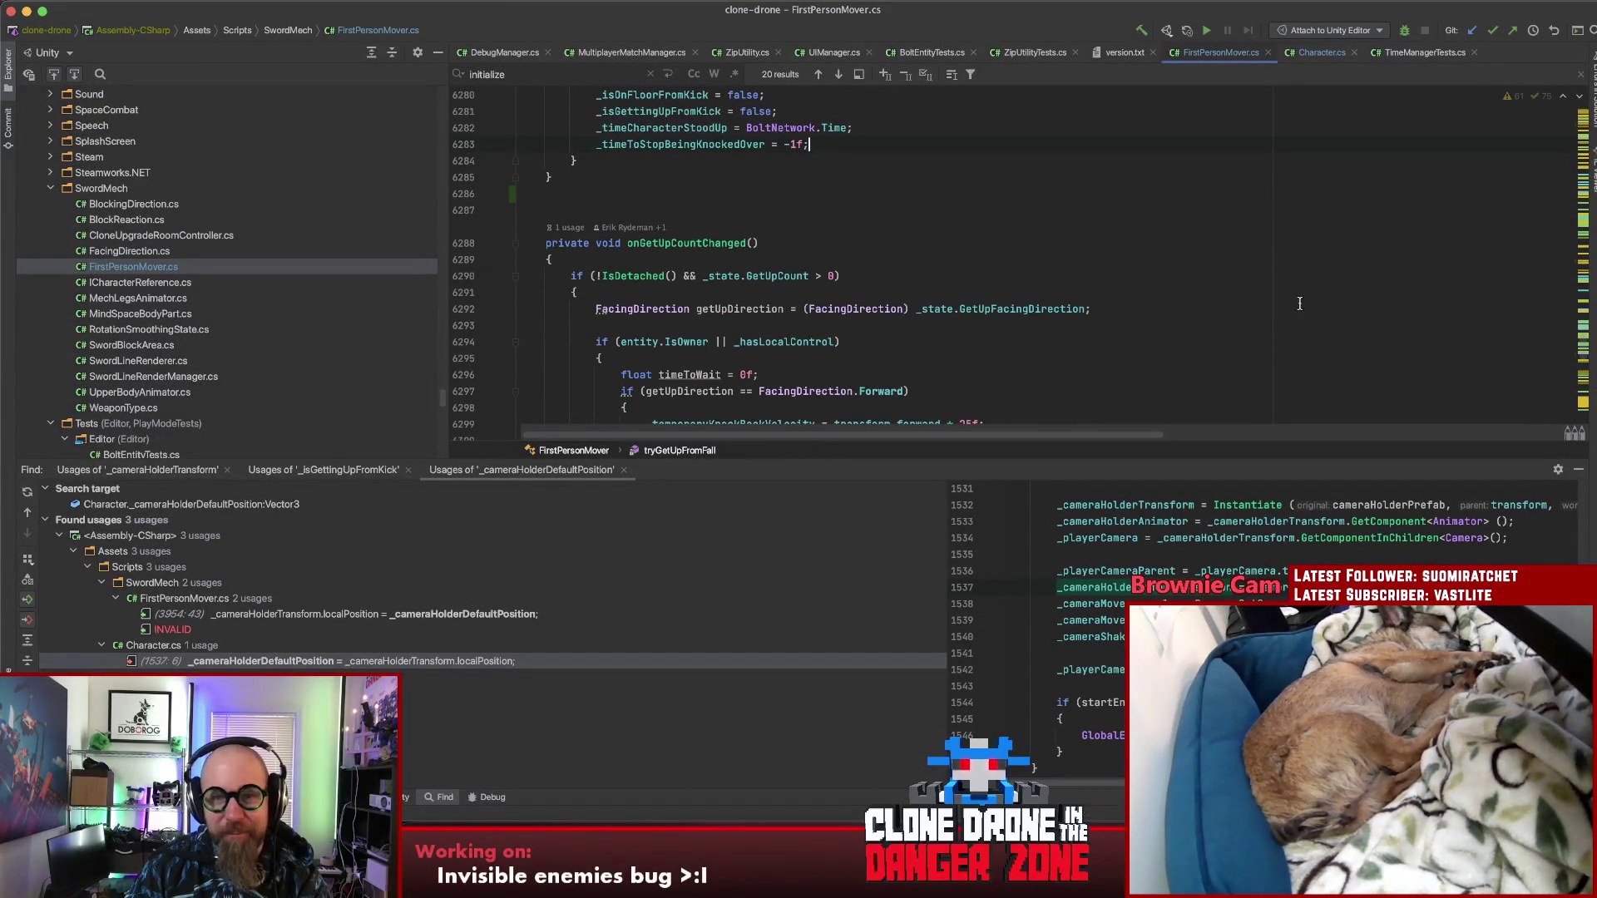
Step: Look over the remaining code, then bring up clonedrone's pending changes in SourceTree
scroll(1293, 300, up, 20)
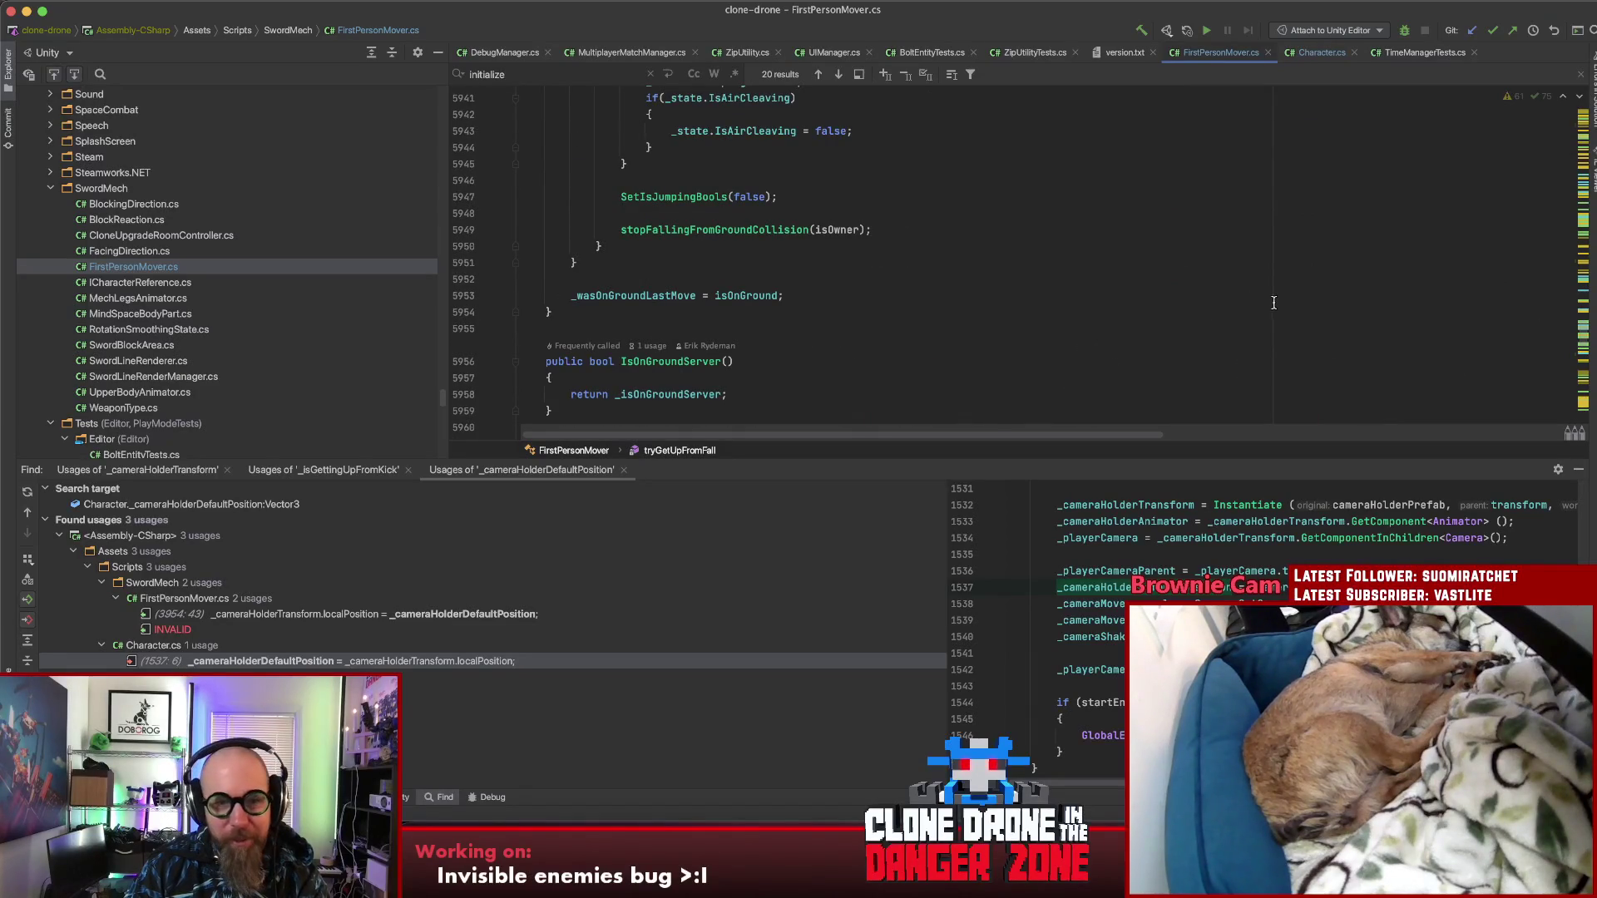
scroll(1272, 302, down, 3)
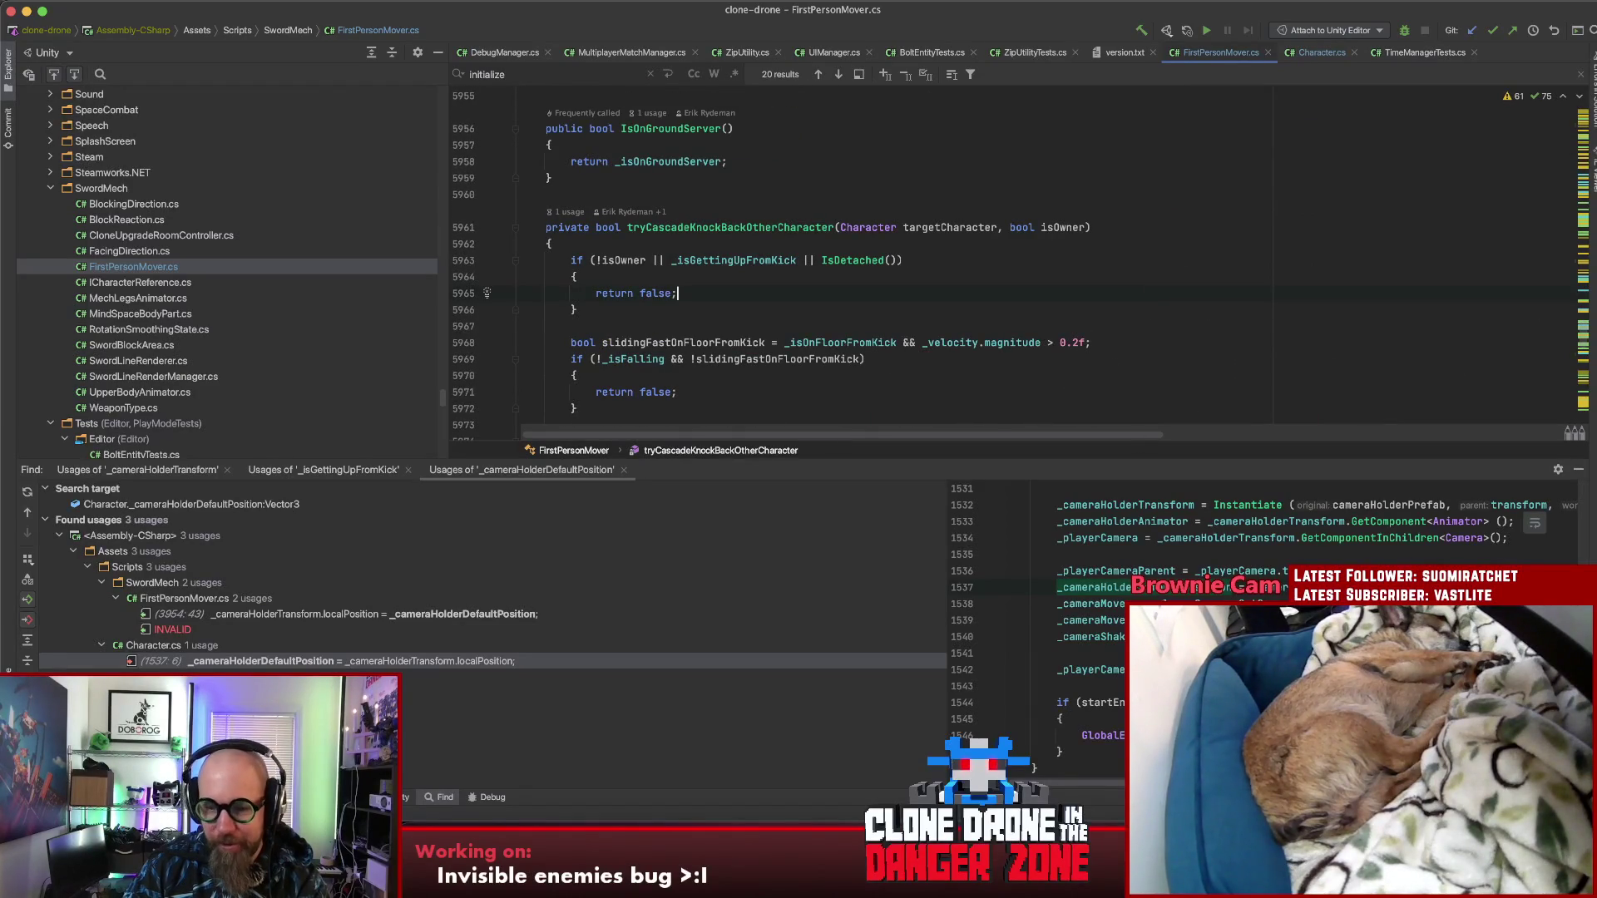
key(super+Tab)
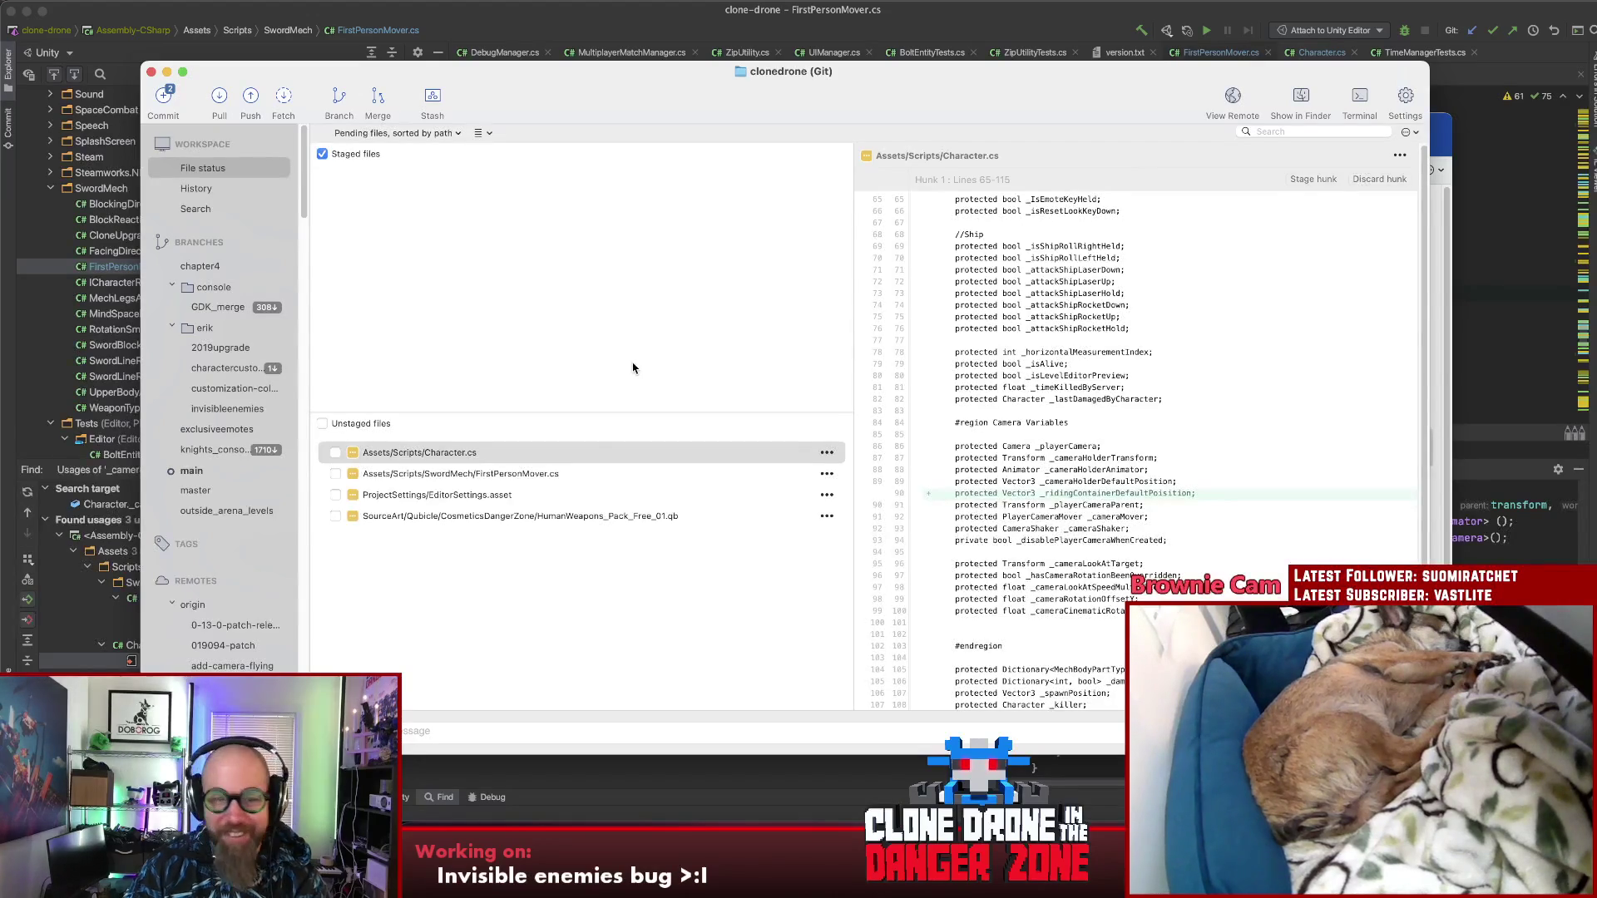
Step: Review and discard the unstaged FirstPersonMover.cs changes
click(511, 475)
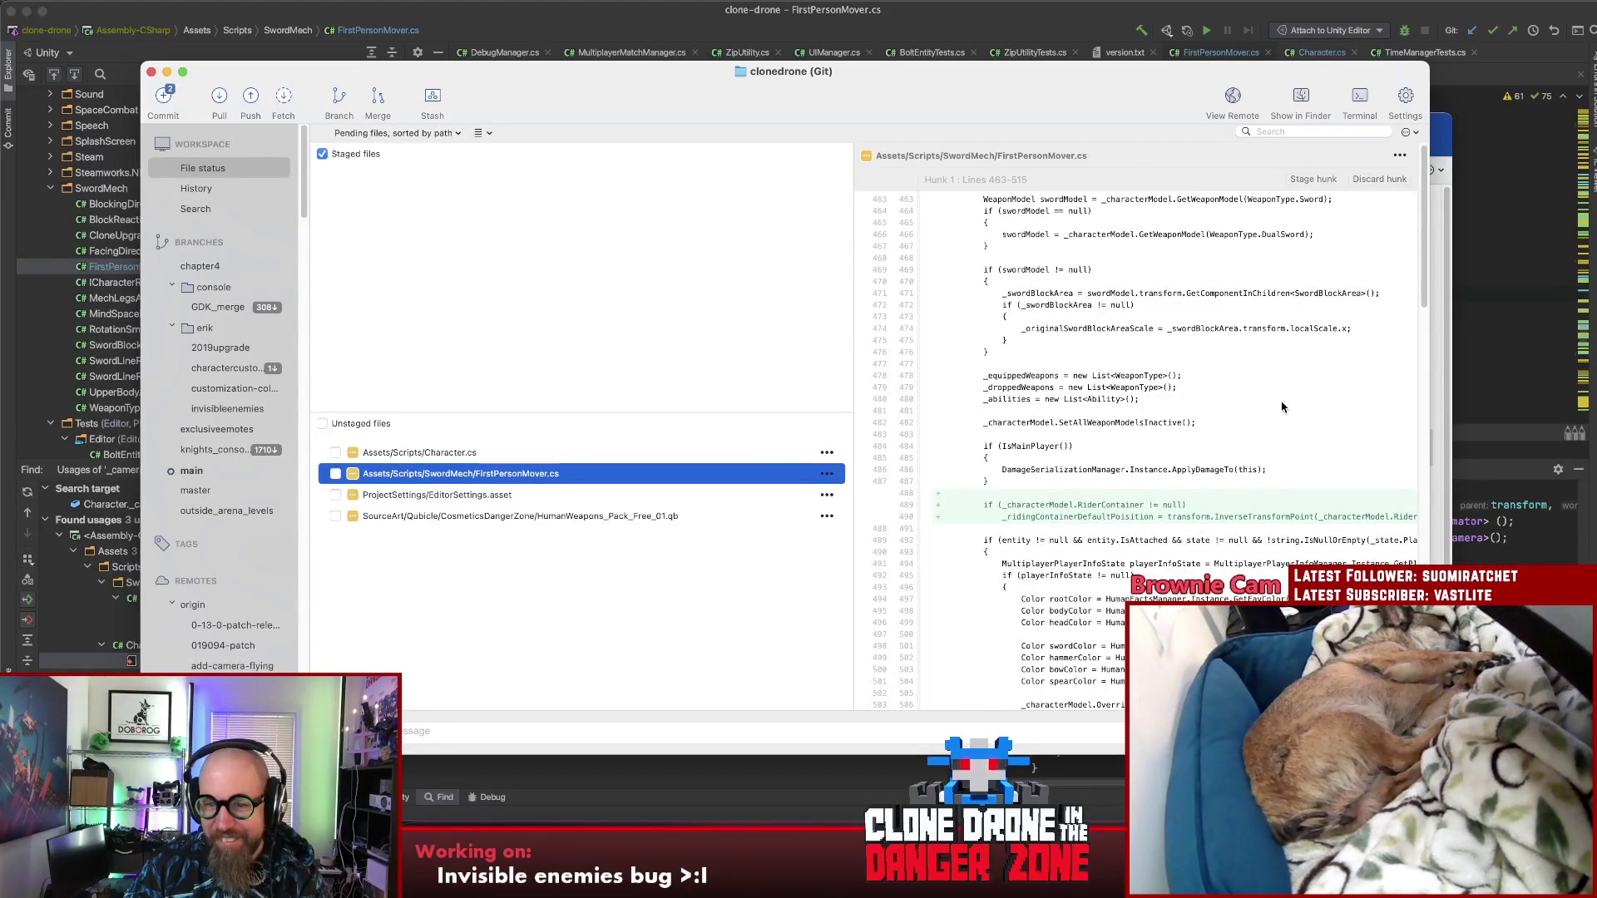
scroll(1268, 434, down, 3)
scroll(1265, 430, up, 20)
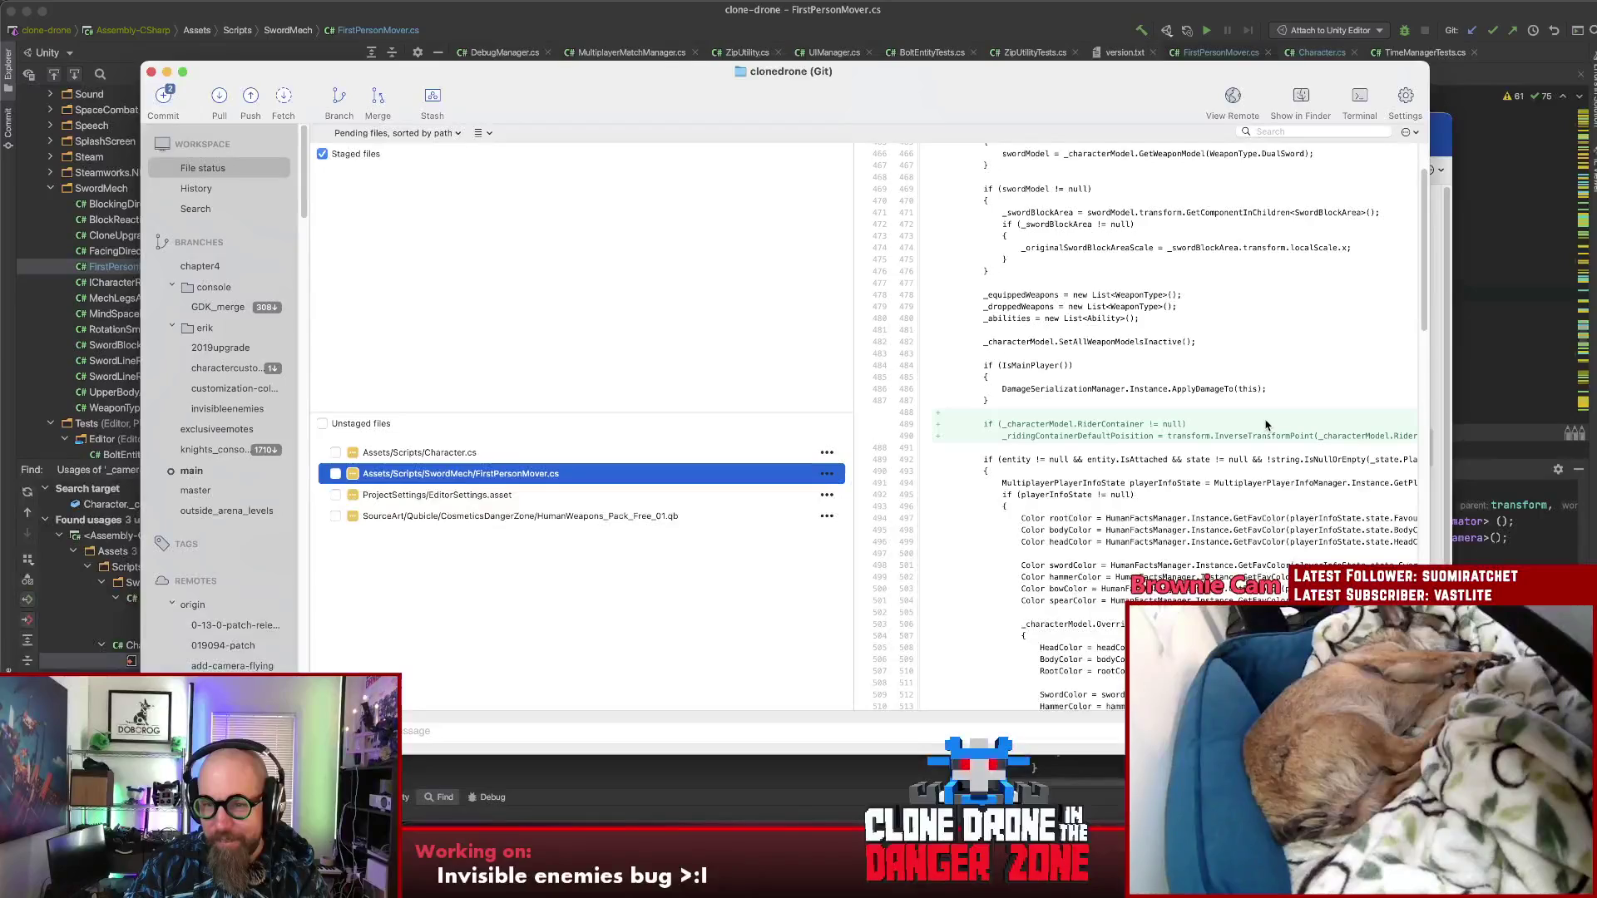
scroll(1266, 425, up, 2)
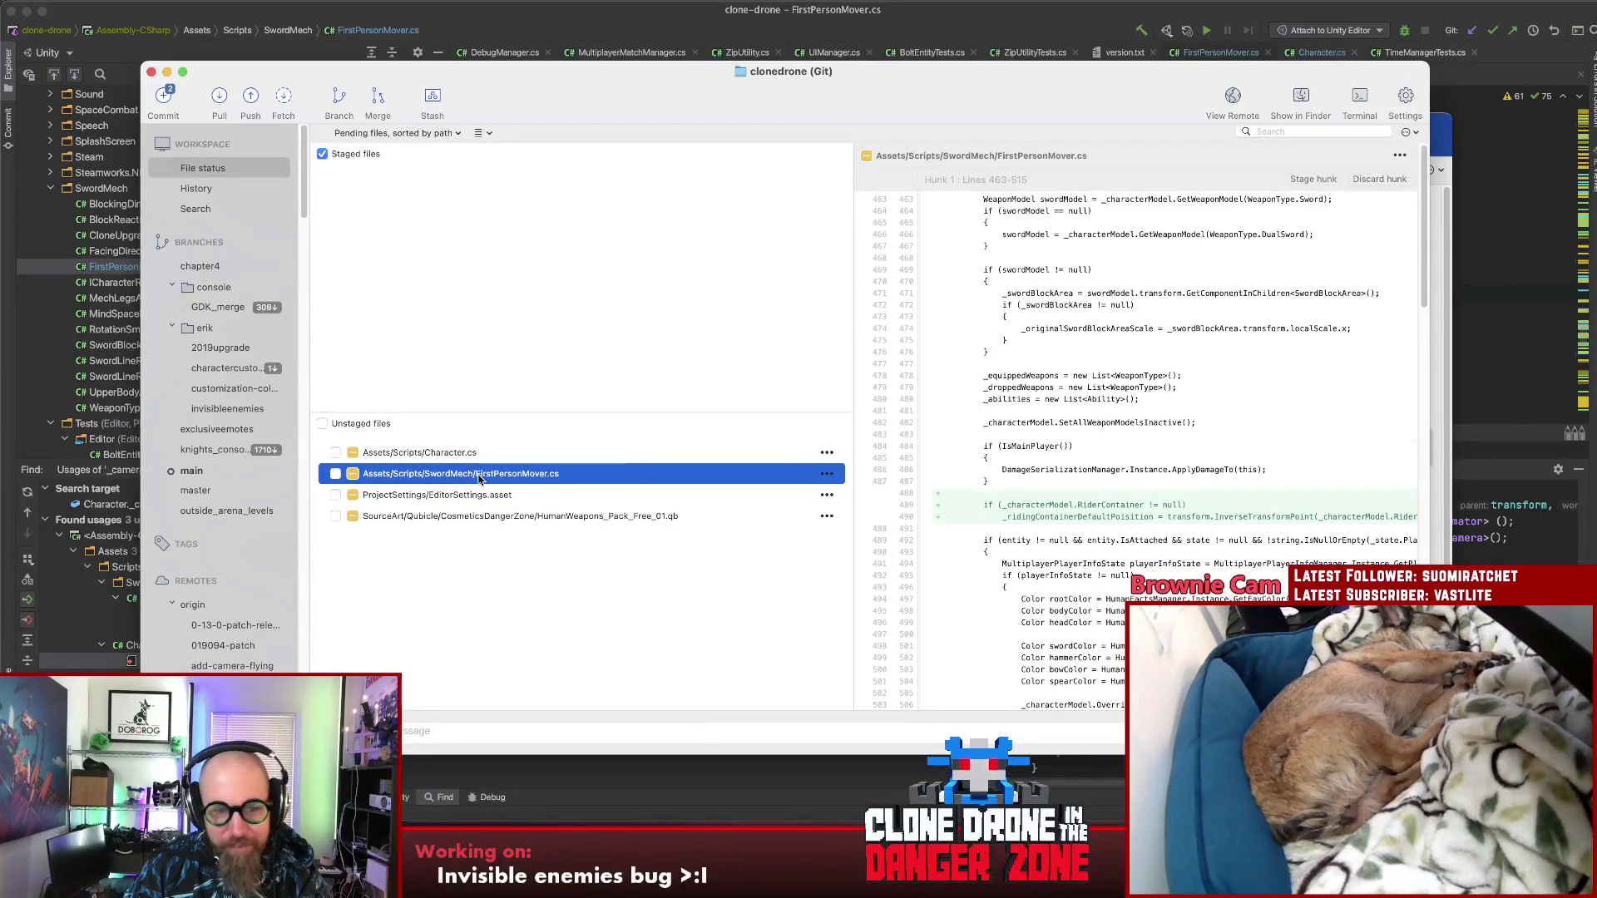
right_click(509, 474)
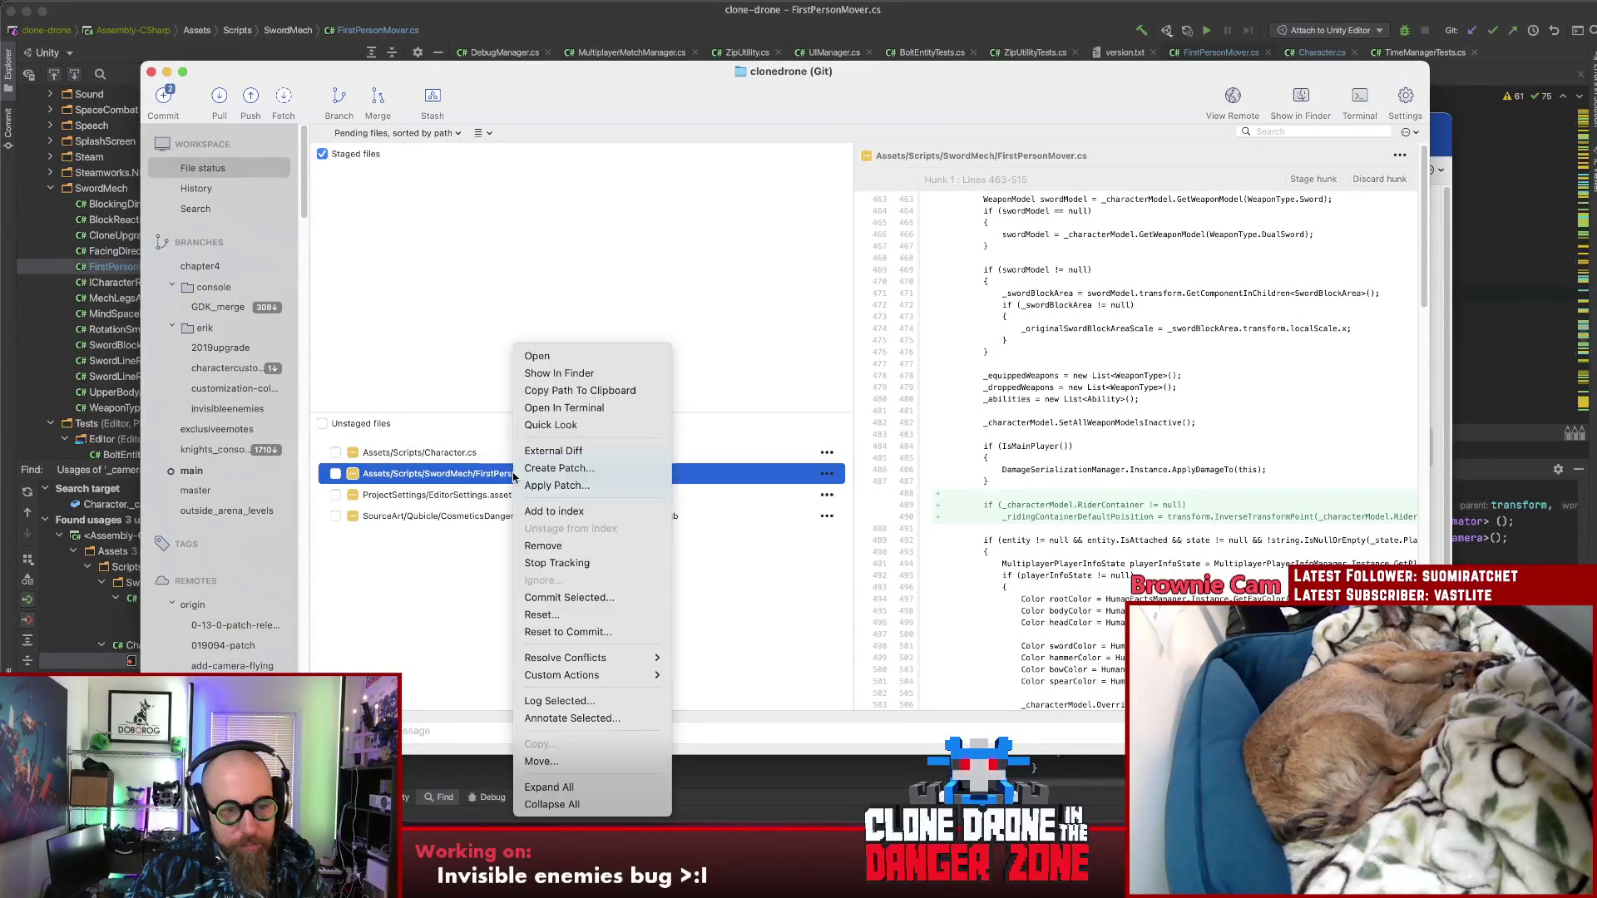
click(867, 567)
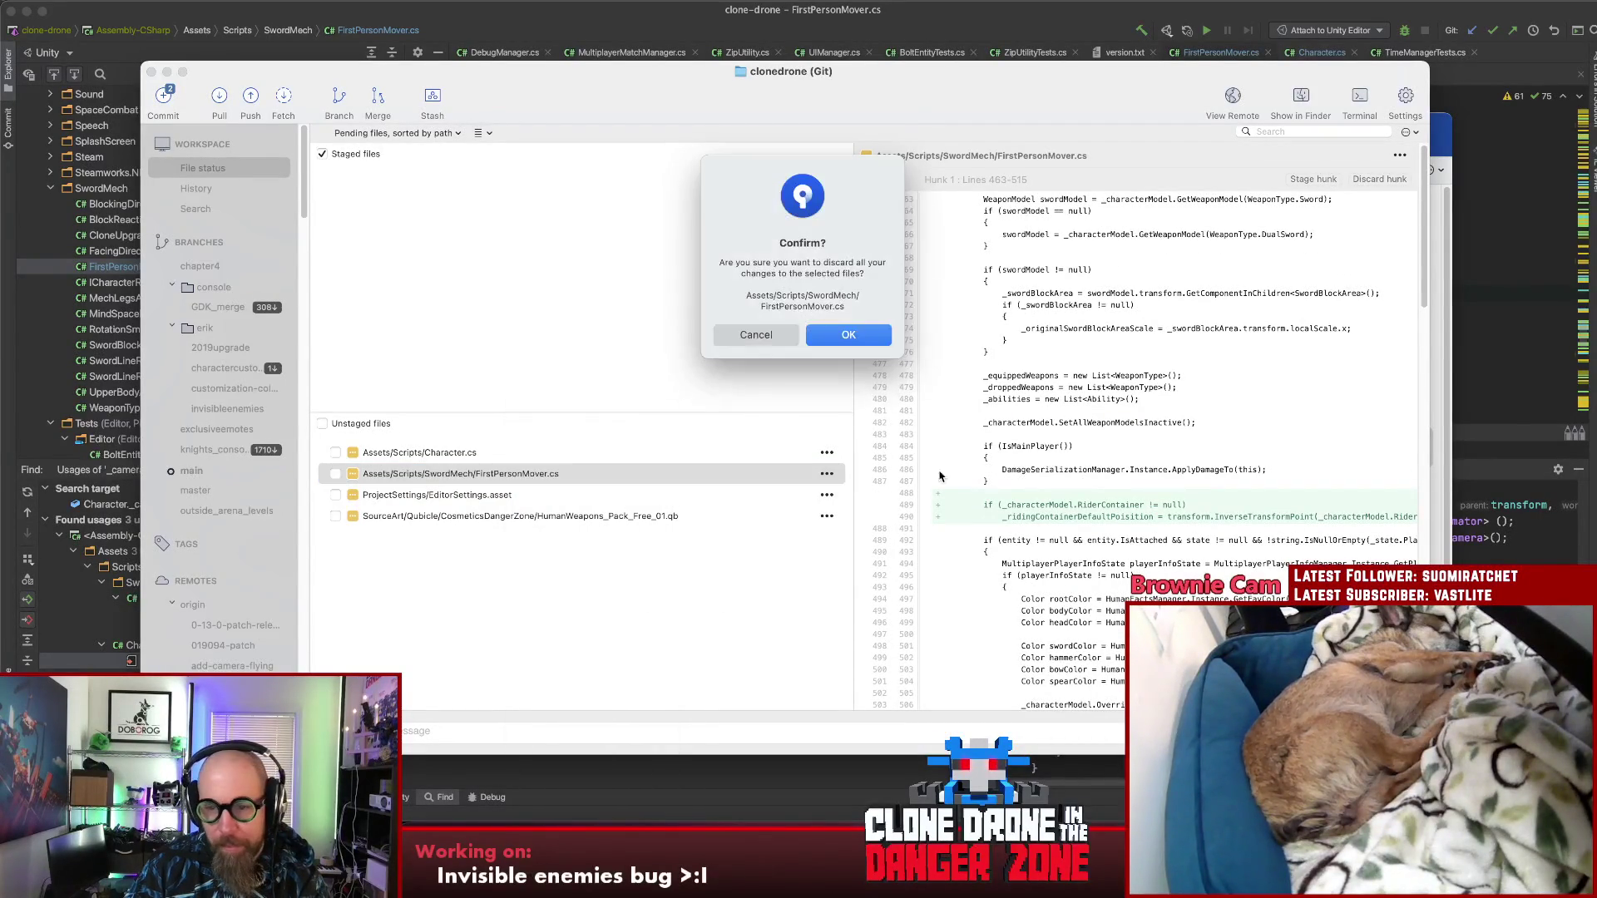
click(845, 342)
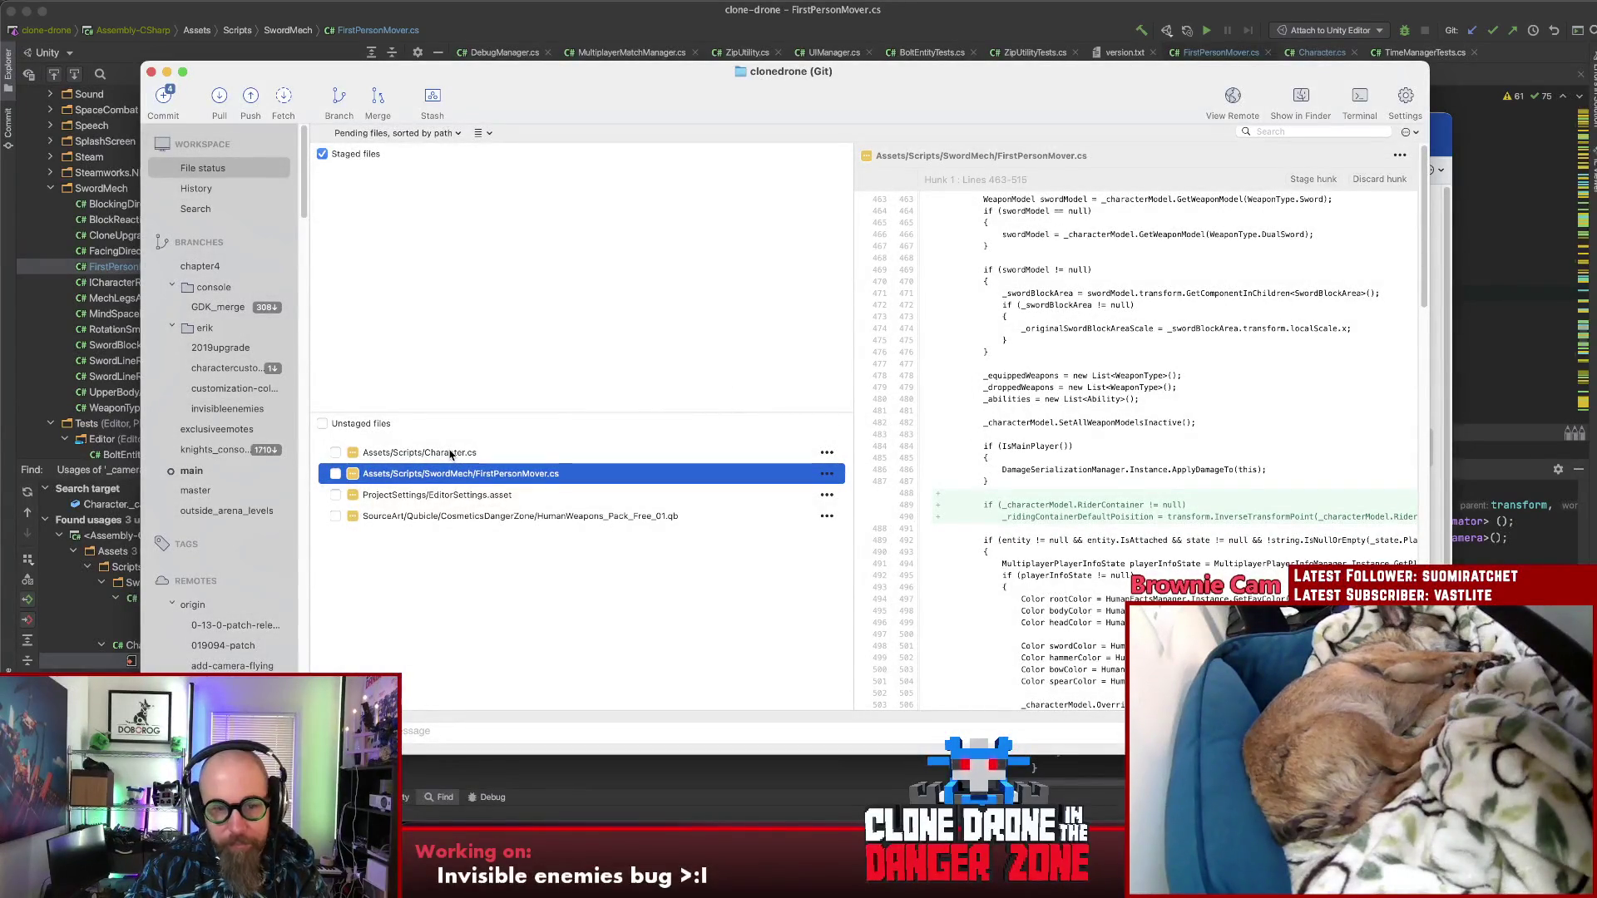
Step: Discard the unstaged Character.cs changes, then move to the browser
click(424, 454)
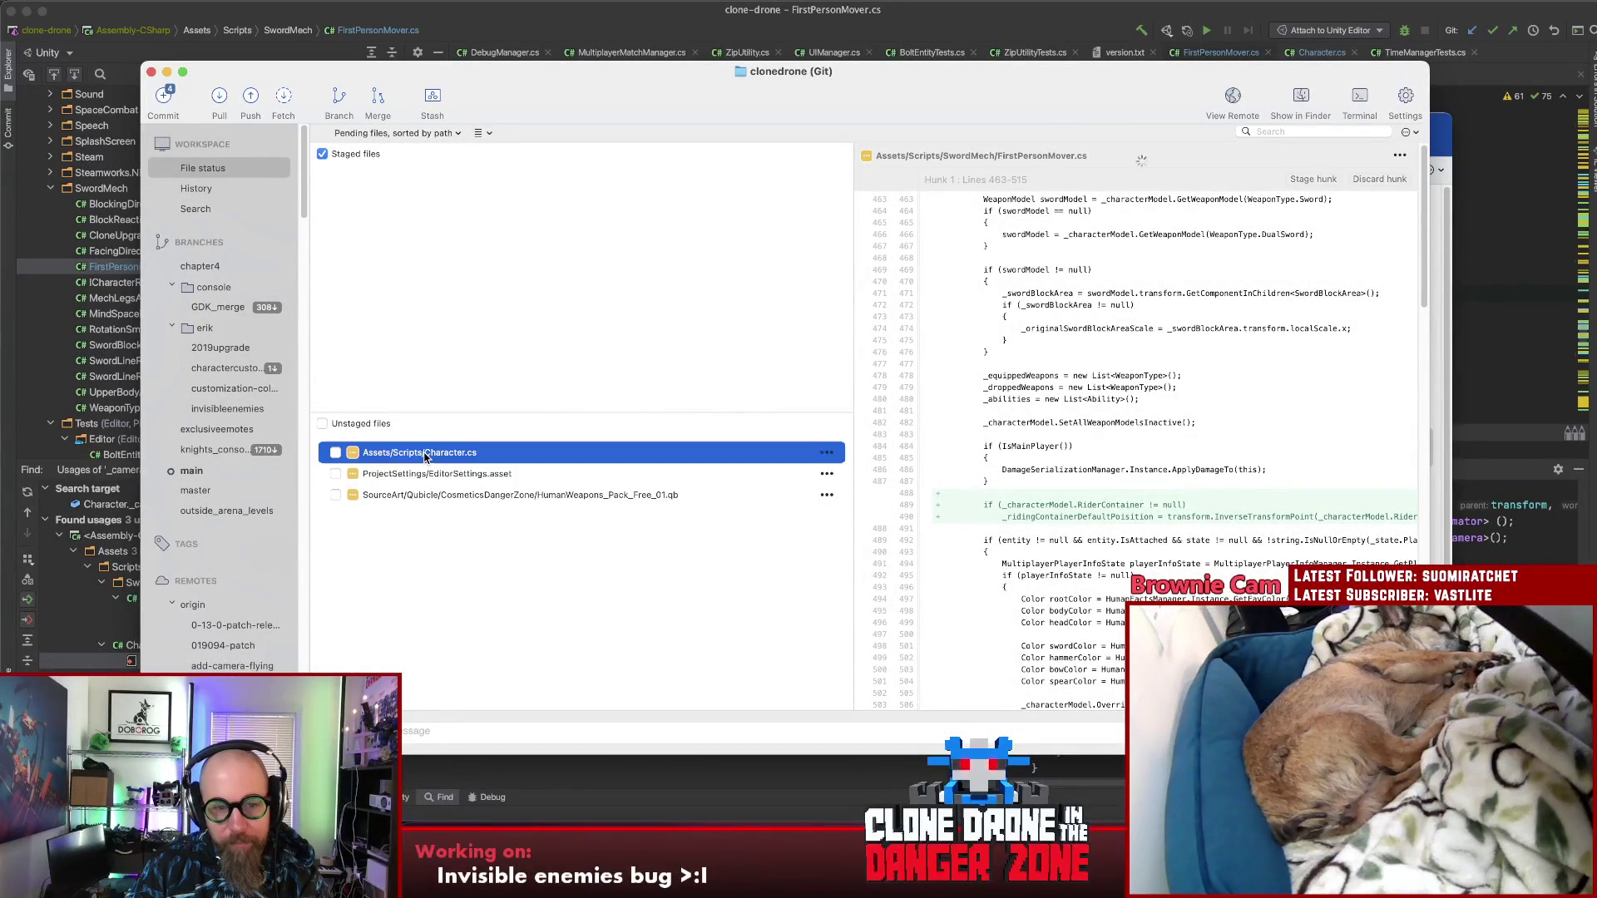
right_click(424, 455)
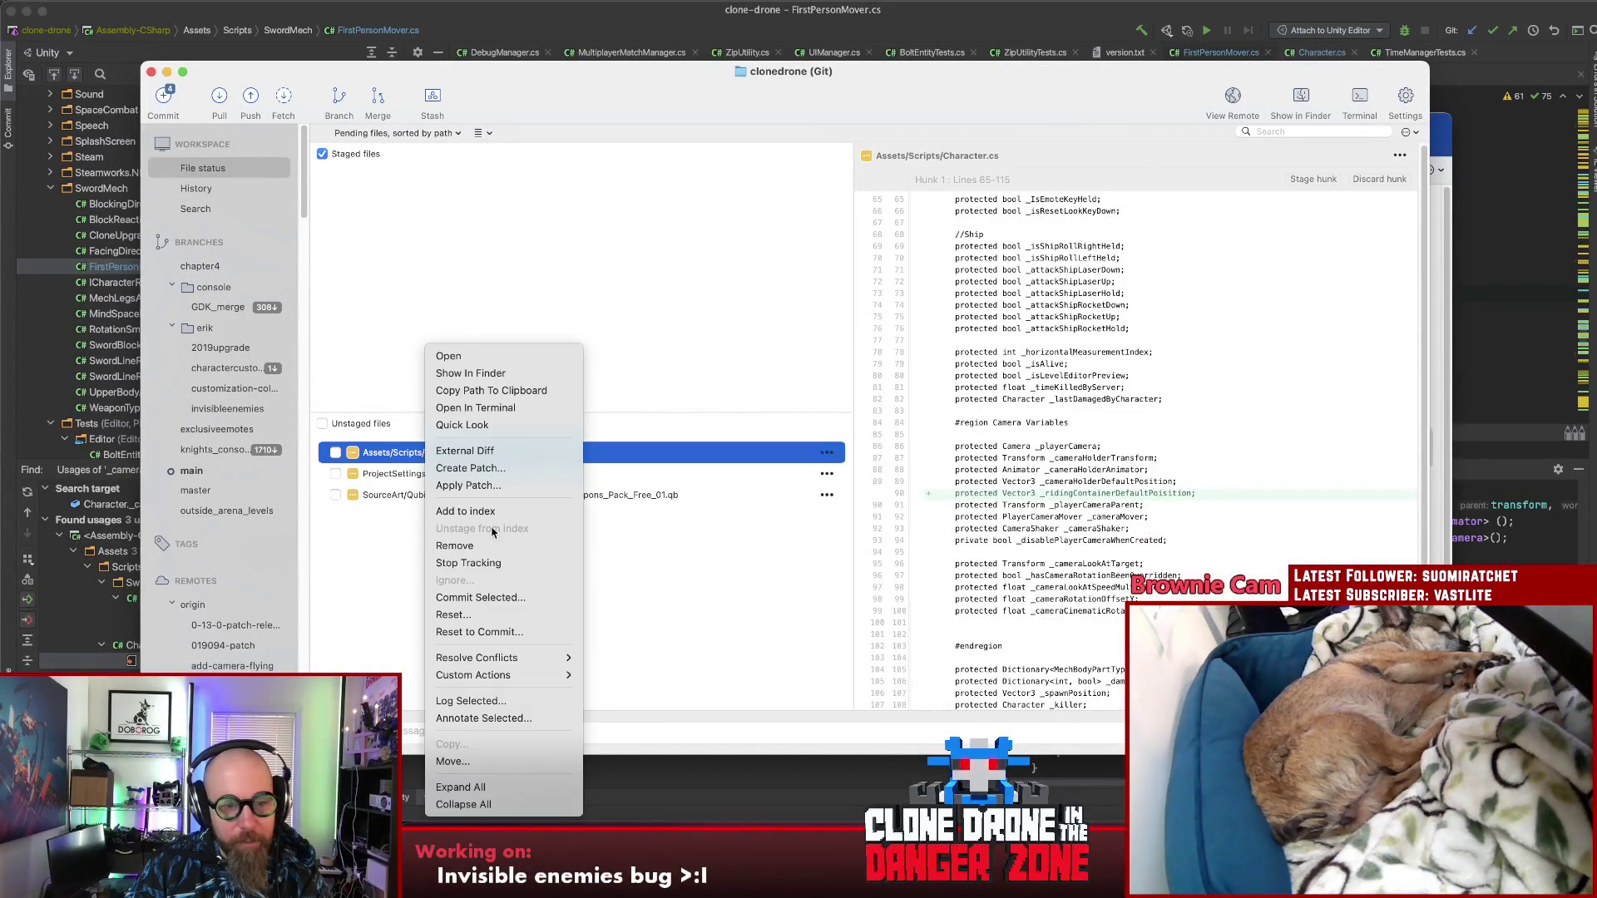
click(466, 617)
click(848, 330)
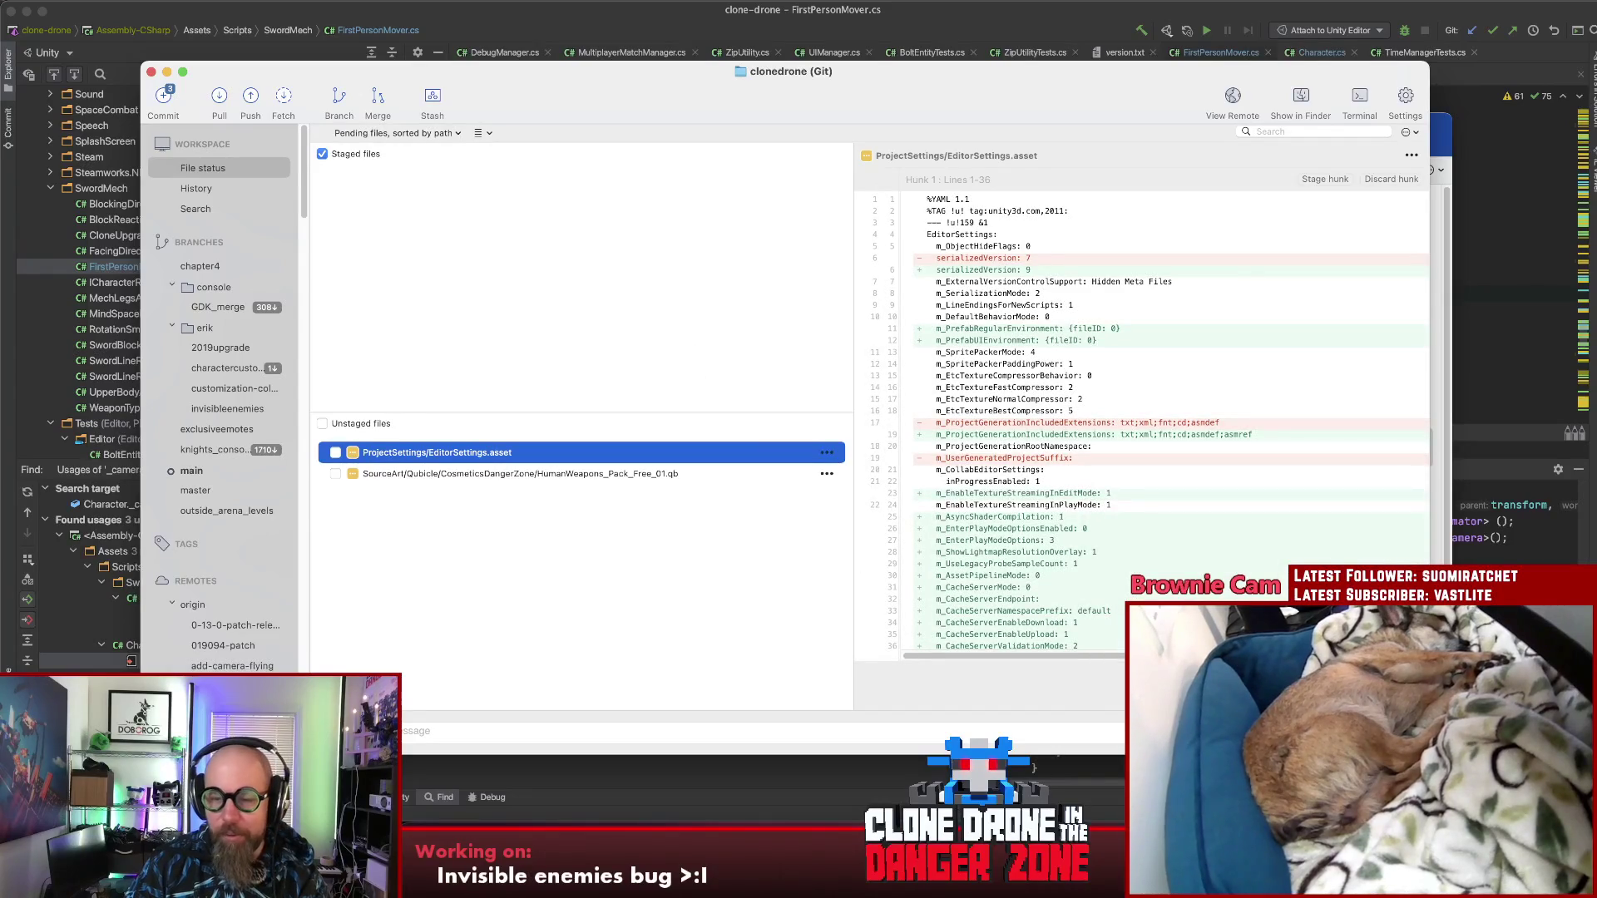
key(super+Tab)
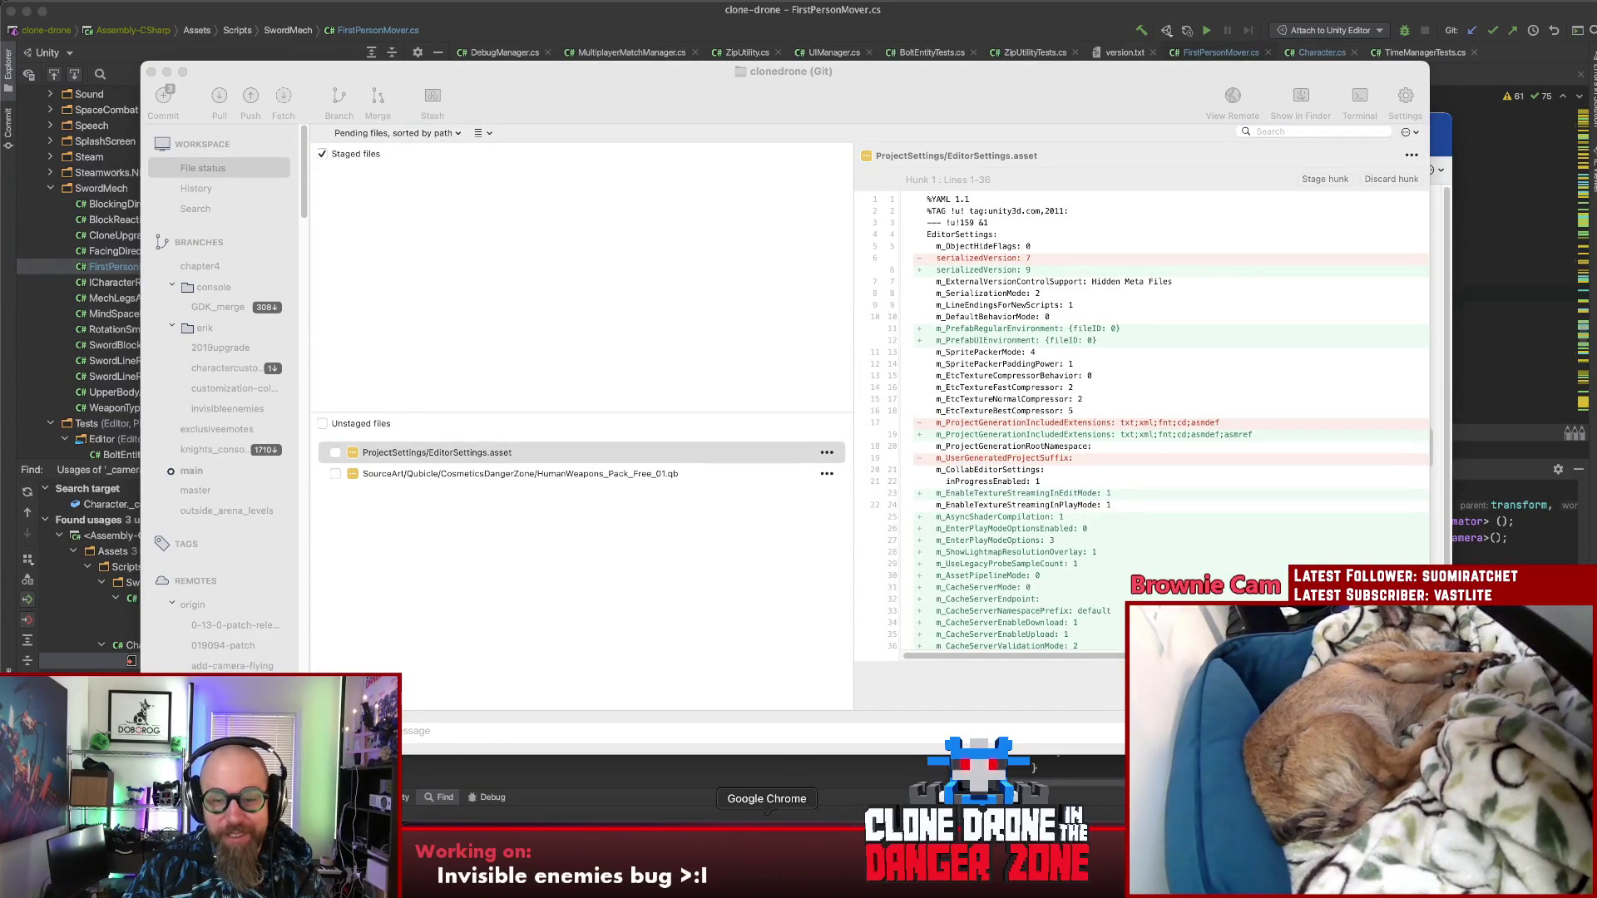
key(super+Tab)
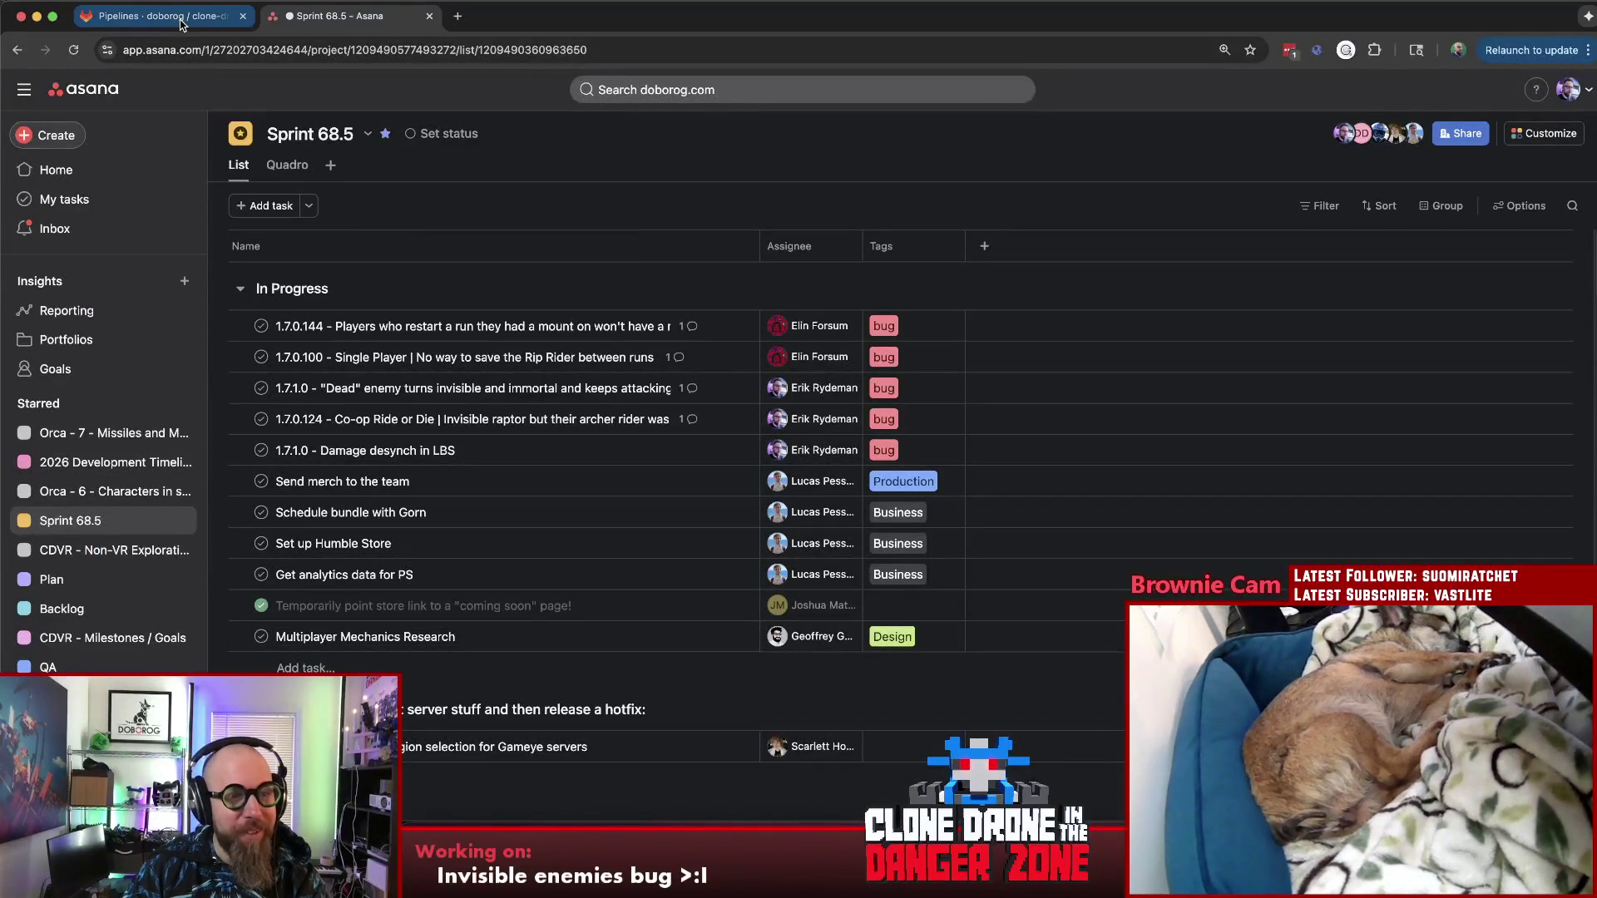
Step: Check clone-drone's GitLab pipelines, confirming recent main builds passed, then return to Unity
click(181, 21)
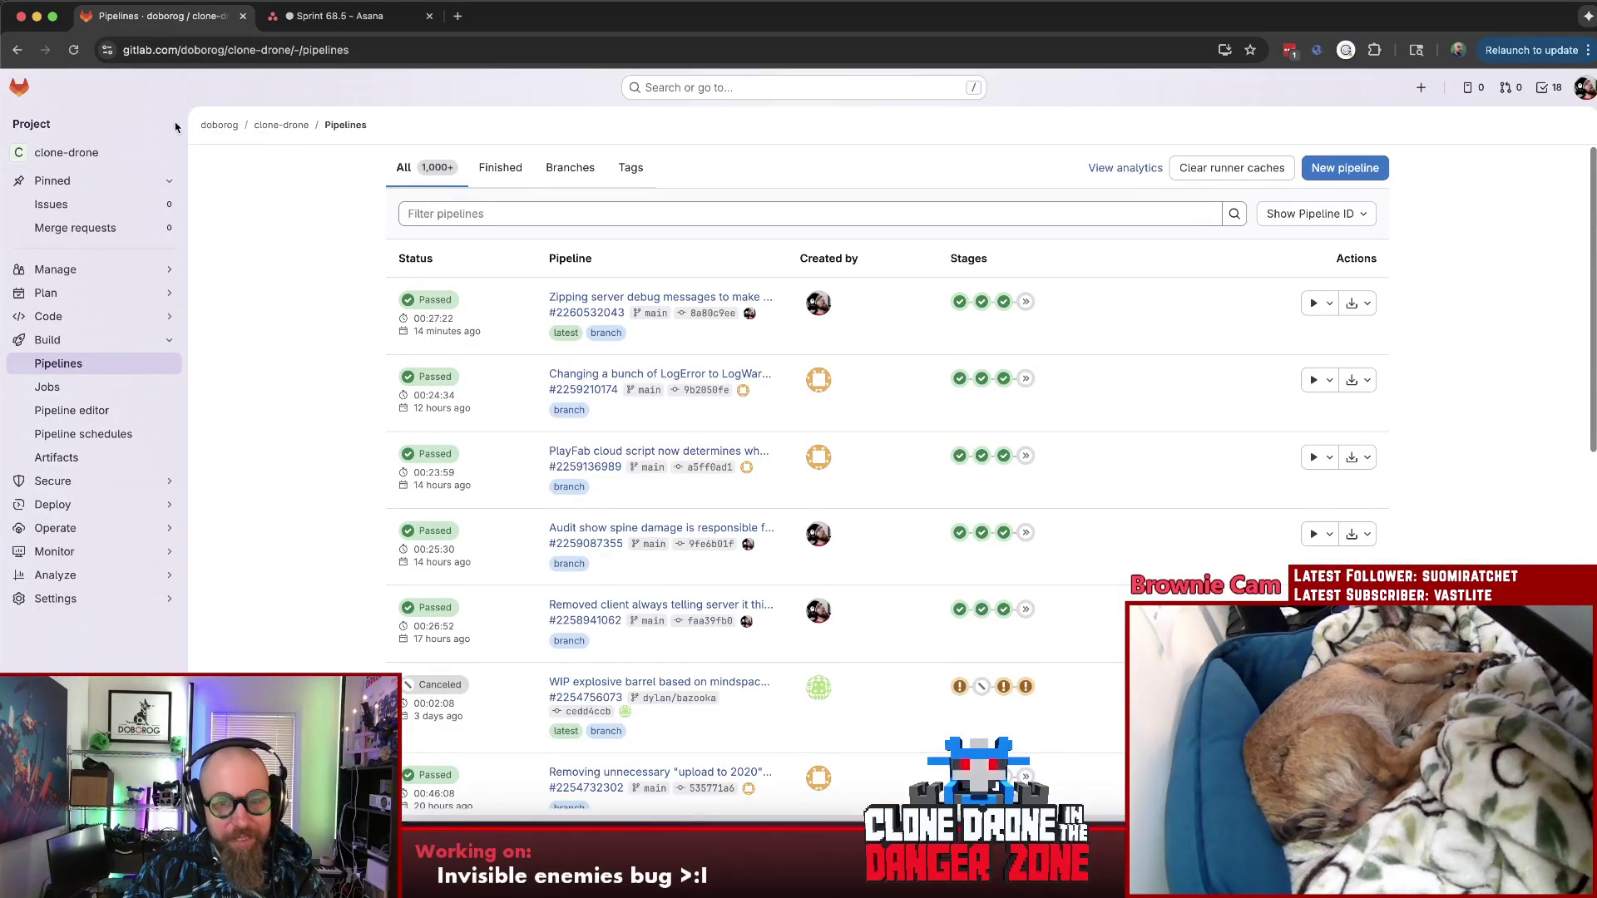
mouse_move(137, 270)
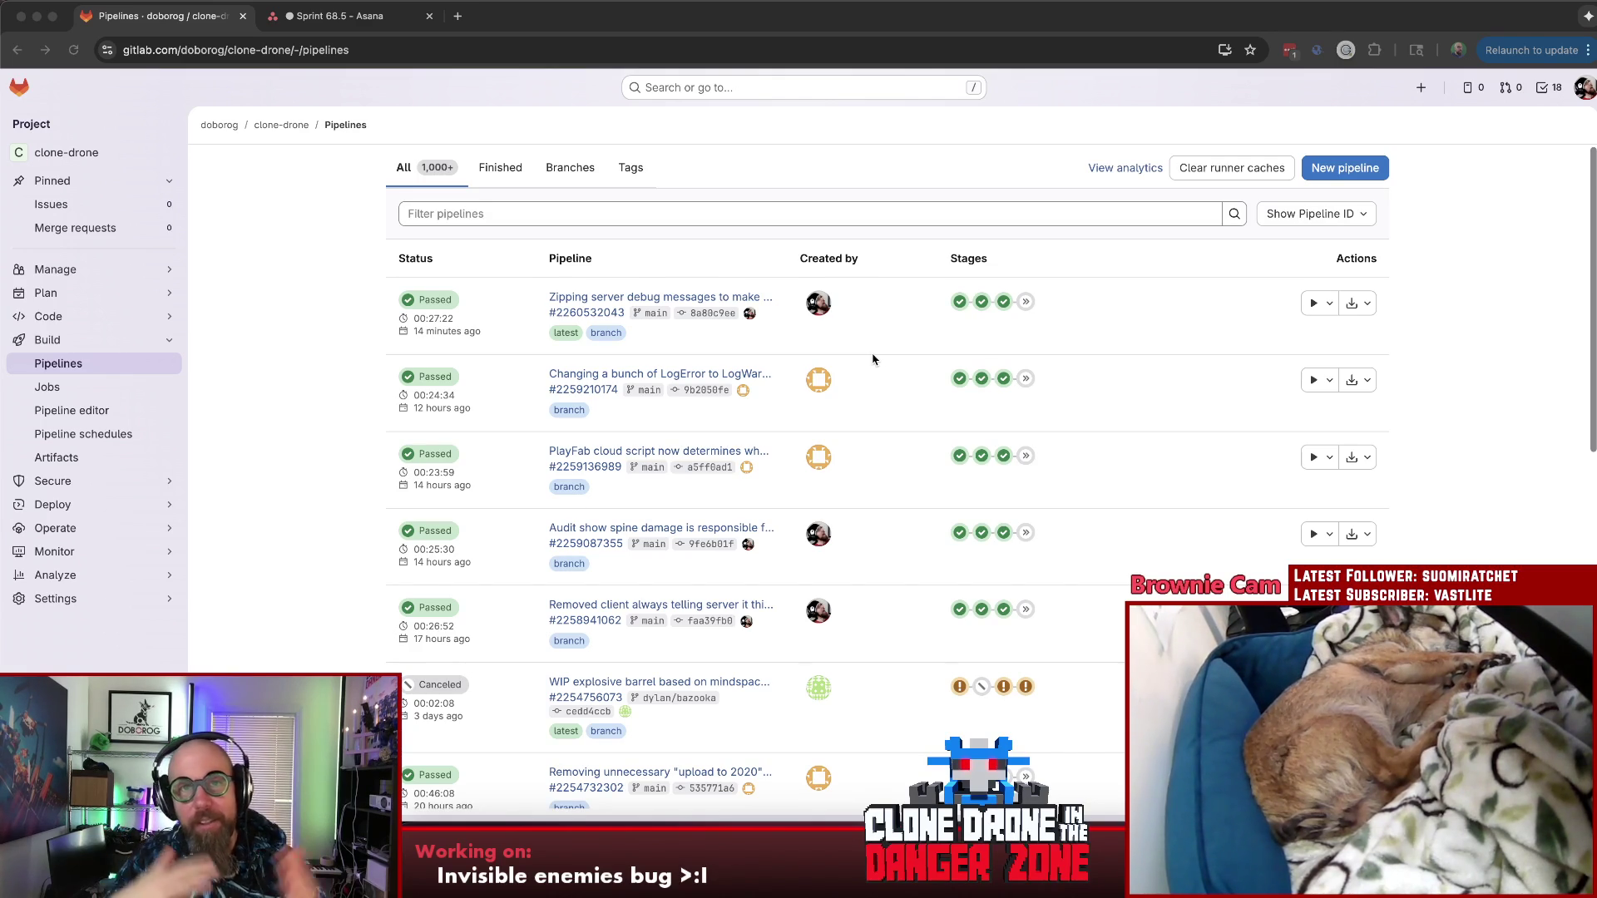
key(super+Tab)
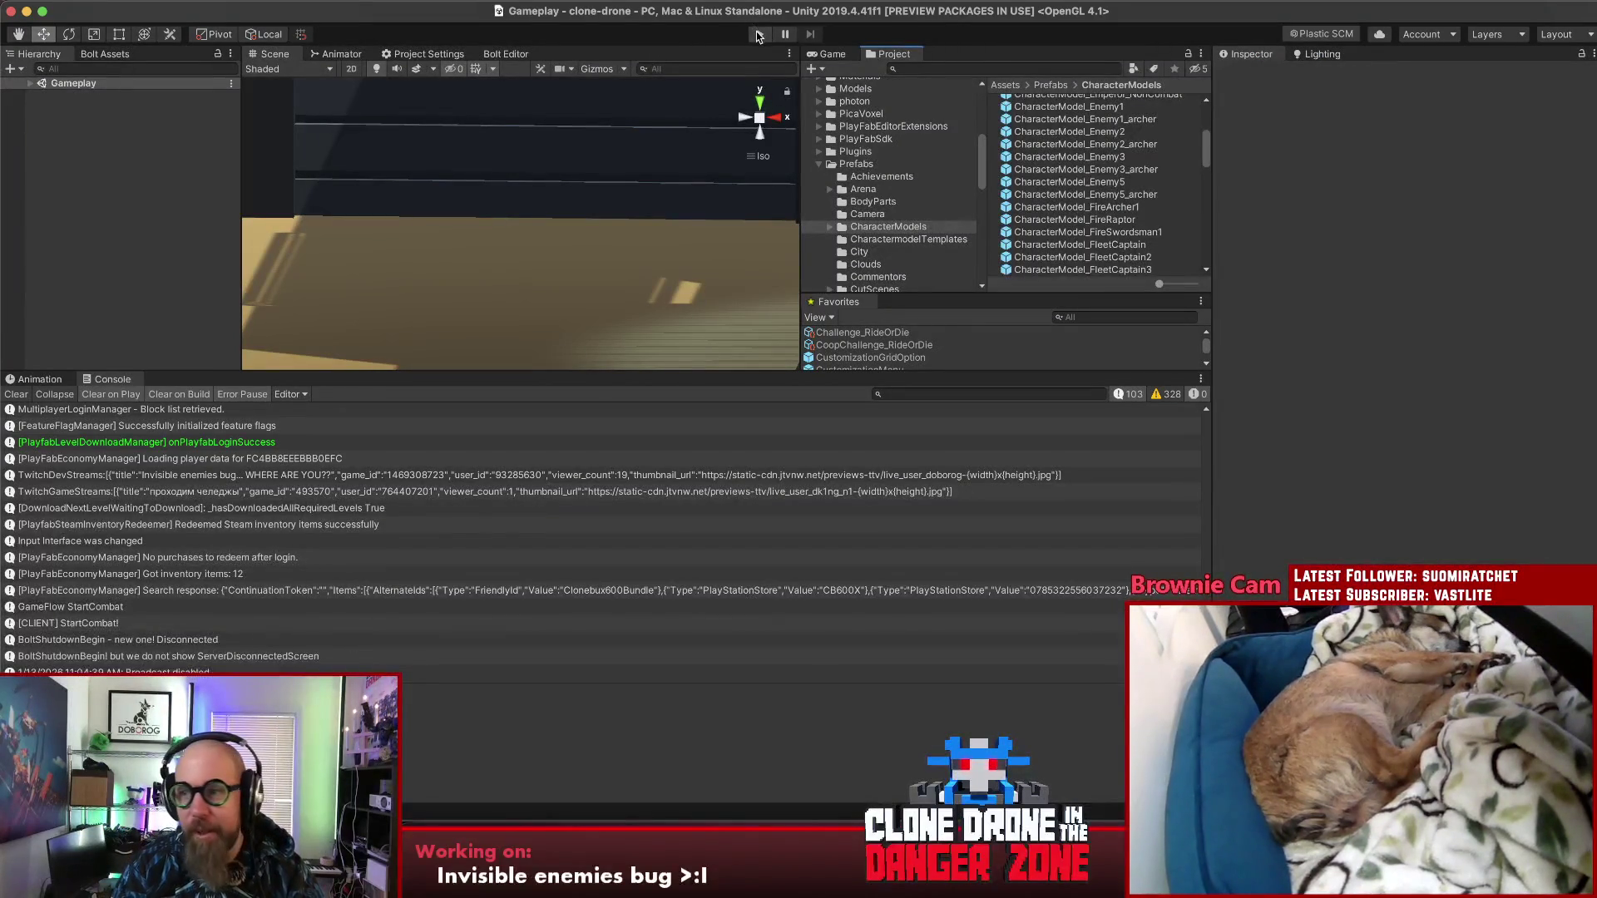
Step: Run the game and open the Play Multiplayer game-mode choices
click(758, 34)
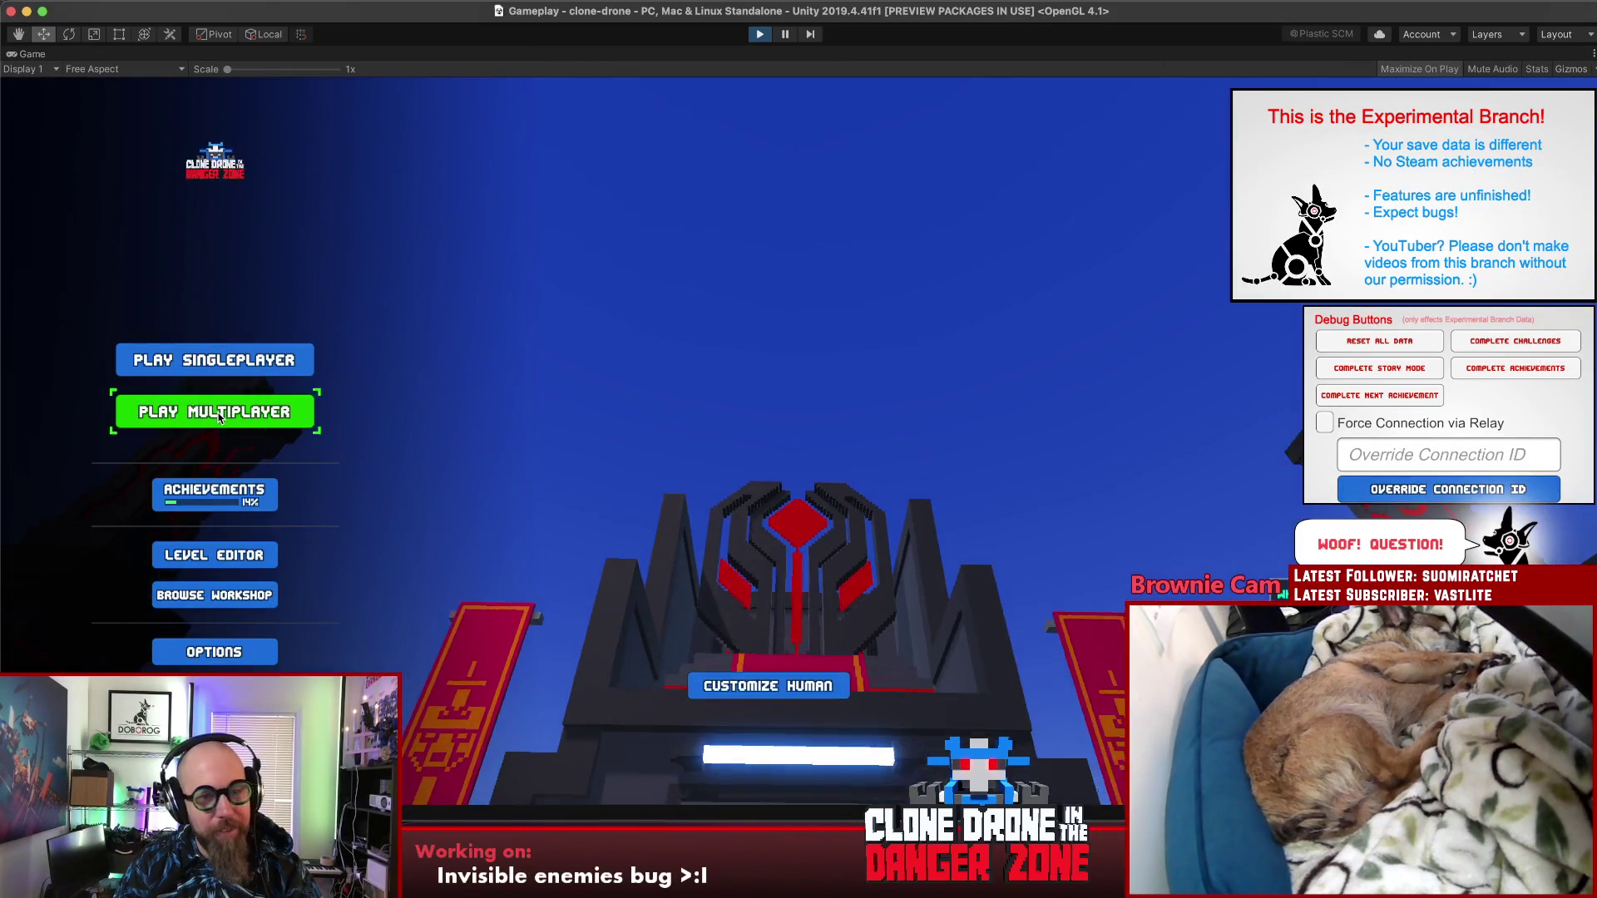
click(215, 411)
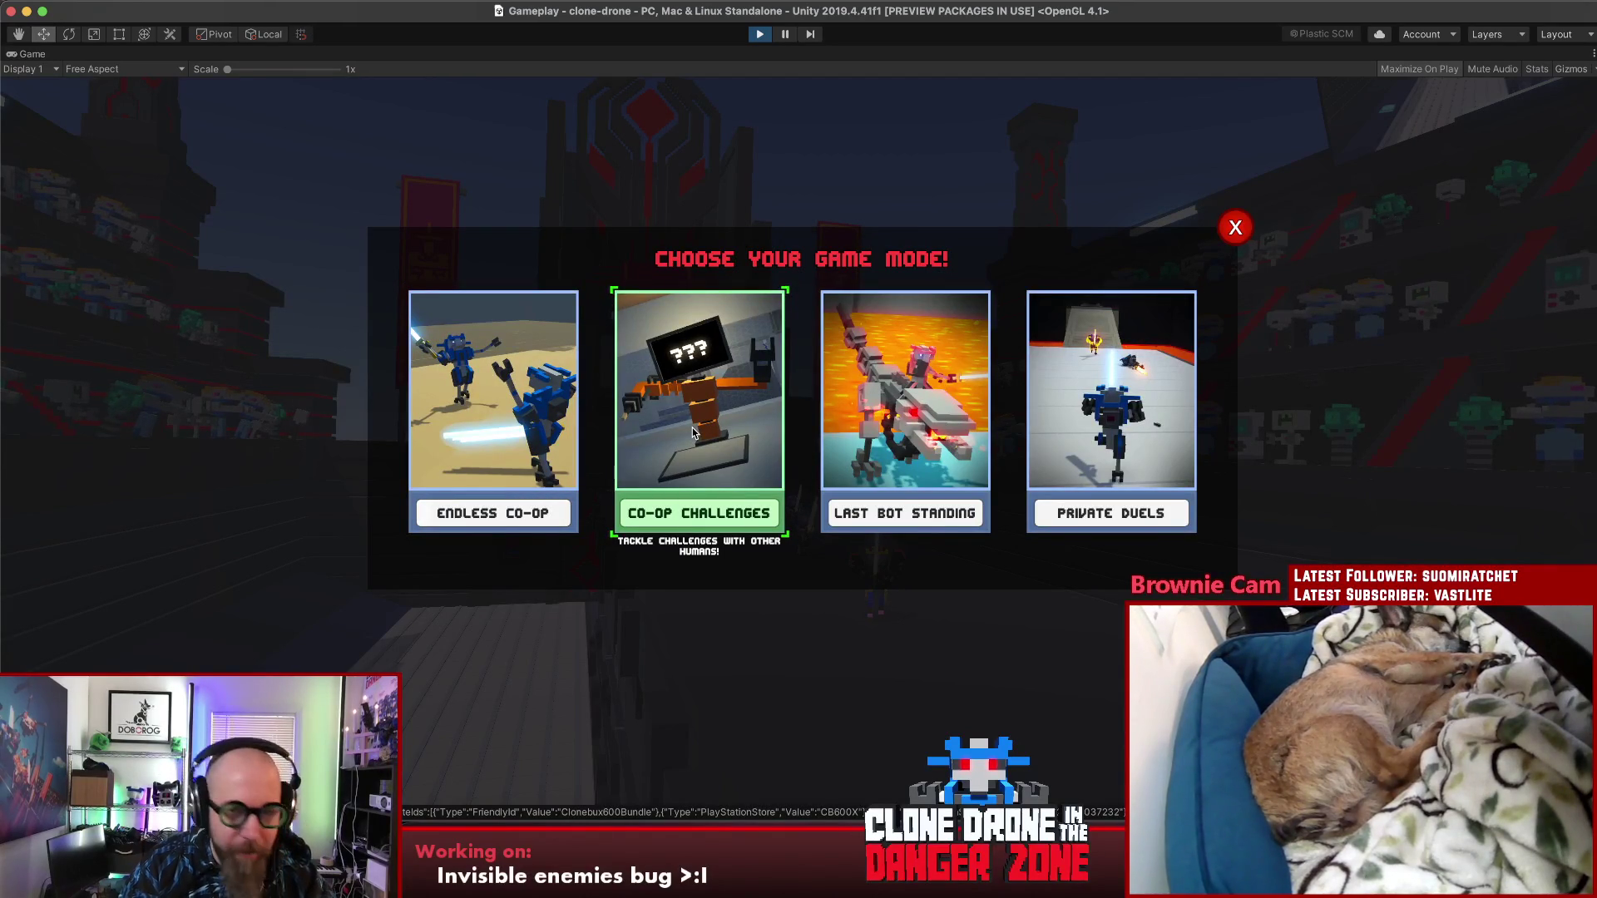
Step: Create a private Co-op Challenges match of Ride or Die, copy its invite code, and start it
click(694, 432)
click(780, 429)
click(680, 467)
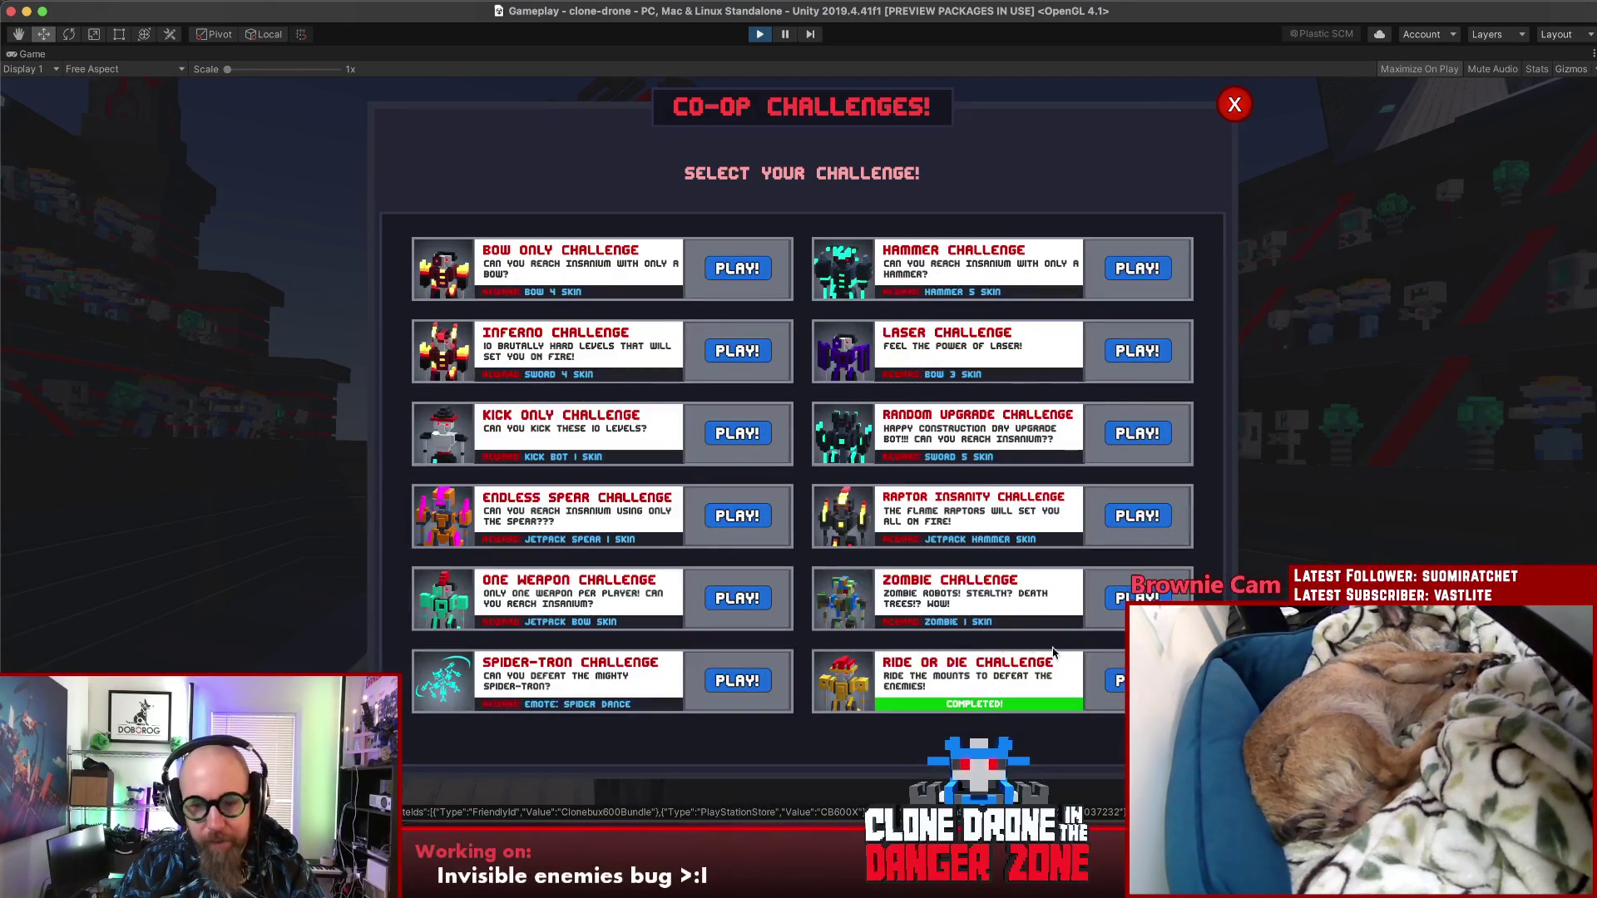
click(1112, 680)
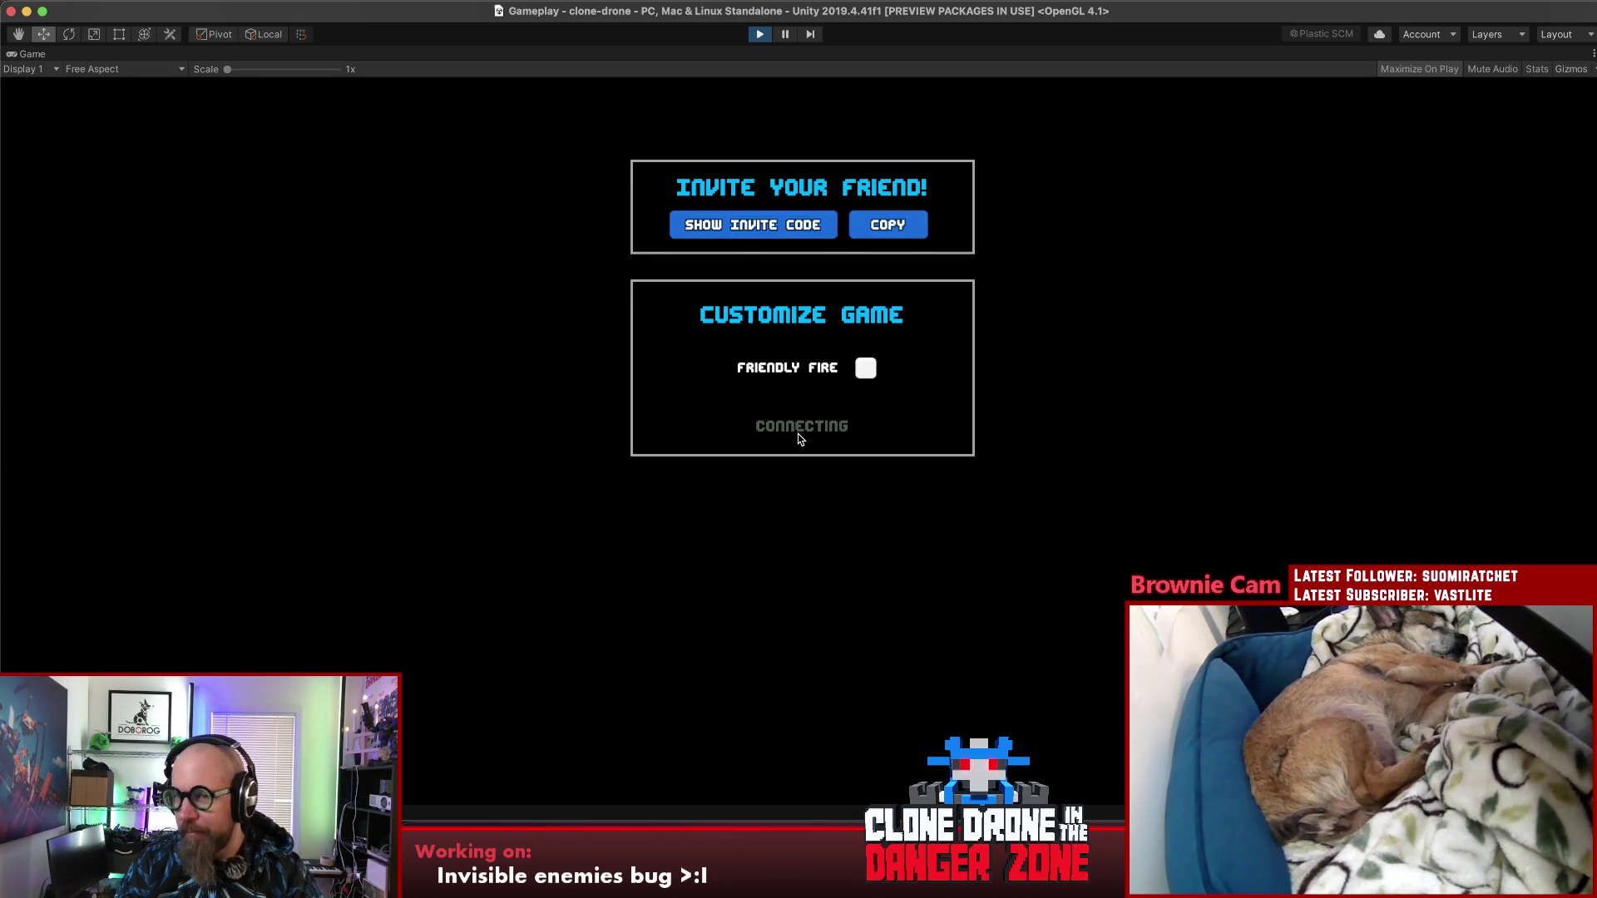
click(753, 233)
click(887, 225)
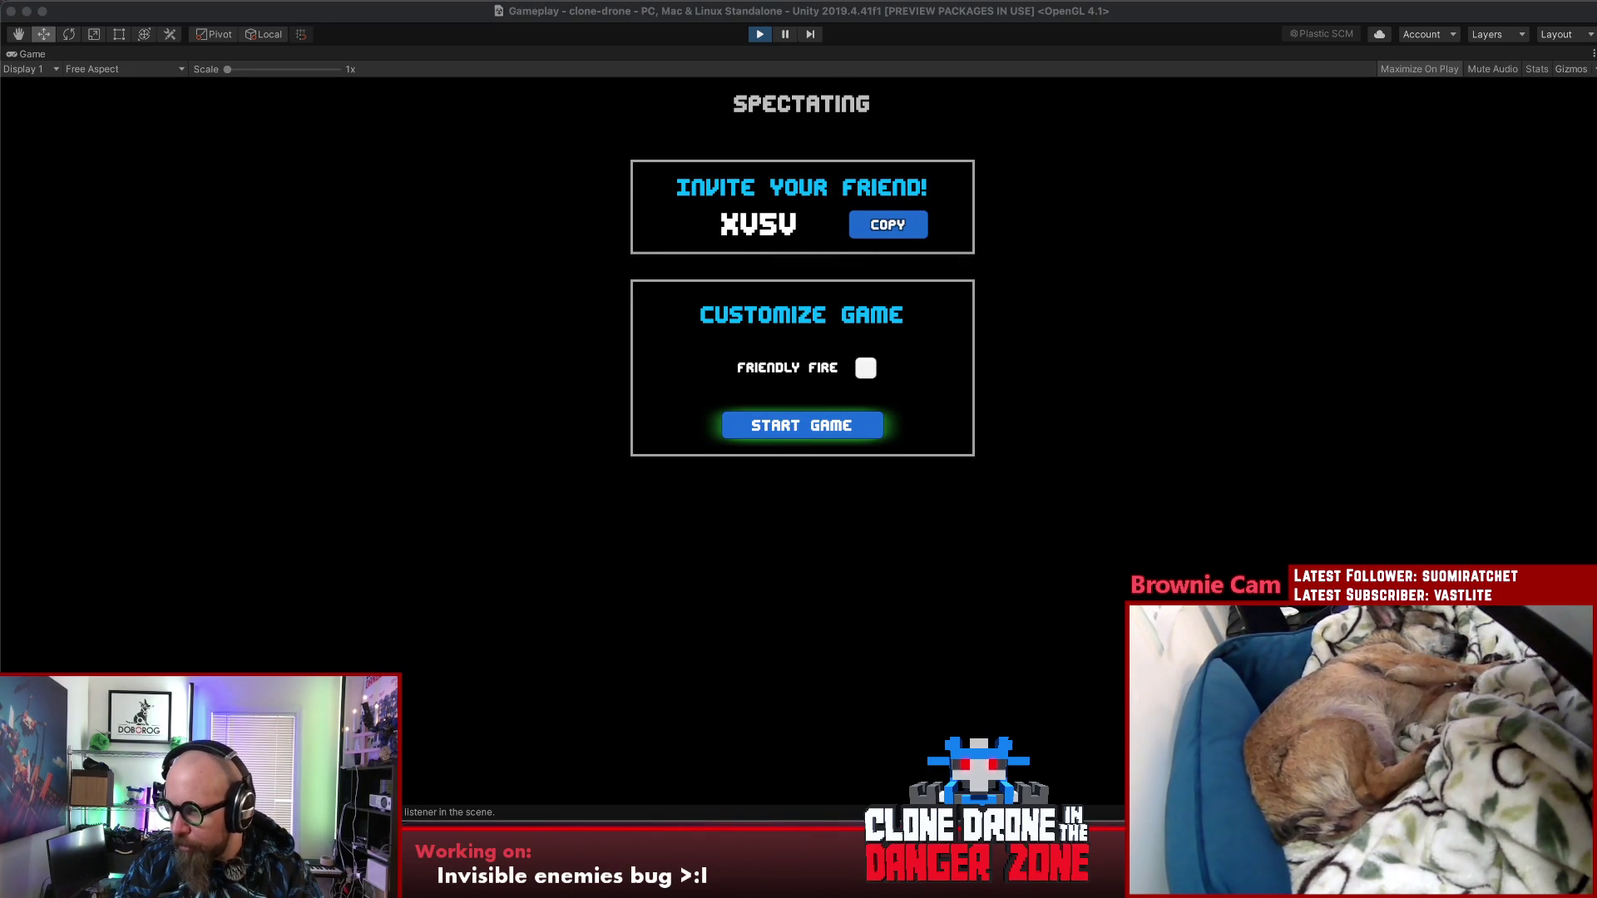
click(781, 434)
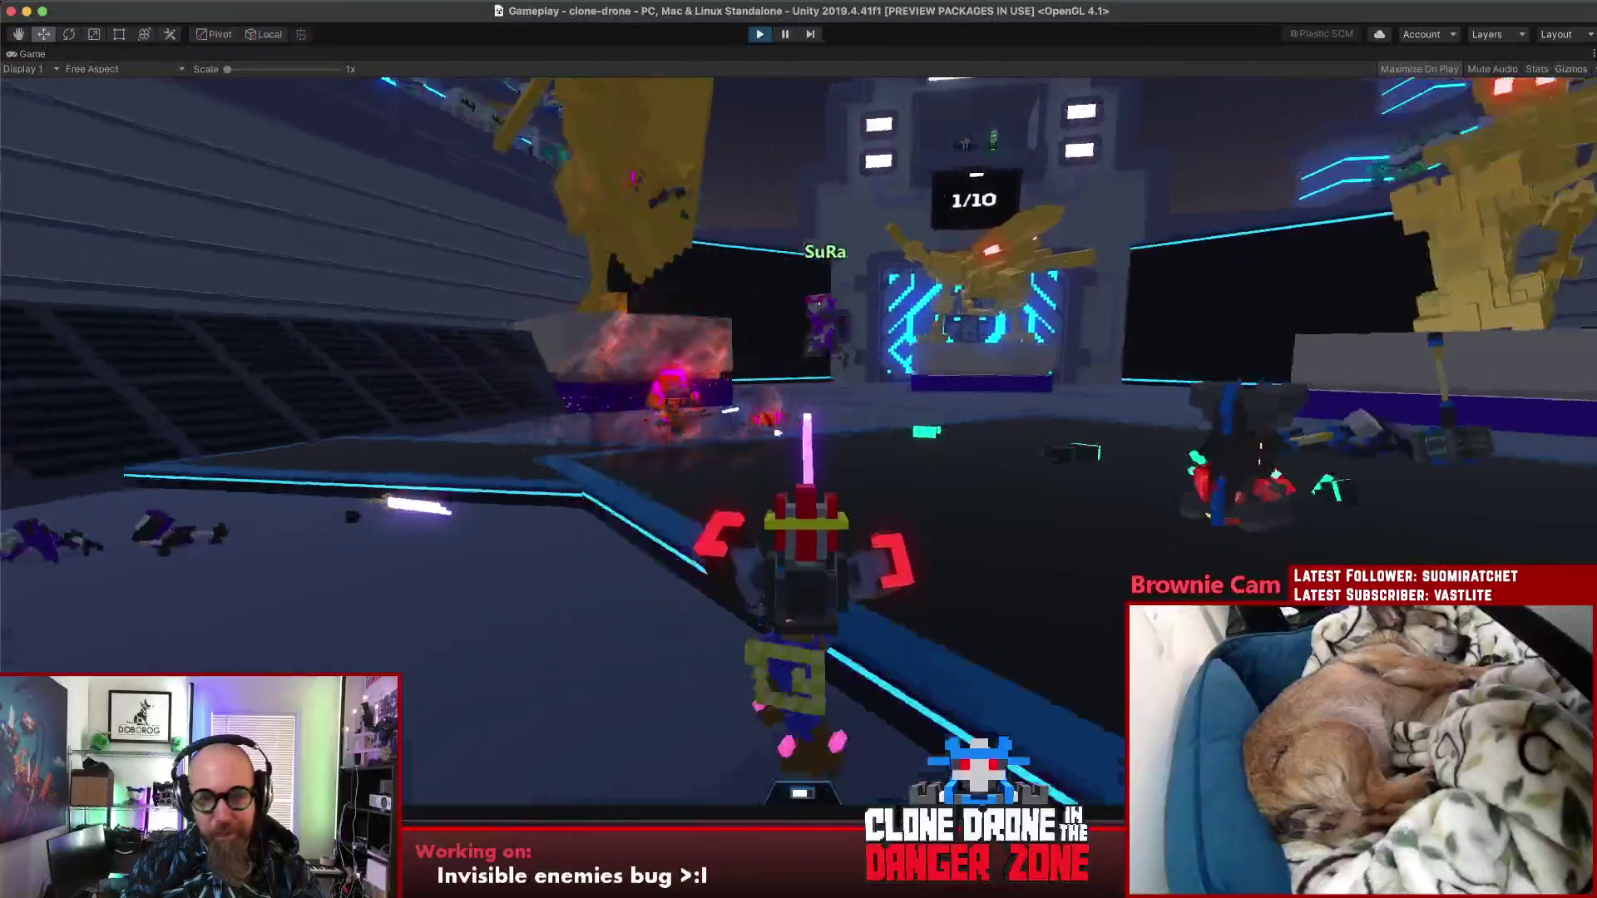
Step: Send the Hello emote to teammates during the first wave
key(t)
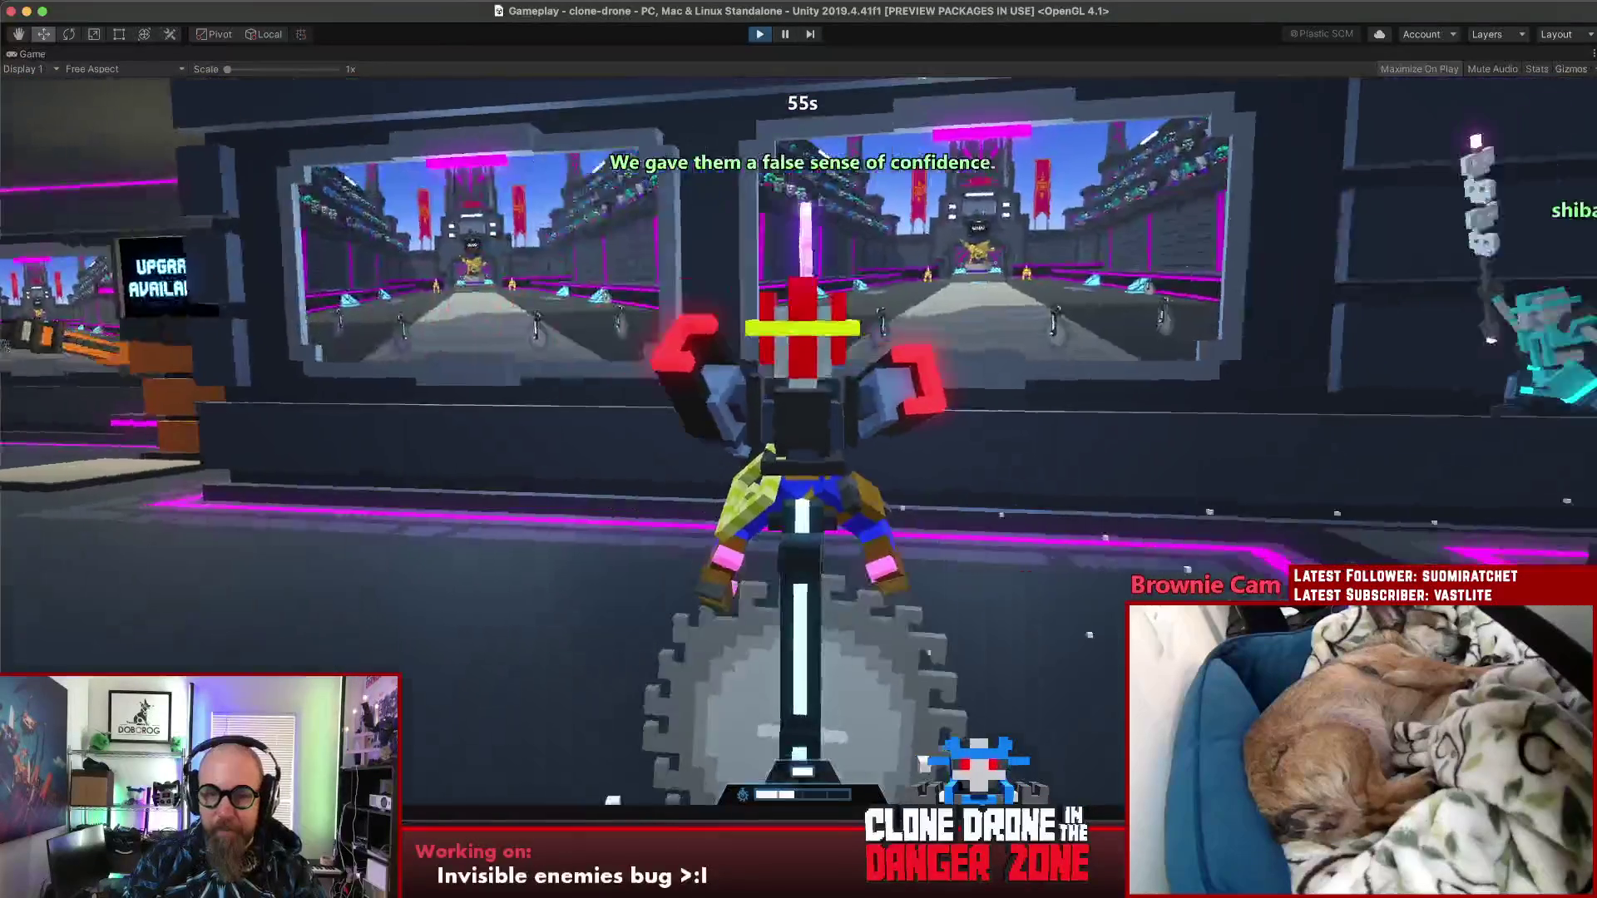
Step: Open the emote wheel while the upgrade-room countdown runs
key(t)
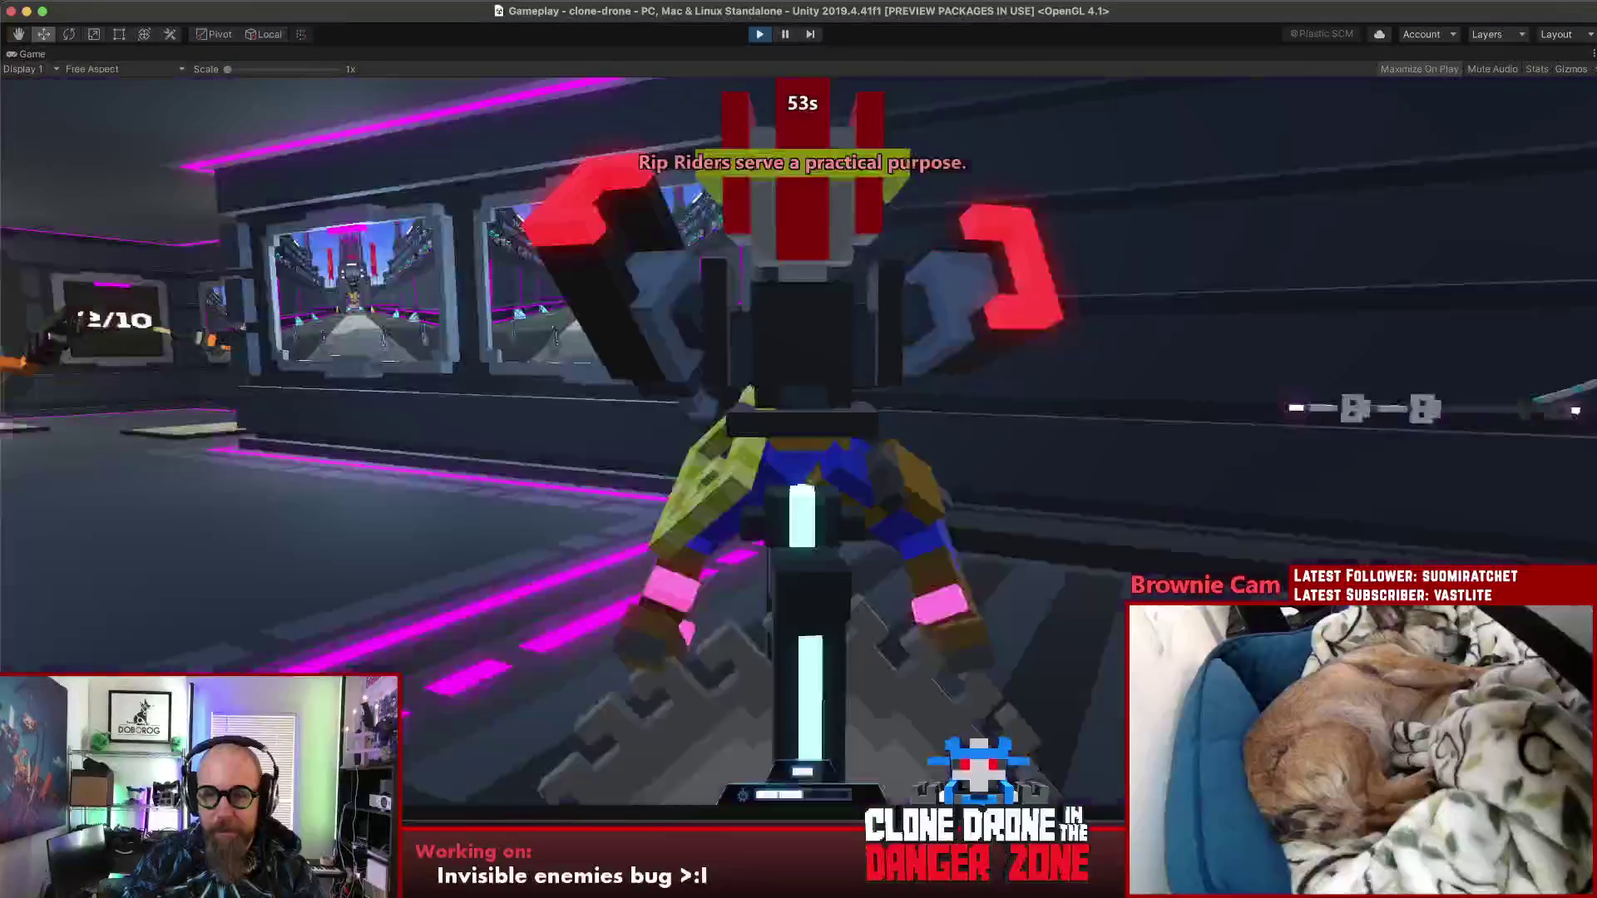